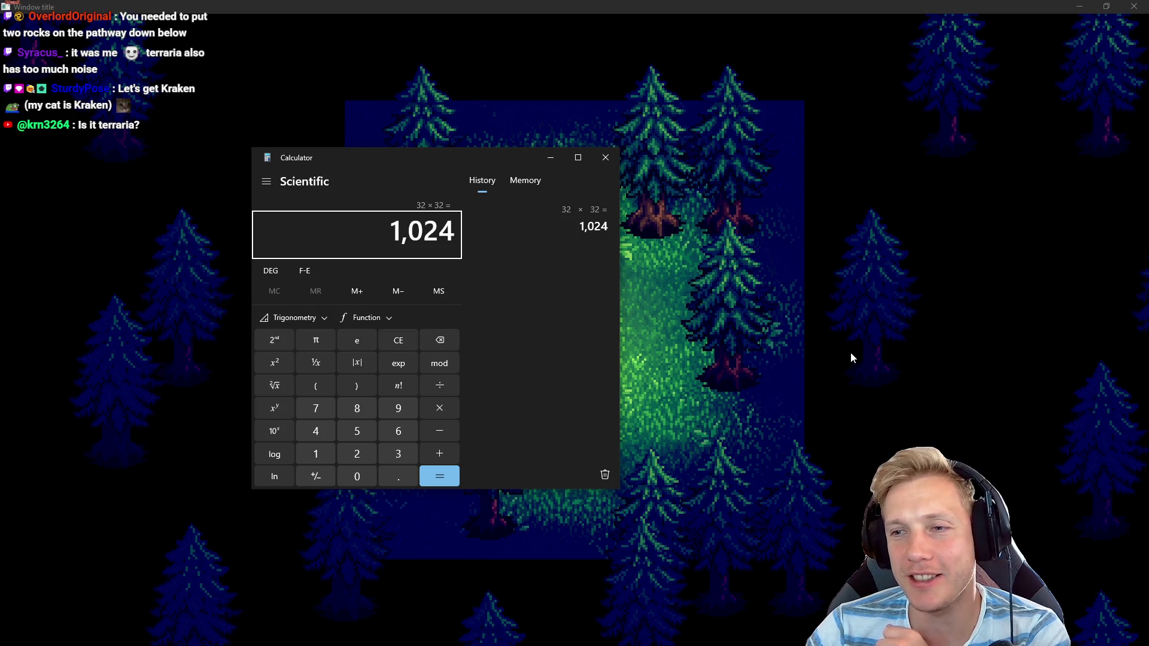
Bring the game window in front of the calculator and walk the character around the forest clearing
click(666, 320)
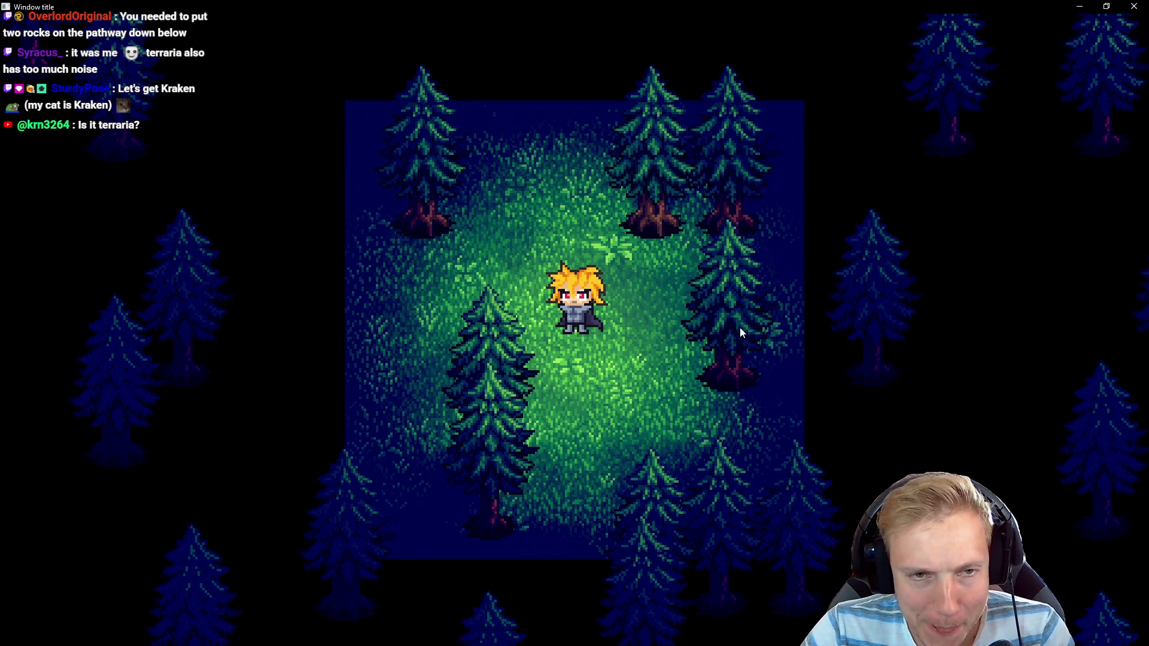
key(Up)
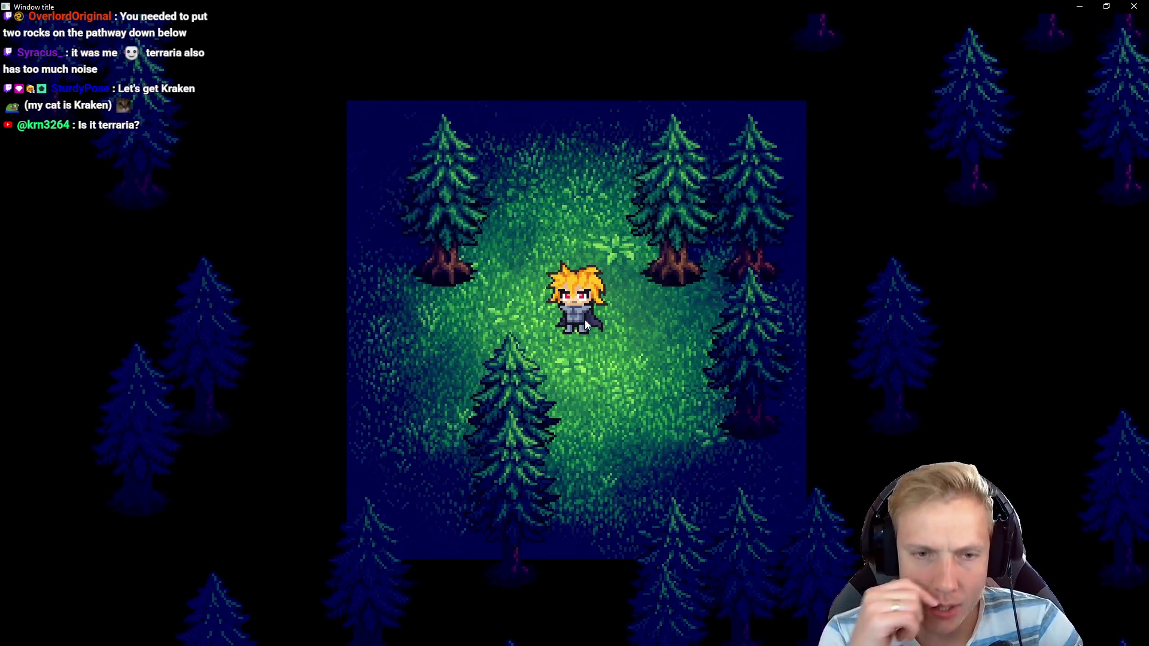
key(Down)
key(Left)
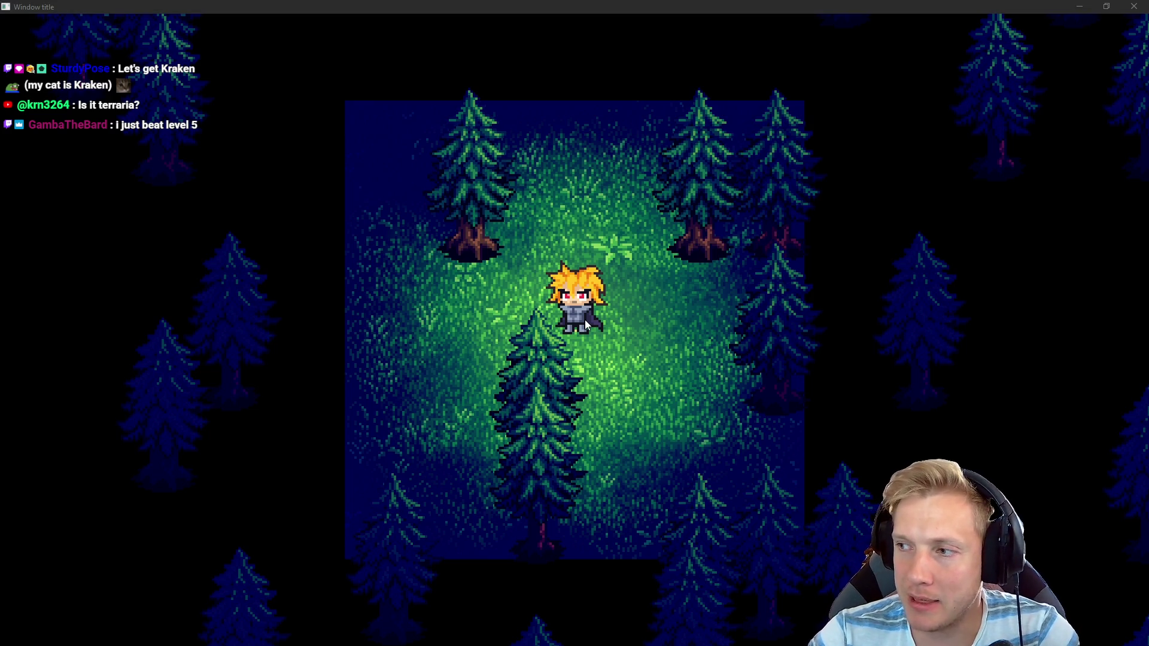
key(alt+Tab)
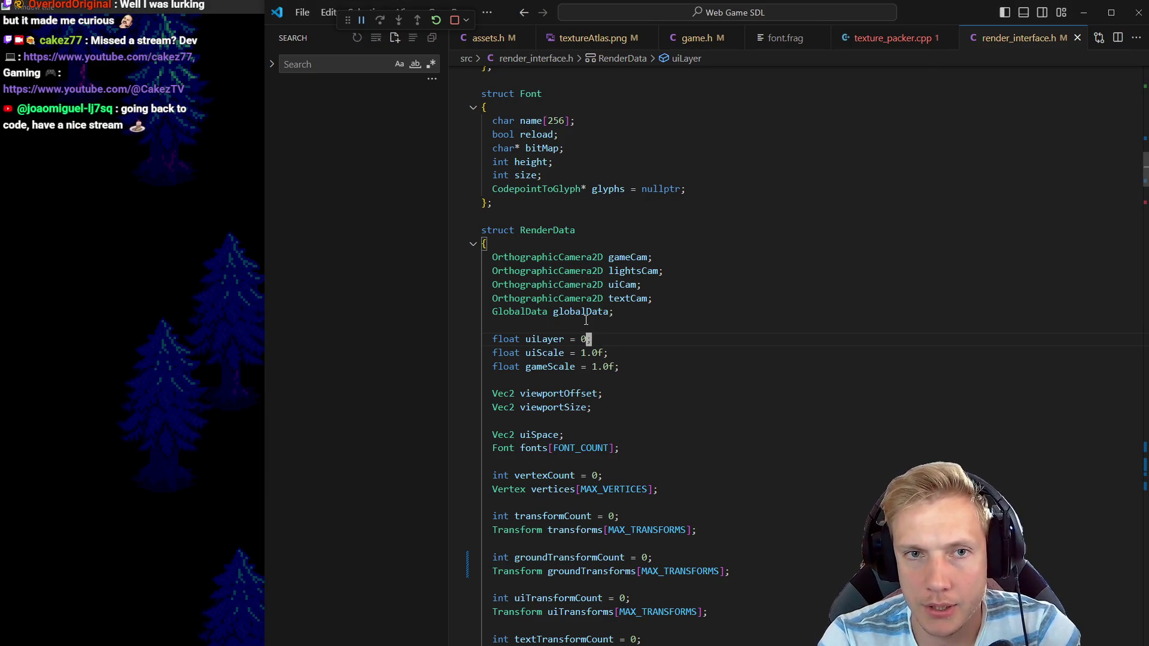
Open game.cpp through the quick file finder
key(ctrl+p)
key(Down)
key(Down)
key(Down)
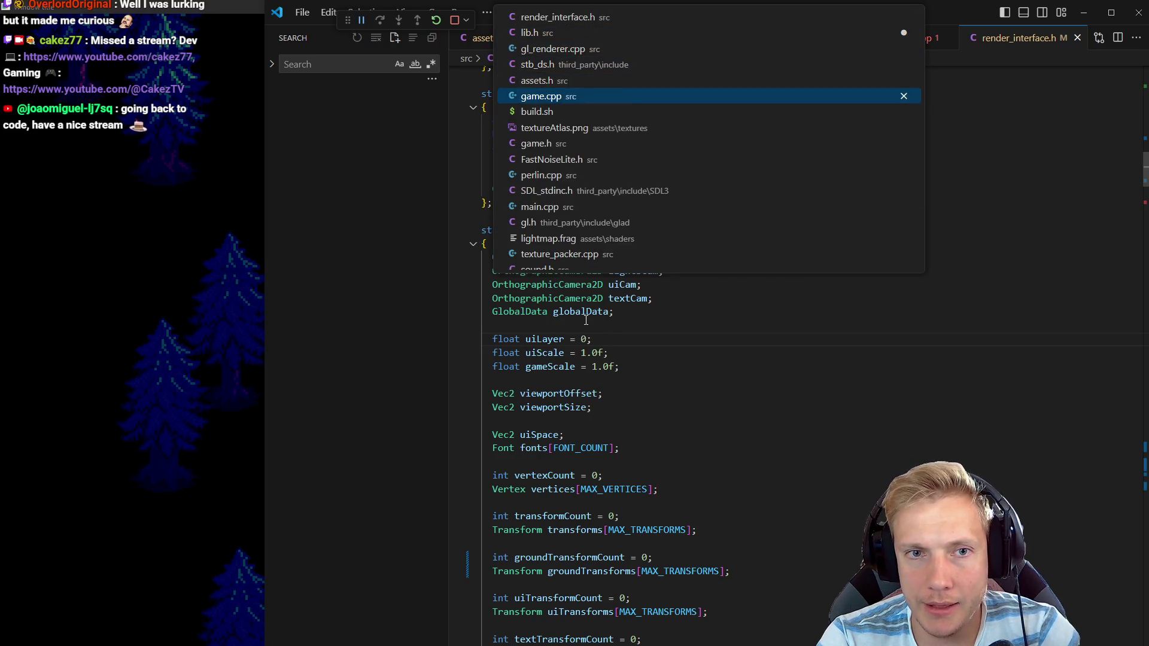
key(Return)
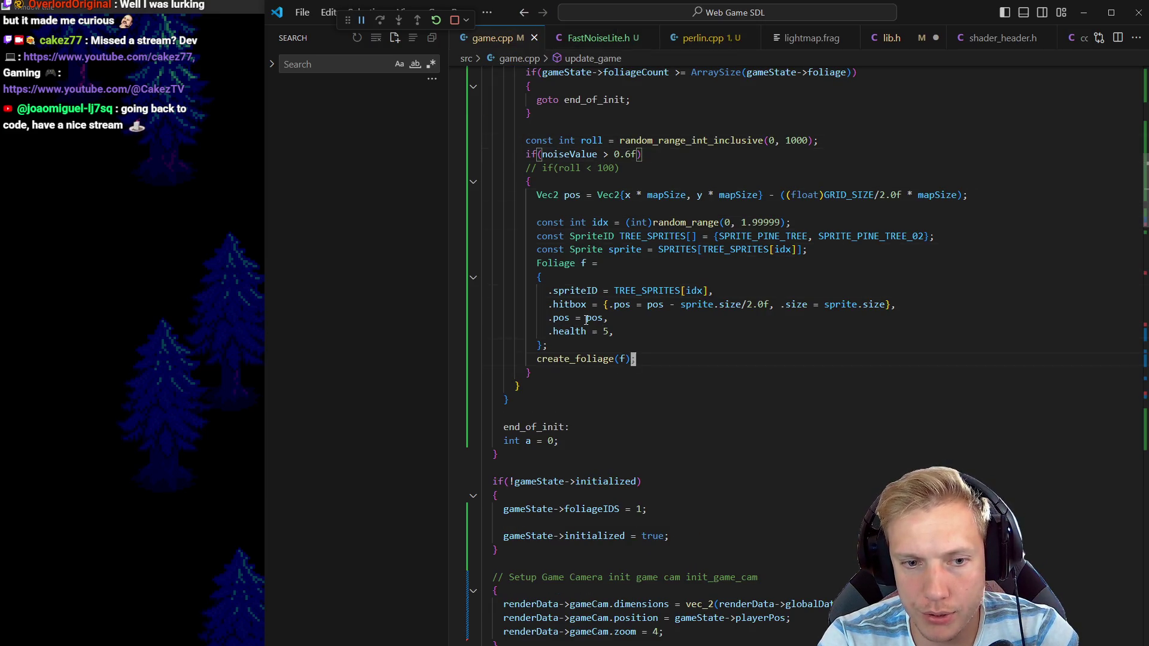
Below the camera setup block, start a new loop typing 'for(int x = 0; x <'
key(Page_Up)
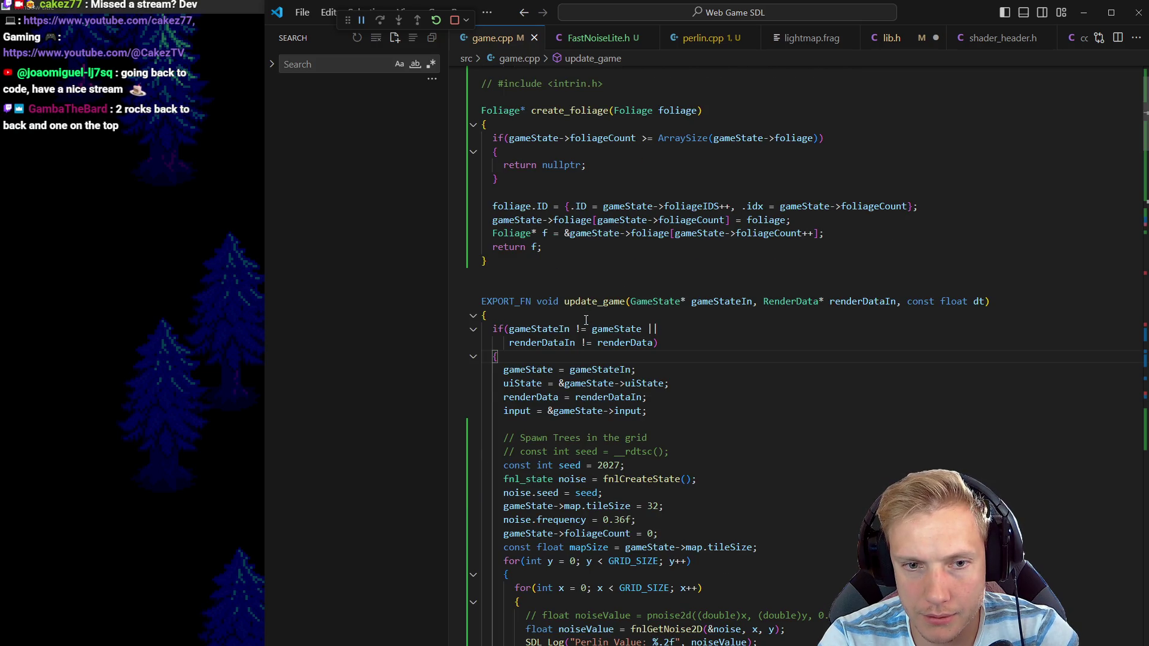
key(Page_Down)
key(Down)
key(Down)
key(Down)
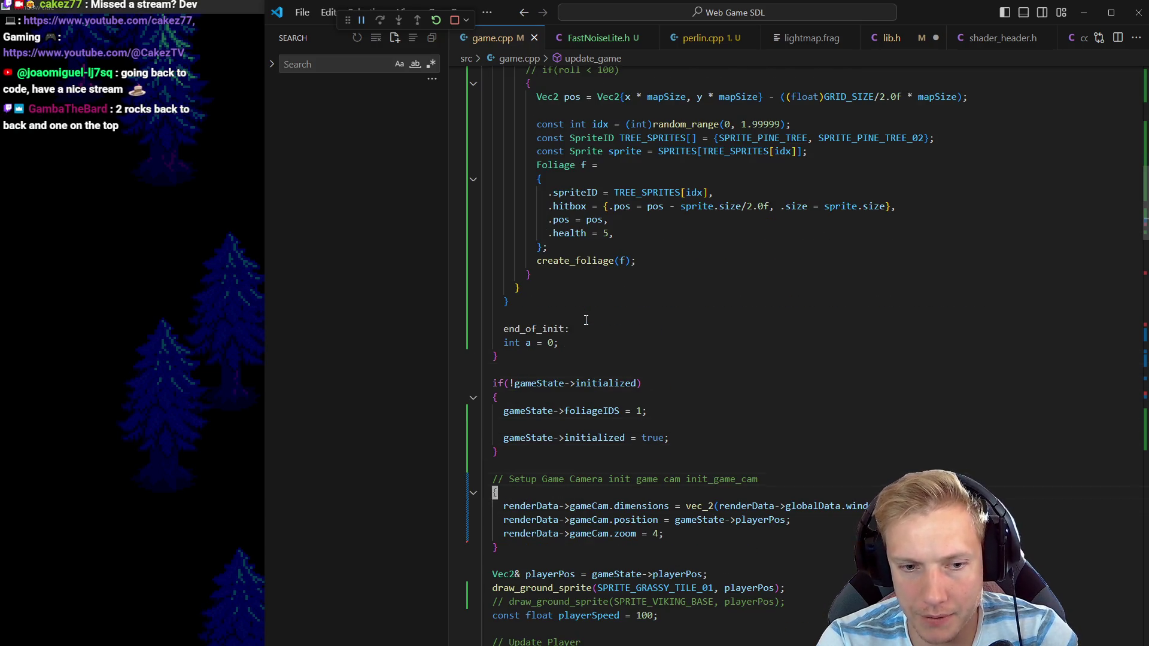
key(Down)
key(Down)
key(Down)
key(Up)
key(Up)
key(Up)
key(Up)
key(Up)
key(Up)
key(o)
key(Return)
key(Up)
text(for(int x )
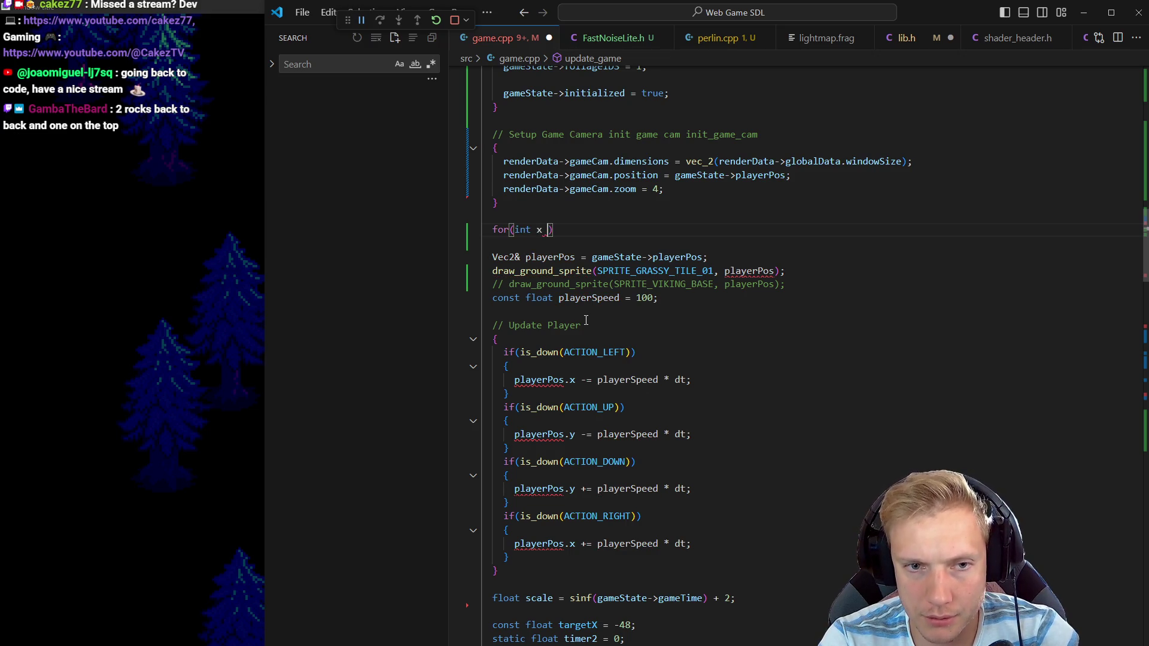
text(= 0; x <)
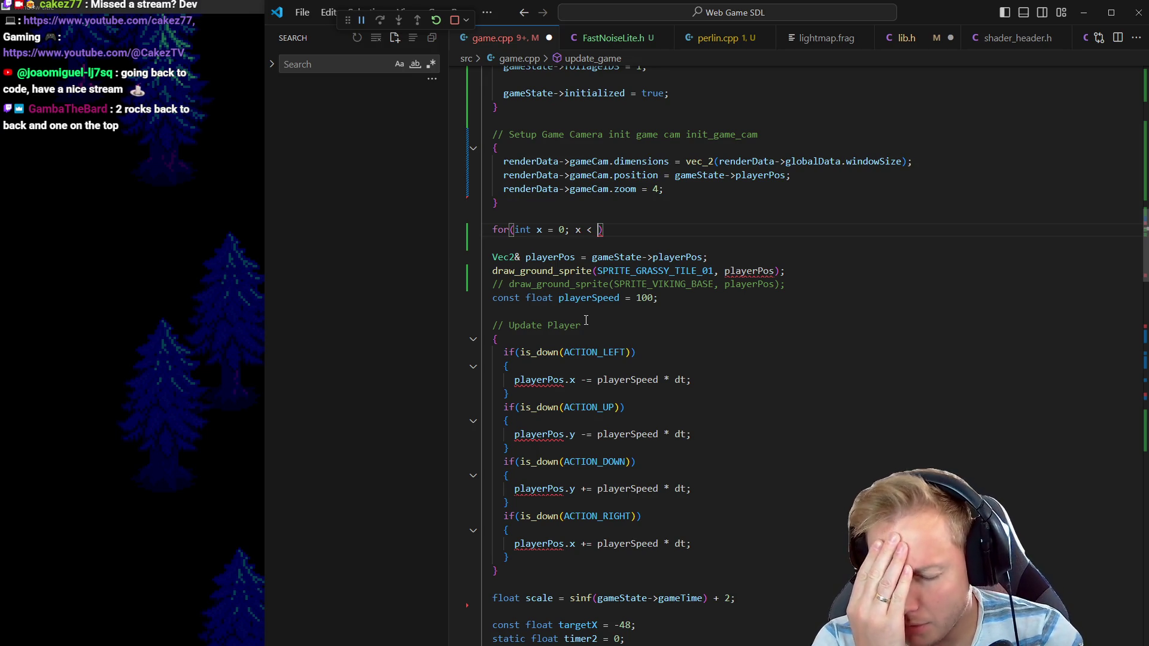
Set GRID_SIZE as the loop limit, replacing an accidentally accepted WORLD_SIZE
text(wo)
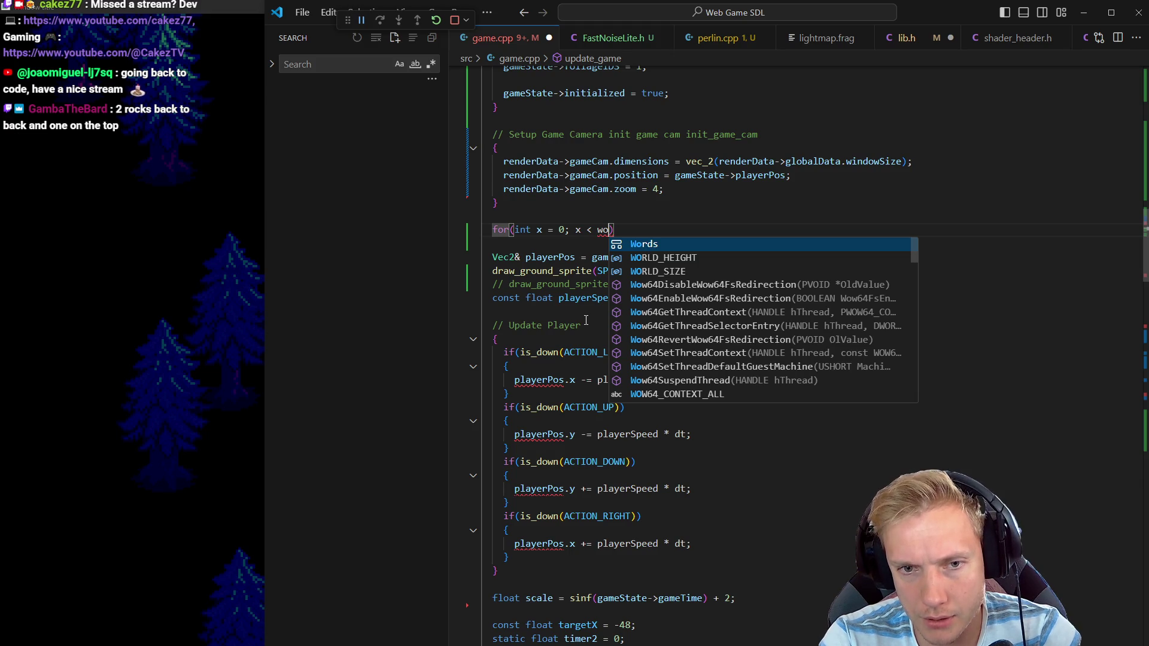
key(Down)
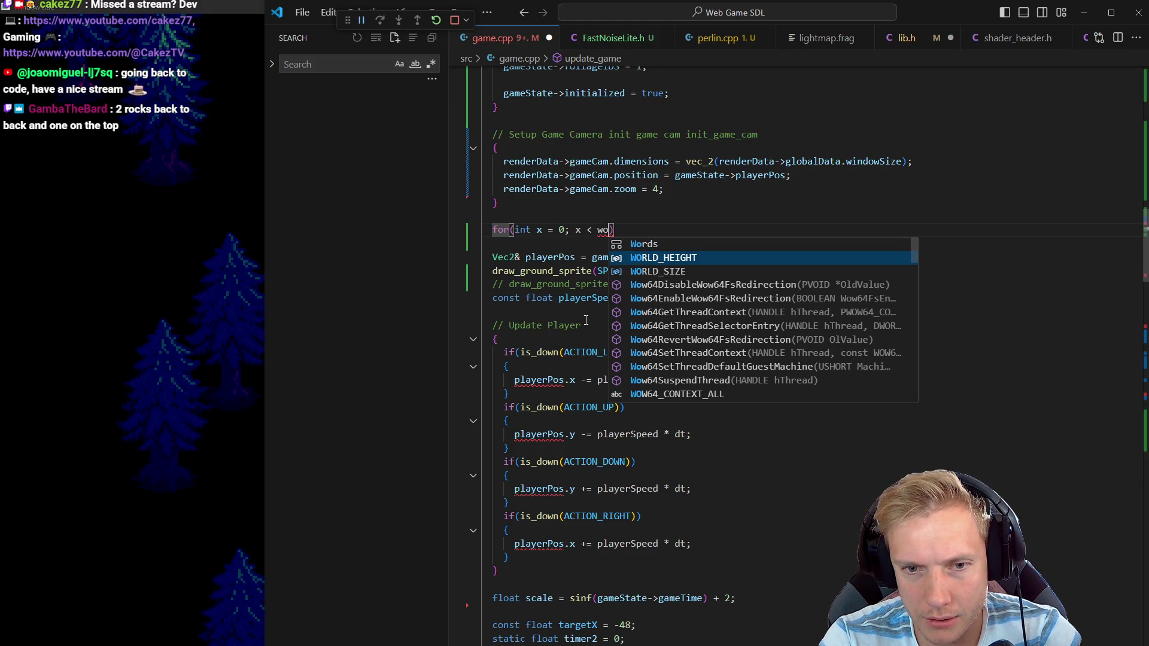
key(Down)
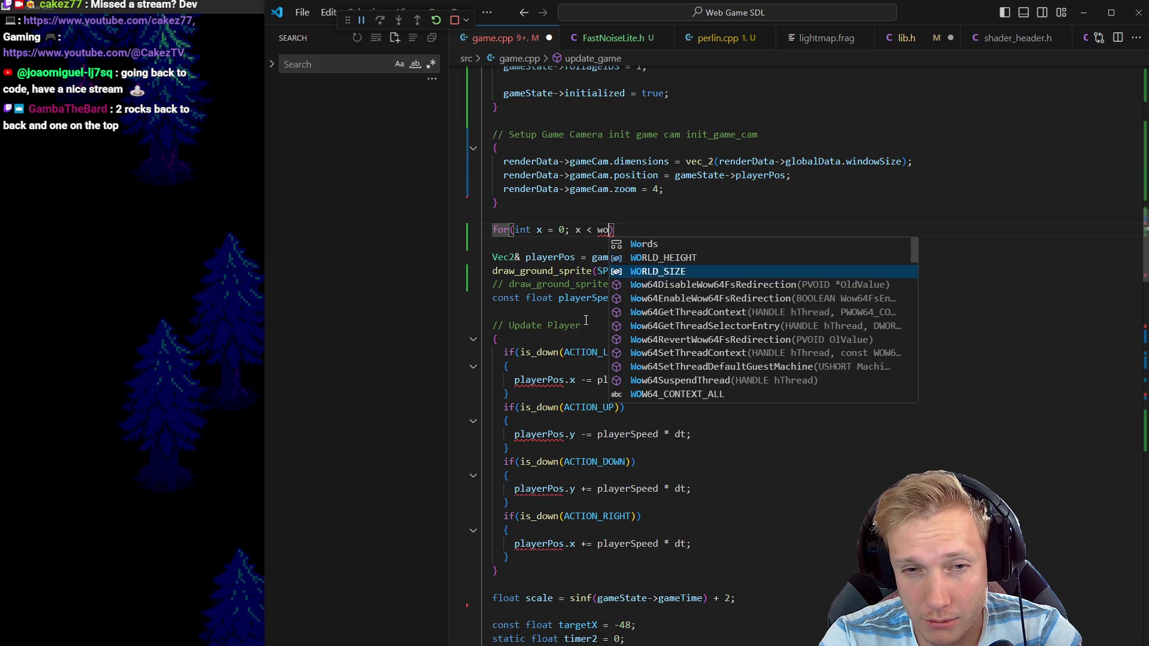
key(Return)
key(ctrl+BackSpace)
text(gr)
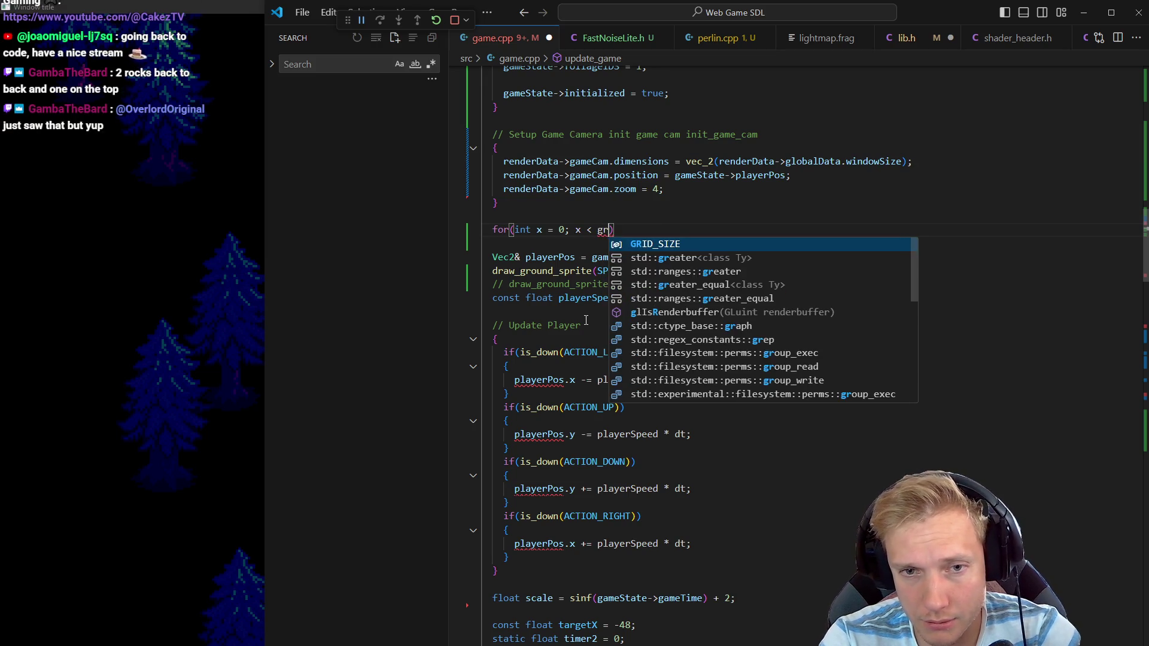
key(Return)
text(.x)
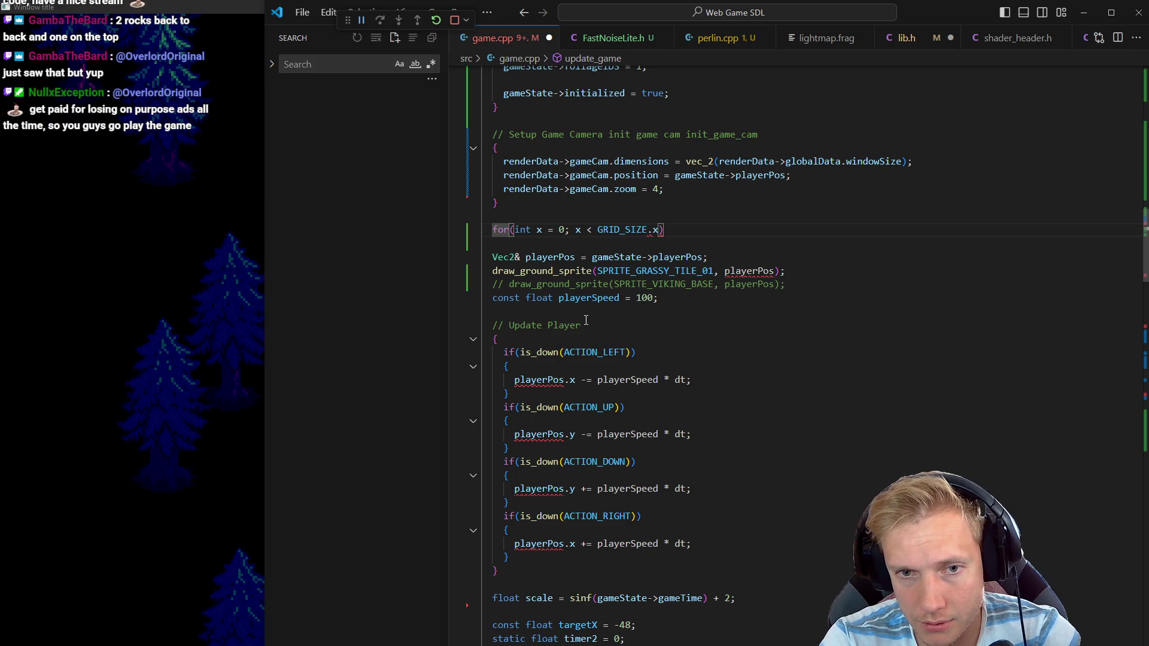
key(BackSpace)
key(BackSpace)
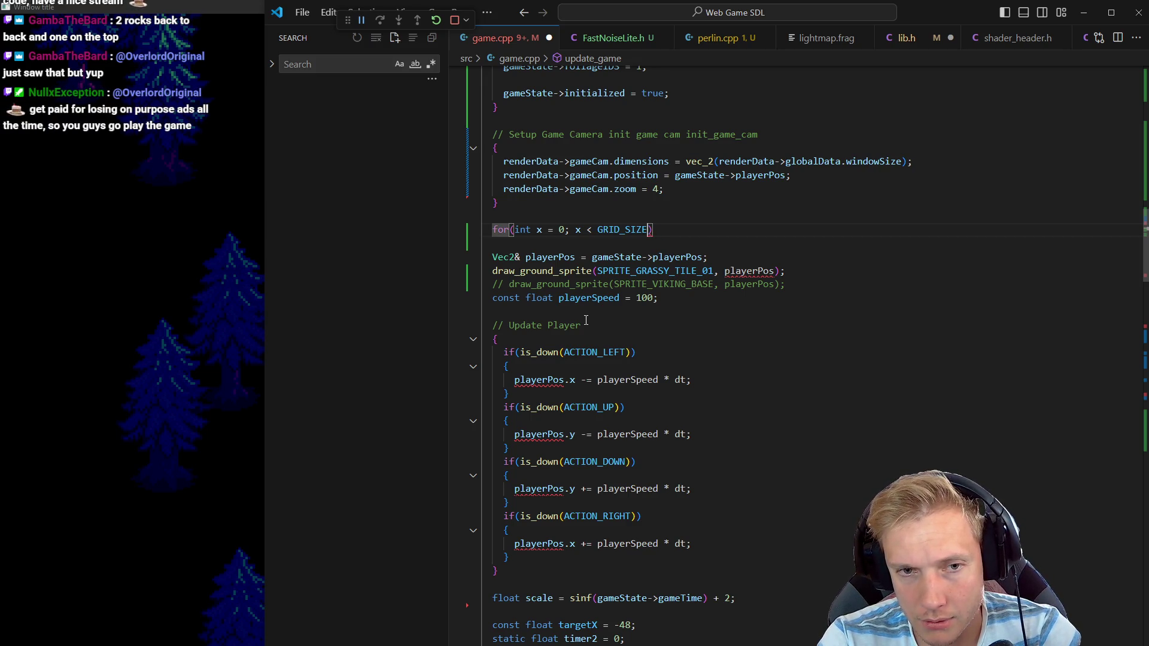
Finish the loop header with x++, add the braces, and append a slash after GRID_SIZE
text(; x++)
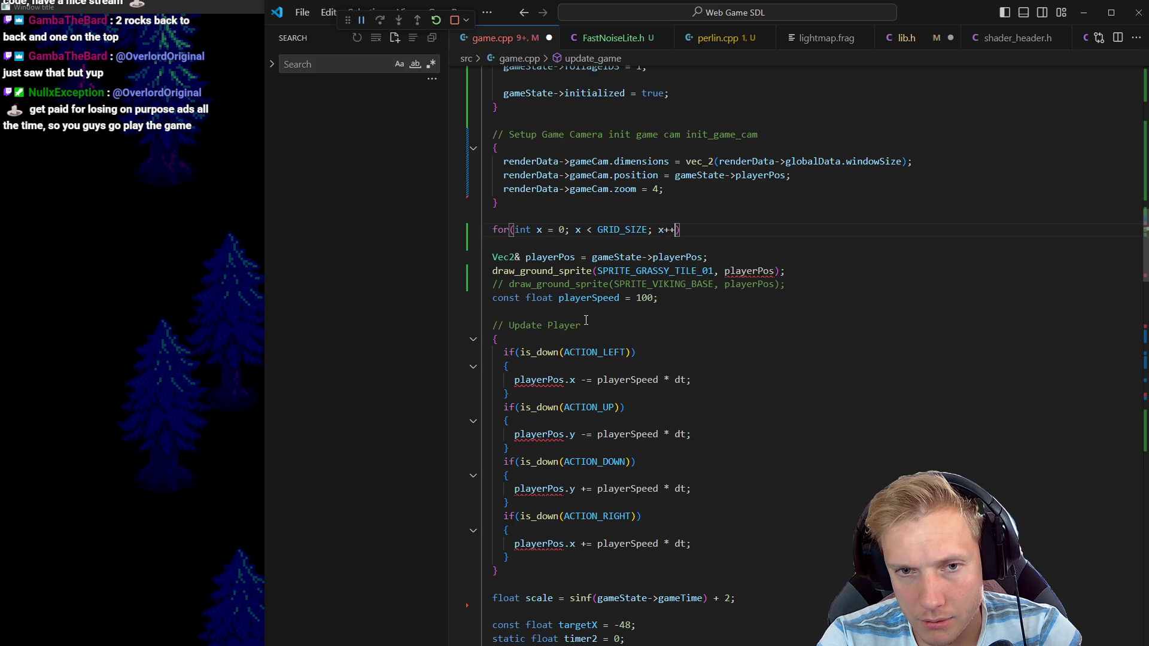
key(End)
key(Return)
text({)
key(Return)
key(Left)
key(Left)
key(Left)
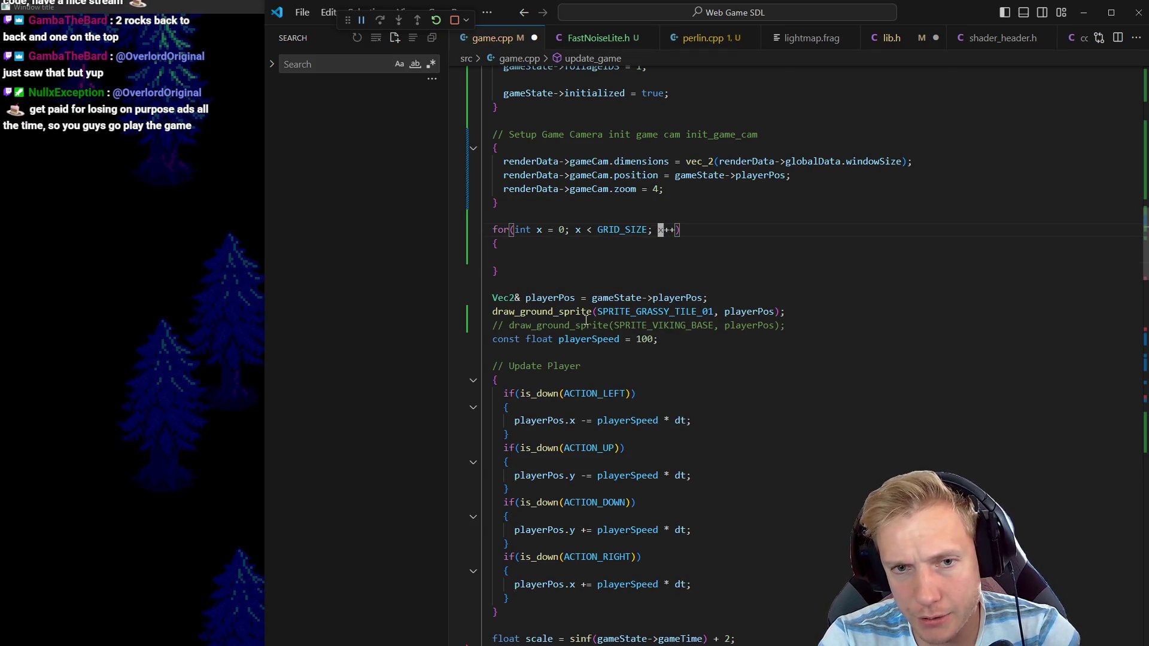
text(/)
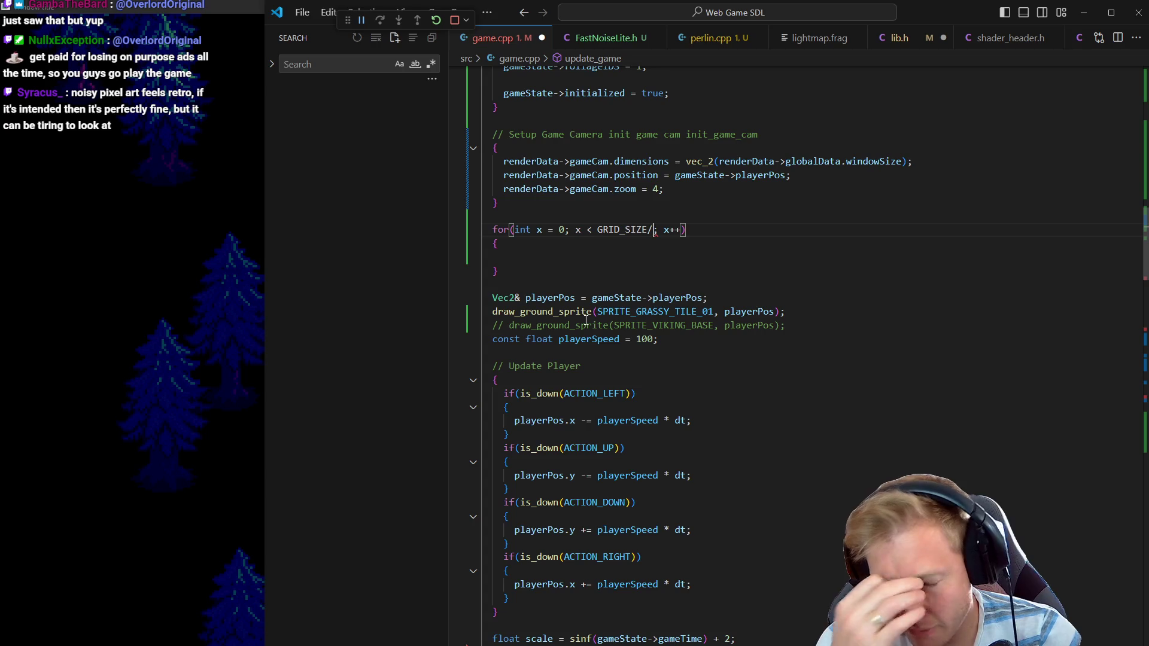
Add the comment '// One grass tile is 192px' above the loop
key(Up)
key(Return)
text(// One Gras)
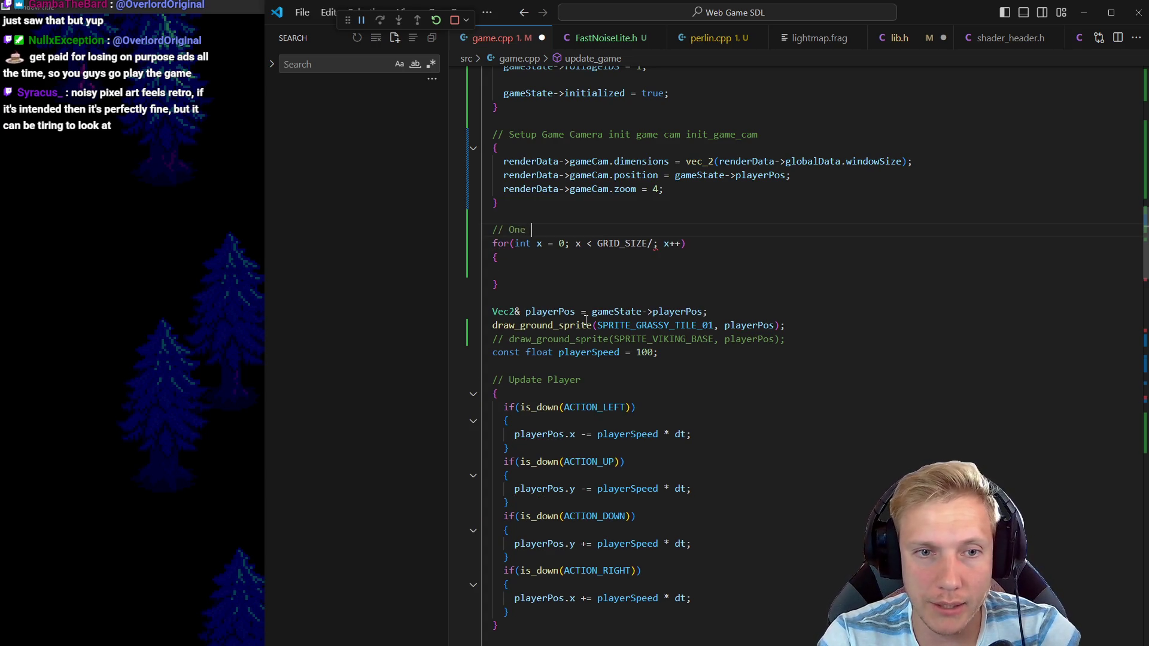
text(s)
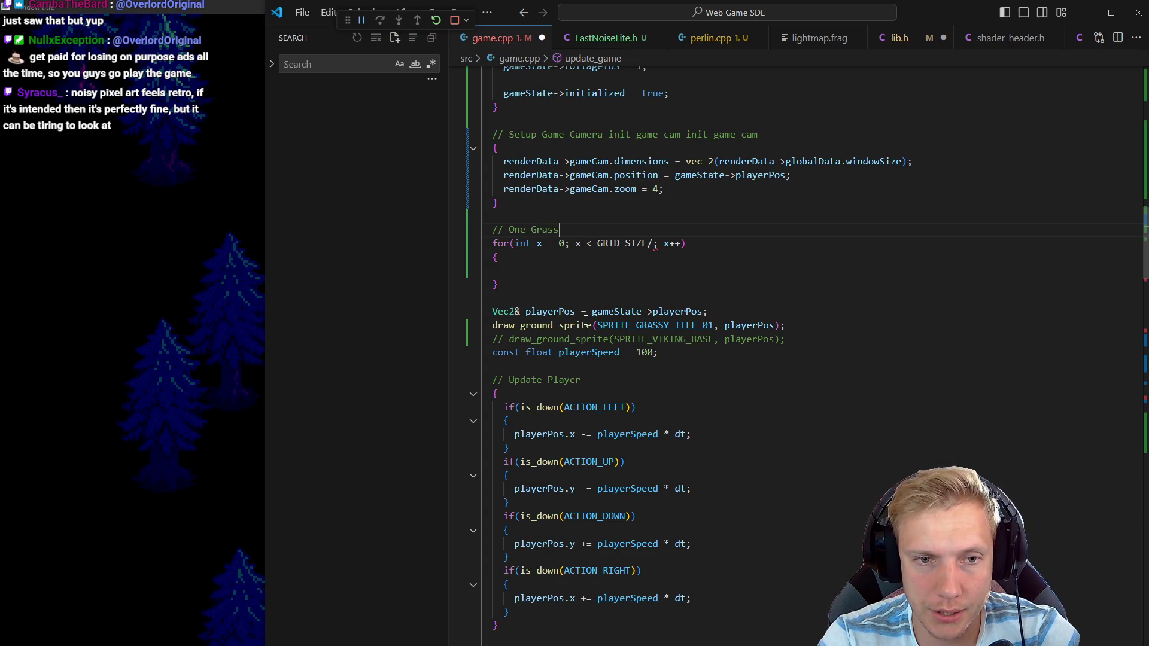
text(tile)
key(ctrl+BackSpace)
text(grass tile is 192px,)
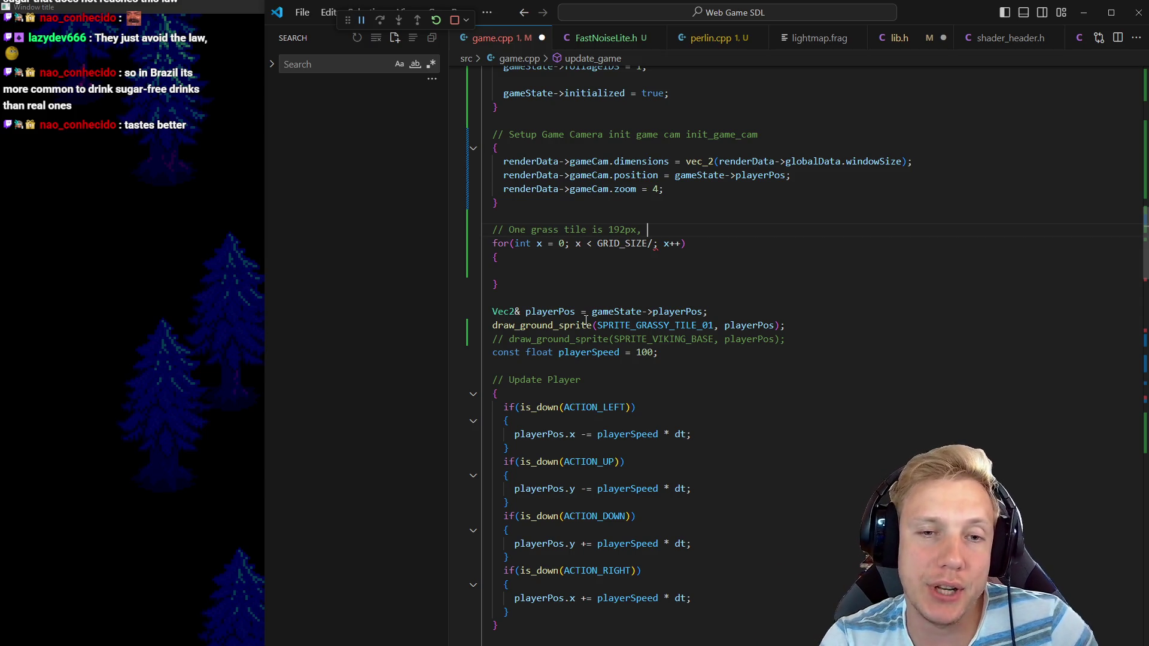
Declare const int startX = -GRID_SIZE/2; under the comment
key(Return)
text(const)
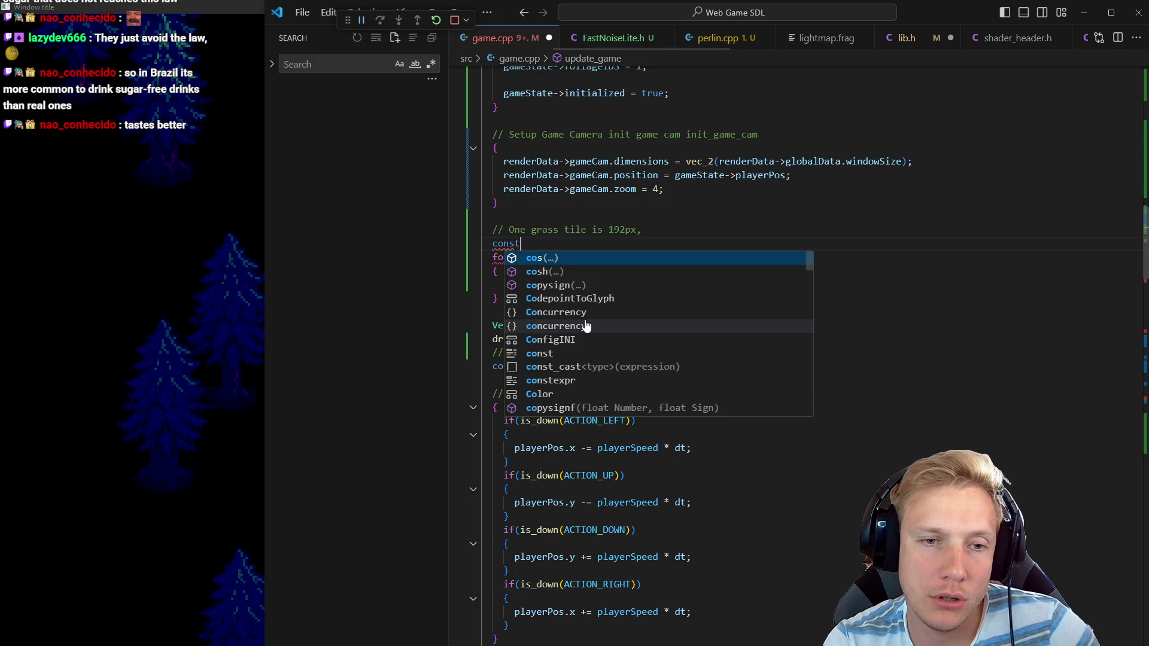
text( int startX)
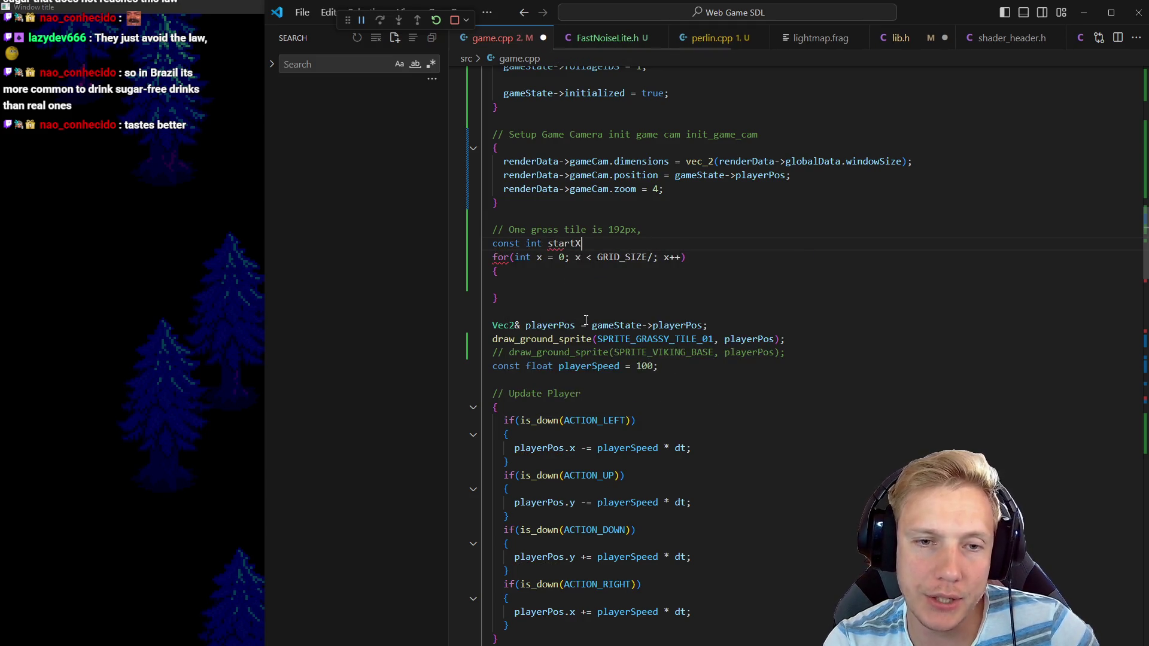
text( = )
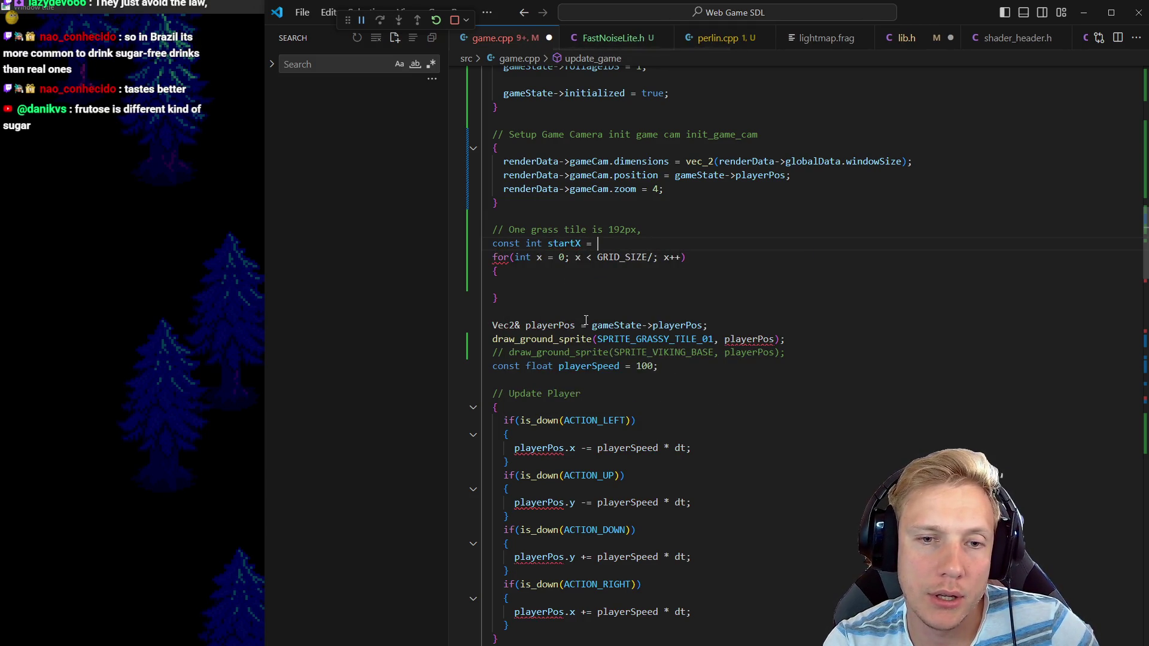
text(gri)
key(Tab)
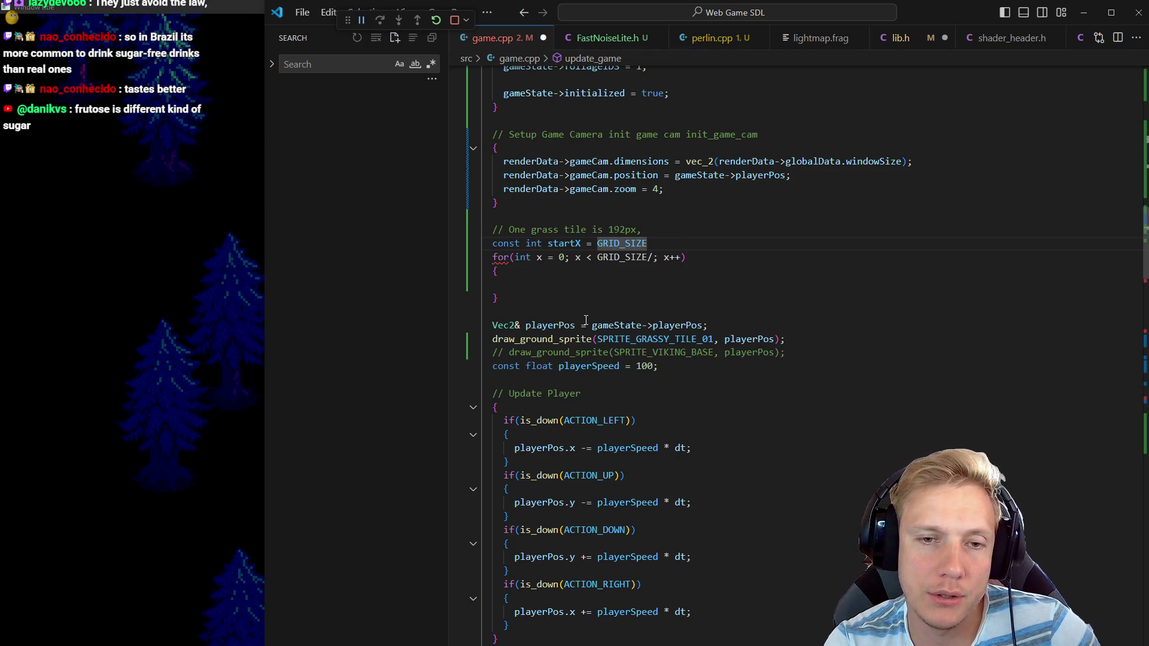
key(ctrl+Left)
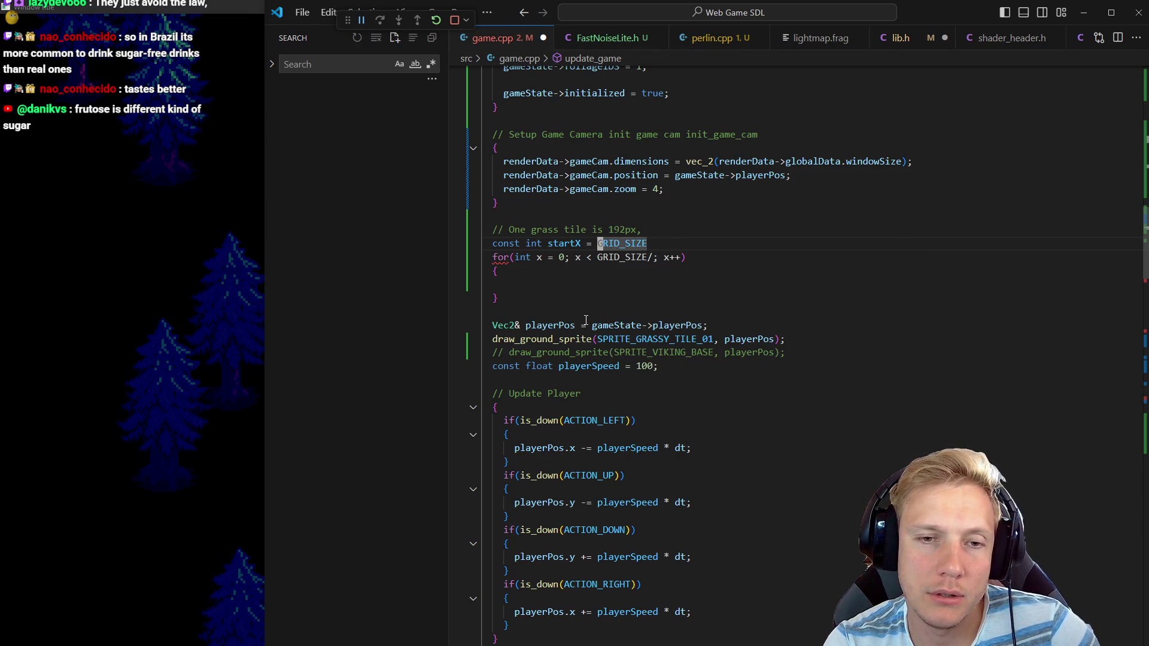
text(-)
key(End)
text(/2;)
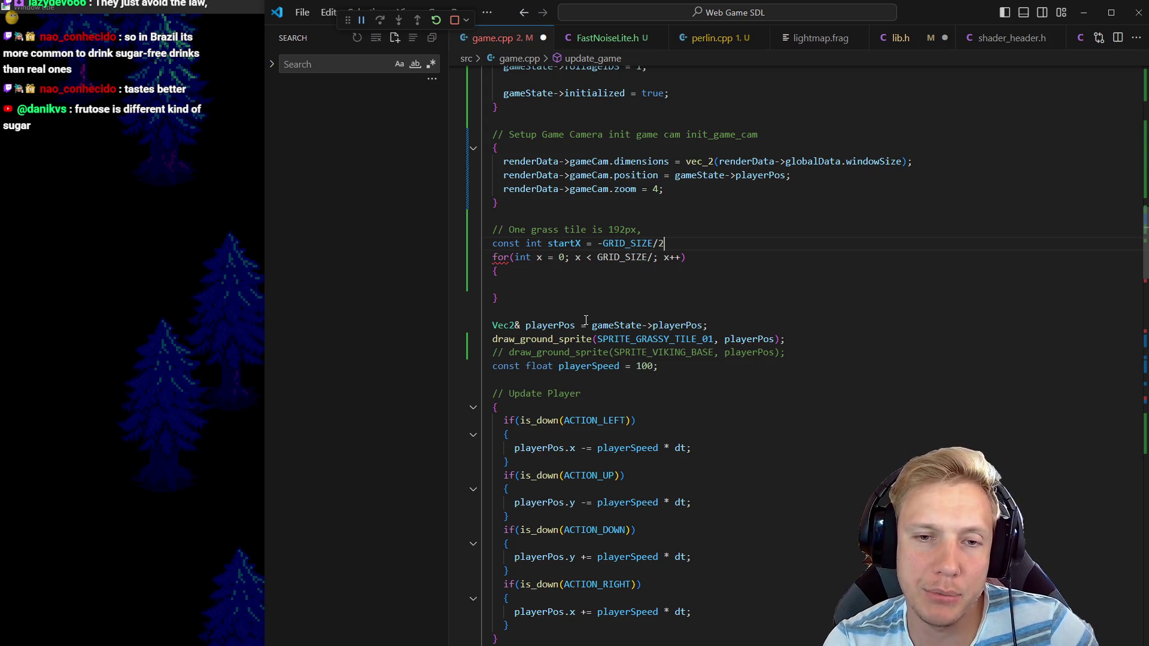
Make startX a float and multiply it by gameState->map.tileSize
key(Home)
key(ctrl+Right)
key(ctrl+Right)
key(ctrl+BackSpace)
text(flo)
key(Down)
key(Return)
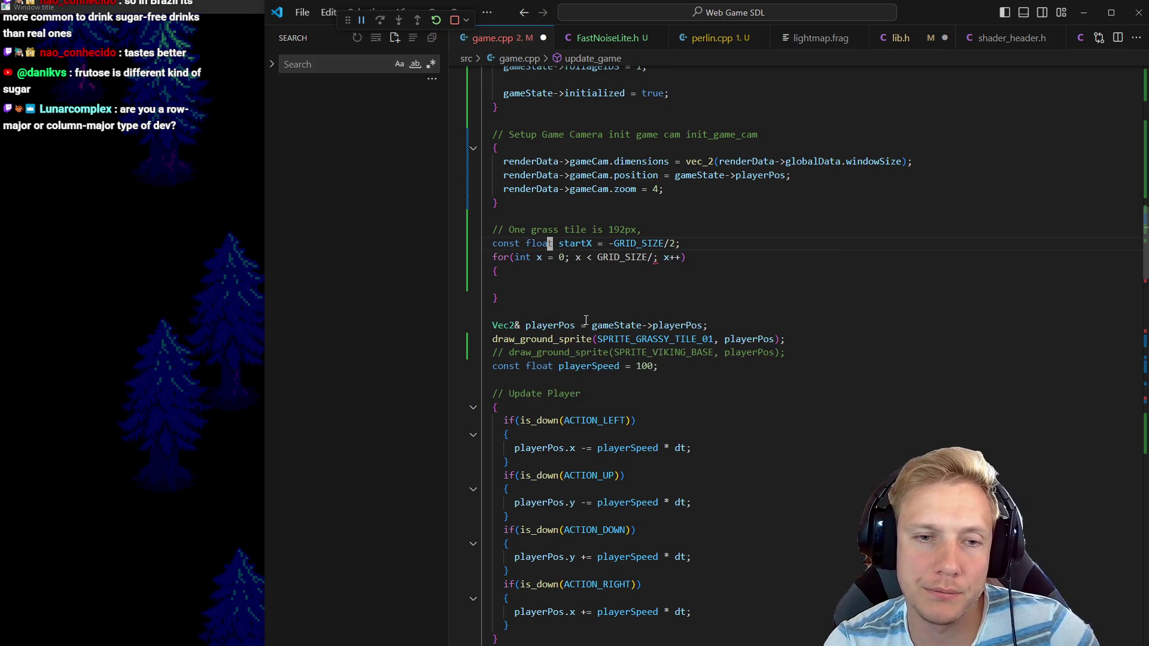
key(End)
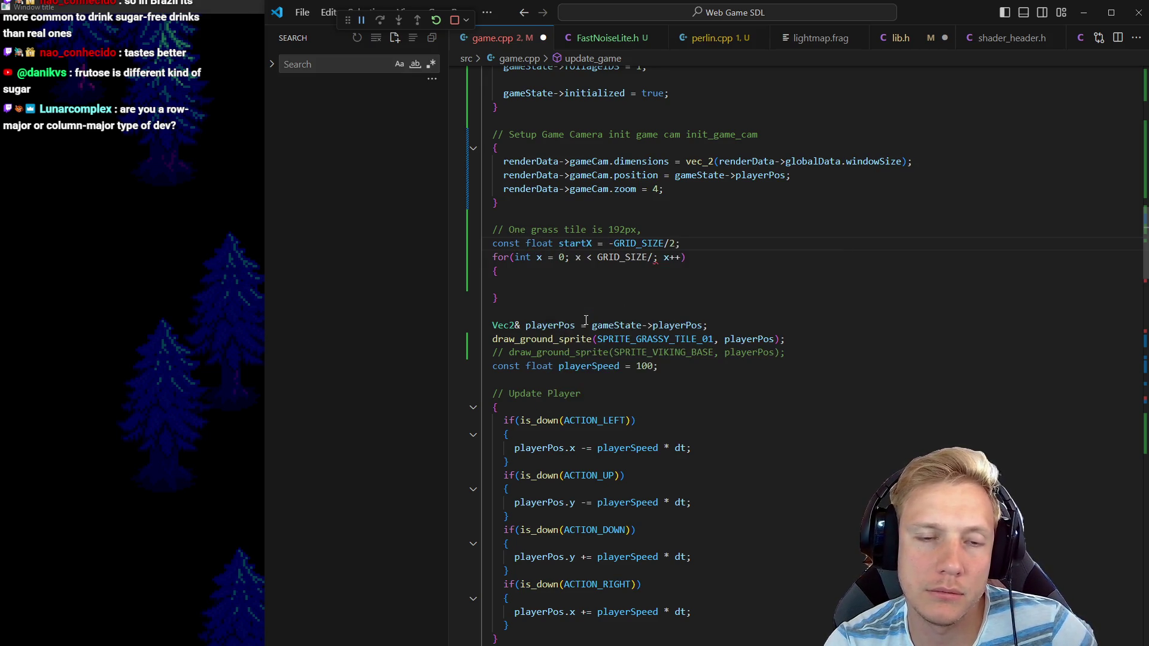
text(* )
text(gameState->m)
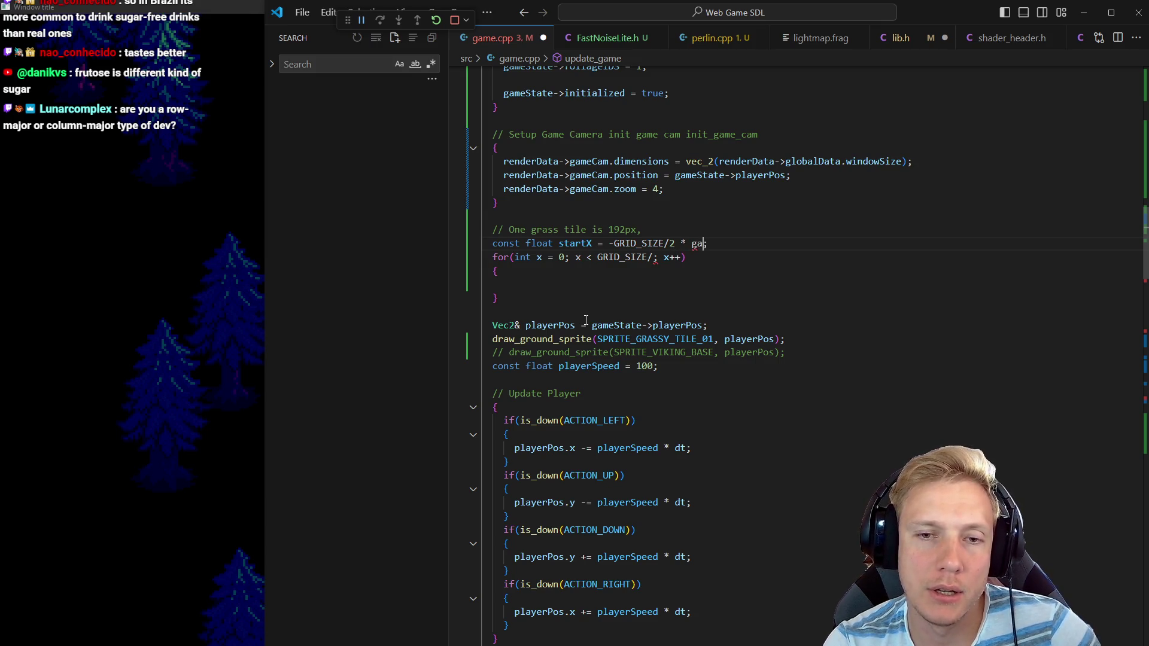
text(ap)
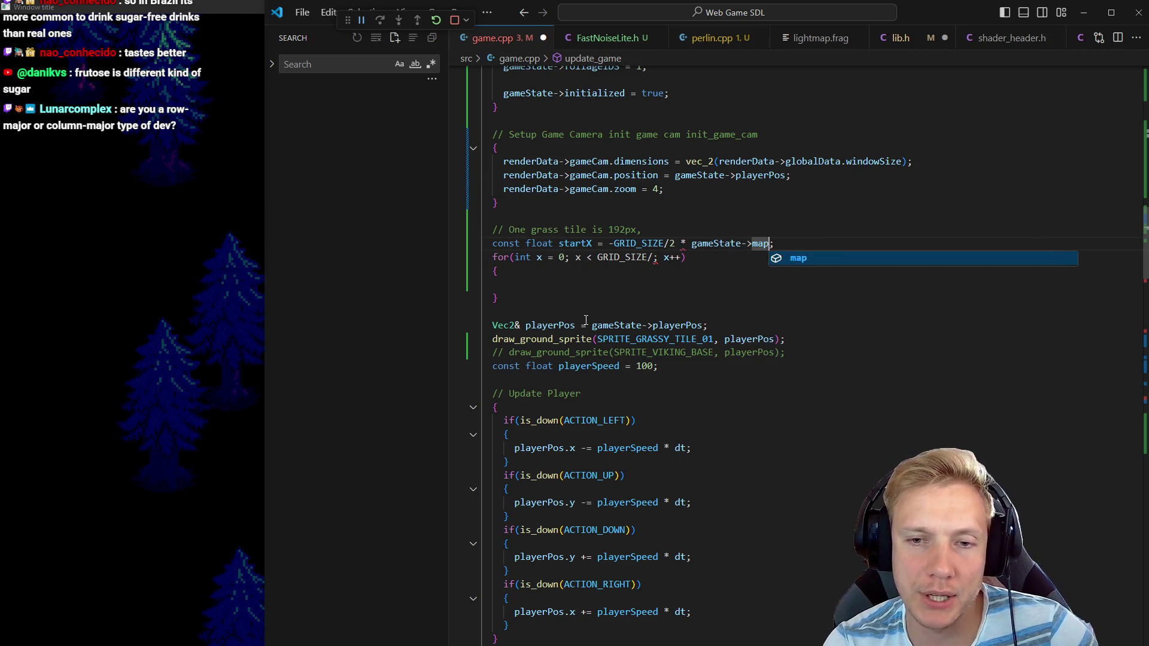
text(.)
key(Tab)
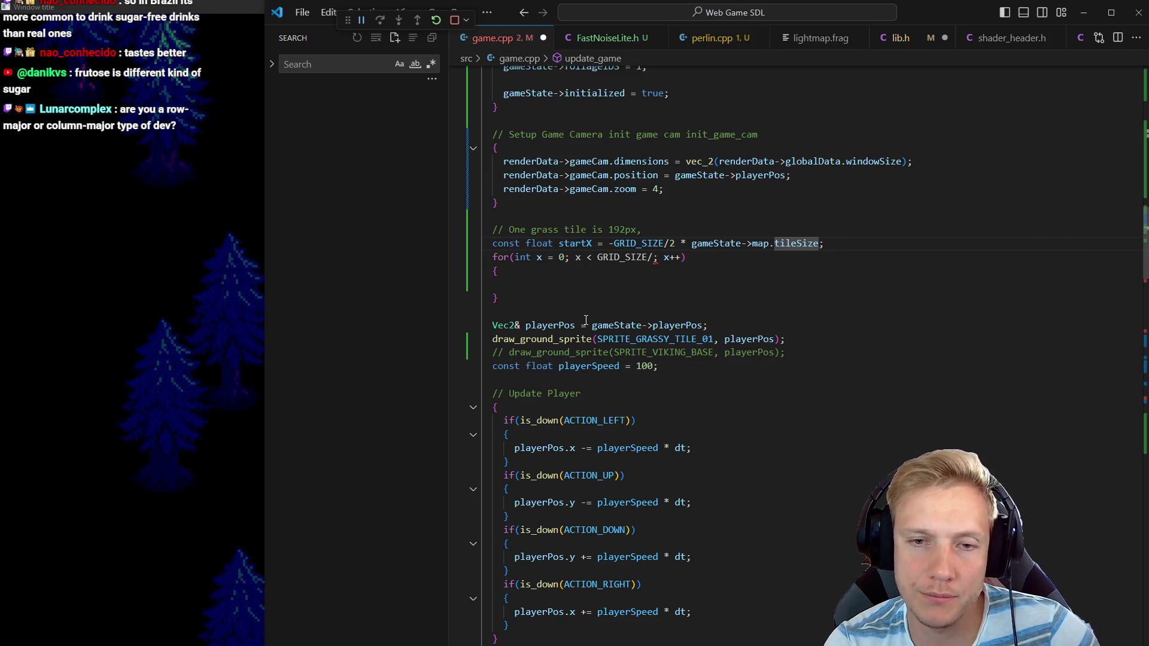
Add const int tileCount = GRID_SIZE / (192 / gameState->map.tileSize);
key(Down)
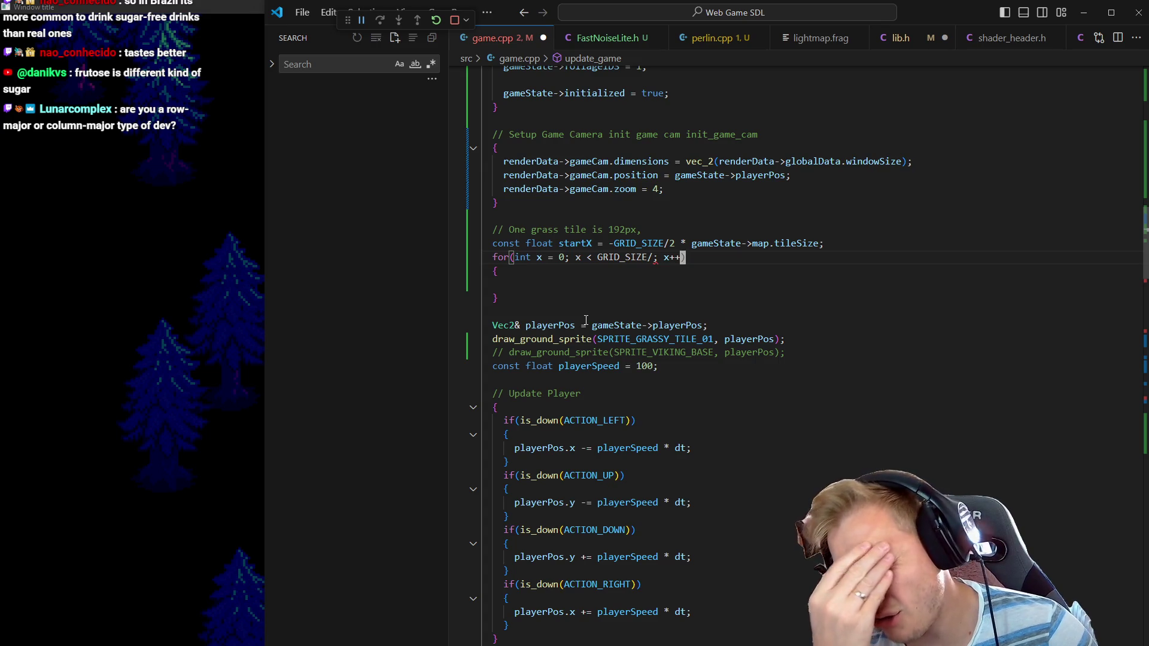
key(Up)
key(Up)
key(Return)
text(const int )
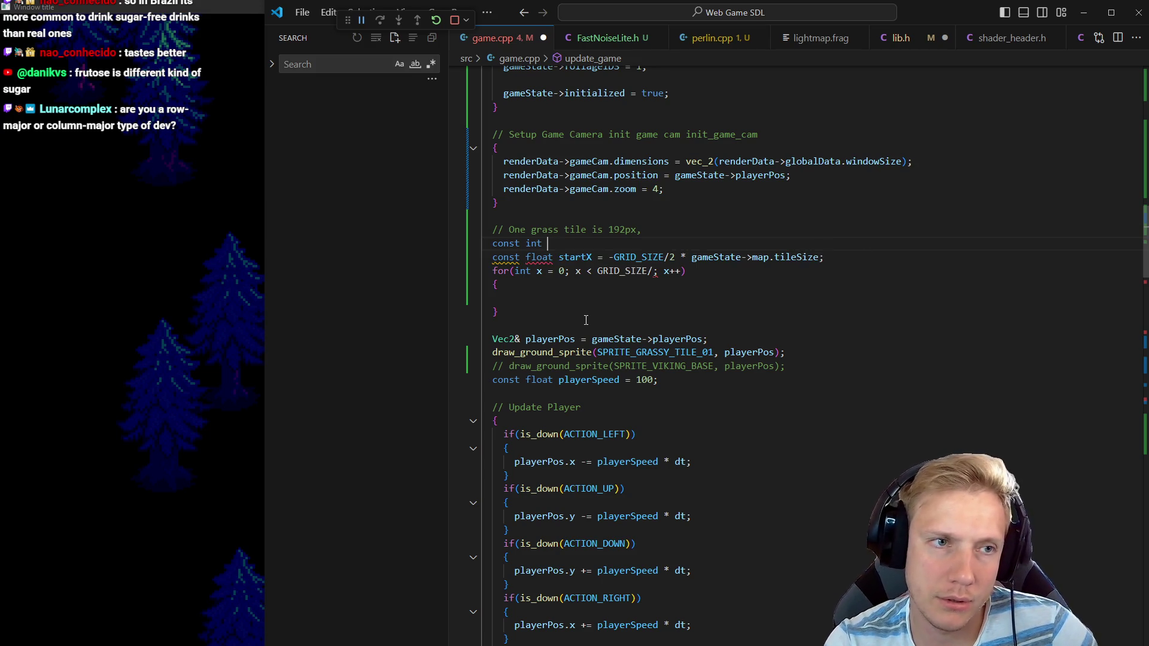
text(tileCount = )
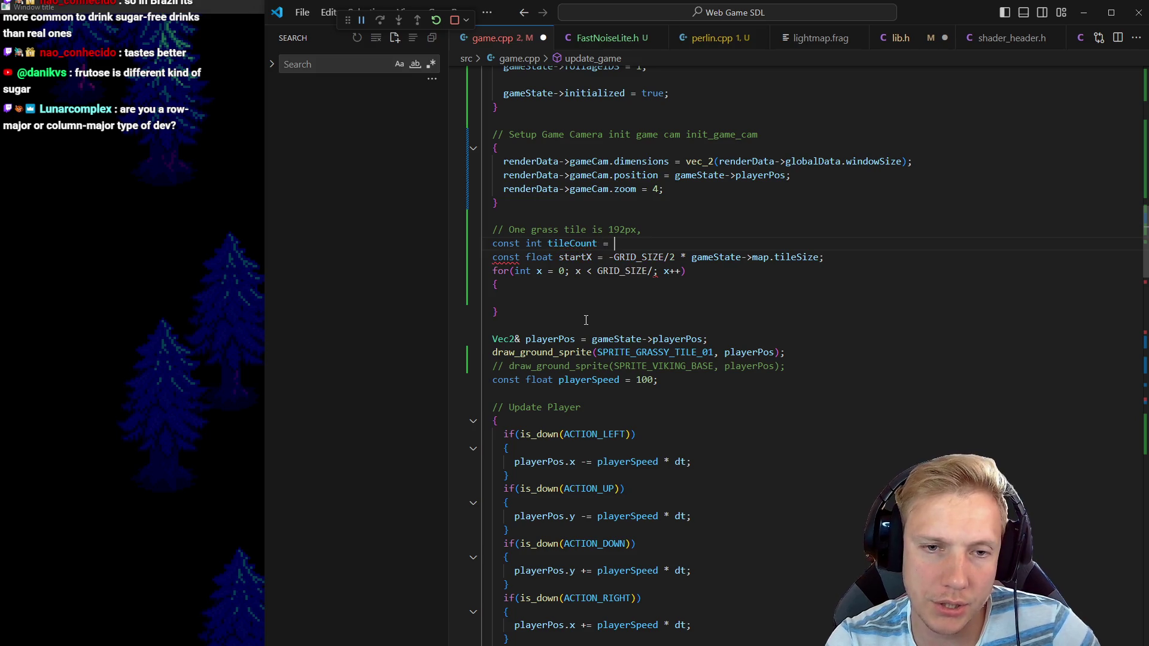
text(gri)
key(Tab)
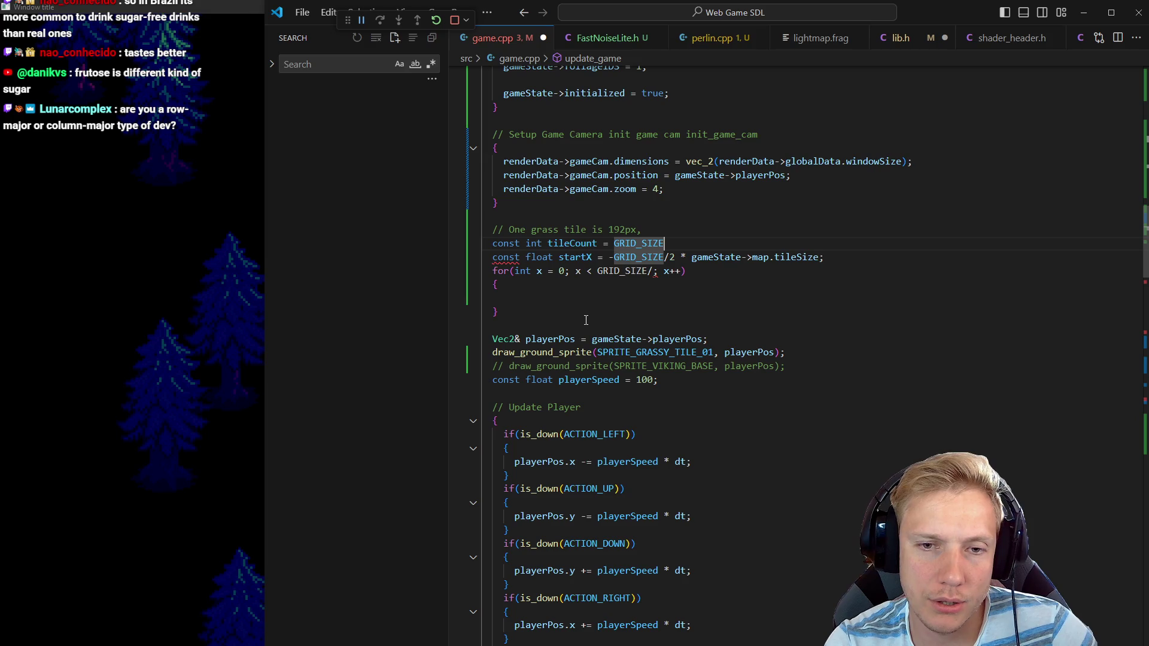
text(/)
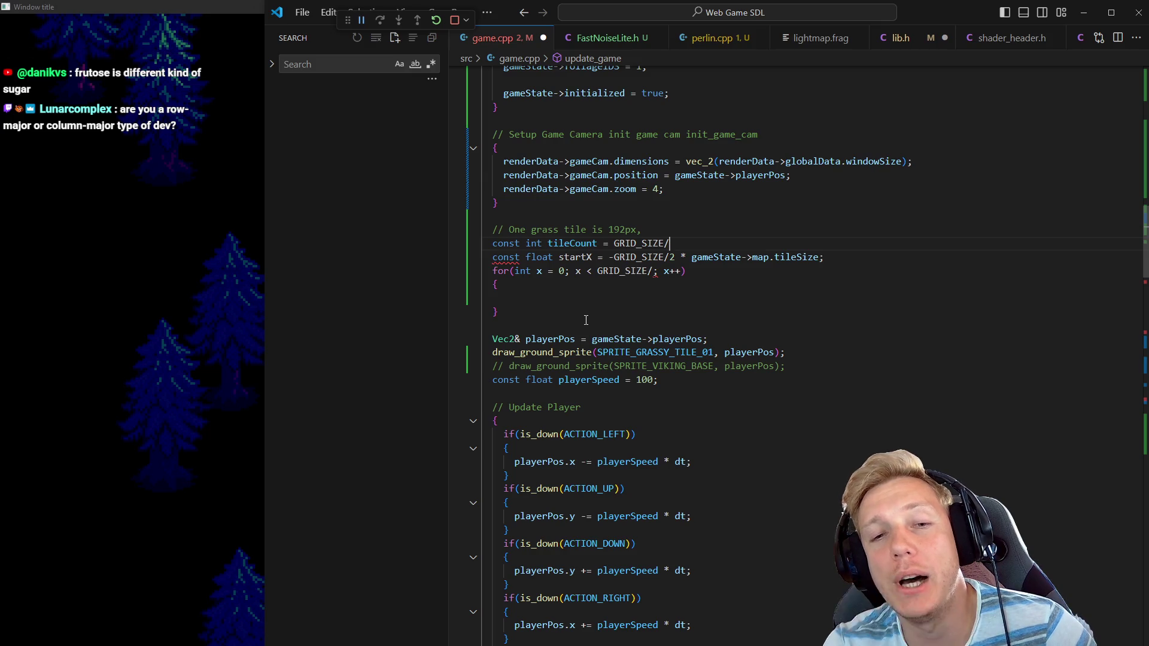
text(()
text(gameState->ma)
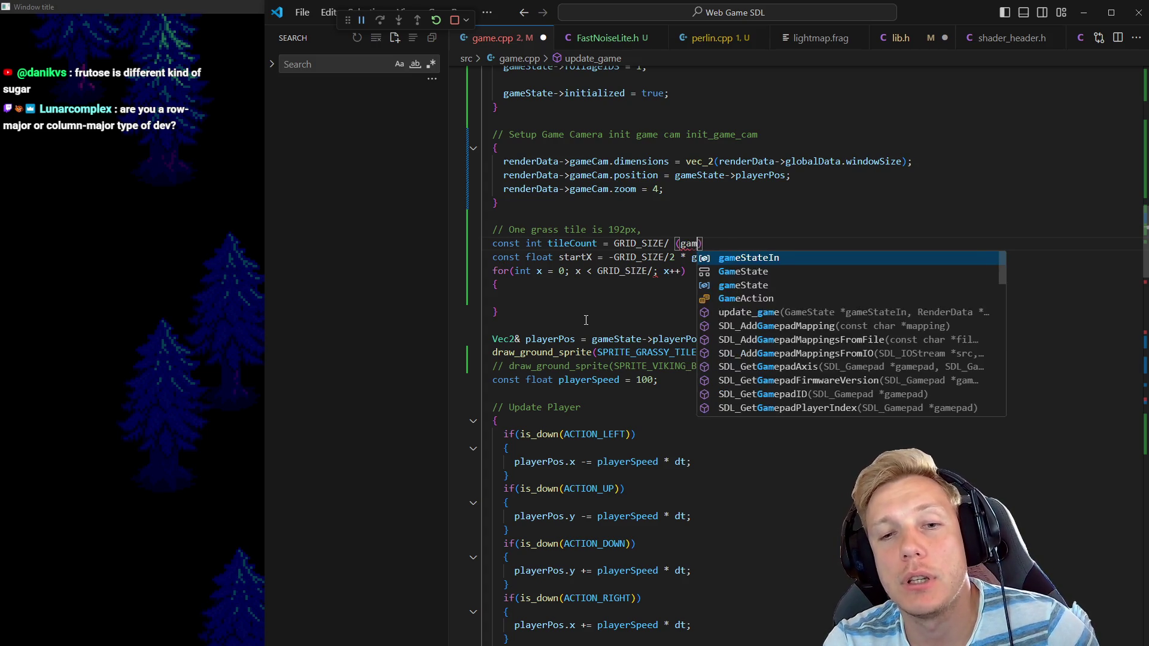
text(p.)
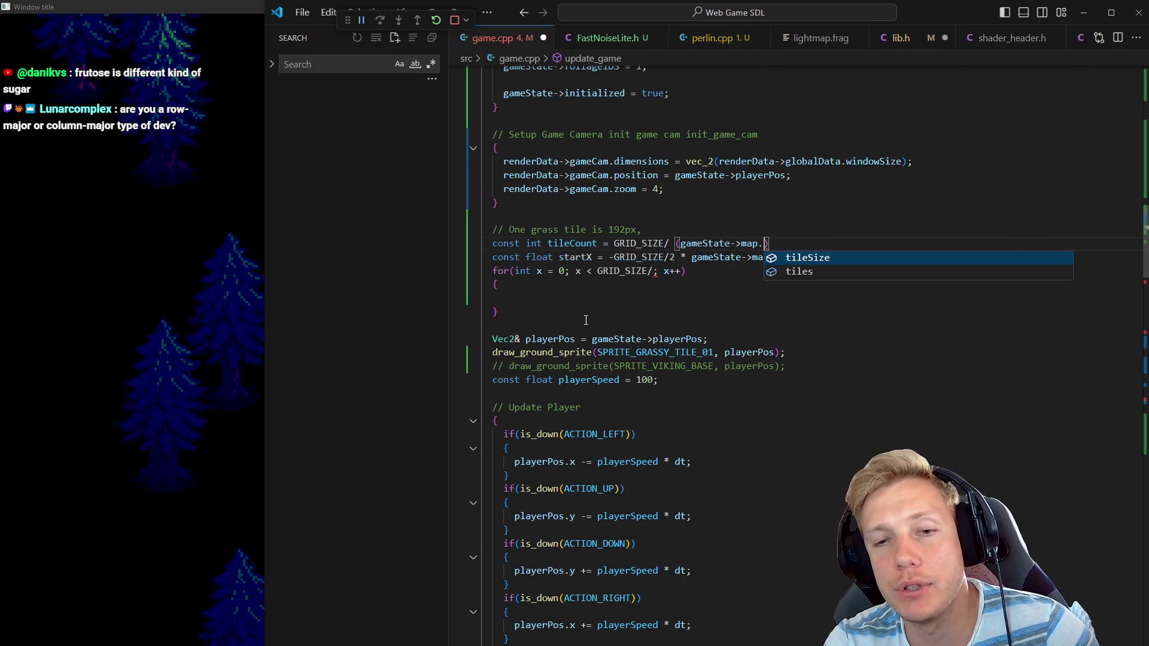
text(ti)
key(Tab)
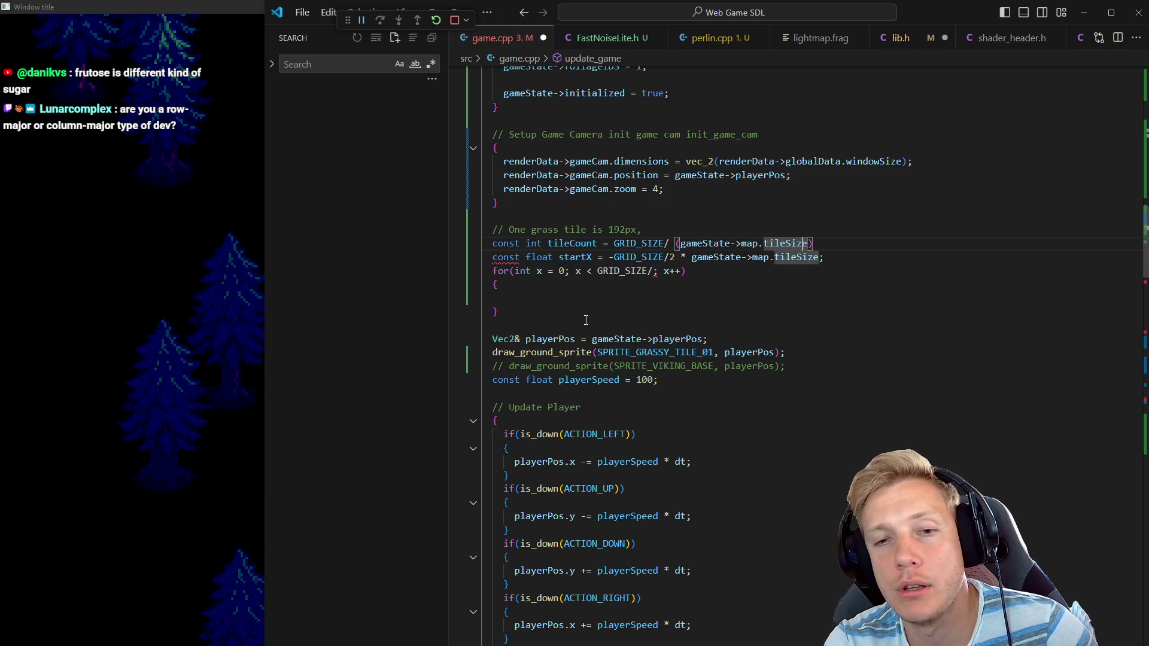
key(ctrl+Left)
key(ctrl+Left)
key(ctrl+Left)
text(192 /)
key(End)
text(;)
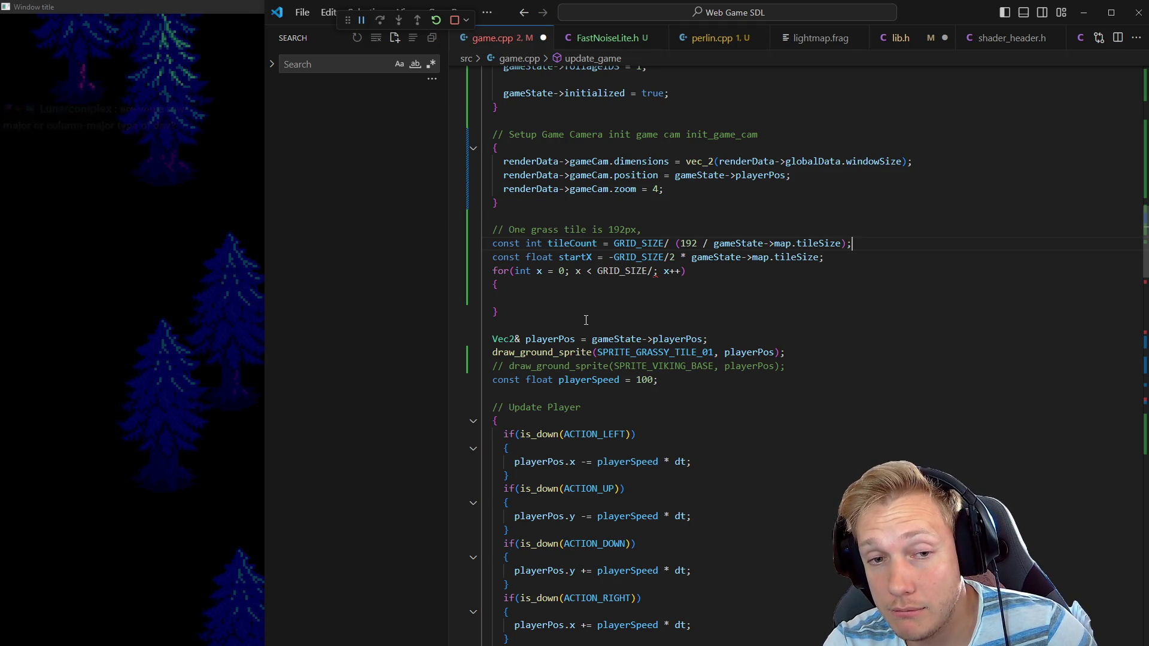
Use tileCount as the x-loop limit and copy the loop header with its brace
key(Down)
key(Left)
key(Left)
key(Left)
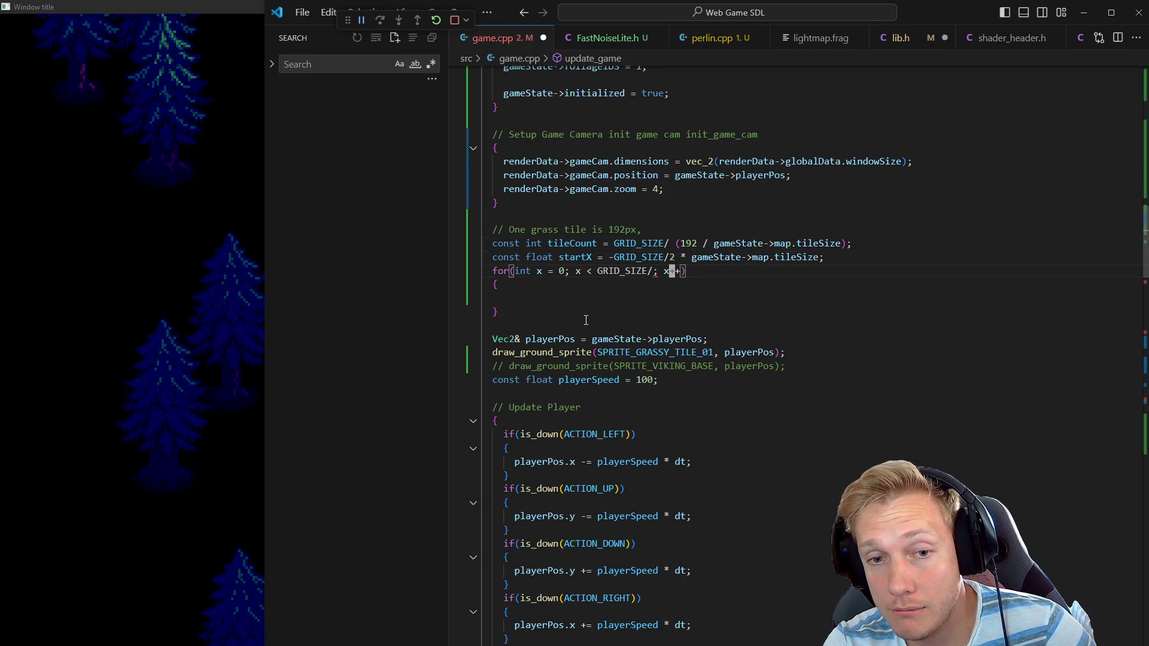
key(ctrl+BackSpace)
key(ctrl+BackSpace)
text(tileCount)
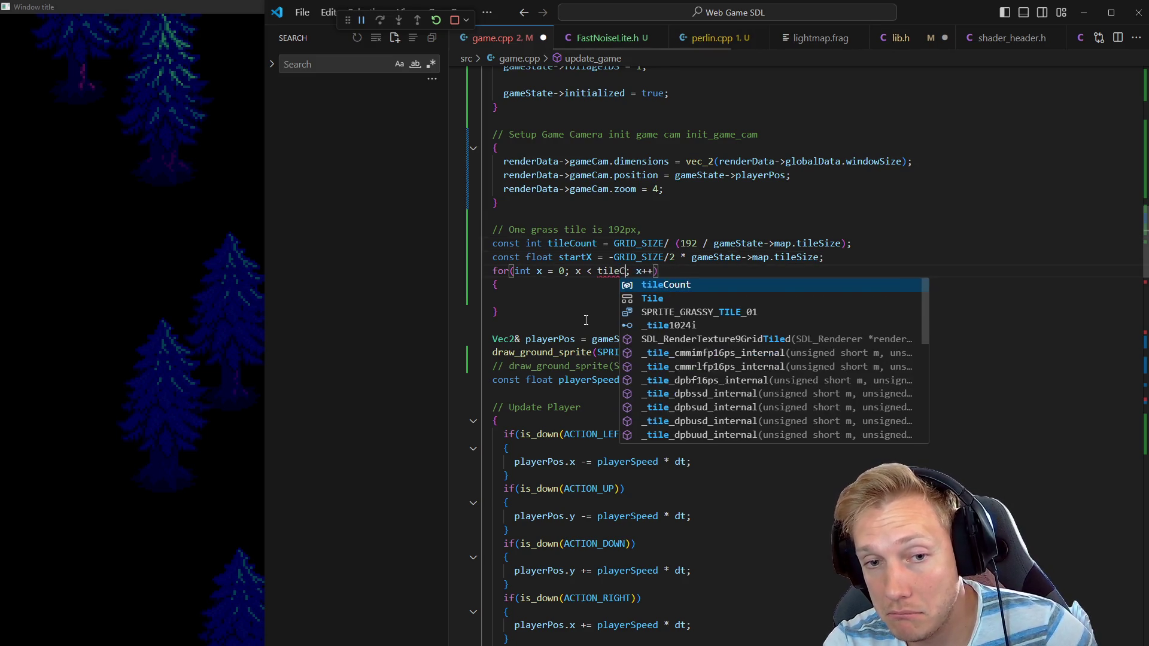
key(Escape)
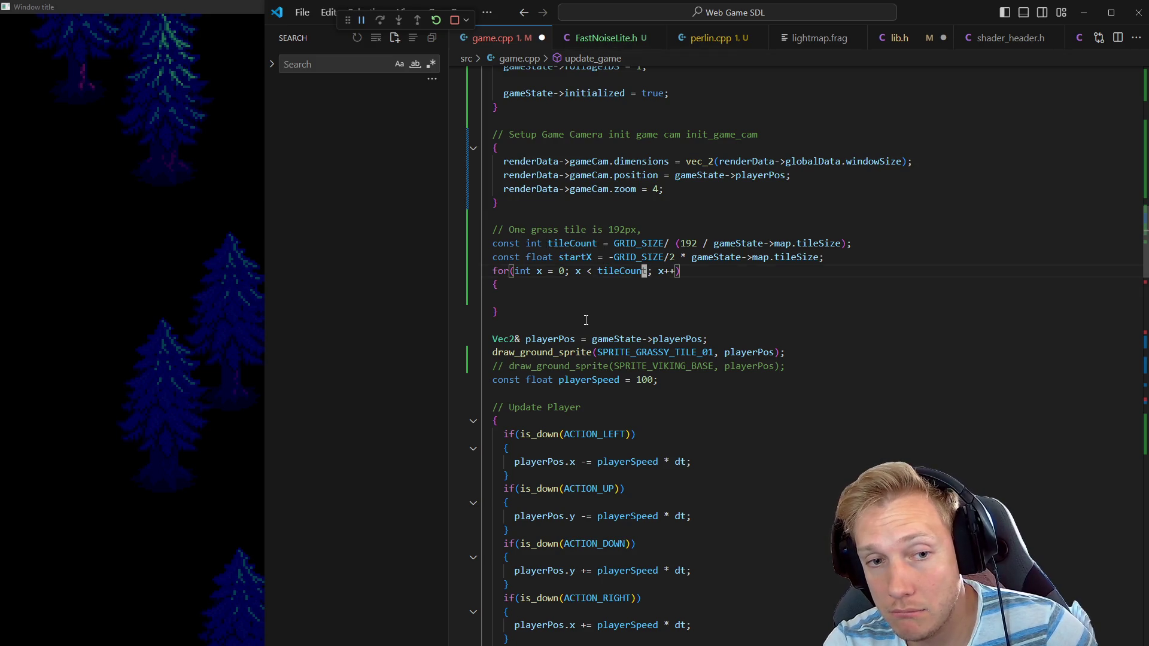
key(Home)
key(Home)
key(shift+Down)
key(shift+Down)
key(ctrl+c)
key(Down)
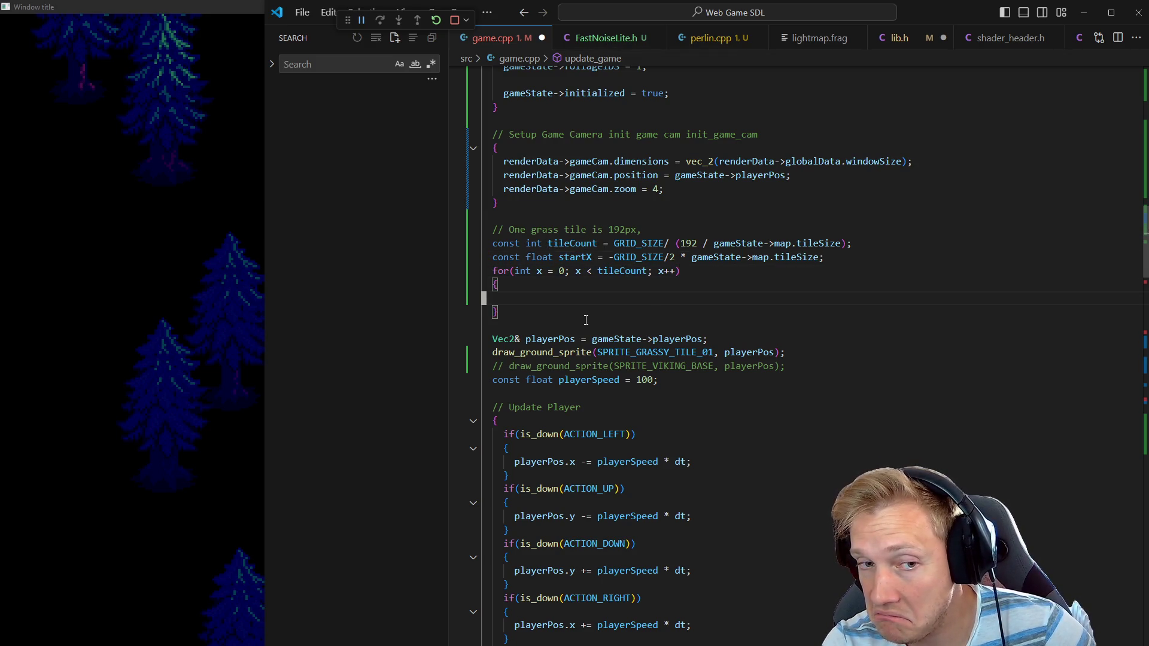
Paste a copy of the x loop inside its own body and indent it one level
key(ctrl+v)
key(shift+Down)
key(shift+Down)
key(shift+Down)
key(Tab)
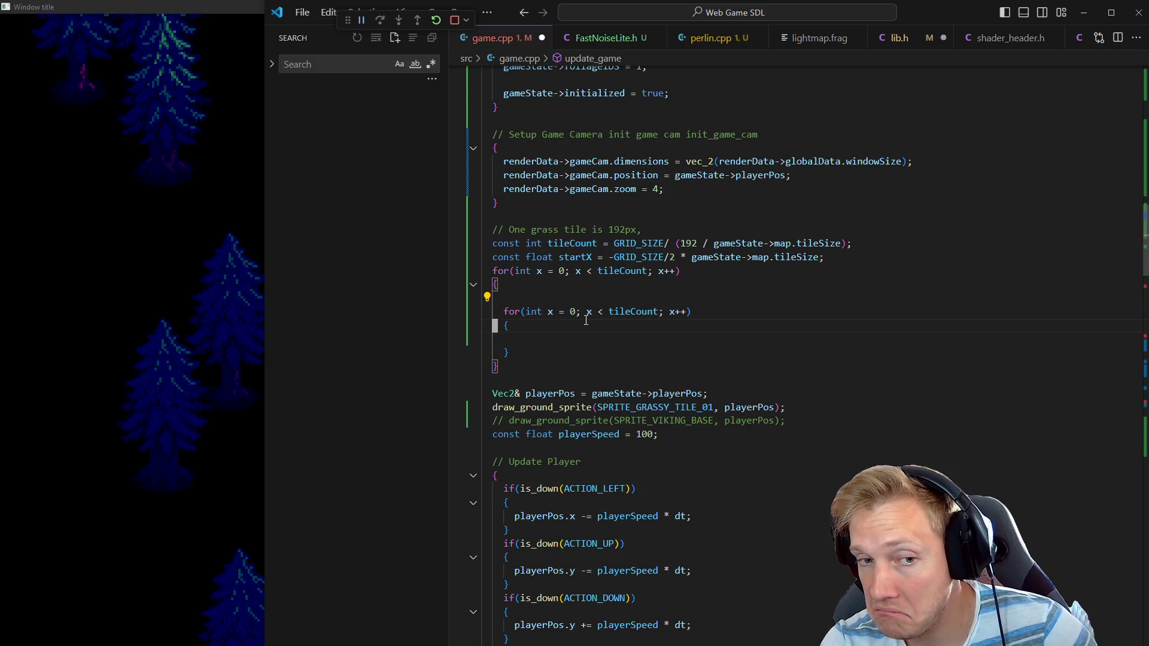
key(Delete)
Rename the nested loop's counter from x to y in declaration, condition and increment
key(ctrl+Right)
key(ctrl+Right)
key(ctrl+Right)
key(shift+Right)
text(y)
key(ctrl+Right)
key(ctrl+Right)
key(ctrl+Right)
key(shift+Right)
text(y)
key(ctrl+Right)
key(ctrl+Right)
key(ctrl+Right)
key(ctrl+Right)
key(ctrl+Left)
key(shift+Right)
text(y)
Paste the draw_ground_sprite call into the inner loop body
key(Down)
key(Down)
key(Down)
key(Down)
key(Down)
key(Up)
key(Up)
key(Up)
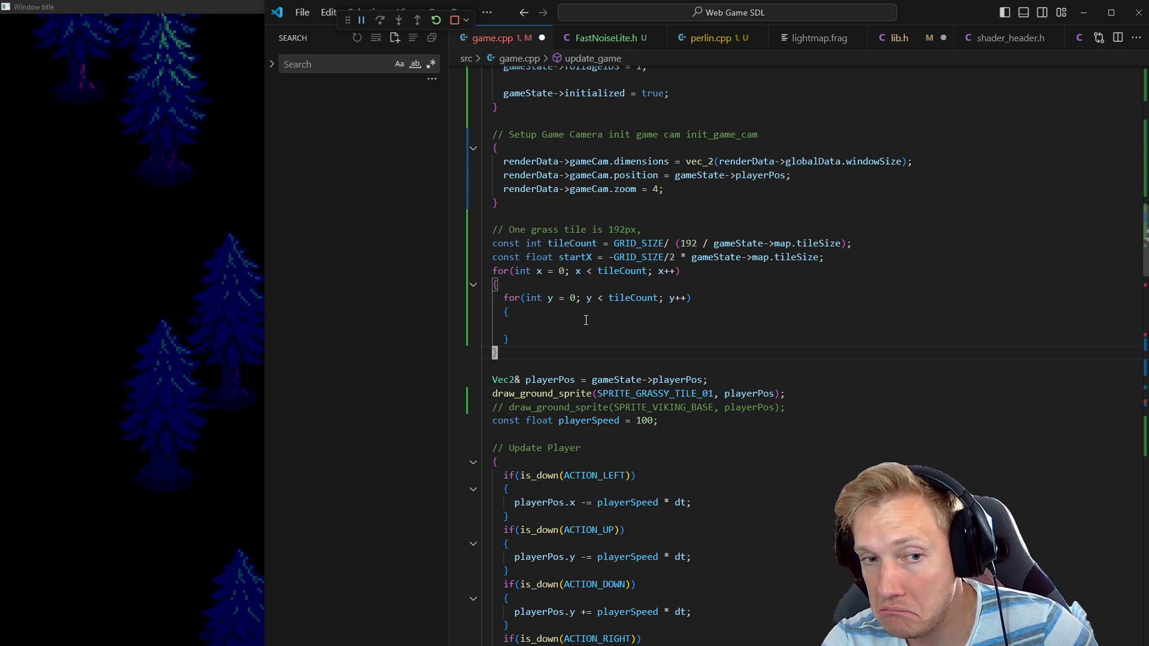
key(Down)
key(ctrl+v)
Add const Vec2 pos = startX + x*192.0f; above the draw call
key(Up)
key(Up)
key(End)
key(Return)
text(constVec)
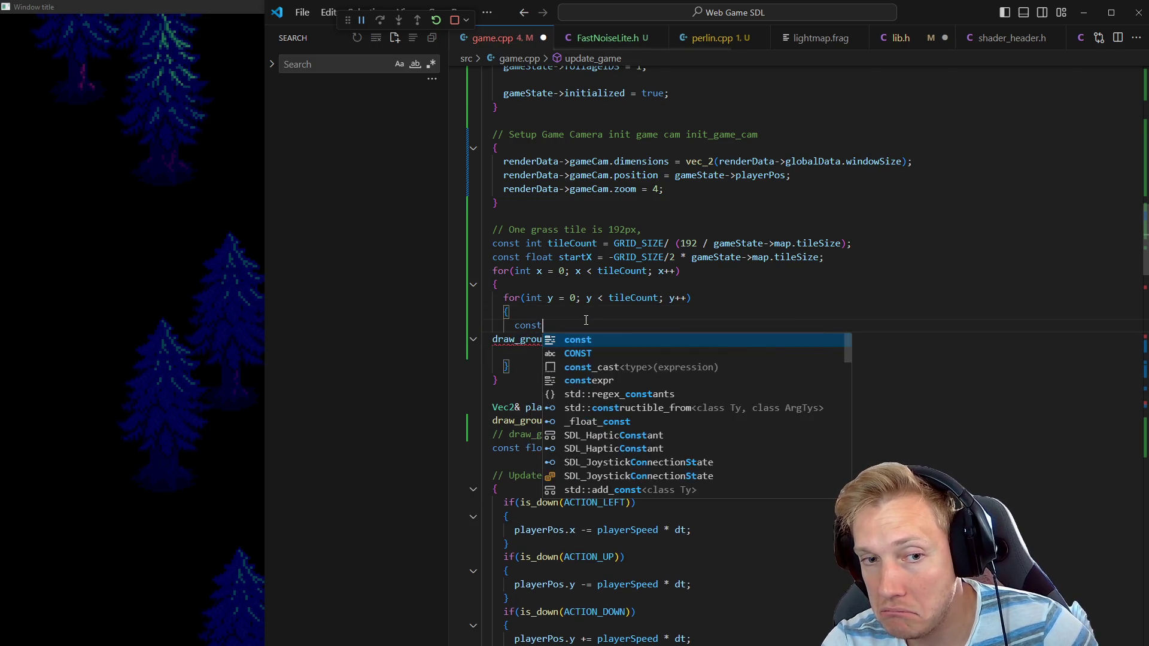
key(BackSpace)
key(BackSpace)
key(BackSpace)
text(Vec2 )
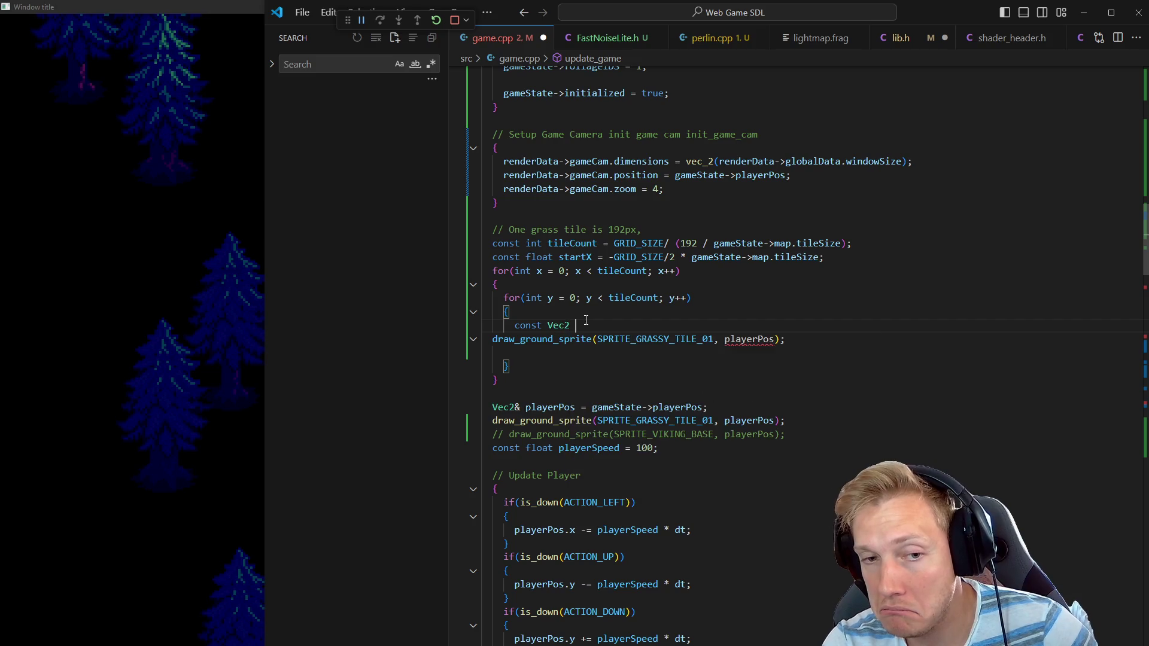
text(pos = x *)
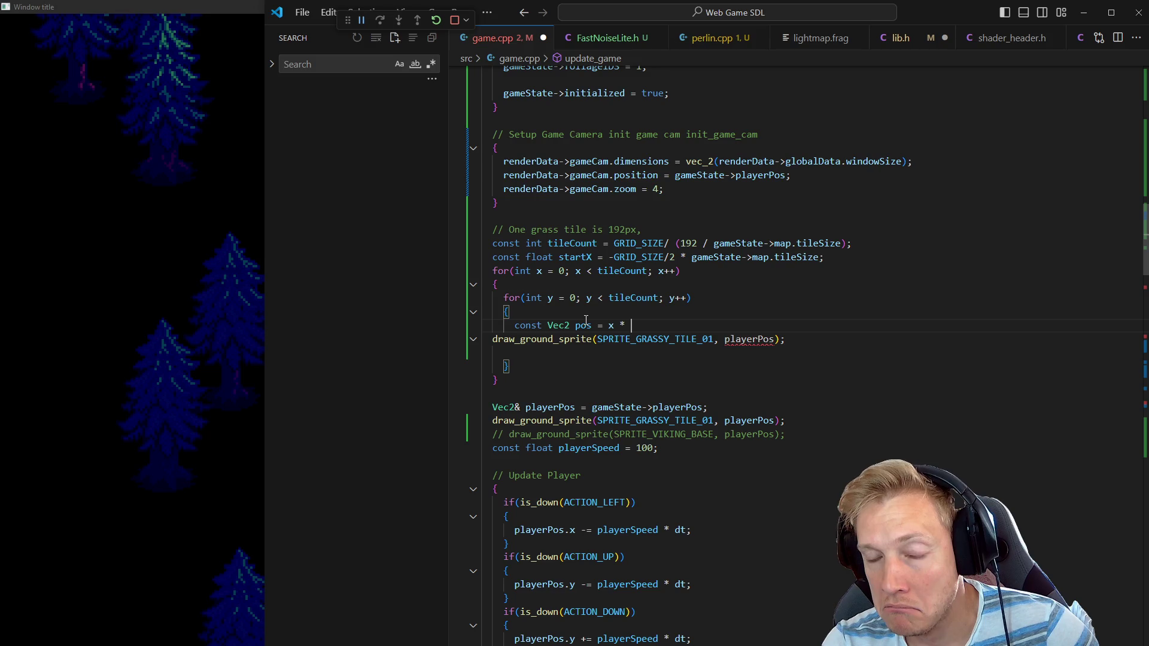
key(BackSpace)
key(BackSpace)
key(BackSpace)
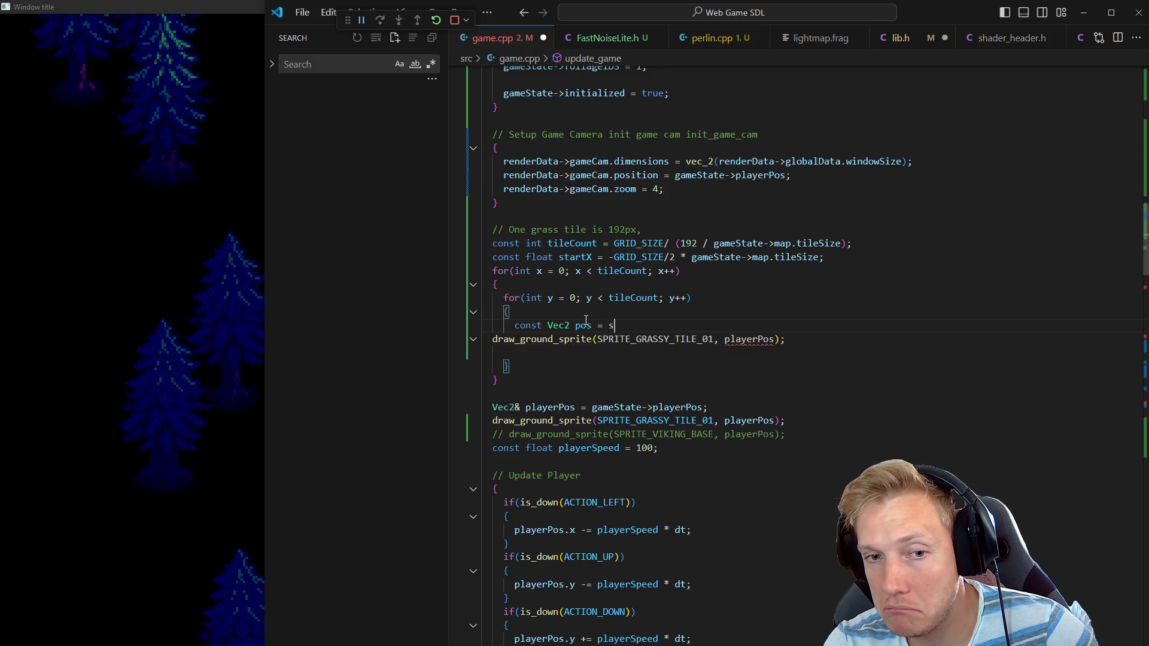
text(startX + x*)
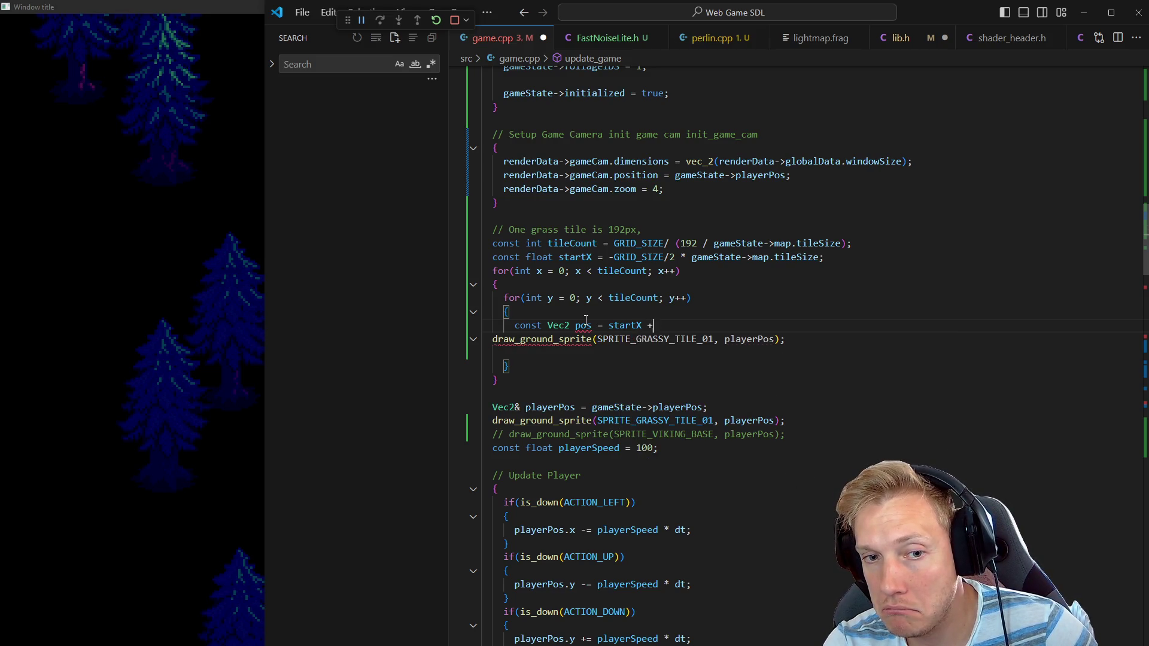
text(192.0f;)
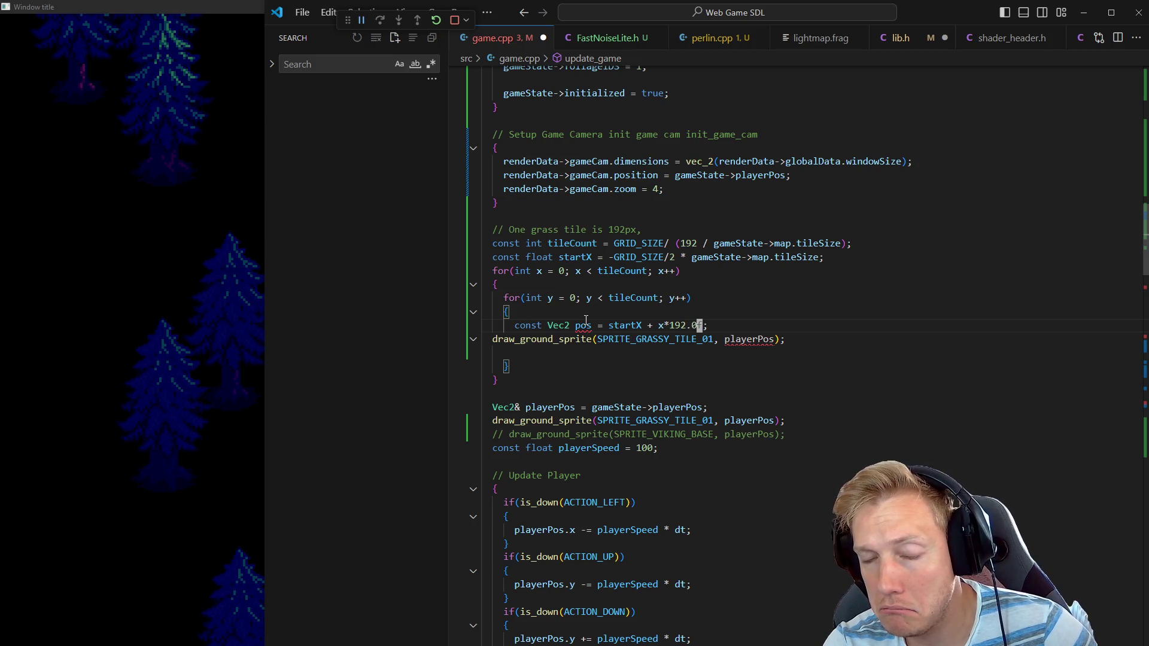
key(Left)
key(Left)
key(Left)
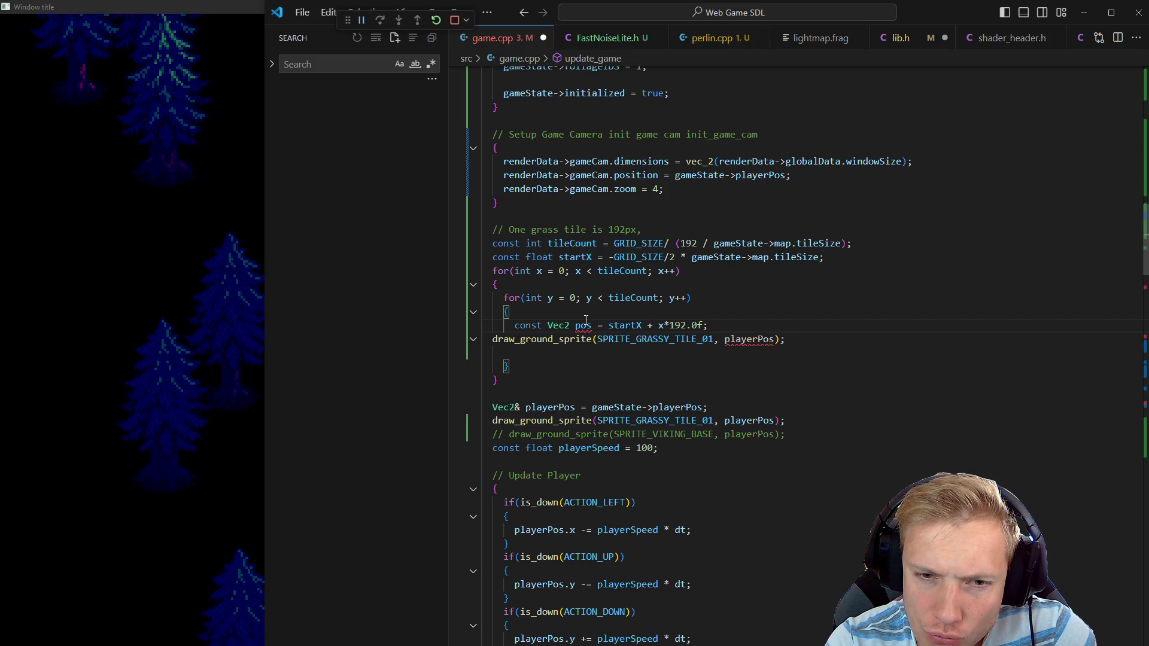
key(End)
key(Left)
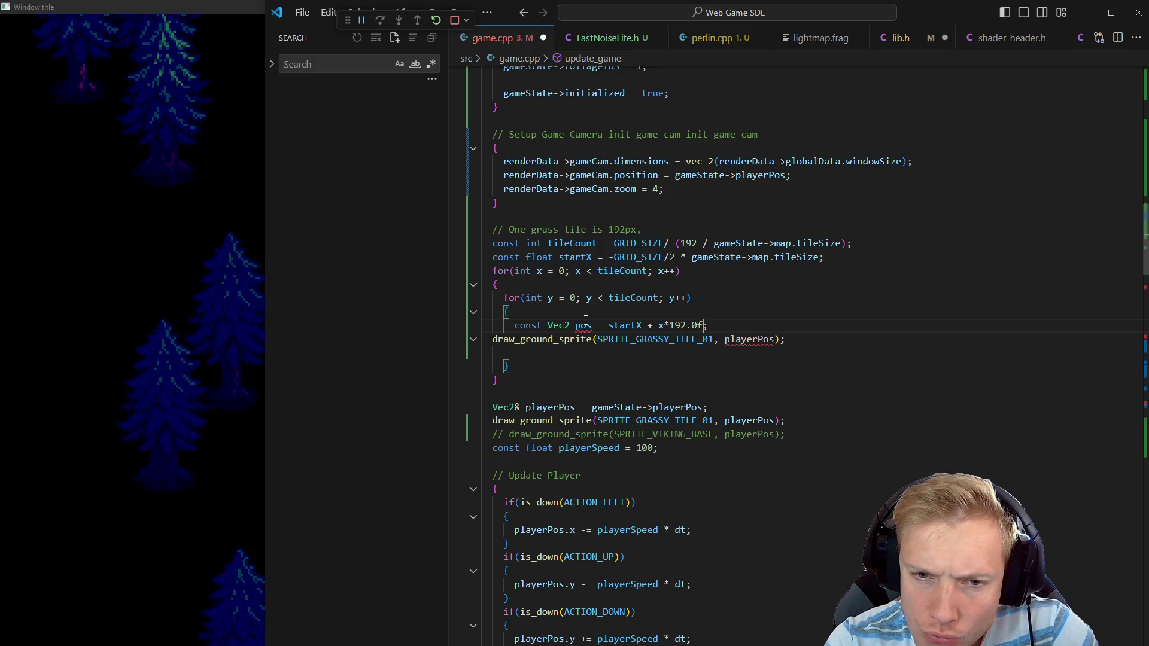
Wrap the pos terms as {x*192.0f, y * 192.0f} followed by + startX
text(} + star)
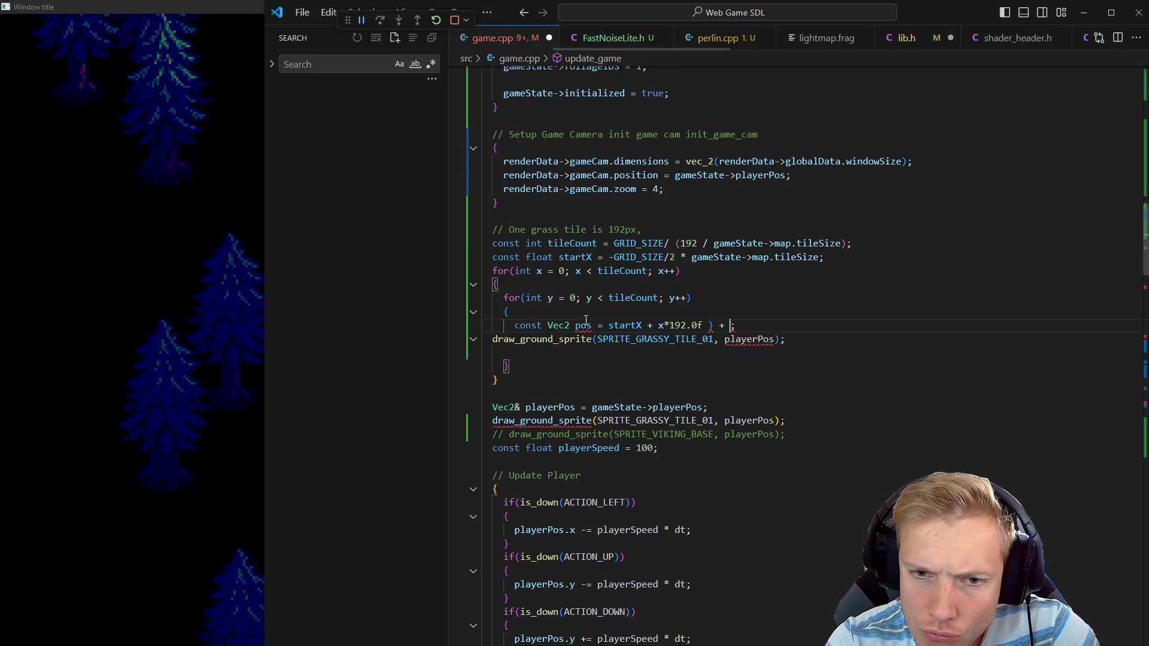
key(Tab)
key(ctrl+Left)
key(ctrl+Left)
key(ctrl+Left)
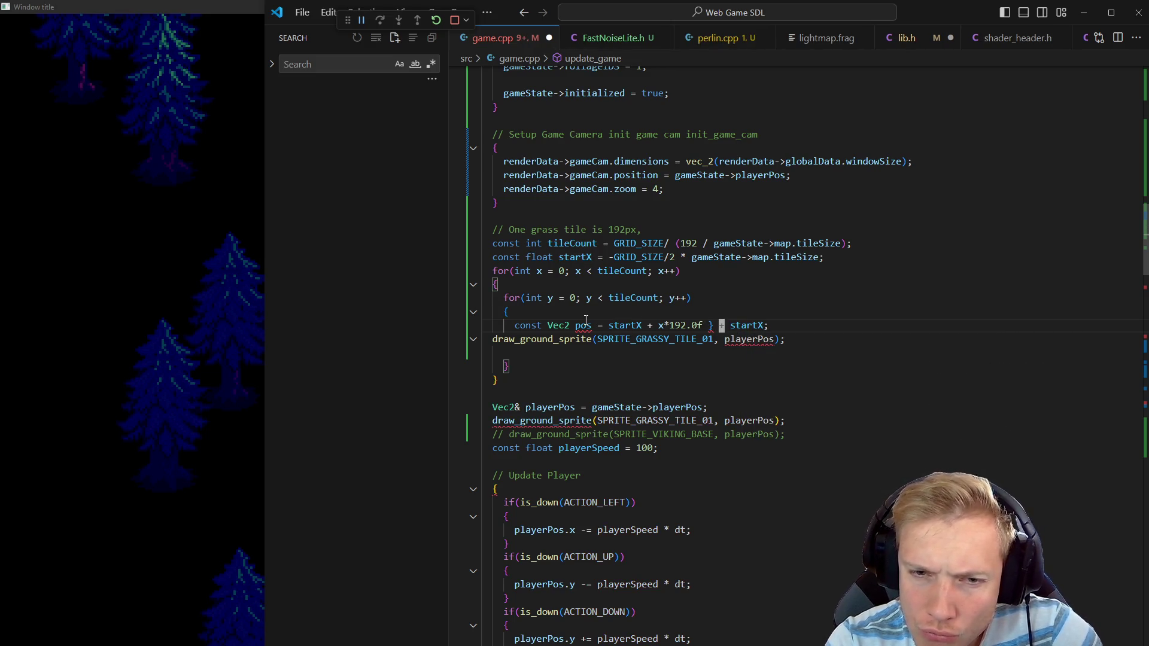
key(Left)
text({)
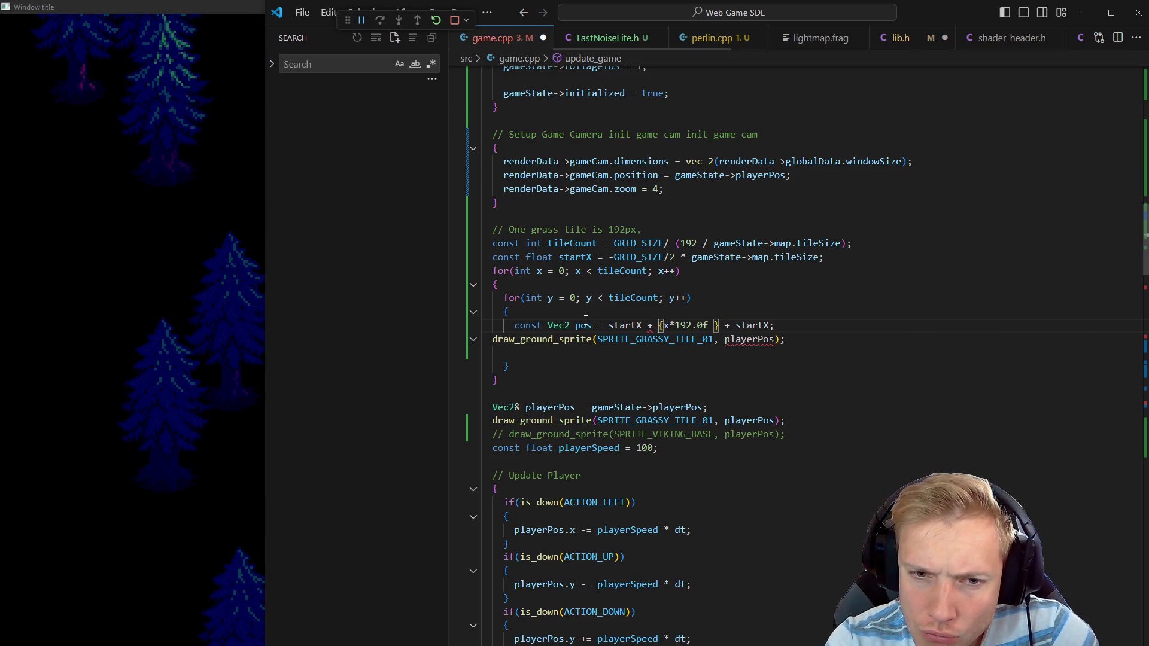
key(Right)
key(Right)
key(Right)
key(Right)
text(, y * 198)
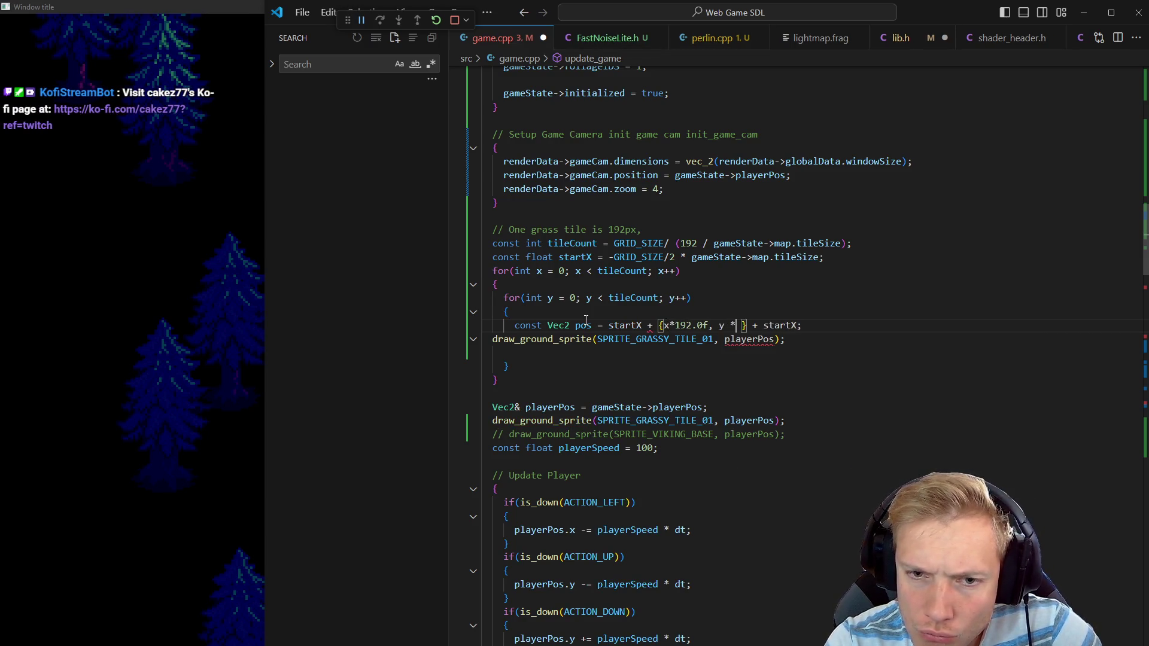
key(BackSpace)
key(BackSpace)
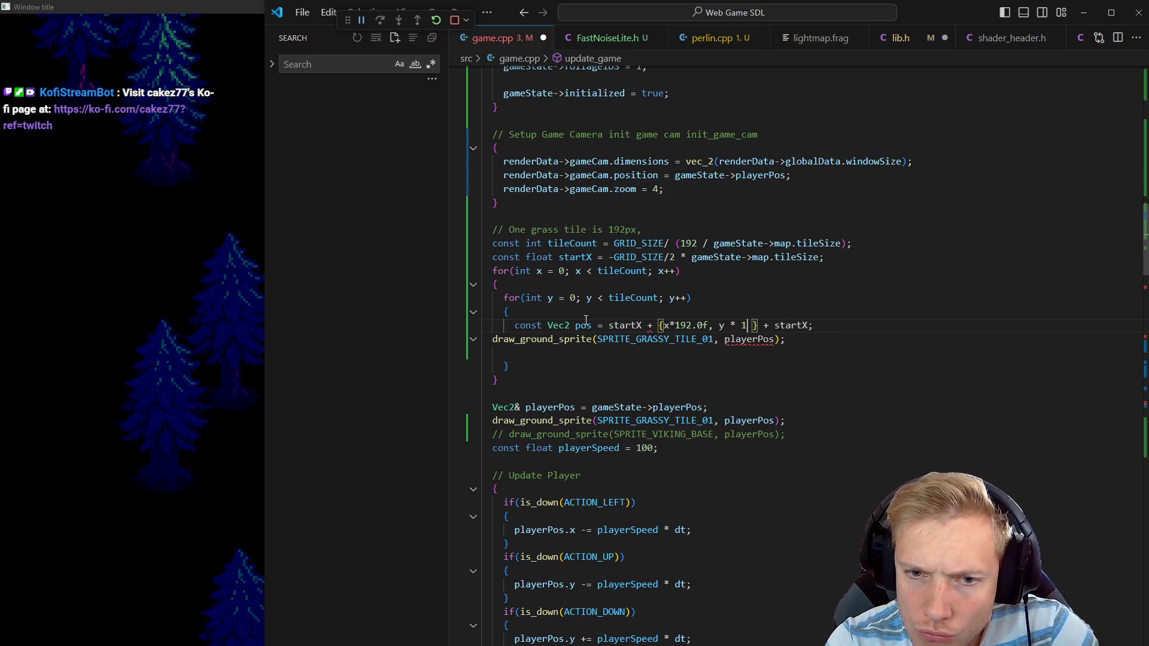
text(92.0fl)
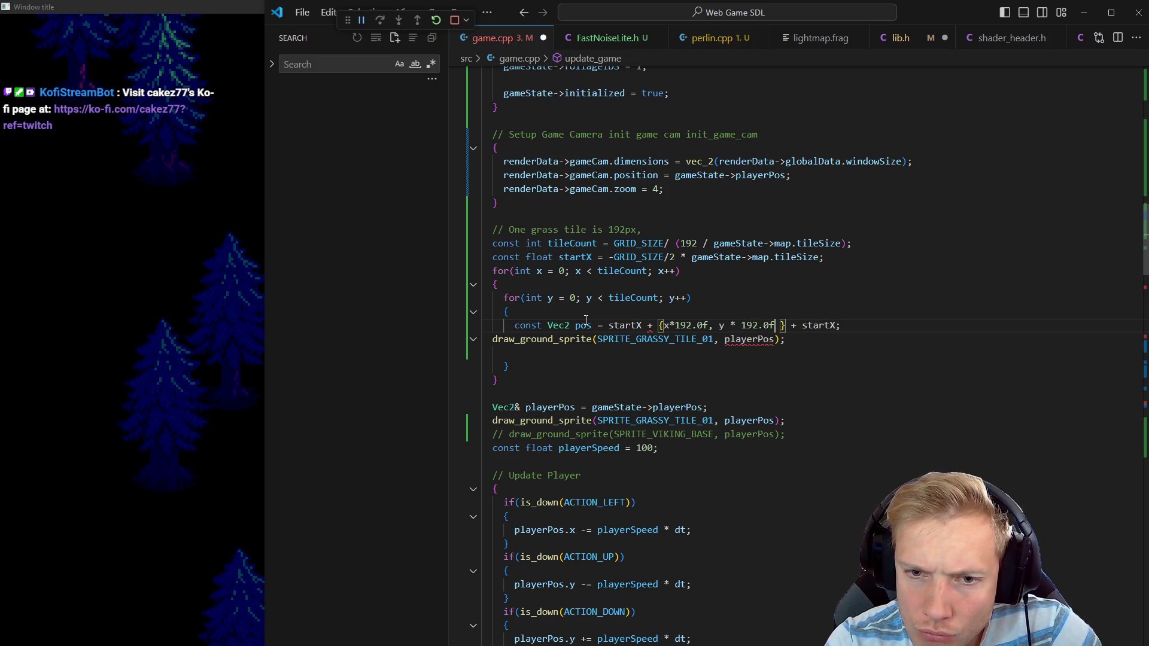
key(BackSpace)
Remove the leading startX + and prefix the braces with Vec2, saving along the way
key(Escape)
key(Delete)
key(Left)
key(Left)
key(ctrl+Left)
key(ctrl+Left)
key(ctrl+Left)
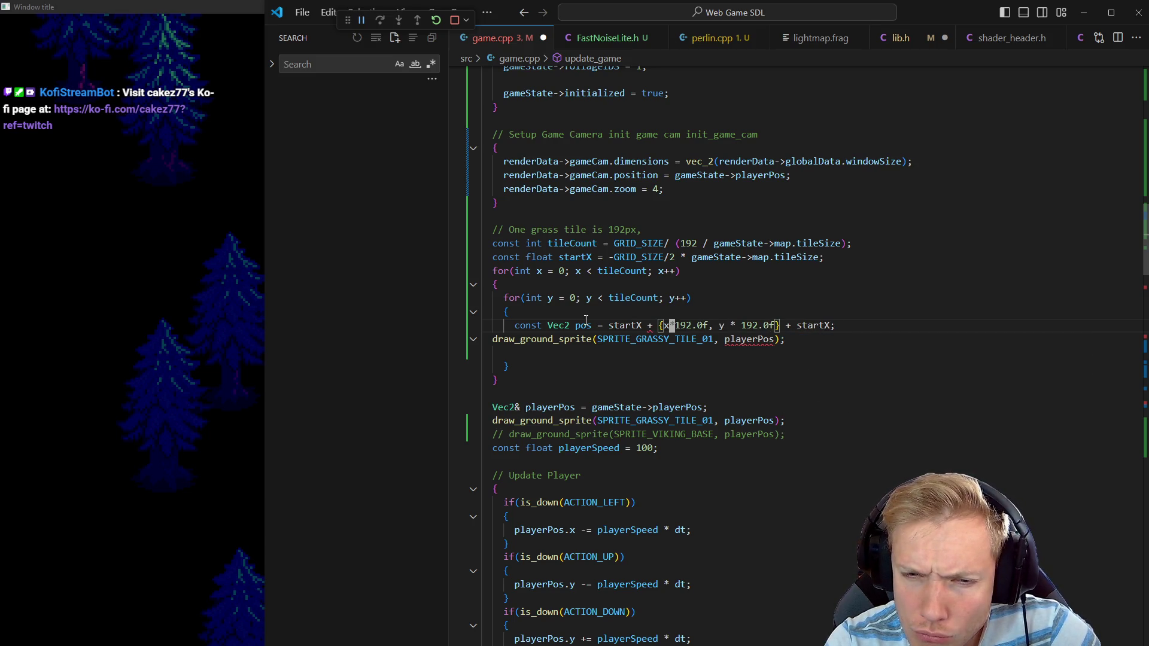
key(Left)
key(ctrl+BackSpace)
key(ctrl+BackSpace)
key(ctrl+s)
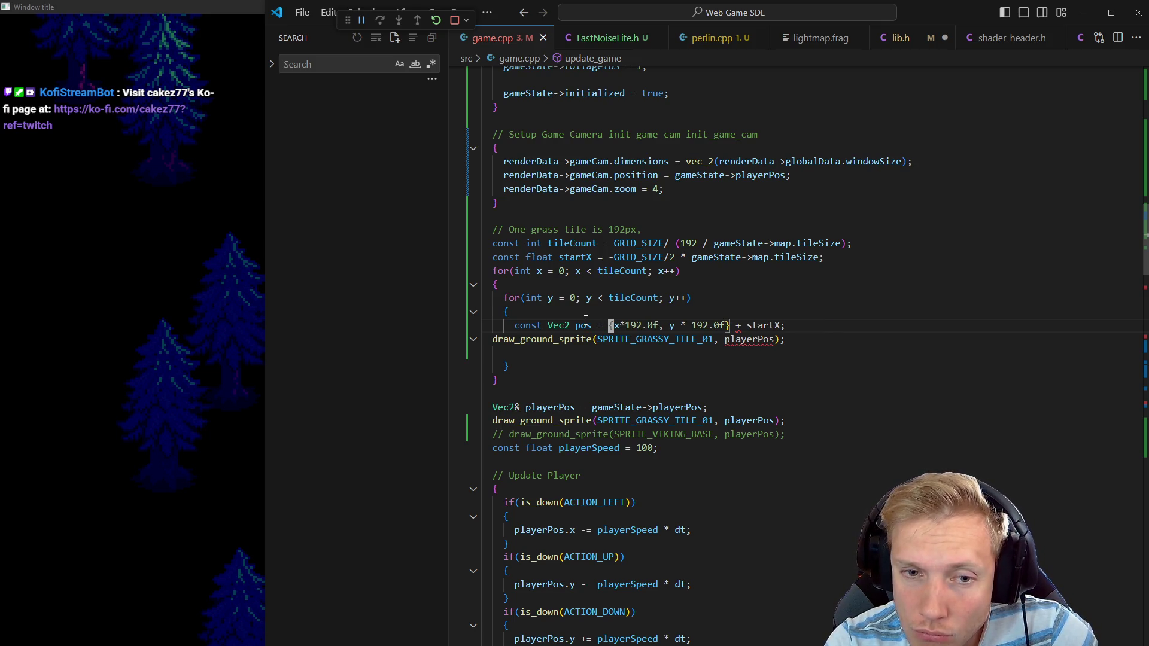
text(Vec2)
key(Escape)
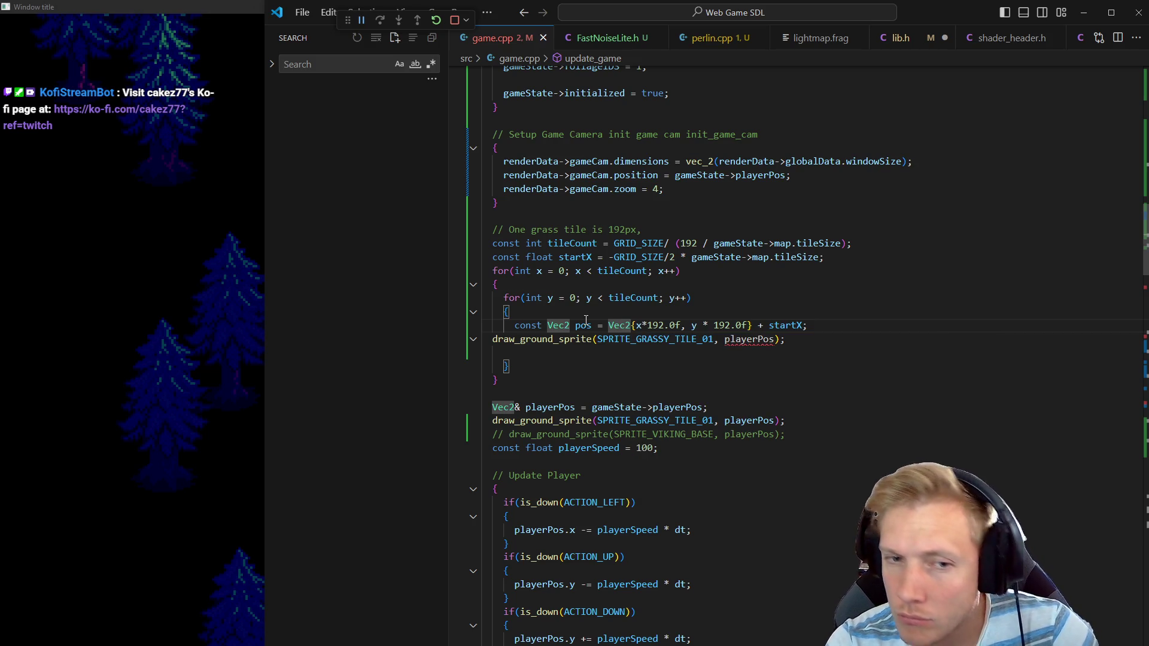
Pass pos instead of playerPos to draw_ground_sprite, indent it, drop the blank line, and save
key(Down)
key(End)
key(Left)
key(Left)
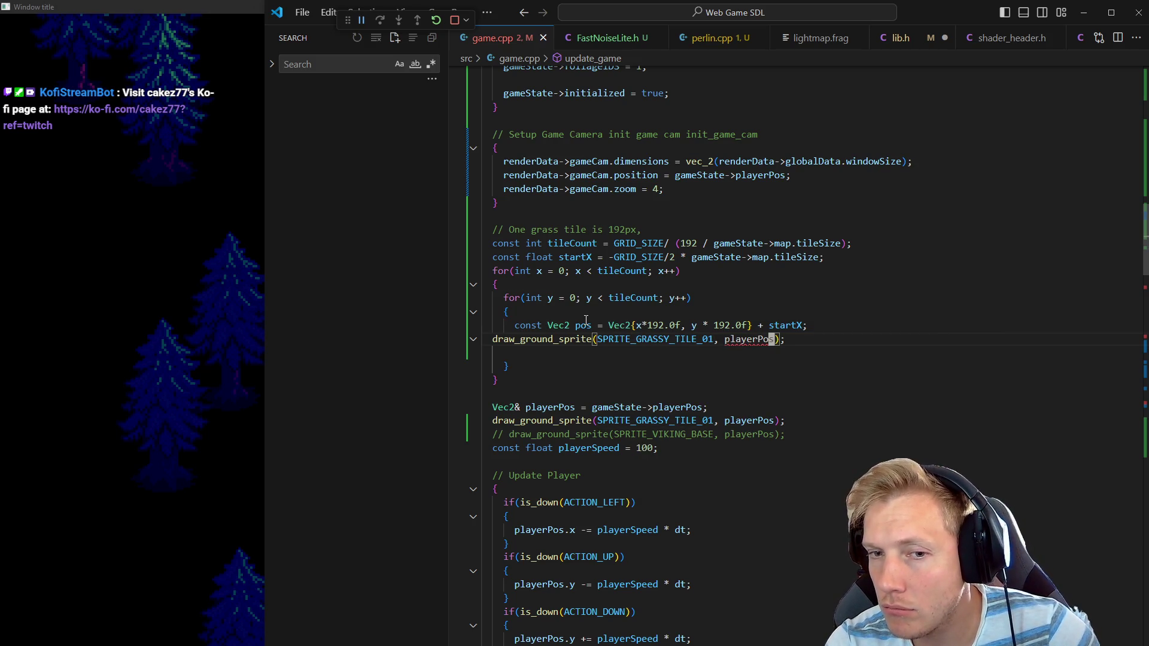
key(ctrl+BackSpace)
text(pos)
key(Escape)
key(Home)
key(Tab)
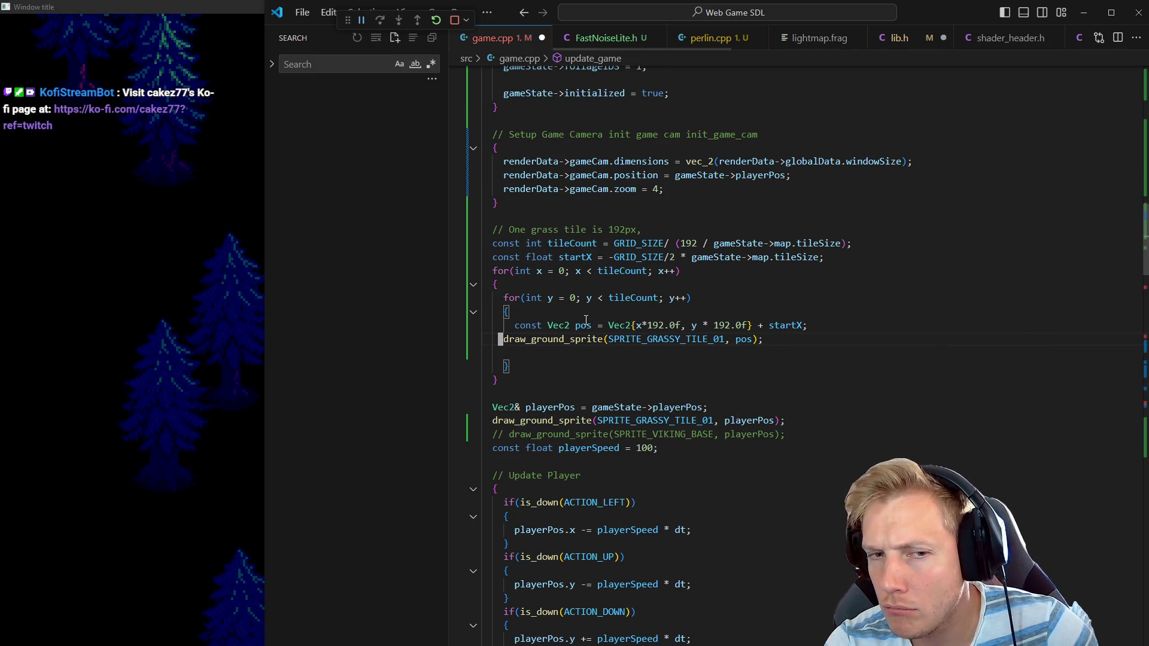
key(Tab)
key(Down)
key(ctrl+shift+k)
key(Up)
key(ctrl+s)
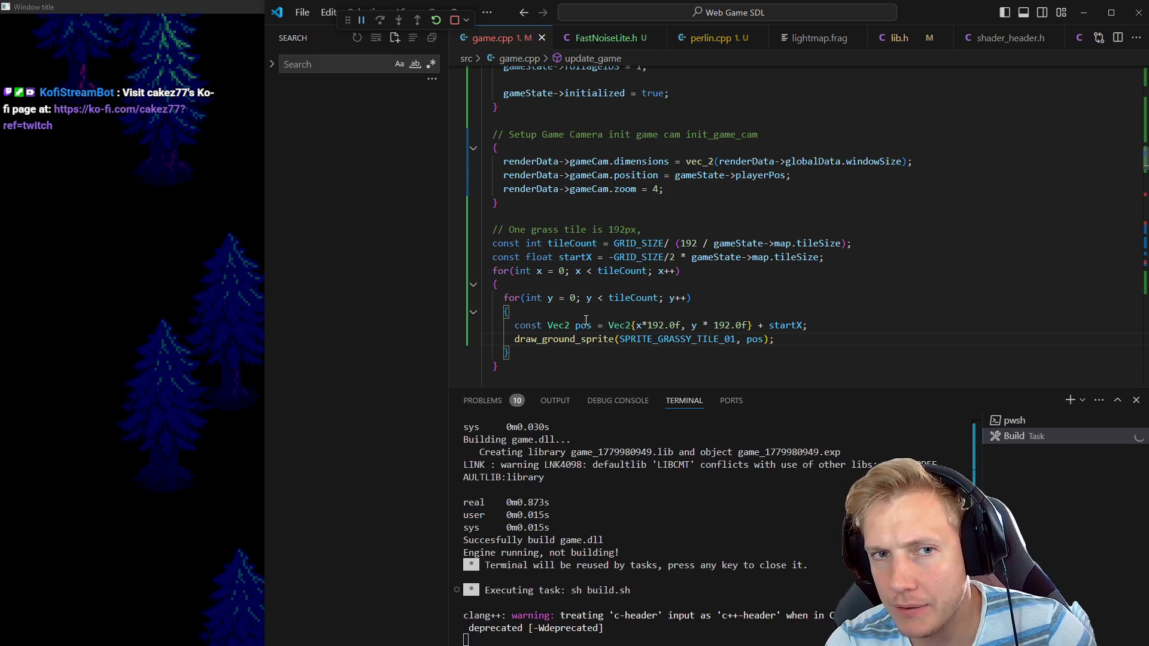
Locate the startX redefinition error and move to the startX declaration in the grass-tile loop
key(F8)
key(Escape)
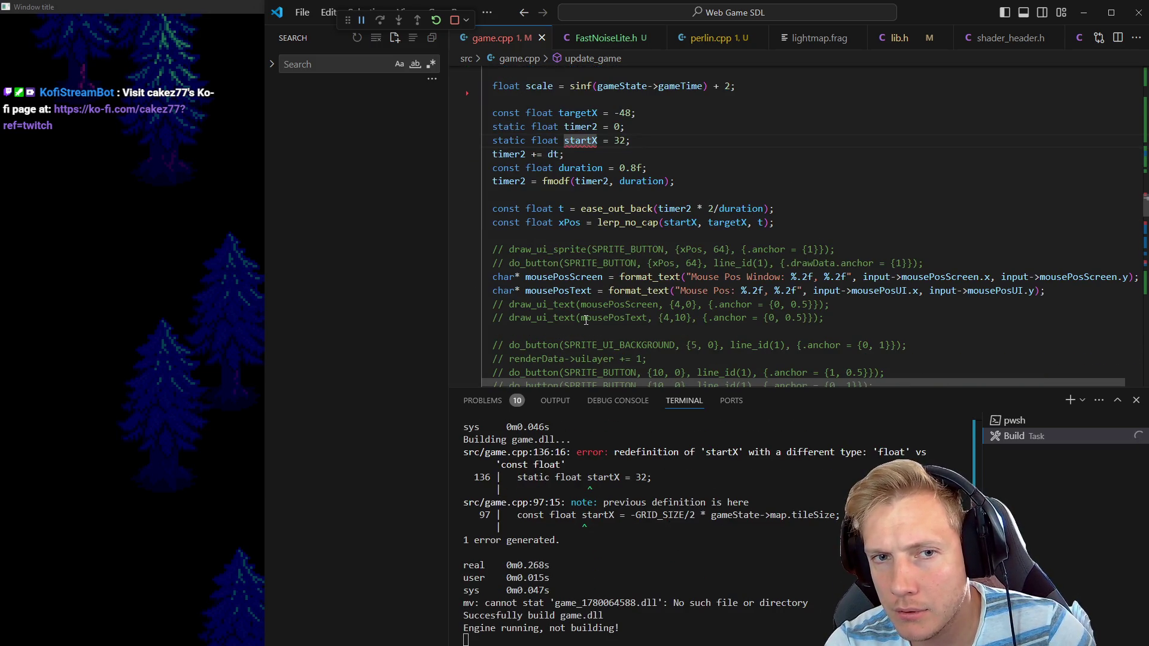
key(ctrl+Home)
key(F8)
key(Escape)
key(ctrl+shift+backslash)
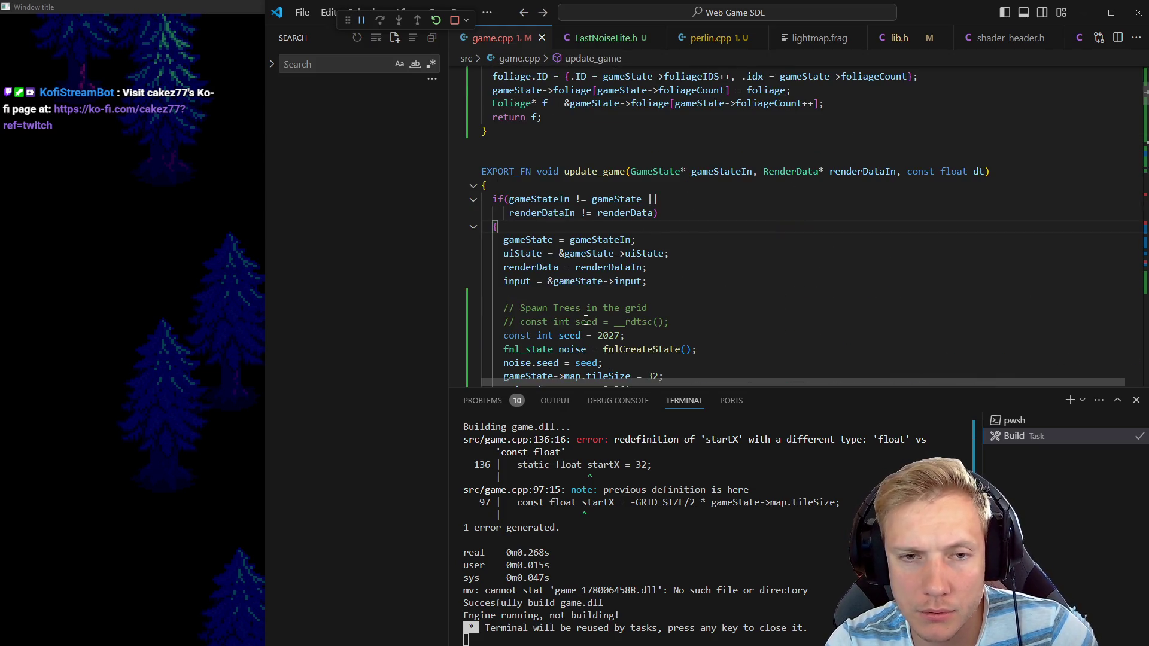
key(Page_Down)
key(Up)
key(Up)
key(Up)
key(ctrl+Right)
key(ctrl+Right)
key(ctrl+Right)
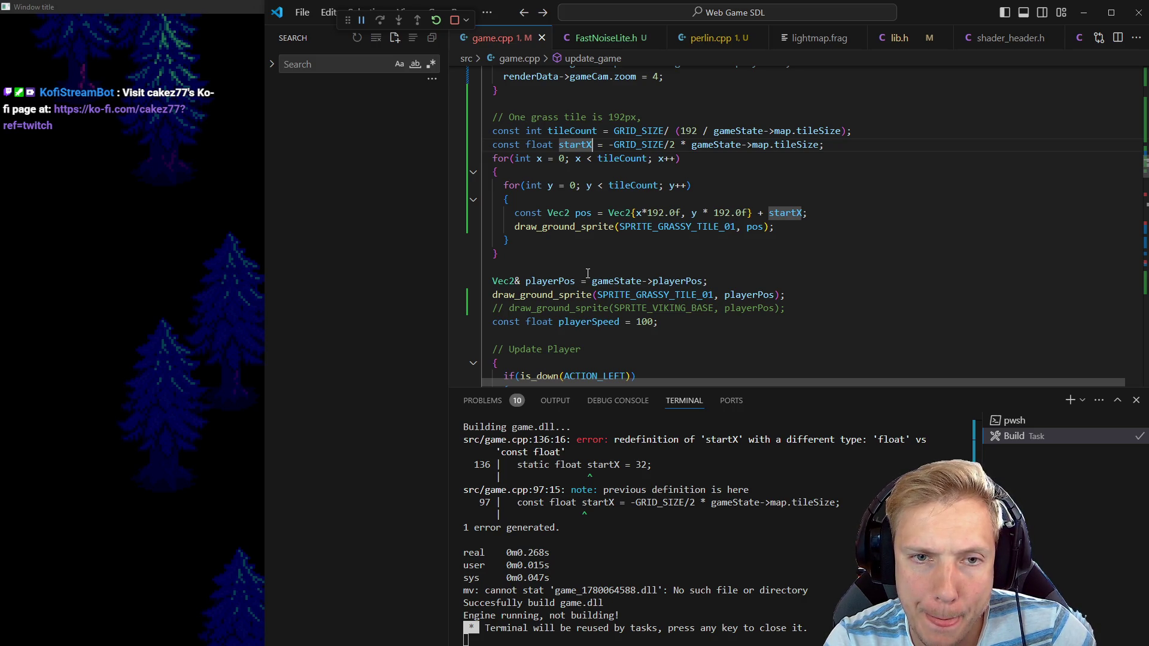
Rename startX to startPosX in the declaration and the pos line, save, and return to the rebuilt game
key(BackSpace)
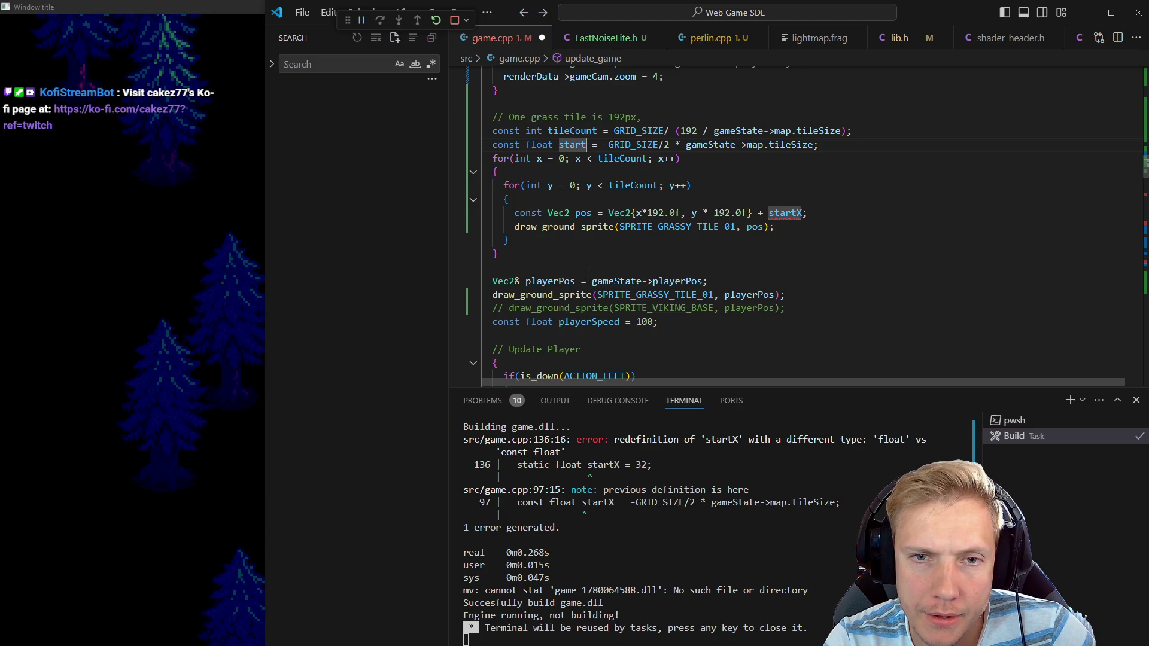
text(PosX)
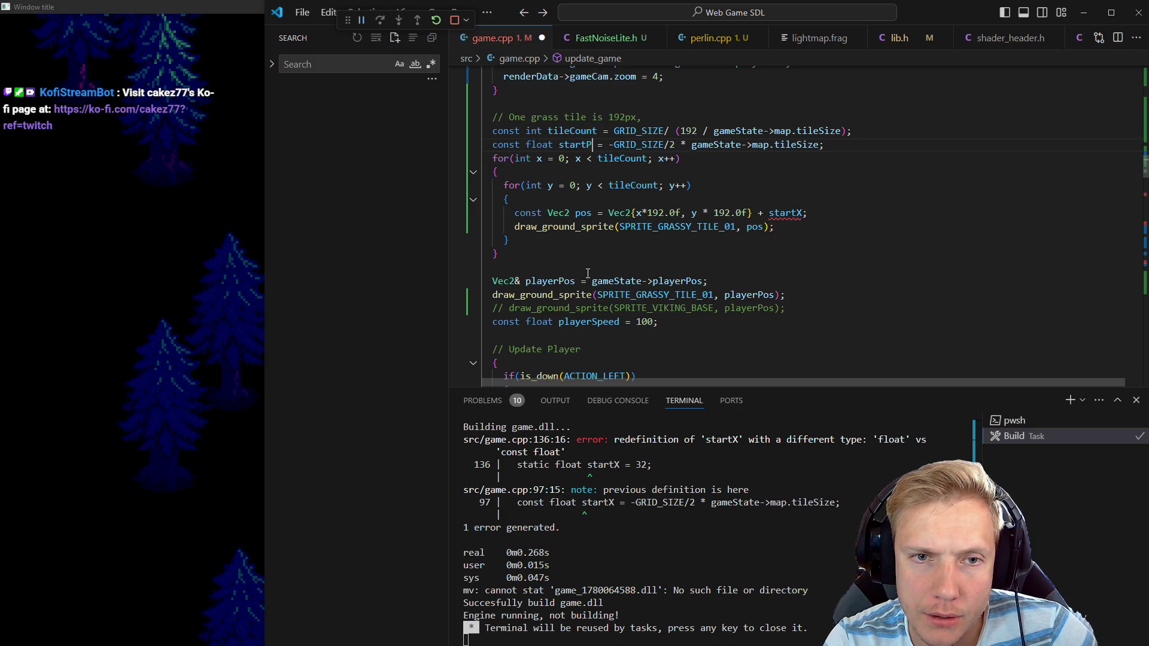
key(Down)
key(Down)
key(Down)
key(Down)
key(End)
key(Left)
key(Left)
text(Pos)
key(ctrl+s)
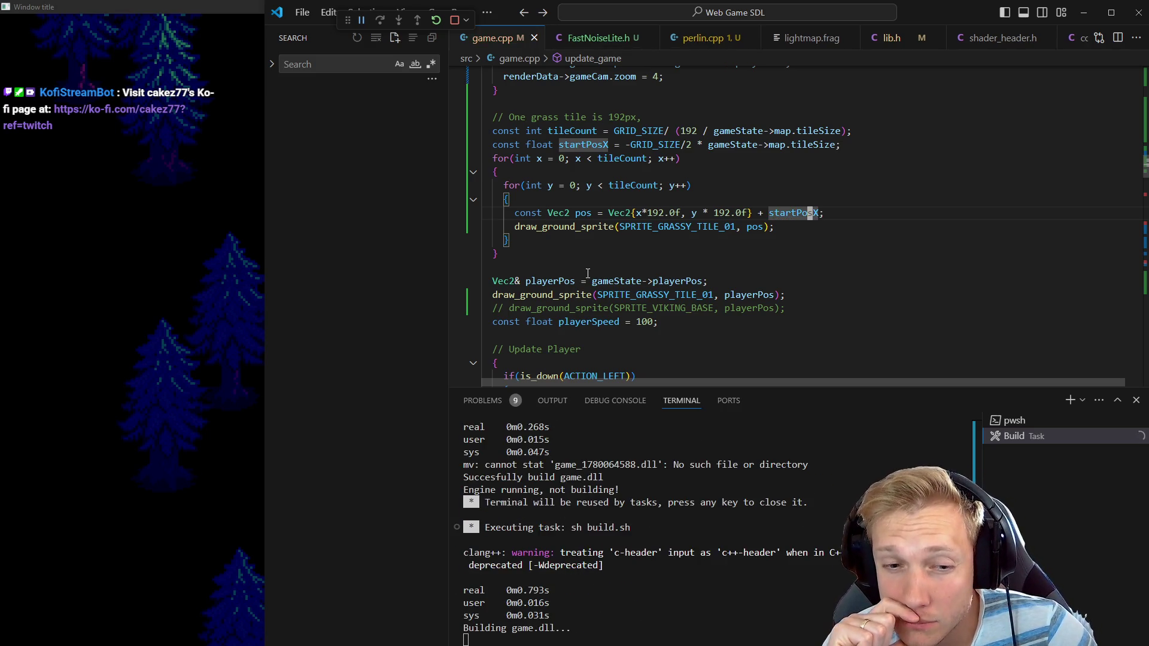
key(alt+Tab)
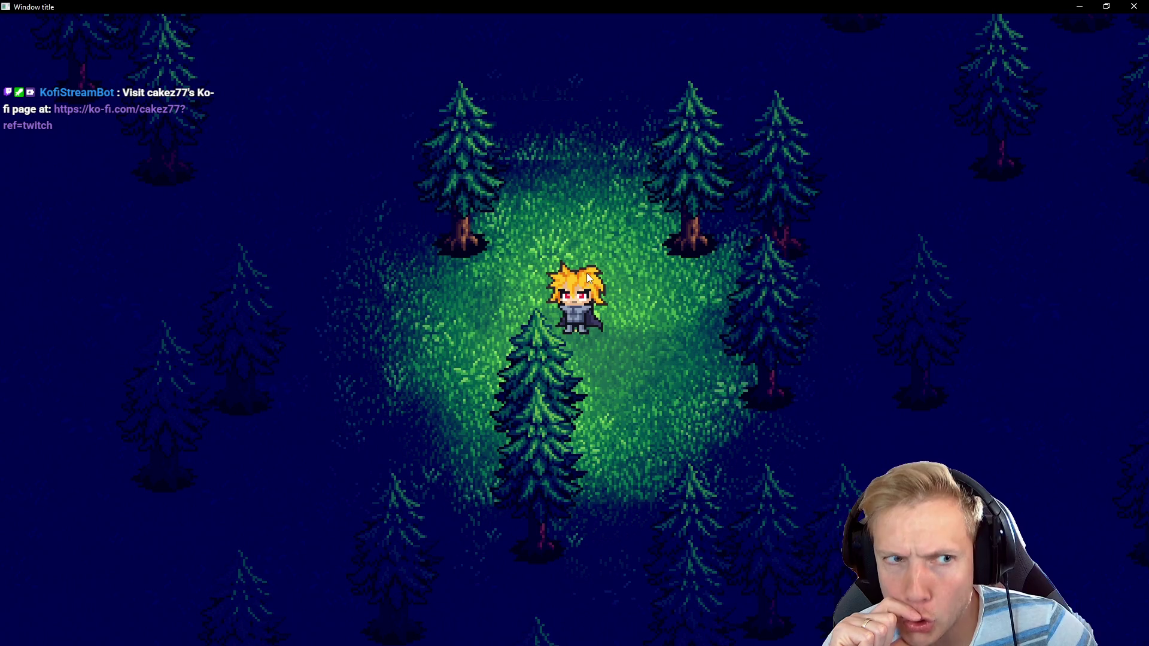
Walk the player left, up, down and right in the game
key(a)
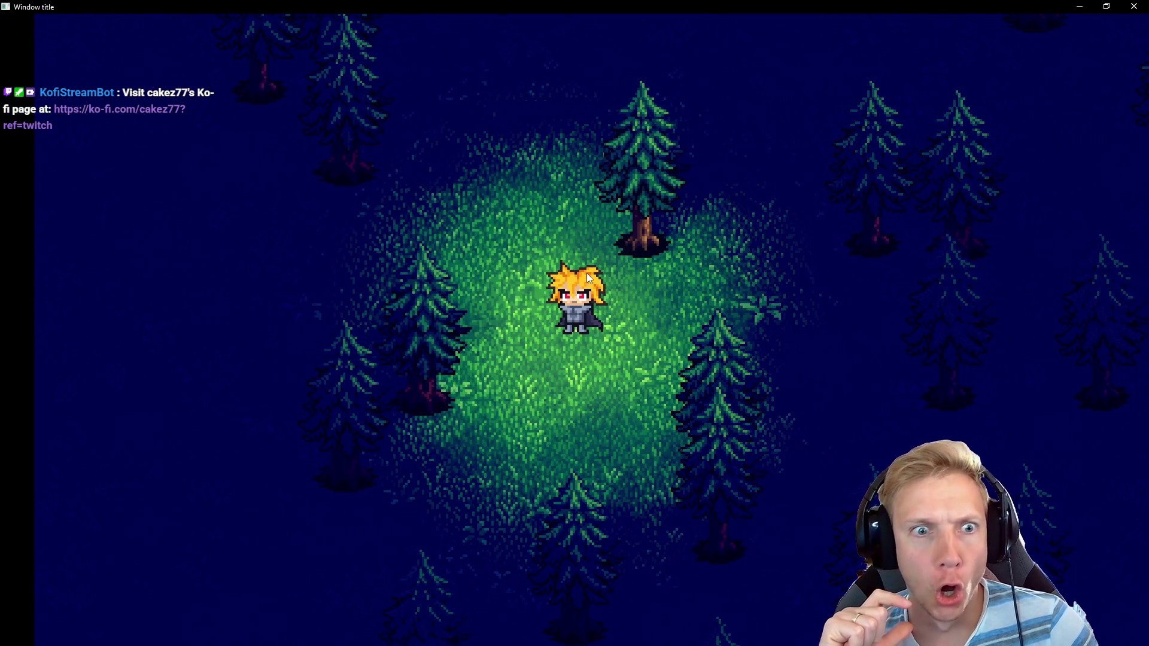
key(a)
key(w)
key(s)
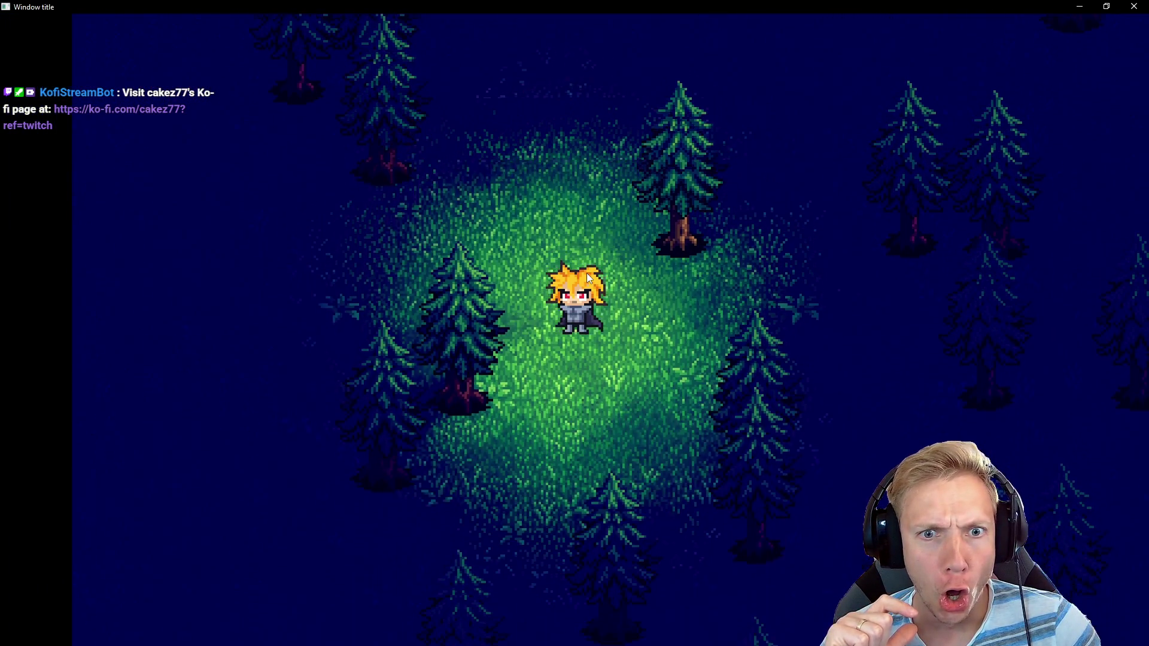
key(d)
Delete the leftover draw_ground_sprite grass tile call at playerPos, save, and return to the rebuilt game
key(alt+Tab)
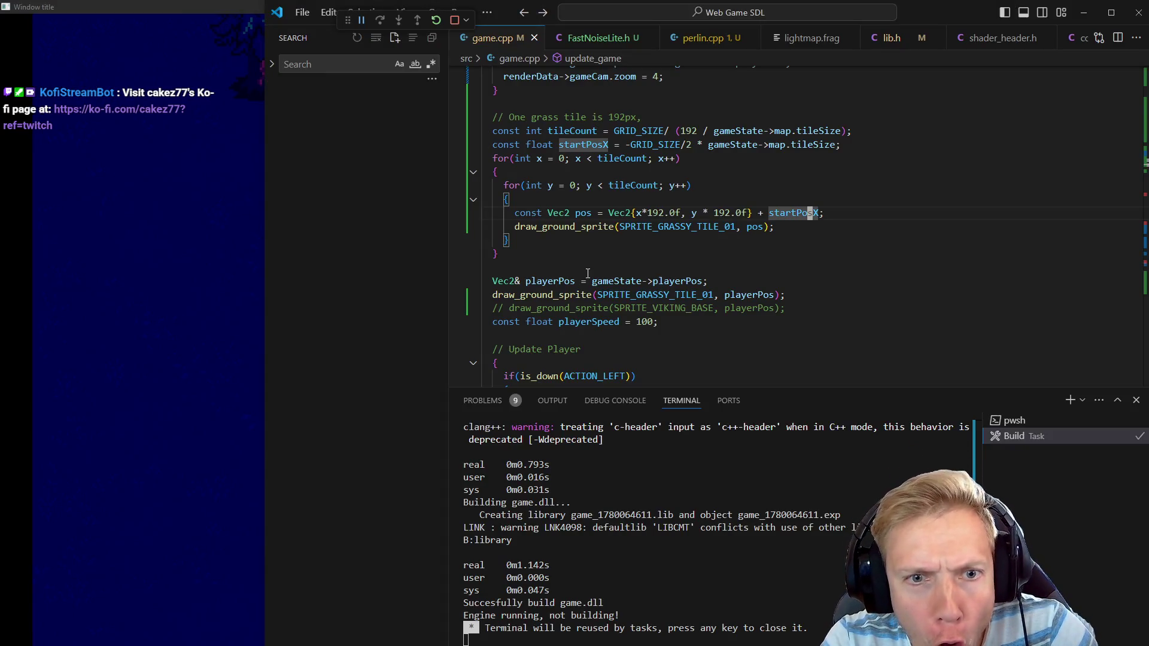
key(Down)
key(Down)
key(Down)
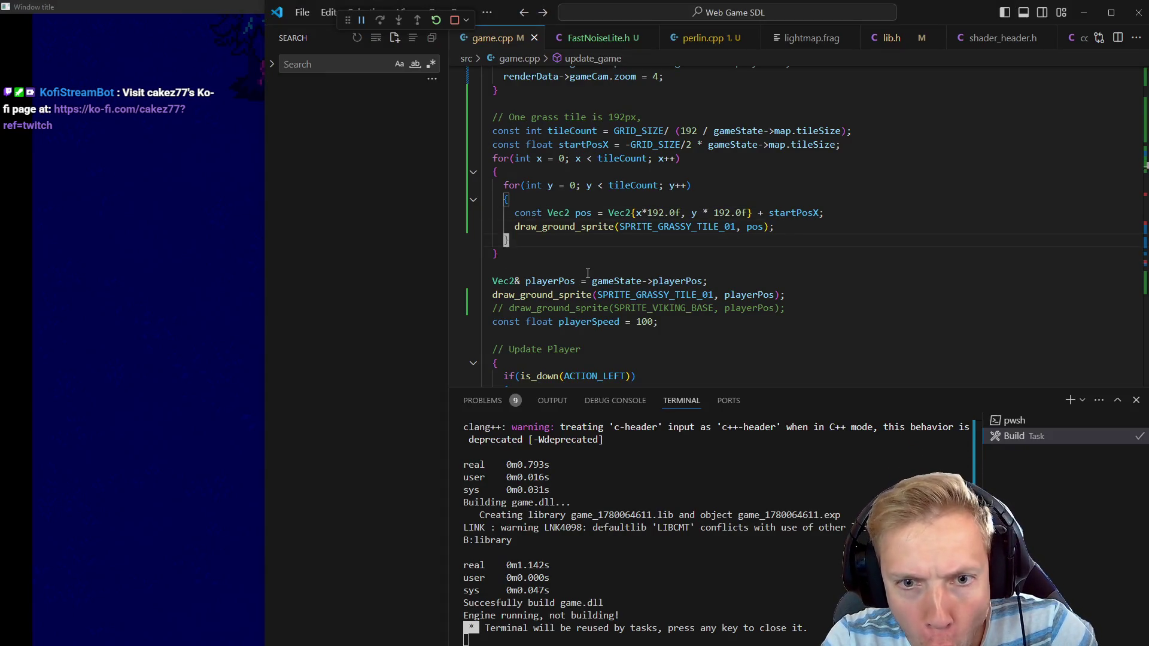
key(ctrl+x)
key(ctrl+s)
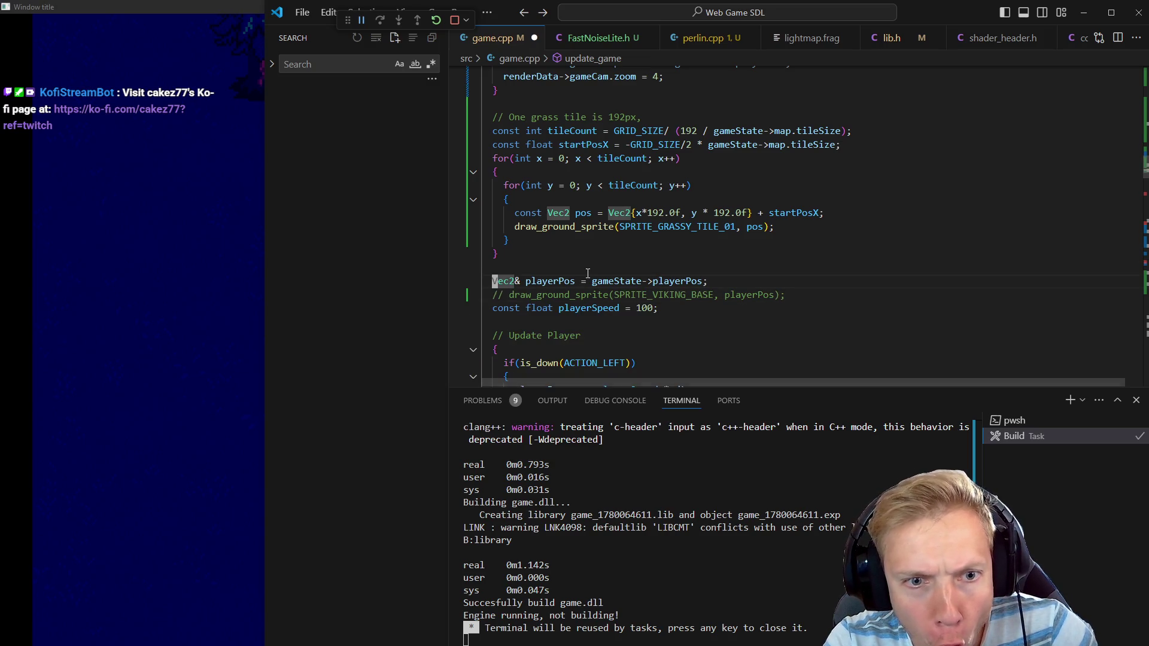
key(alt+Tab)
Walk the character in every direction through the forest, checking the grass tiles across the map
key(s)
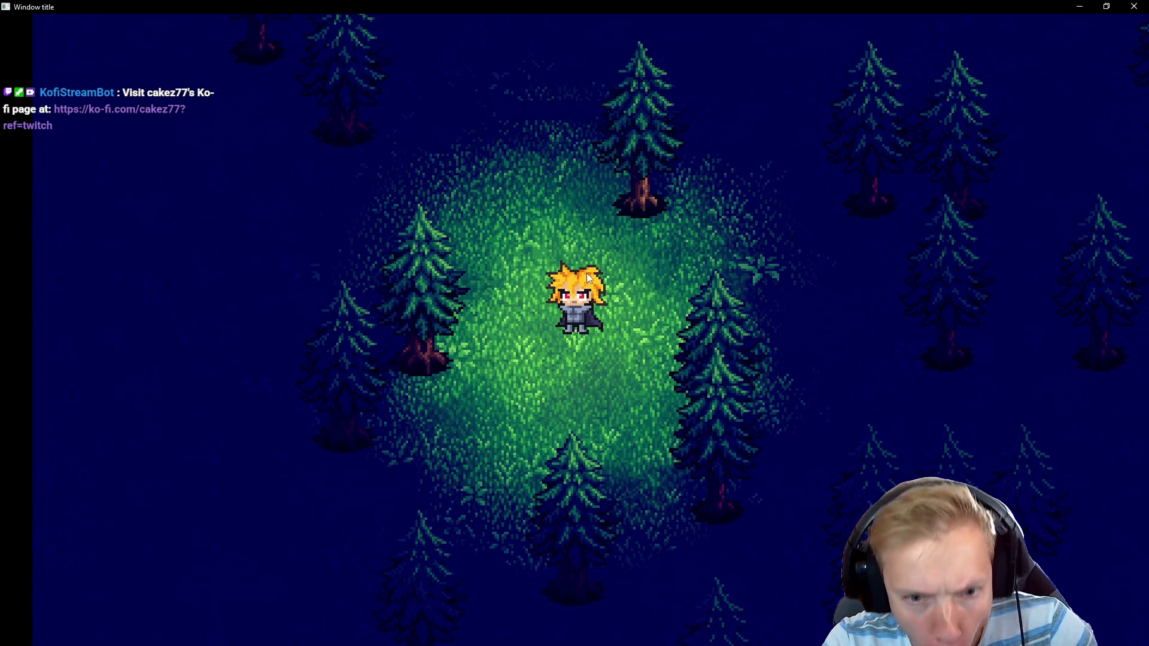
key(d)
key(w)
key(a)
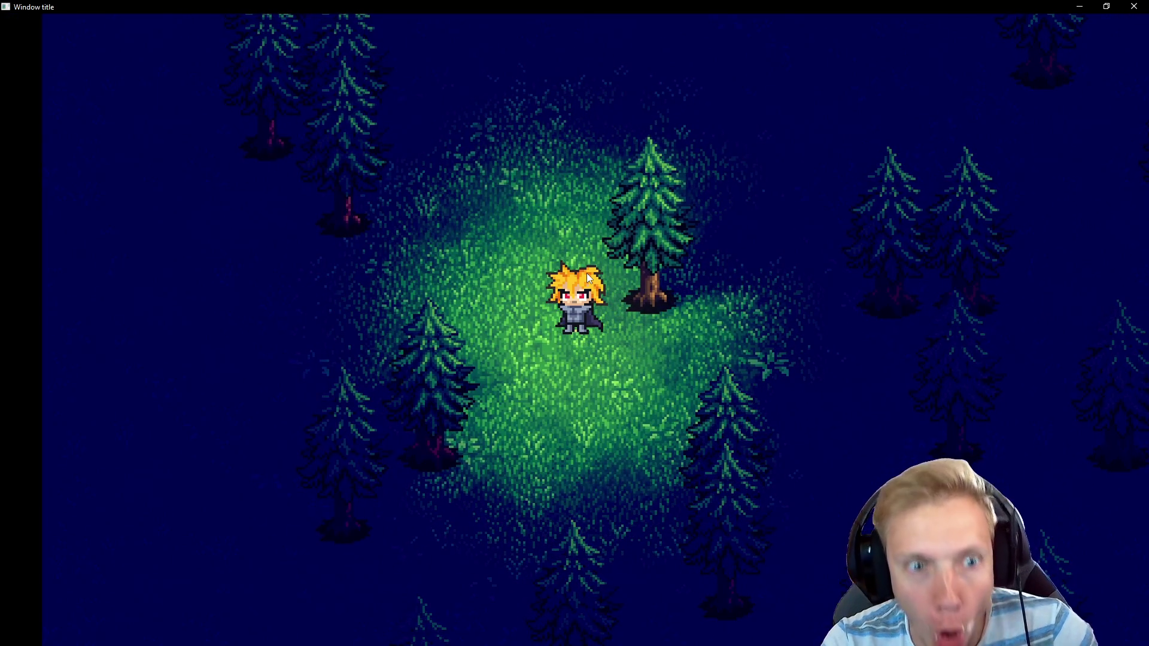
key(a)
key(w)
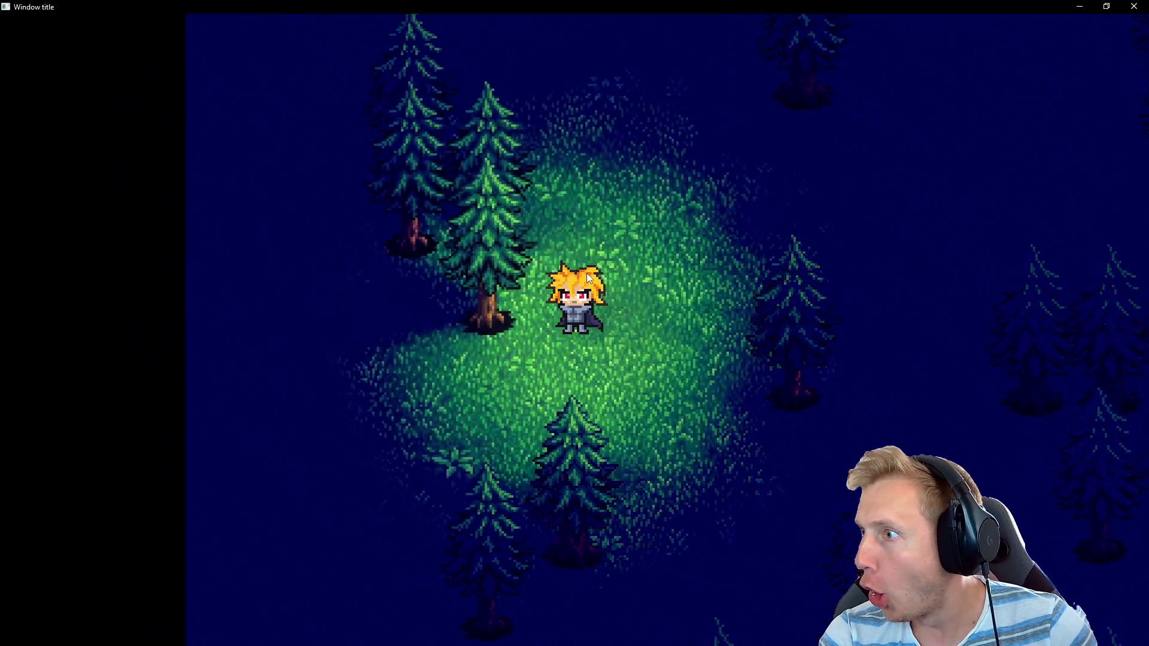
key(d)
key(s)
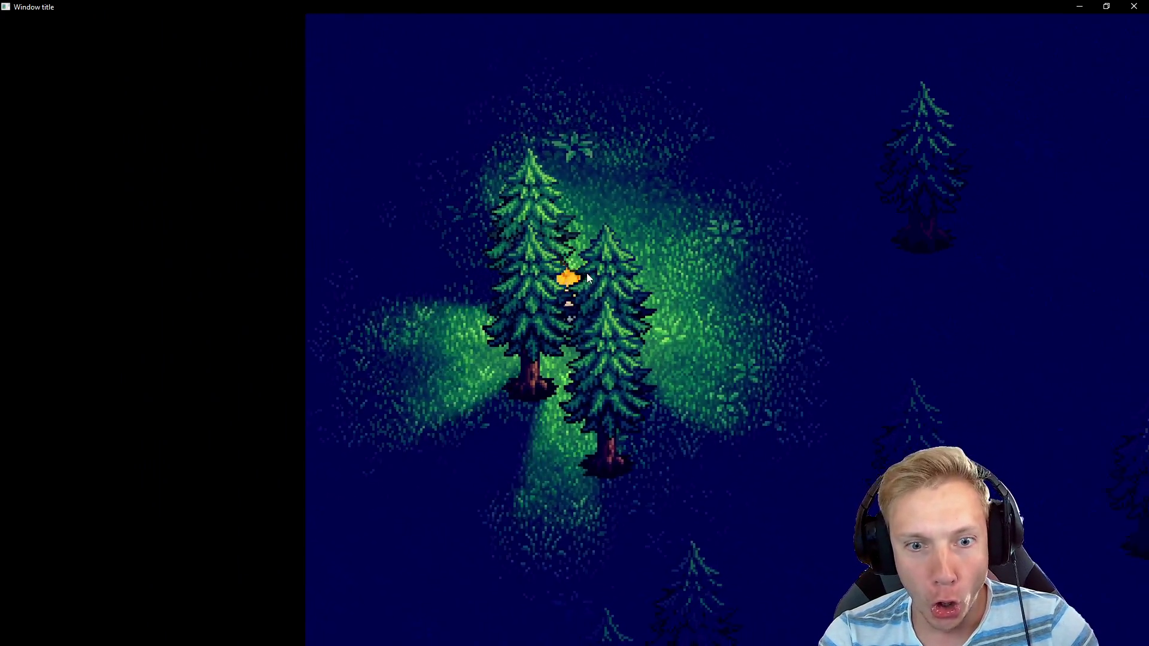
key(s)
key(d)
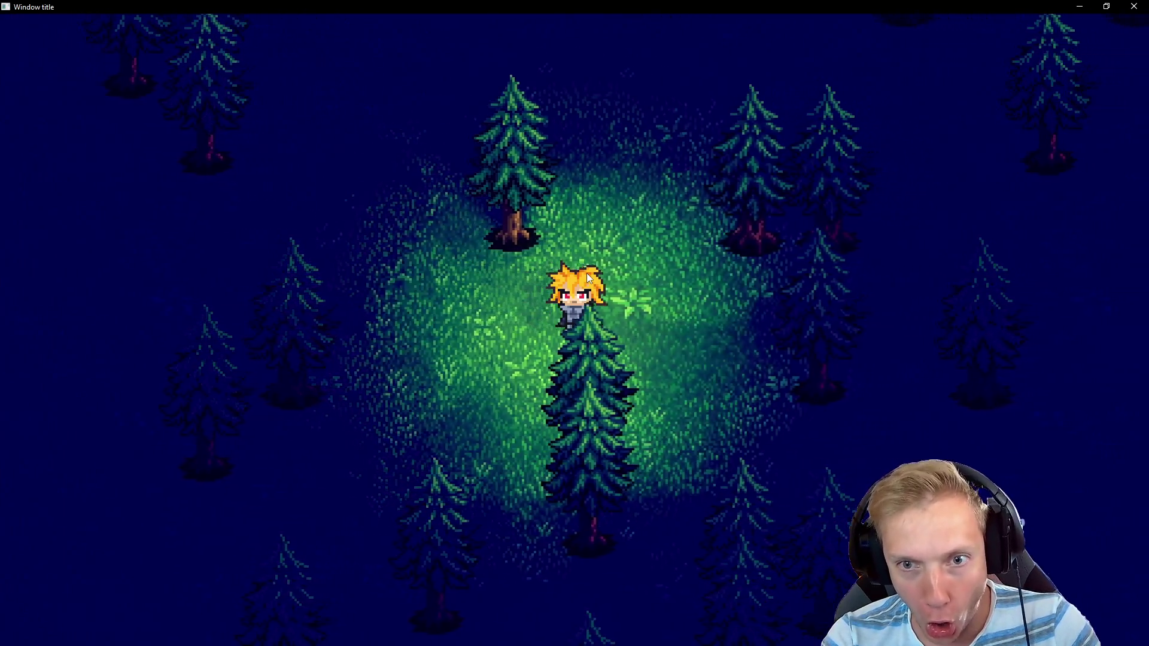
key(d)
key(a)
key(d)
key(w)
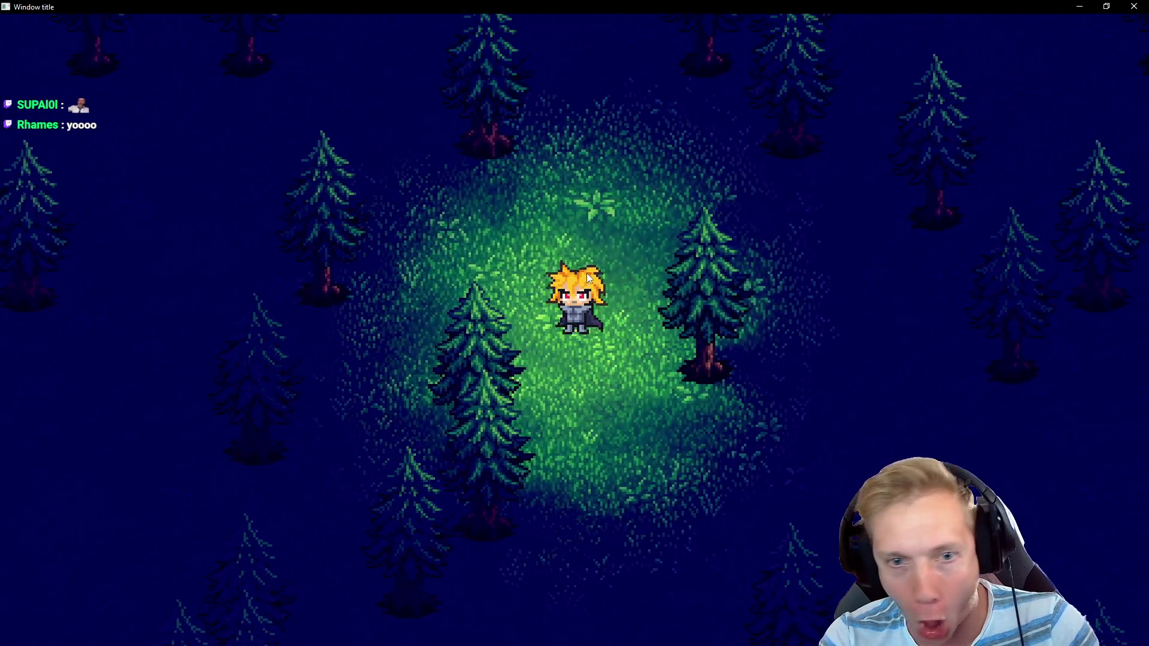
key(d)
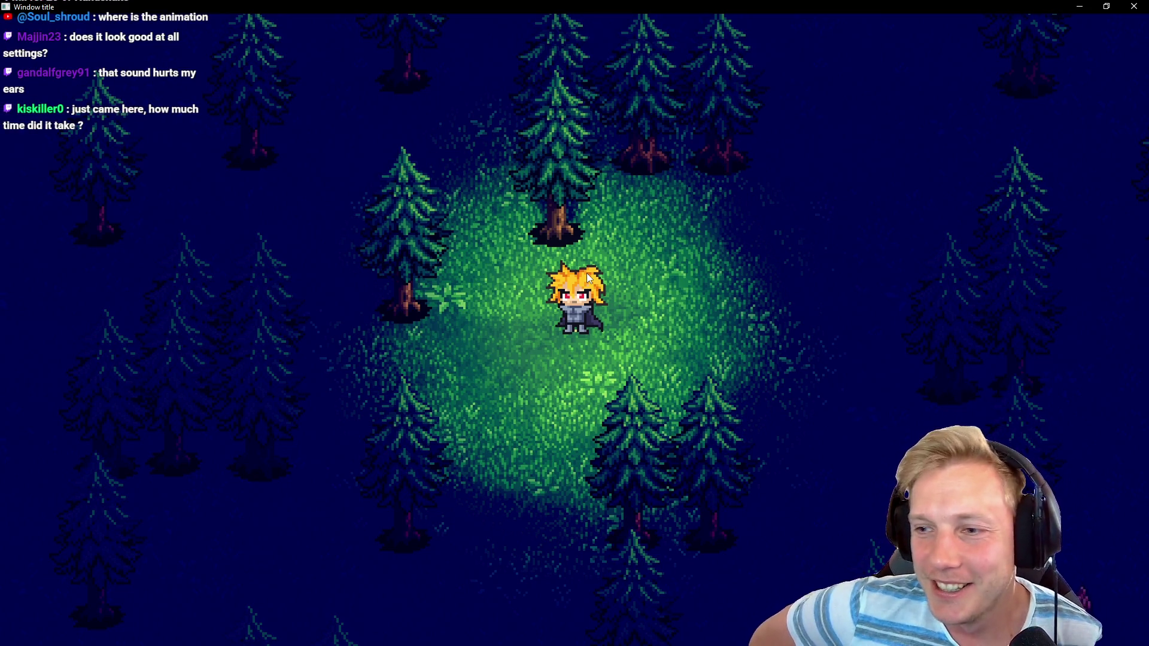
Restore the game to a smaller window, move it lower right, and walk around with WASD
double_click(481, 5)
mouse_move(518, 108)
mouse_down()
mouse_move(536, 5)
mouse_move(538, 150)
mouse_up()
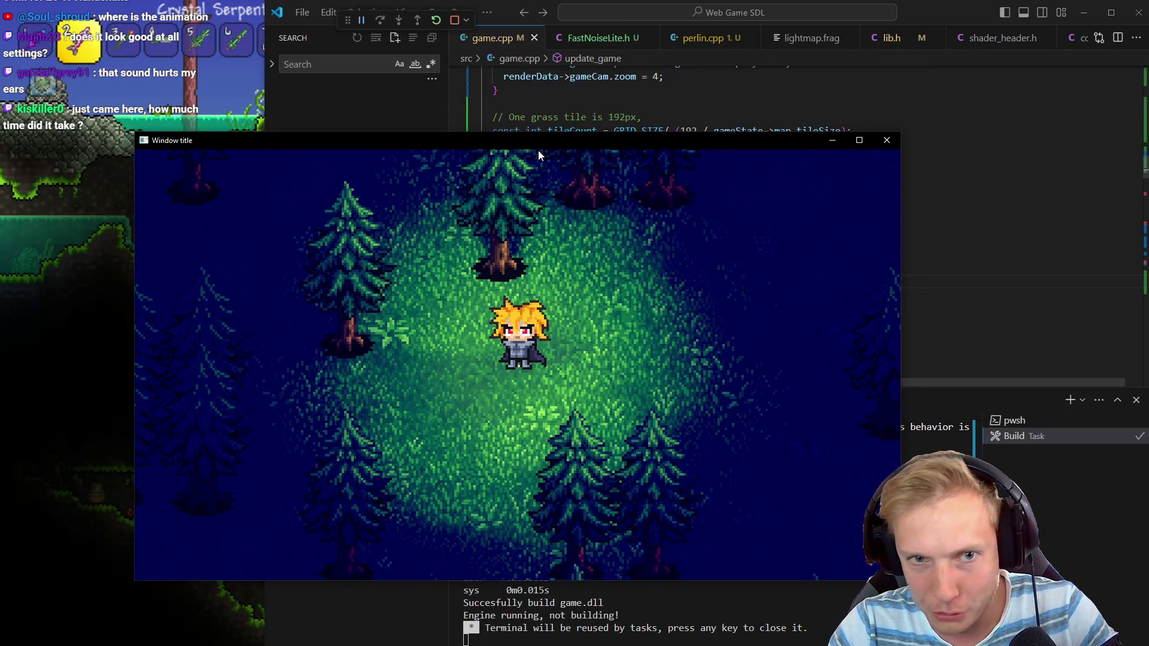
key(w)
key(s)
key(a)
key(a)
key(d)
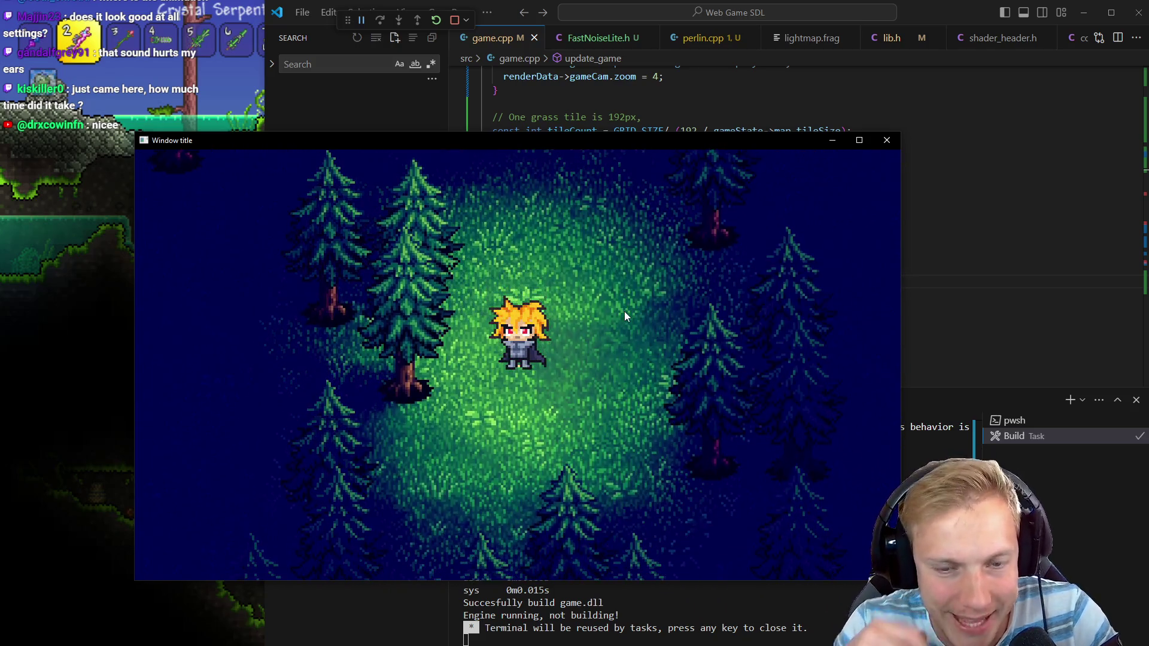
key(d)
key(w)
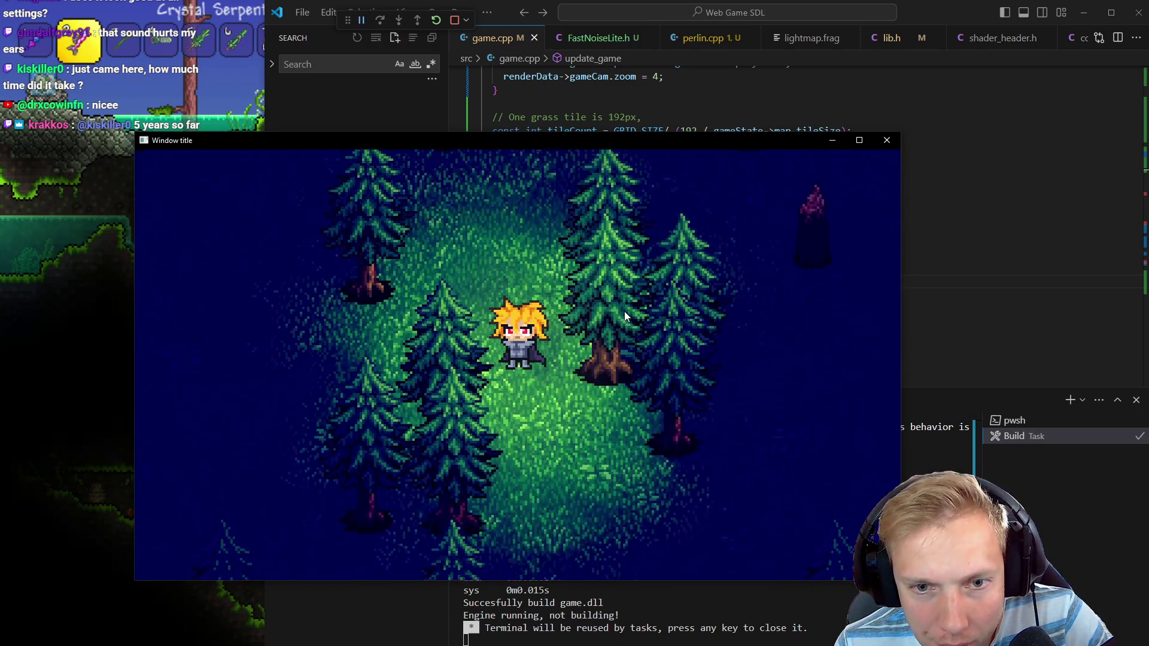
key(s)
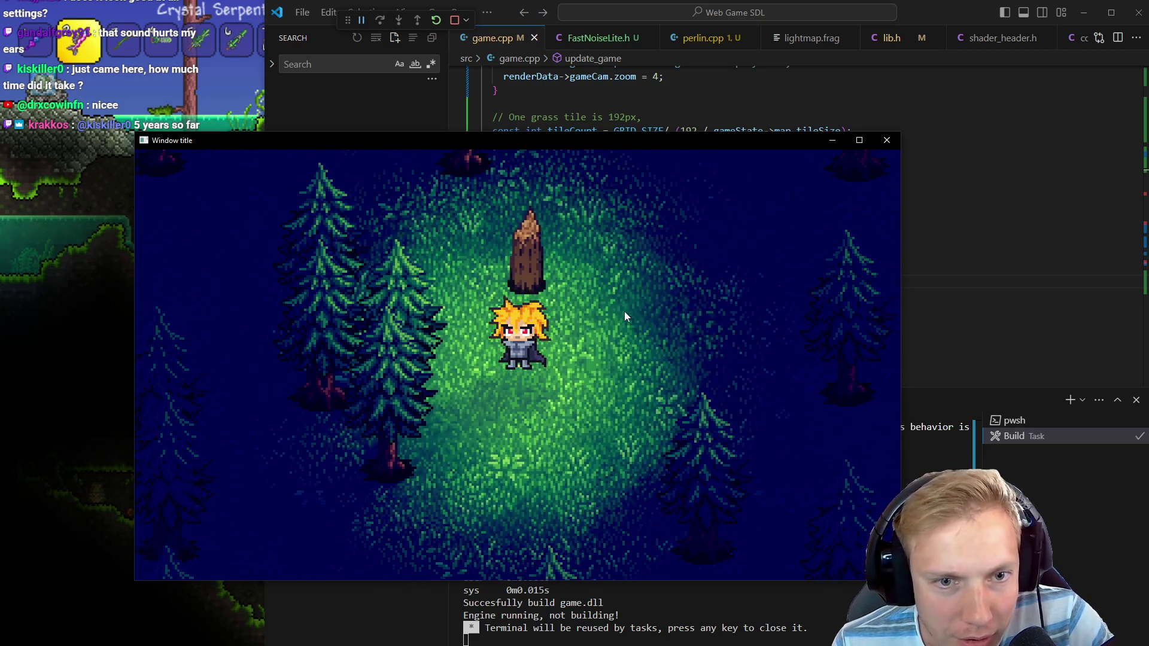
key(w)
key(d)
key(s)
key(a)
key(d)
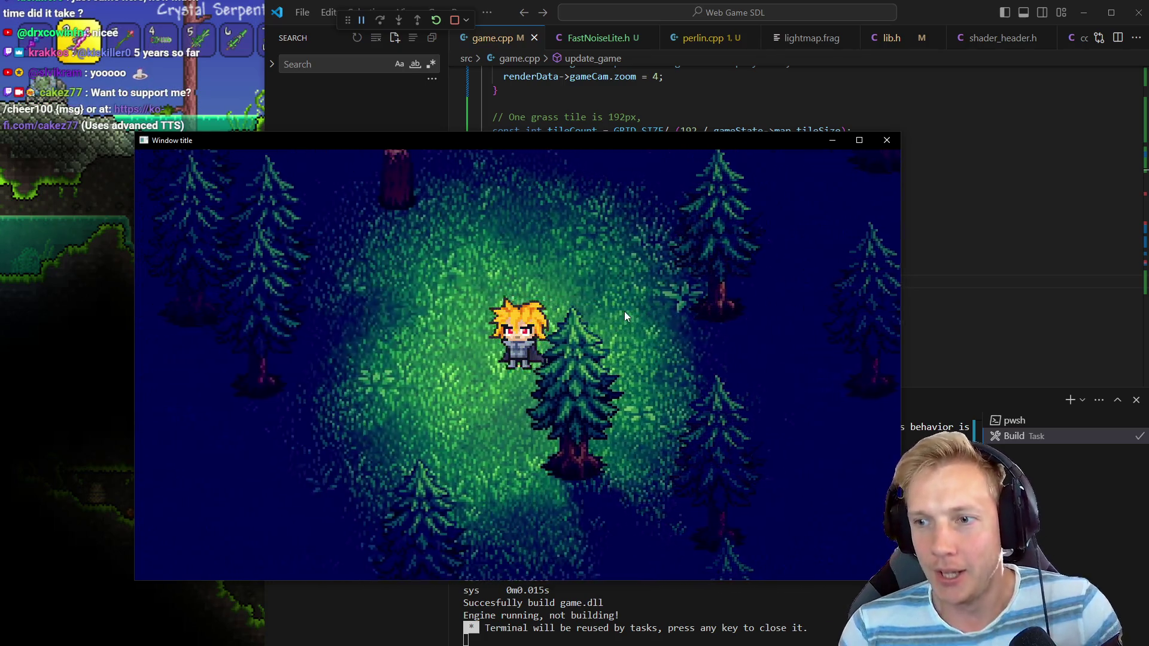
key(a)
key(s)
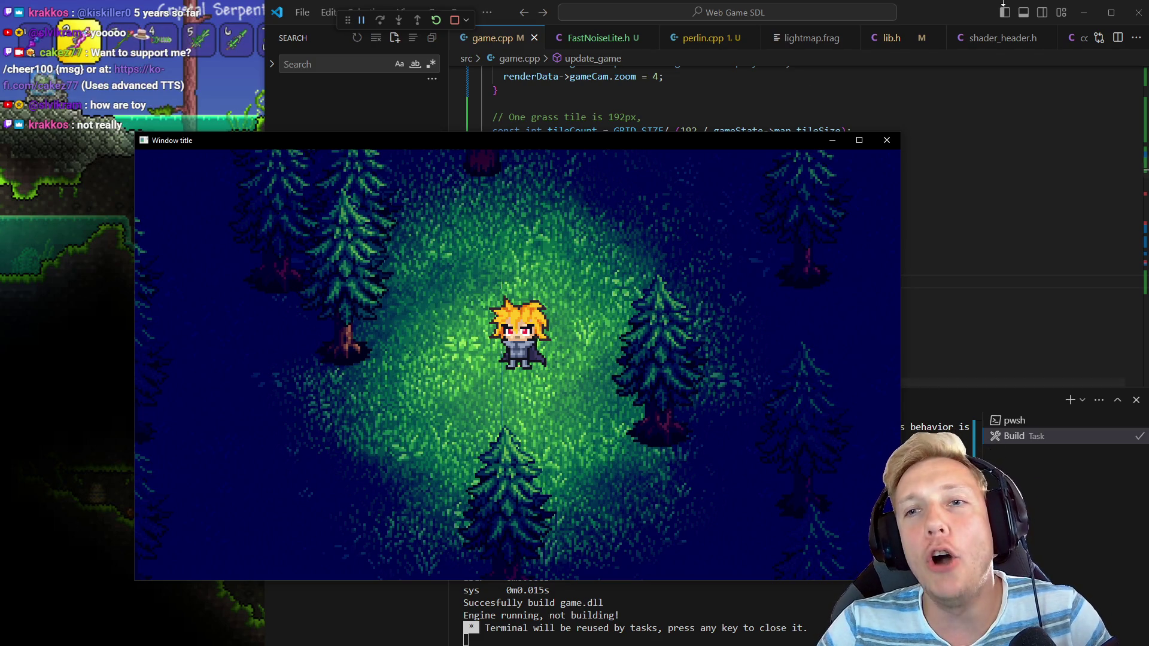
Maximize the game, walk around with the arrow keys, then restore the smaller window
click(858, 140)
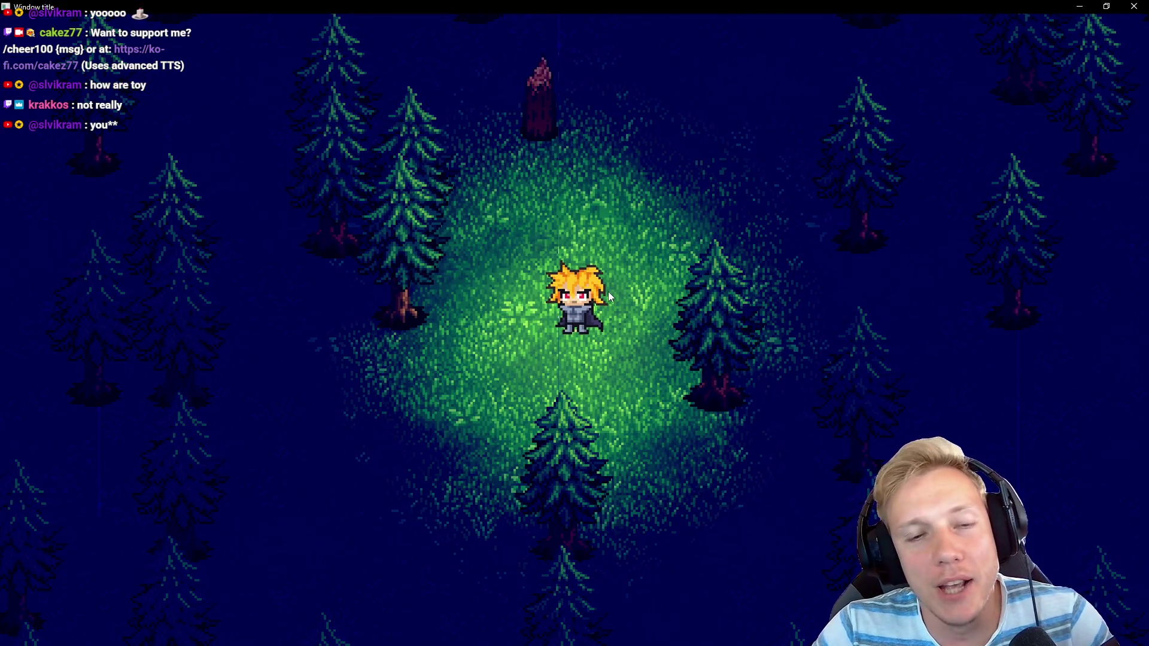
key(Left)
key(Up)
key(Right)
key(Left)
key(Right)
key(Down)
key(Left)
key(Up)
key(Down)
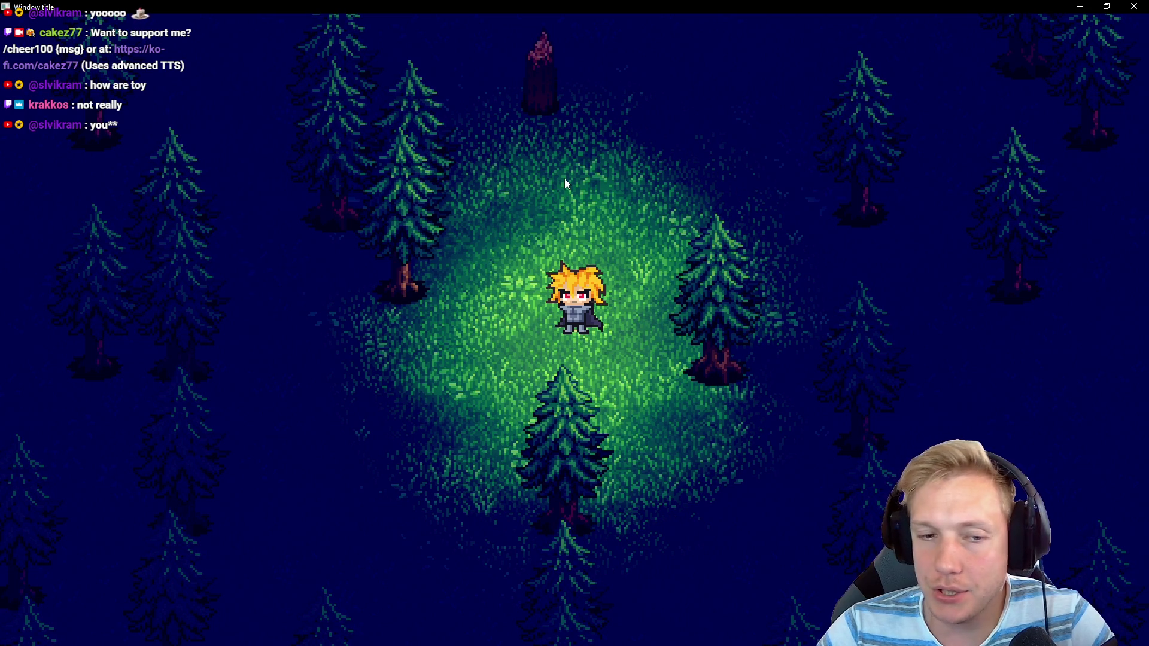
key(Left)
key(Right)
key(Left)
key(Down)
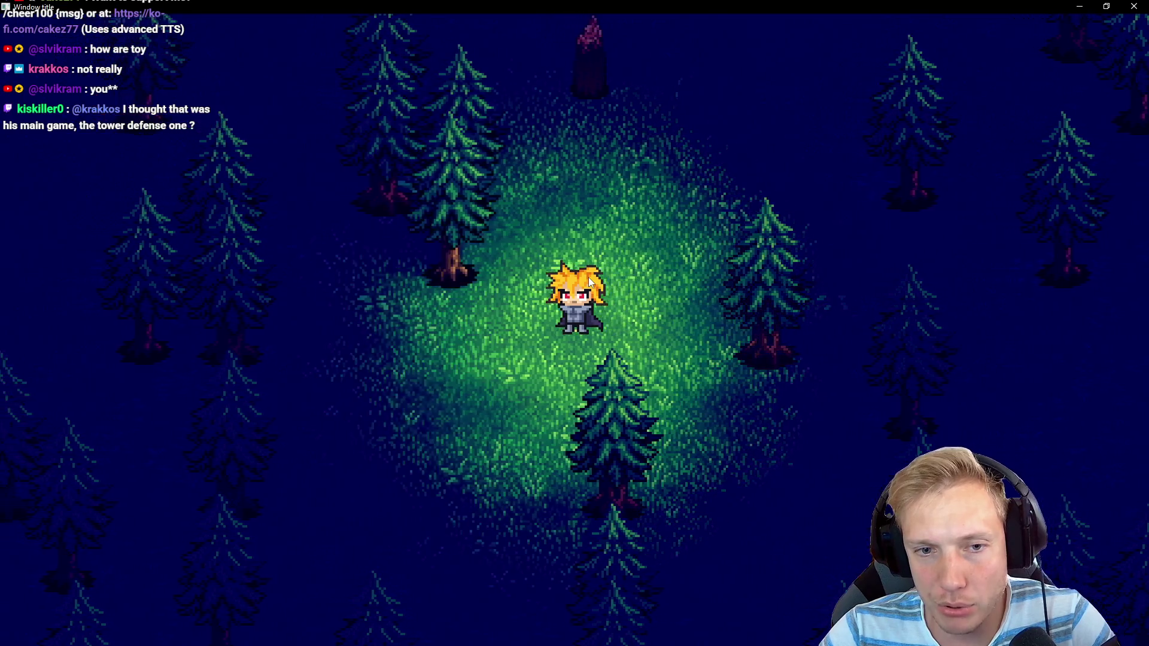
key(Right)
key(super+Down)
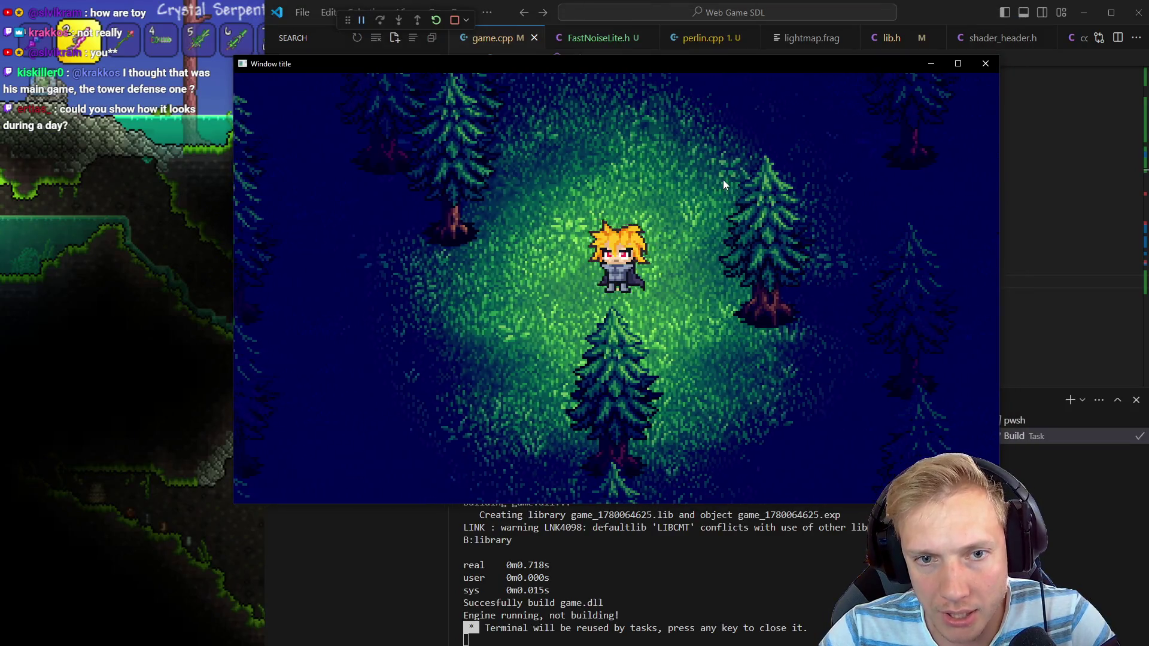
Move the game window up to fill the screen while walking the player a little
key(Right)
key(Up)
drag(698, 64, 680, 8)
key(Left)
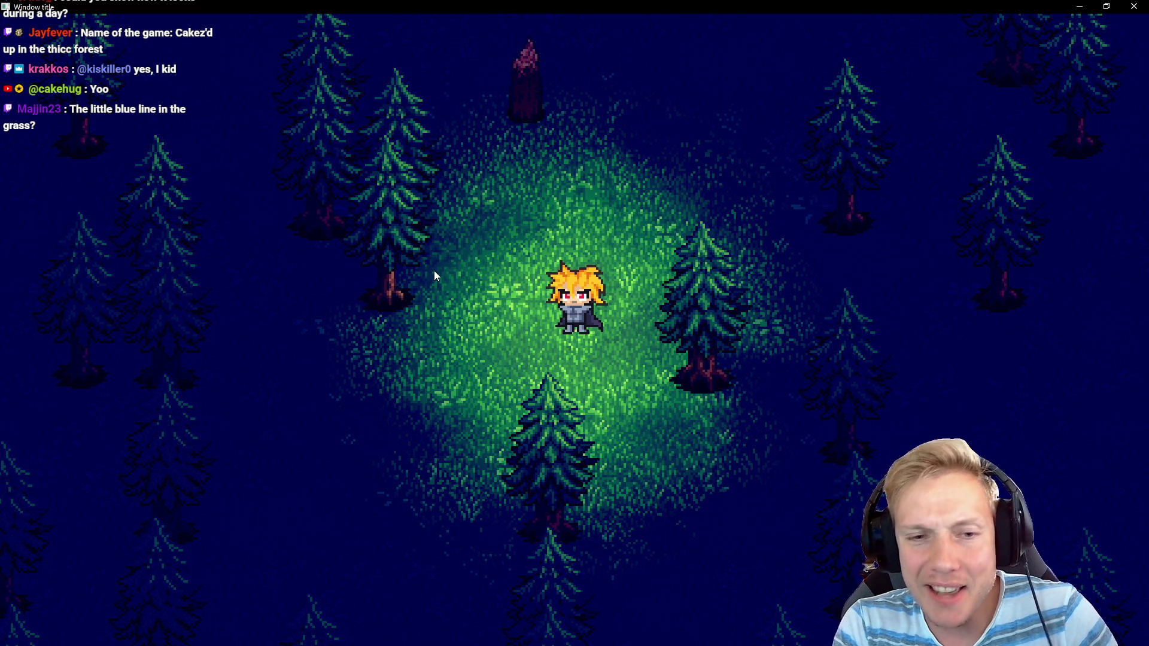
Walk the player left past a tree, up, right, then down to the map's black bottom edge
key(a)
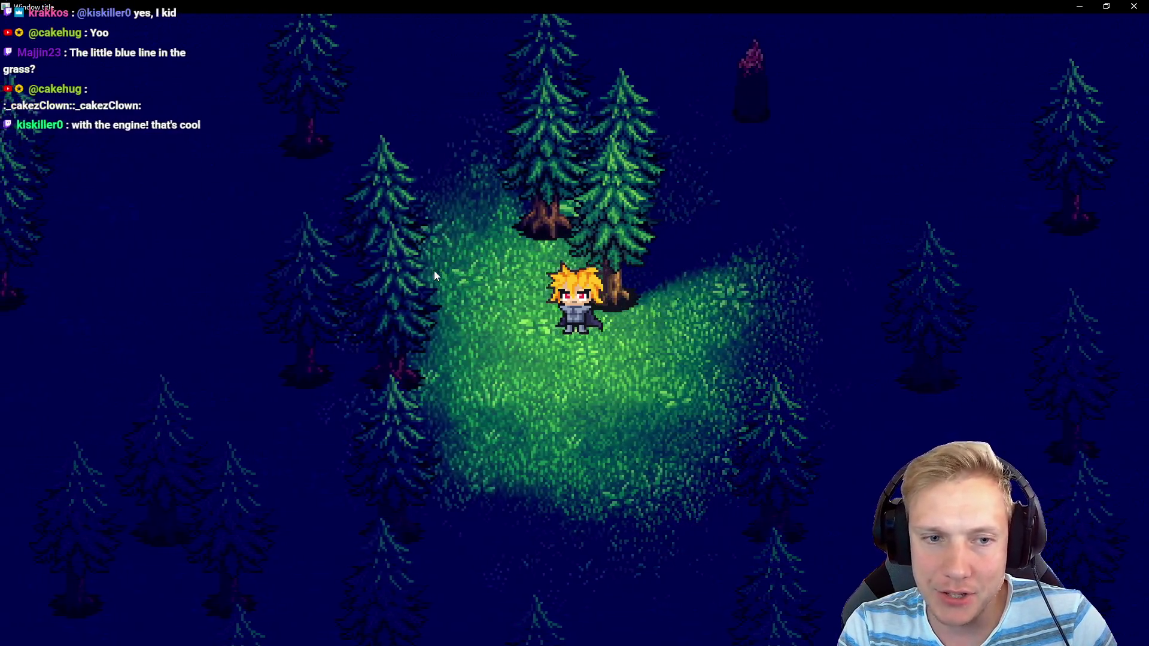
key(a)
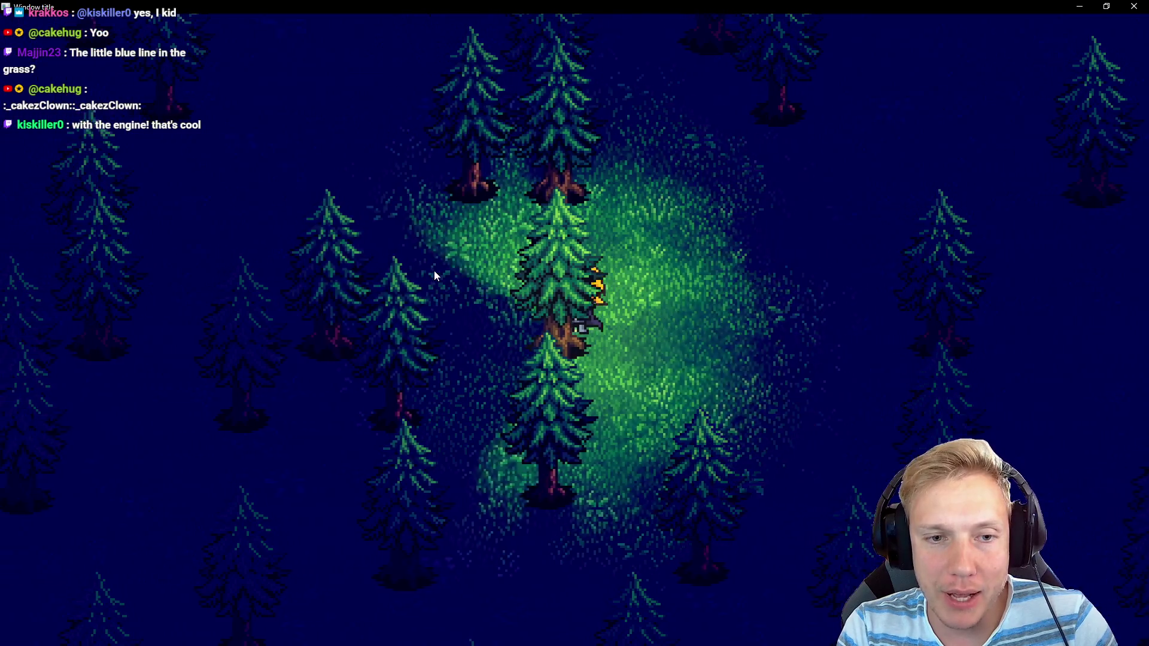
key(a)
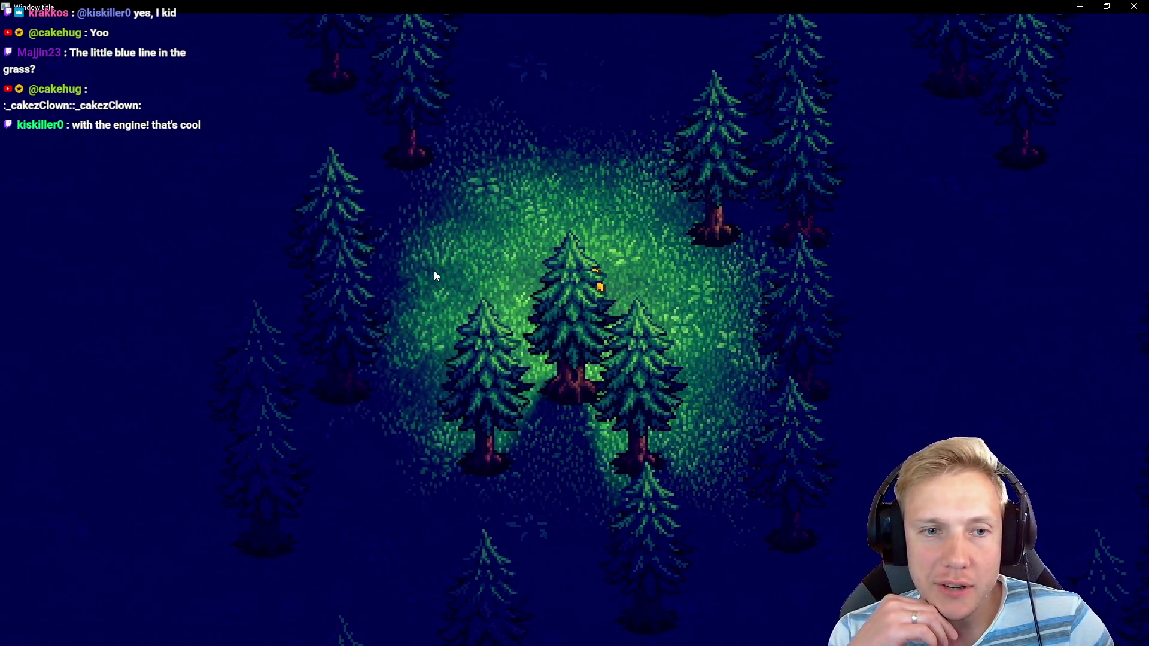
key(a)
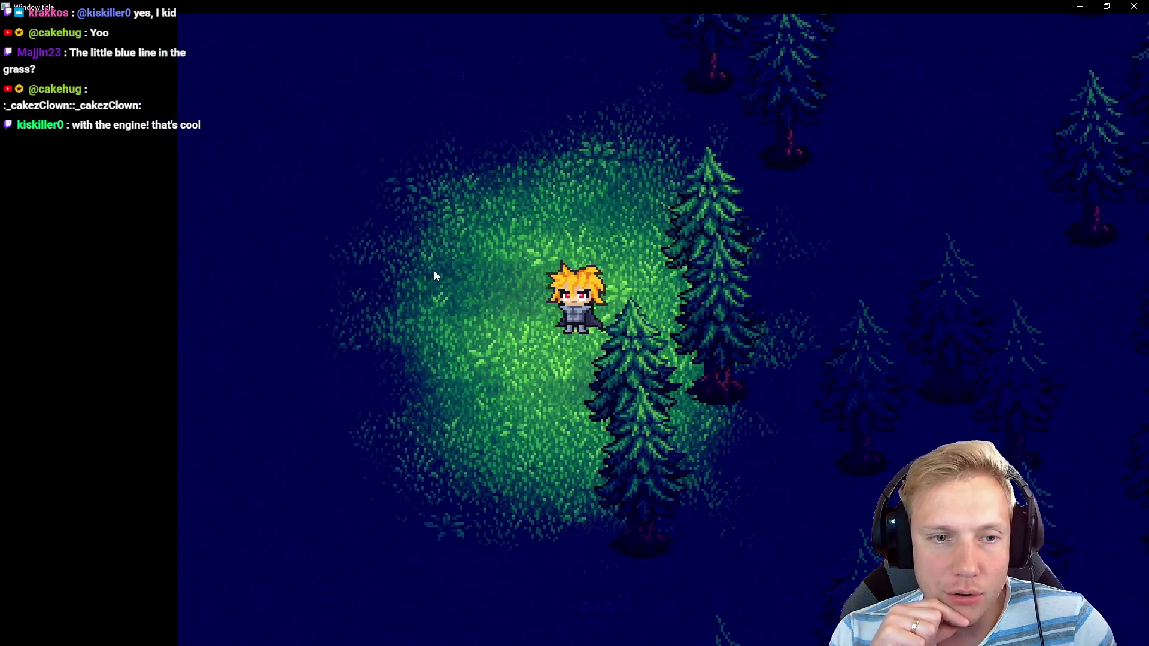
key(w)
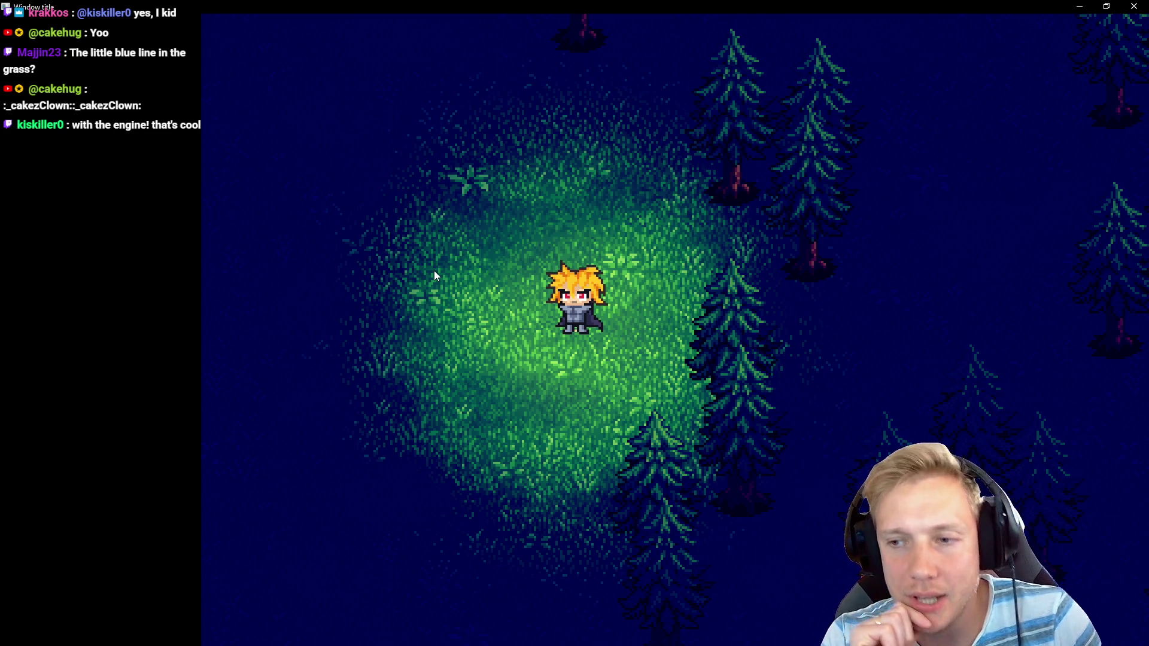
key(Right)
key(Right)
key(Down)
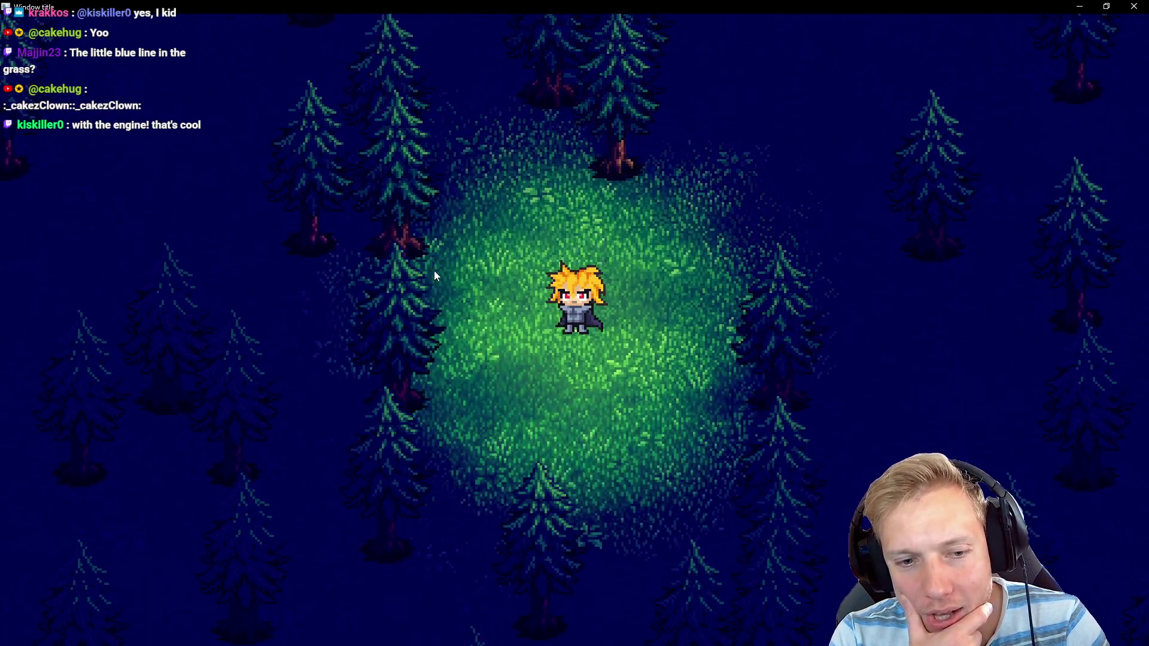
key(Down)
key(Down)
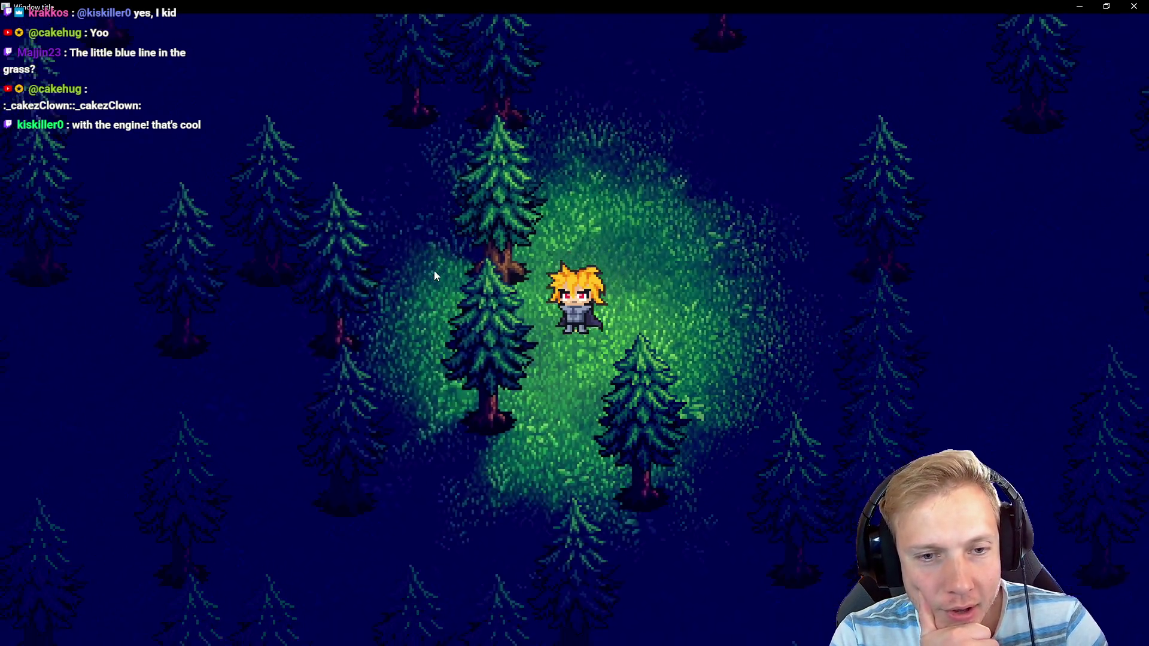
key(Down)
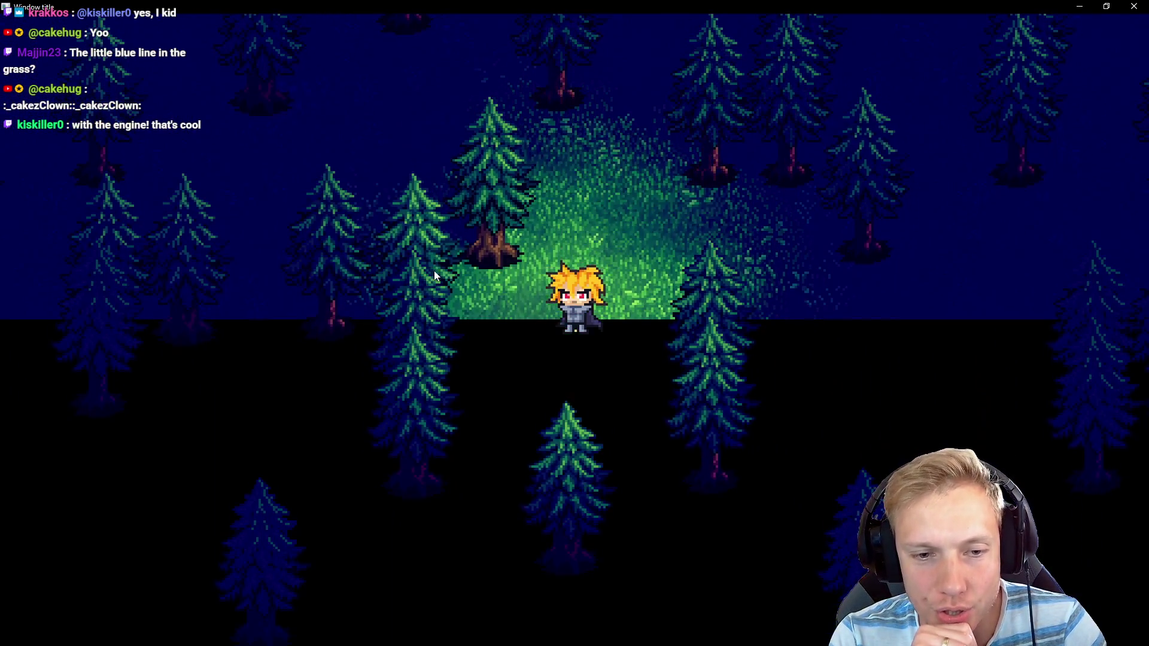
Save game.cpp at the closing brace line to hot-rebuild, then return to the game
key(alt+Tab)
key(Up)
key(Up)
key(Up)
key(Up)
key(Up)
key(Up)
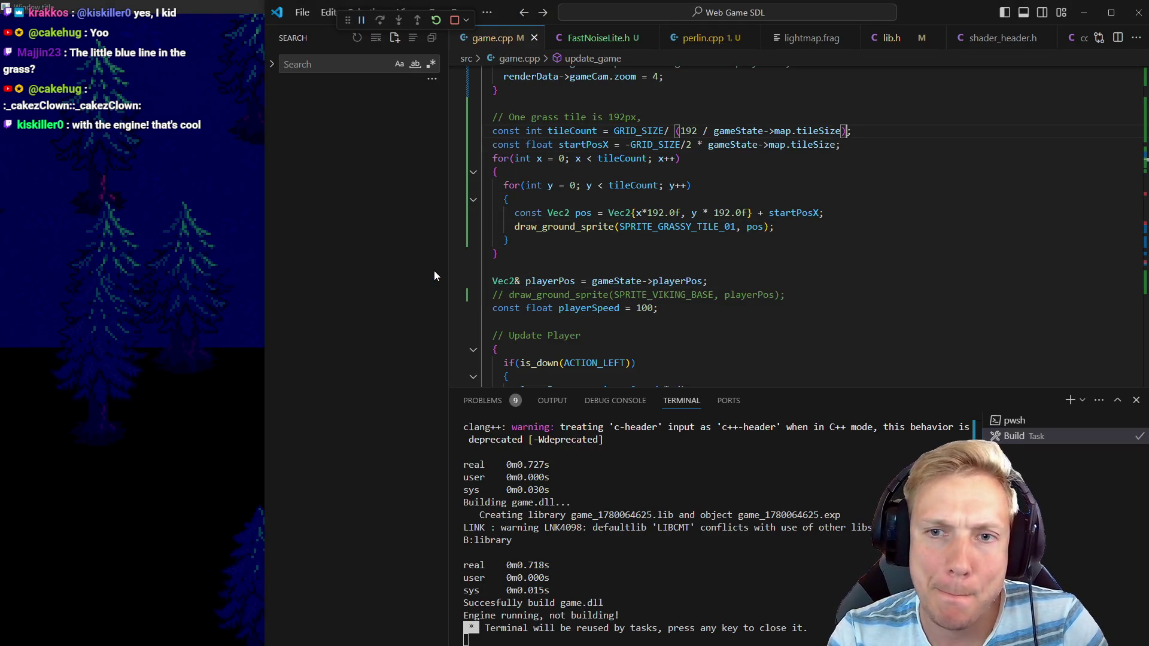
key(ctrl+s)
key(alt+Tab)
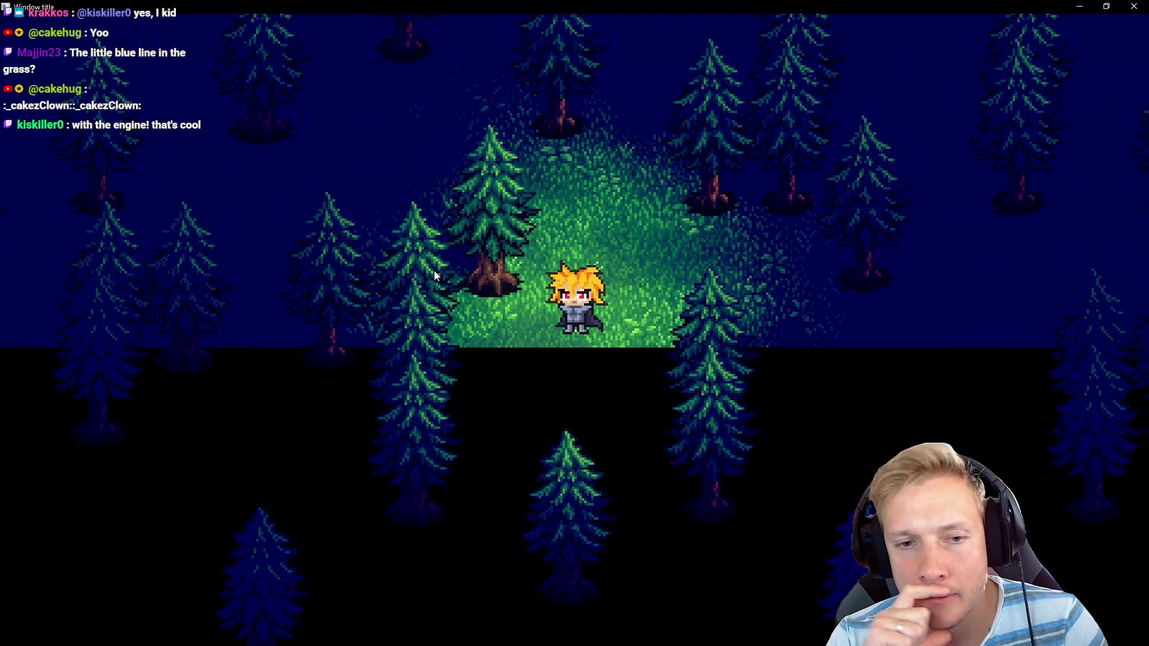
Walk the character around the clearing, behind trees, and down through the forest to check grass coverage
key(d)
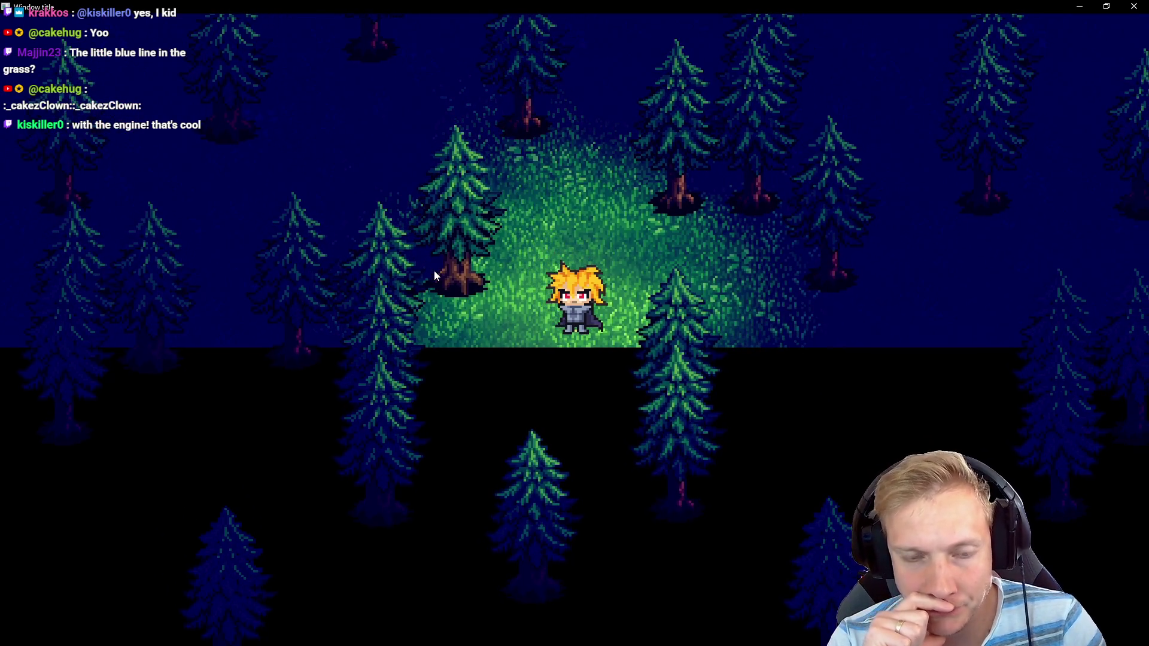
key(s)
key(a)
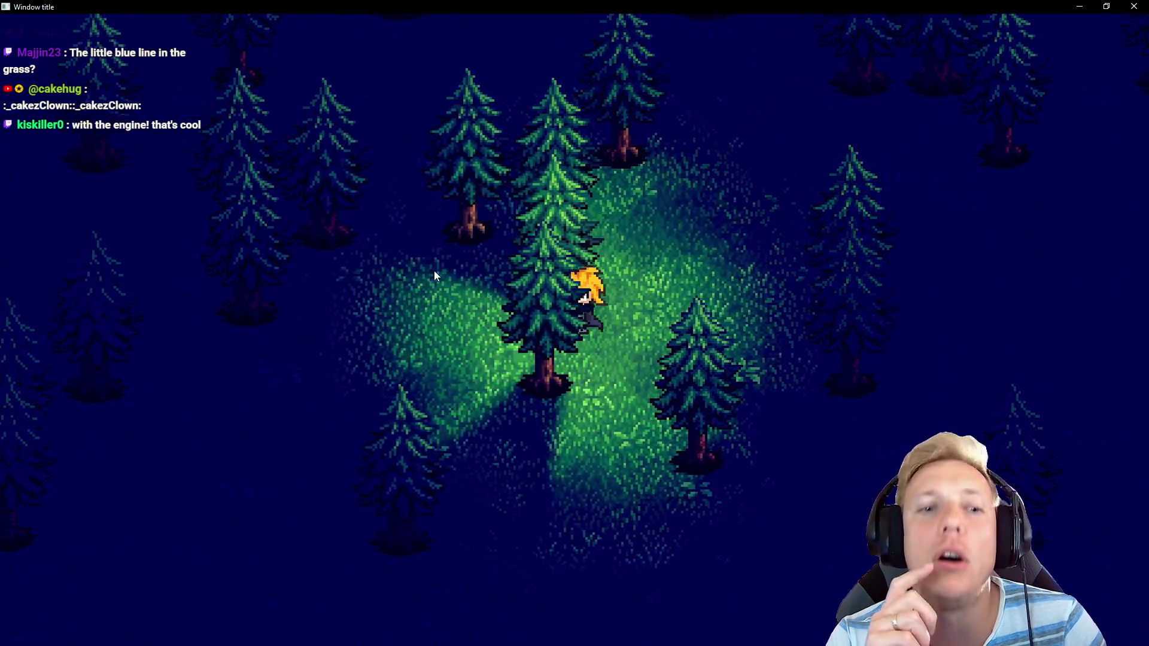
key(d)
key(s)
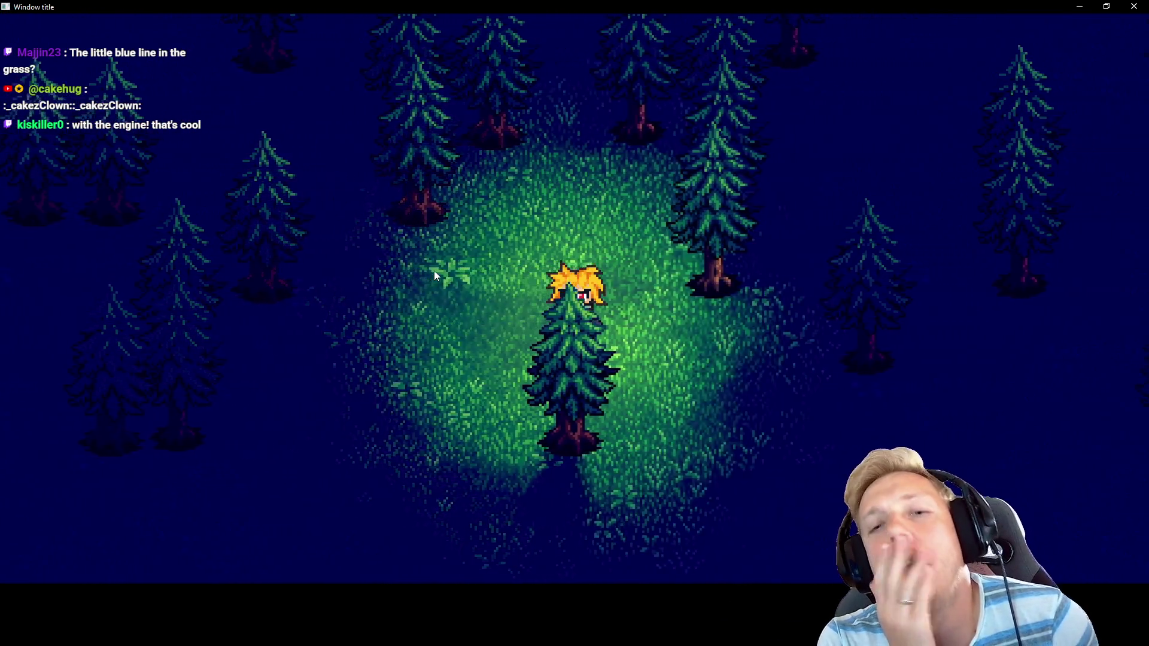
key(d)
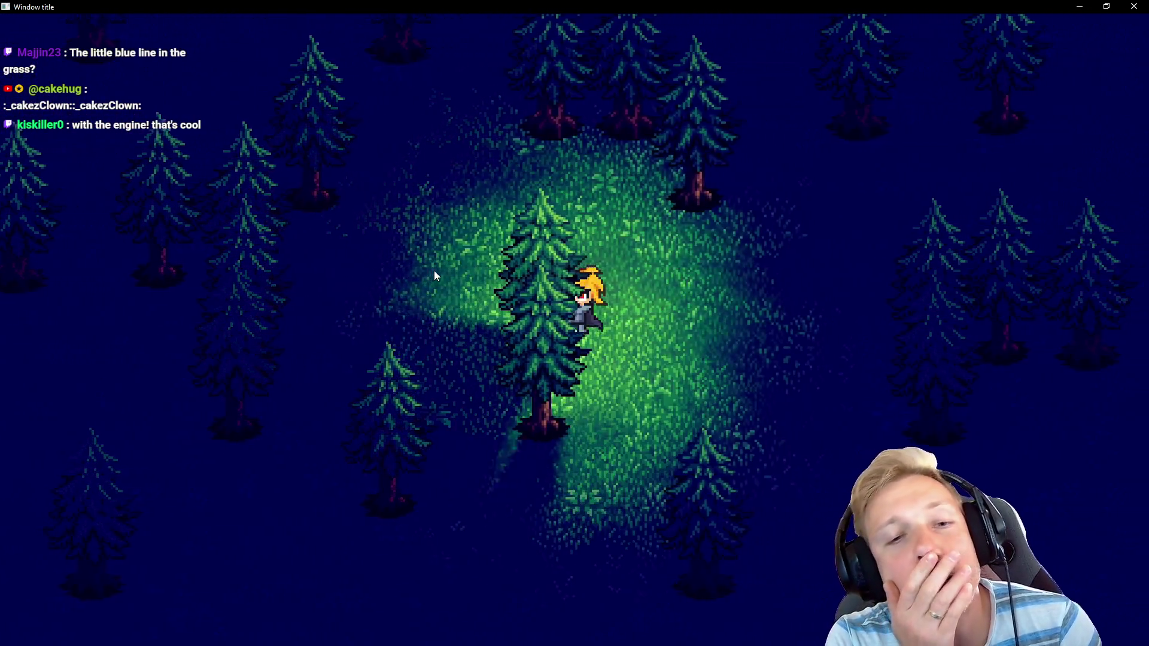
key(d)
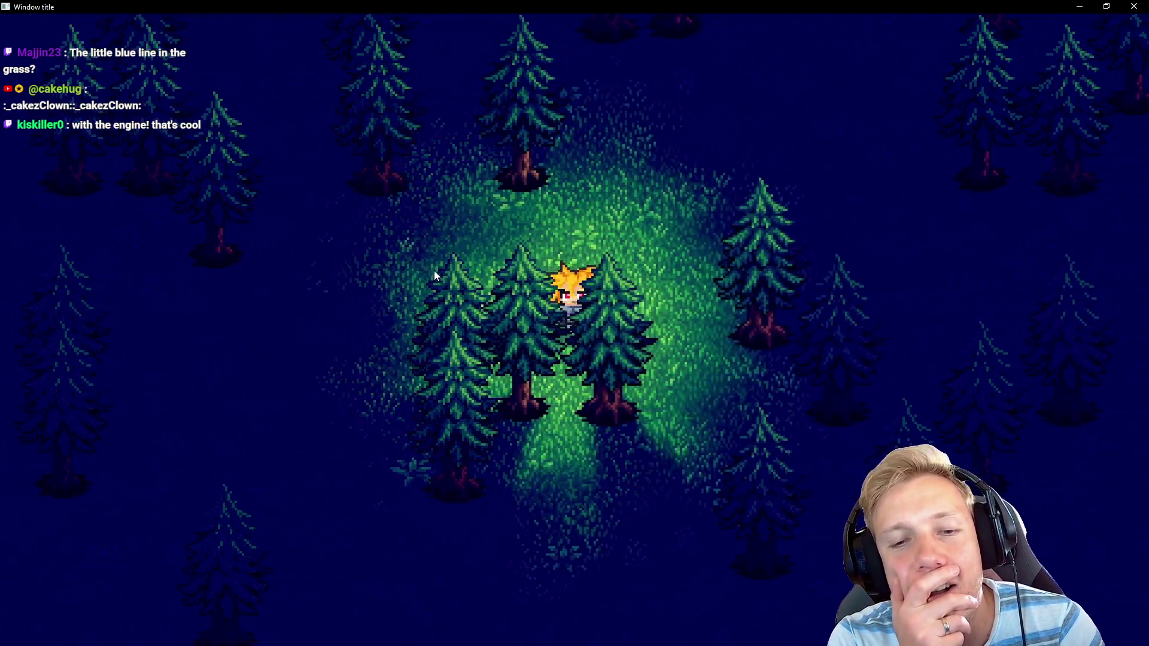
key(d)
key(s)
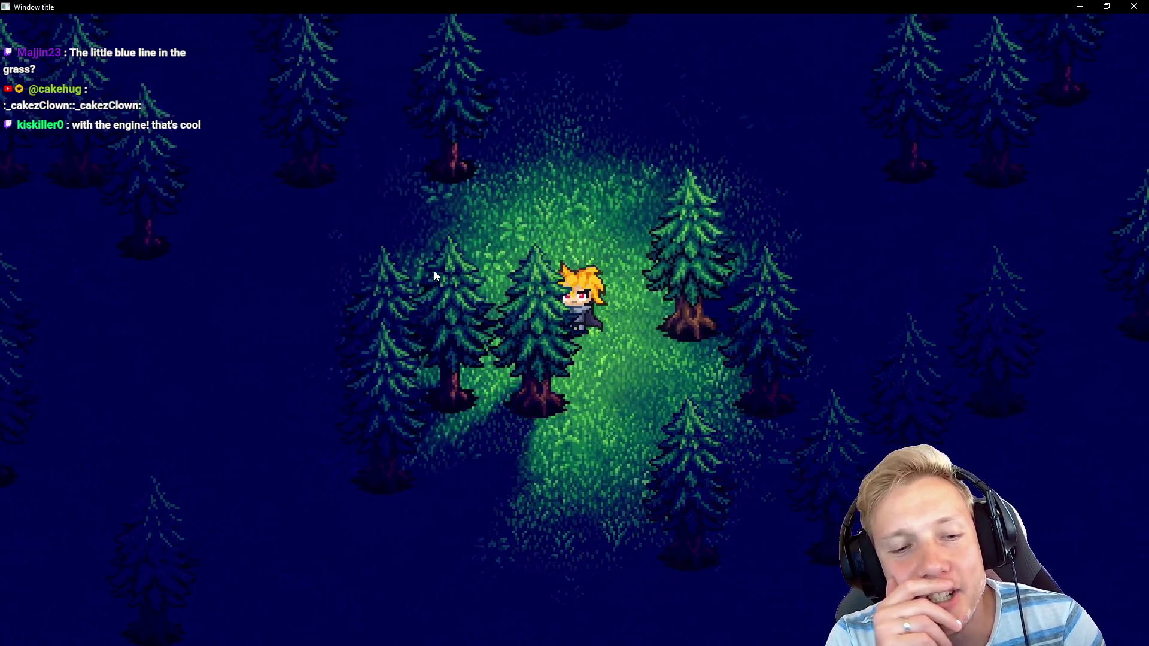
key(d)
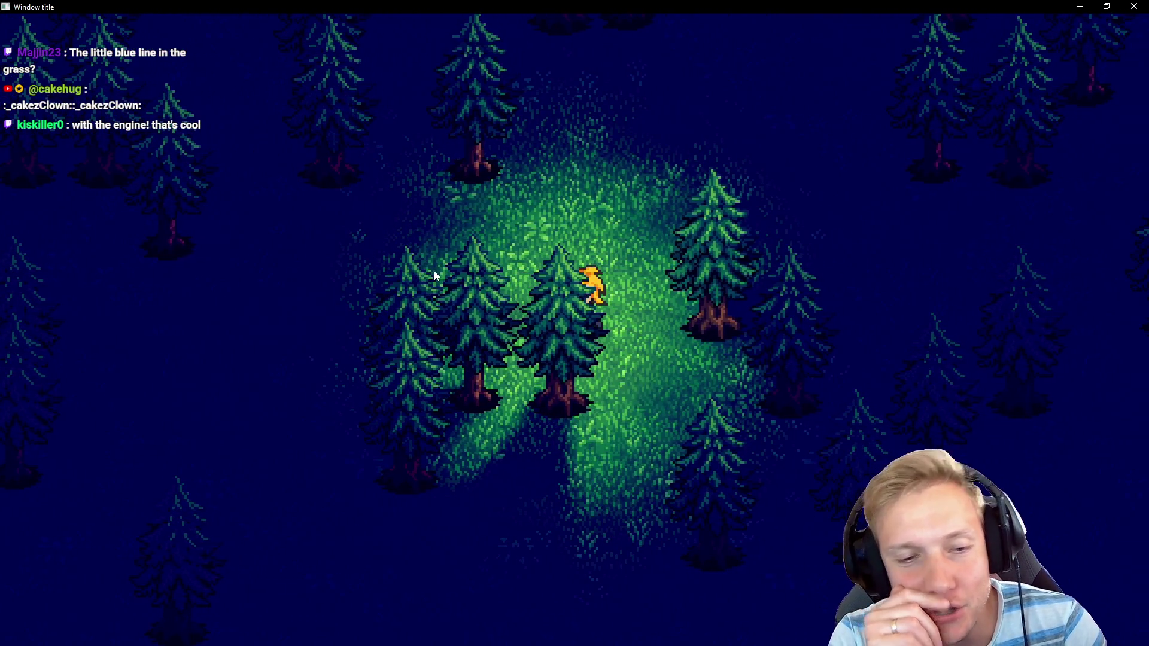
key(s)
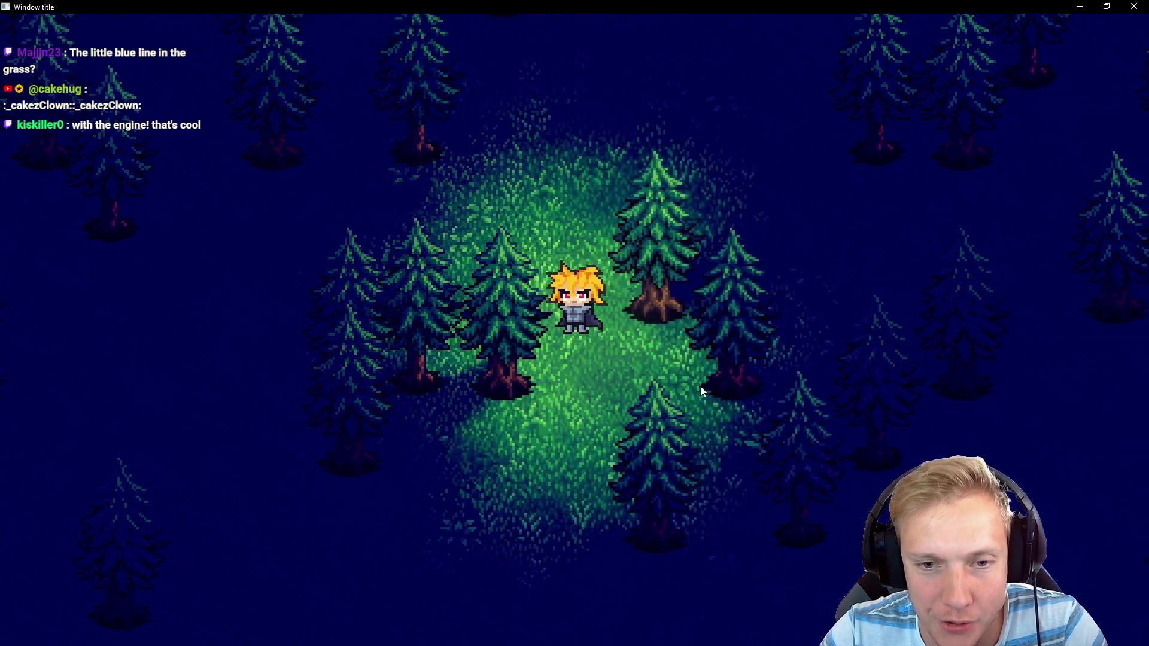
key(d)
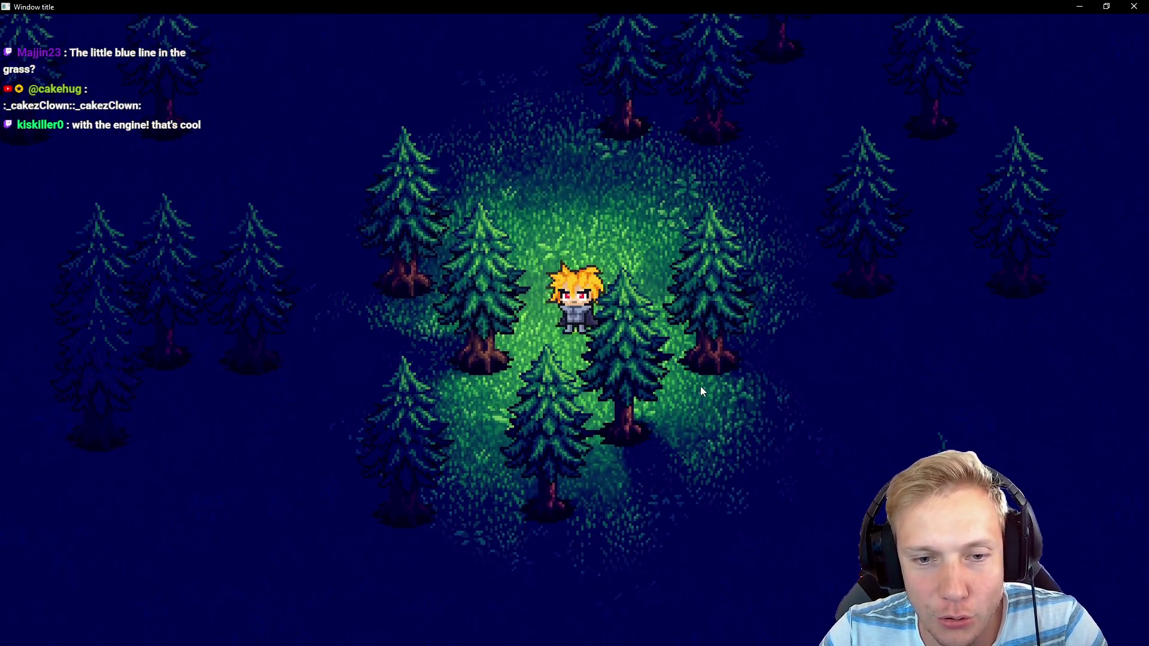
key(s)
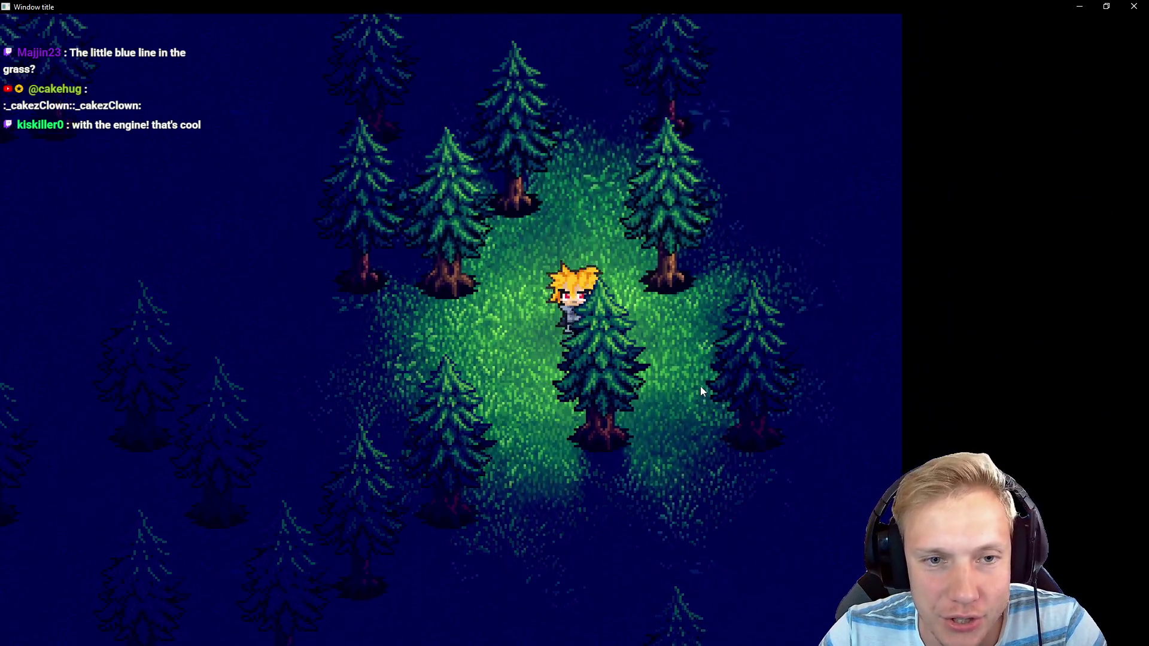
Walk the character a bit more, then return to Grassy_Tile_01 in Aseprite and pan the tile view
key(s)
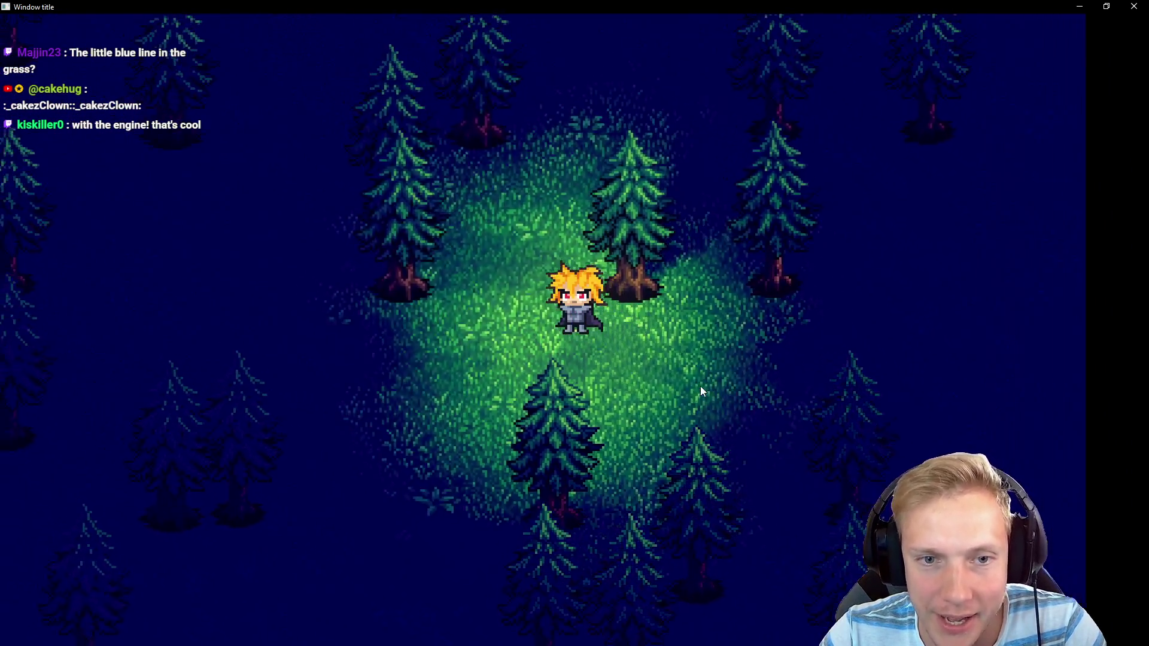
key(d)
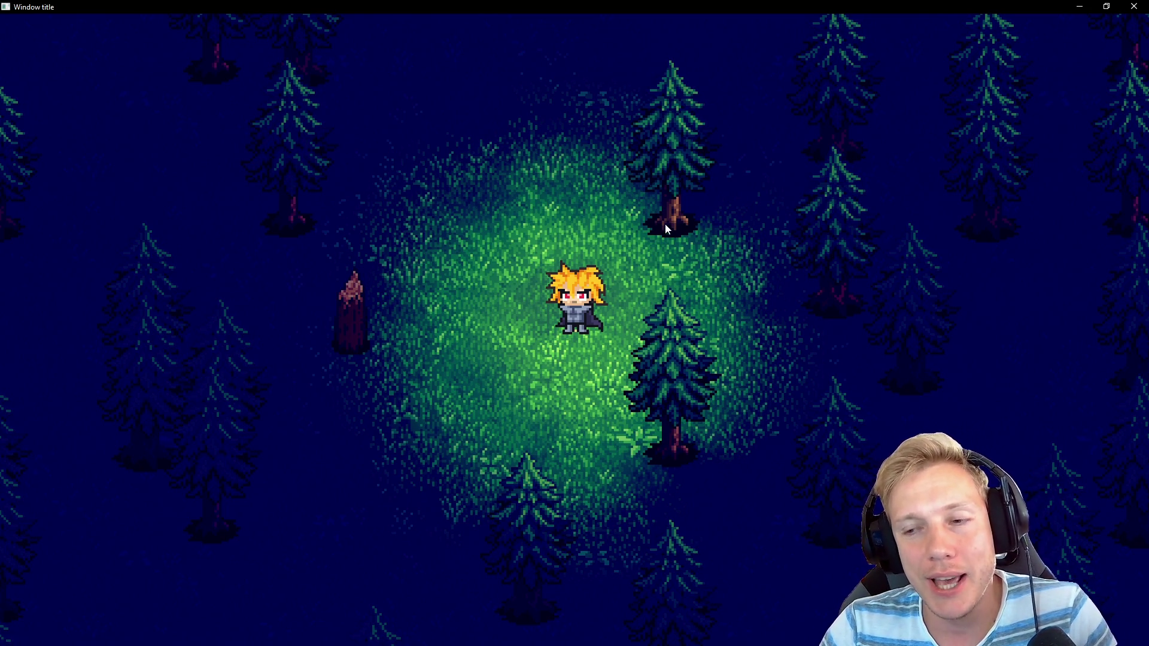
click(630, 226)
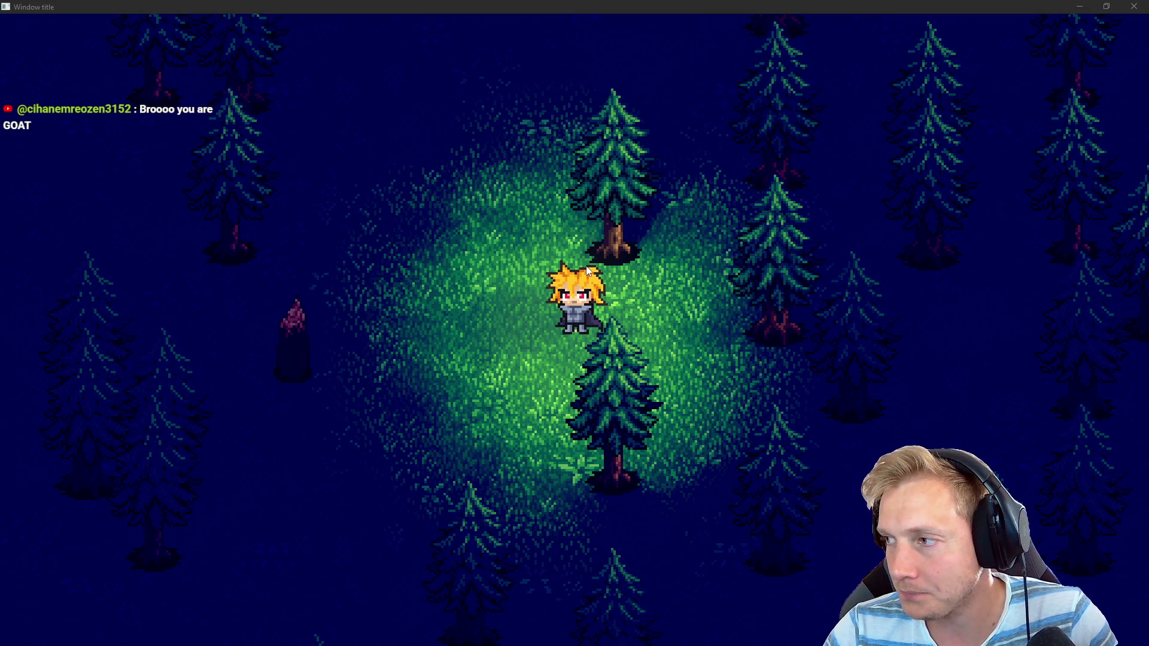
key(alt+Tab)
drag(584, 265, 457, 286)
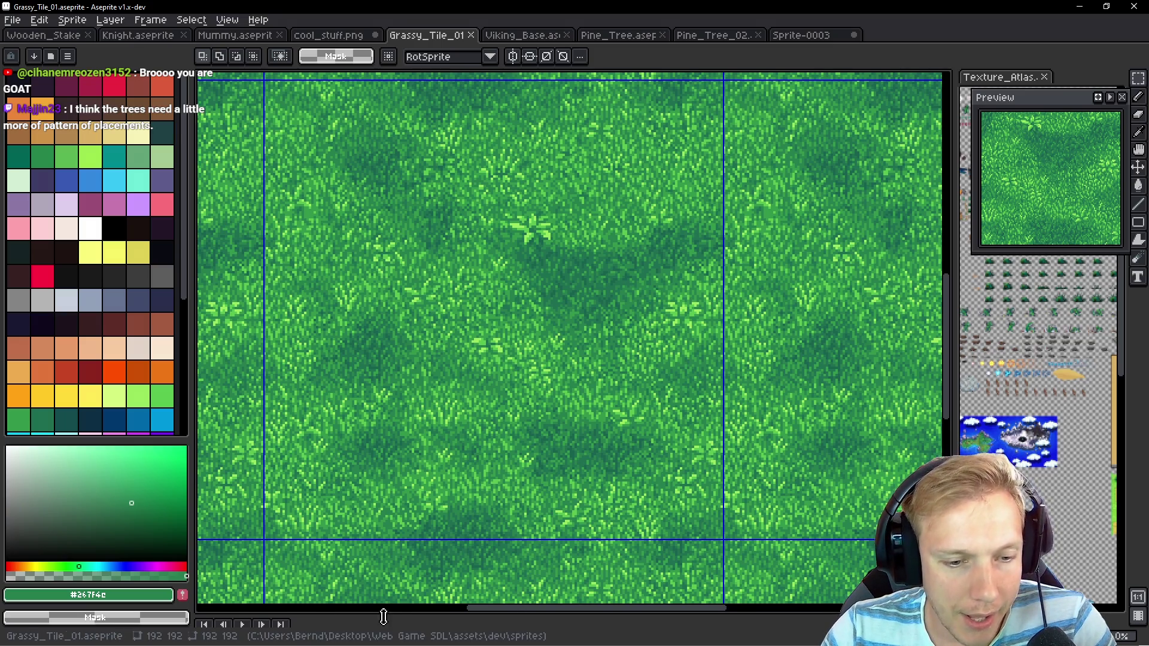
Show the layer list and toggle the Tree layer to compare the tile with and without pines
drag(389, 616, 426, 481)
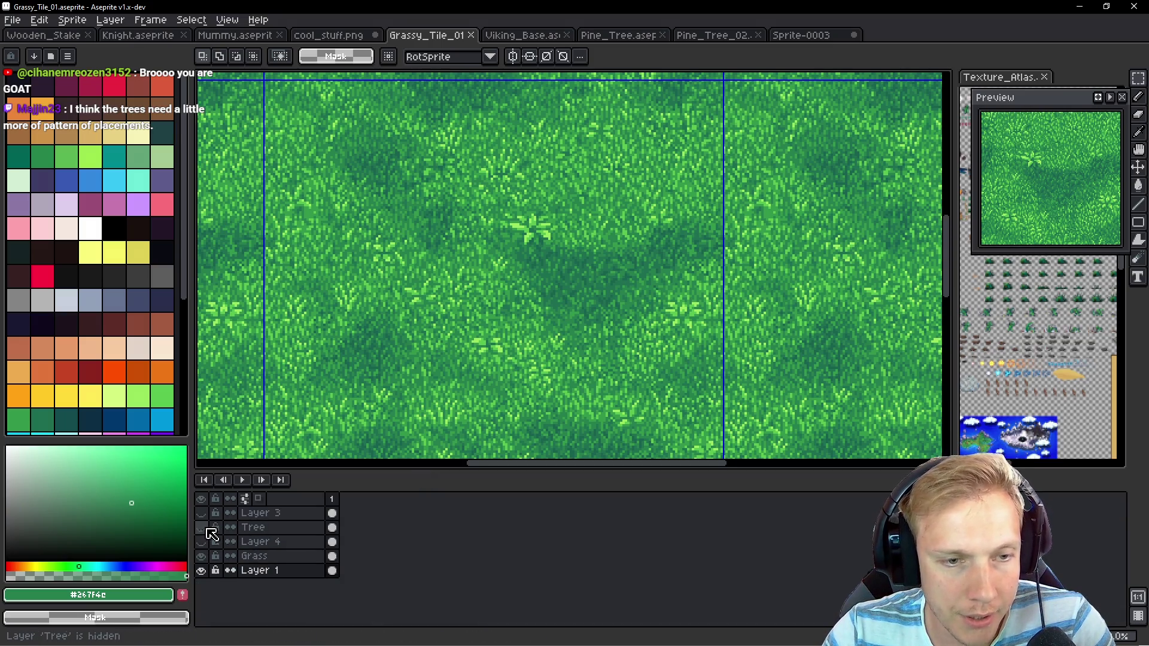
click(202, 527)
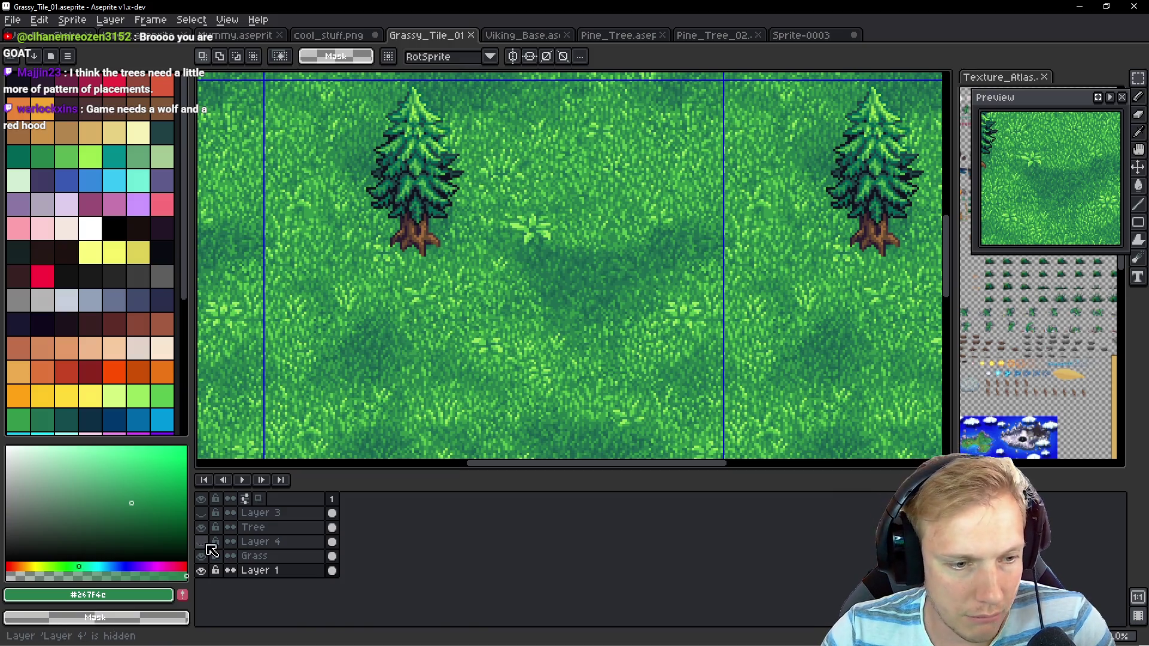
click(203, 528)
click(203, 528)
click(204, 528)
click(204, 528)
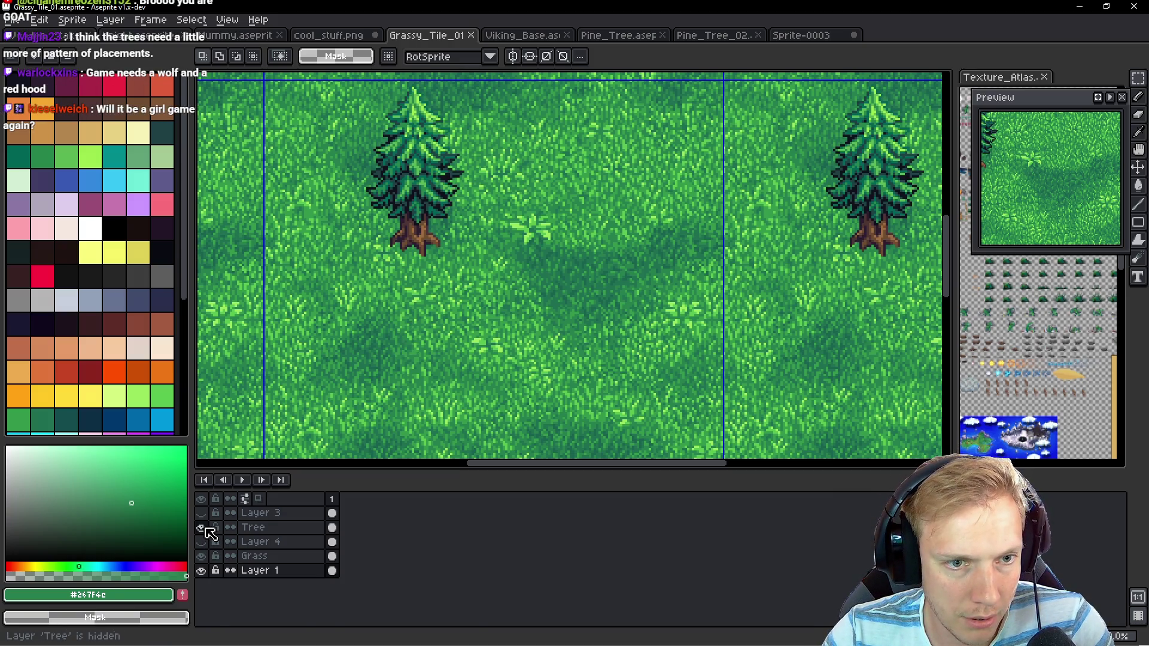
click(203, 528)
click(203, 528)
Toggle Layer 3 repeatedly to compare the trunks, leave it visible, zoom on the trunk, and select it
click(202, 513)
click(202, 514)
click(202, 514)
click(203, 514)
click(202, 514)
click(203, 514)
click(202, 514)
click(201, 513)
click(202, 513)
click(202, 513)
click(202, 517)
click(202, 517)
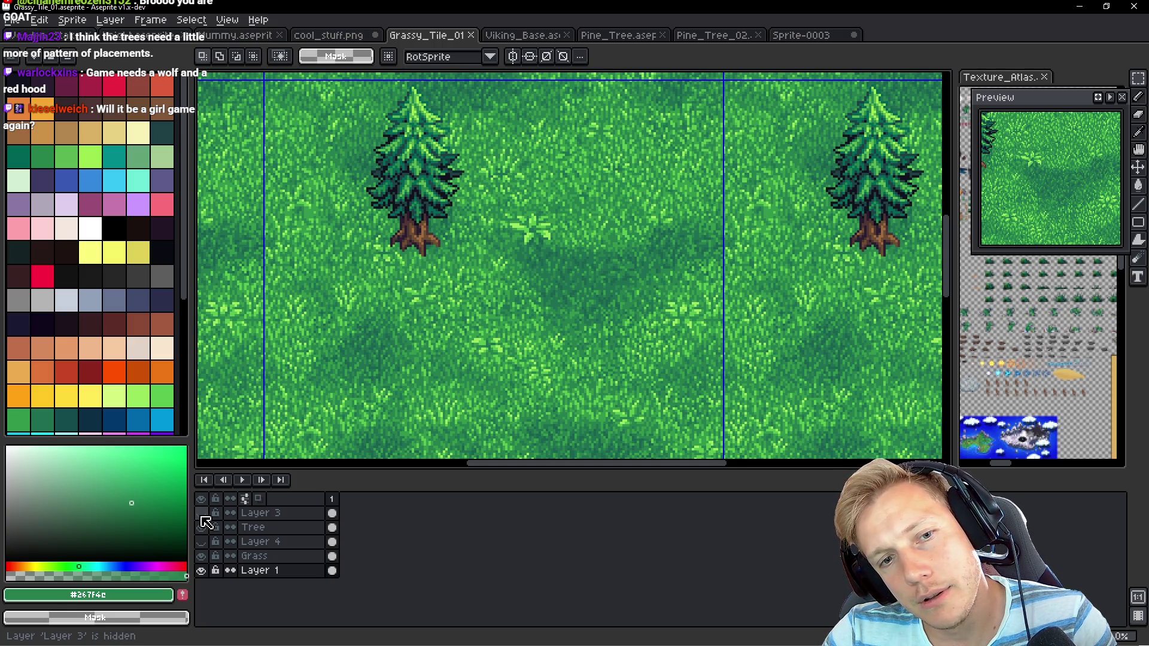
click(202, 517)
click(202, 517)
click(202, 517)
click(203, 517)
click(202, 517)
scroll(395, 239, up, 2)
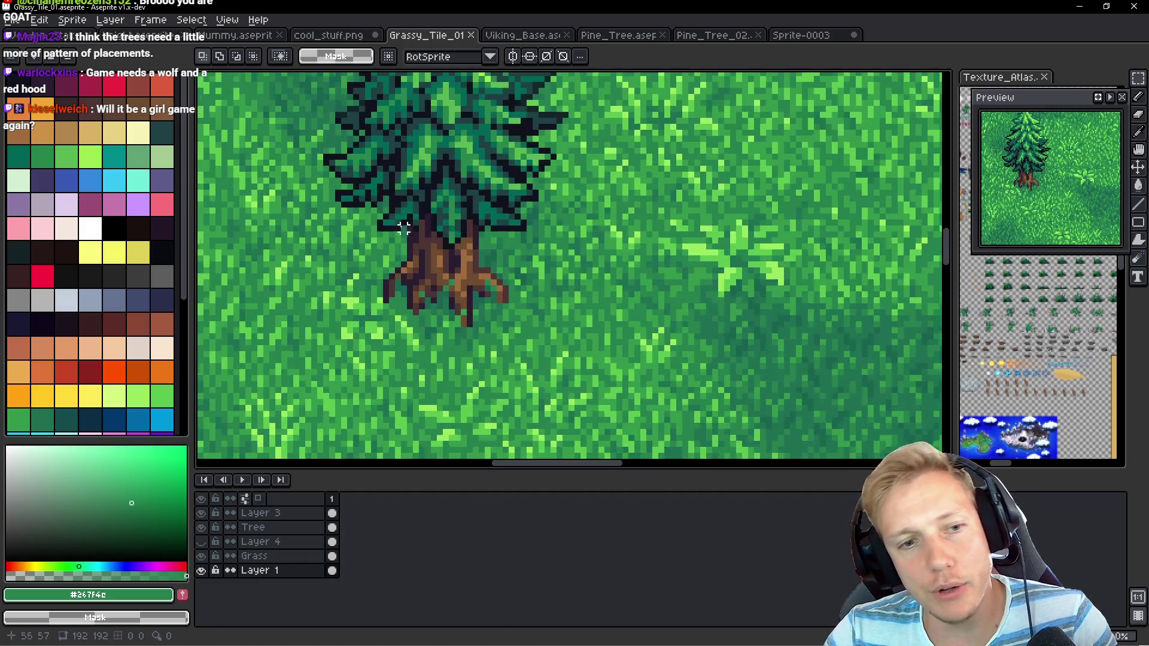
scroll(458, 289, down, 4)
scroll(392, 290, up, 4)
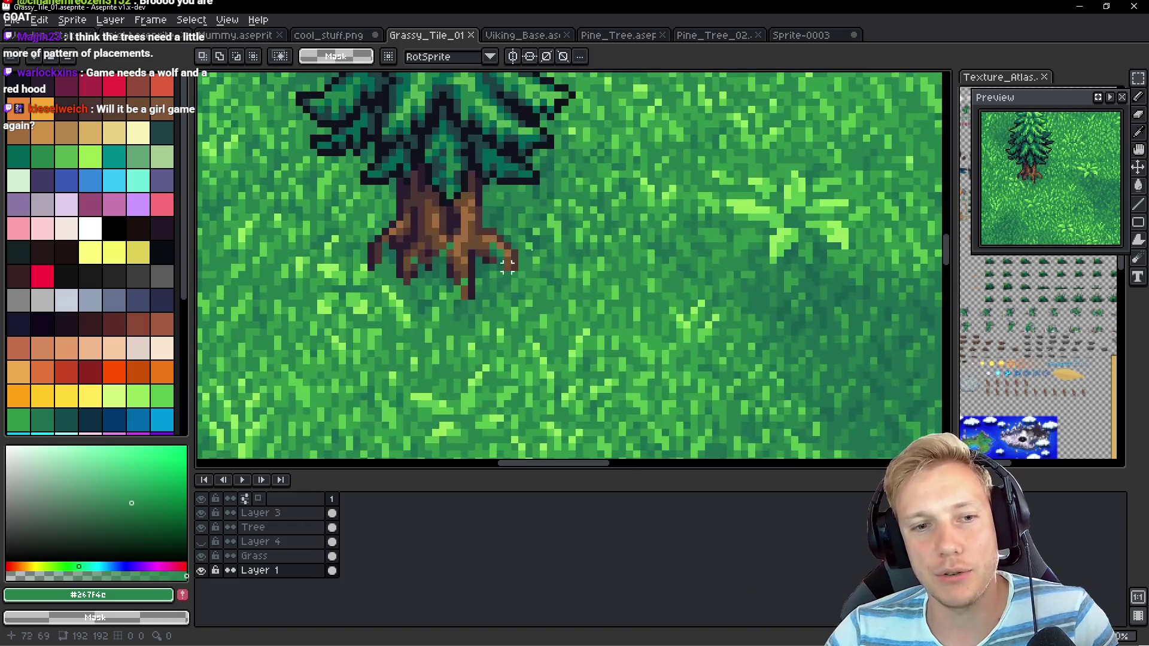
scroll(392, 290, down, 3)
scroll(477, 264, up, 4)
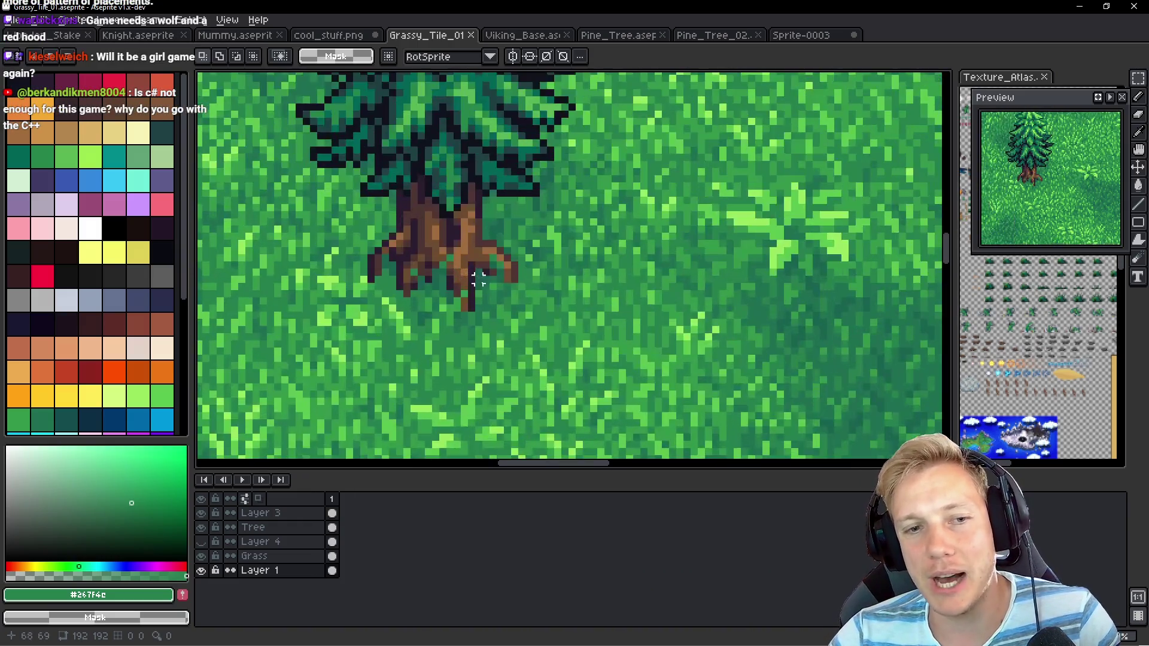
click(279, 513)
scroll(425, 284, down, 1)
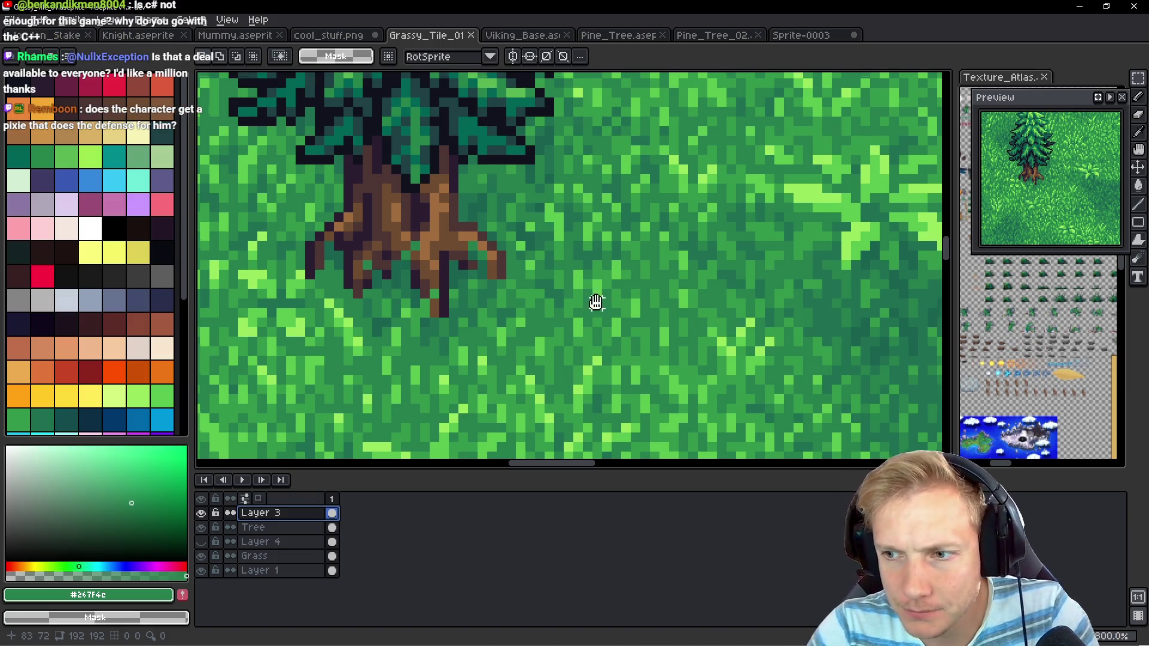
scroll(596, 303, up, 1)
scroll(580, 267, down, 1)
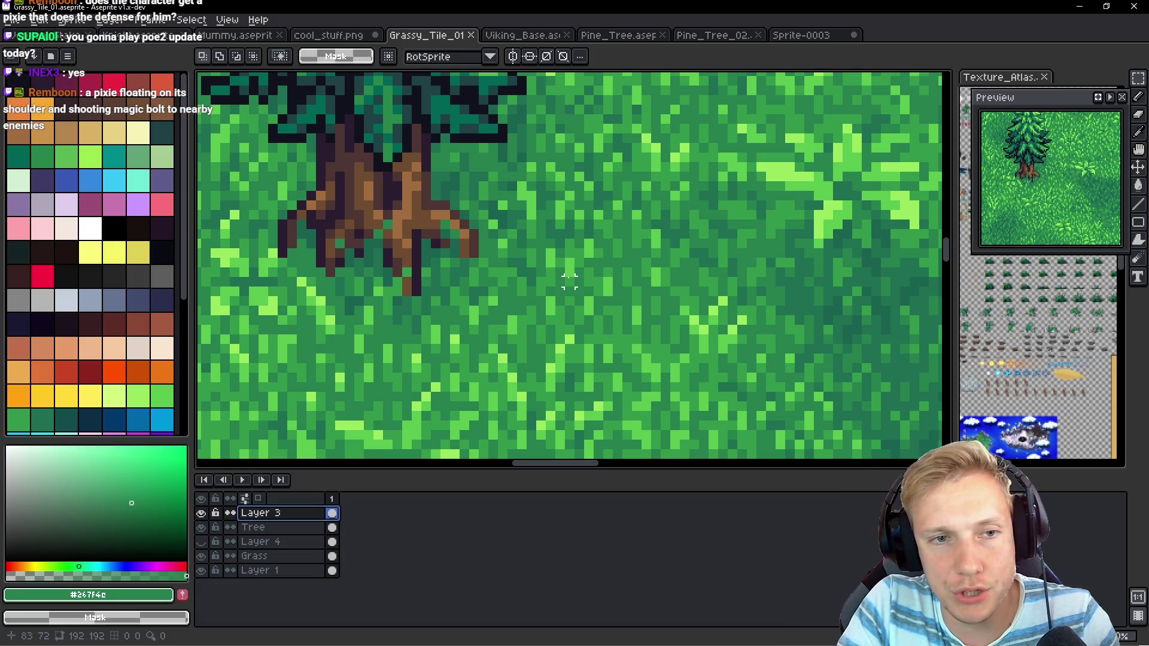
scroll(617, 186, down, 3)
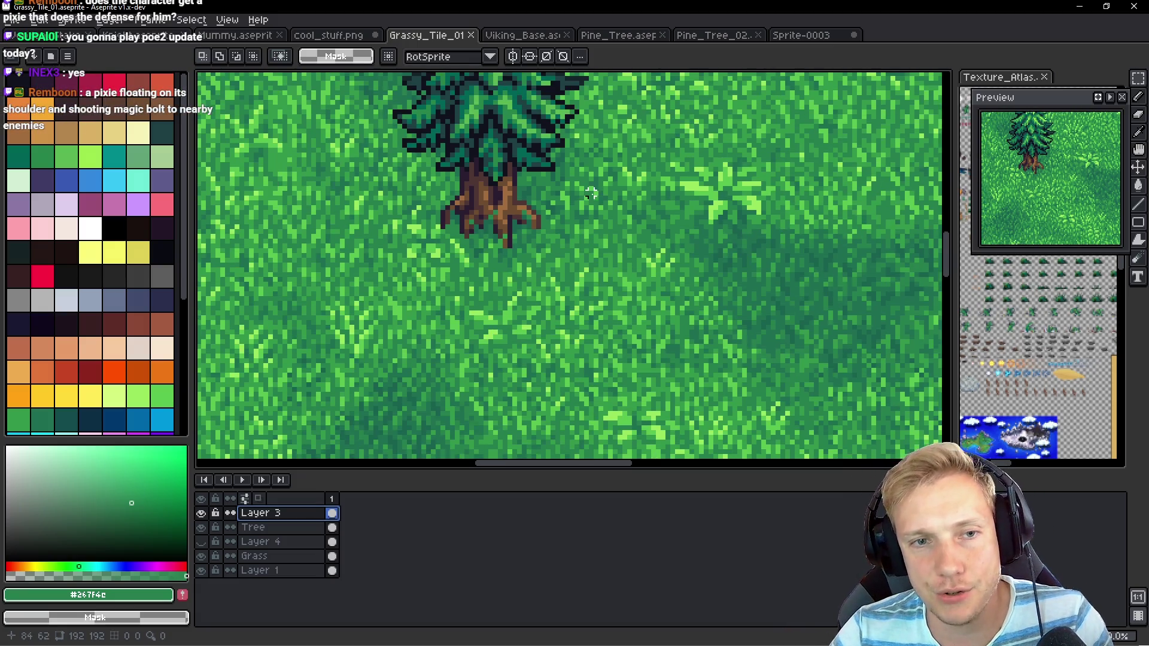
scroll(559, 236, up, 1)
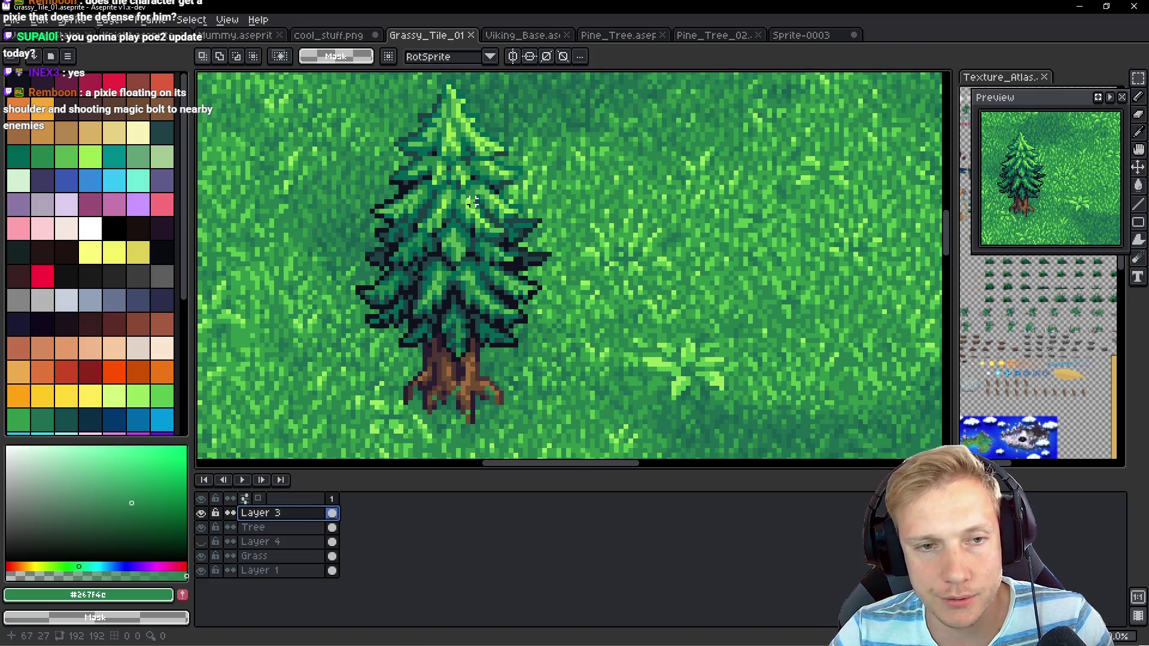
scroll(464, 203, up, 2)
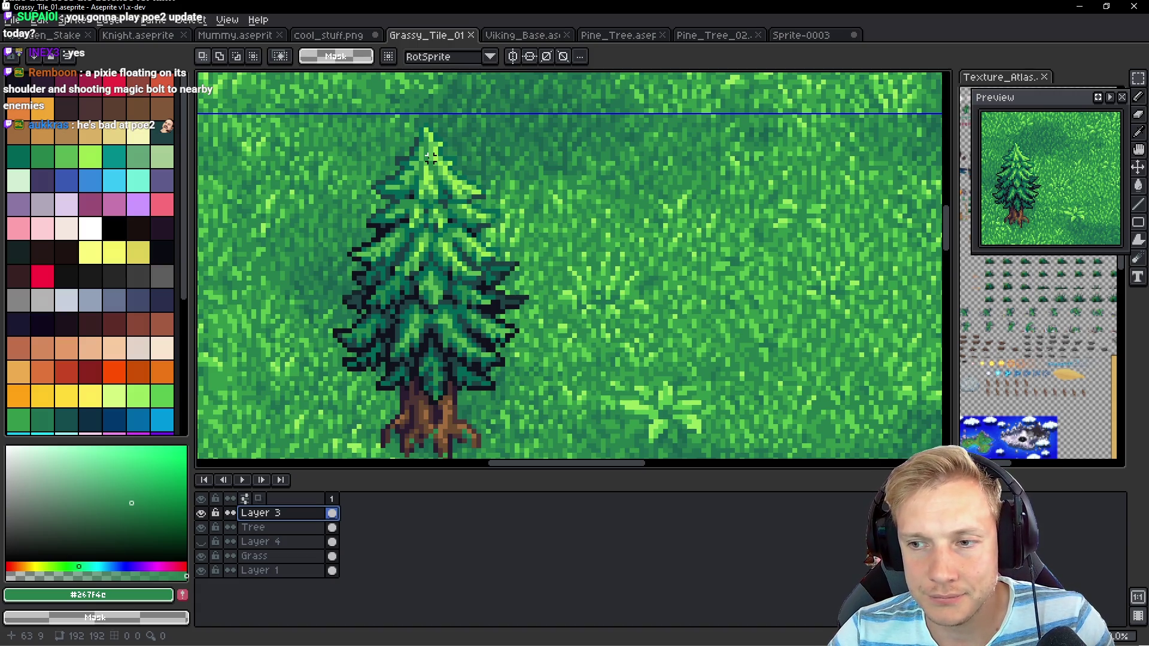
scroll(340, 260, up, 4)
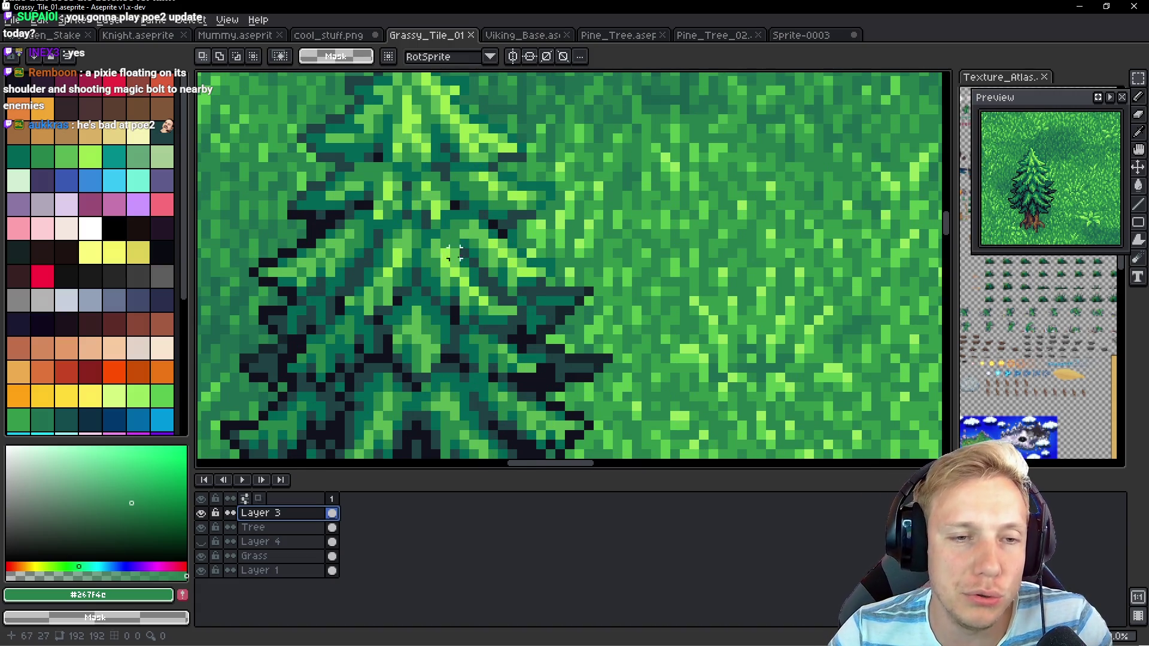
scroll(339, 233, down, 3)
scroll(332, 215, up, 3)
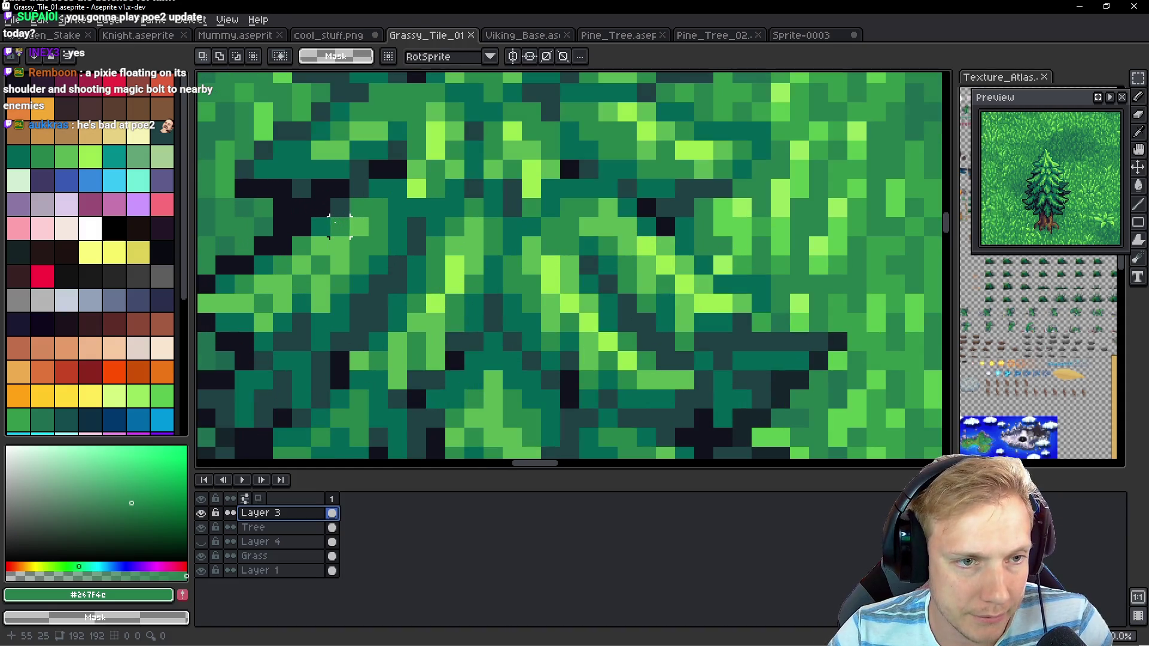
scroll(353, 206, up, 2)
Sample the dark #15252a shade and paint long shadow strokes beside the tree on Layer 3
key(i)
scroll(321, 167, down, 2)
click(303, 170)
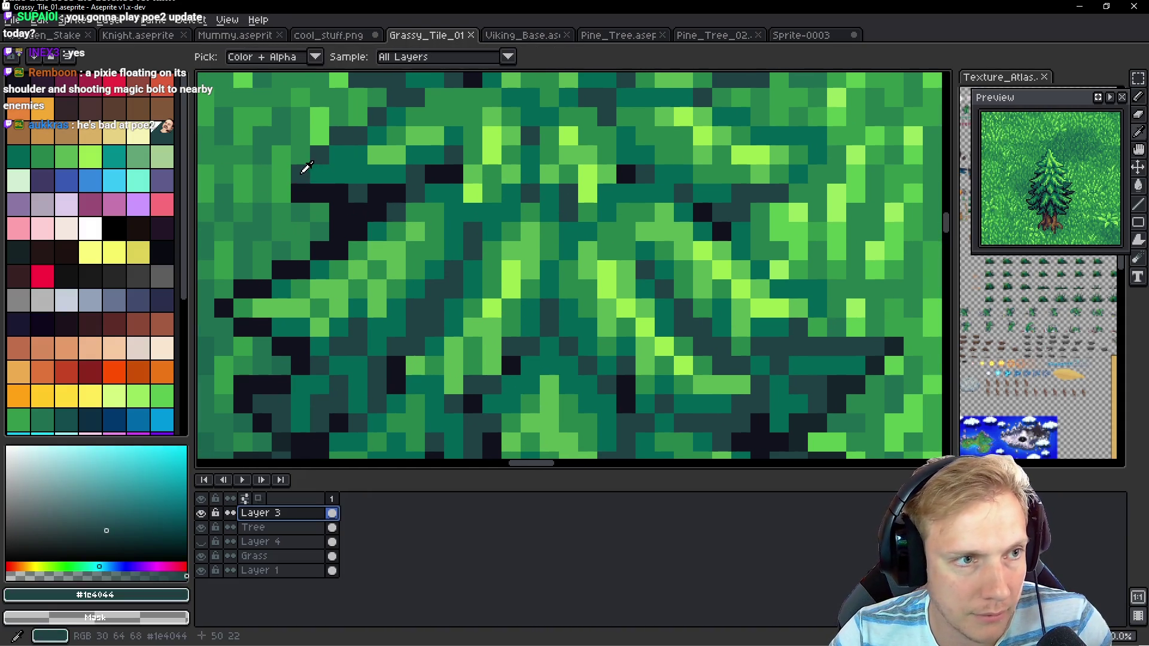
key(b)
scroll(319, 185, up, 2)
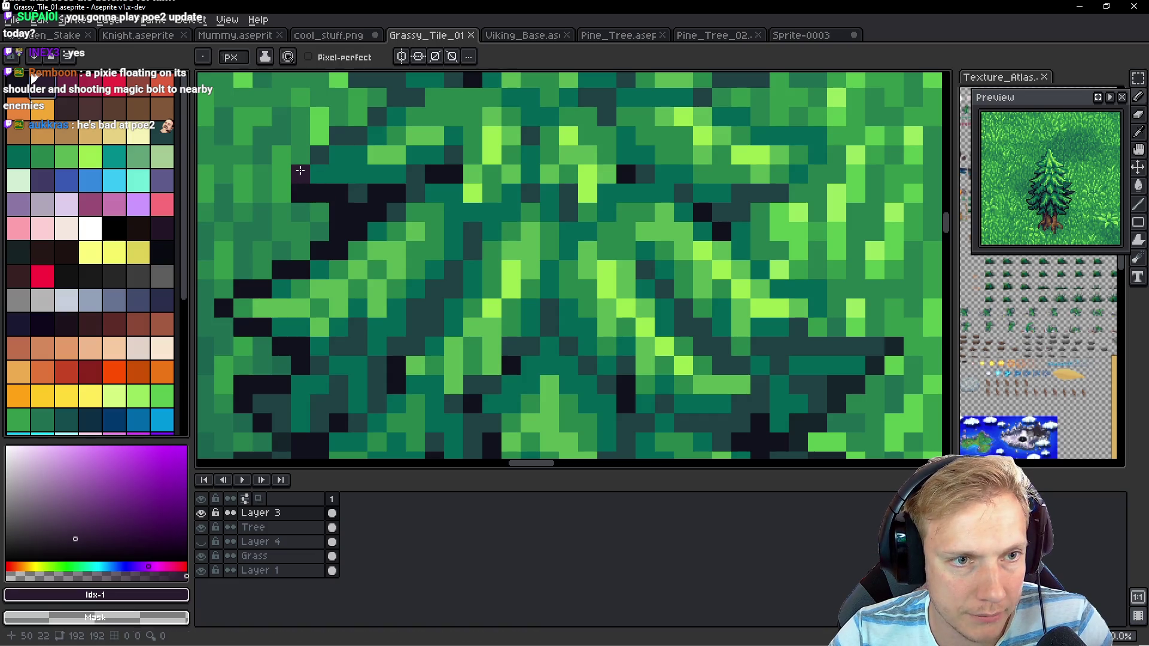
scroll(300, 171, down, 3)
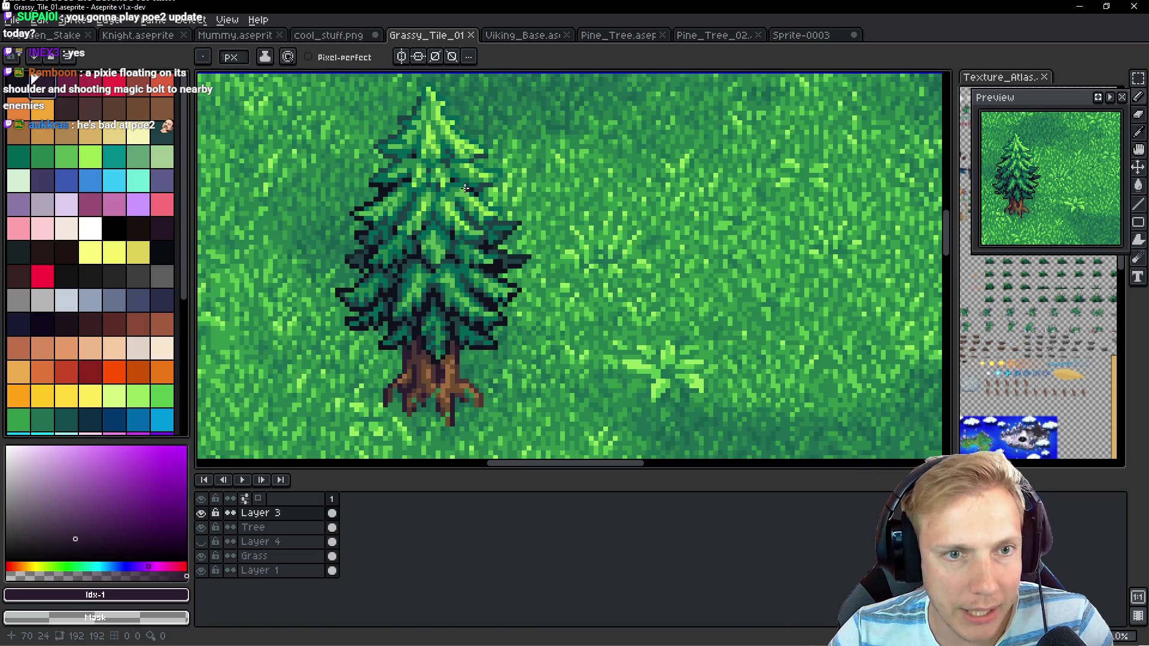
scroll(410, 234, down, 1)
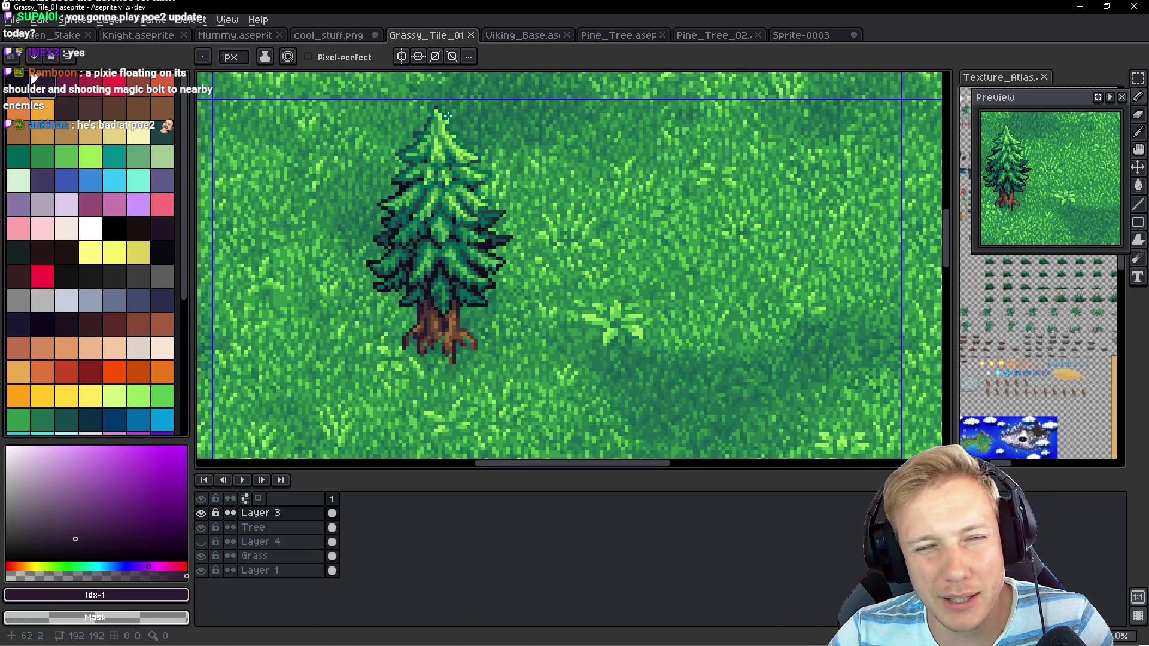
scroll(497, 239, up, 3)
alt+click(477, 251)
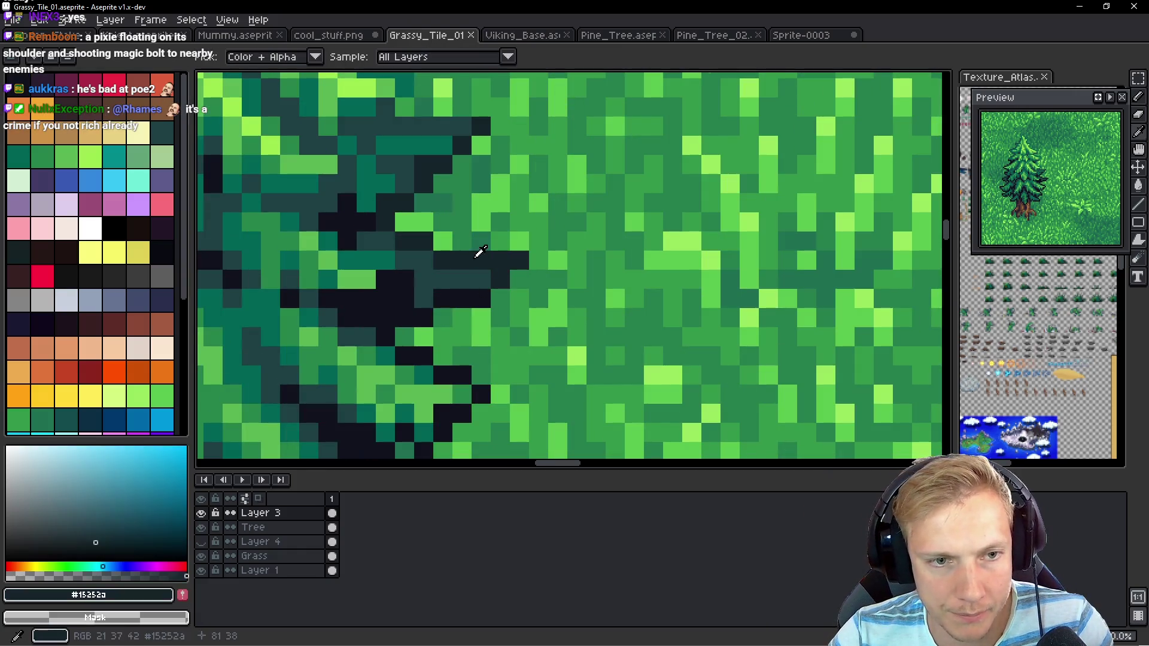
scroll(557, 323, up, 1)
mouse_move(573, 272)
mouse_down()
mouse_move(598, 267)
mouse_move(487, 259)
mouse_move(505, 187)
mouse_move(431, 162)
mouse_move(402, 128)
mouse_move(402, 103)
mouse_up()
drag(475, 153, 514, 353)
Dot more dark #15252a shadow pixels and a short run around the tree base
scroll(545, 272, down, 4)
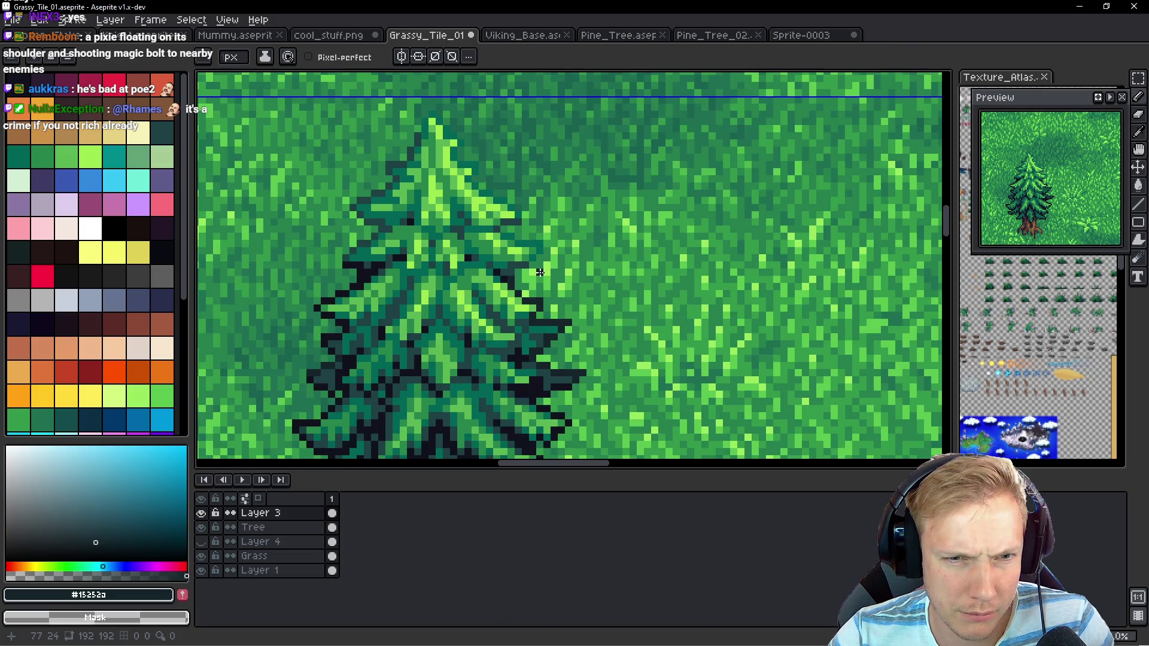
scroll(545, 273, up, 3)
click(518, 234)
click(536, 217)
click(537, 198)
click(481, 254)
click(499, 251)
drag(495, 249, 479, 251)
click(458, 274)
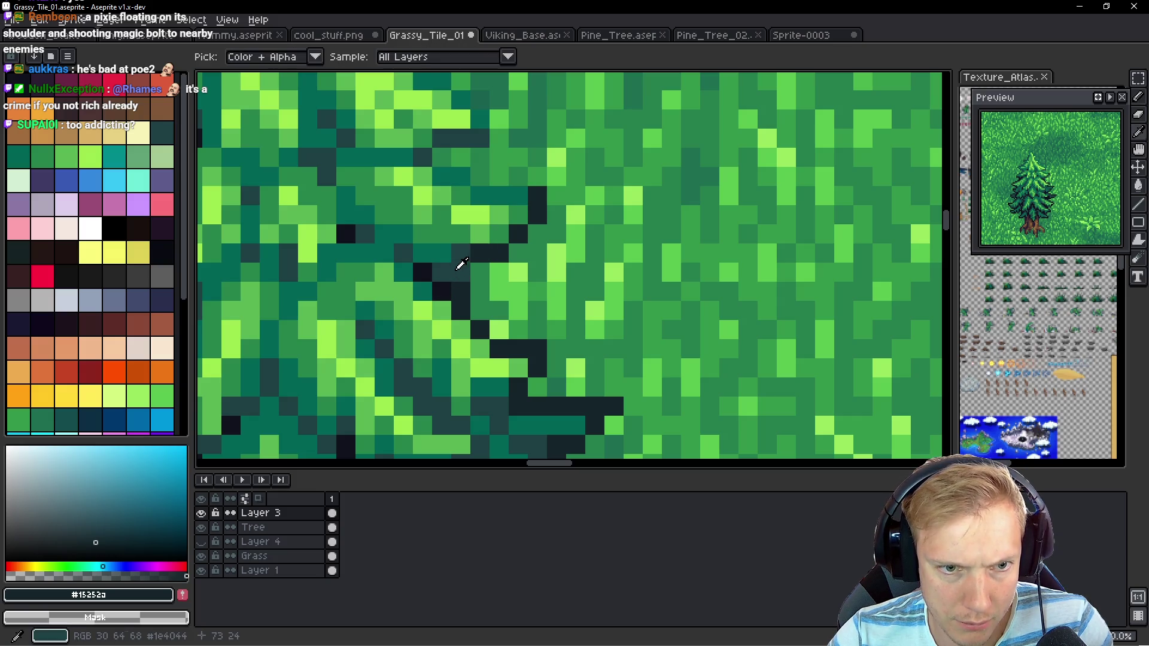
Paint dark teal #1c4044 shading rows and pixels into the grass, with a #15252a stroke between
alt+click(461, 259)
drag(518, 197, 480, 197)
mouse_move(501, 159)
mouse_down()
mouse_move(512, 301)
mouse_move(487, 275)
mouse_move(456, 275)
mouse_move(434, 306)
mouse_move(505, 297)
mouse_up()
alt+click(552, 331)
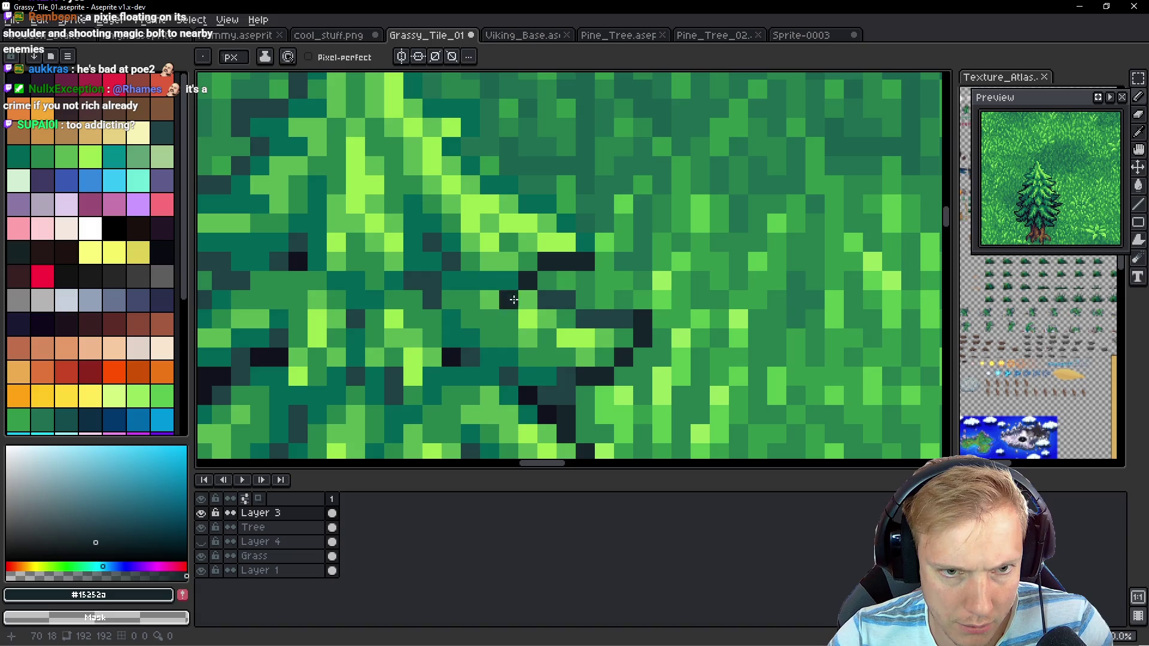
alt+click(566, 232)
click(585, 223)
click(661, 319)
click(661, 299)
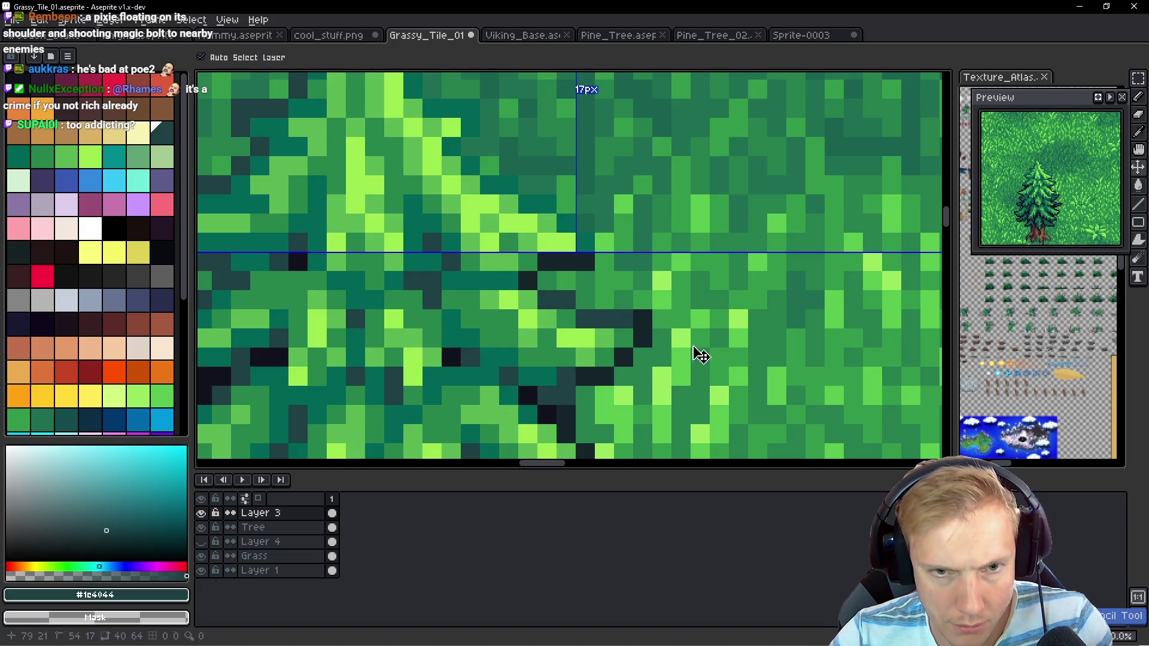
Hide the Grass layer and the bottom background layer to isolate the tree
click(202, 556)
click(203, 557)
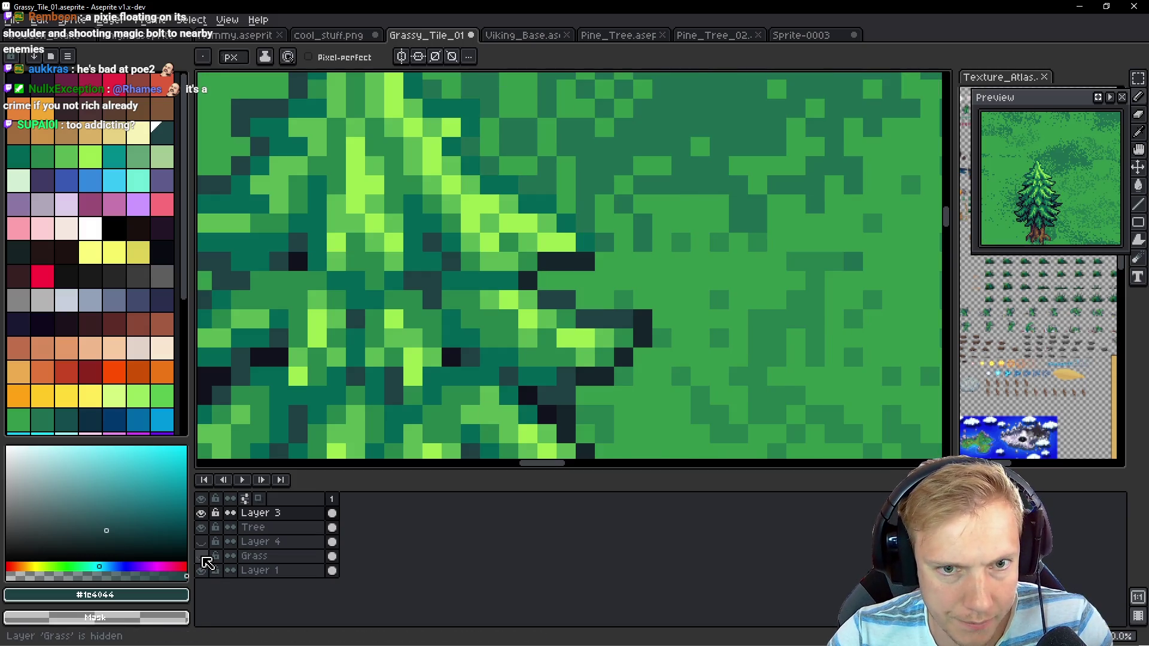
click(201, 571)
click(634, 224)
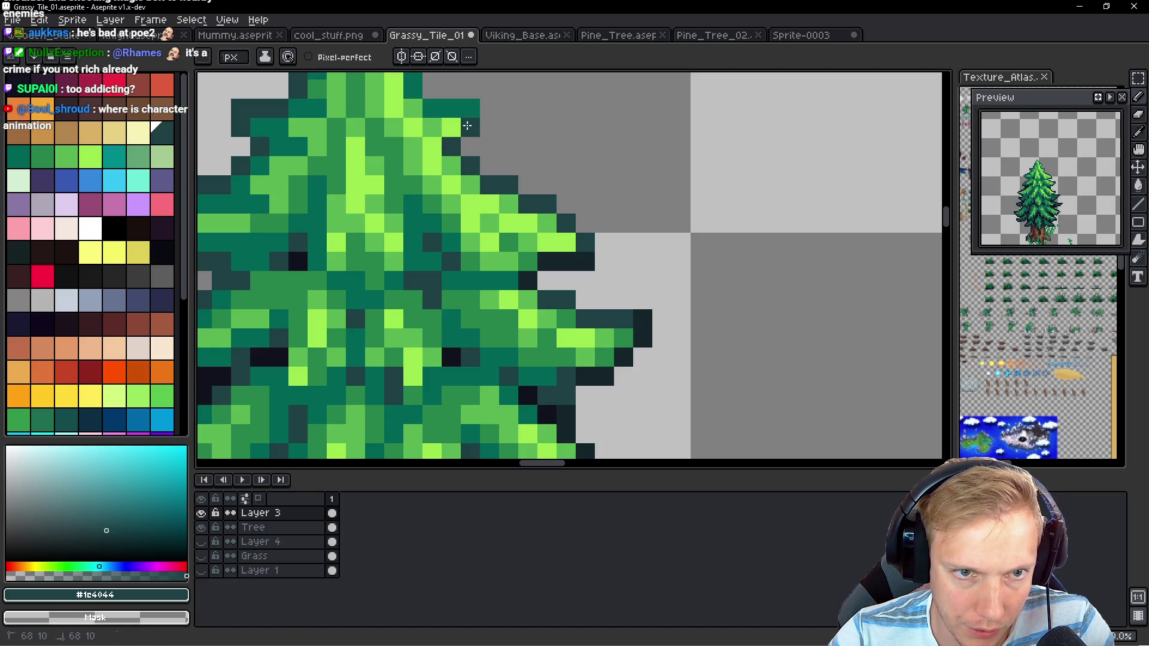
Outline the tree's right edge, upper-left edge and tip with dark colours sampled from the tree
scroll(443, 144, up, 3)
mouse_move(426, 204)
mouse_down()
mouse_move(441, 160)
mouse_move(408, 149)
mouse_move(387, 116)
mouse_up()
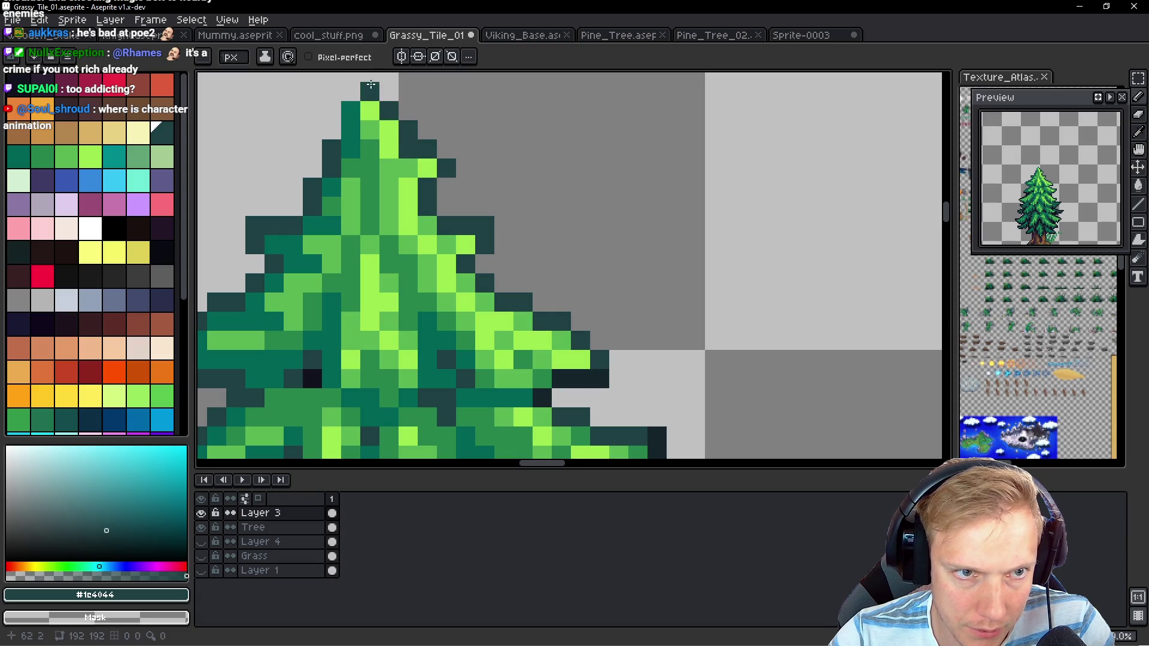
scroll(386, 116, down, 1)
alt+click(612, 321)
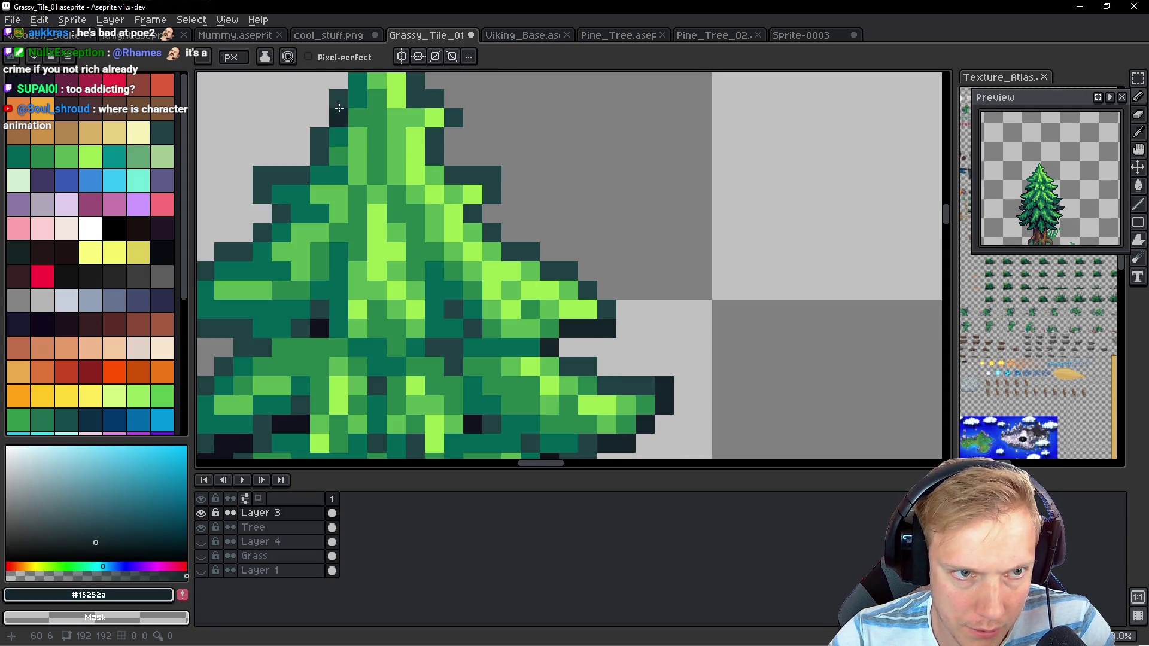
click(299, 192)
mouse_move(300, 192)
mouse_down()
mouse_move(269, 174)
mouse_move(243, 213)
mouse_move(450, 181)
mouse_move(335, 257)
mouse_move(354, 281)
mouse_move(434, 316)
mouse_move(413, 314)
mouse_move(340, 367)
mouse_up()
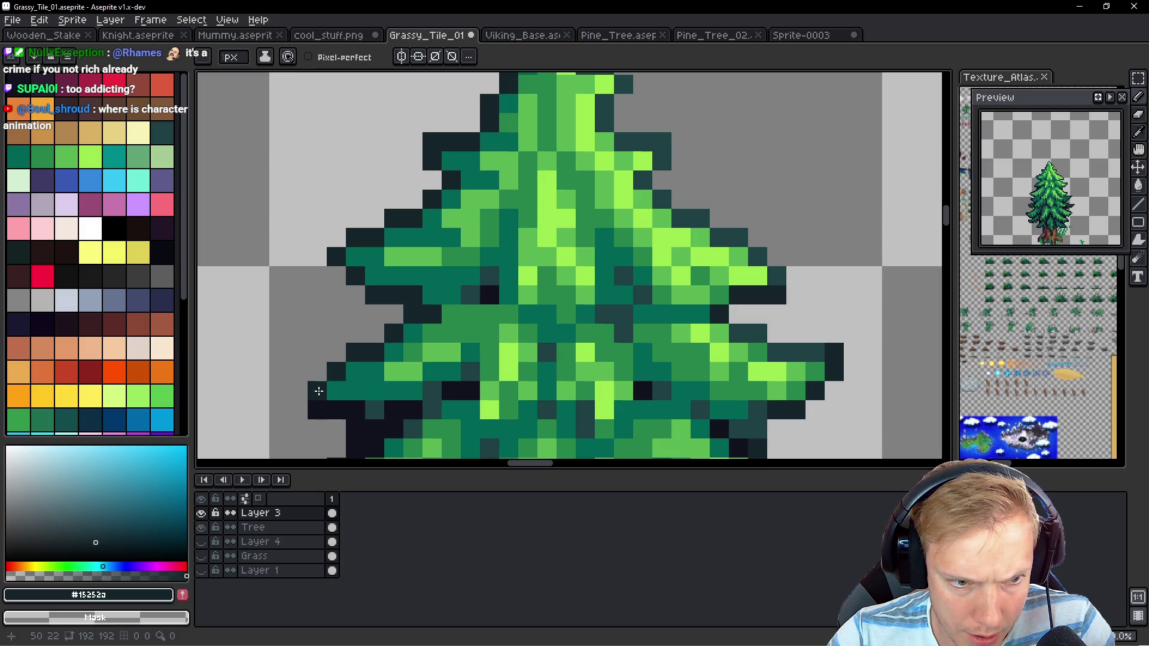
scroll(624, 173, up, 3)
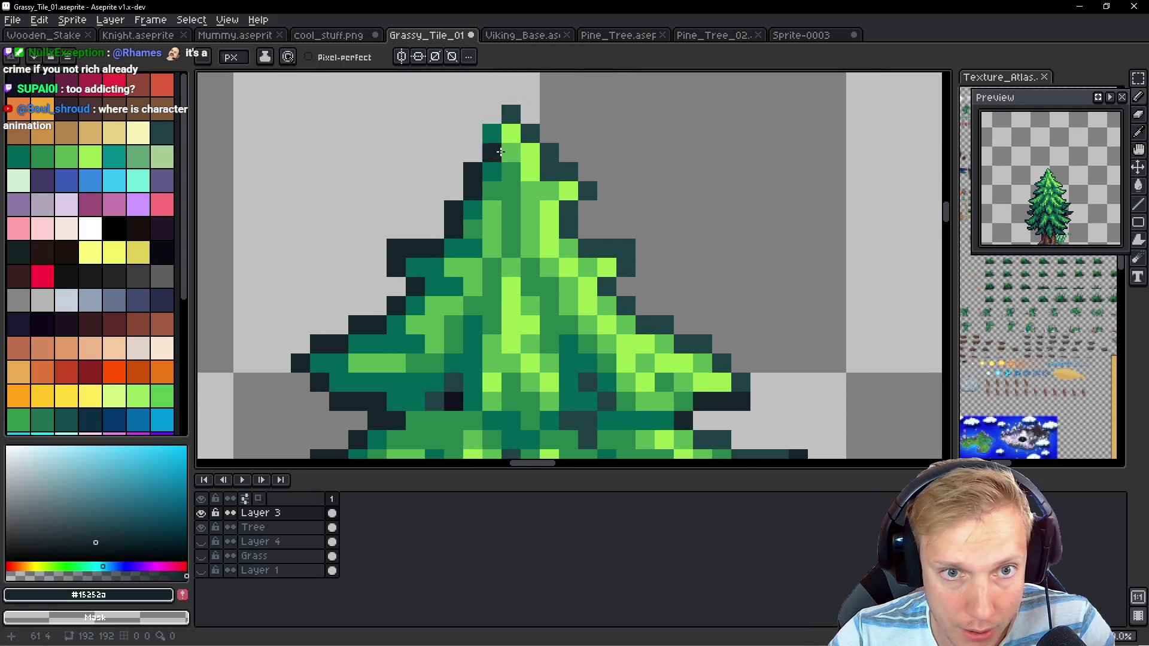
alt+click(510, 106)
click(491, 164)
scroll(598, 239, down, 7)
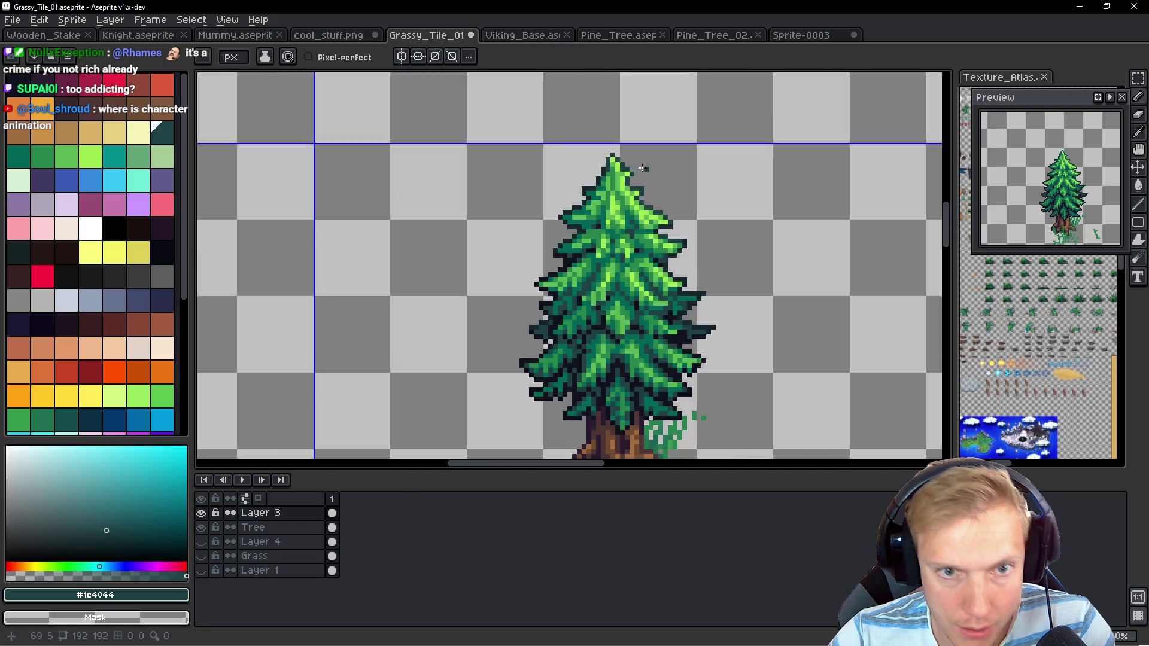
scroll(638, 265, up, 3)
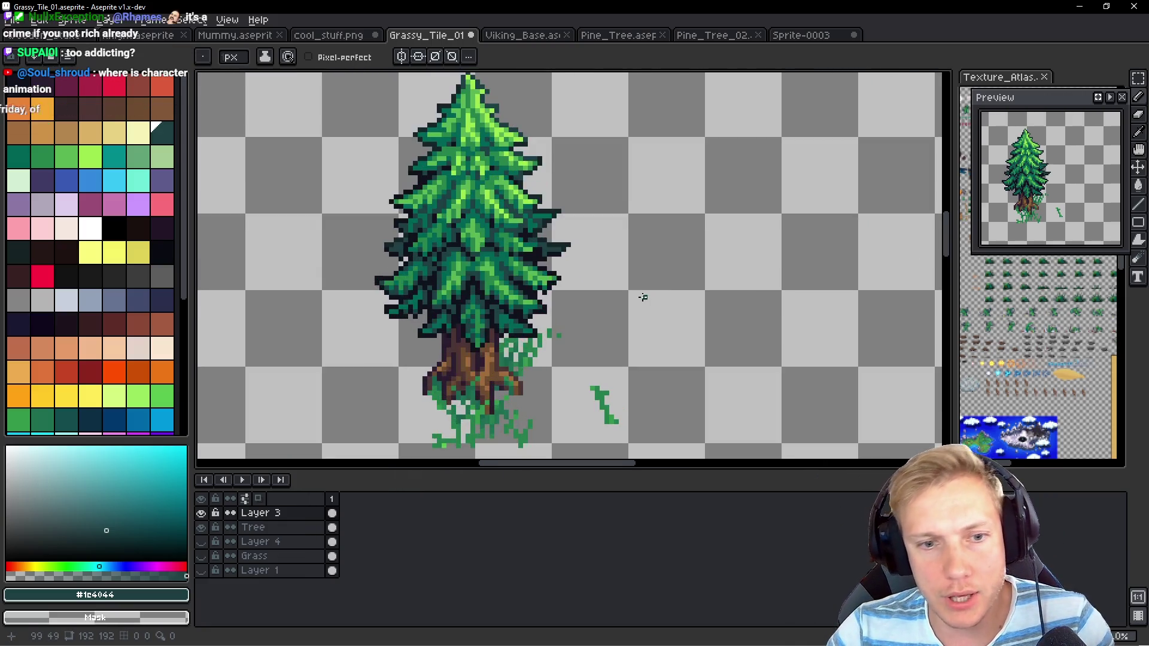
Show the Grass and background layers again and sample a dark grass green near the trunk
click(201, 556)
click(201, 570)
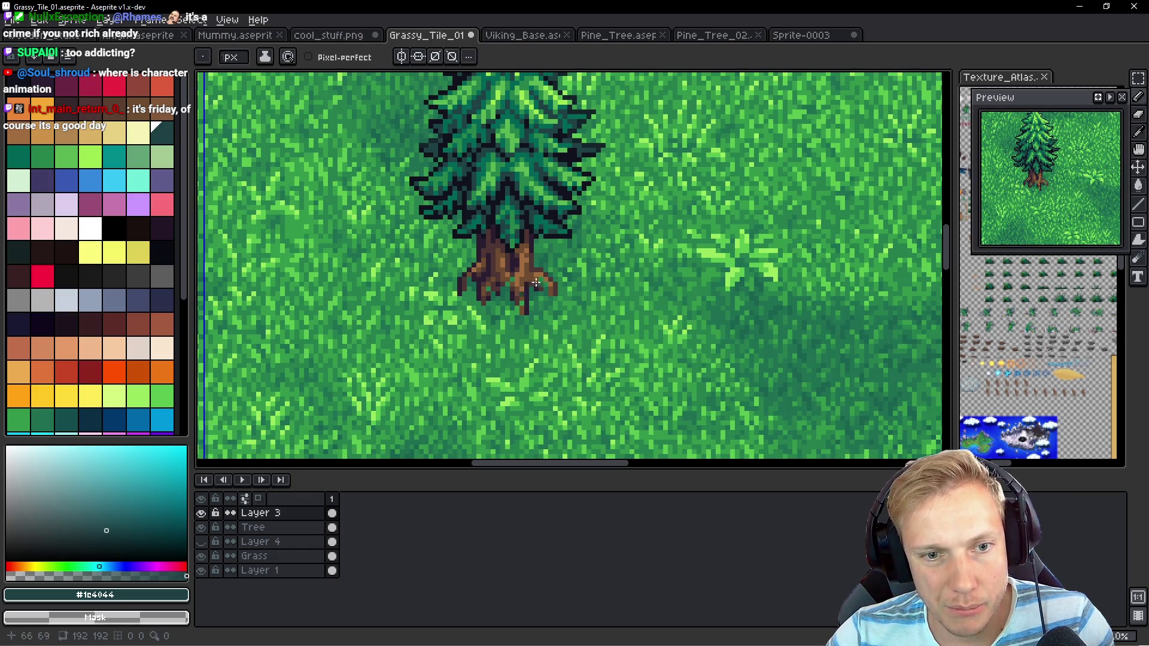
mouse_move(654, 326)
mouse_down()
mouse_move(516, 287)
mouse_move(646, 243)
mouse_move(649, 215)
mouse_move(781, 175)
mouse_up()
scroll(506, 227, up, 3)
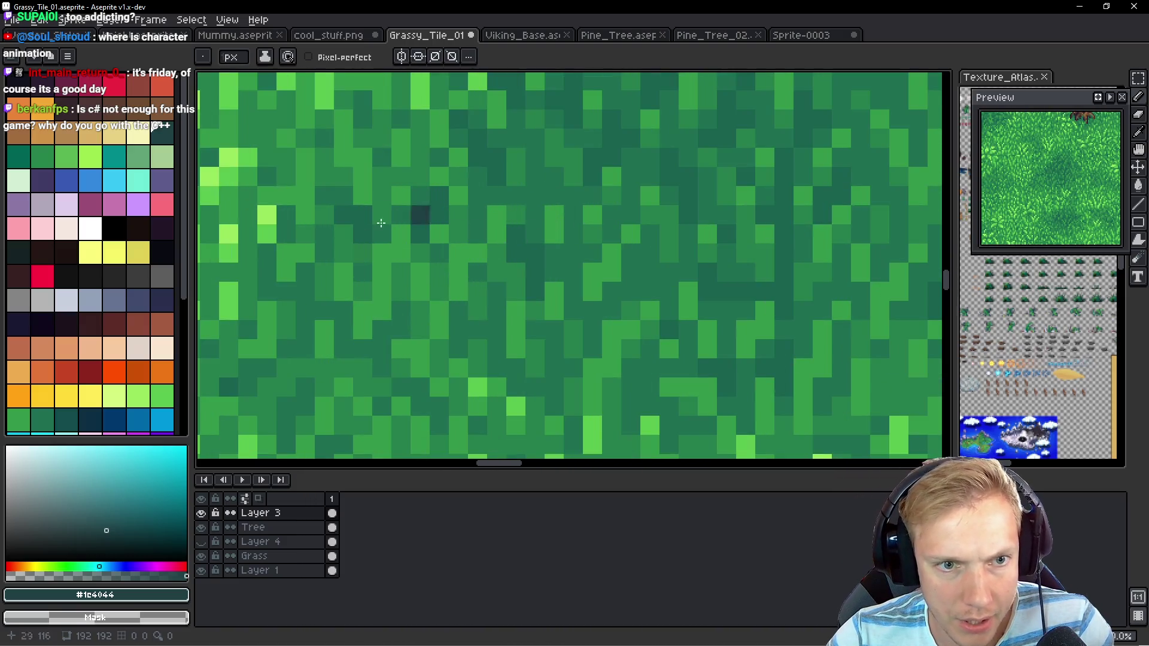
alt+click(443, 216)
scroll(443, 215, down, 8)
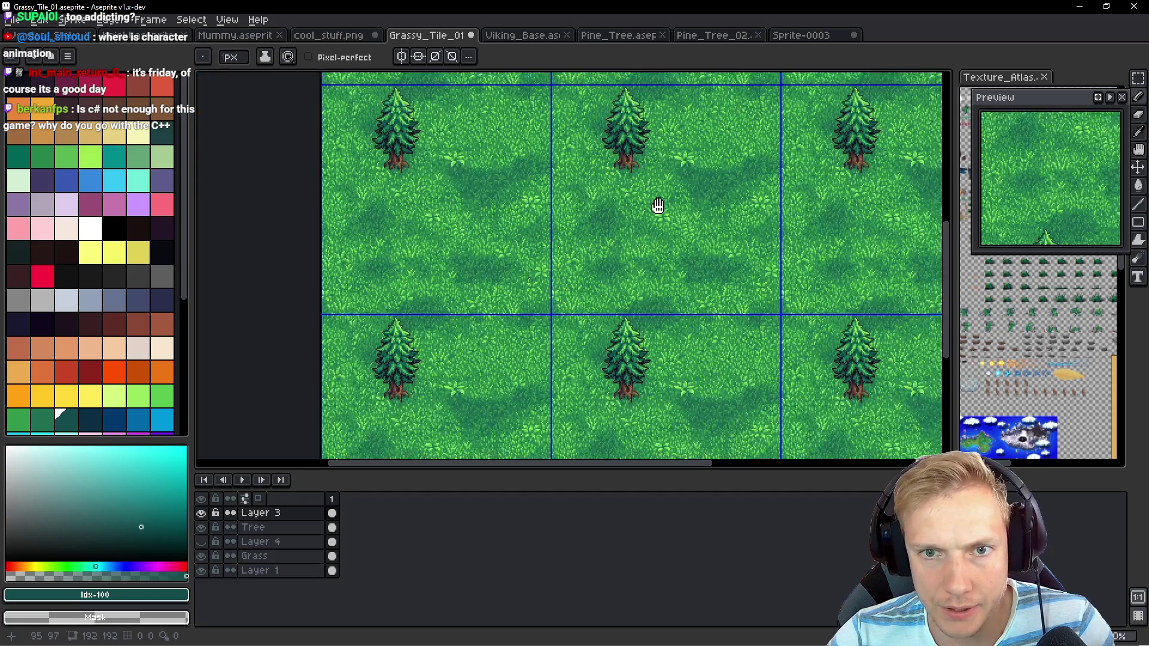
drag(658, 204, 559, 278)
scroll(559, 278, up, 4)
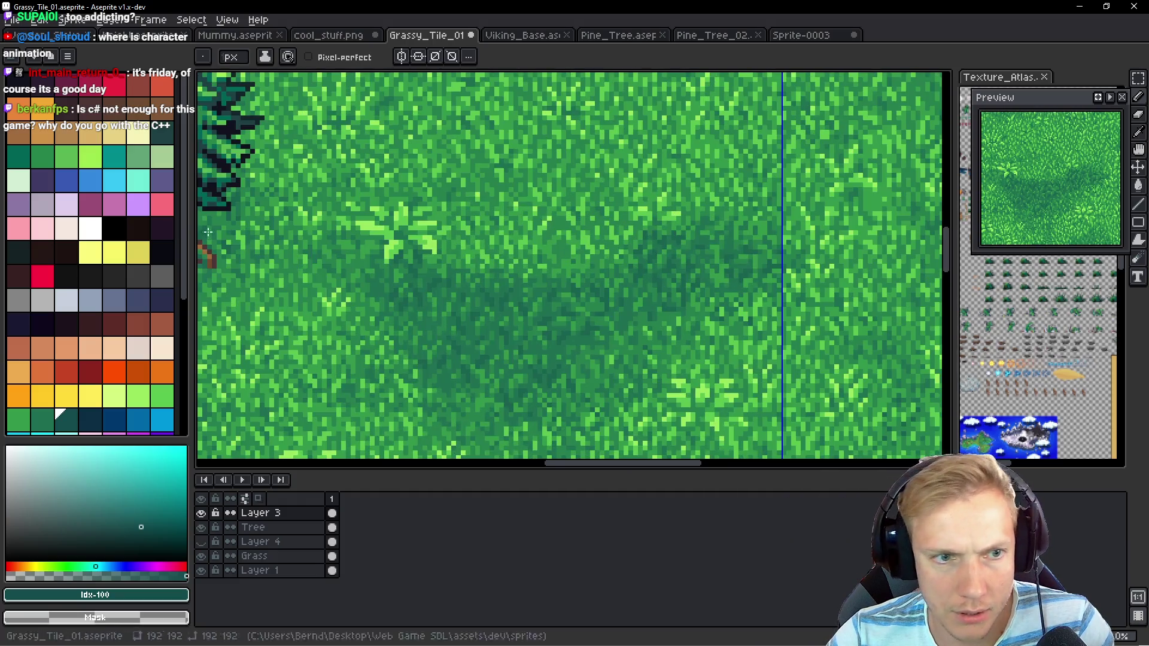
scroll(389, 267, up, 3)
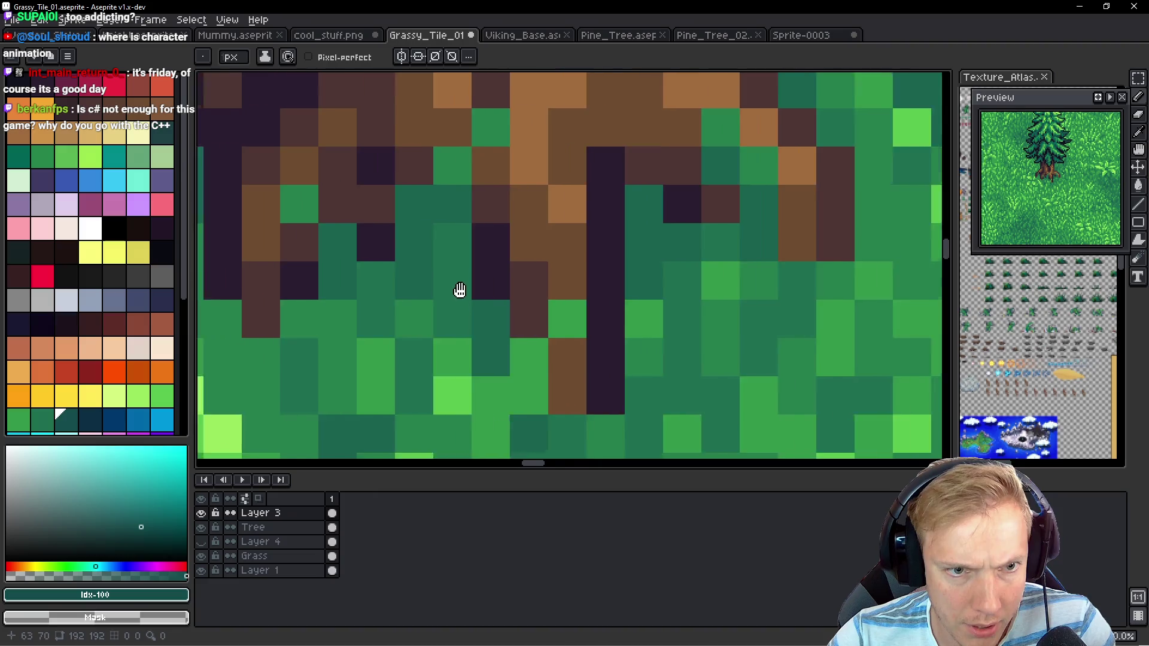
scroll(459, 290, down, 2)
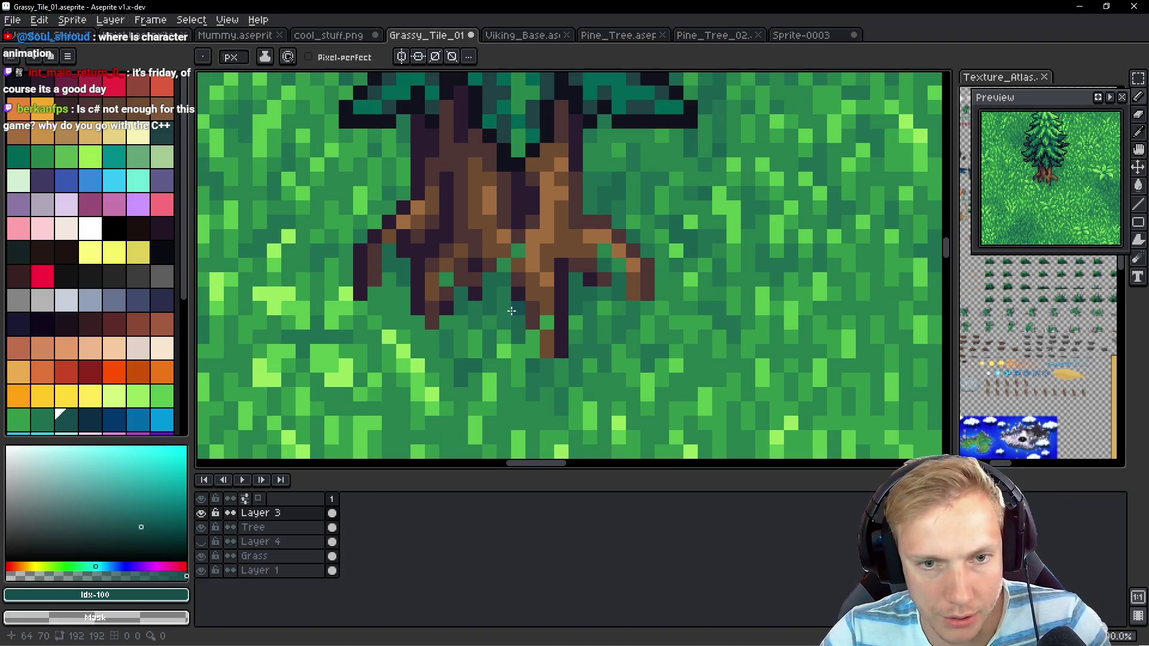
Add a new layer and paint dark teal shadows left, right and below the trunk base
key(shift+n)
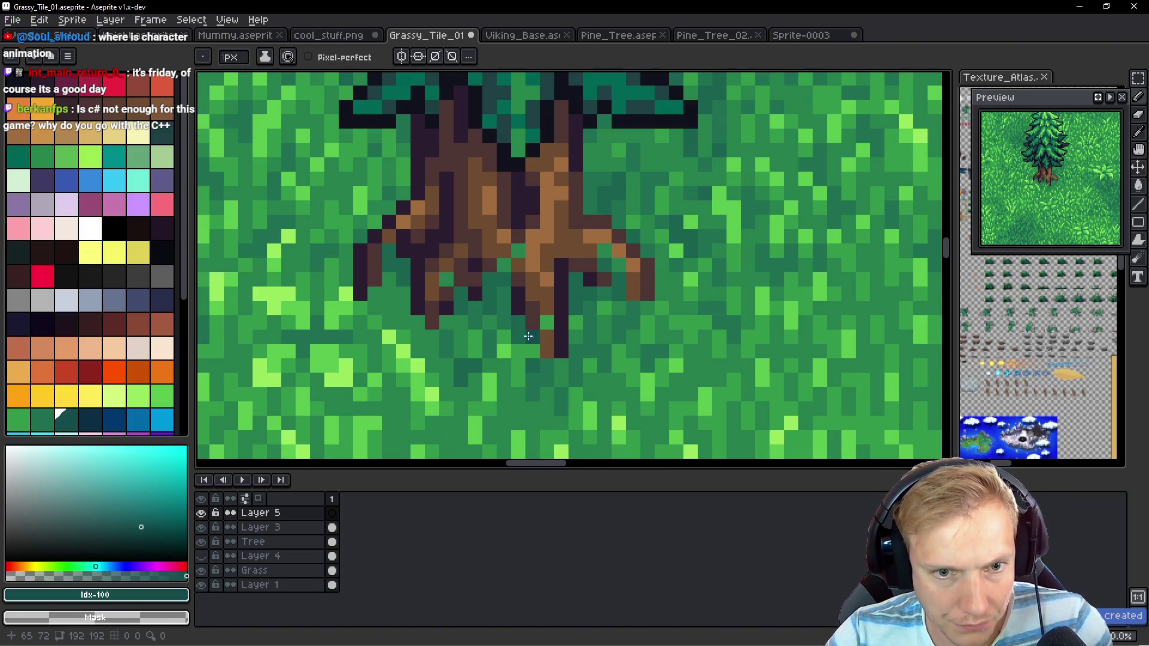
scroll(519, 303, up, 2)
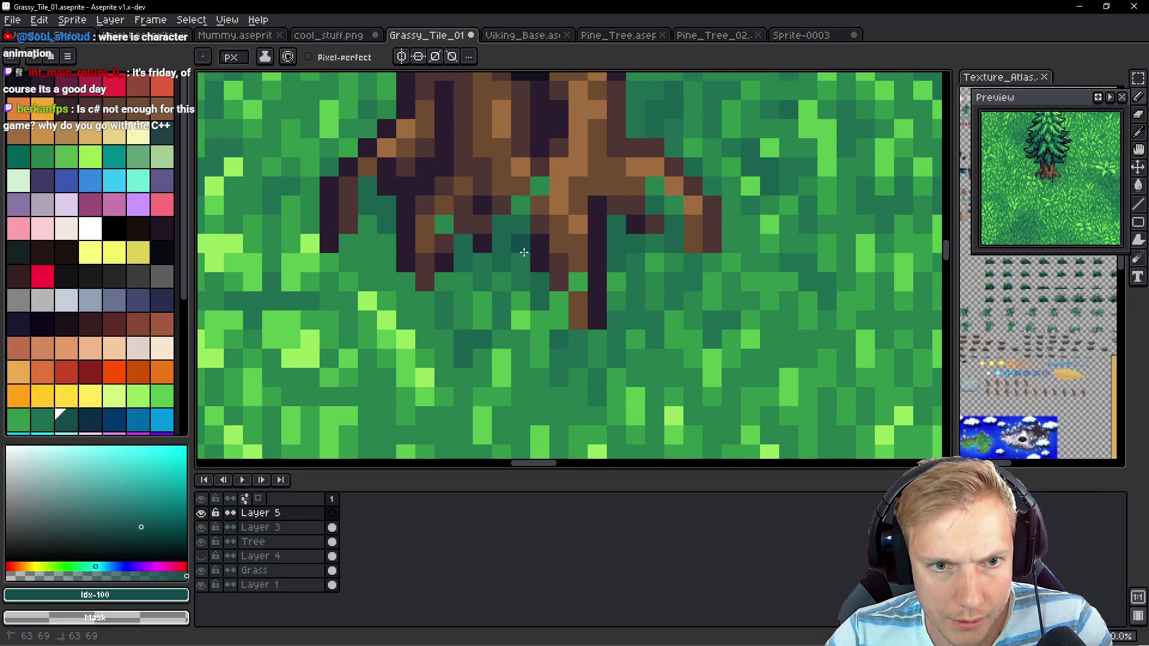
click(381, 228)
drag(386, 246, 360, 227)
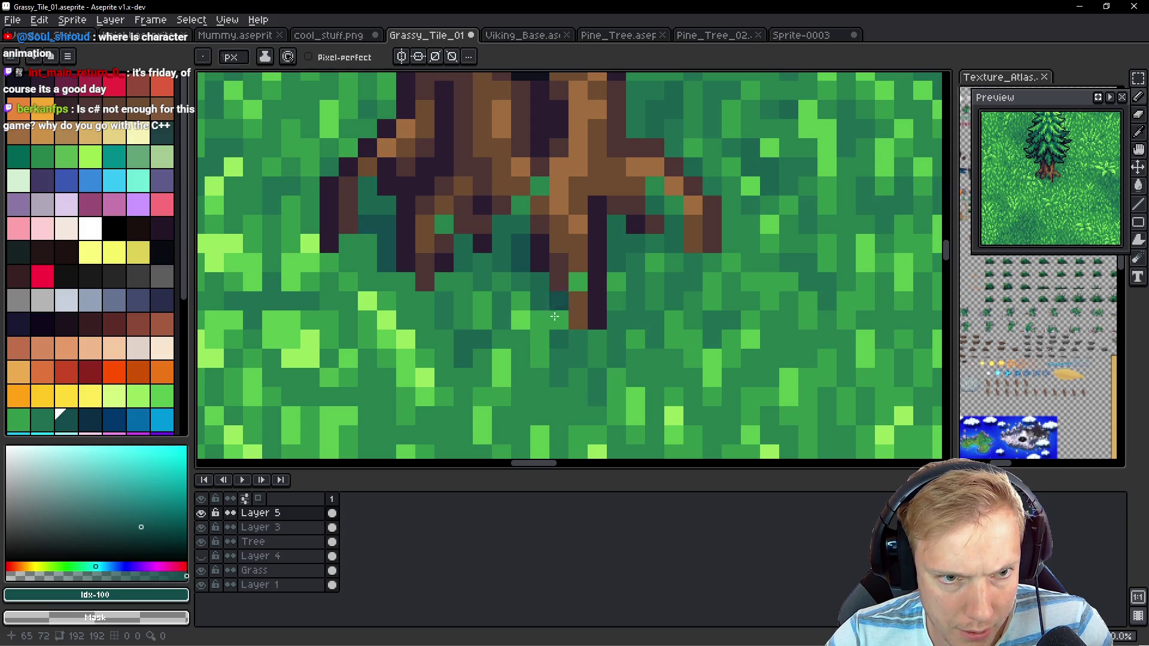
click(472, 253)
drag(469, 271, 491, 234)
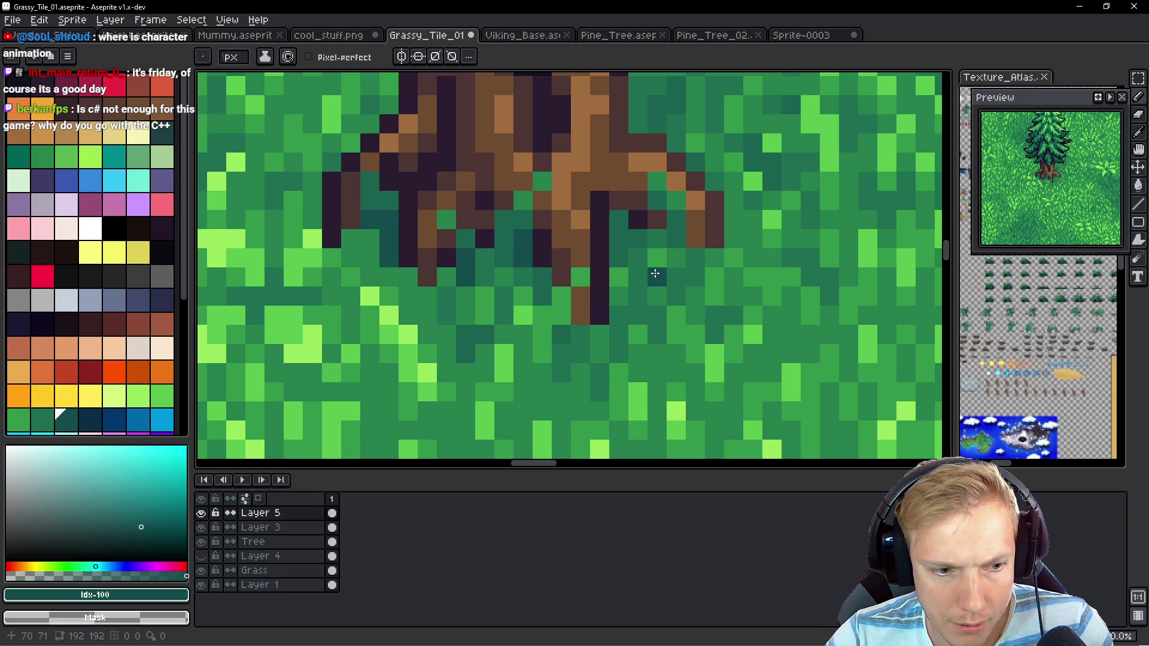
click(201, 527)
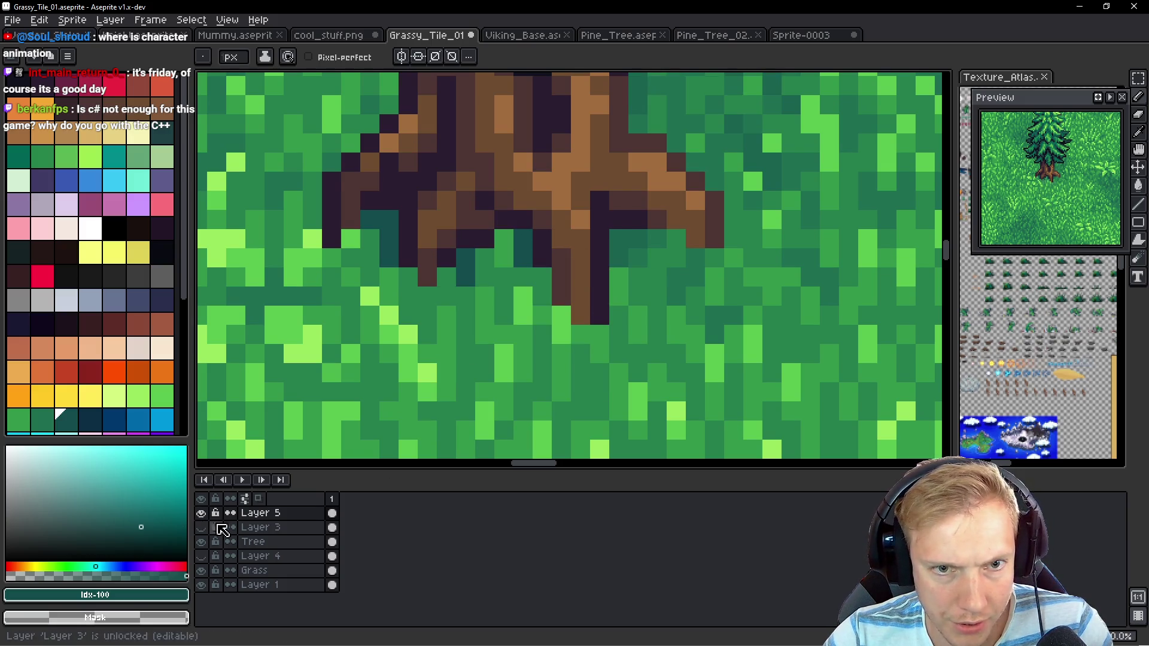
scroll(569, 286, right, 2)
drag(554, 282, 564, 246)
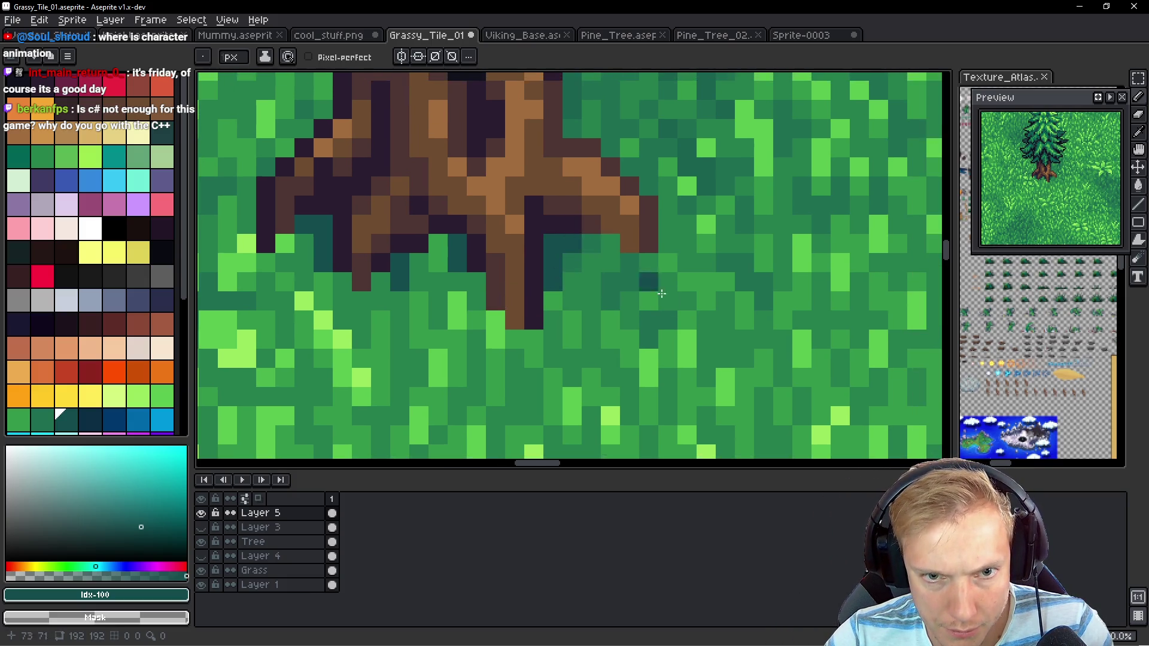
Repaint a few grass pixels in darker green #1a624f, then switch to the game build
key(i)
click(705, 169)
key(b)
mouse_move(591, 239)
mouse_down()
mouse_move(567, 266)
mouse_move(593, 284)
mouse_move(609, 243)
mouse_move(610, 258)
mouse_up()
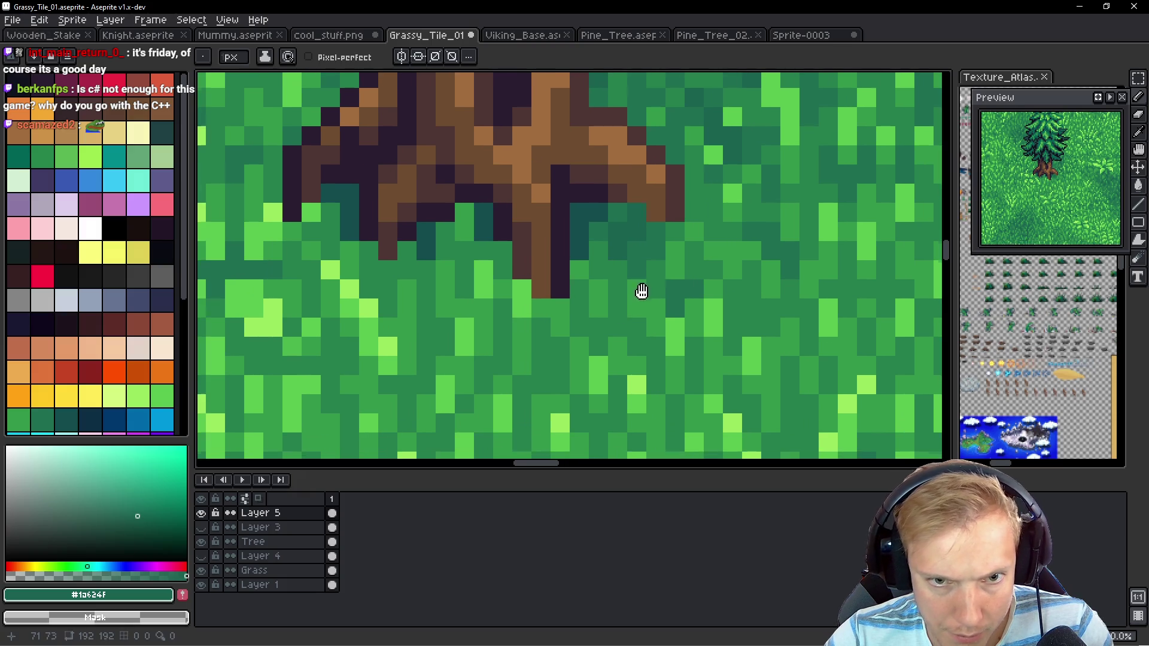
drag(616, 320, 640, 290)
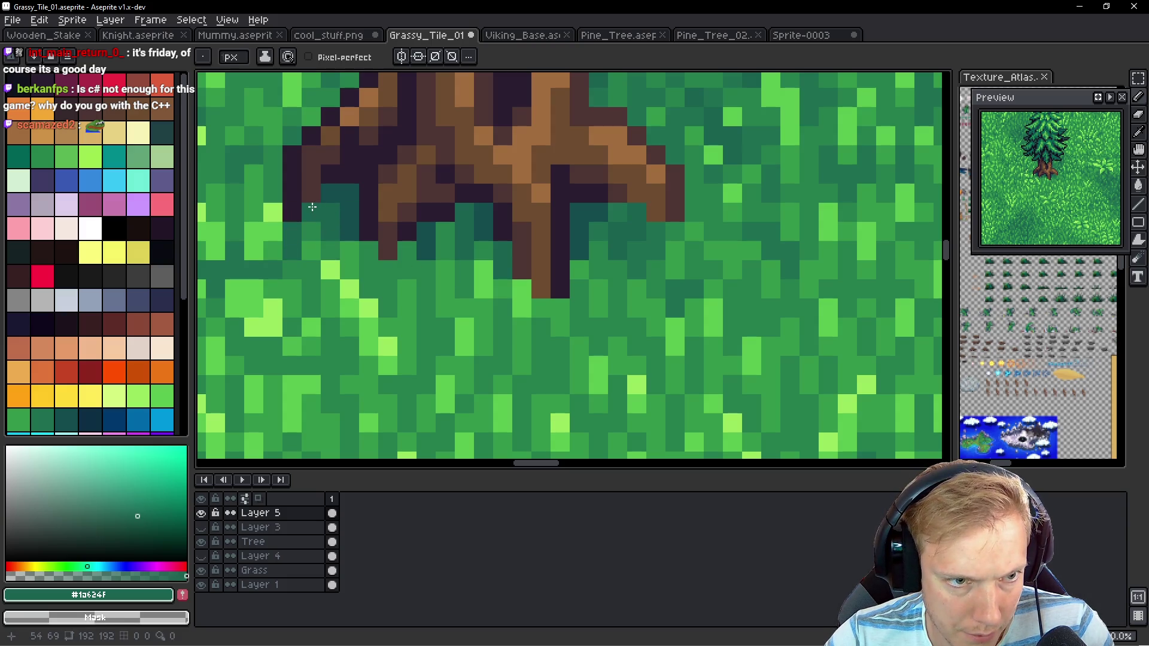
scroll(308, 211, down, 3)
scroll(543, 266, up, 3)
key(alt)
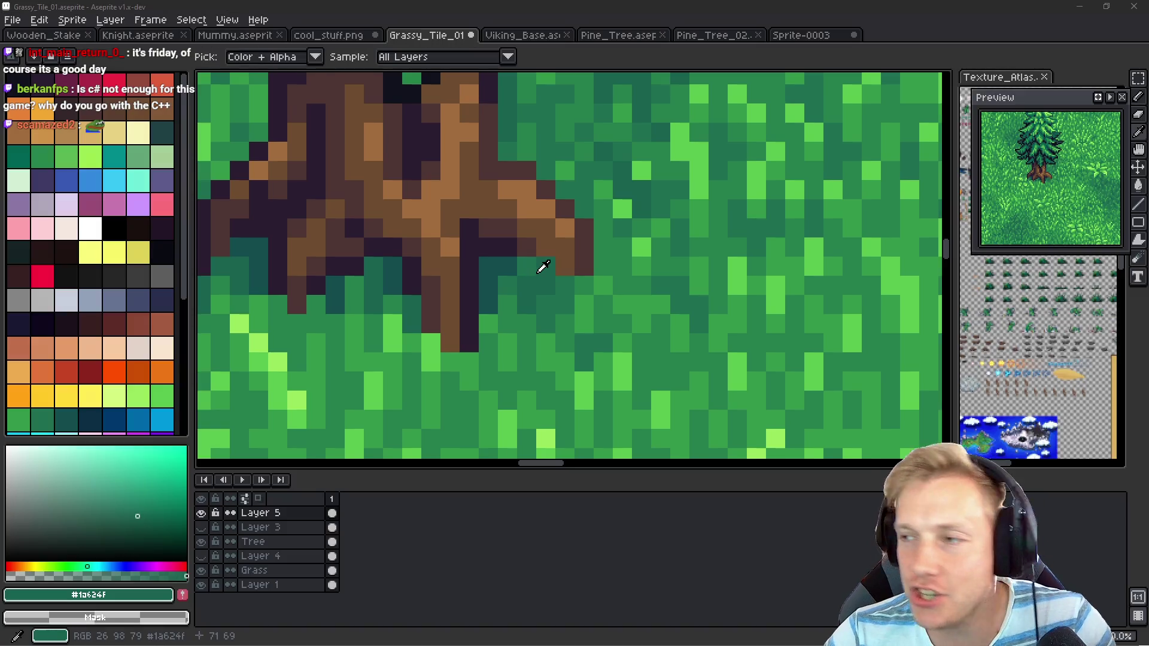
key(alt+Tab)
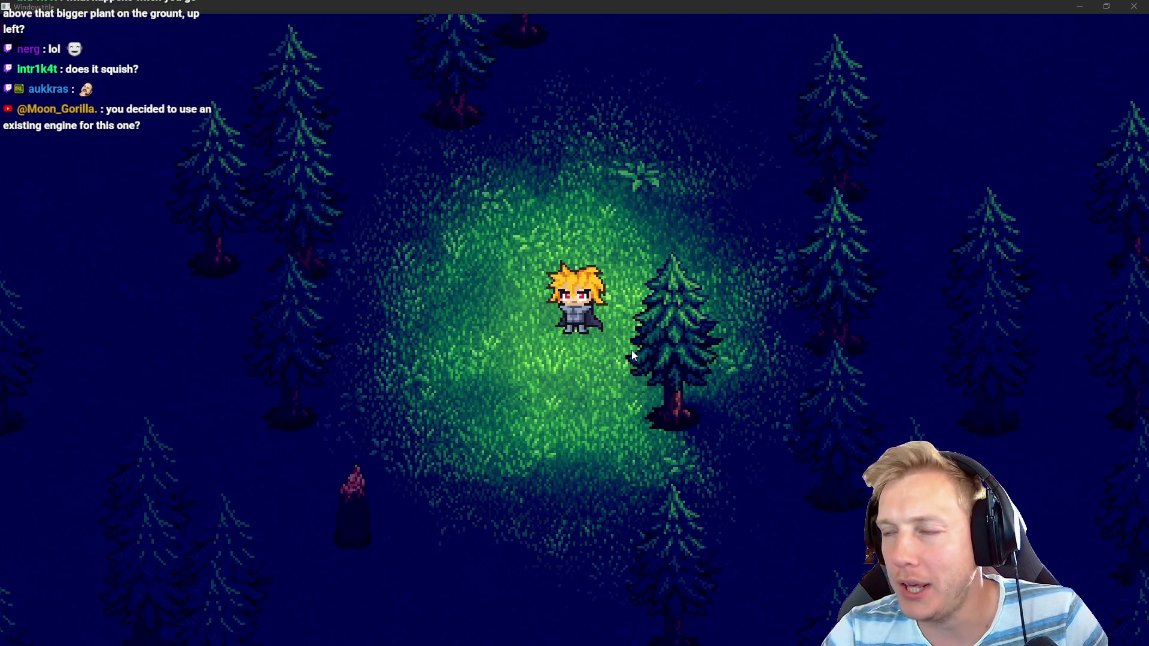
Check the pine tree on the grass in the running game, then return to Aseprite
key(alt+Tab)
Paint dark teal shading pixels below and around the tree roots
scroll(518, 342, left, 3)
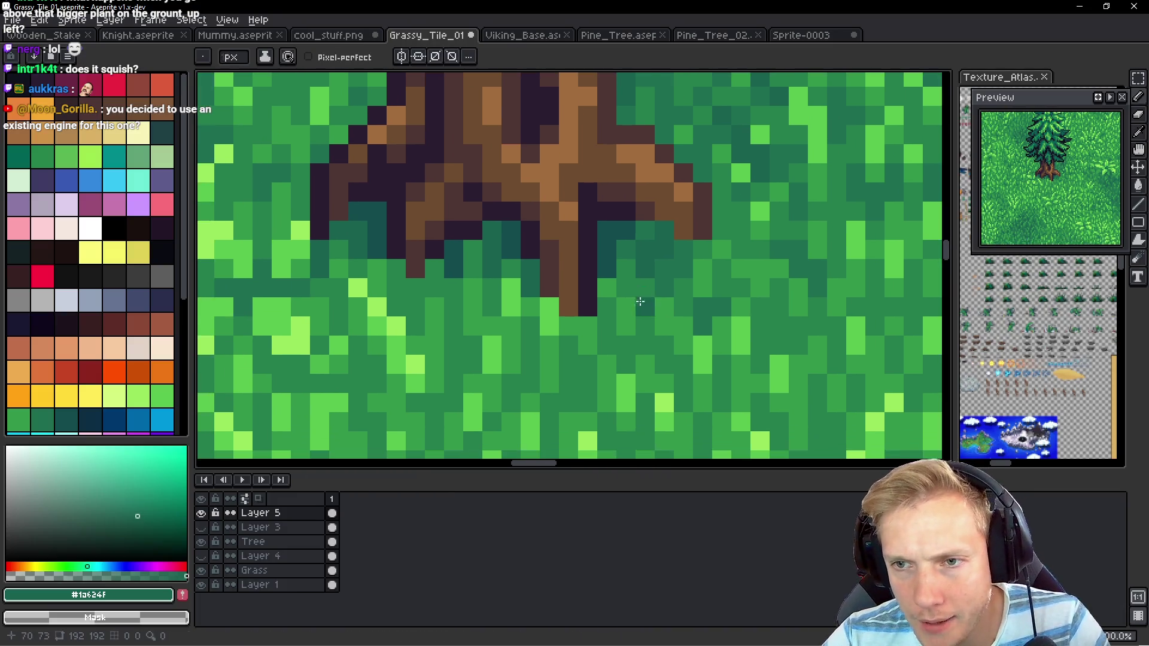
scroll(466, 345, up, 2)
click(525, 296)
scroll(520, 276, left, 2)
click(490, 274)
click(489, 303)
click(517, 275)
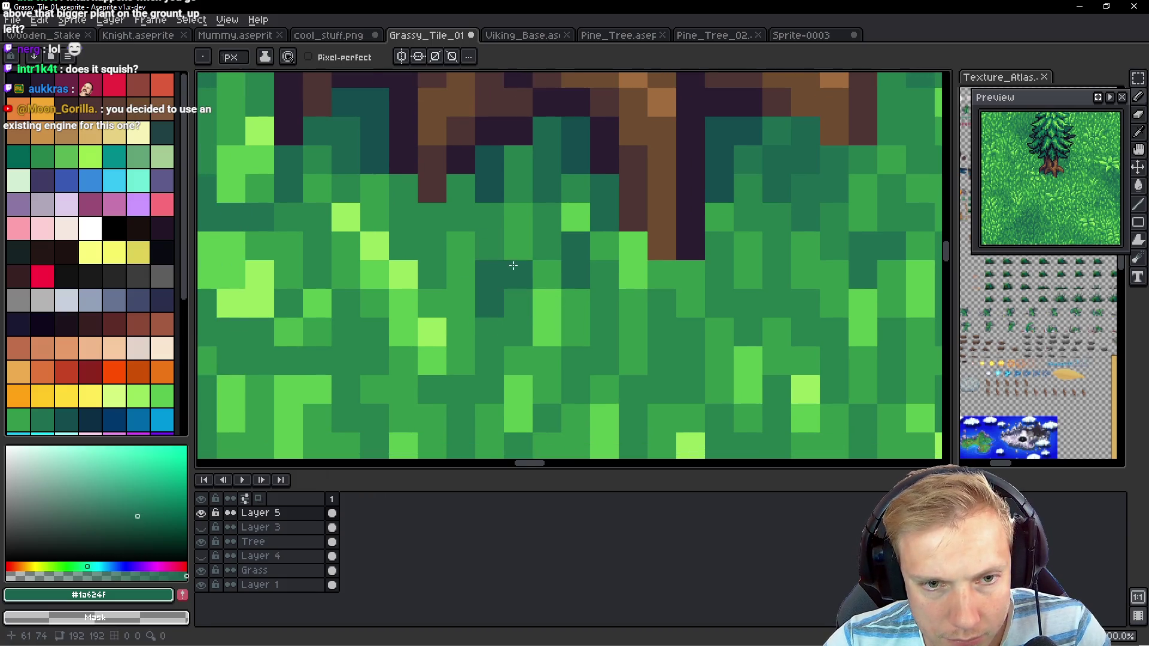
scroll(605, 275, right, 3)
key(alt)
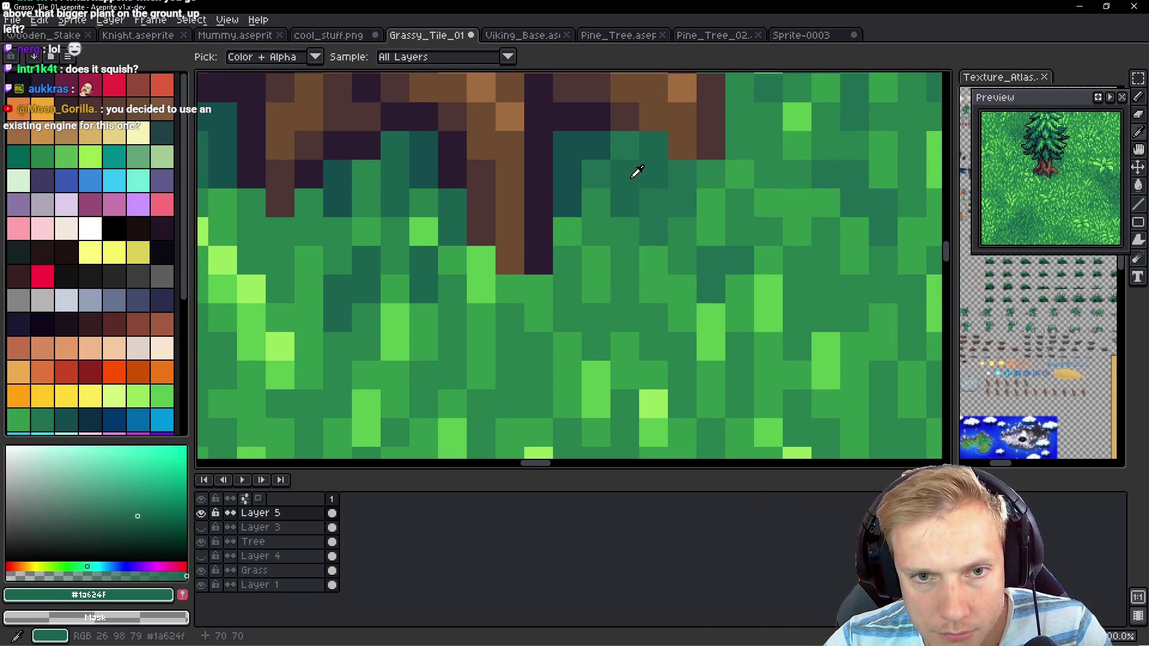
scroll(440, 229, left, 3)
scroll(440, 229, down, 1)
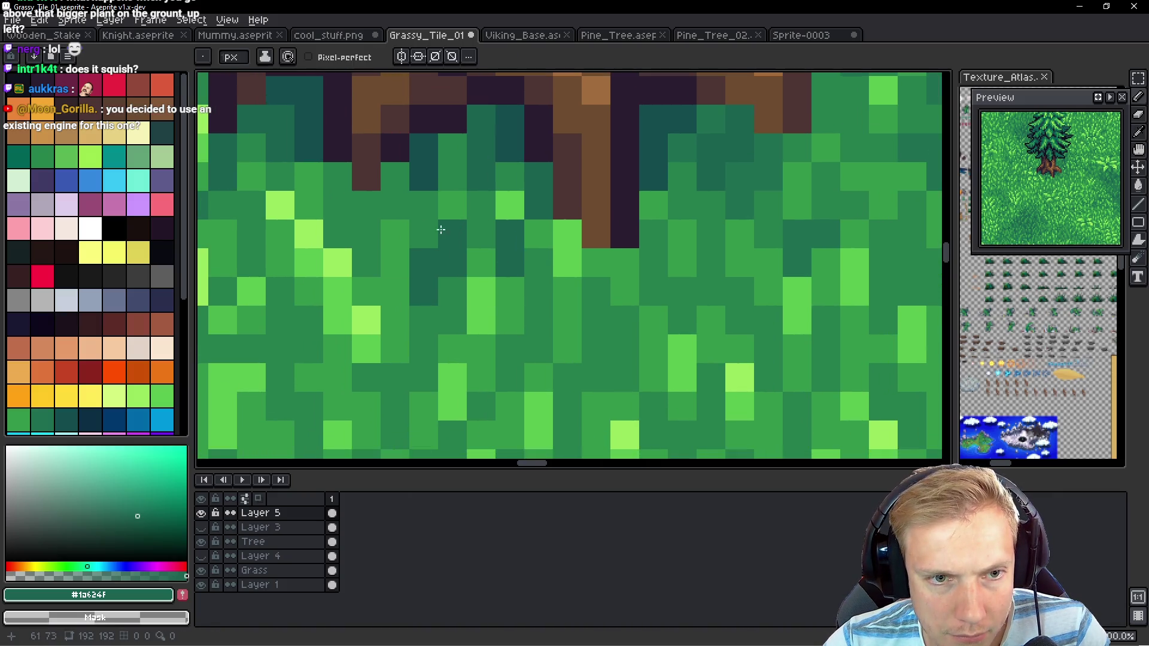
scroll(623, 295, right, 1)
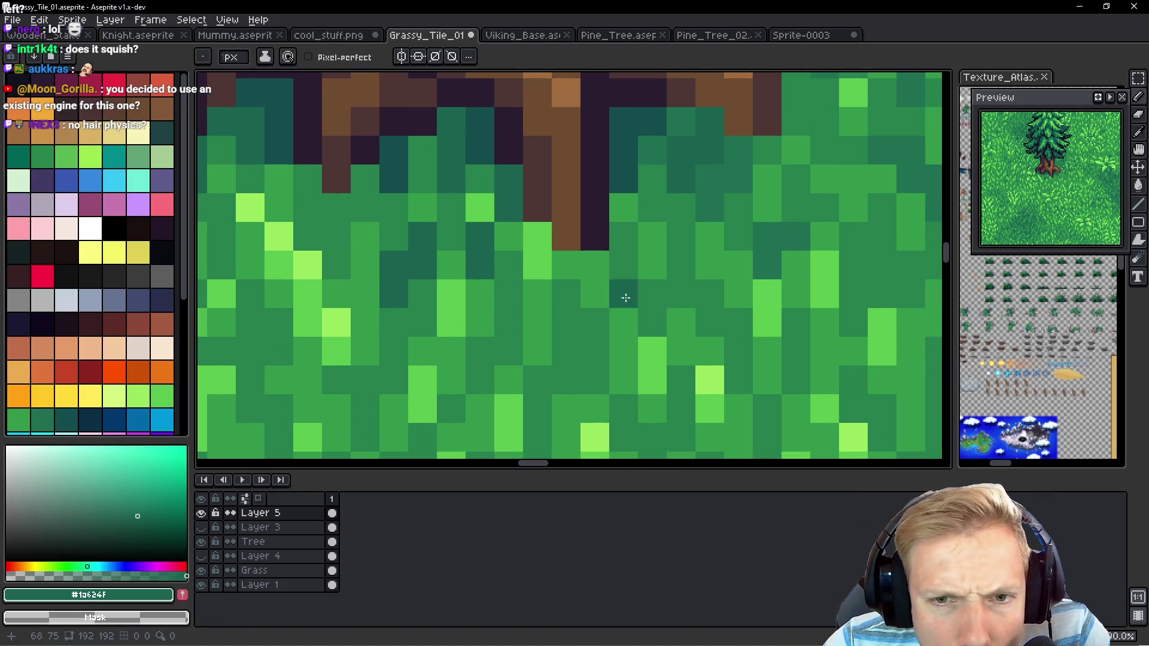
Add dark teal shadow strokes beside the roots and trunk base, including a trunk-edge cell
mouse_move(680, 259)
mouse_down()
mouse_move(698, 295)
mouse_move(689, 318)
mouse_up()
scroll(674, 328, up, 1)
mouse_move(721, 276)
mouse_down()
mouse_move(693, 249)
mouse_move(730, 223)
mouse_move(726, 277)
mouse_move(740, 274)
mouse_move(663, 292)
mouse_up()
scroll(739, 299, left, 5)
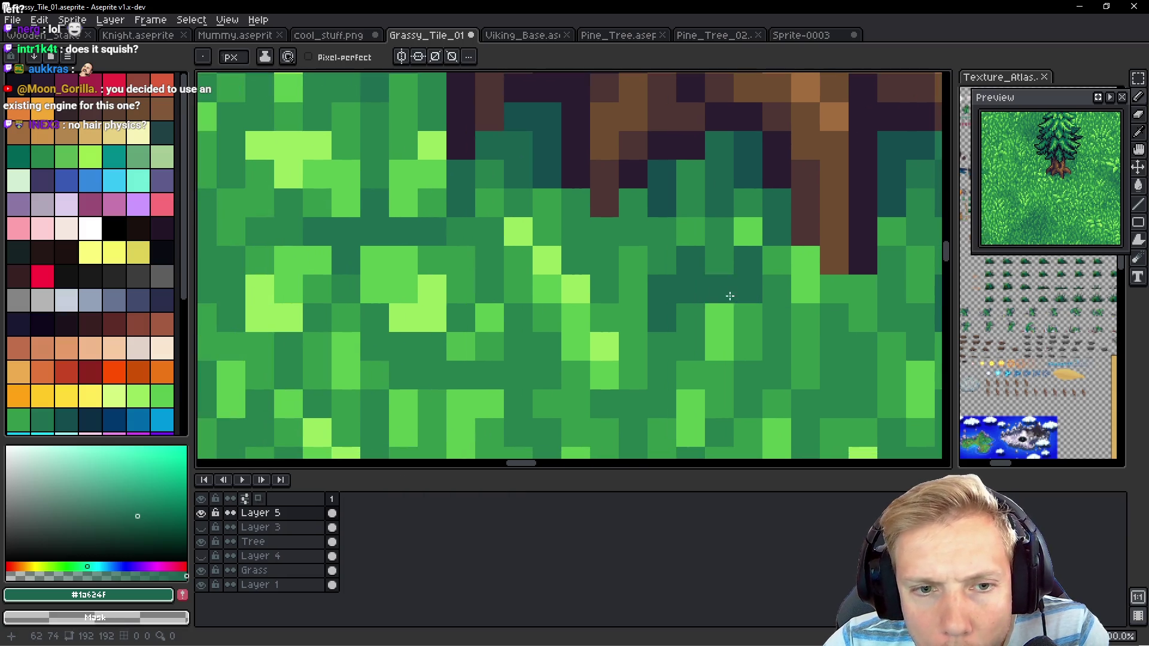
mouse_move(576, 251)
mouse_down()
mouse_move(580, 282)
mouse_move(595, 290)
mouse_move(550, 284)
mouse_up()
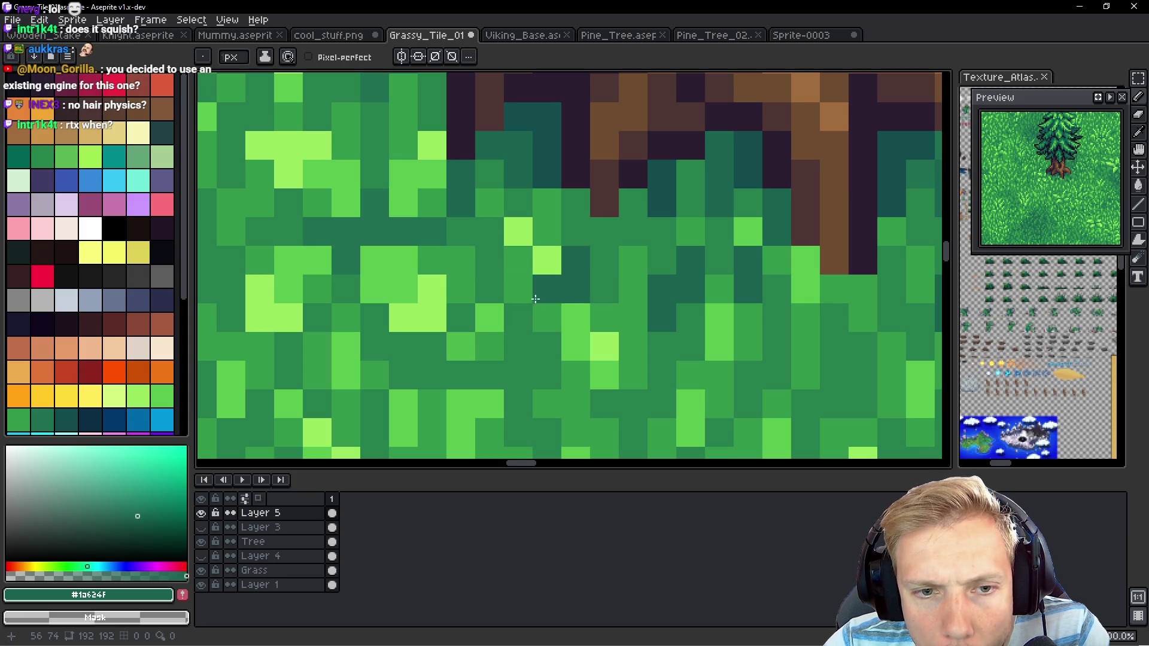
drag(485, 238, 522, 426)
scroll(508, 329, up, 2)
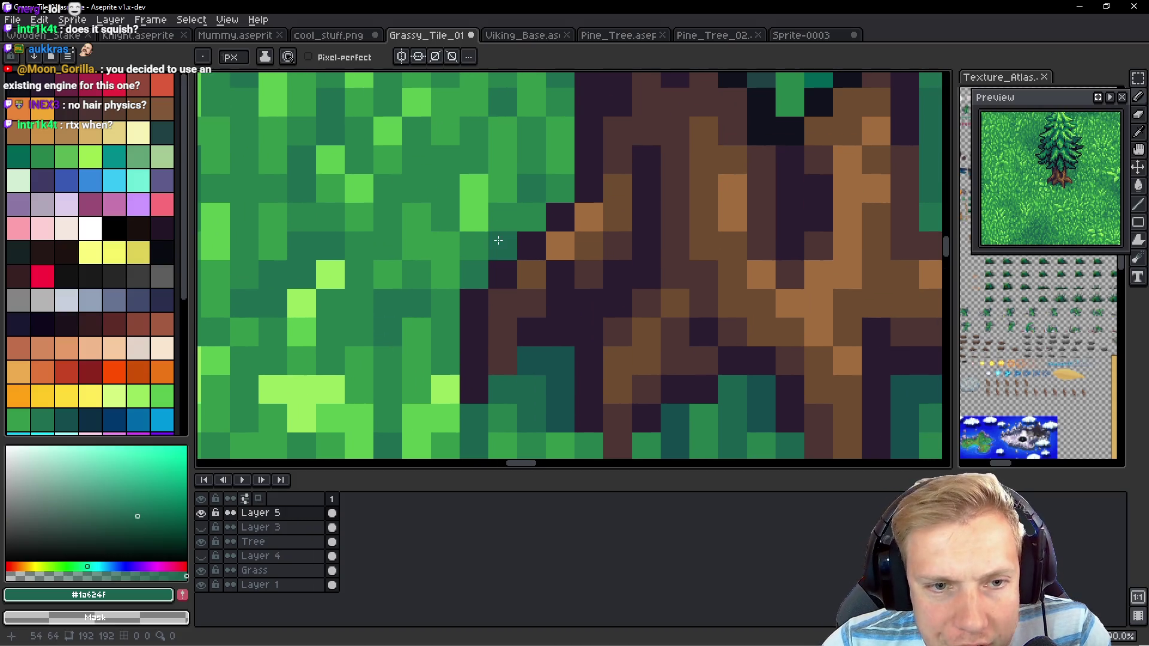
click(572, 181)
Pick a darker teal from the canvas and darken grass cells next to the root tips
scroll(572, 234, right, 5)
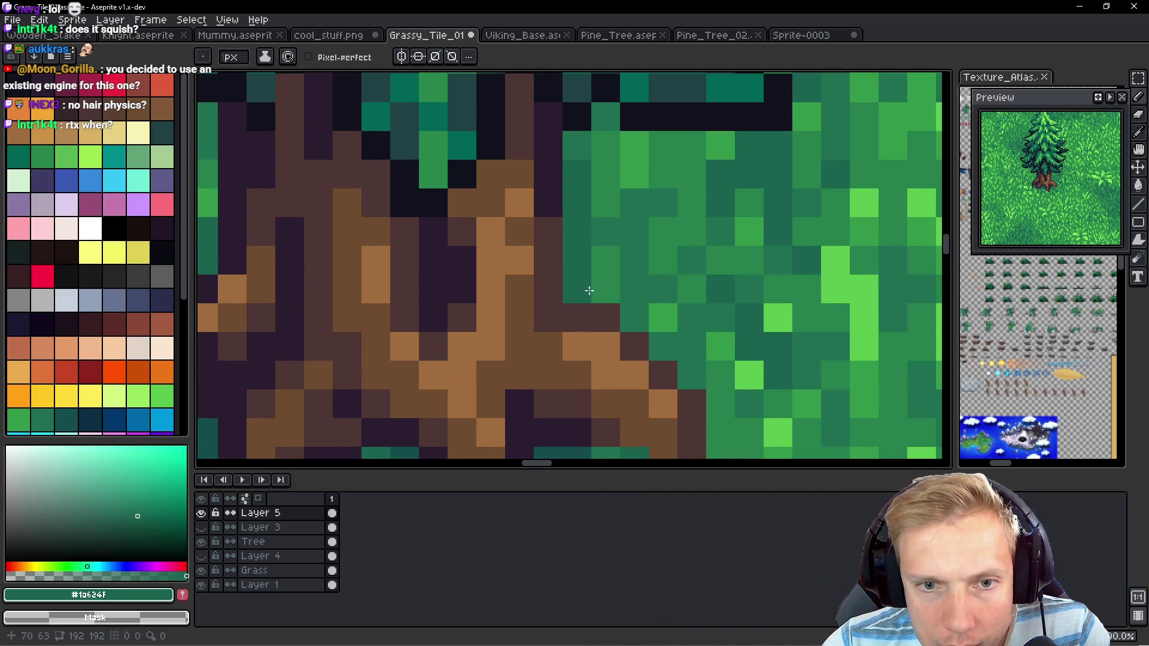
scroll(585, 264, down, 3)
alt+click(532, 310)
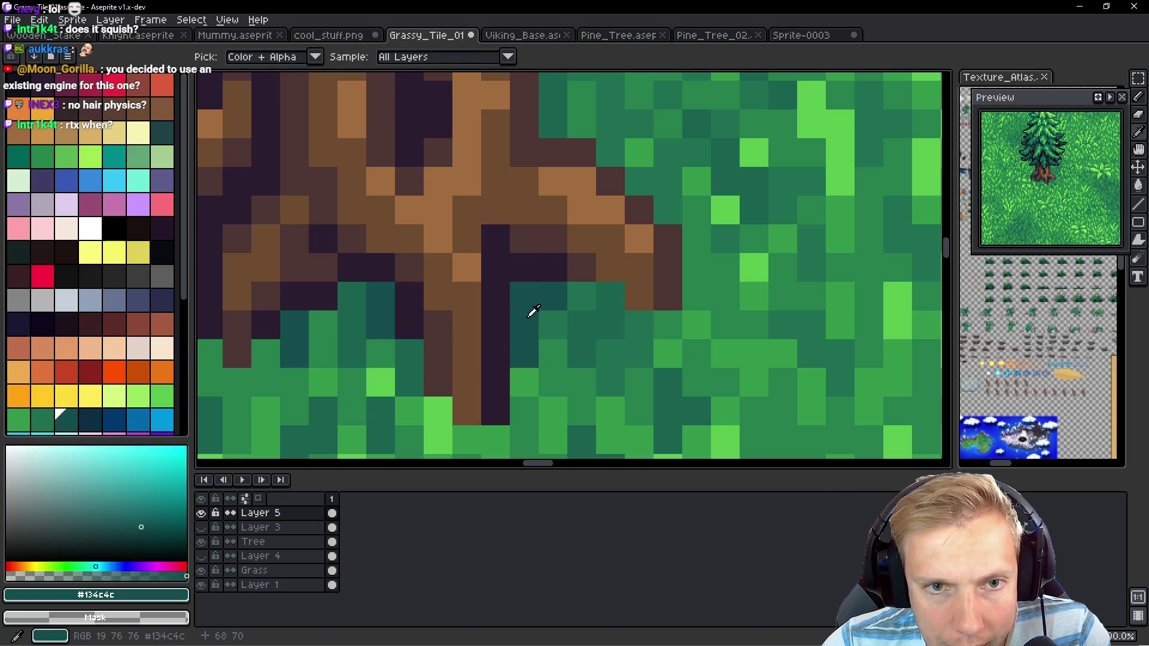
scroll(508, 287, up, 3)
click(505, 278)
click(558, 298)
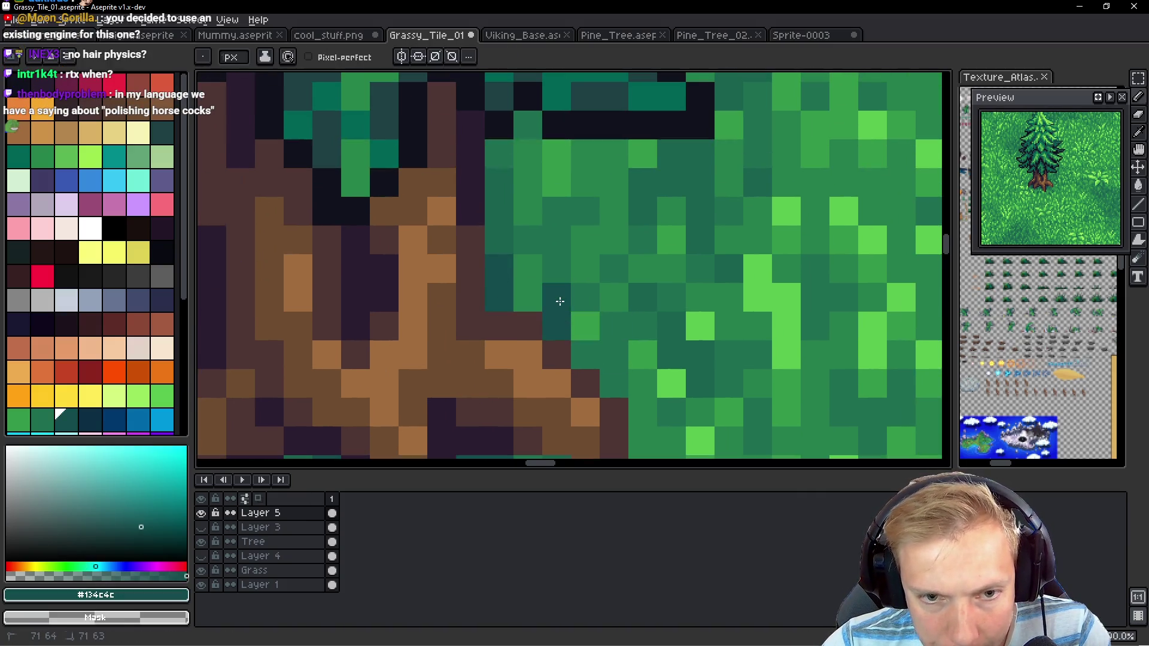
click(614, 354)
click(642, 354)
click(643, 325)
click(671, 353)
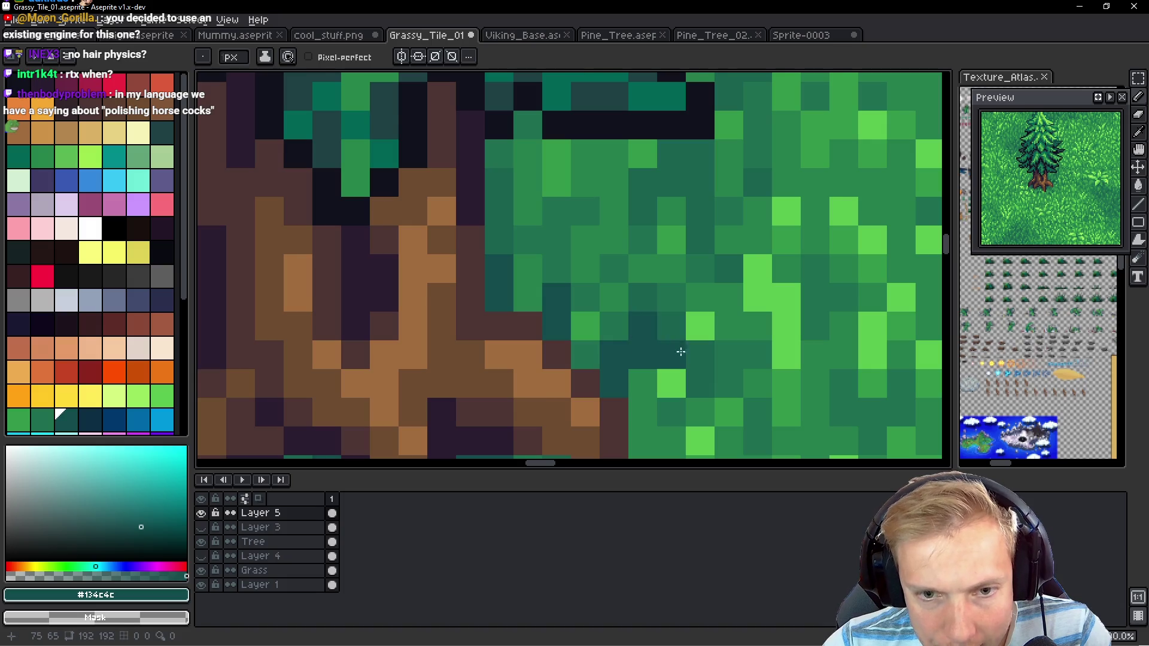
scroll(689, 356, down, 10)
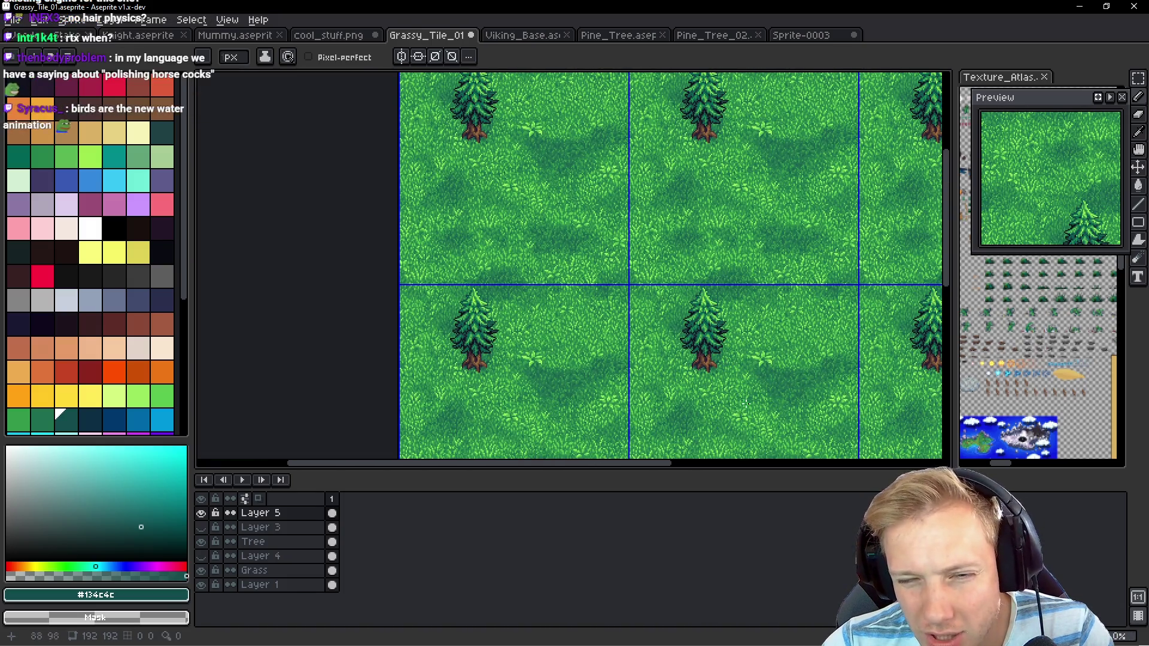
Sample the darker green #1a624f and paint a dark green pixel at the trunk base
scroll(708, 370, up, 5)
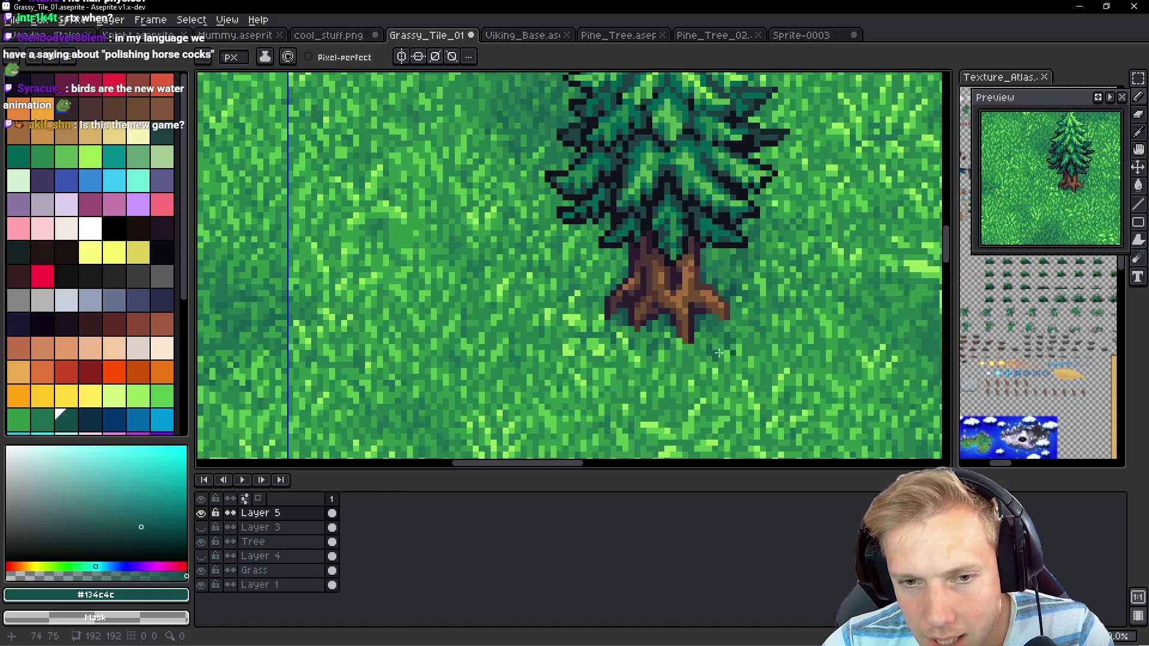
scroll(750, 333, up, 3)
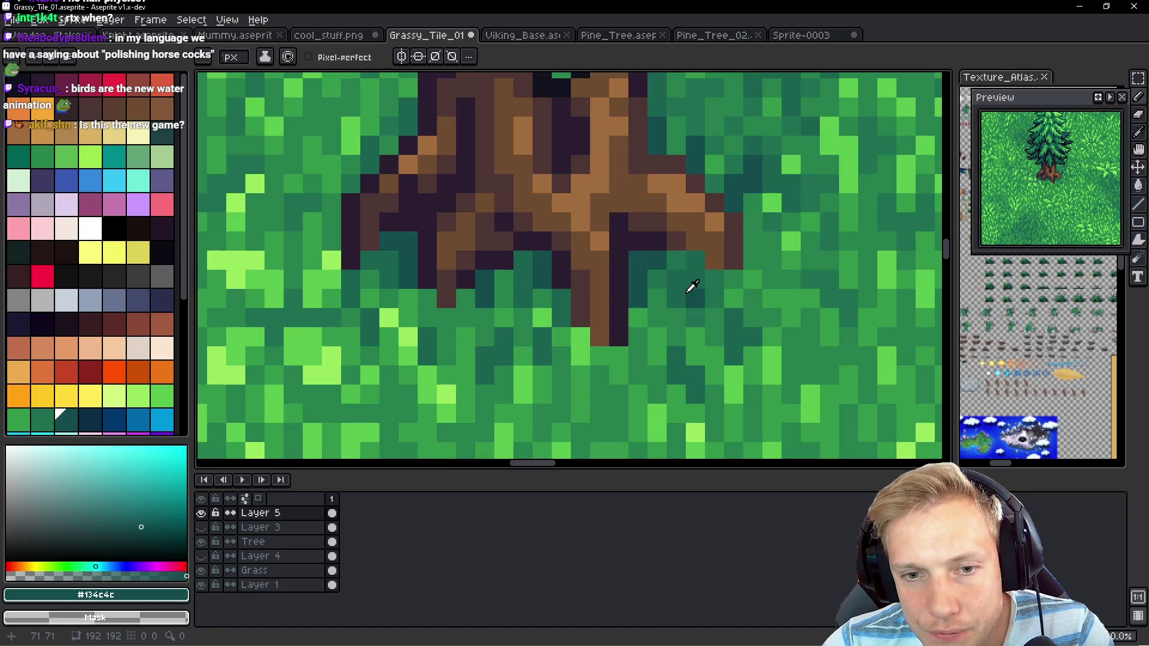
alt+click(677, 264)
alt+click(677, 259)
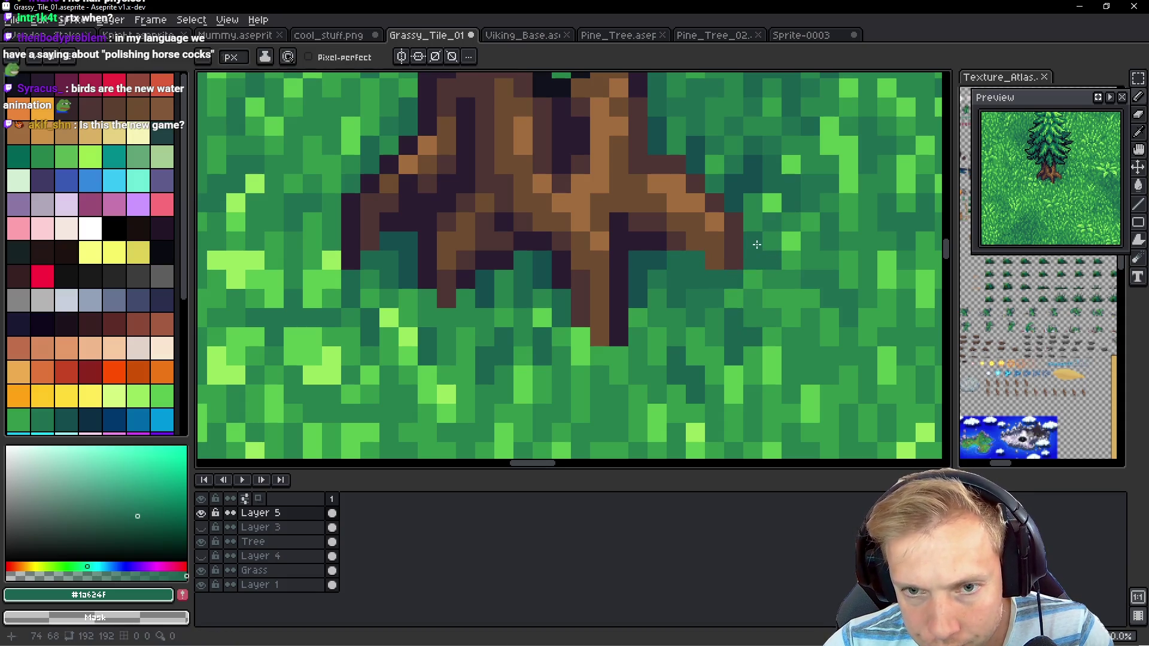
drag(672, 326, 679, 283)
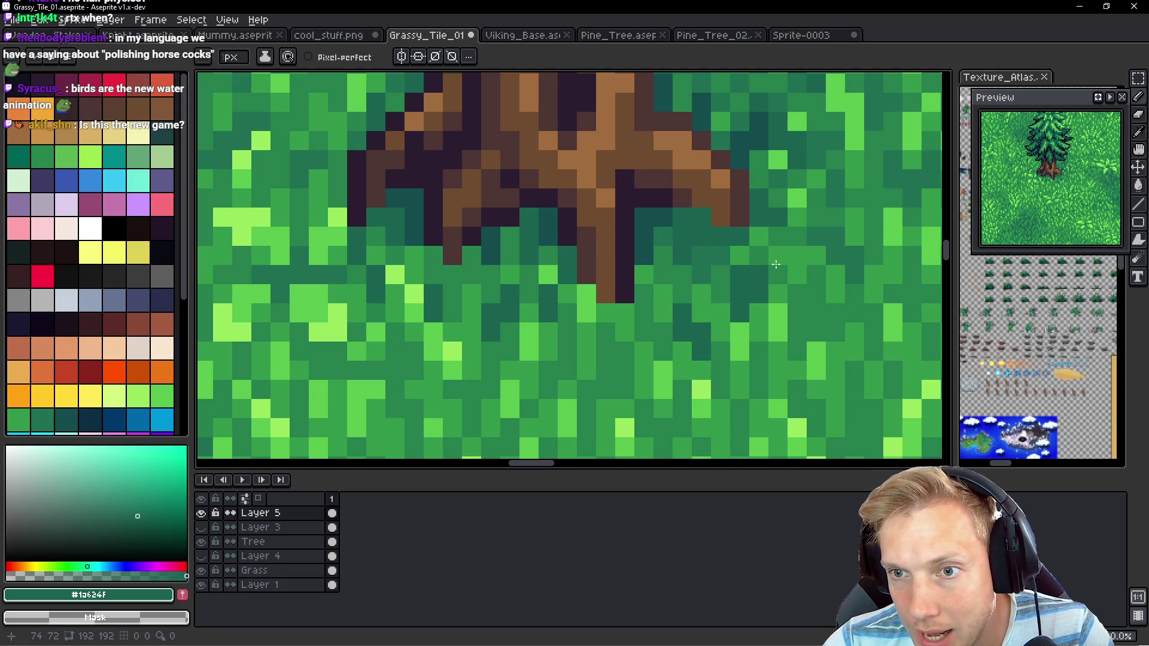
drag(734, 325, 806, 291)
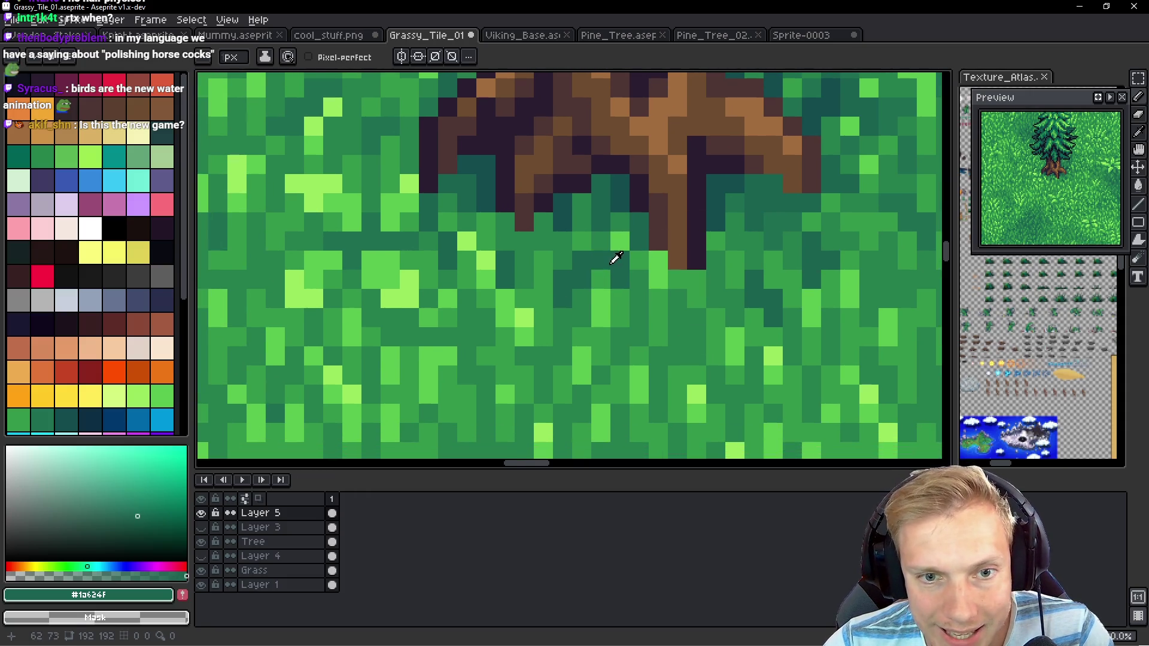
alt+click(788, 215)
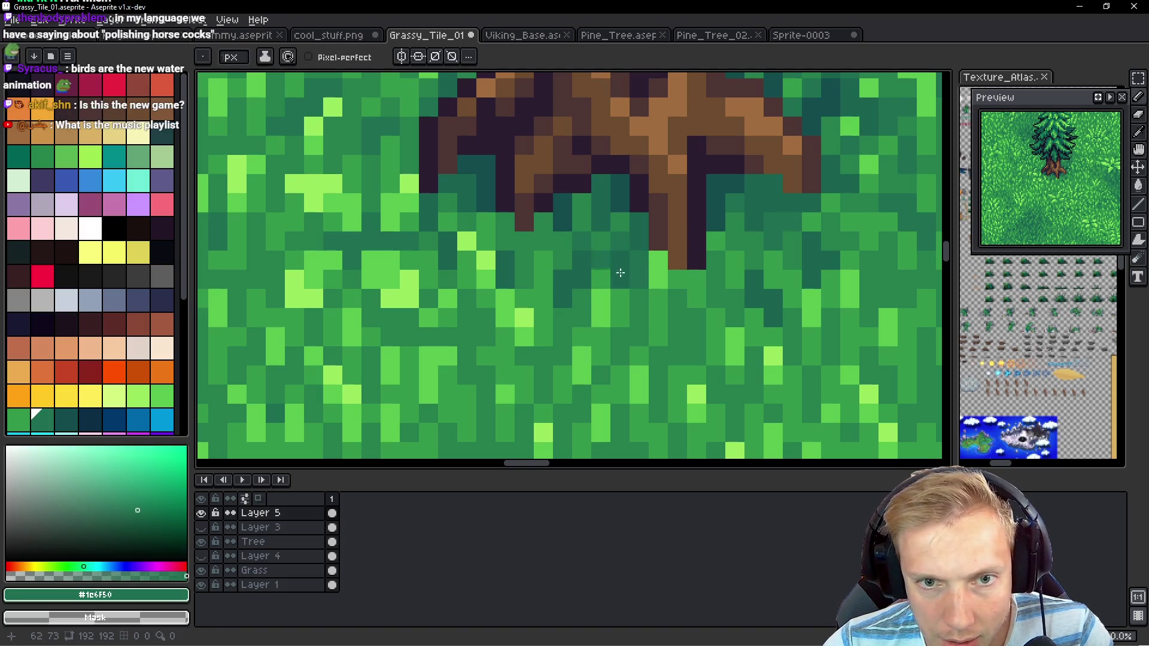
click(676, 183)
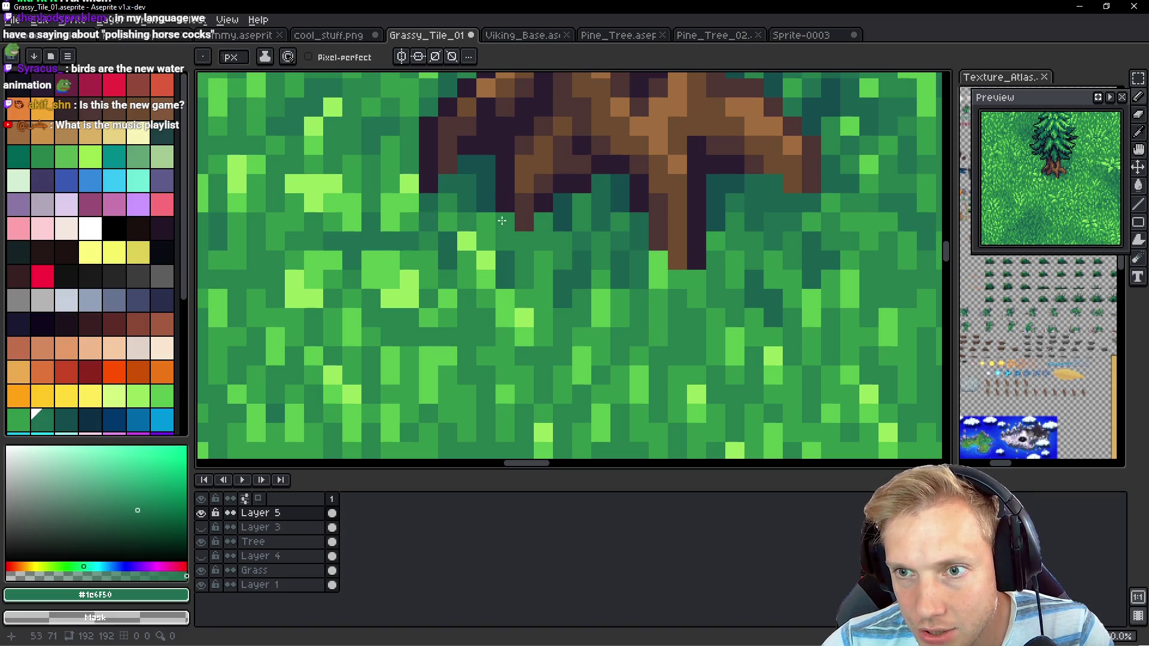
scroll(635, 231, right, 3)
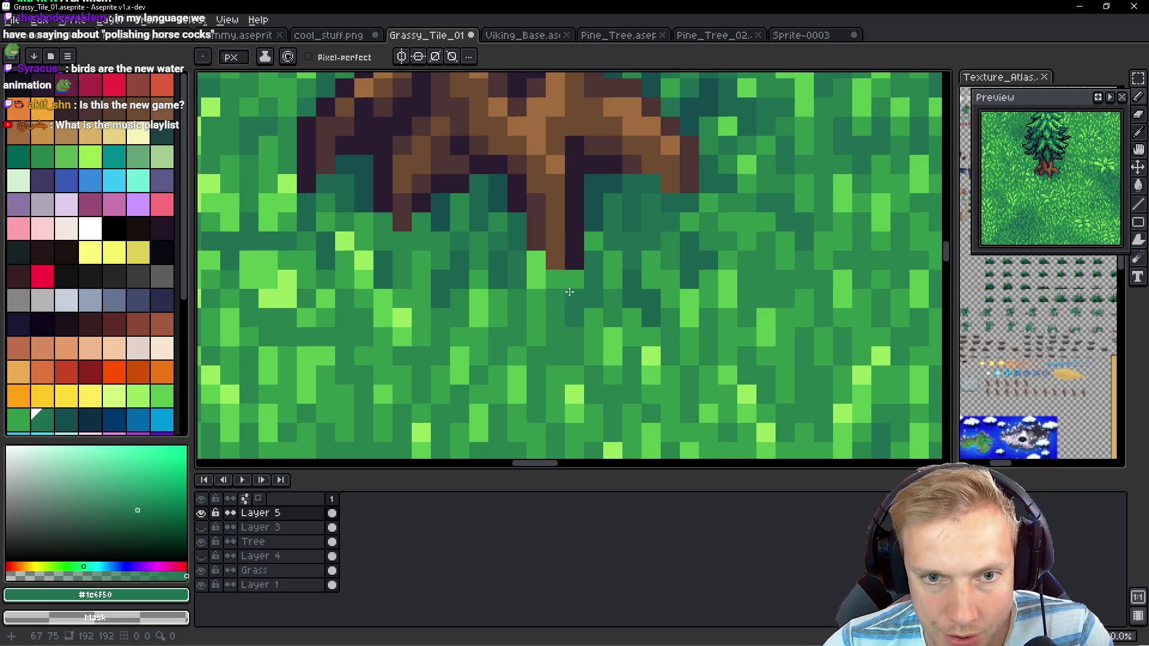
Darken bright grass pixels below the roots using sampled greens #1e6f50 and mid grass green
key(i)
click(569, 281)
key(b)
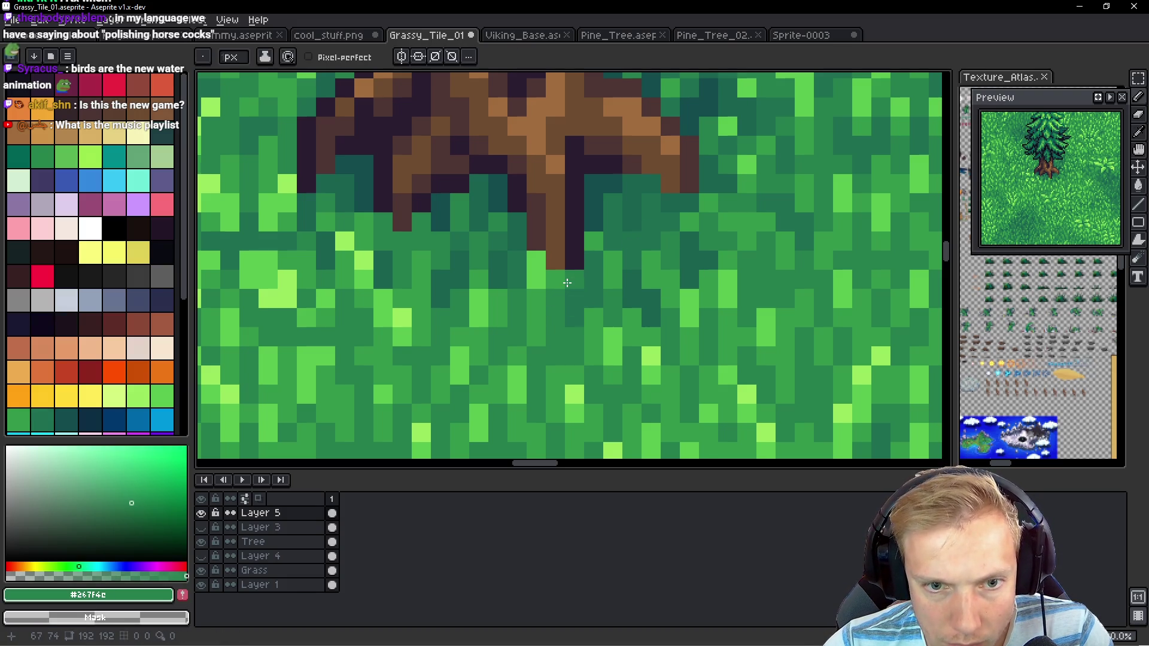
alt+click(574, 297)
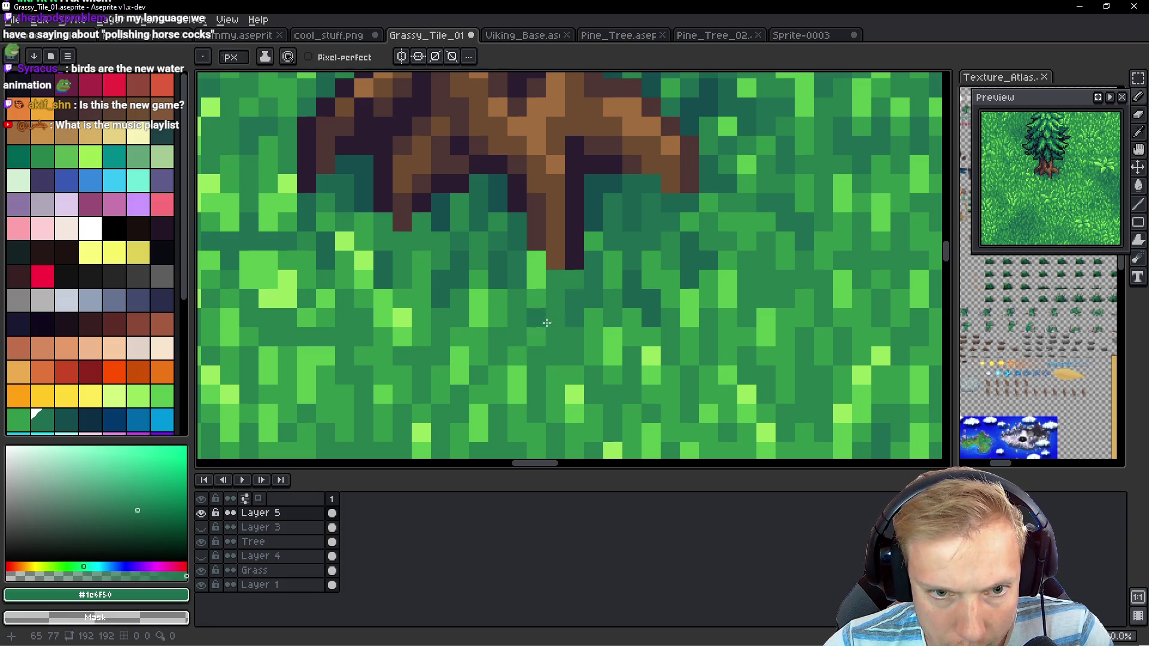
click(423, 248)
scroll(390, 264, left, 3)
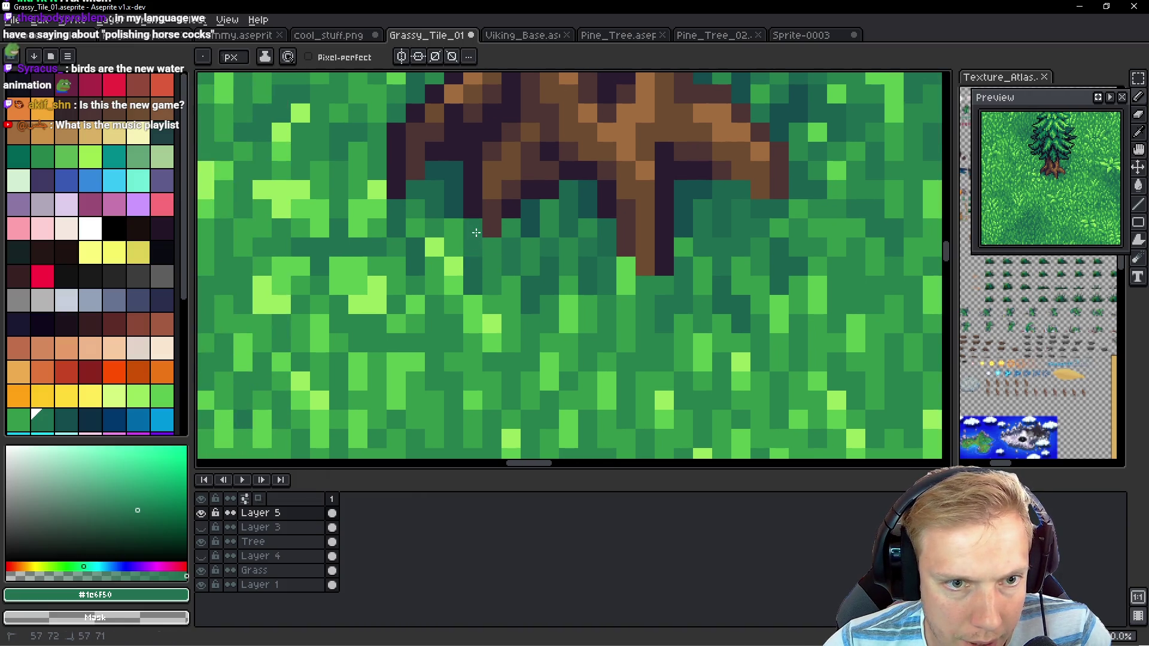
click(435, 247)
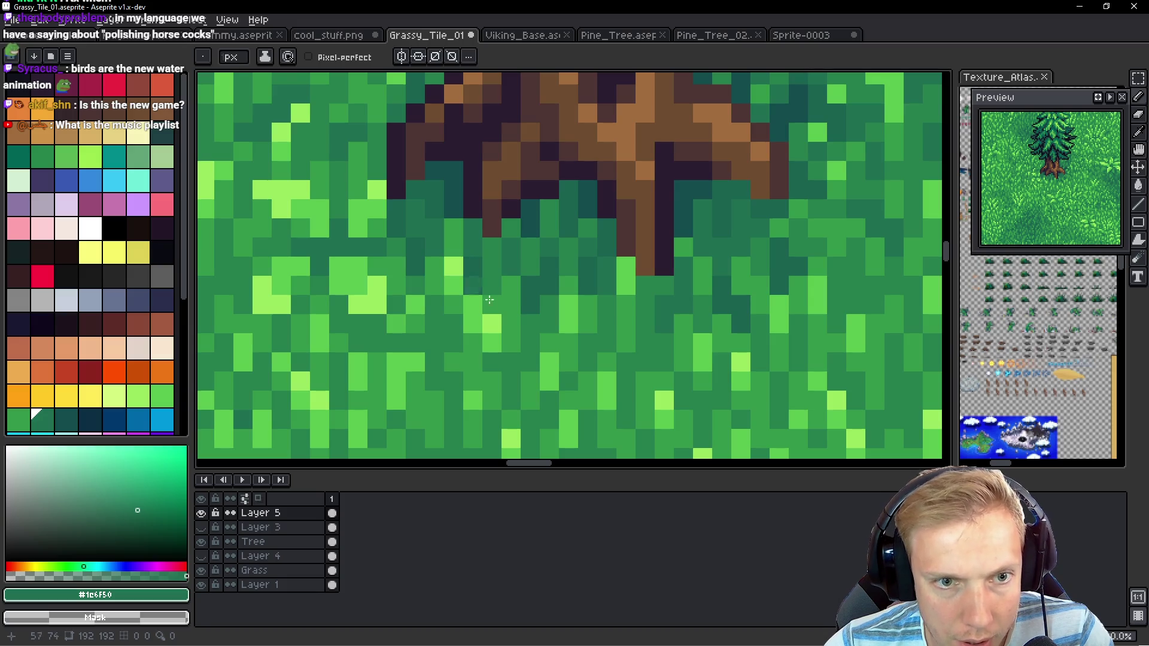
alt+click(456, 231)
click(456, 262)
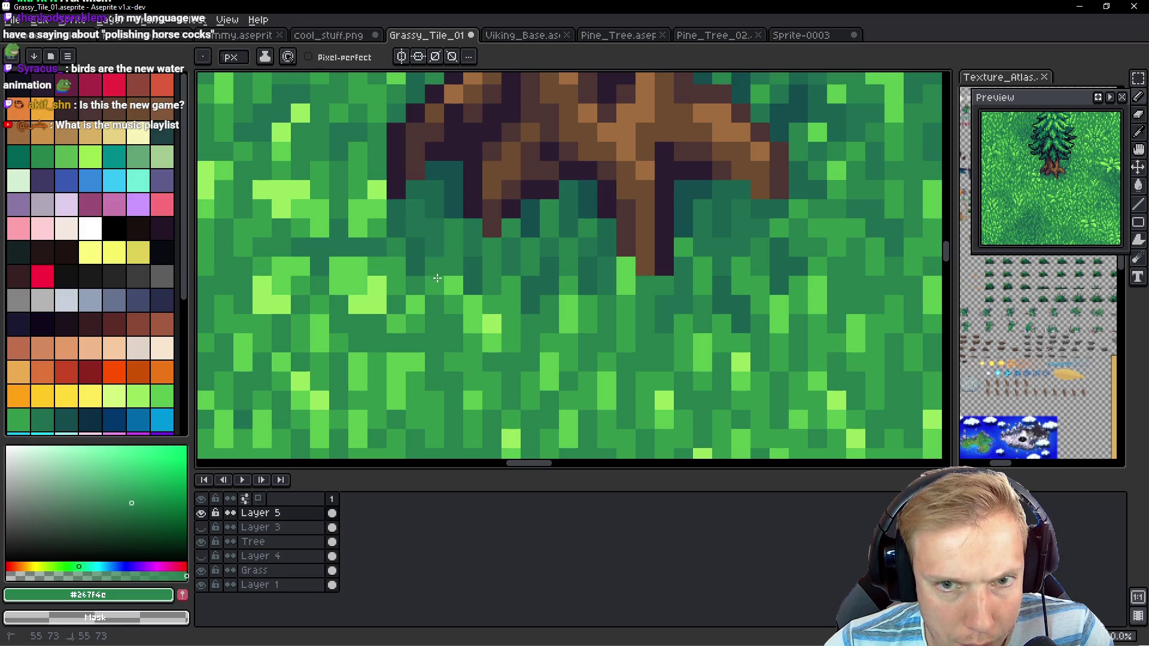
click(438, 279)
scroll(563, 313, down, 5)
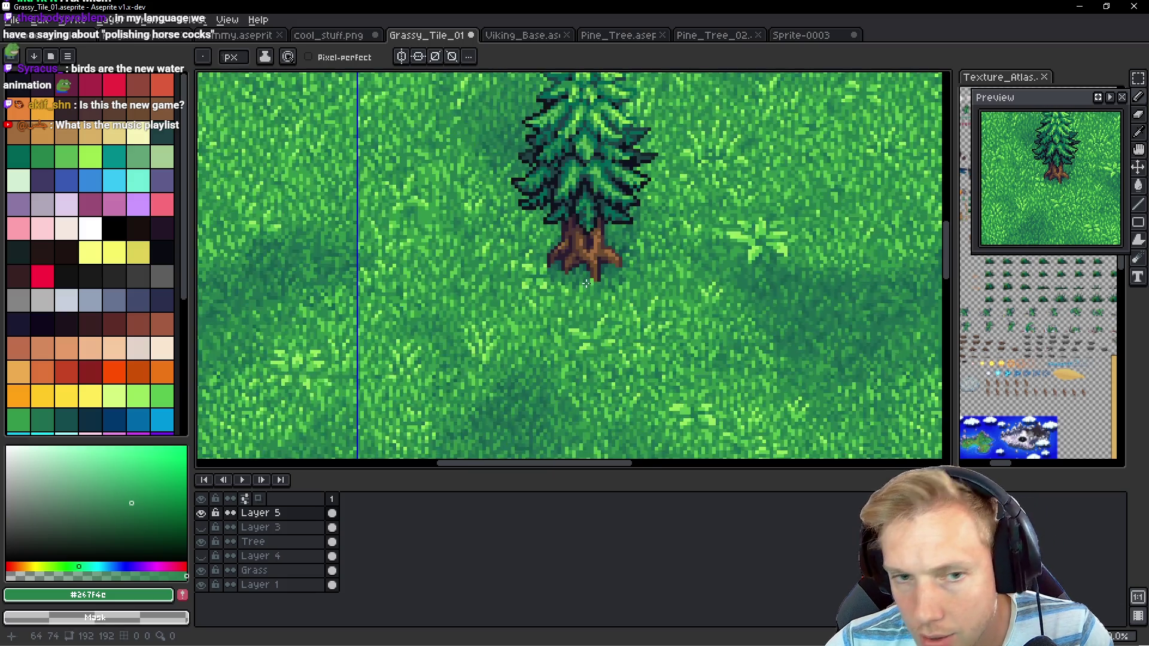
Pick the lighter grass green #33984b and paint a pixel under the roots
scroll(527, 251, up, 6)
alt+click(526, 252)
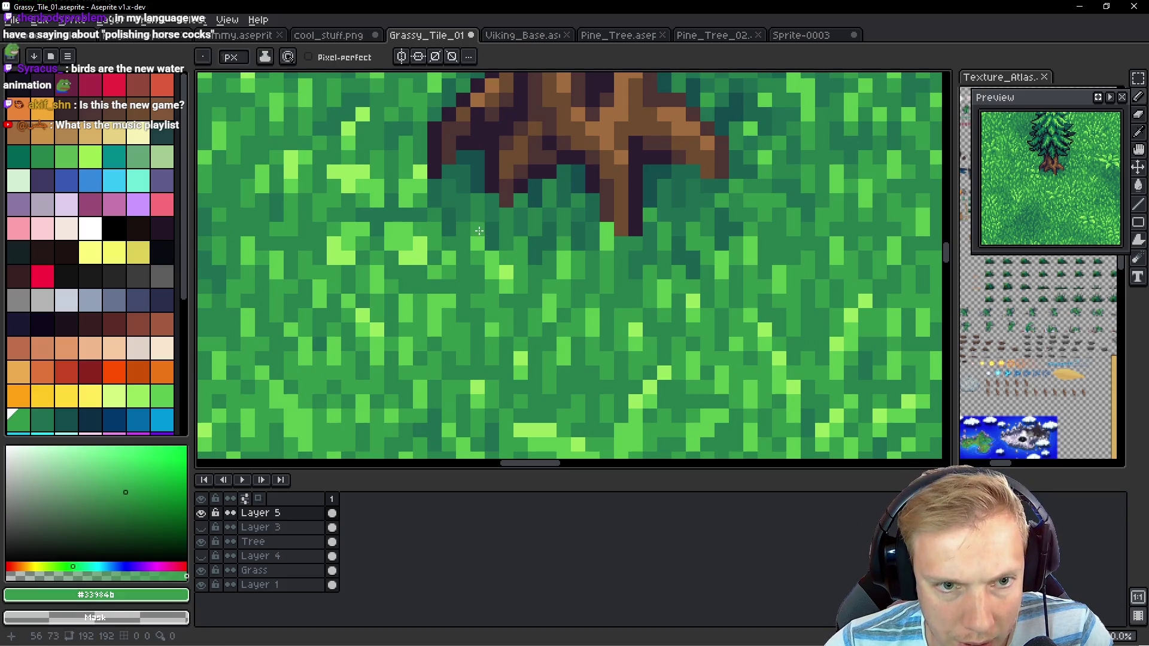
click(480, 221)
scroll(531, 265, down, 4)
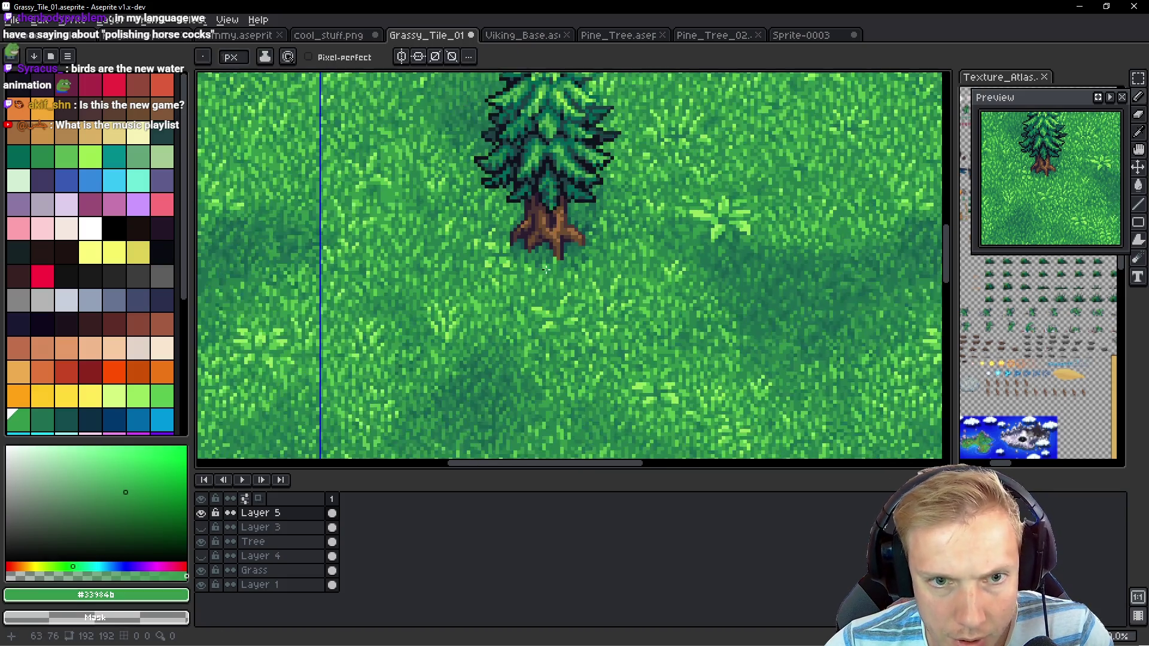
scroll(581, 209, up, 5)
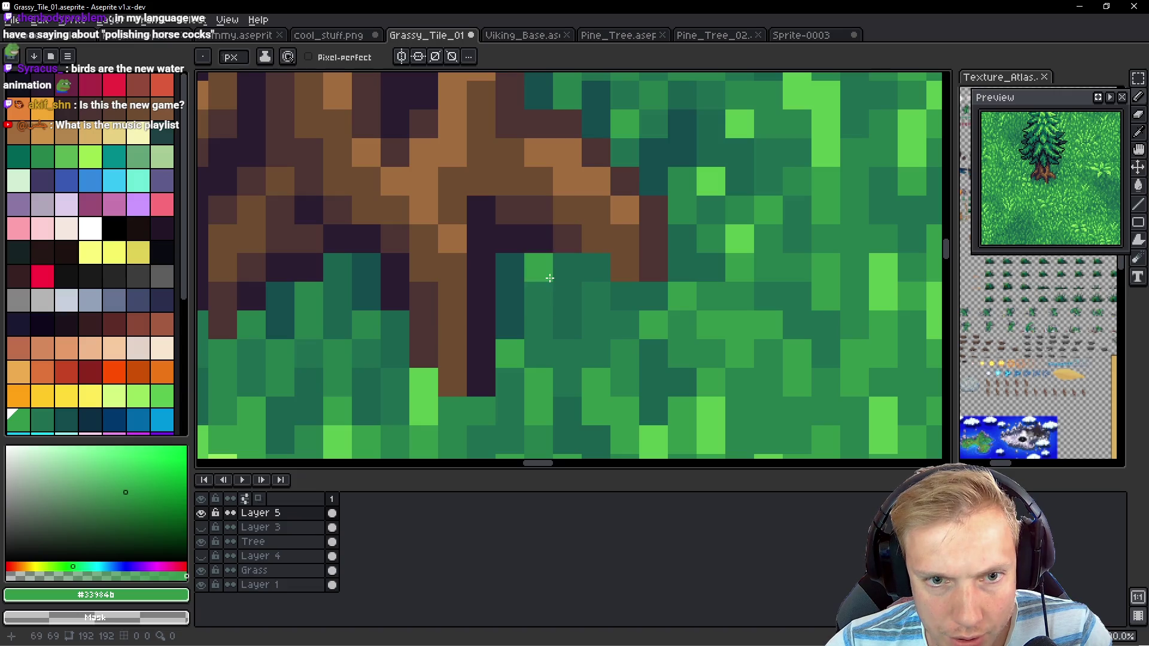
Fill the gaps between root branches with dark teal, undoing one stray pixel
alt+click(531, 257)
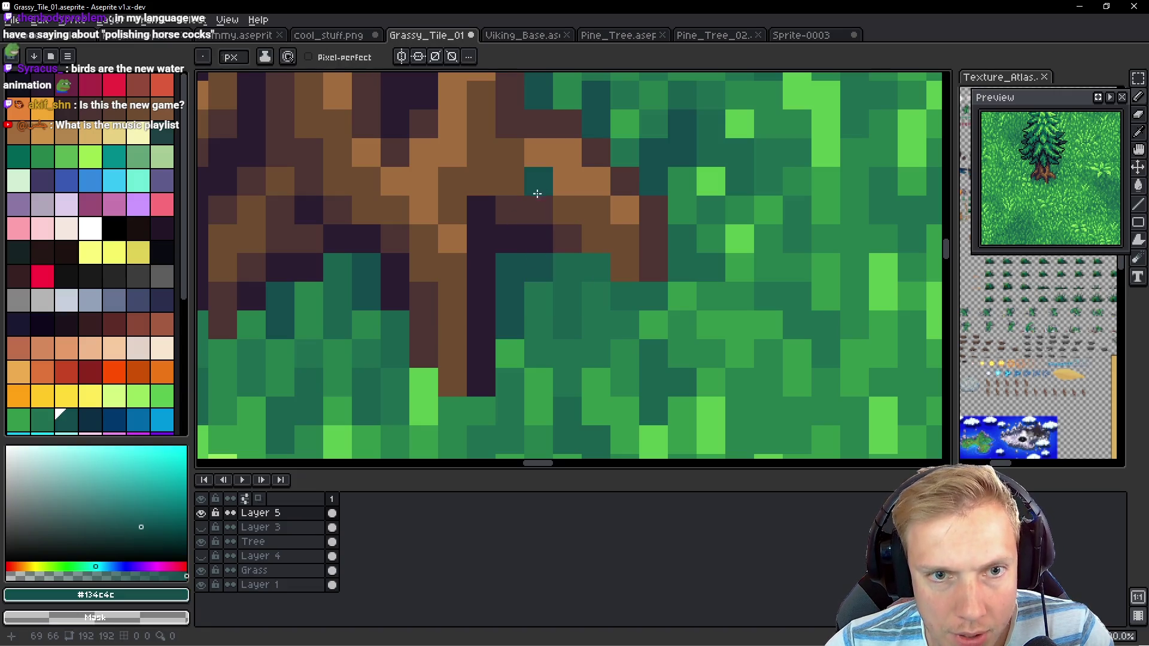
drag(532, 206, 531, 231)
click(596, 209)
key(ctrl+z)
click(566, 182)
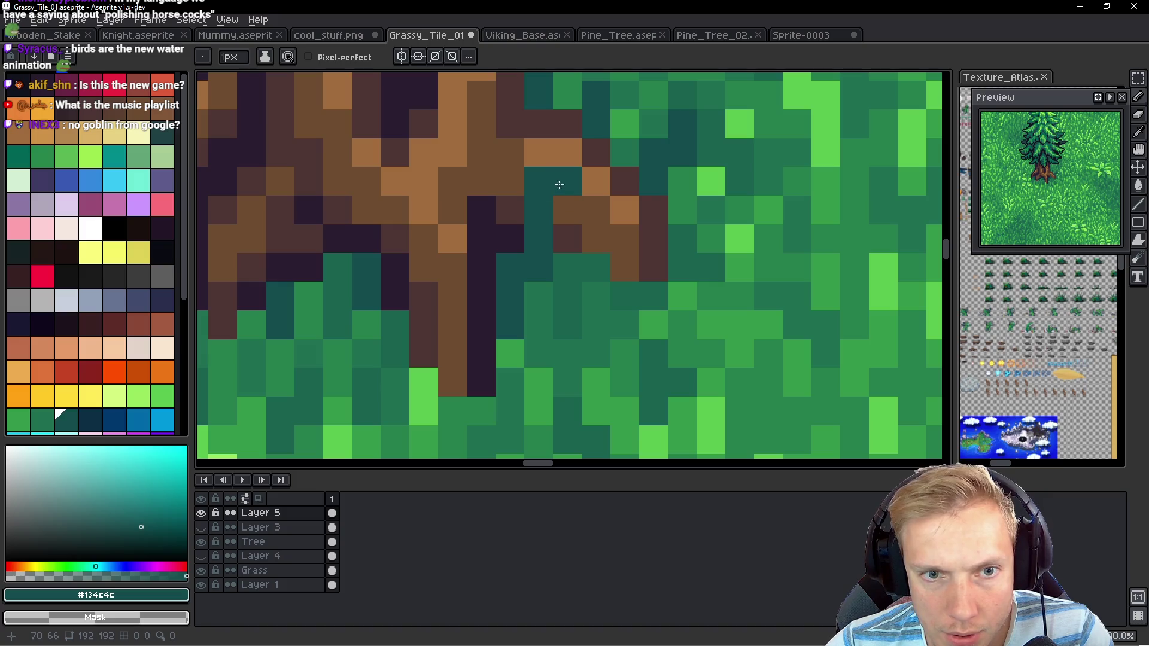
click(566, 152)
click(596, 239)
Paint the brown root-tip pixels over with grass green #267f4c
scroll(562, 245, left, 4)
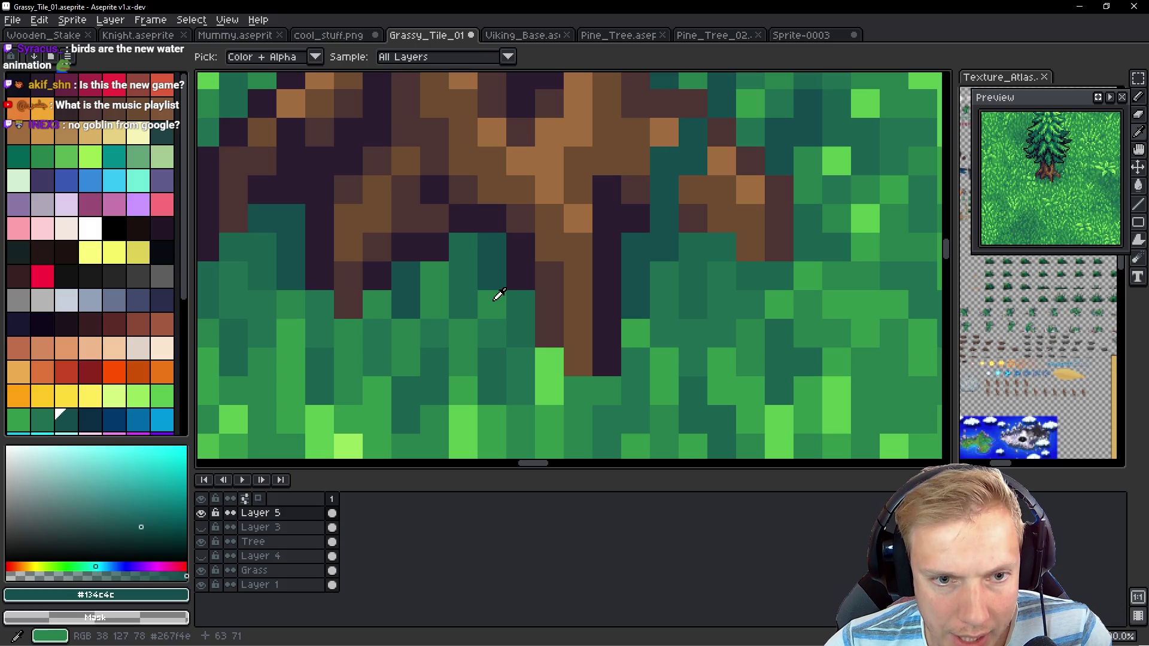
alt+click(495, 295)
mouse_move(463, 248)
mouse_down()
mouse_move(425, 243)
mouse_move(463, 217)
mouse_up()
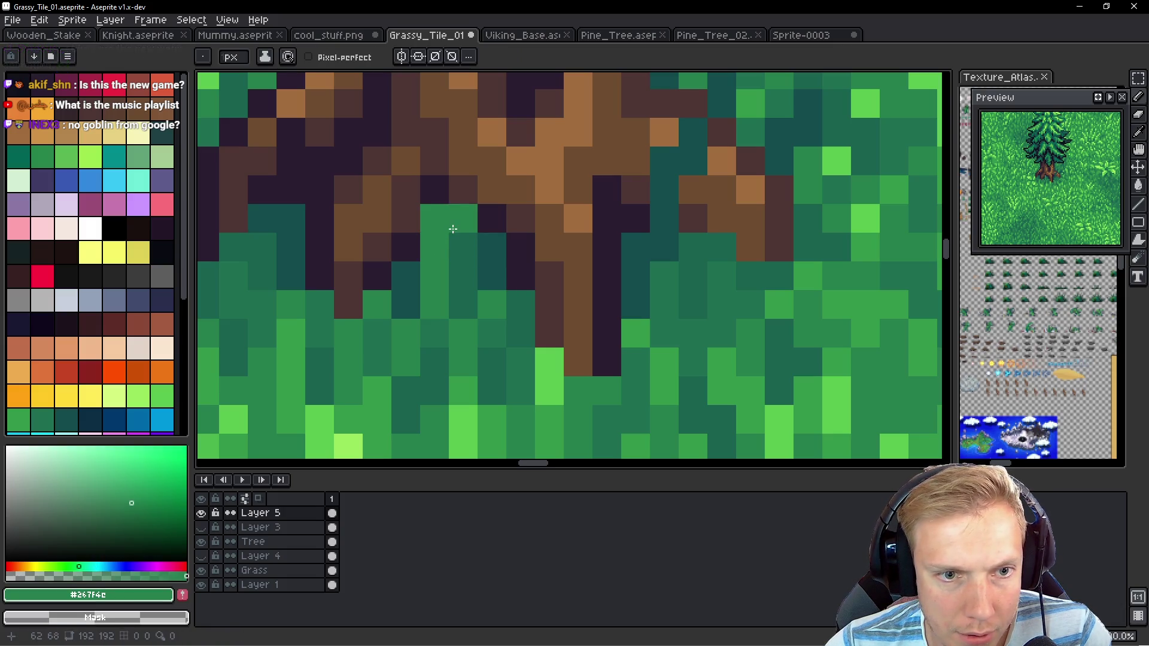
click(463, 189)
click(482, 164)
mouse_move(483, 163)
mouse_down()
mouse_move(485, 225)
mouse_move(585, 243)
mouse_move(533, 192)
mouse_move(535, 159)
mouse_up()
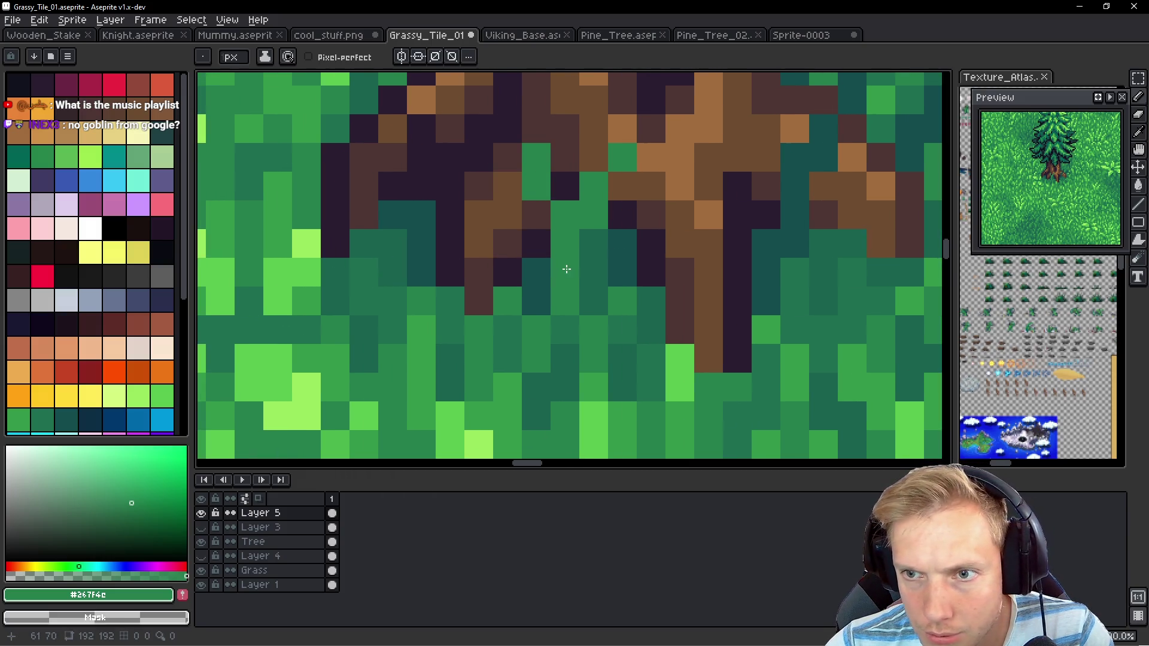
drag(568, 258, 610, 262)
click(579, 222)
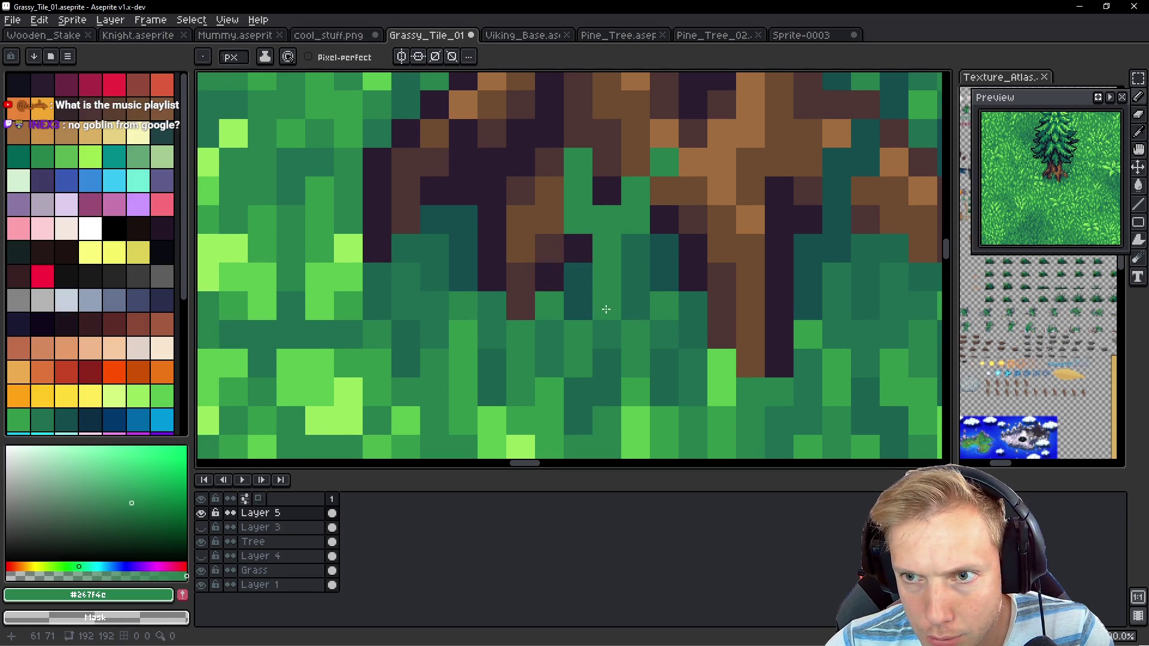
Try greening the dark trunk column, then undo to restore it
drag(693, 336, 643, 288)
mouse_move(730, 257)
mouse_down()
mouse_move(729, 200)
mouse_move(755, 230)
mouse_move(716, 176)
mouse_up()
key(ctrl+z)
click(707, 240)
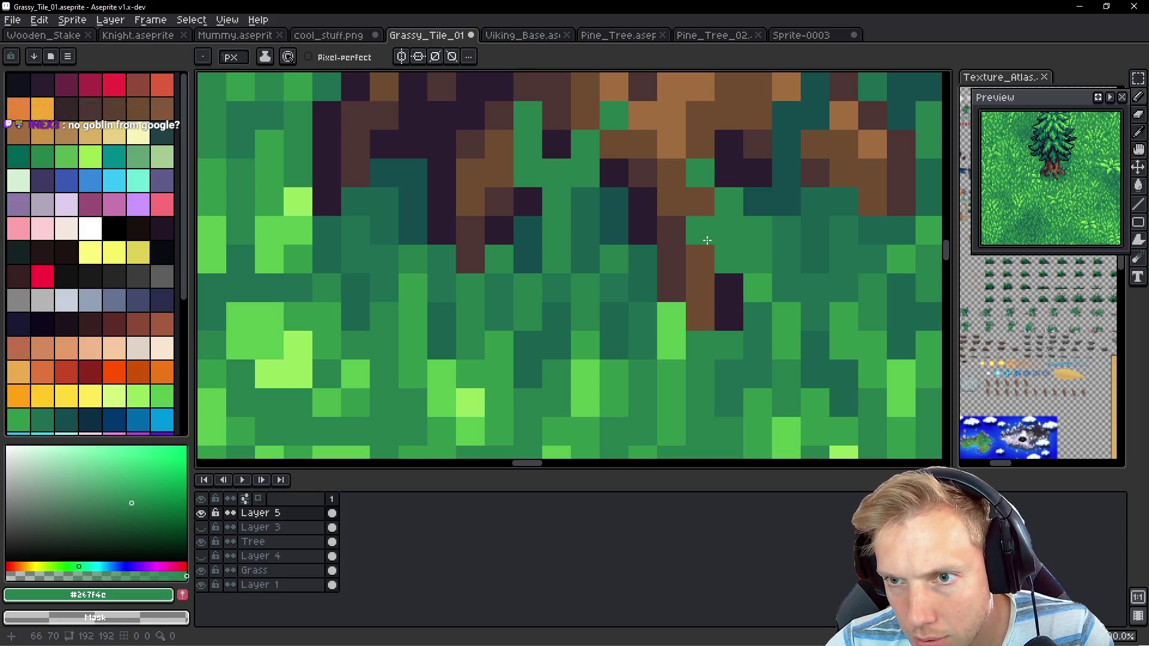
key(ctrl+z)
key(ctrl+z)
key(ctrl+z)
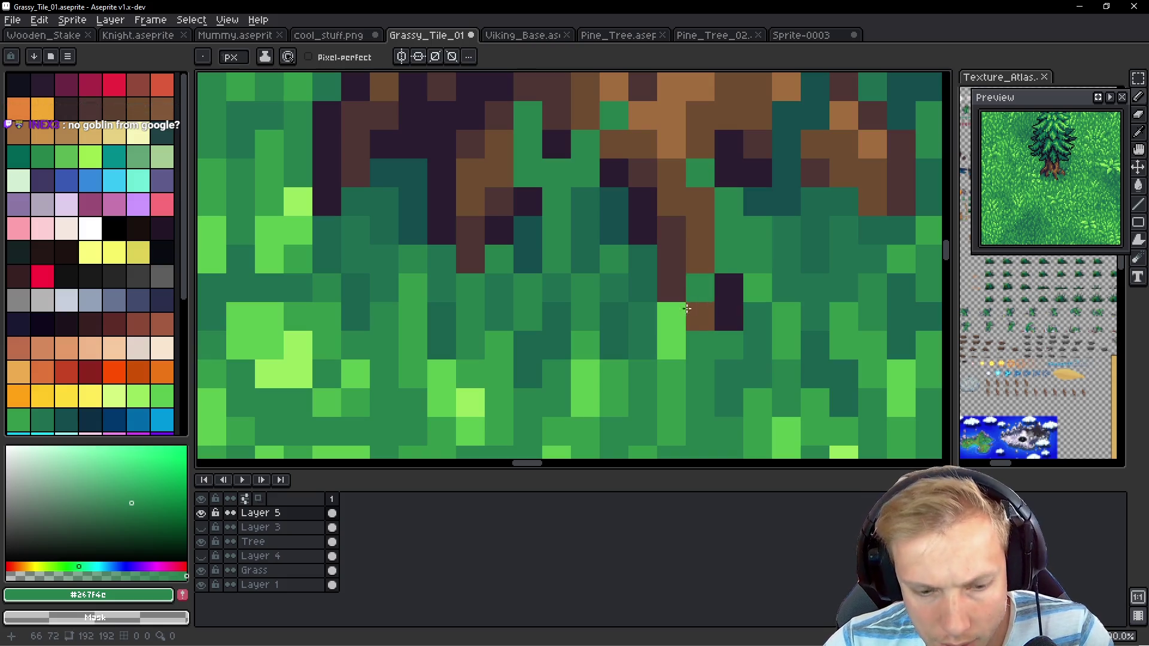
key(ctrl+z)
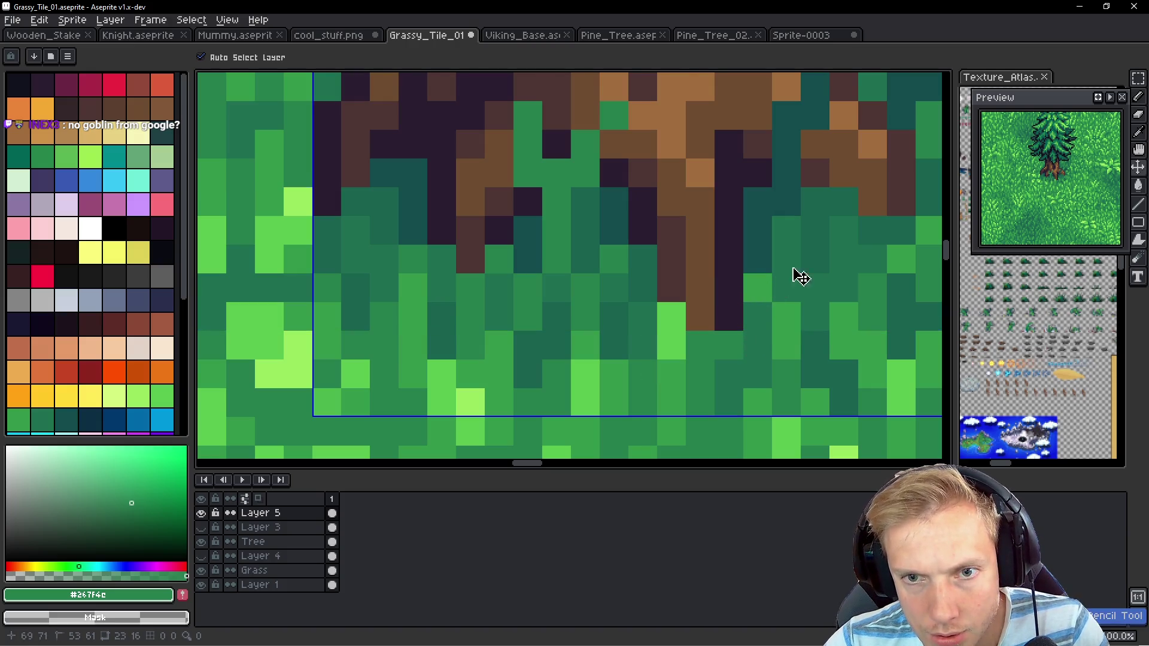
drag(644, 332, 551, 346)
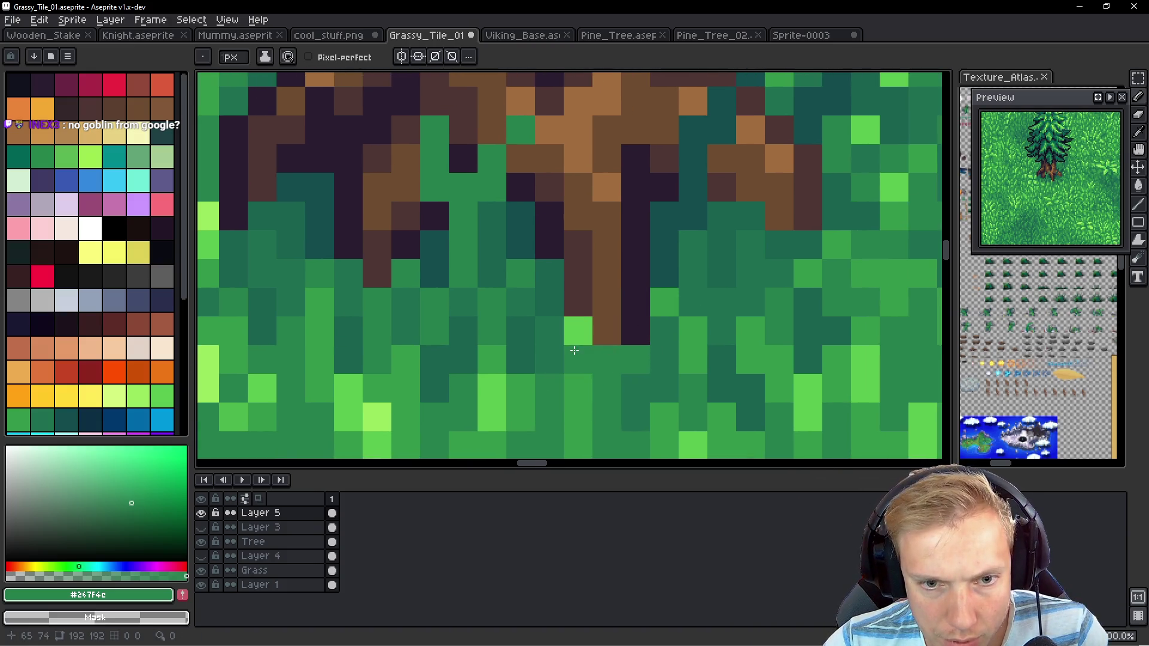
Repaint pixels around the root tip in medium grass green, keeping the tip pixel brown
alt+click(577, 381)
mouse_move(577, 359)
mouse_down()
mouse_move(571, 312)
mouse_move(607, 273)
mouse_move(612, 244)
mouse_up()
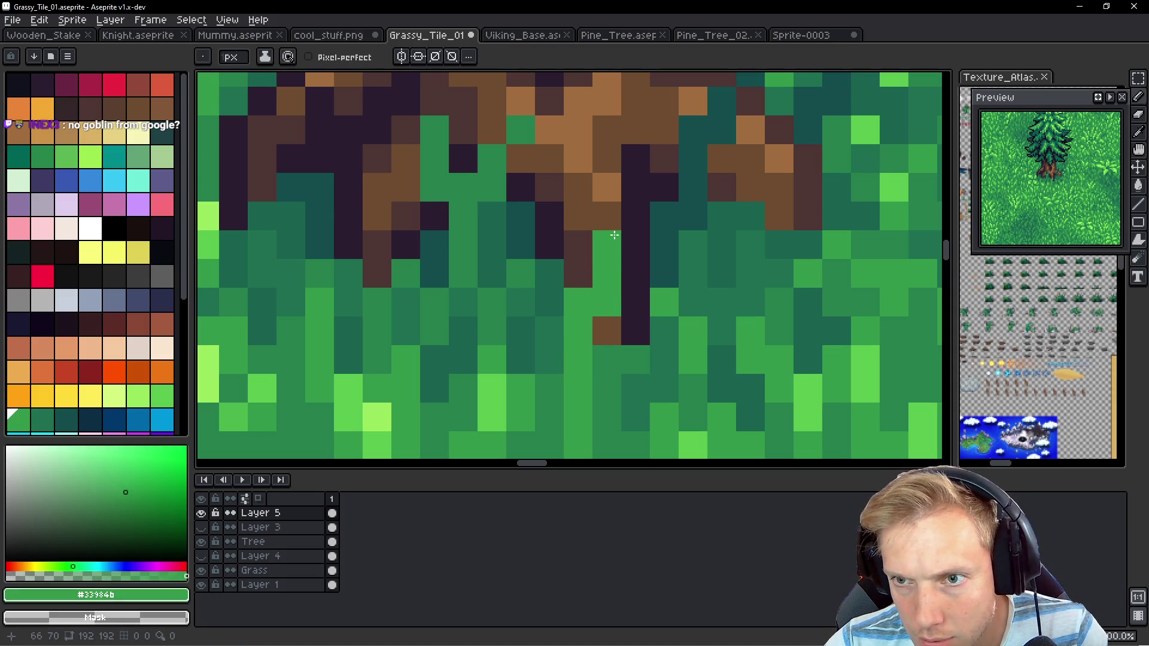
right_click(614, 235)
click(578, 273)
right_click(607, 302)
click(605, 242)
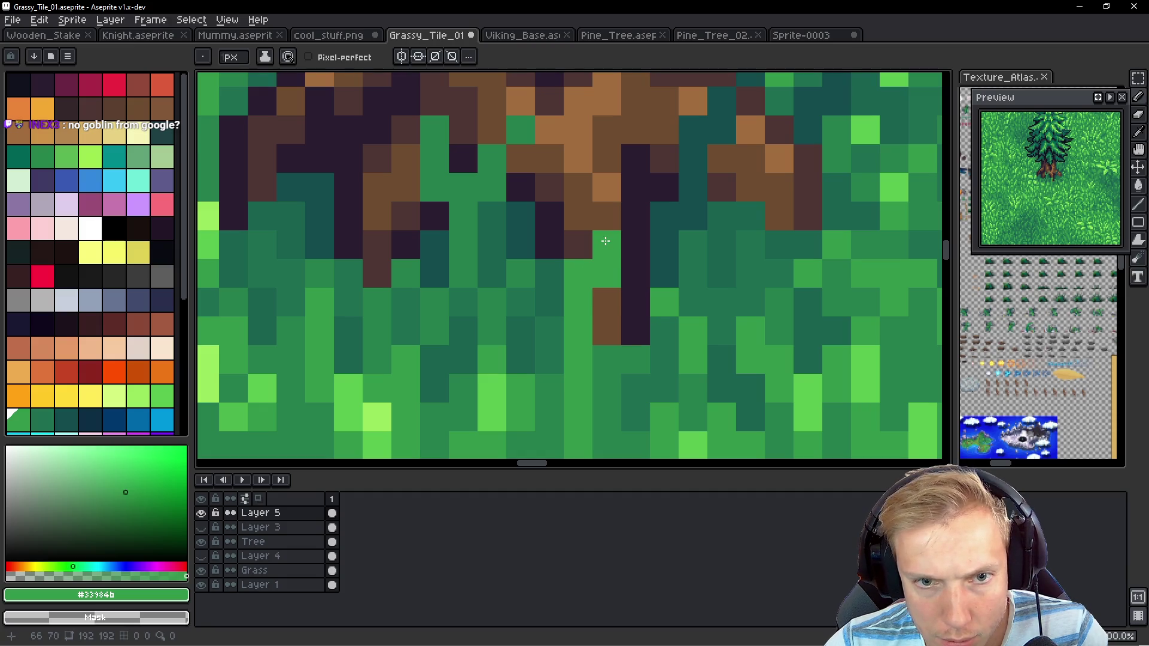
click(607, 301)
right_click(607, 301)
mouse_move(549, 359)
mouse_down()
mouse_move(559, 329)
mouse_move(557, 389)
mouse_up()
Paint the remaining dark trunk pixel in the darker grass green
alt+click(500, 404)
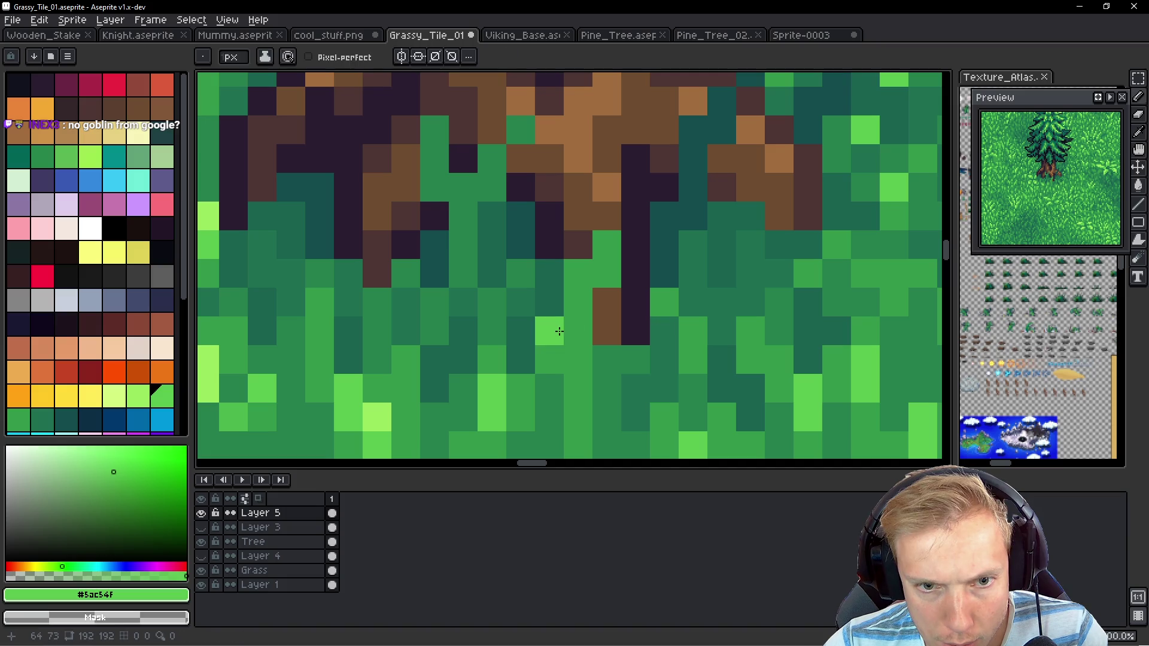
alt+click(620, 359)
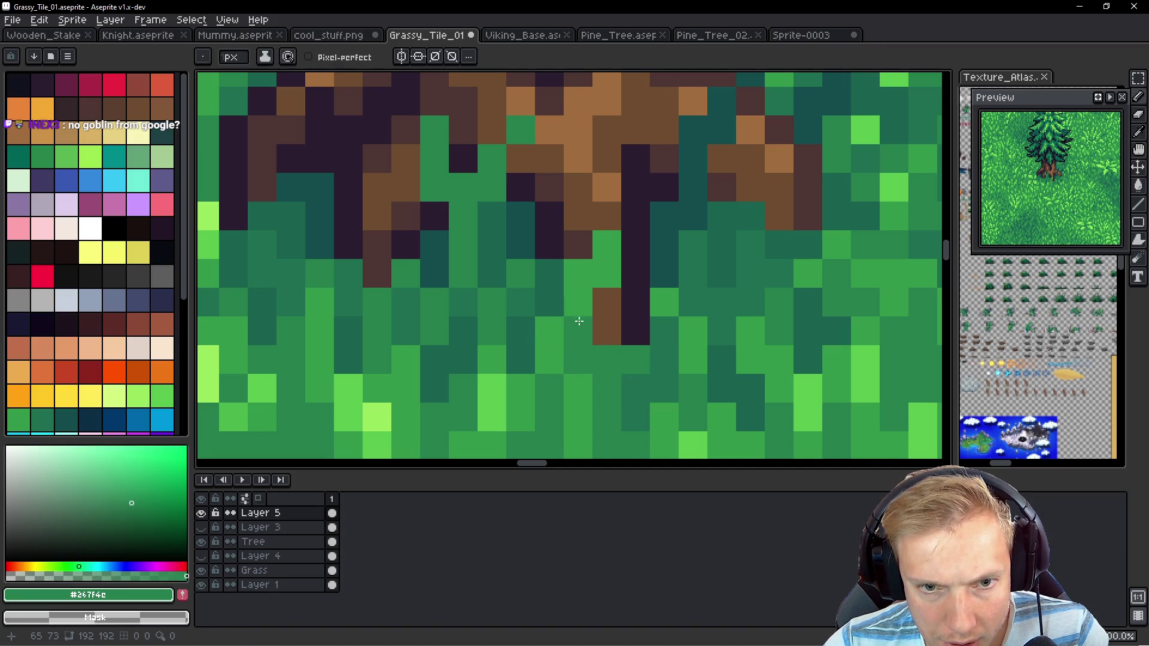
click(635, 311)
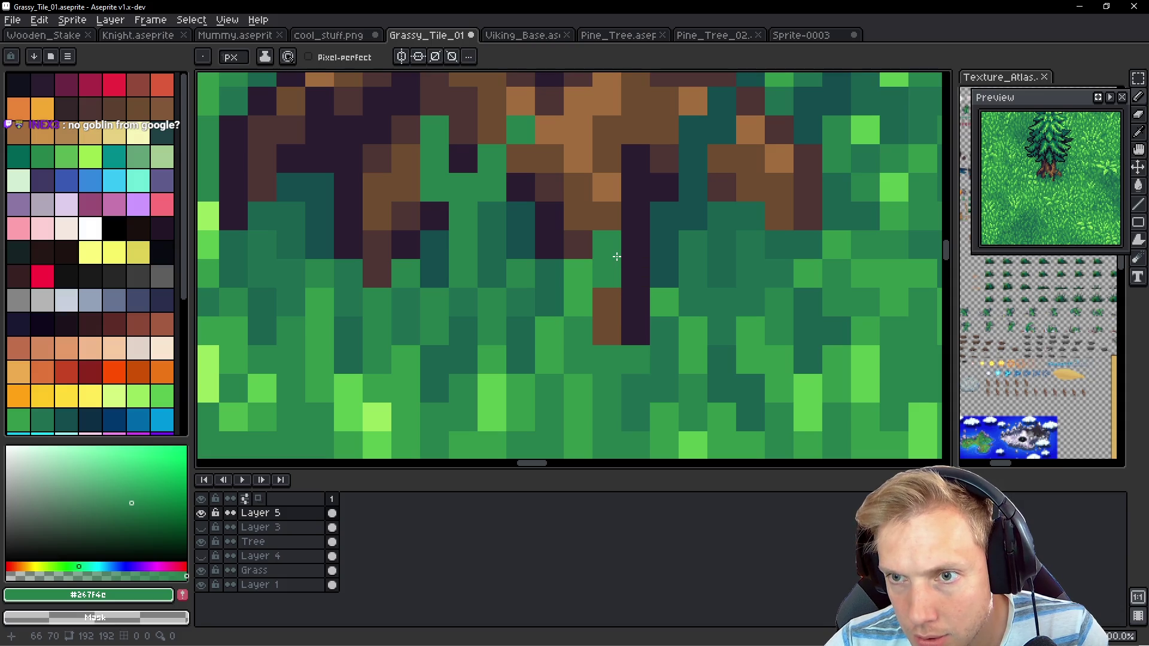
scroll(631, 253, down, 10)
scroll(630, 253, up, 4)
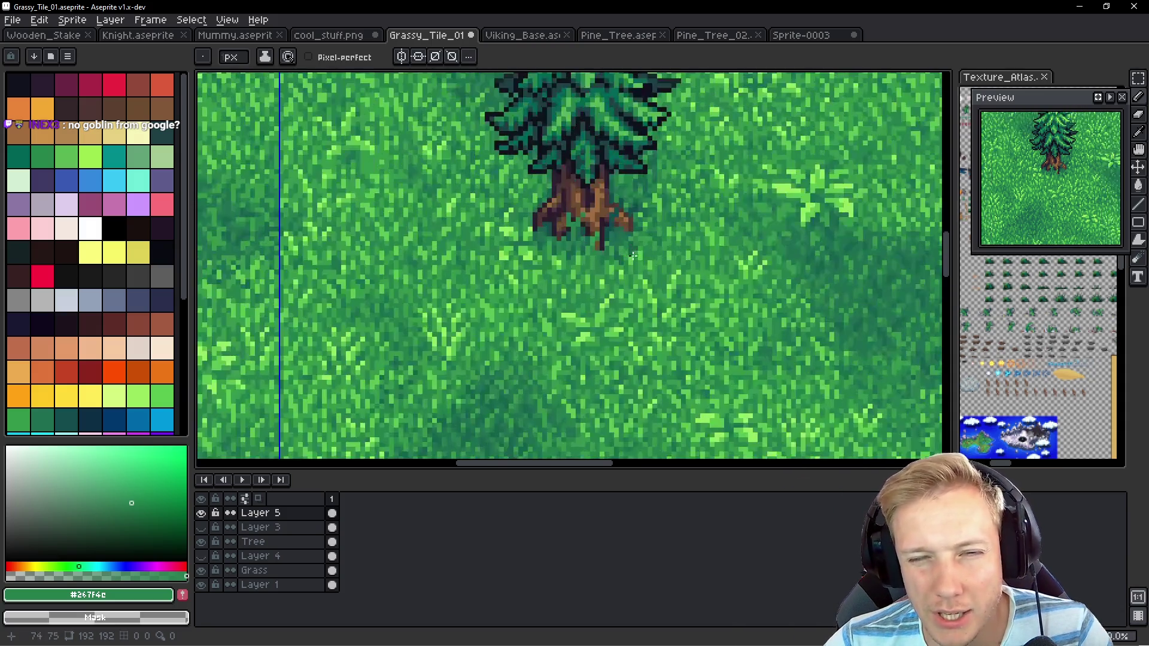
Shade two root-base pixels dark teal #1c6f50, then zoom out to check the tile
drag(693, 222, 683, 240)
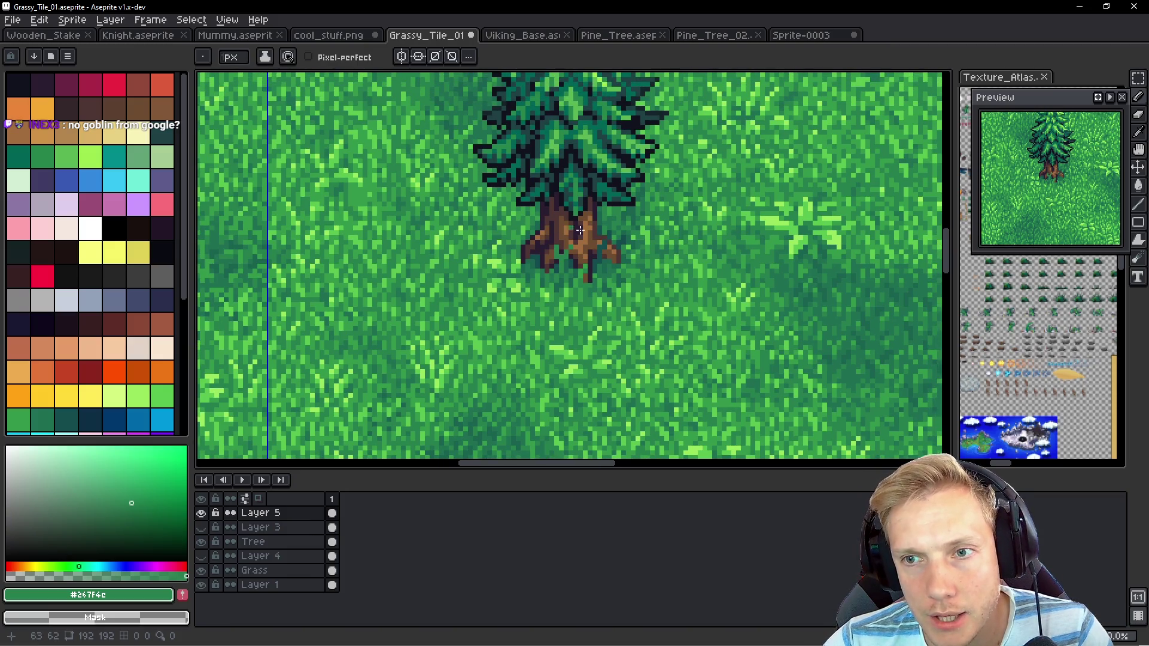
scroll(635, 275, up, 3)
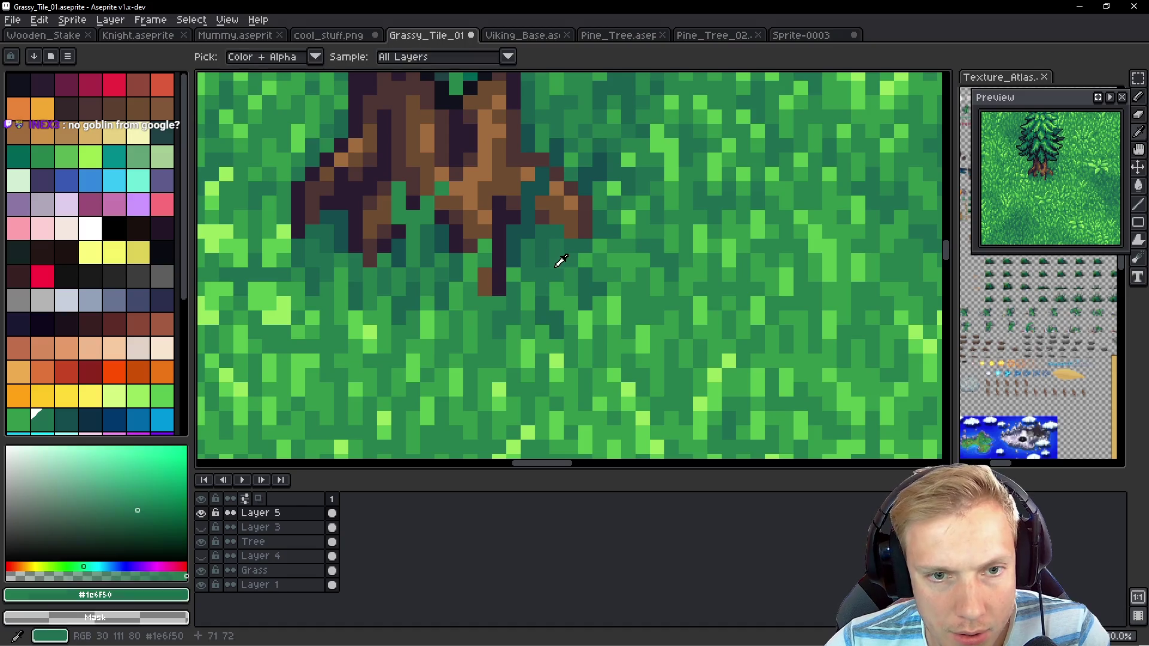
alt+click(562, 259)
scroll(561, 259, up, 1)
click(550, 174)
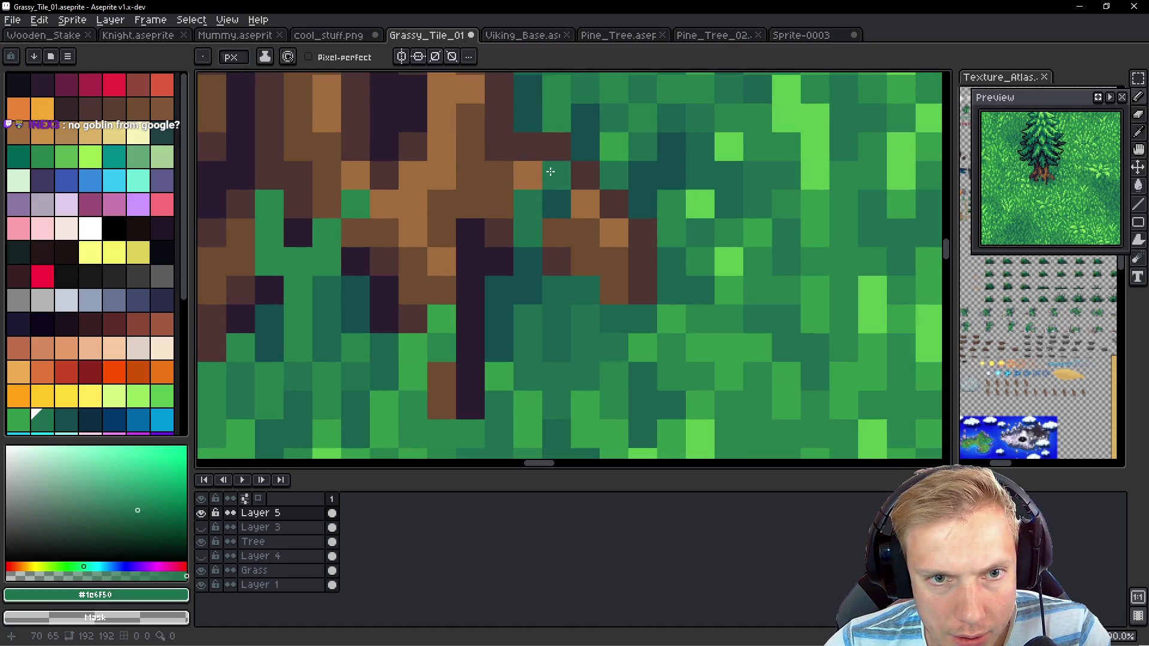
click(501, 290)
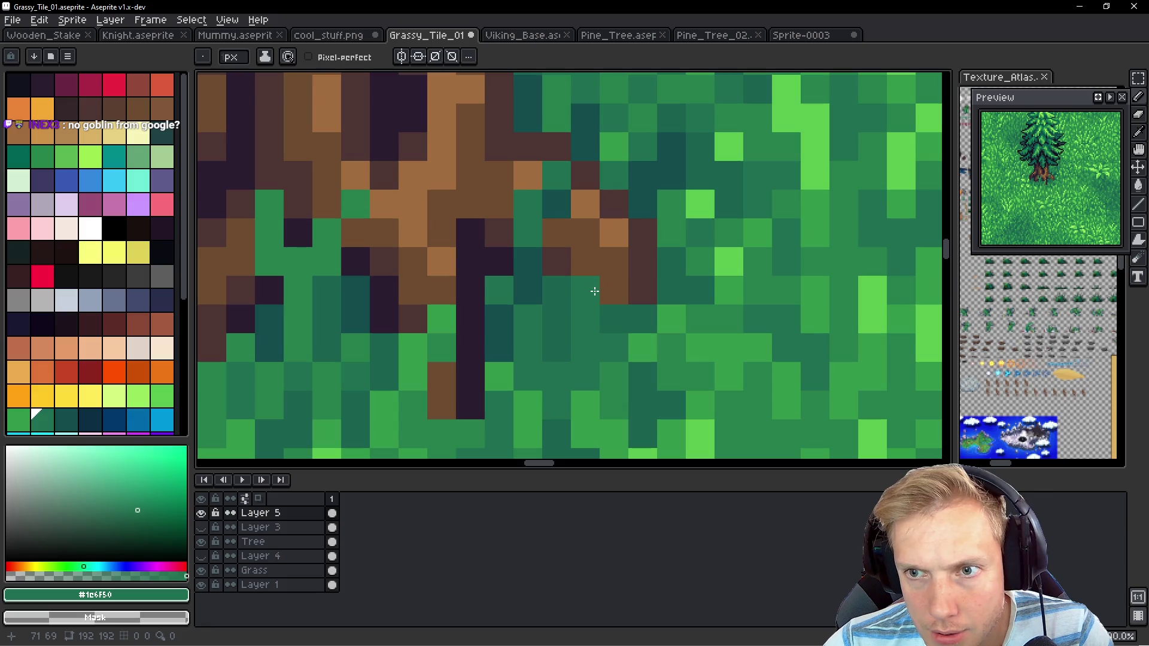
scroll(589, 279, down, 3)
scroll(590, 280, down, 3)
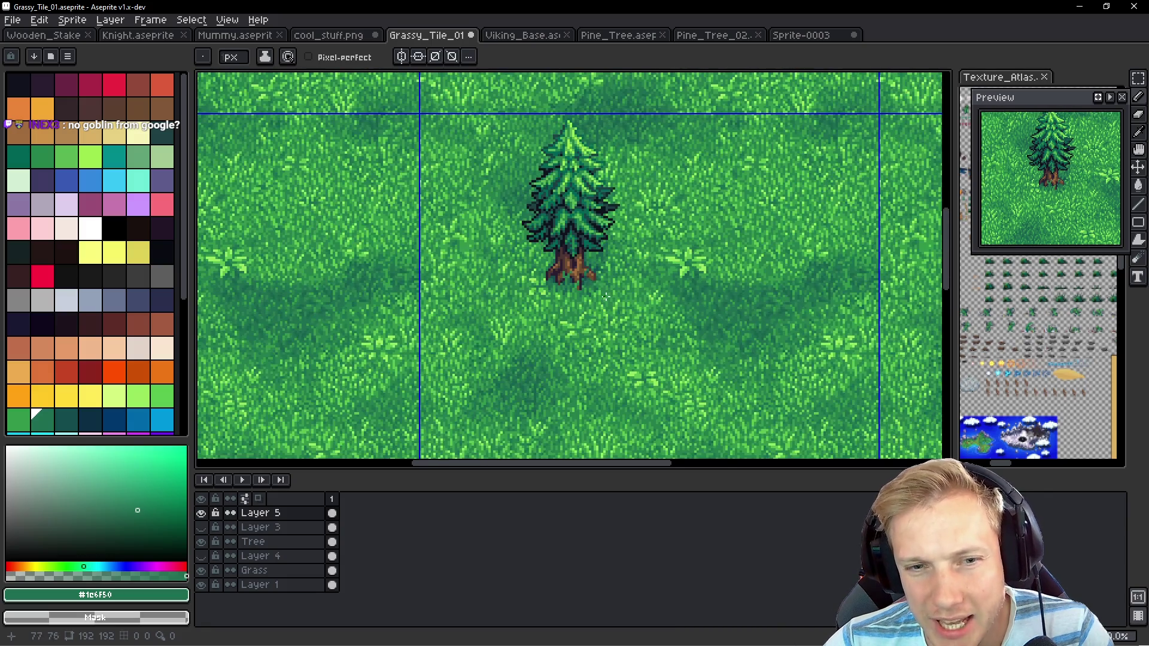
scroll(622, 321, up, 5)
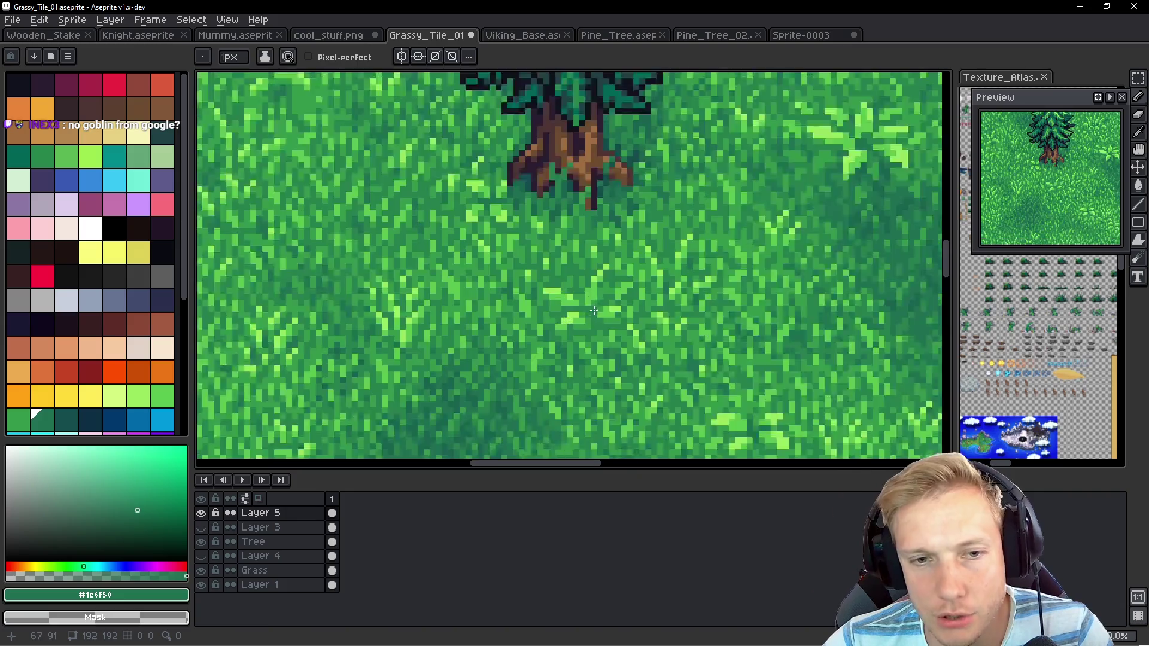
scroll(623, 290, down, 1)
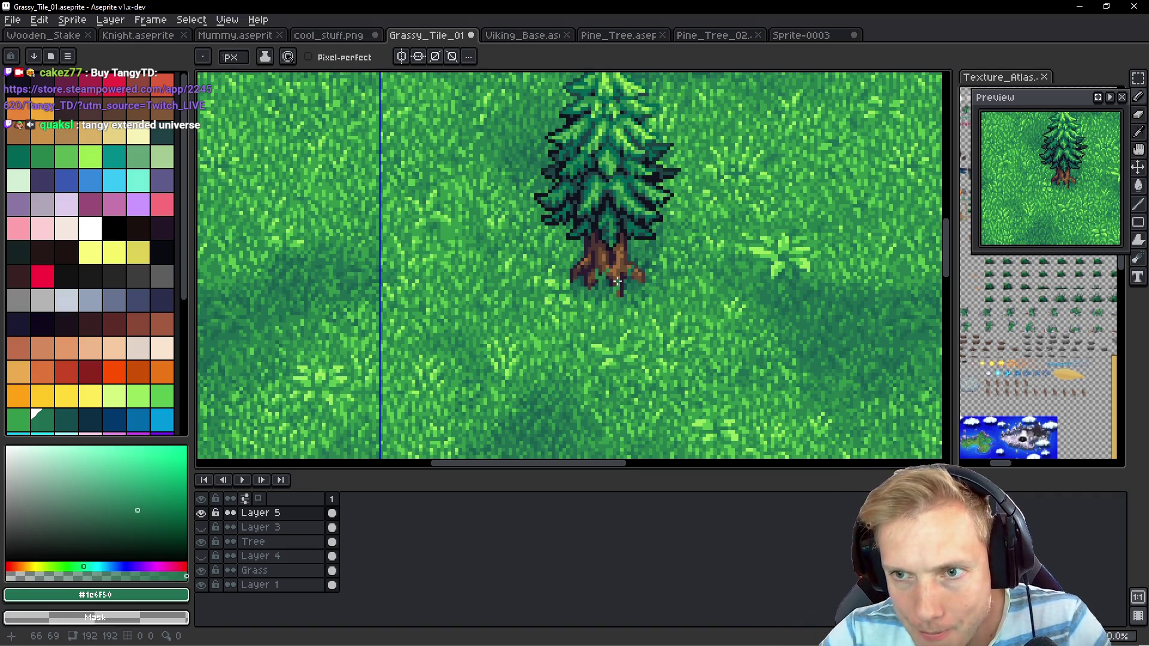
Paint trunk and left root pixels dark green at the trunk base
scroll(617, 281, up, 5)
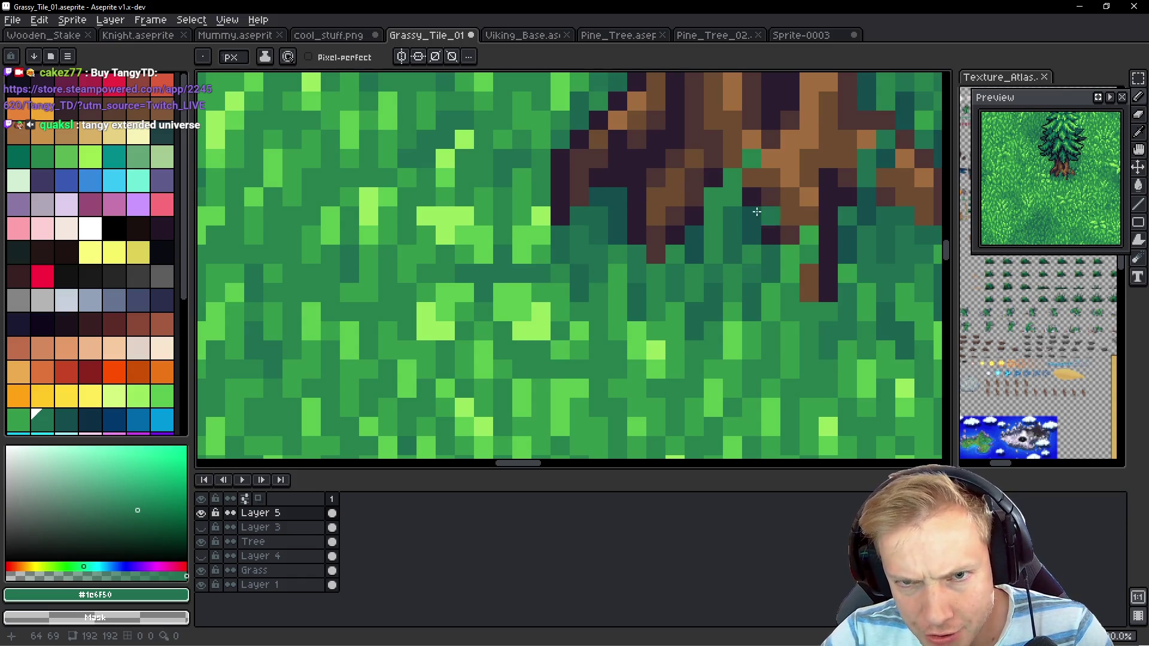
drag(624, 236, 585, 237)
click(616, 217)
click(615, 250)
click(598, 233)
click(620, 190)
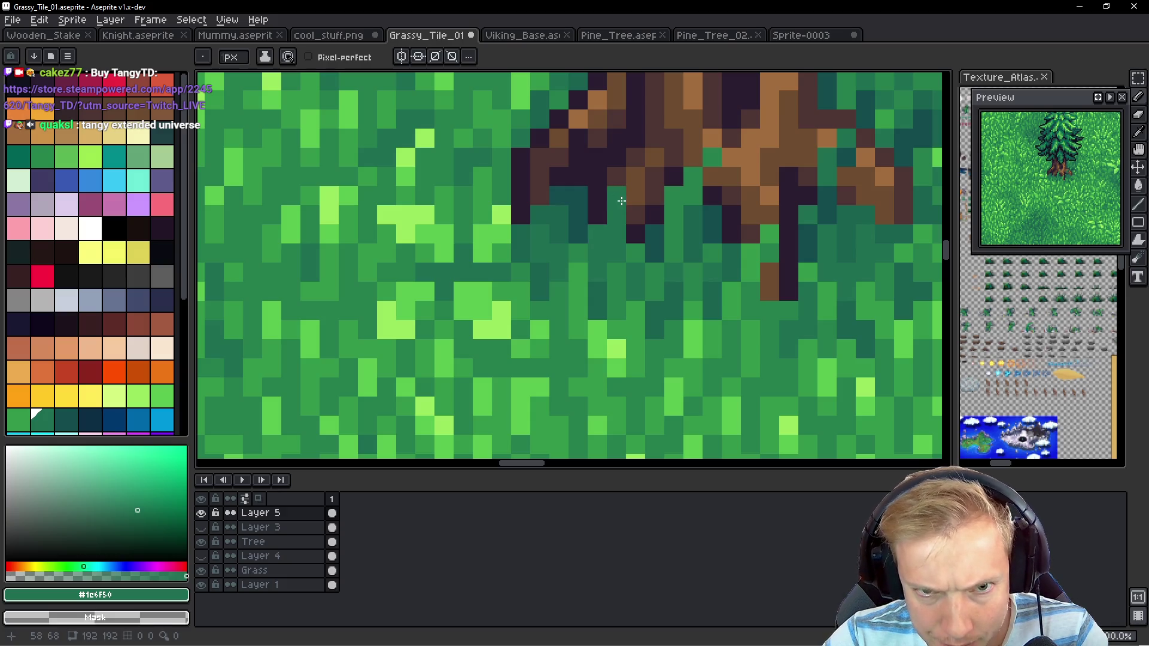
Green over the brown trunk pixels along the root edge, undoing the last stray pixel
drag(502, 176, 537, 208)
click(596, 229)
click(594, 208)
click(576, 210)
click(576, 192)
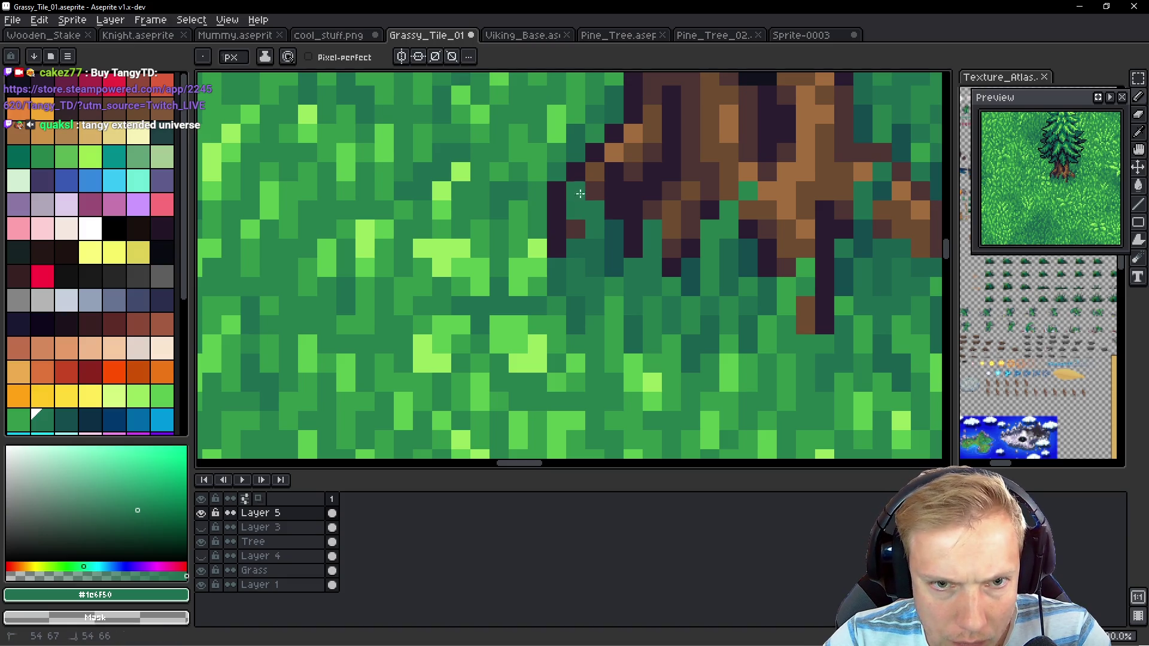
drag(580, 153, 584, 224)
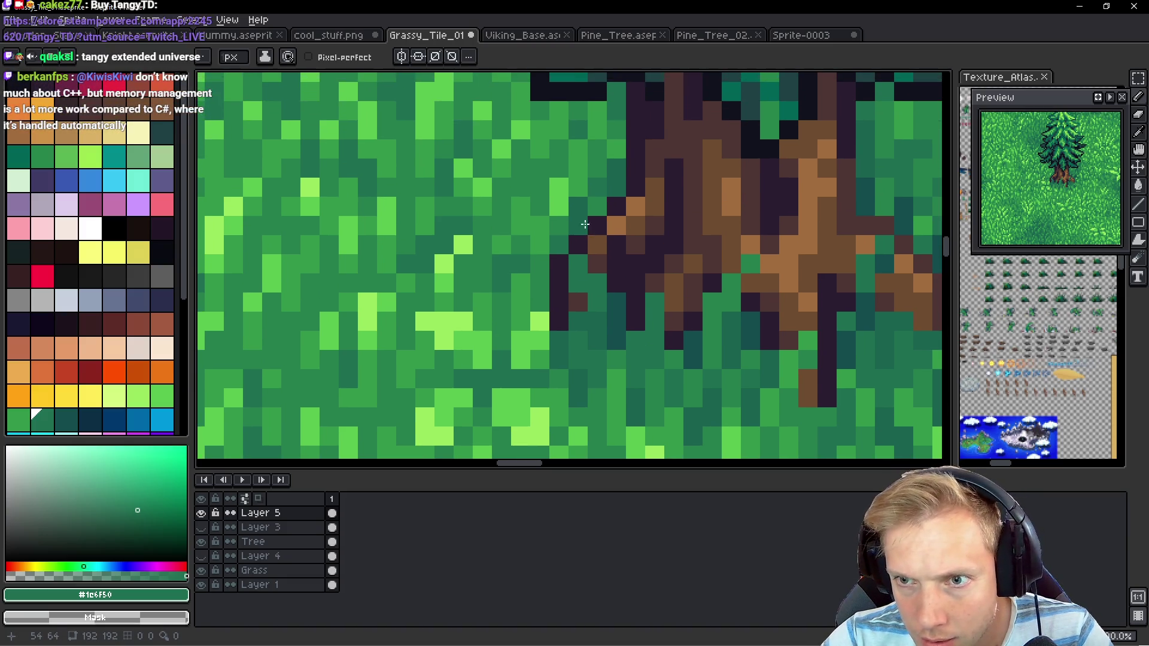
key(ctrl+z)
drag(626, 256, 630, 226)
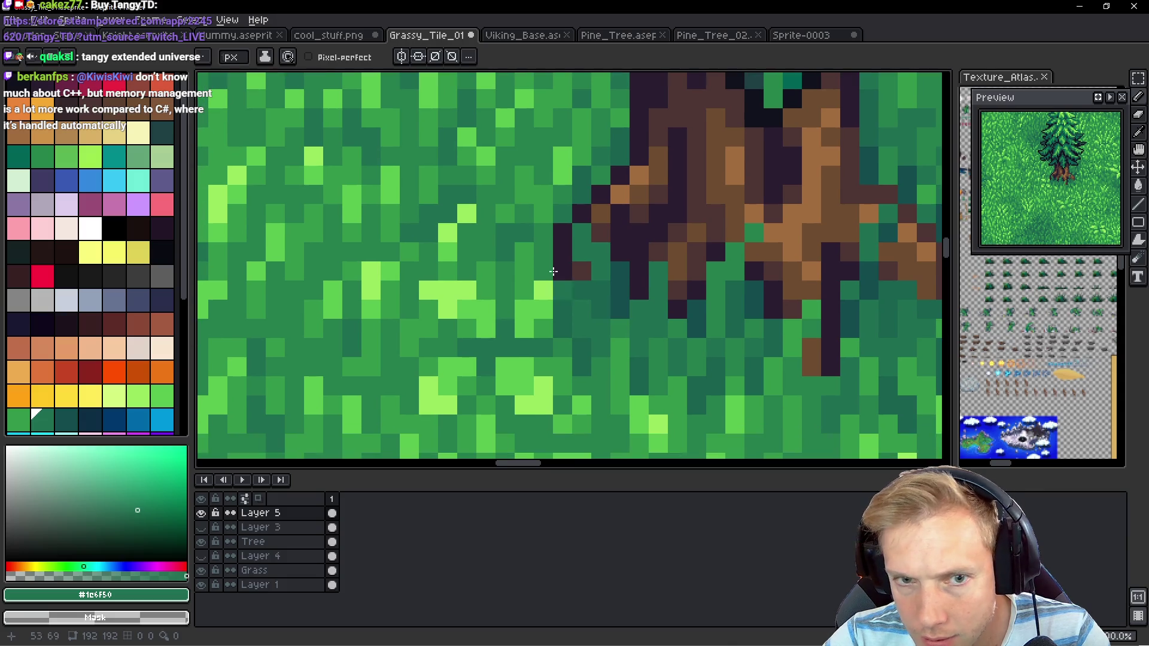
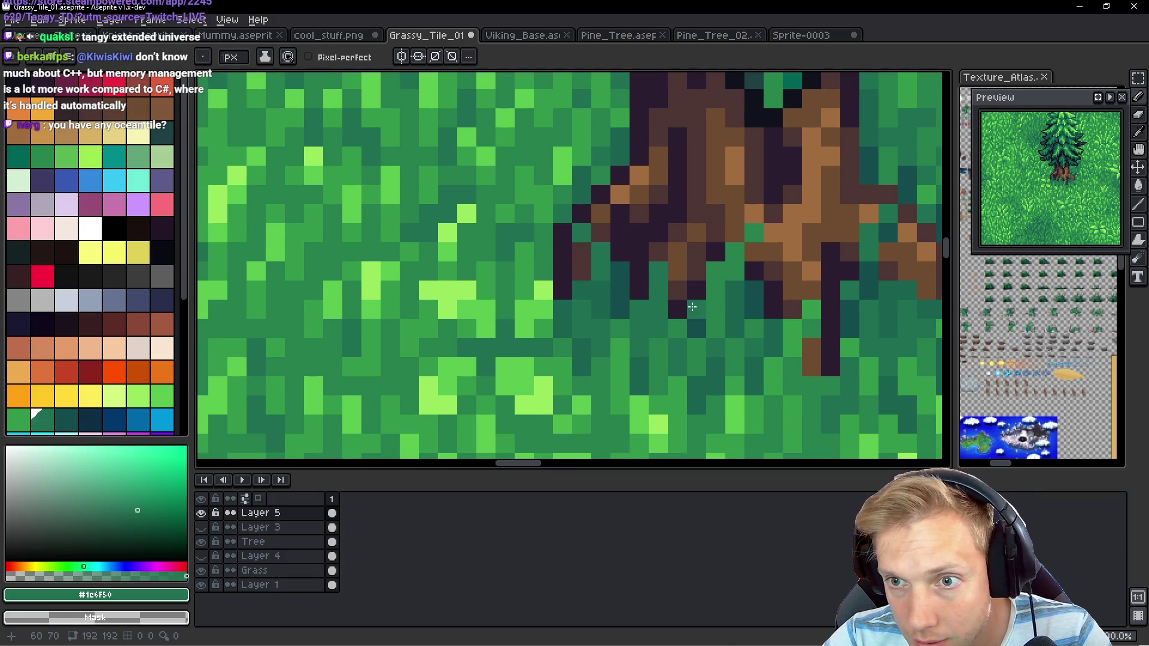
Repaint two trunk-edge pixels green and extend the root with a dark brown pixel
click(580, 239)
click(640, 270)
click(673, 301)
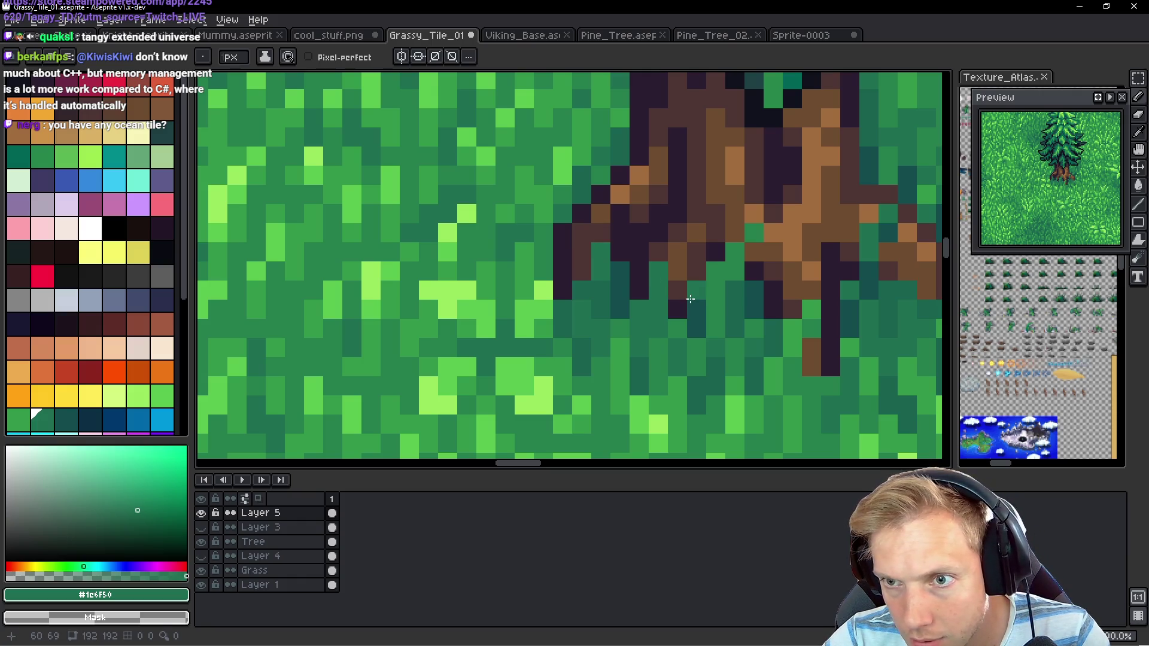
scroll(700, 282, down, 3)
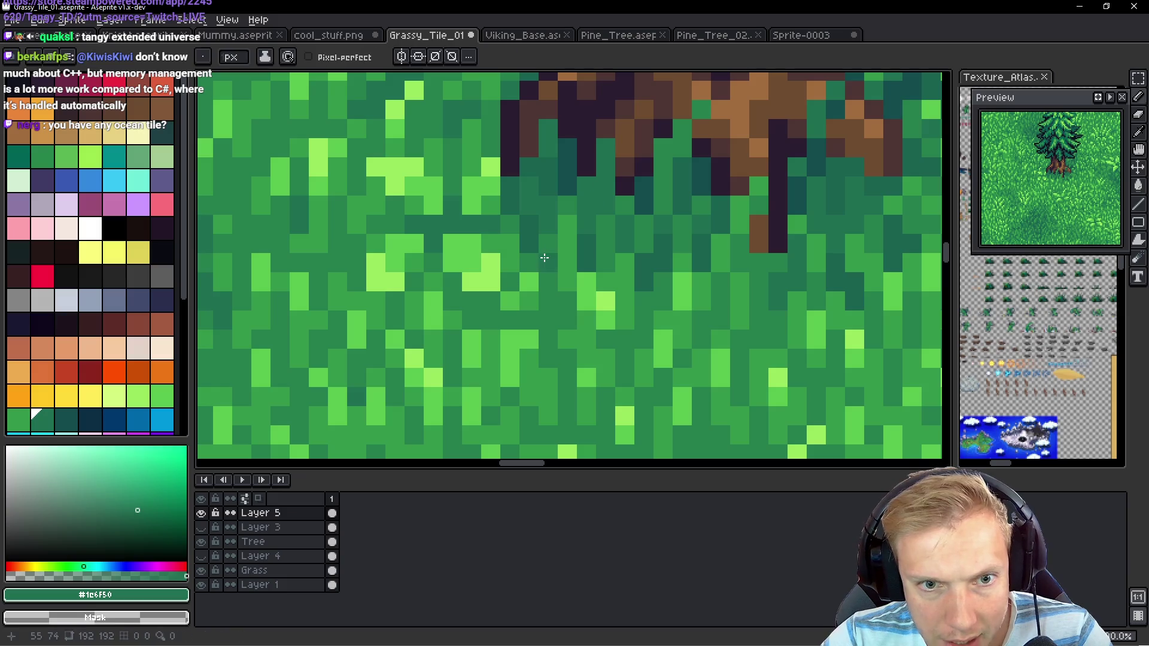
scroll(539, 315, right, 2)
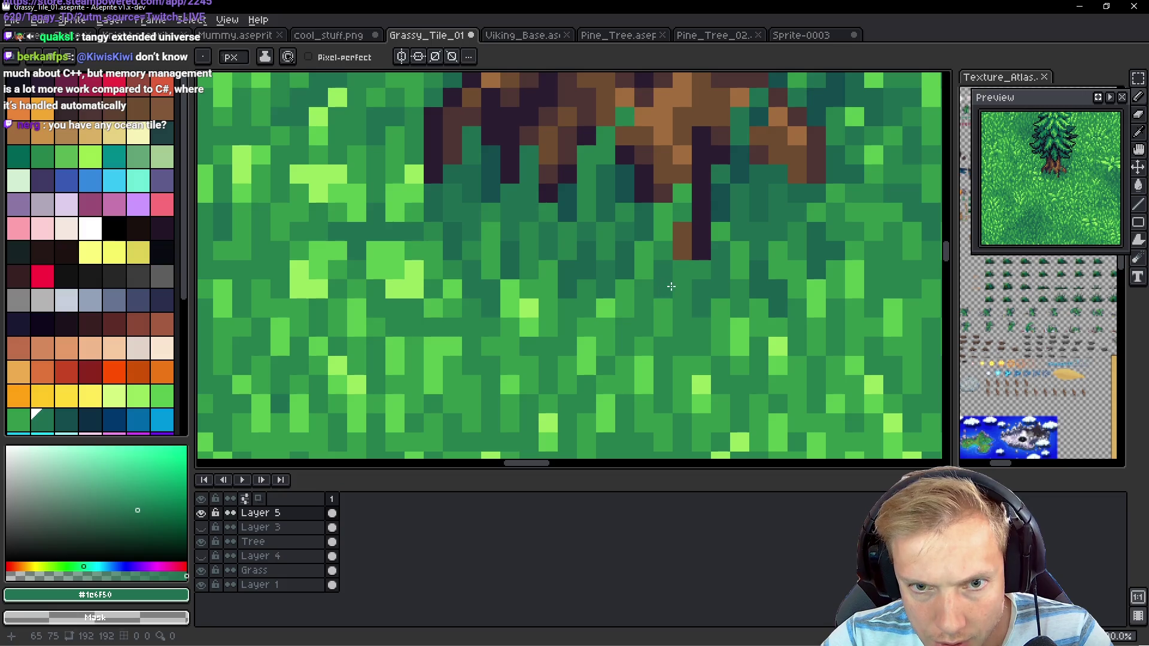
Sample mid and shadow greens and darken bright grass specks beside and below the trunk
alt+click(688, 293)
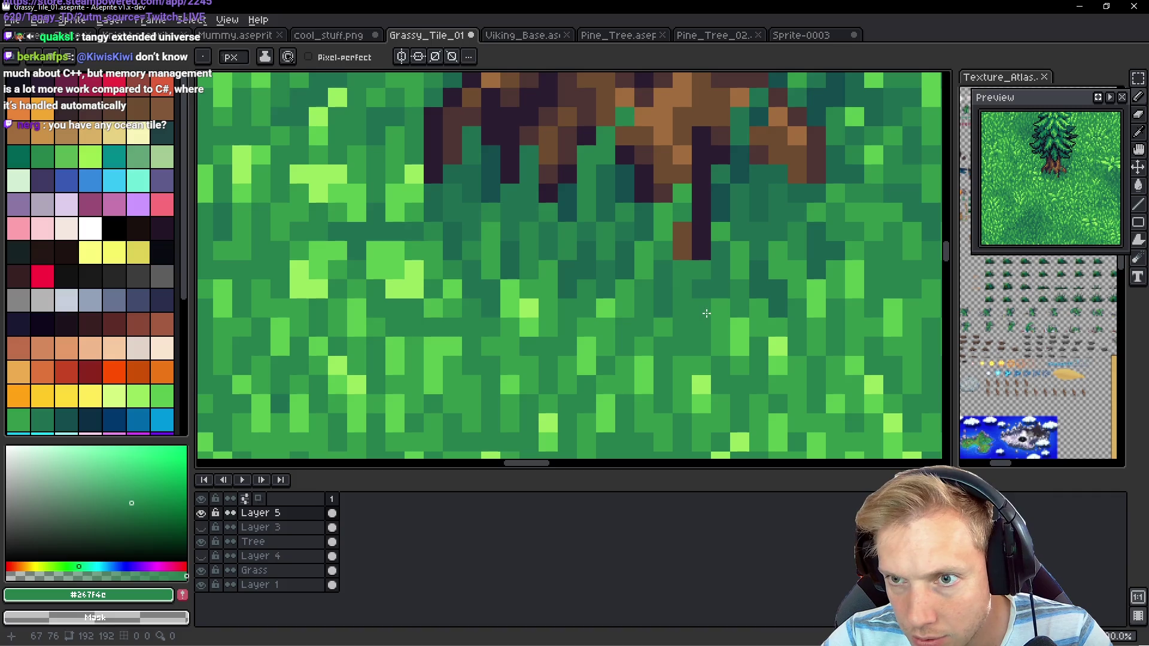
alt+click(767, 264)
drag(767, 264, 716, 278)
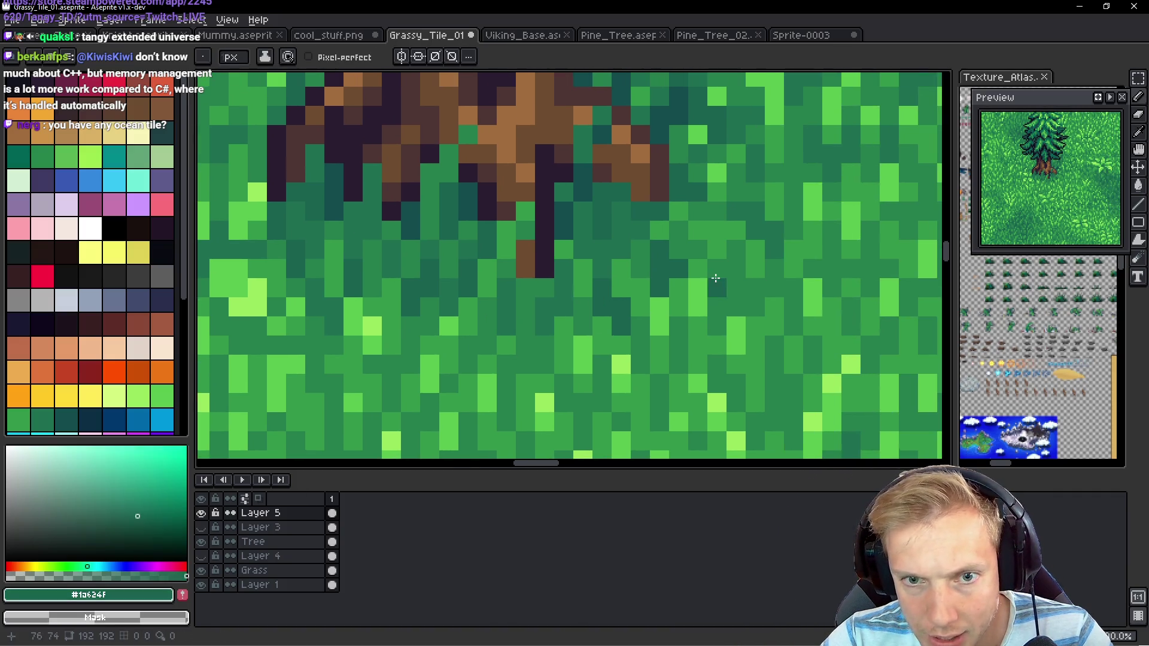
alt+click(685, 231)
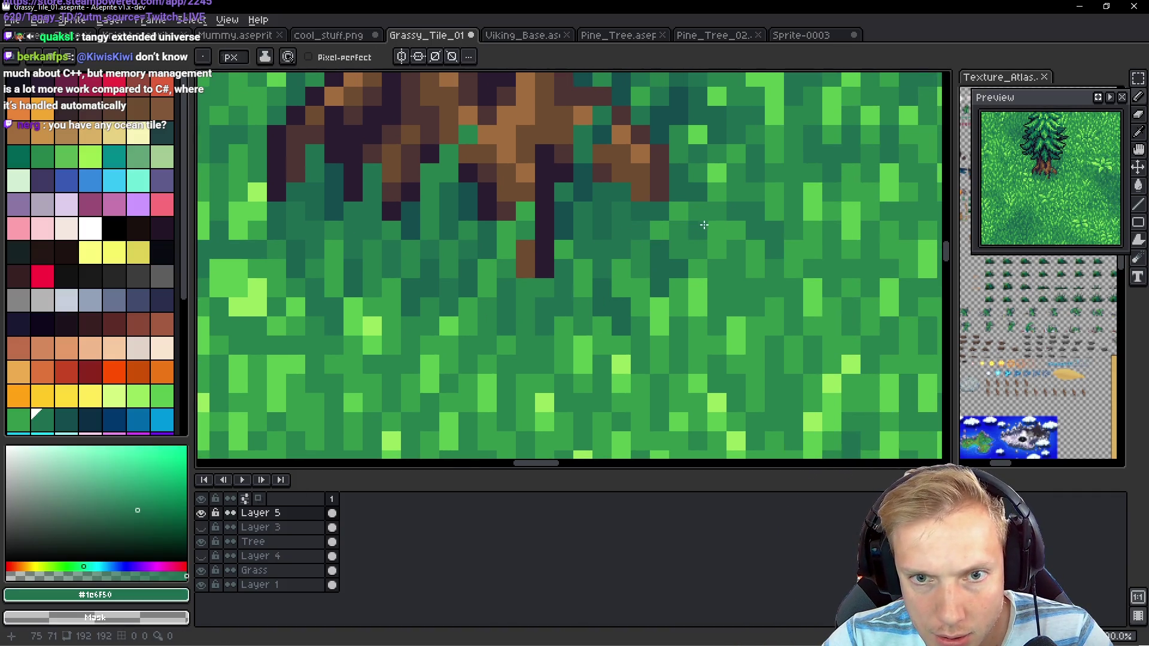
drag(718, 191, 688, 299)
click(666, 243)
click(687, 300)
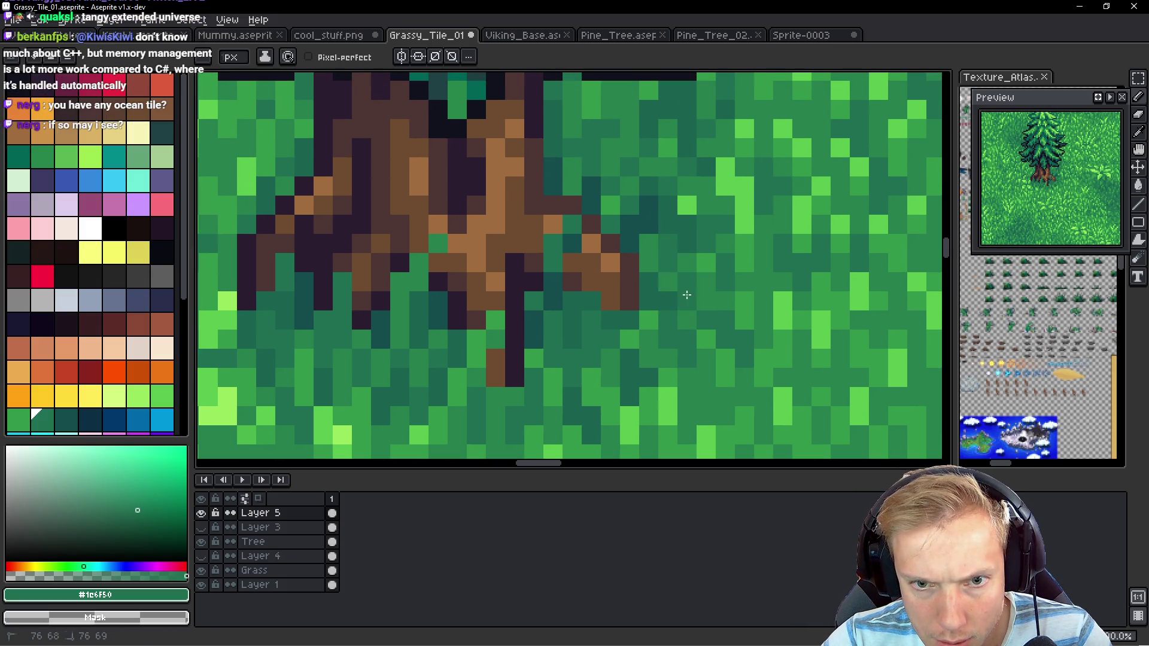
Paint dark green shadow pixels into the grass left of the trunk
scroll(643, 311, left, 5)
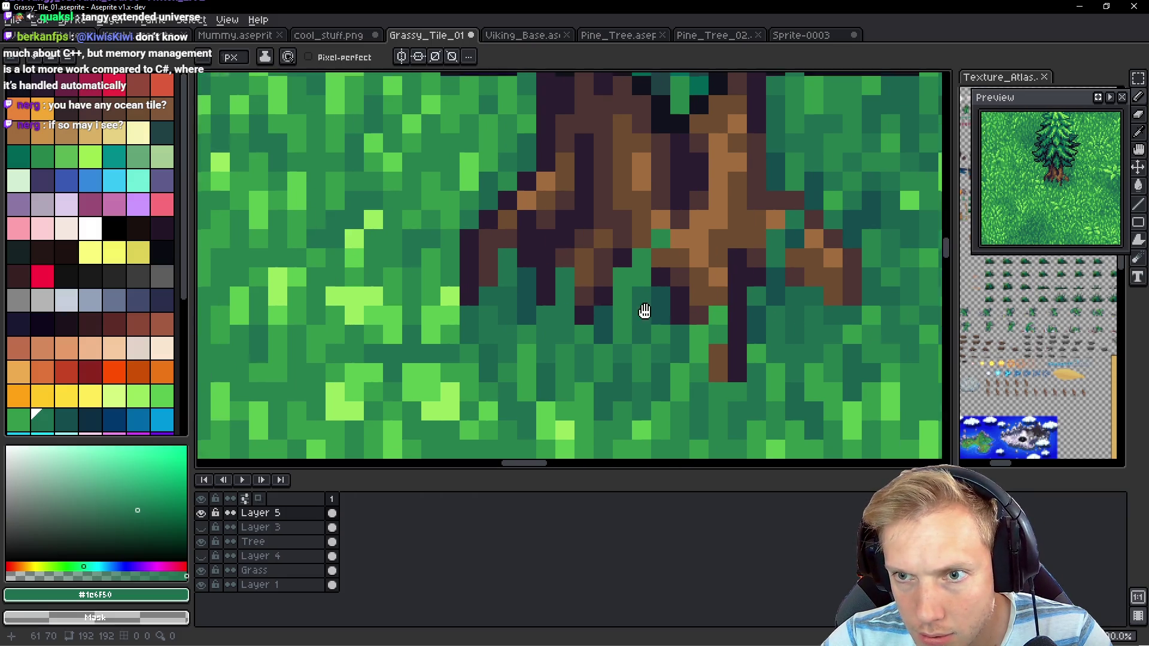
scroll(638, 290, down, 2)
scroll(639, 290, up, 2)
scroll(598, 275, right, 1)
drag(566, 254, 552, 278)
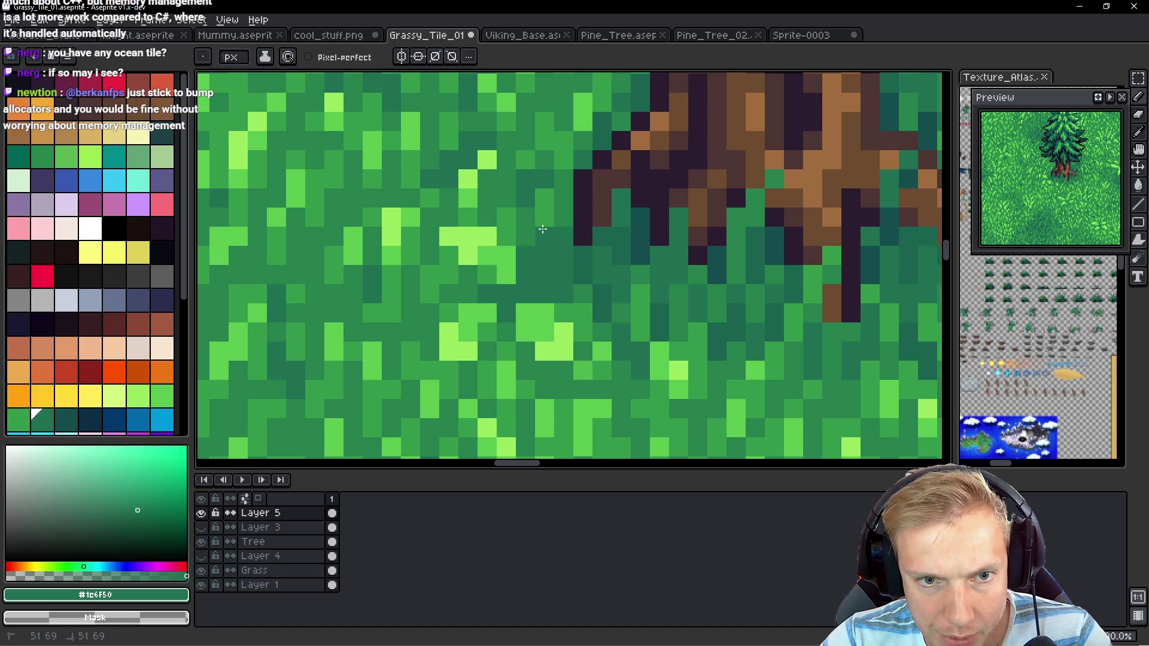
alt+click(565, 206)
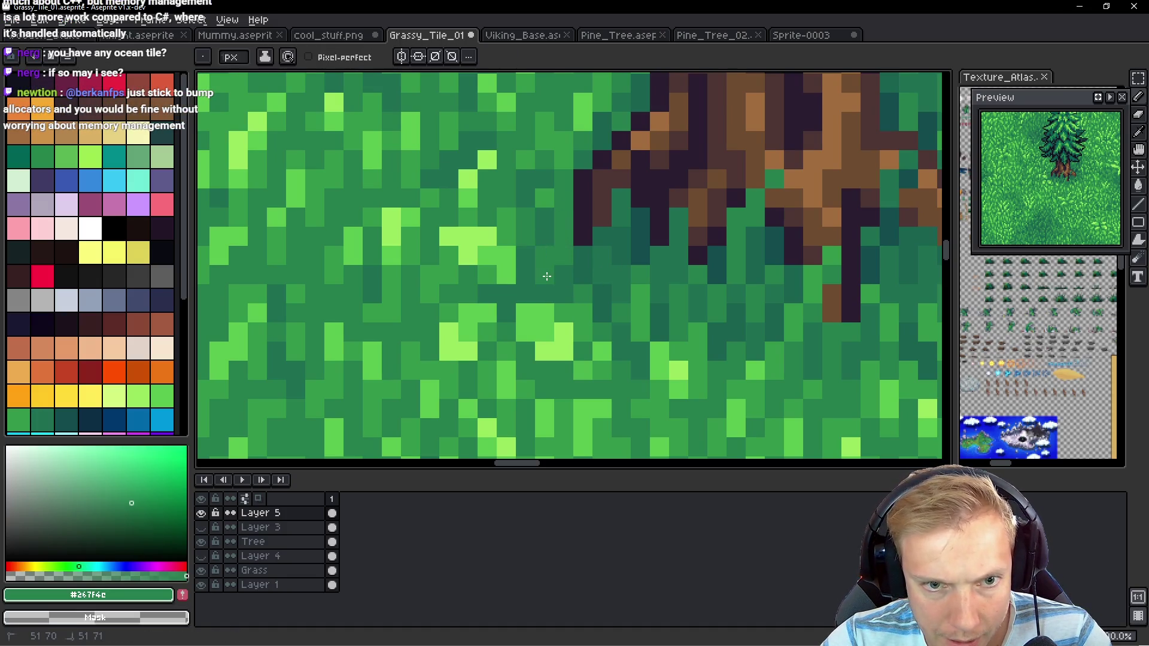
alt+click(529, 280)
click(544, 332)
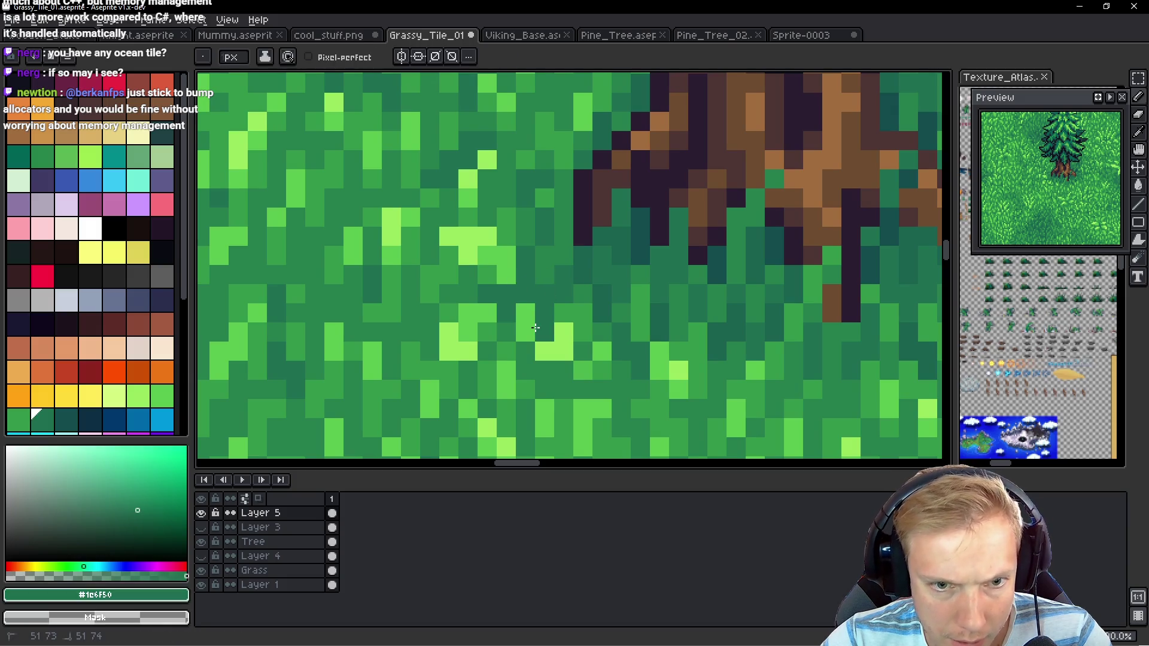
alt+click(585, 290)
click(564, 336)
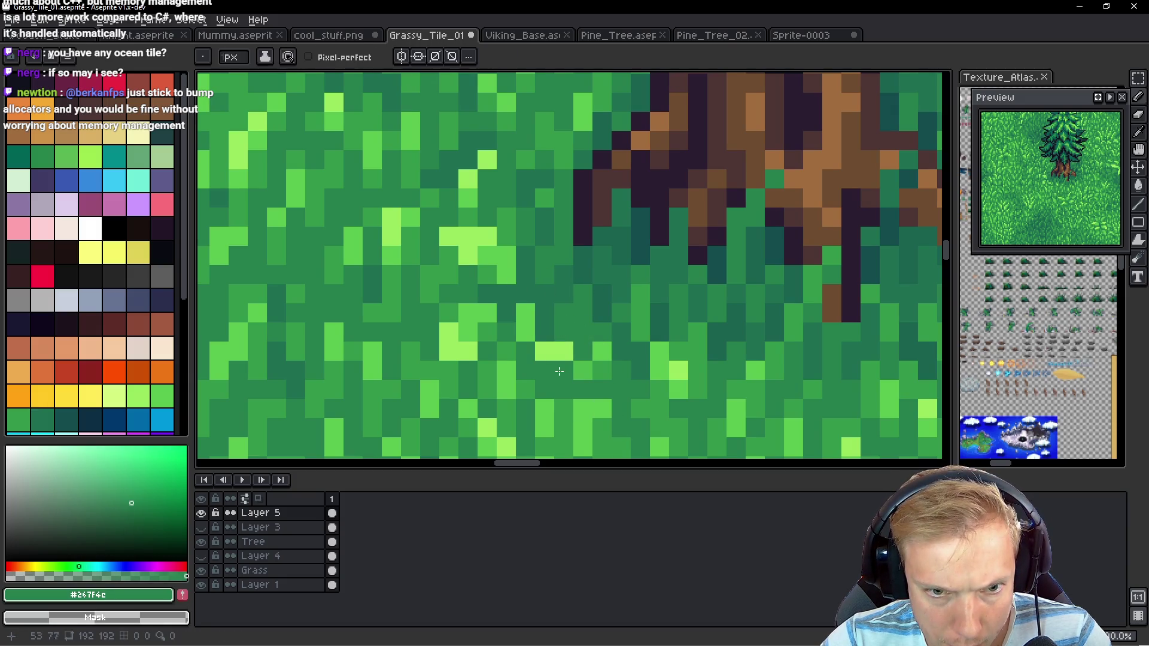
Tone lime grass pixels left of the trunk down to mid and darker green
alt+click(646, 311)
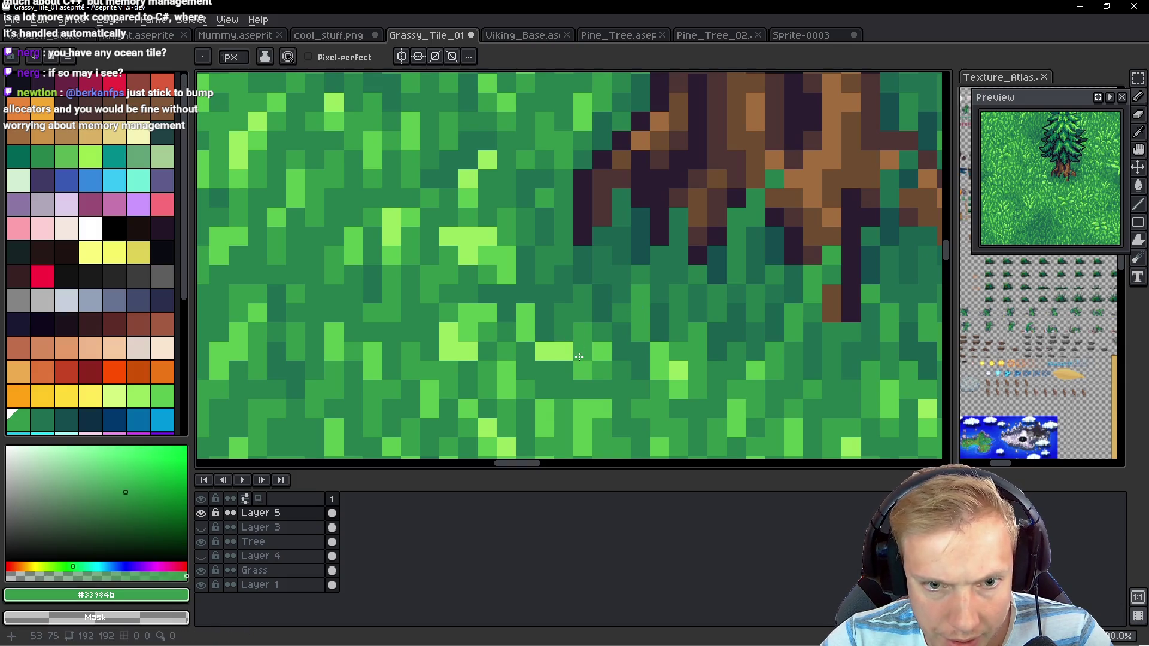
alt+click(556, 374)
click(544, 343)
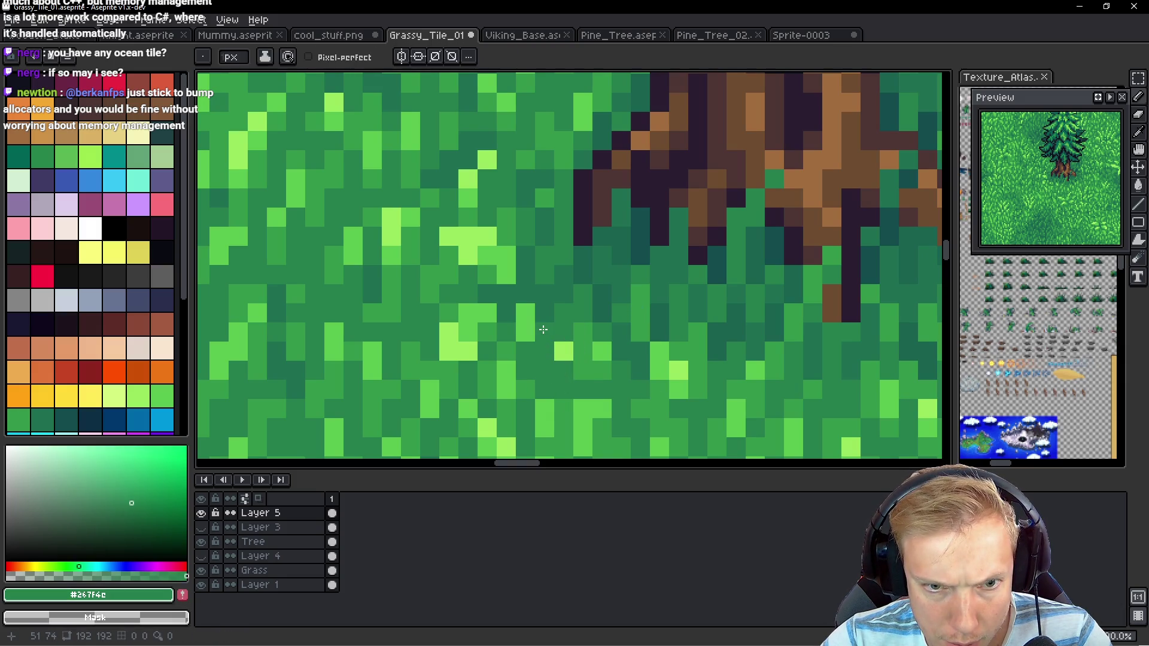
mouse_move(529, 323)
mouse_down()
mouse_move(454, 317)
mouse_move(488, 269)
mouse_move(507, 279)
mouse_up()
alt+click(541, 275)
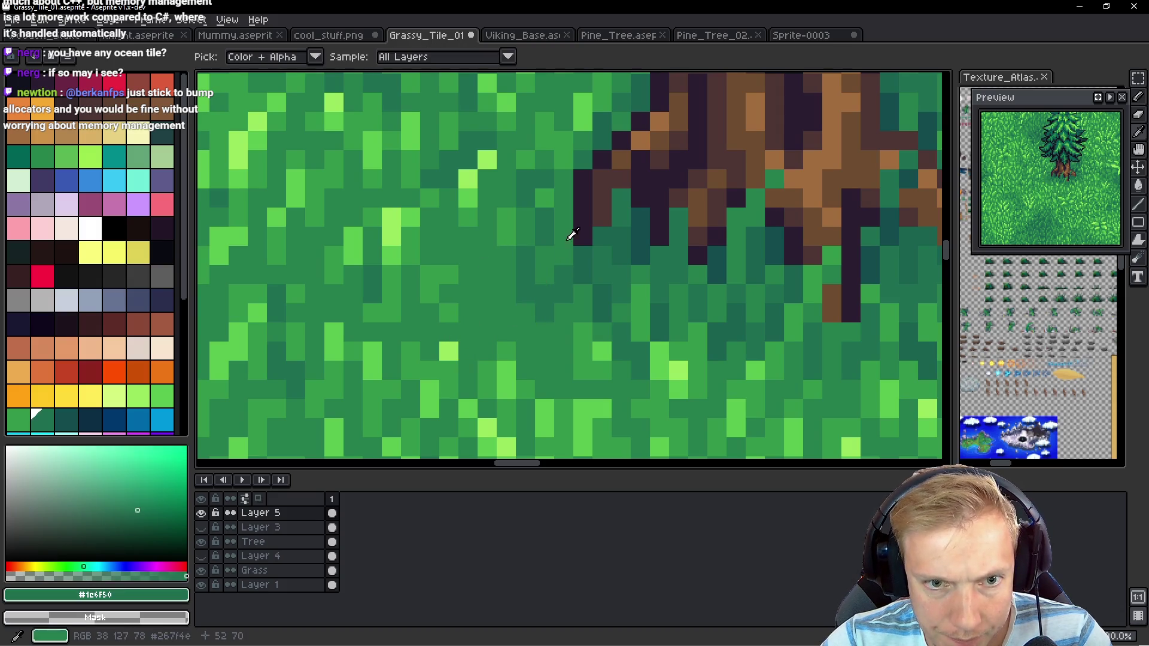
Place a dark teal shadow pixel in the grass left of the trunk, correcting its position
alt+click(651, 242)
click(564, 249)
key(ctrl+z)
click(550, 268)
Paint darker shadow green into the grass below-left of the trunk
alt+click(564, 275)
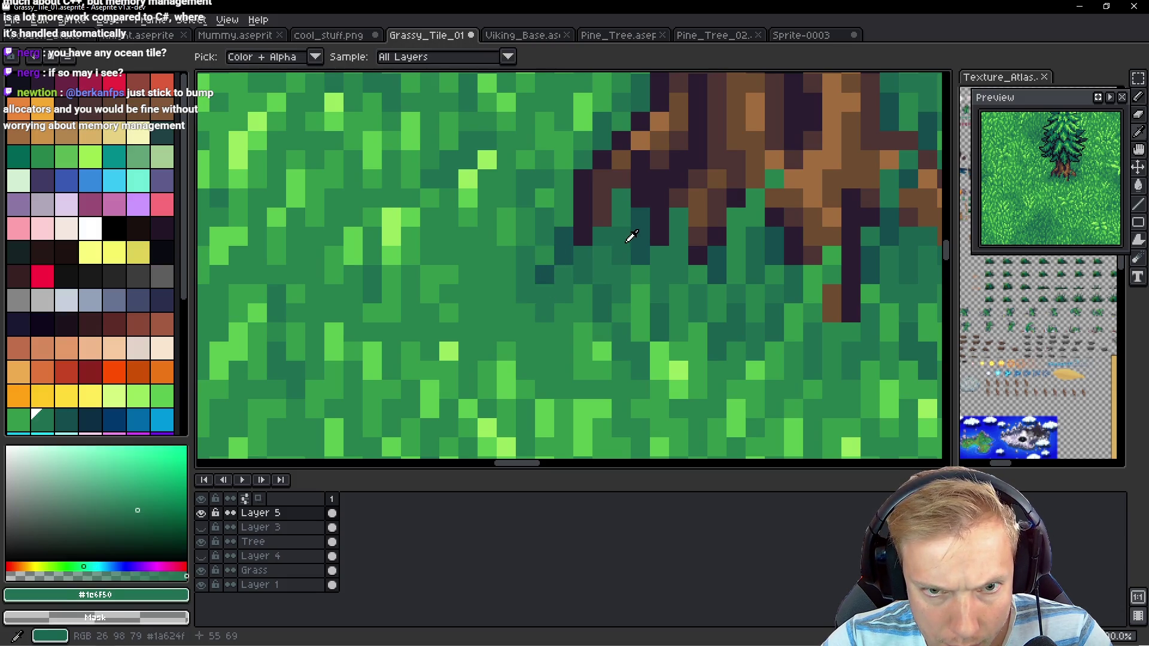
alt+click(541, 262)
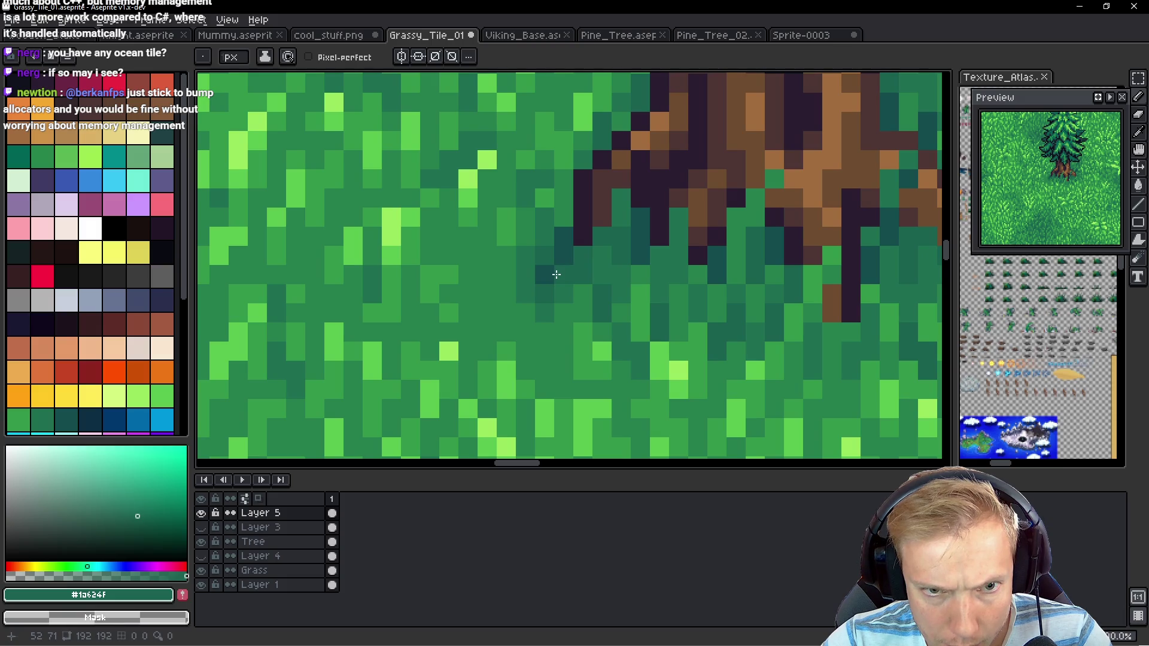
alt+click(544, 272)
alt+click(568, 268)
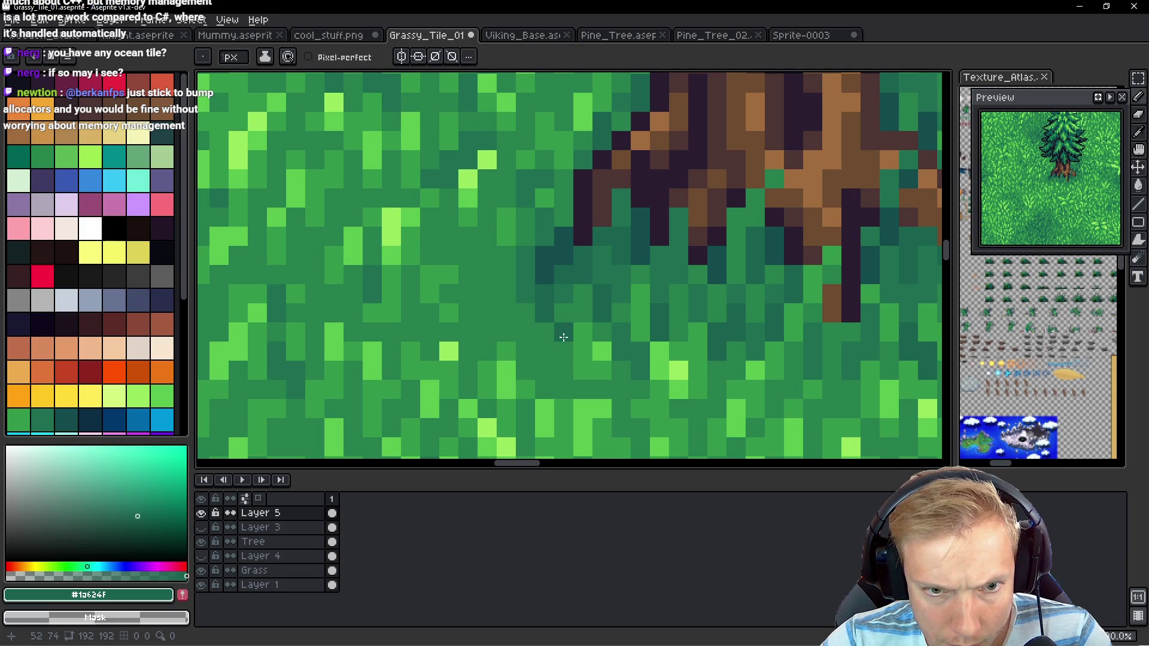
alt+click(527, 281)
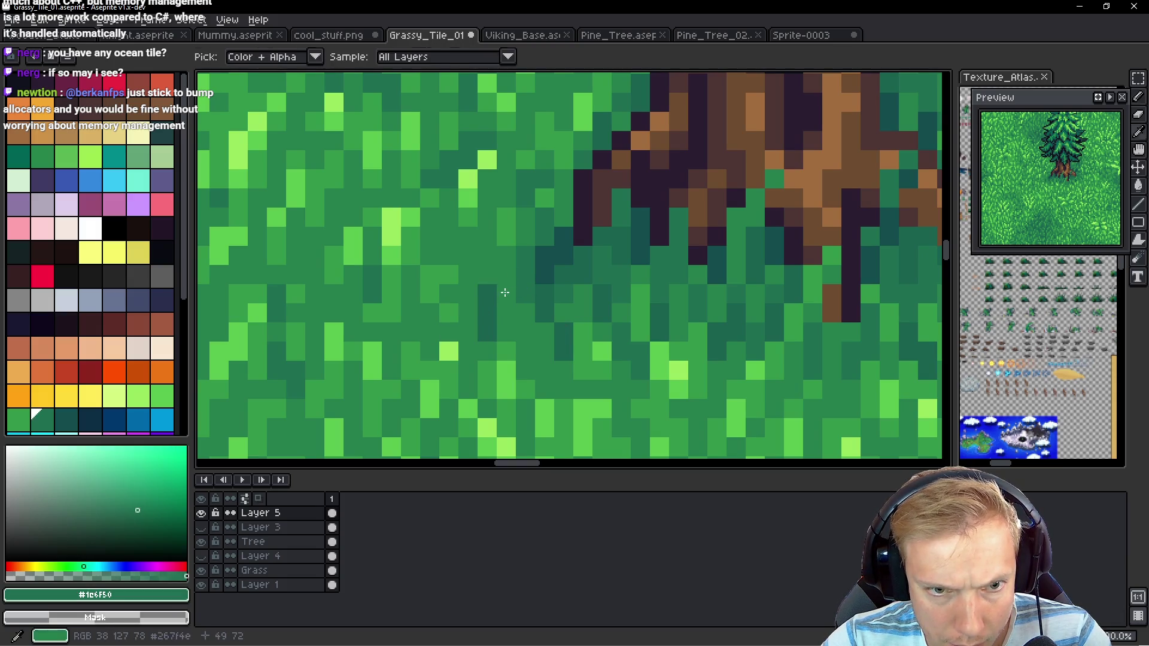
drag(538, 363, 567, 382)
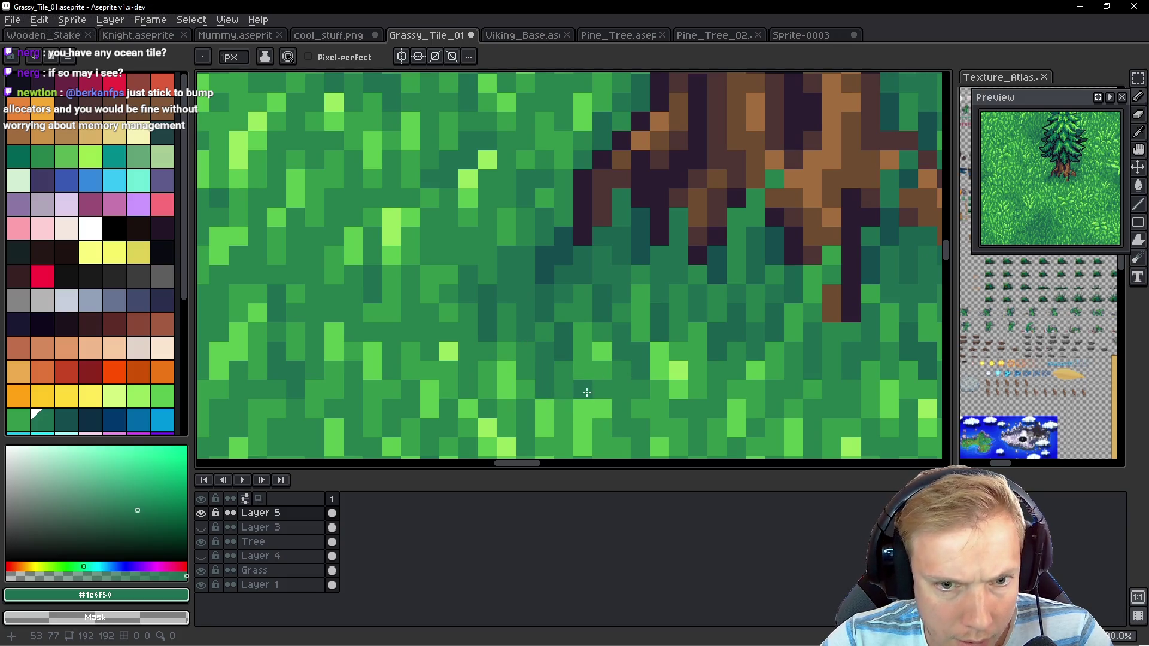
Cover the lighter grass specks left of the trunk with dark green
scroll(658, 362, down, 8)
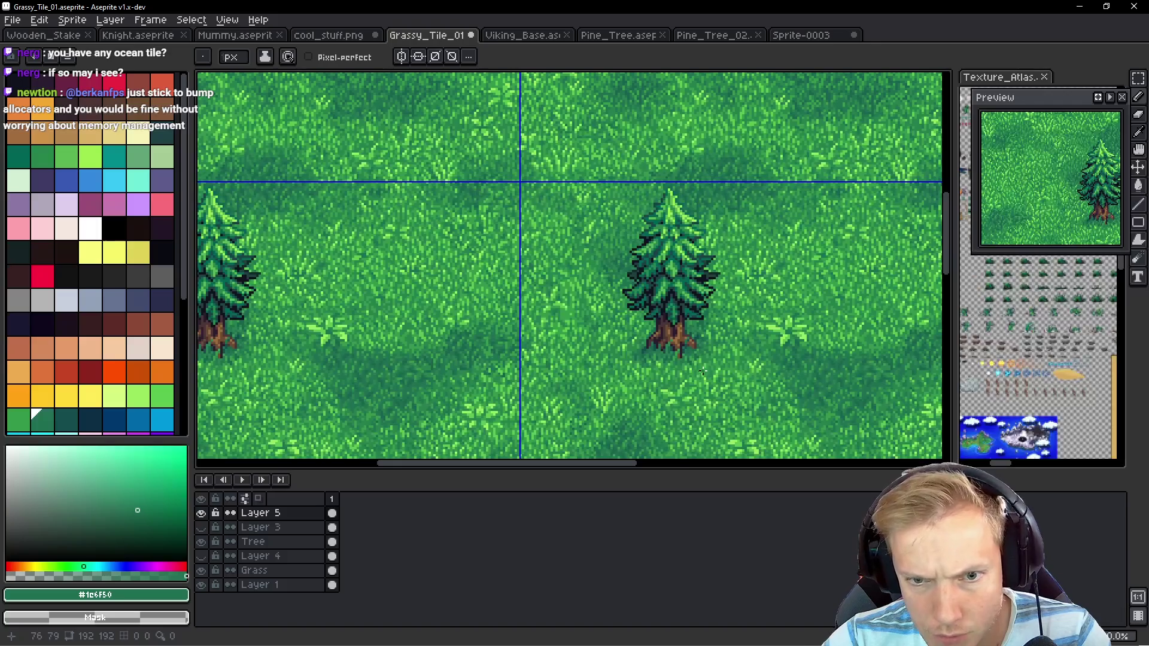
scroll(703, 372, down, 2)
scroll(709, 366, up, 5)
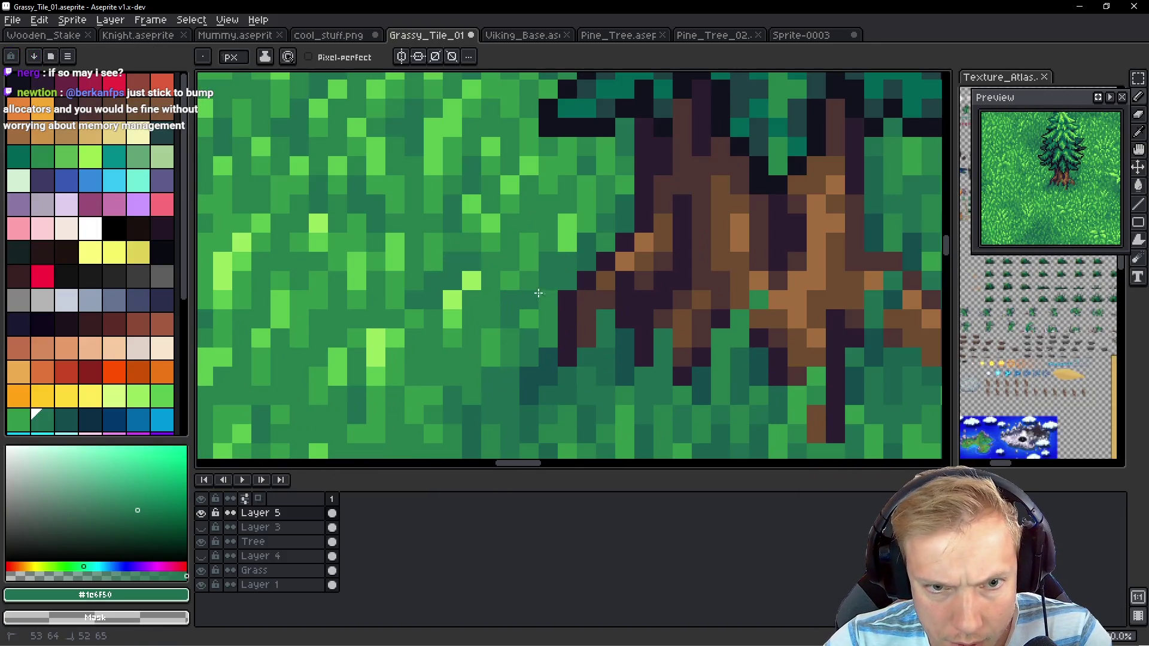
mouse_move(539, 293)
mouse_down()
mouse_move(514, 281)
mouse_move(536, 336)
mouse_up()
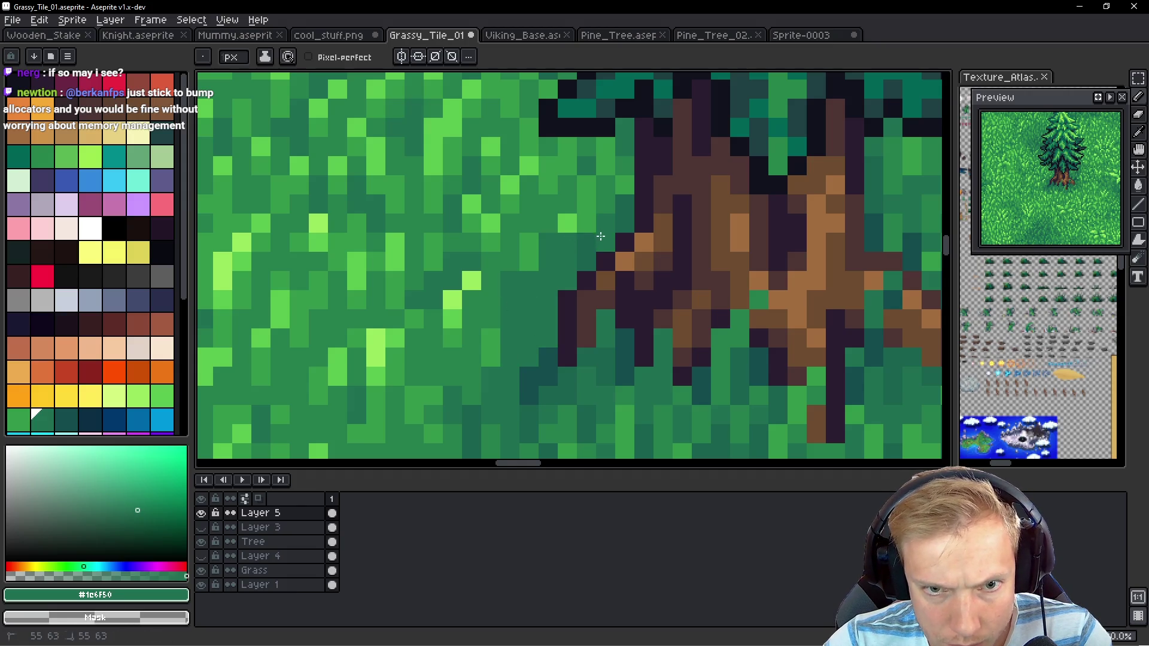
Pick the dark shadow green and darken two light grass pixels near the trunk
scroll(539, 236, right, 5)
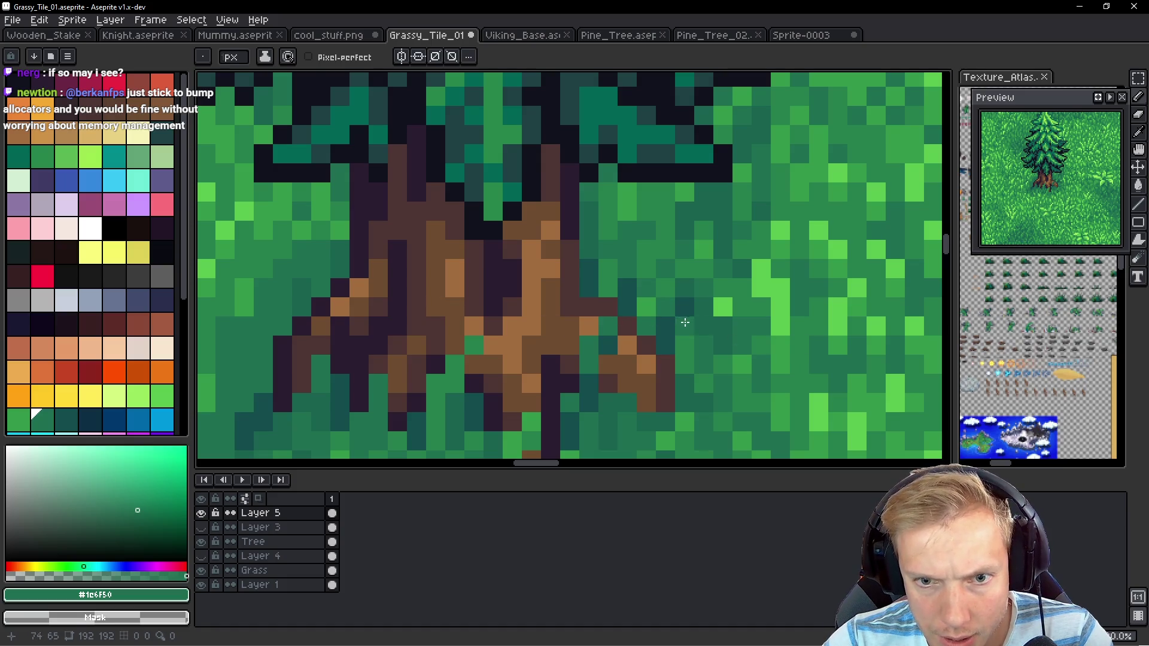
alt+click(685, 322)
scroll(479, 317, left, 5)
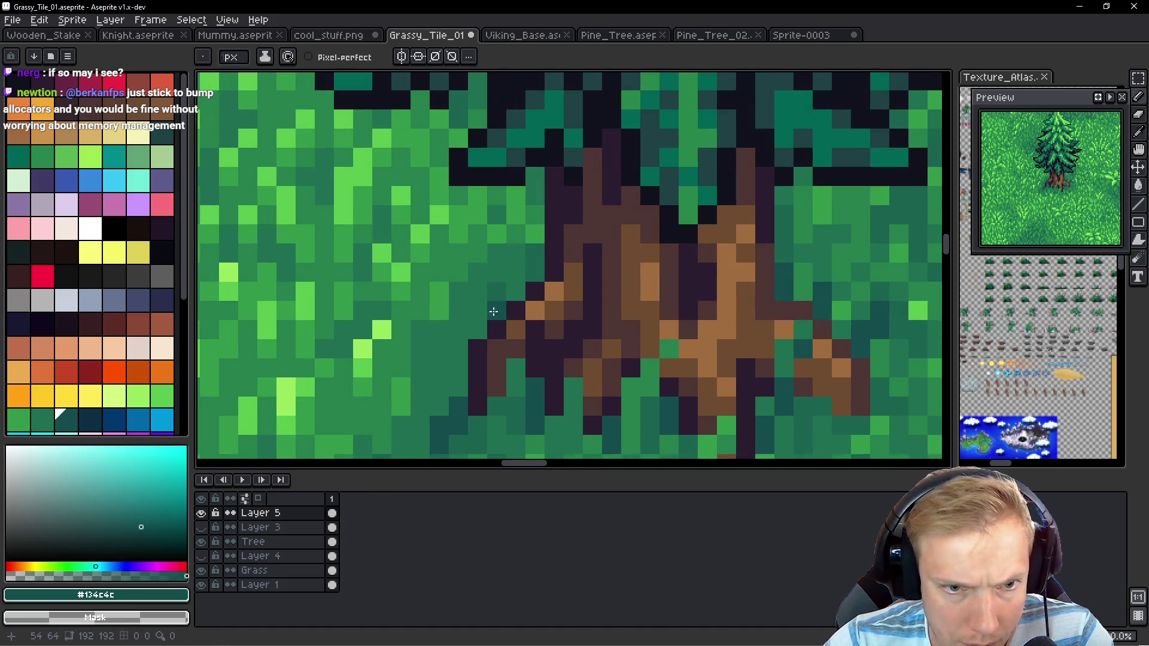
scroll(646, 278, right, 4)
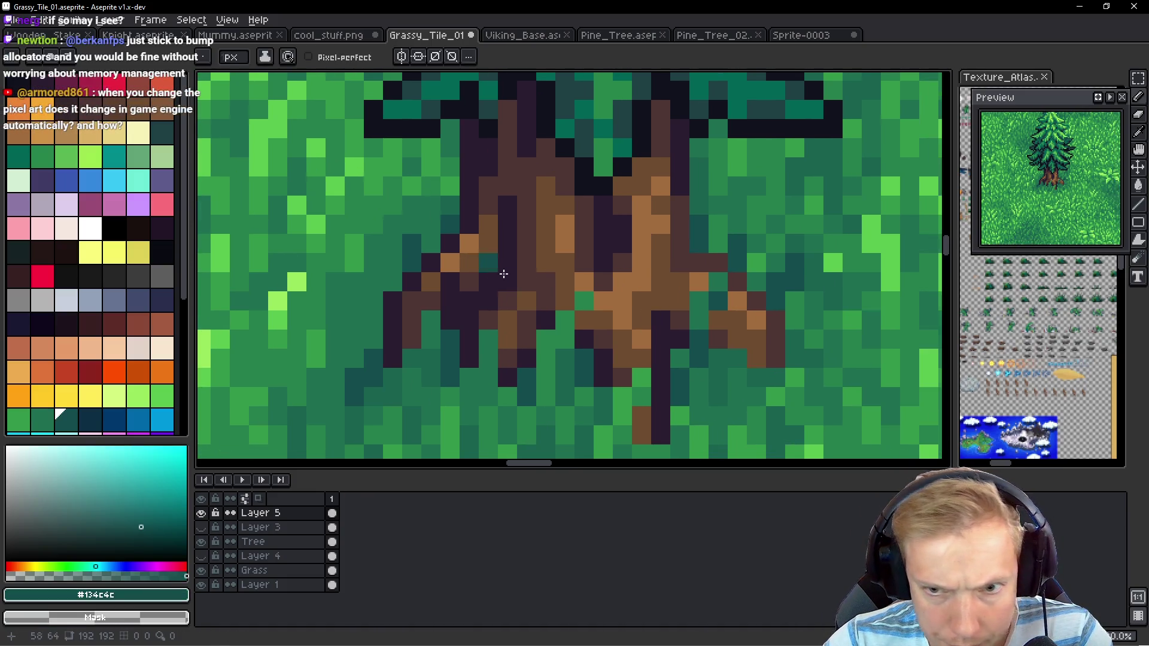
alt+click(428, 318)
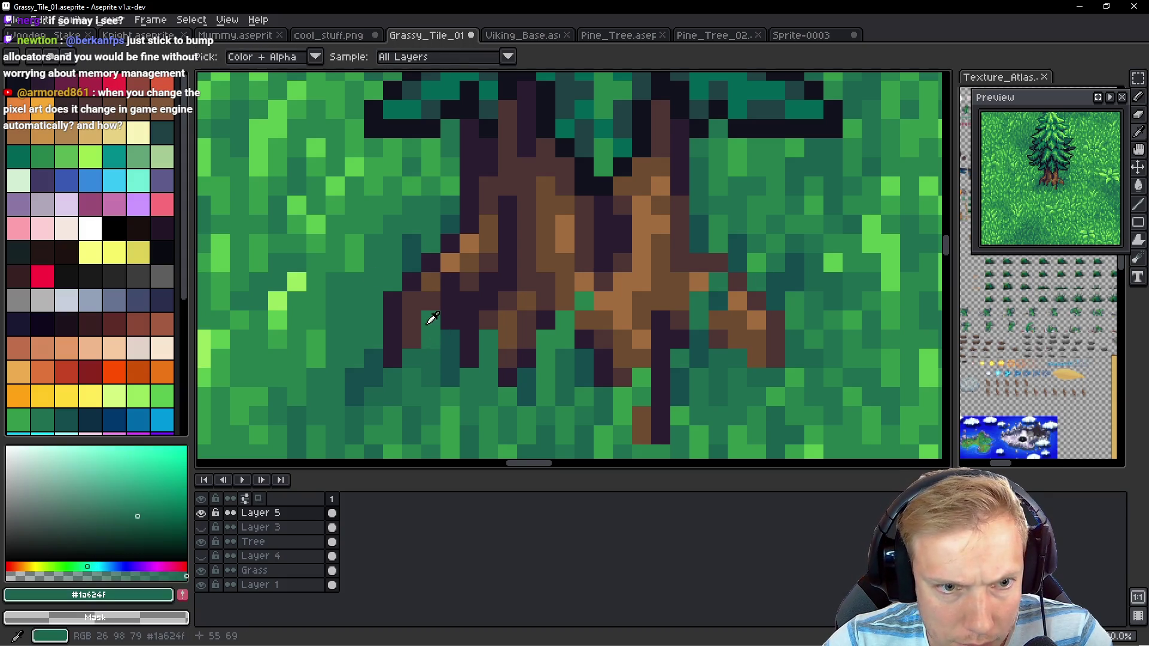
scroll(444, 244, left, 3)
scroll(444, 244, down, 1)
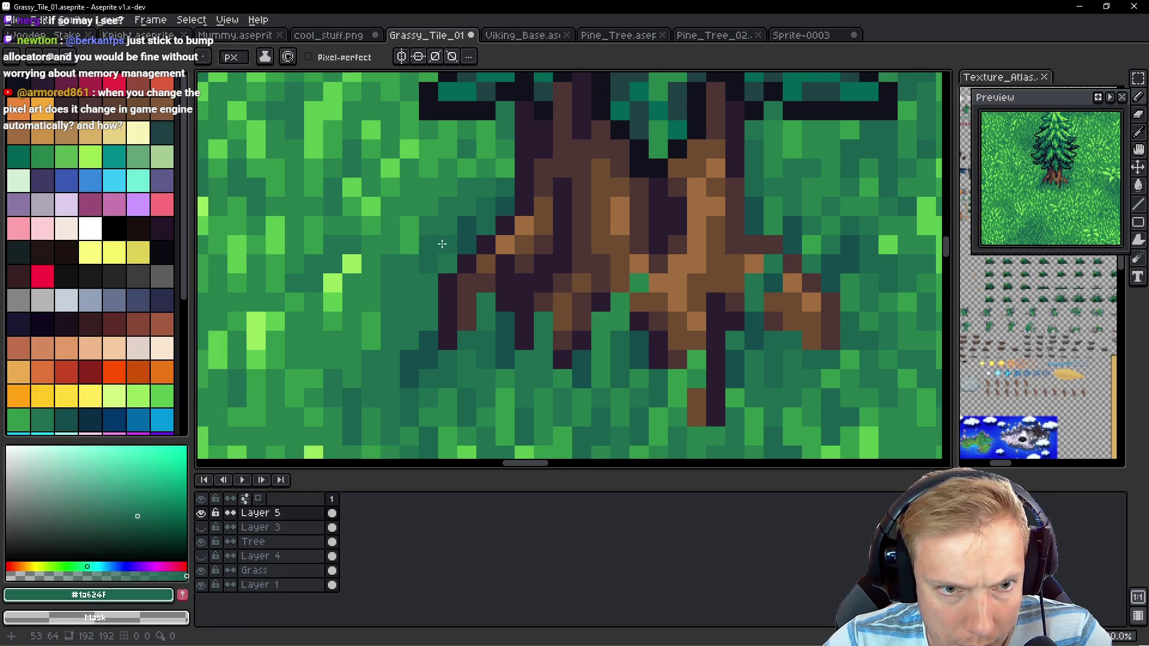
scroll(468, 244, left, 3)
scroll(468, 244, down, 2)
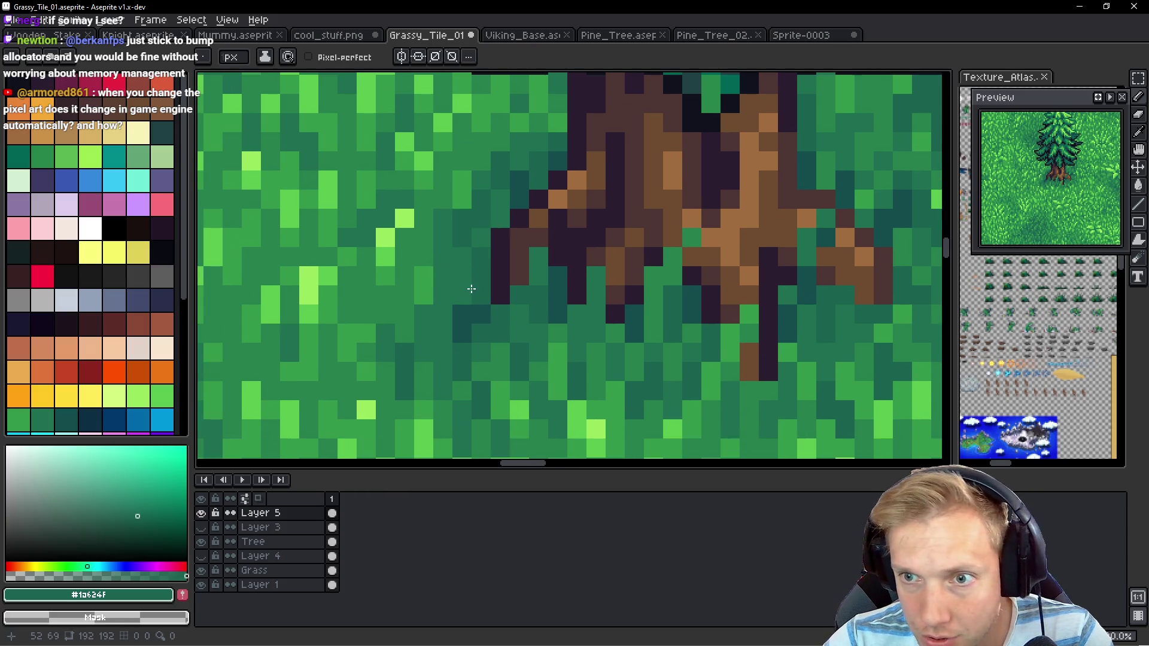
scroll(500, 314, left, 2)
scroll(500, 314, up, 1)
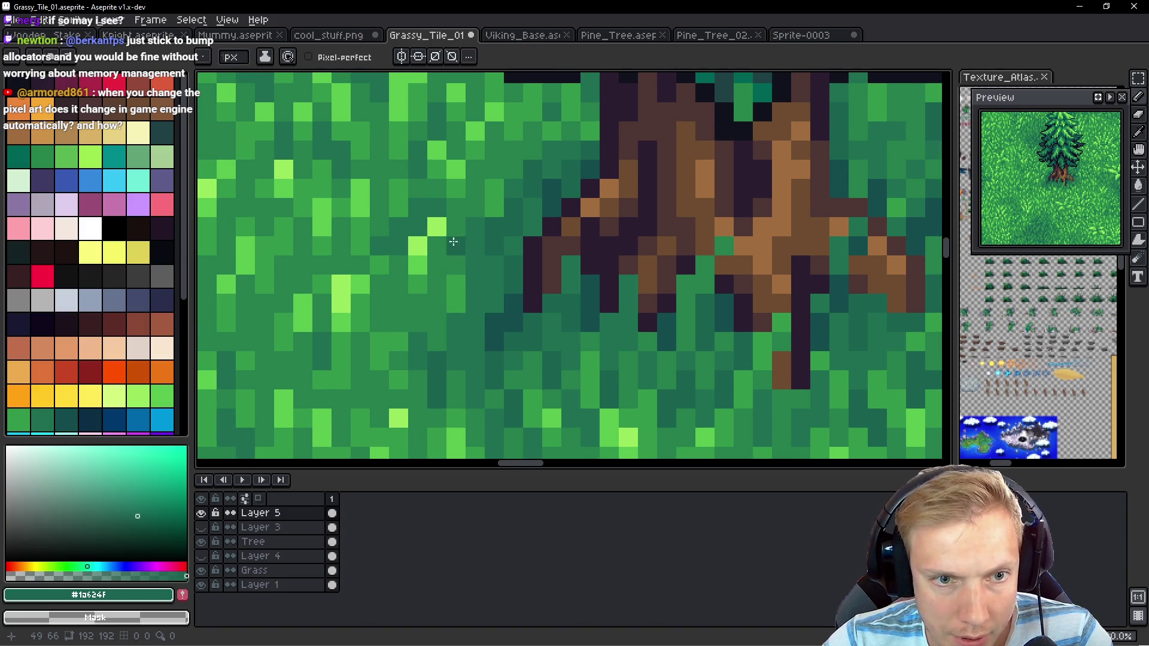
alt+click(431, 249)
drag(434, 238, 413, 261)
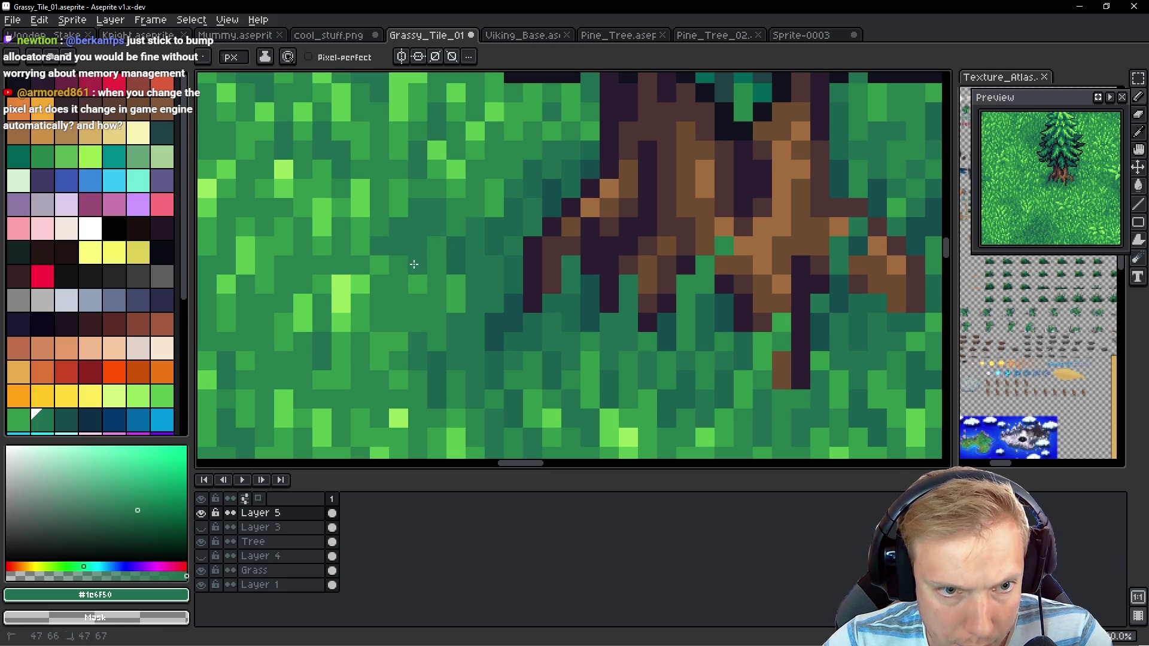
Darken one more grass pixel beside the trunk with the dark shadow green
alt+click(405, 269)
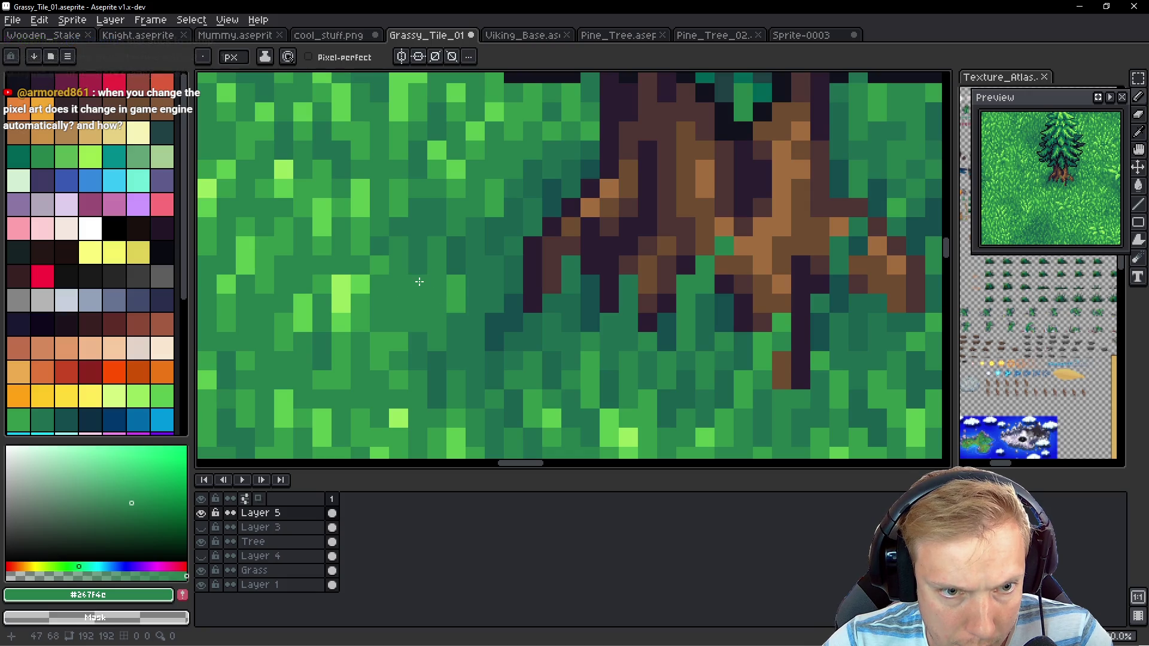
alt+click(426, 287)
click(398, 299)
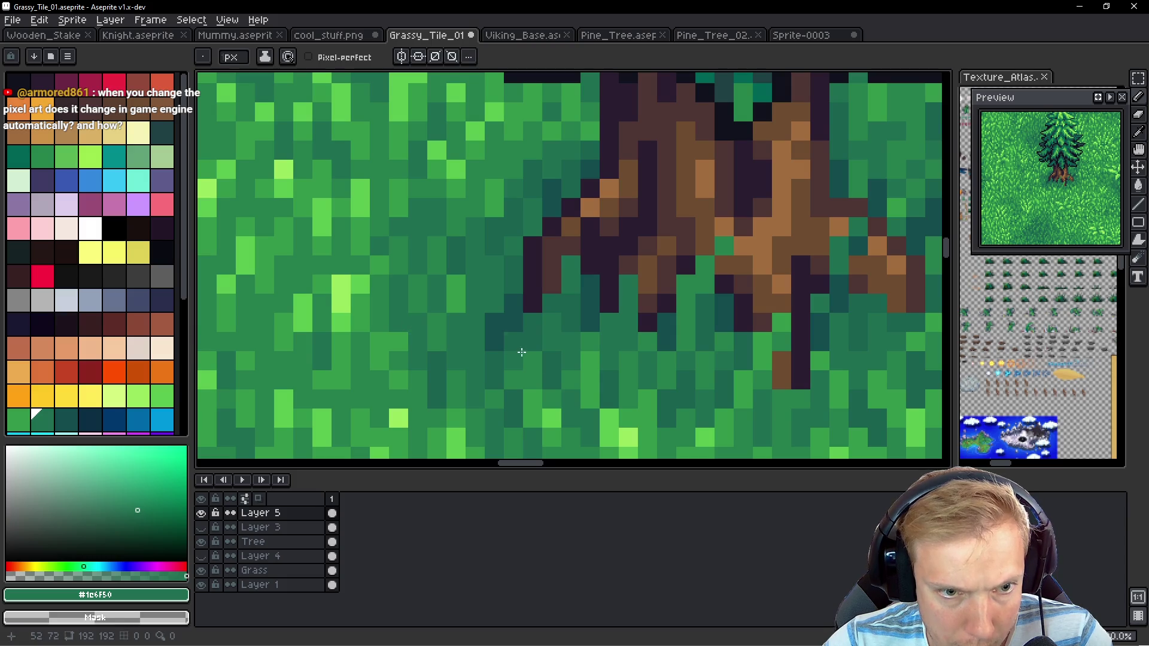
scroll(418, 317, down, 8)
scroll(551, 380, up, 3)
Zoom and pan around the trunk base, sampling the dark shadow green from the grass
scroll(552, 380, down, 3)
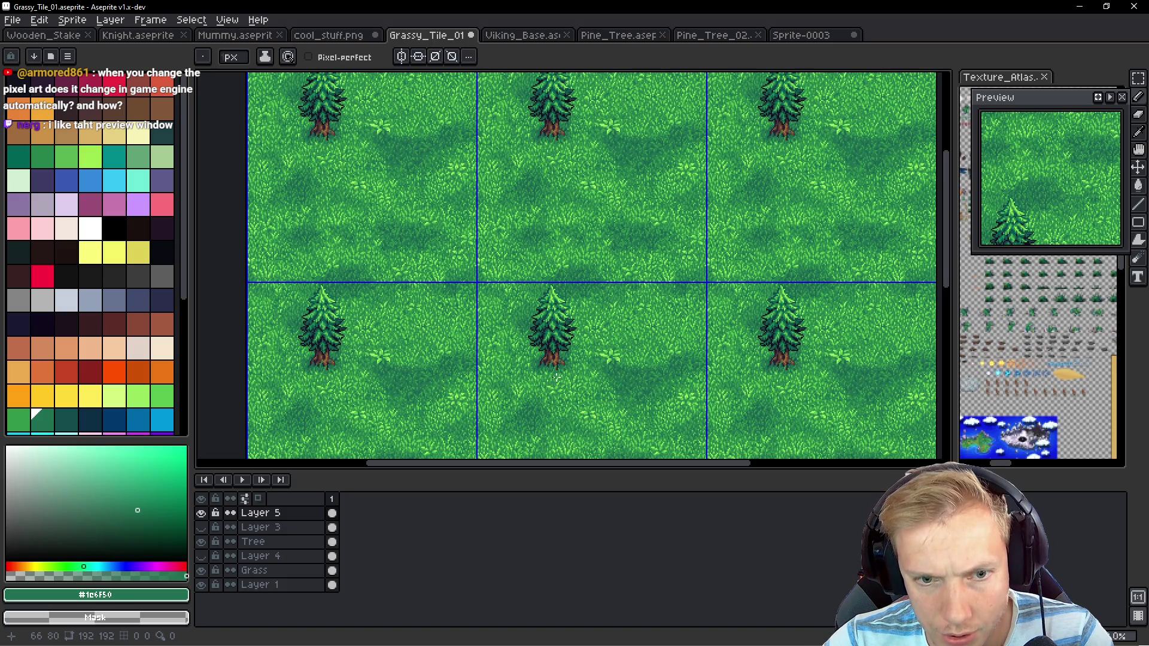
scroll(556, 377, down, 2)
scroll(527, 287, up, 4)
scroll(509, 224, down, 3)
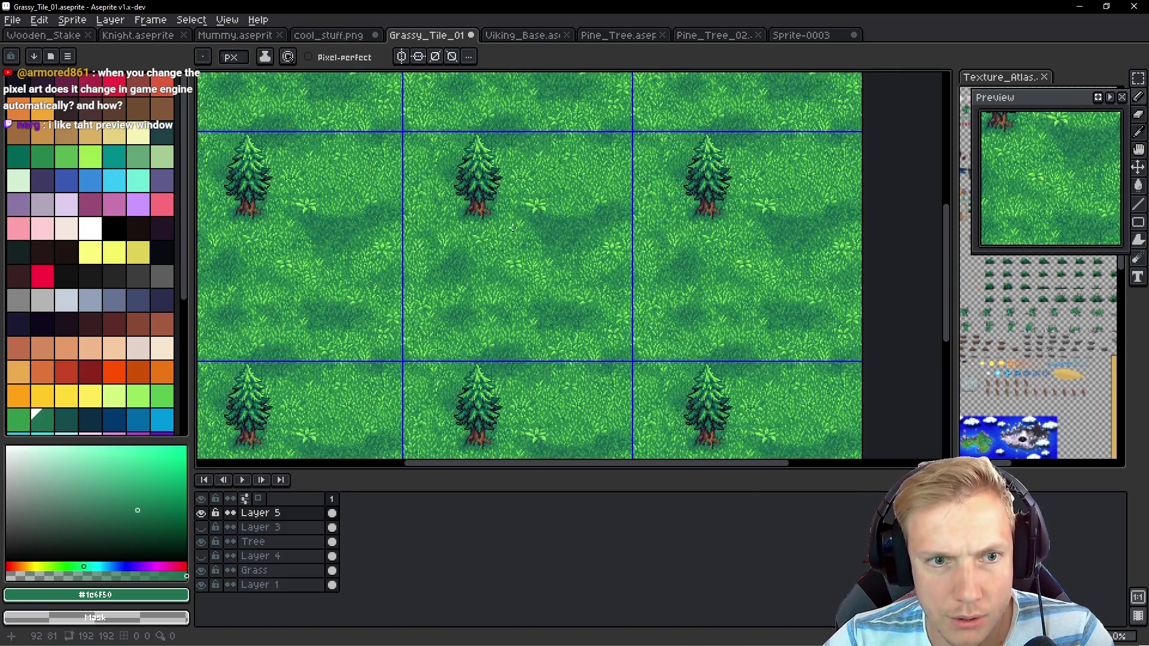
scroll(498, 221, up, 5)
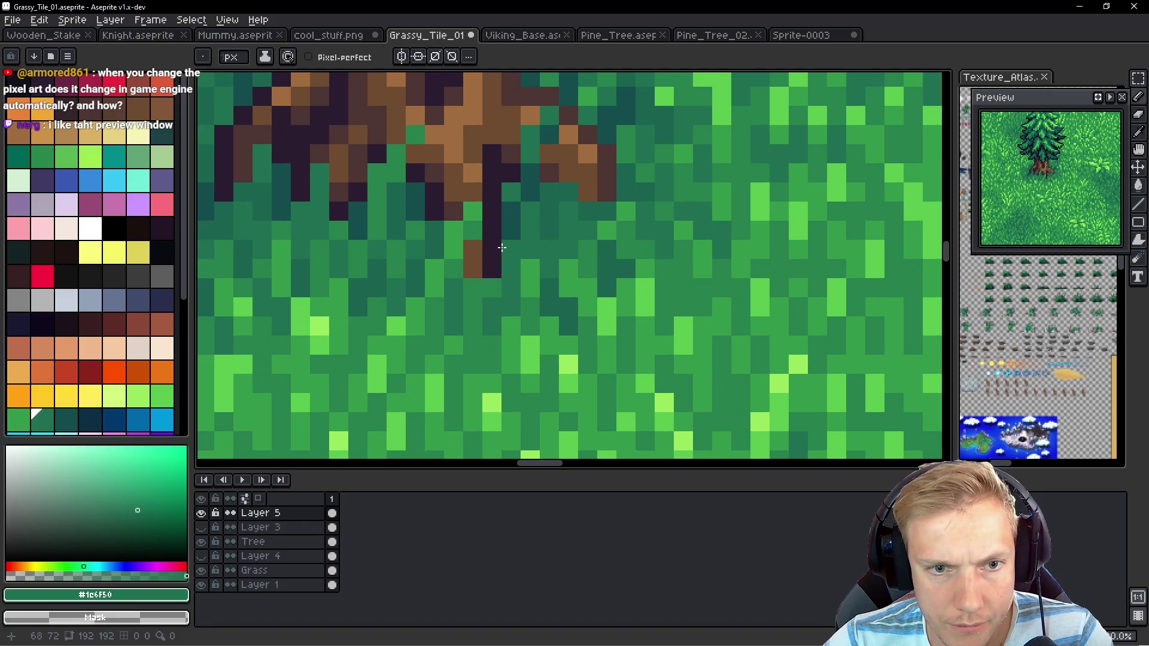
scroll(501, 247, down, 3)
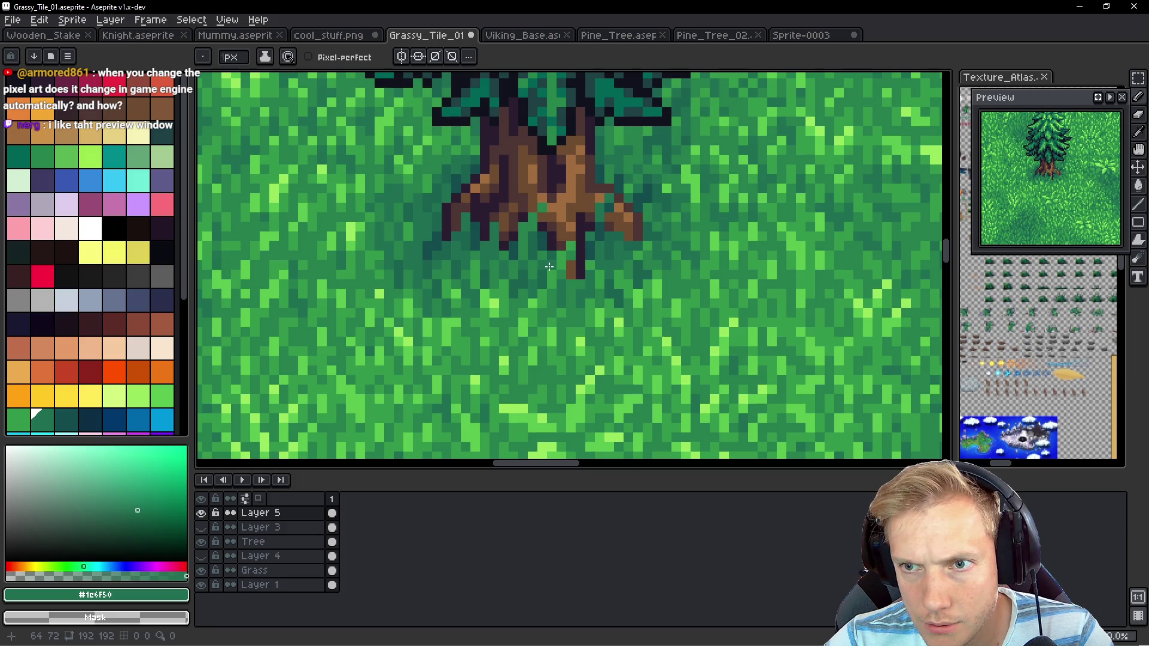
scroll(583, 268, down, 3)
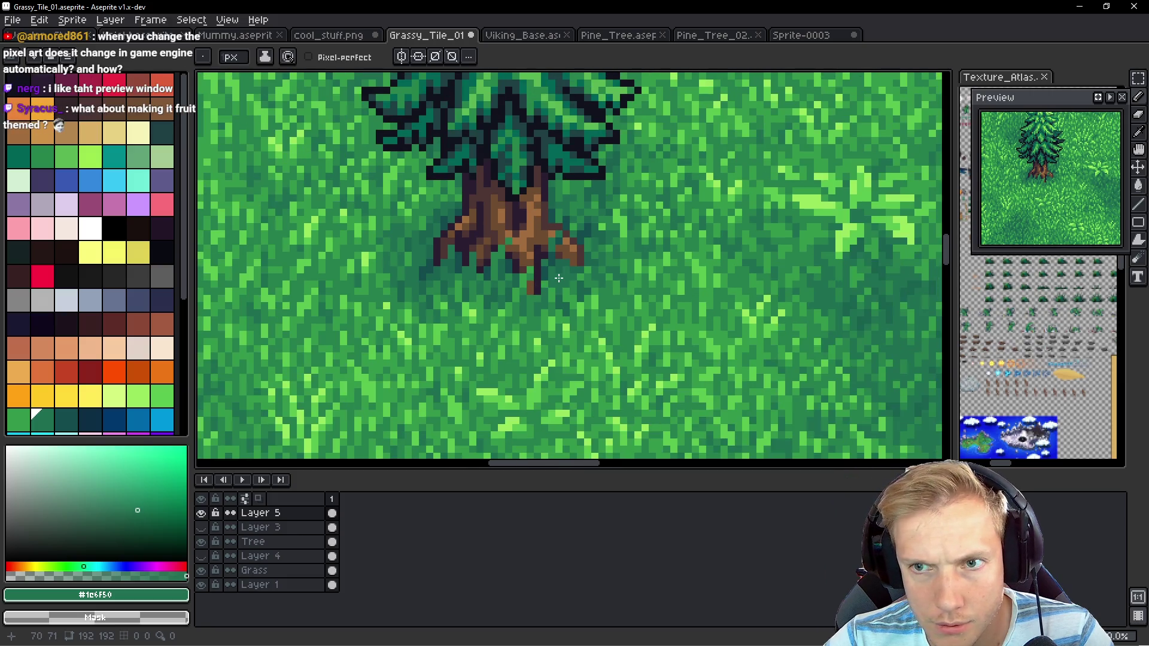
scroll(560, 277, up, 1)
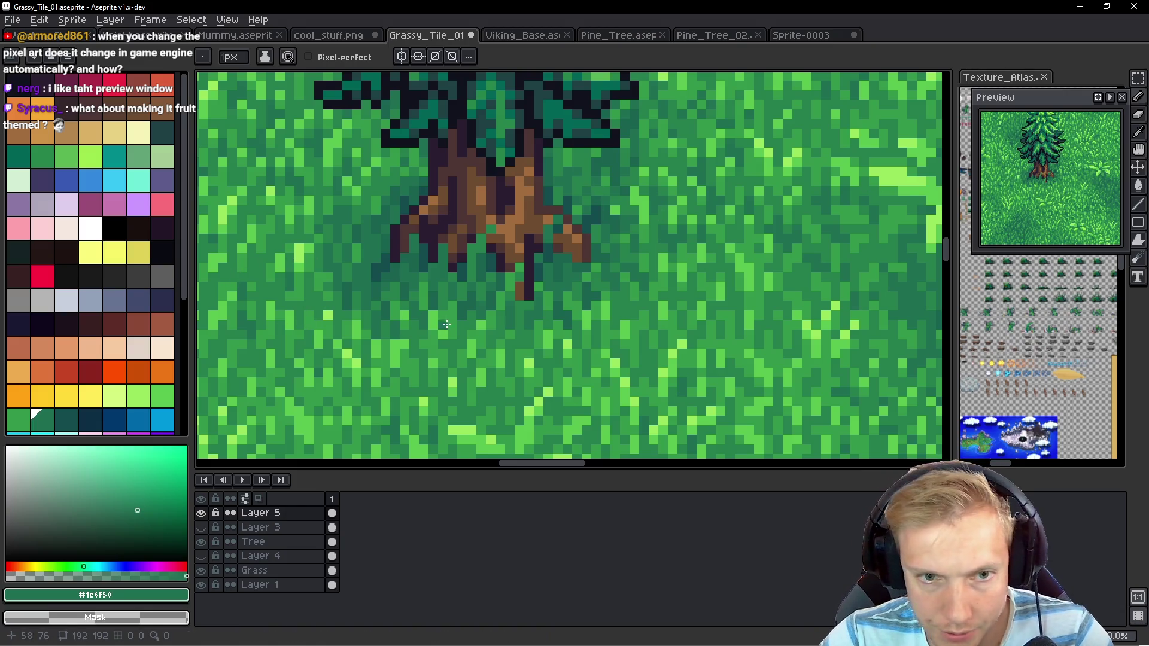
scroll(443, 229, up, 3)
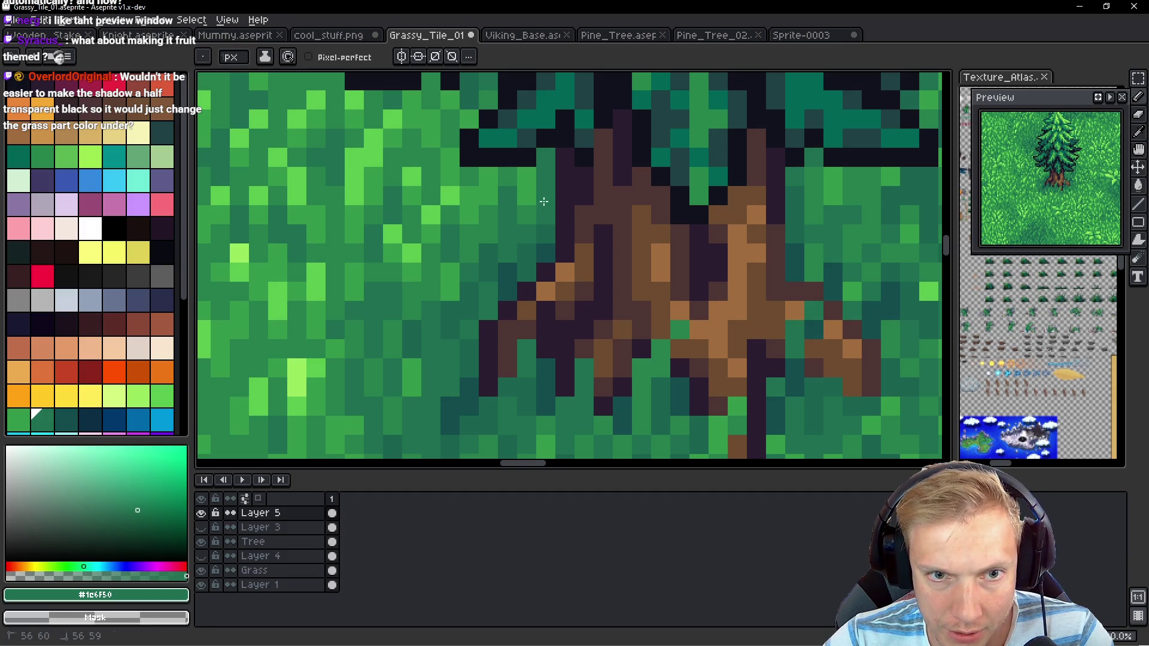
scroll(466, 243, left, 2)
scroll(459, 280, down, 1)
scroll(459, 280, left, 1)
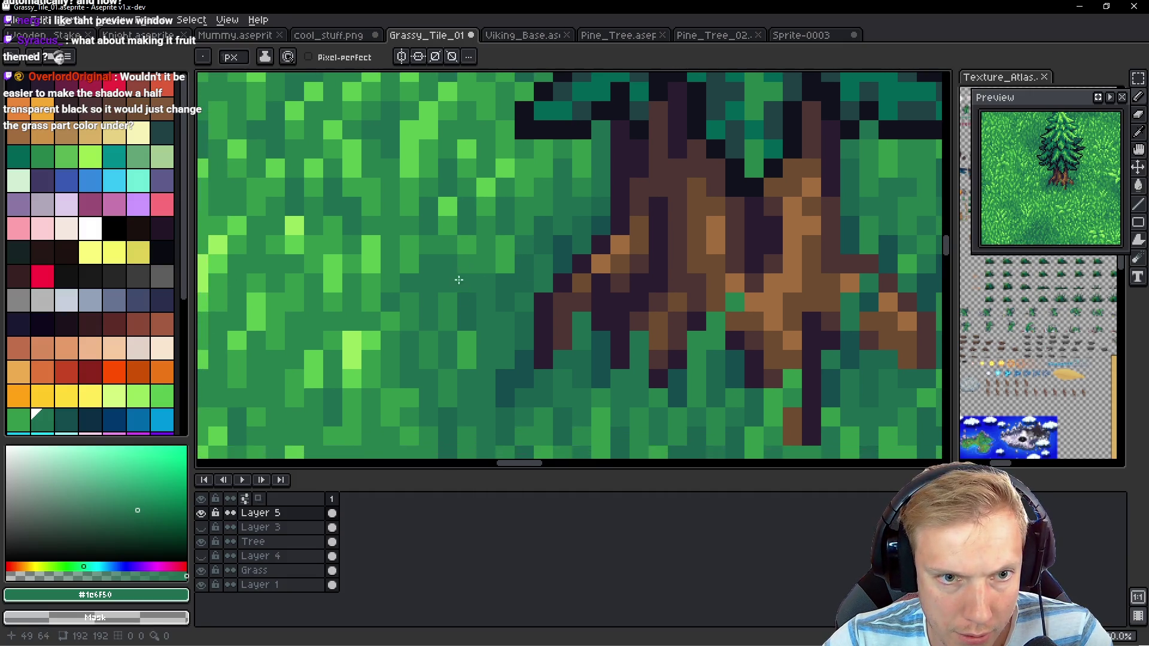
alt+click(532, 287)
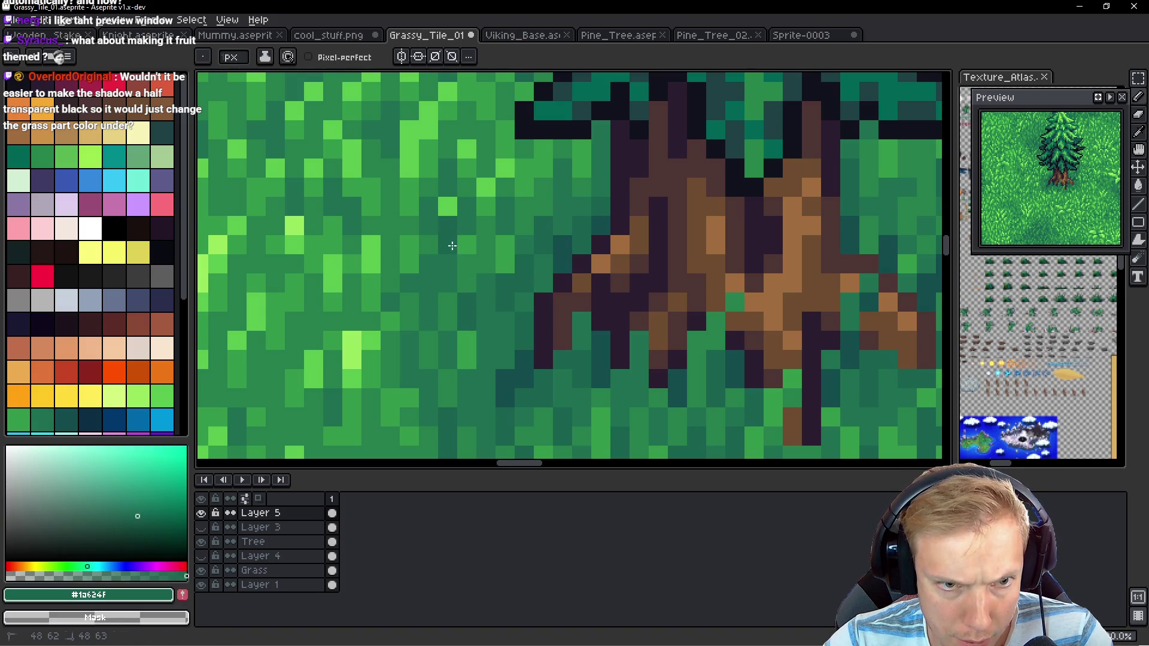
scroll(569, 295, up, 2)
scroll(569, 296, right, 2)
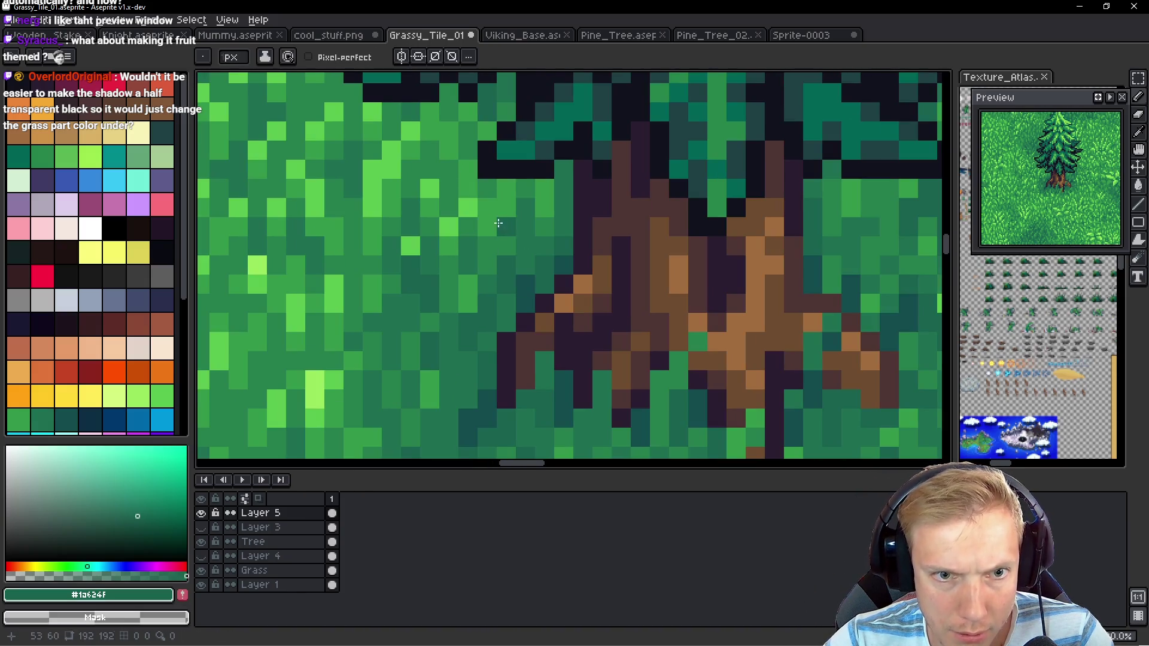
scroll(523, 215, right, 10)
scroll(523, 215, up, 1)
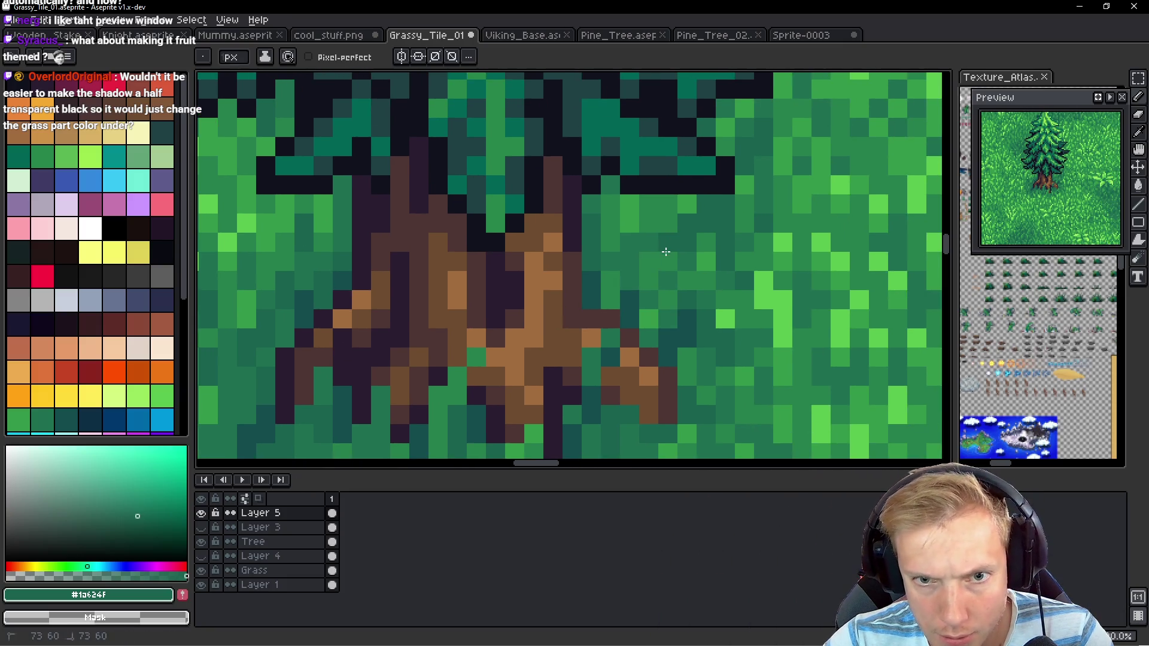
alt+click(686, 252)
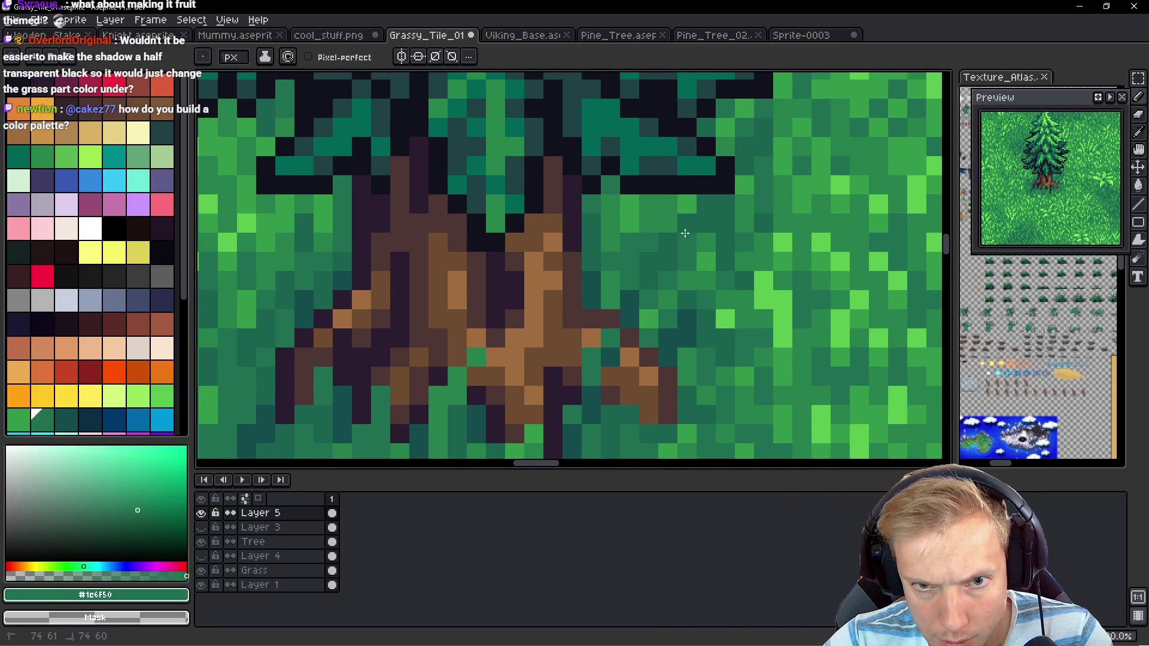
scroll(668, 205, right, 4)
scroll(661, 221, down, 1)
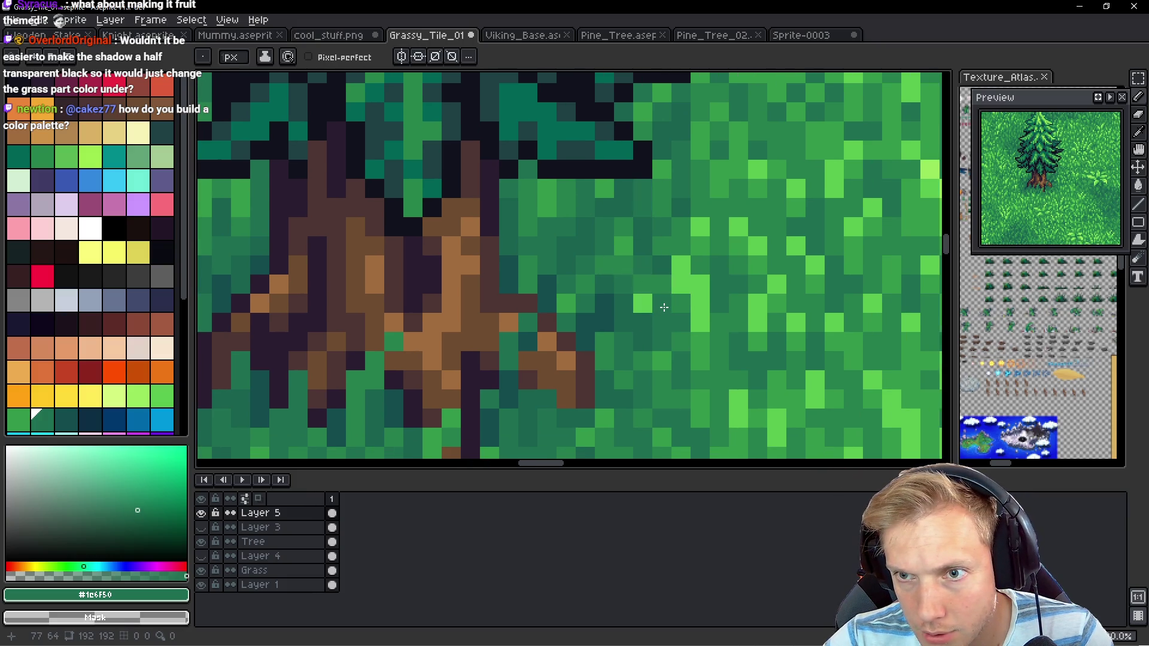
scroll(629, 275, left, 10)
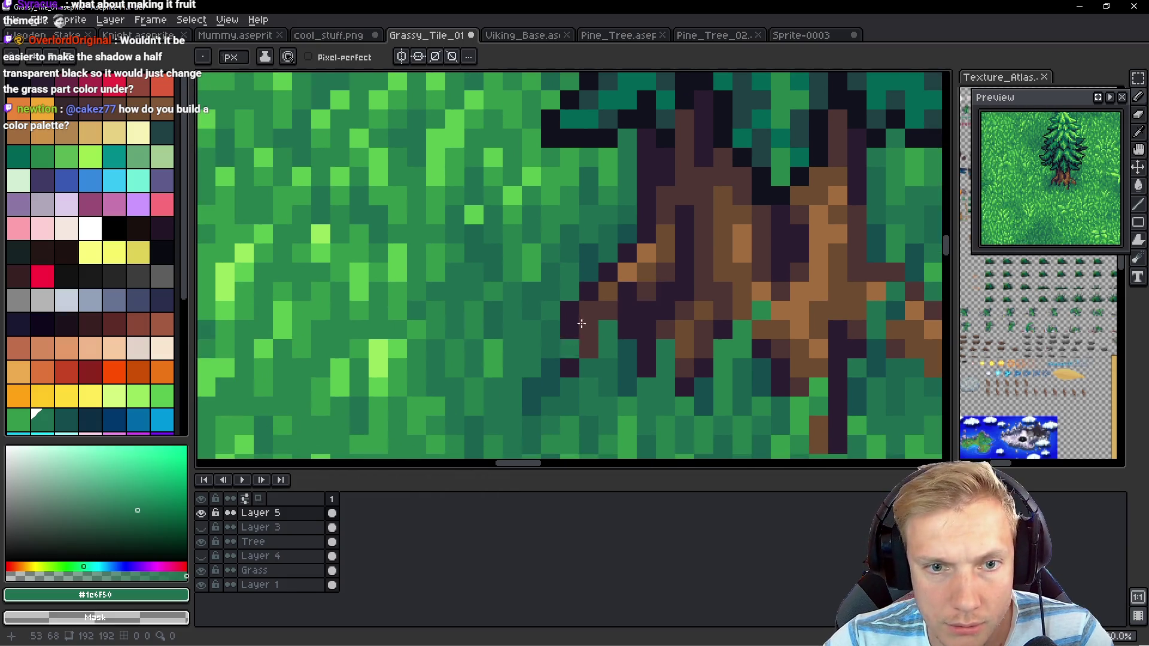
Paint two root-edge pixels dark teal #134c4c, then hide Layer 3
alt+click(593, 248)
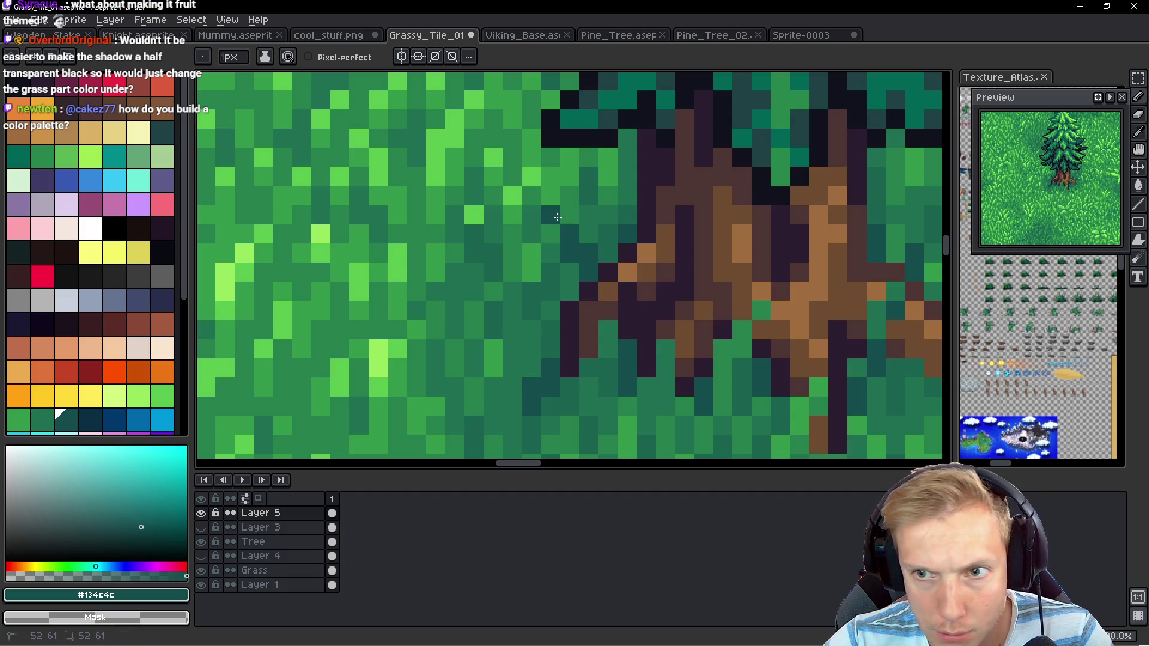
click(618, 330)
scroll(628, 329, right, 5)
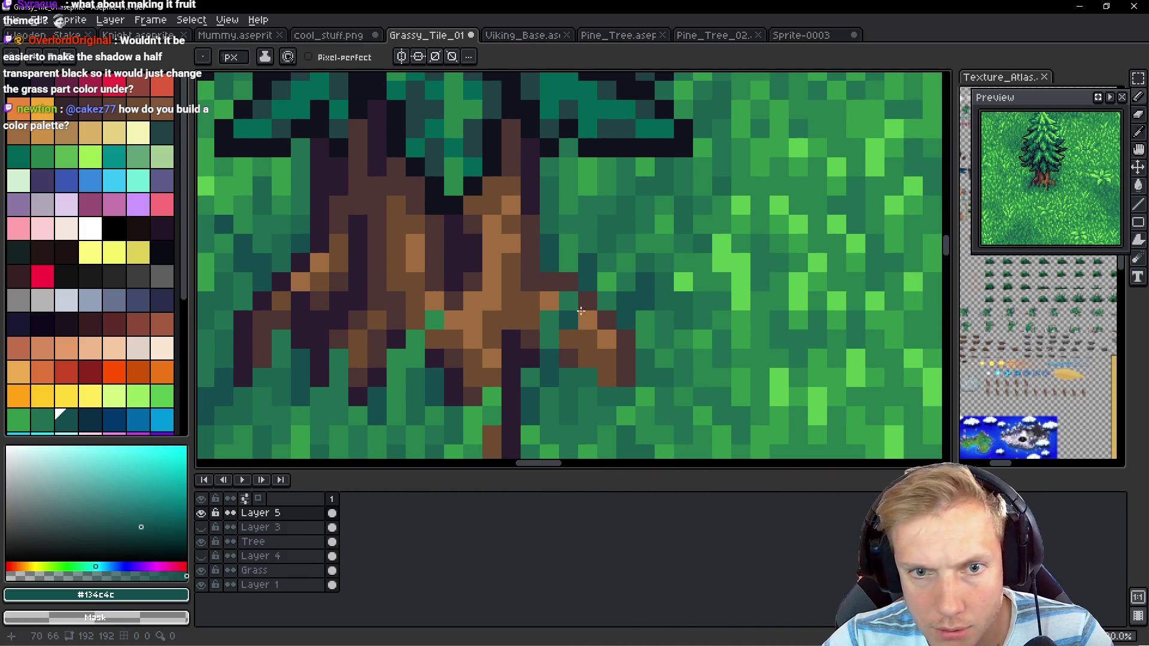
click(570, 229)
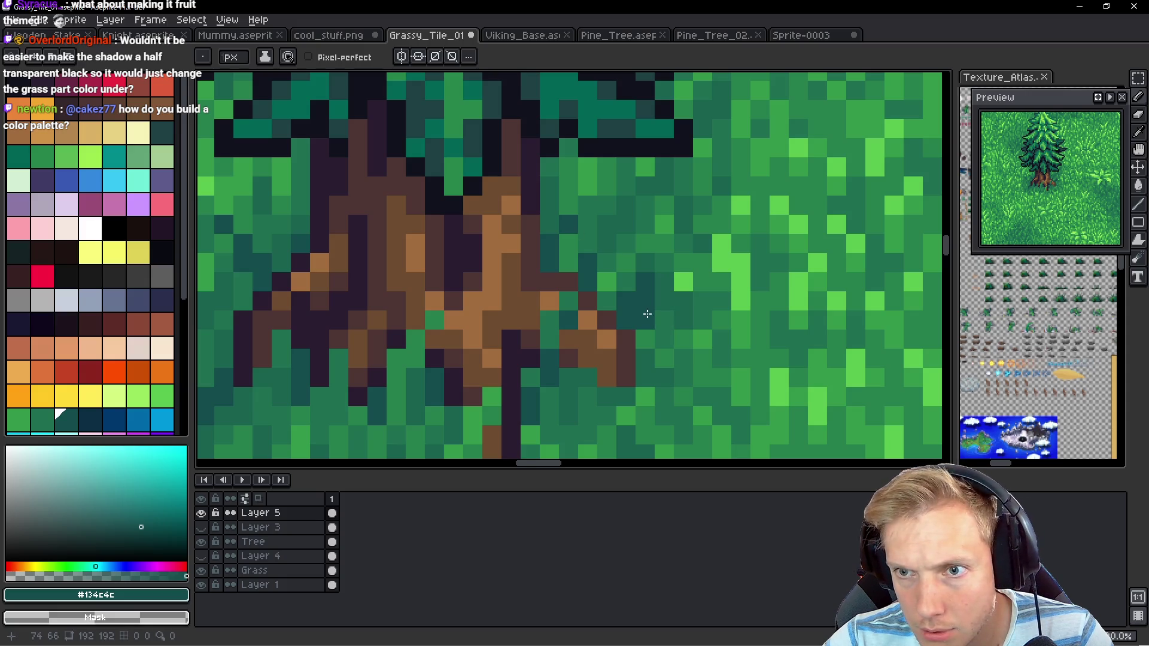
scroll(653, 316, down, 5)
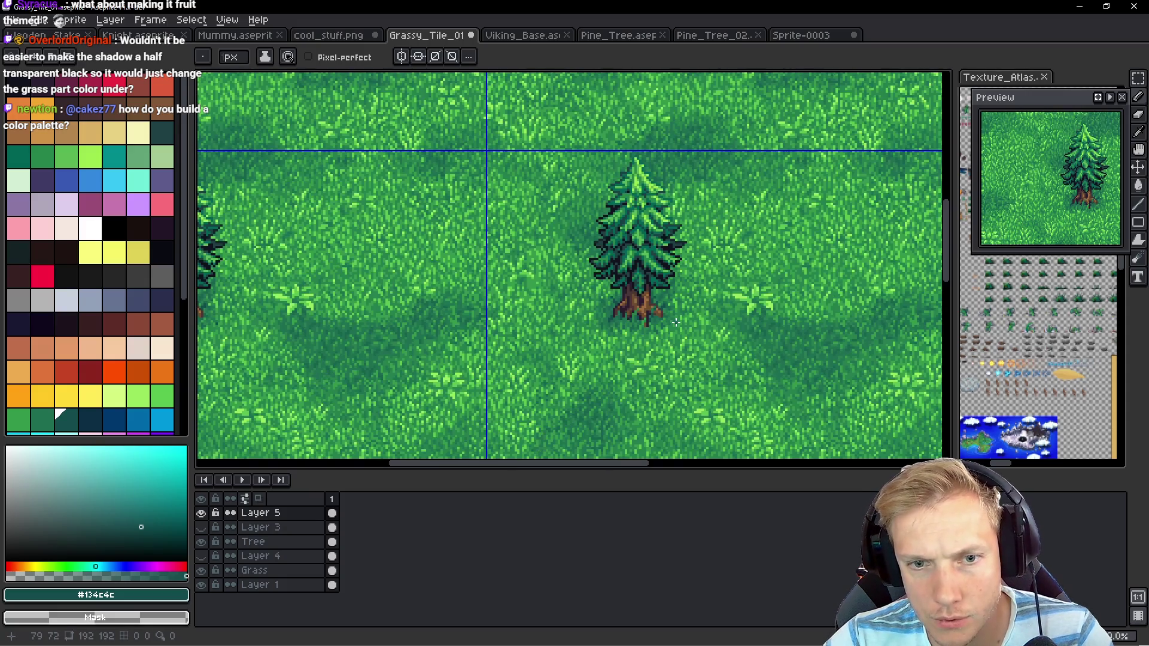
scroll(676, 323, up, 2)
click(203, 527)
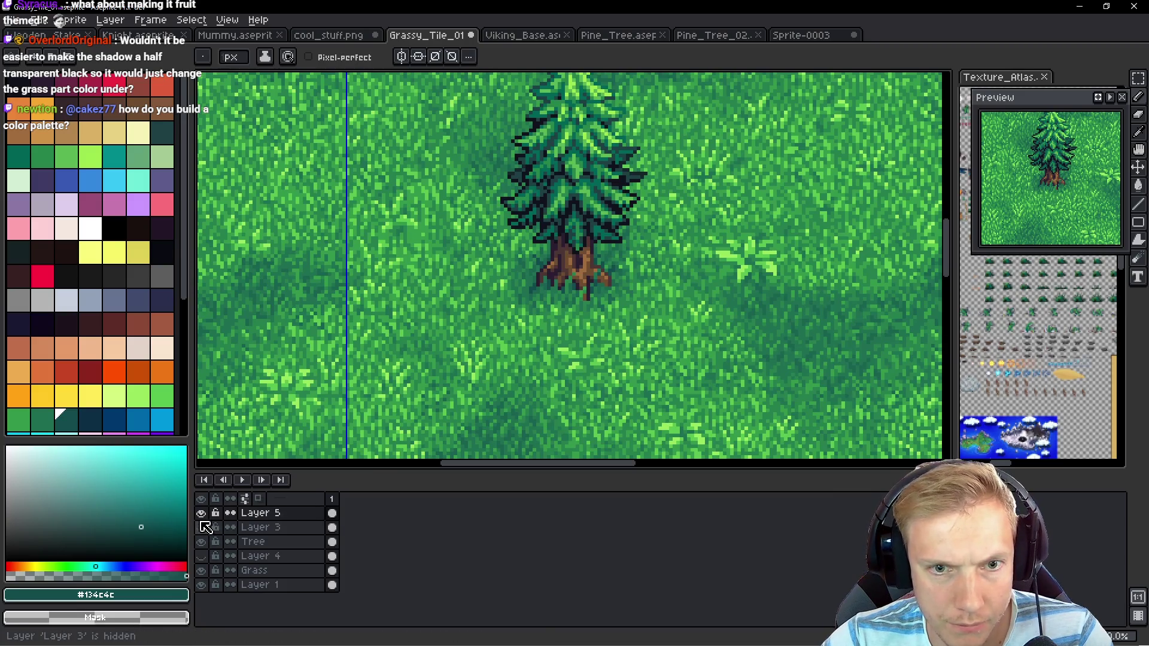
Toggle Layer 5's trunk shadow off and on to compare before and after
click(202, 513)
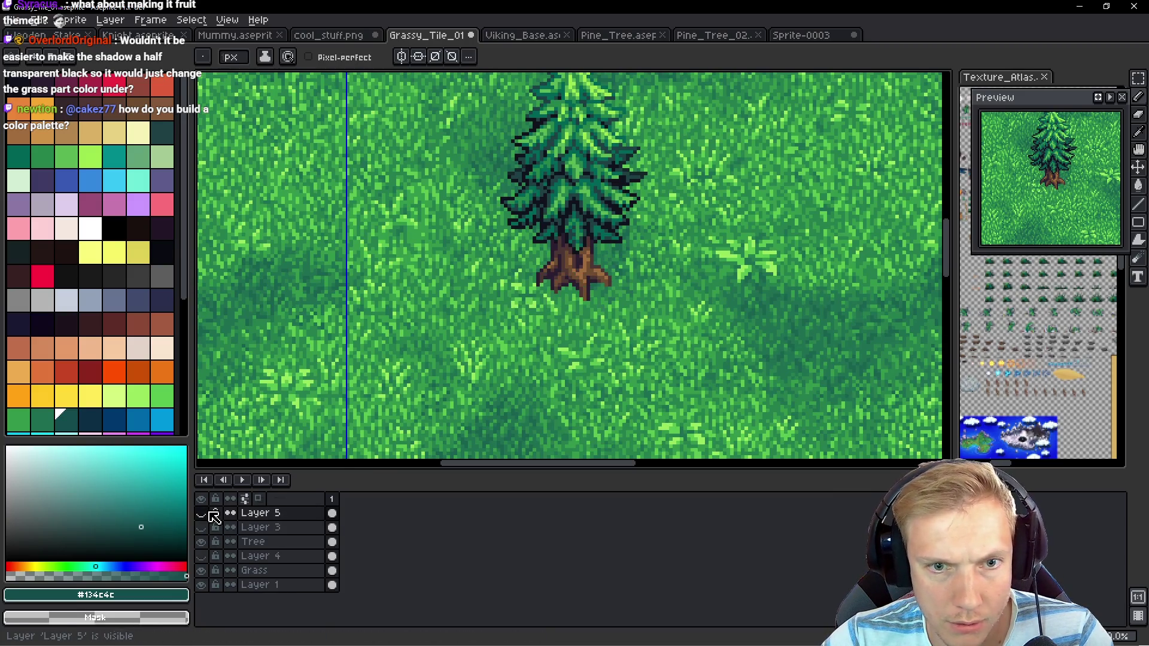
click(210, 513)
click(210, 513)
click(209, 513)
click(210, 513)
click(210, 513)
click(210, 514)
click(210, 514)
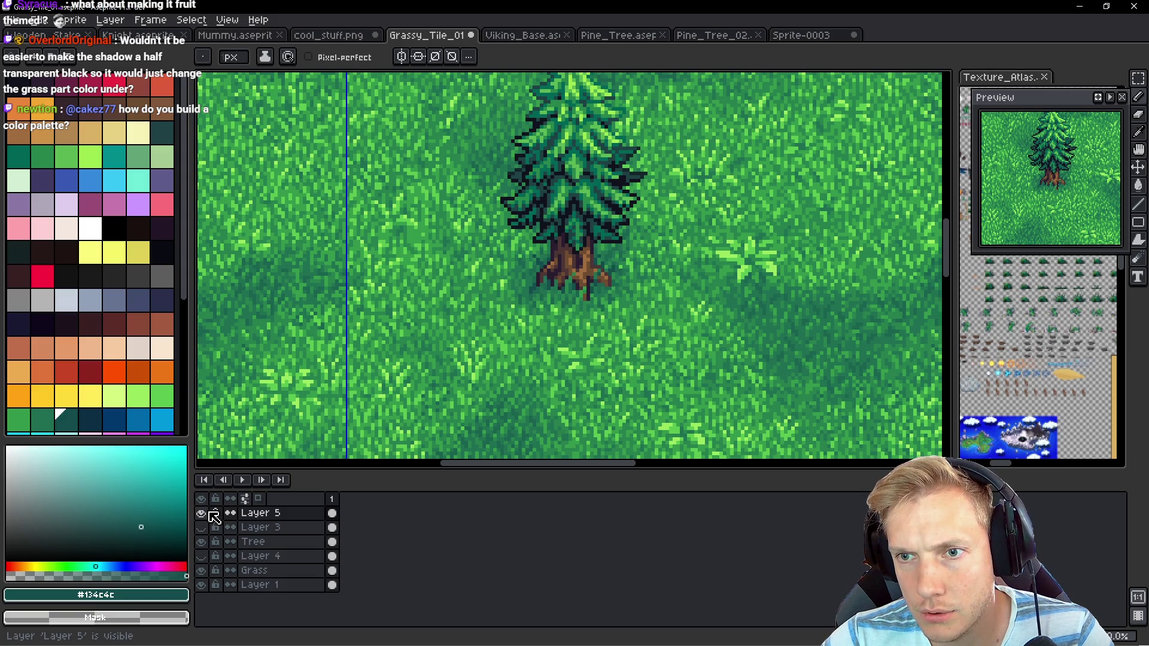
Brighten a couple of shadow pixels below the trunk back to grass green
scroll(510, 275, up, 5)
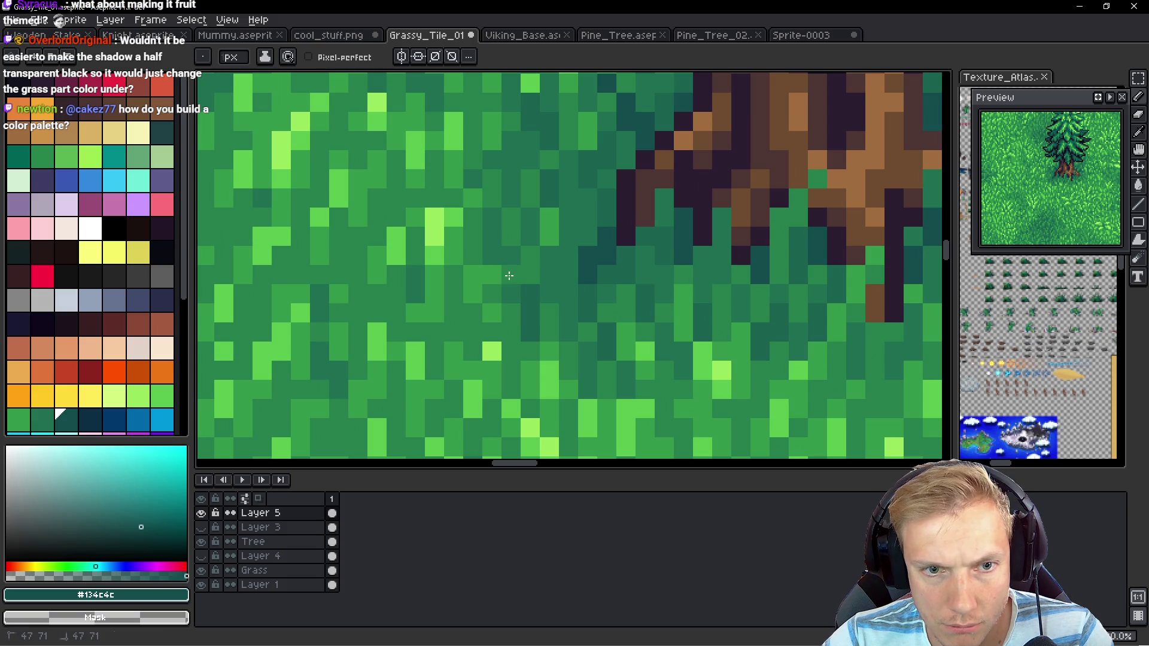
click(510, 264)
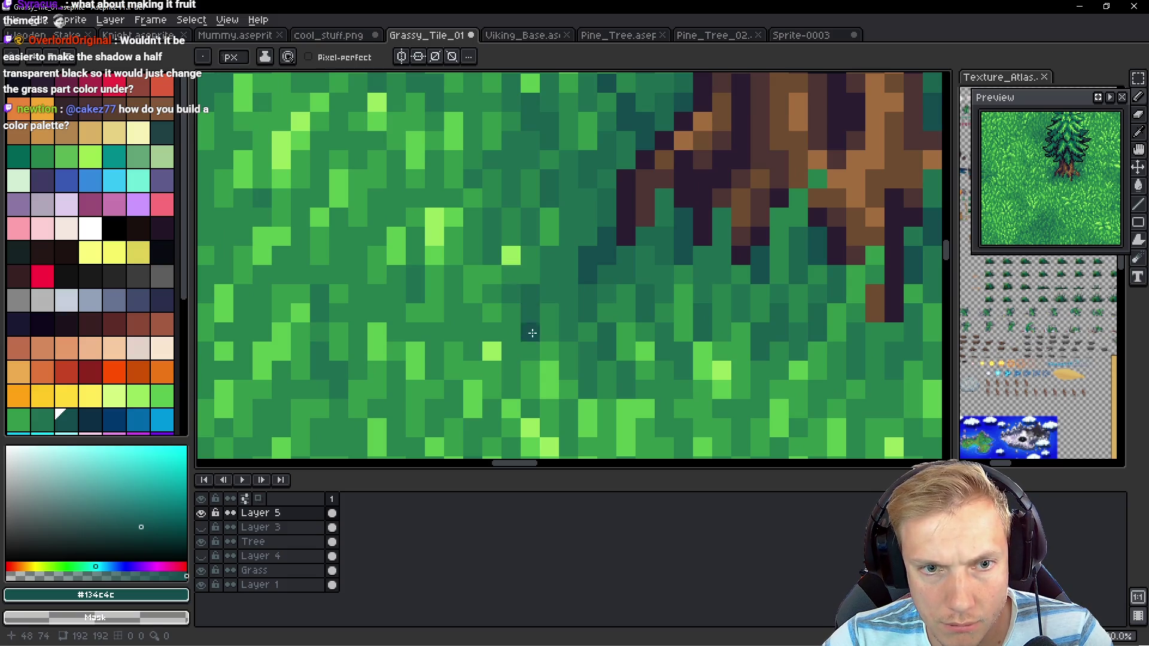
alt+click(521, 223)
scroll(556, 299, up, 1)
alt+click(563, 306)
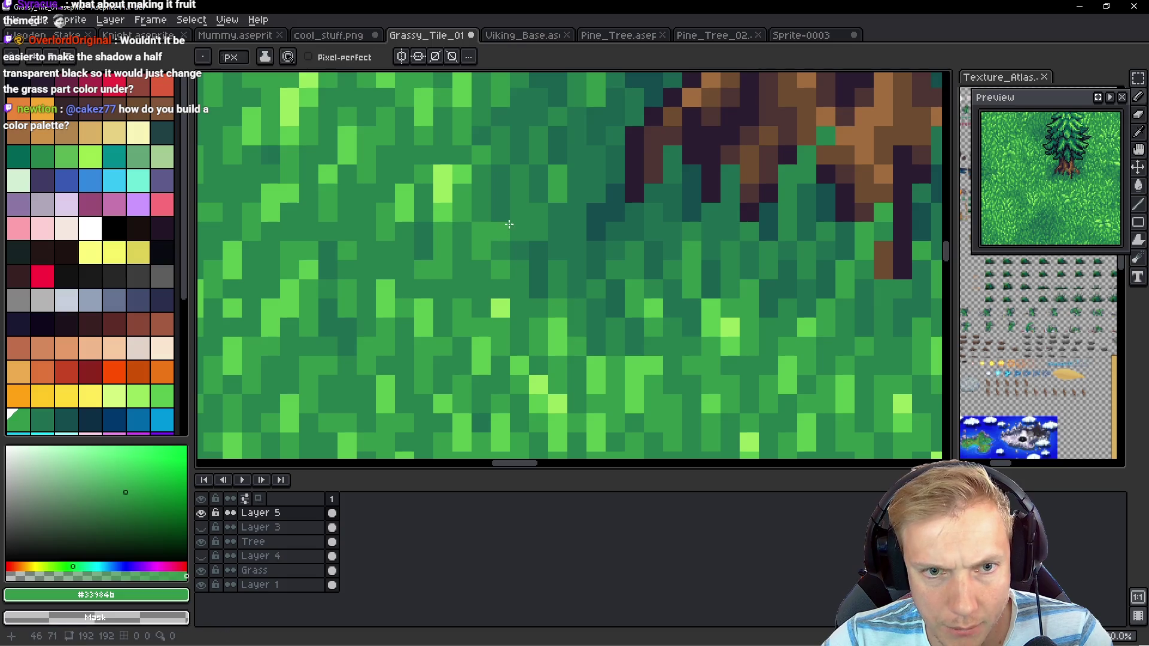
click(519, 250)
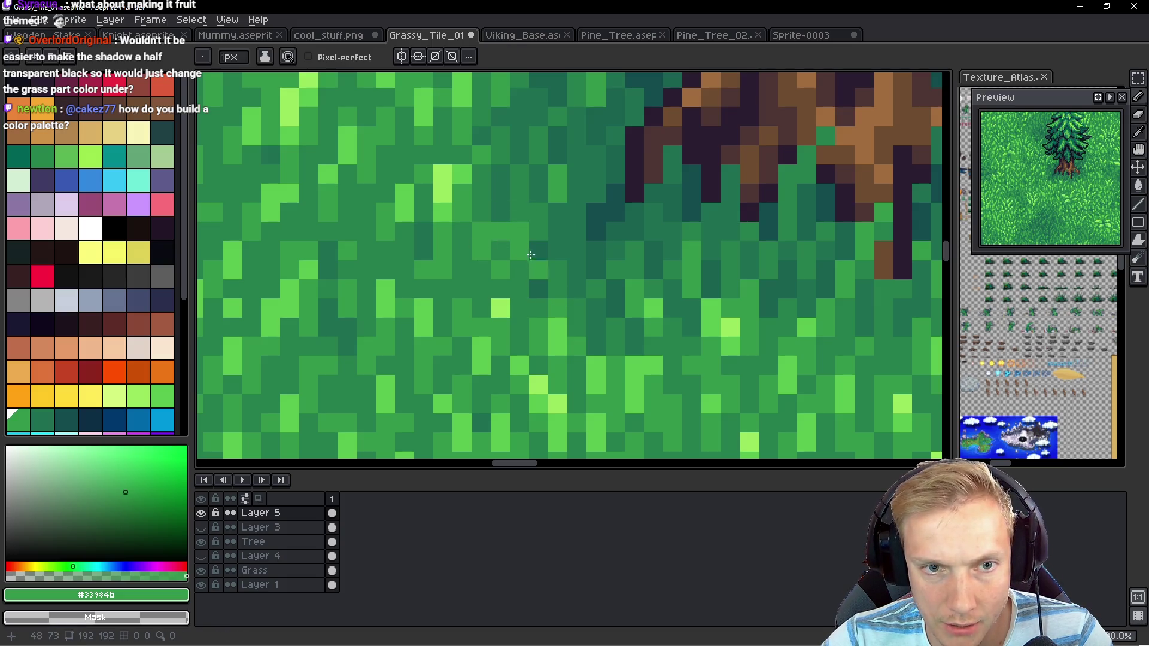
Reframe the view around the trunk base and sample dark grass greens
mouse_move(517, 181)
mouse_down()
mouse_move(599, 291)
mouse_move(602, 215)
mouse_up()
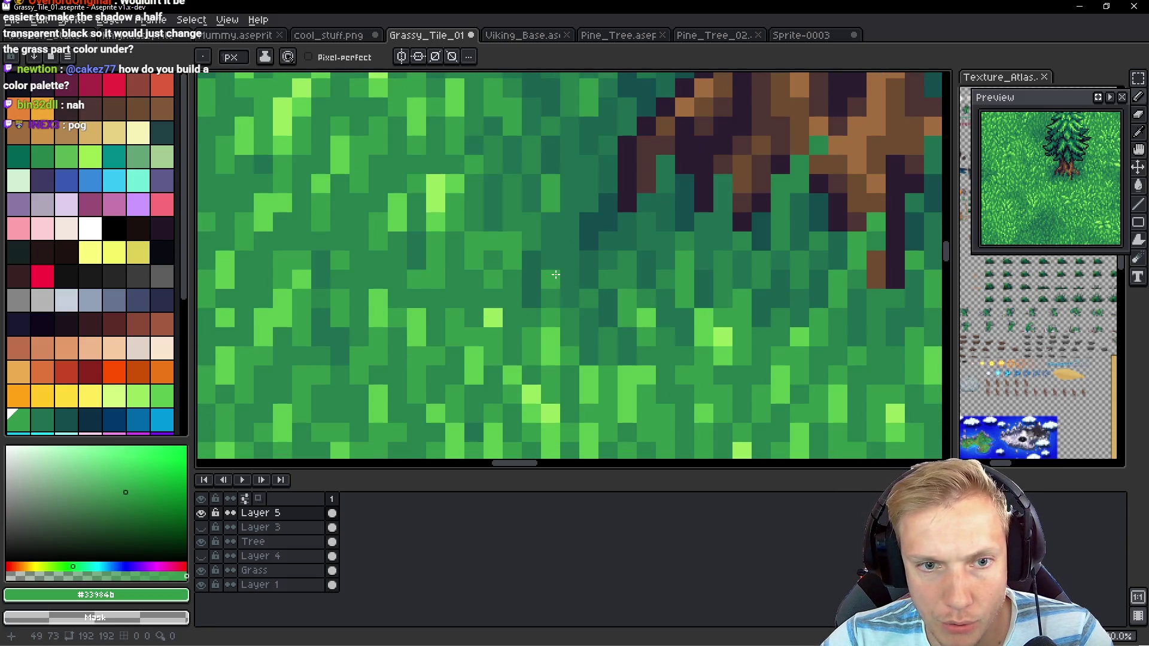
mouse_move(663, 240)
mouse_down()
mouse_move(662, 305)
mouse_move(546, 254)
mouse_move(555, 270)
mouse_up()
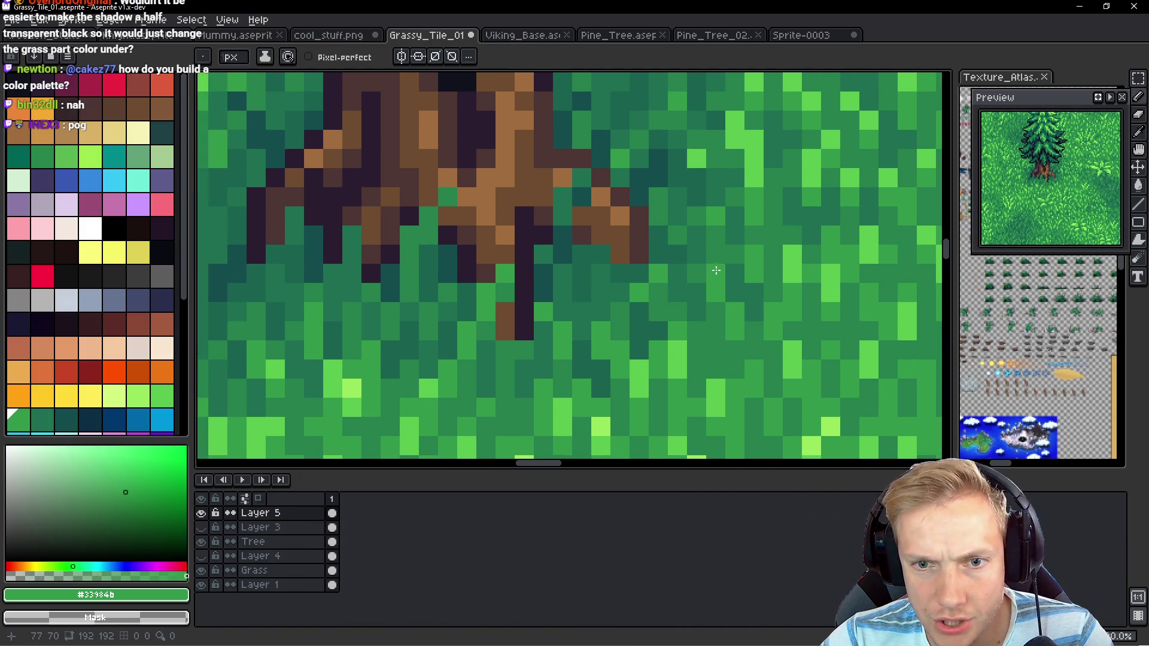
drag(756, 280, 722, 300)
scroll(742, 294, down, 3)
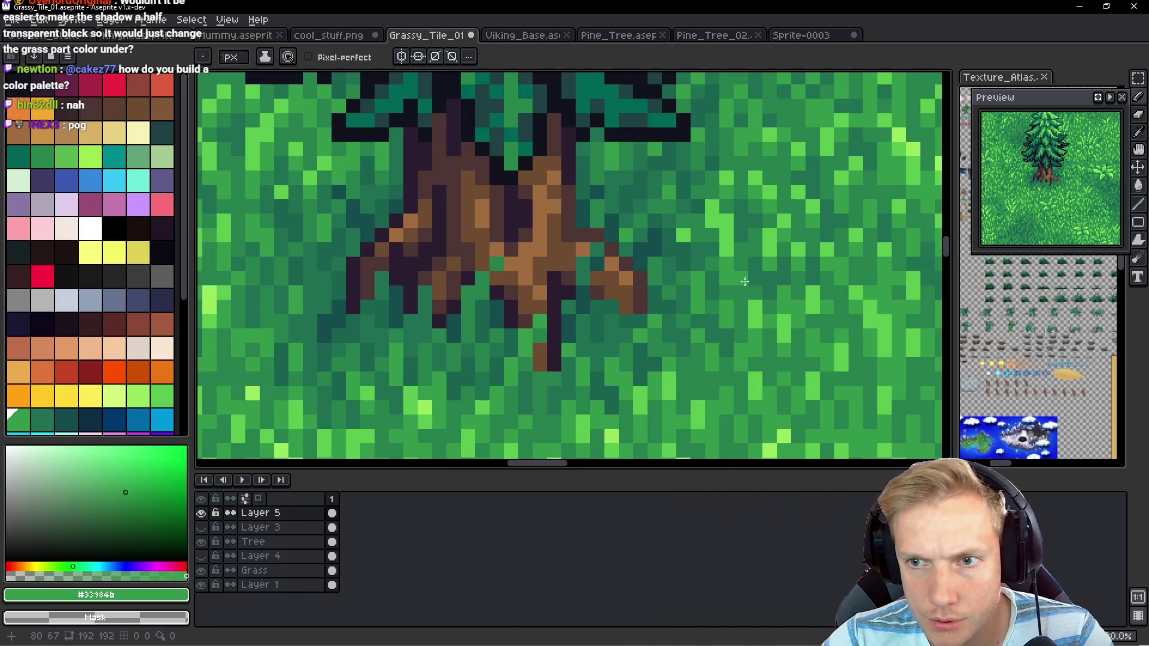
scroll(628, 321, down, 2)
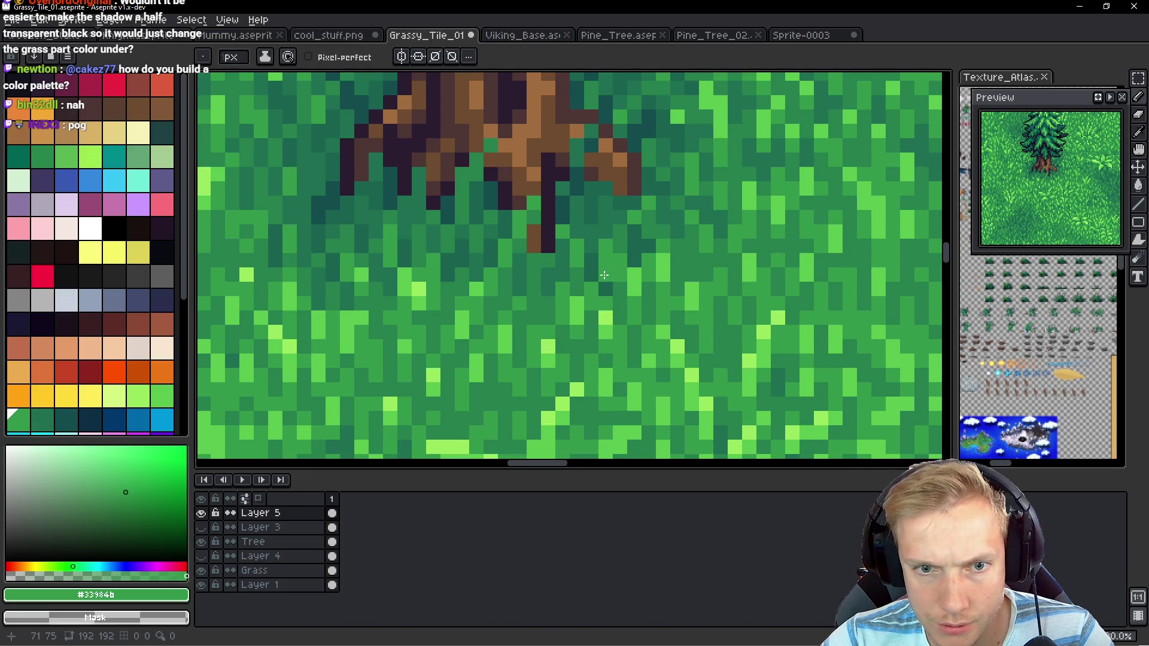
scroll(597, 286, down, 5)
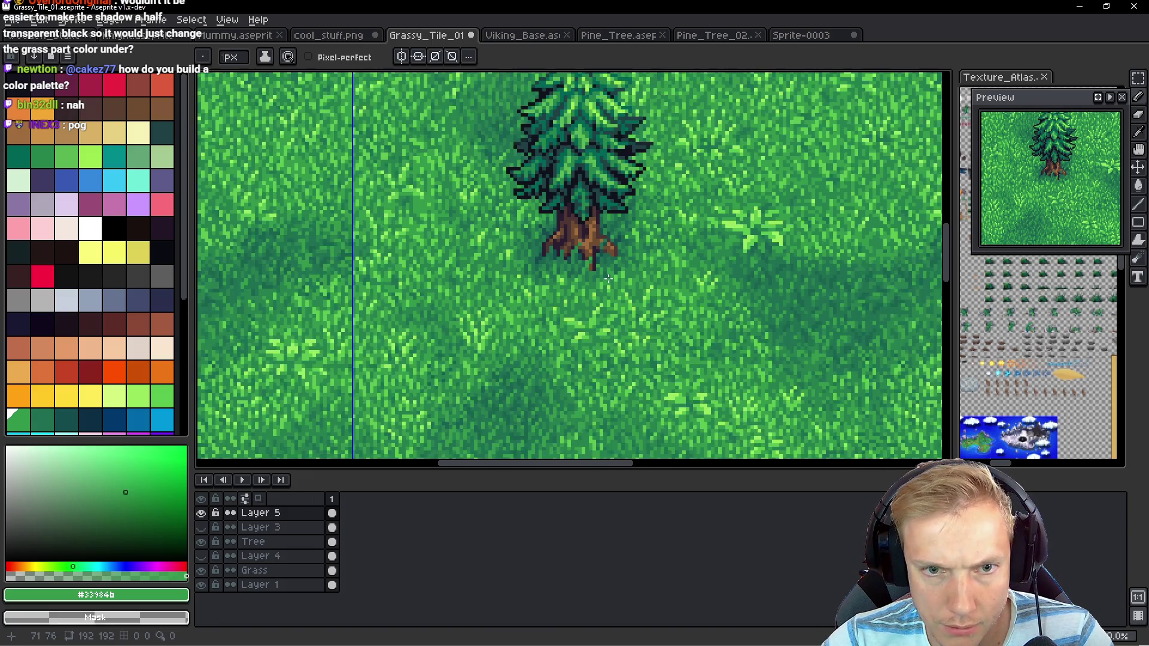
scroll(617, 282, up, 2)
scroll(617, 281, up, 1)
scroll(601, 271, up, 1)
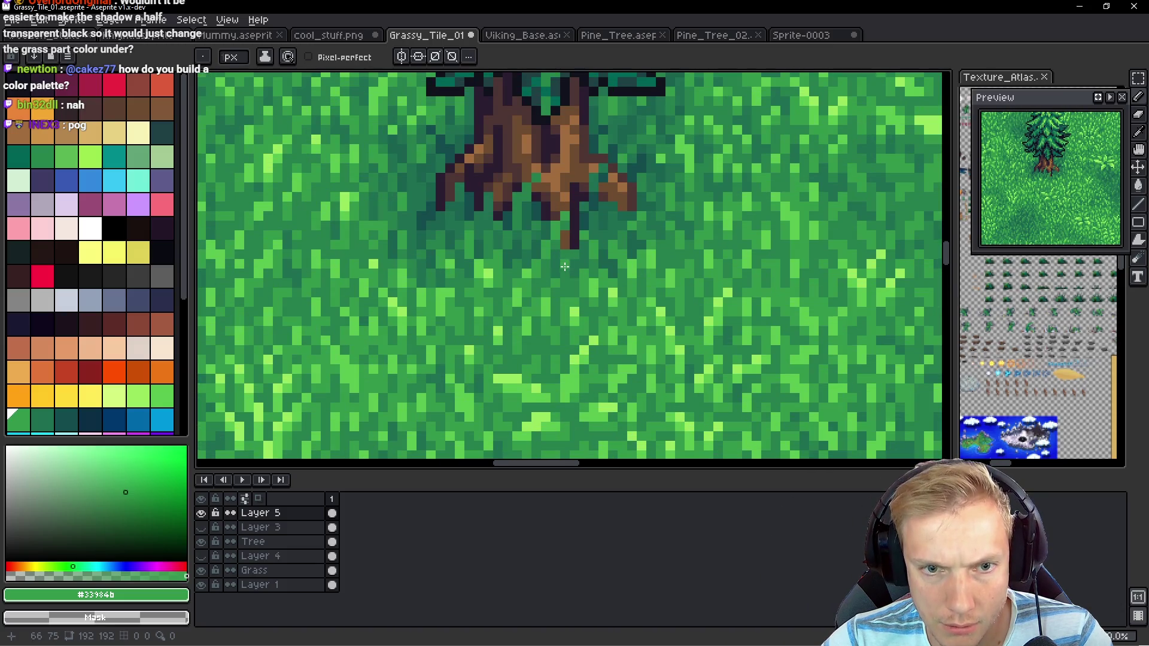
alt+click(559, 299)
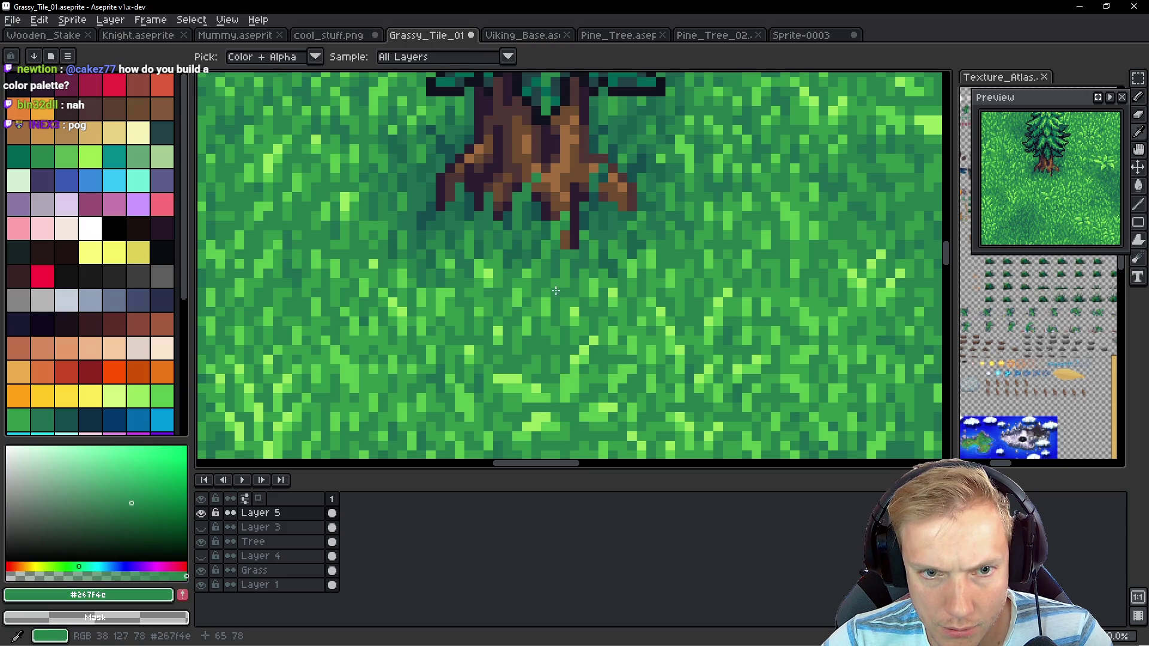
alt+click(546, 290)
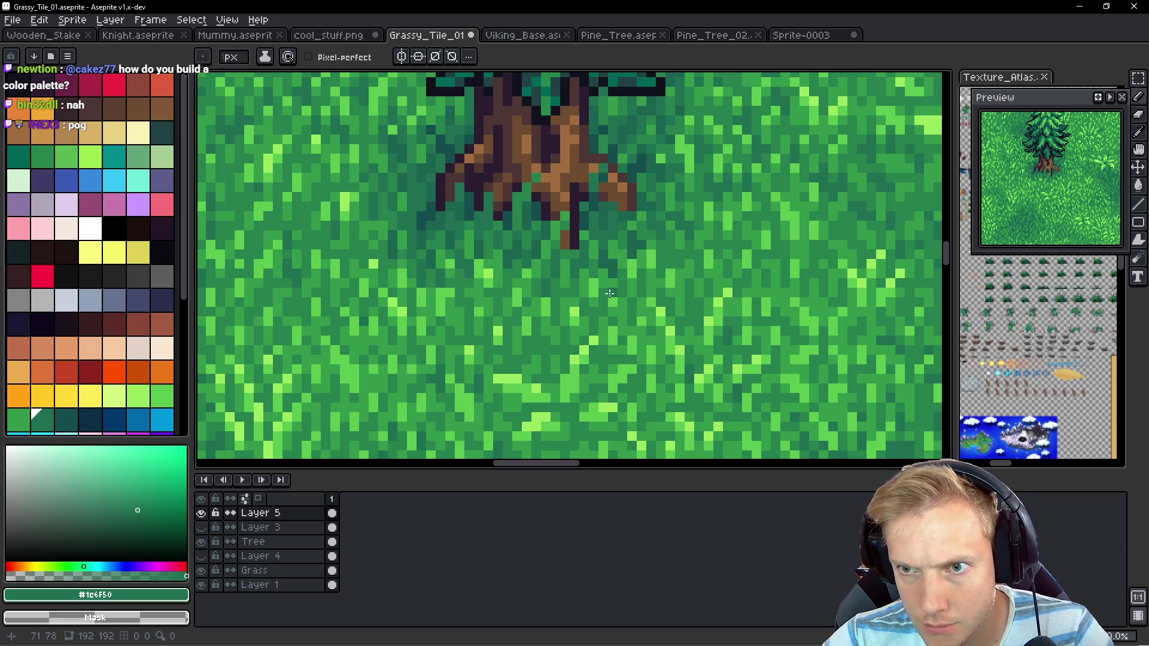
Lasso the tree base, delete Layer 5's shading, save, and switch to Pine_Tree
scroll(609, 294, down, 5)
scroll(630, 283, up, 3)
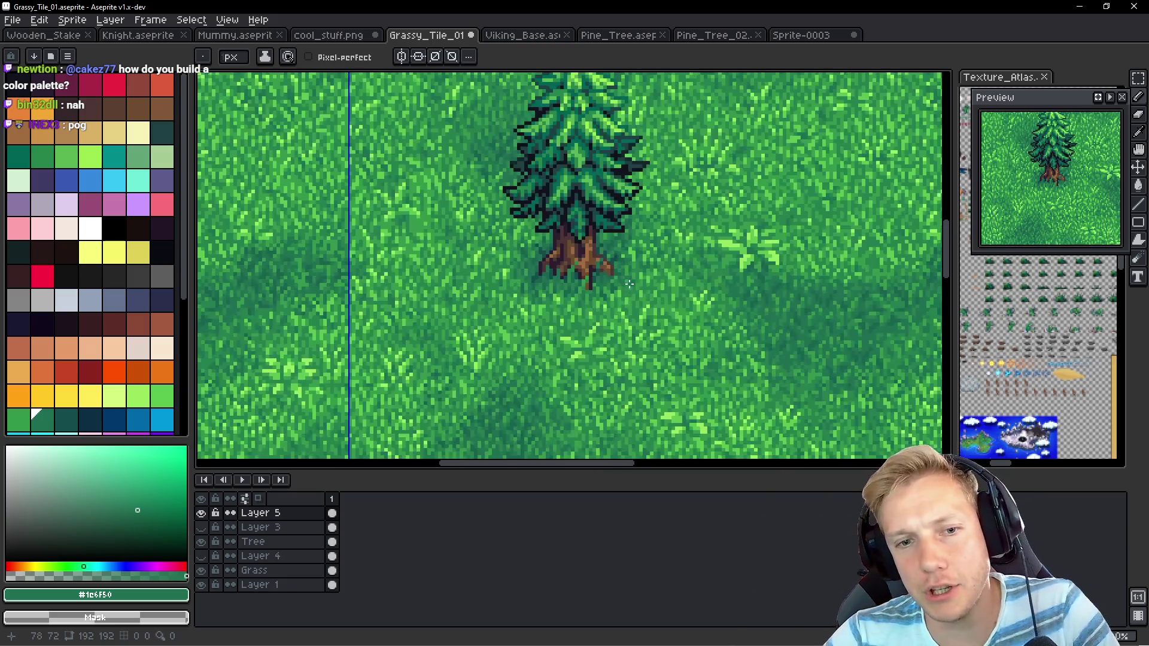
scroll(623, 279, up, 1)
drag(614, 273, 627, 254)
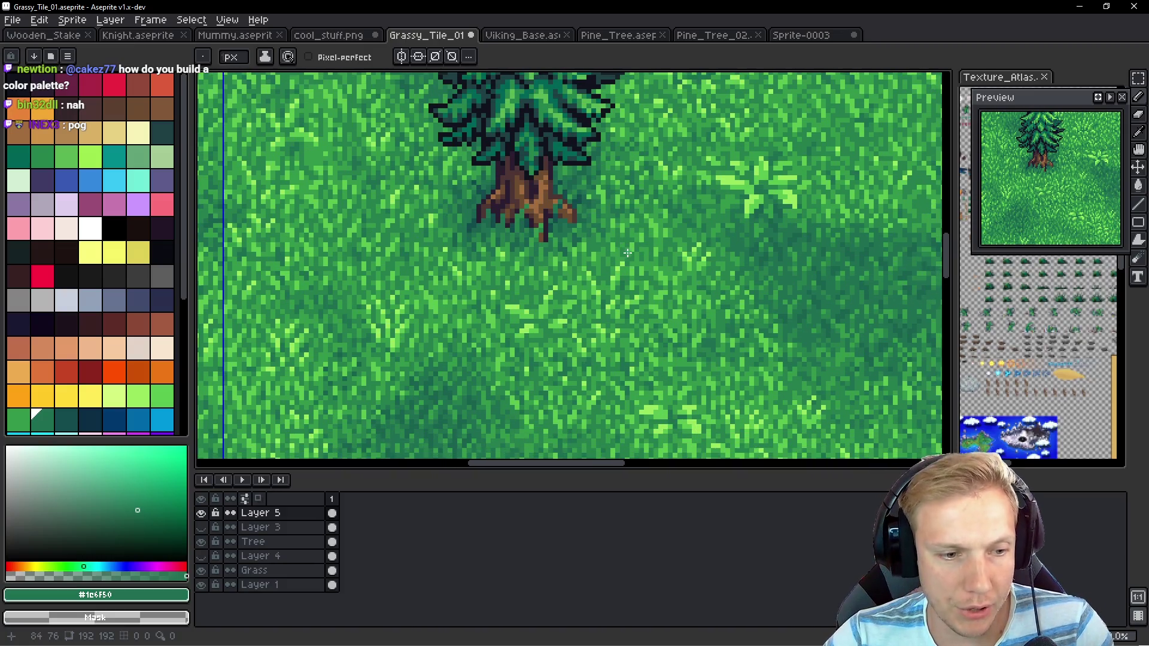
key(q)
mouse_move(538, 144)
mouse_down()
mouse_move(628, 226)
mouse_move(413, 146)
mouse_move(515, 141)
mouse_up()
key(Delete)
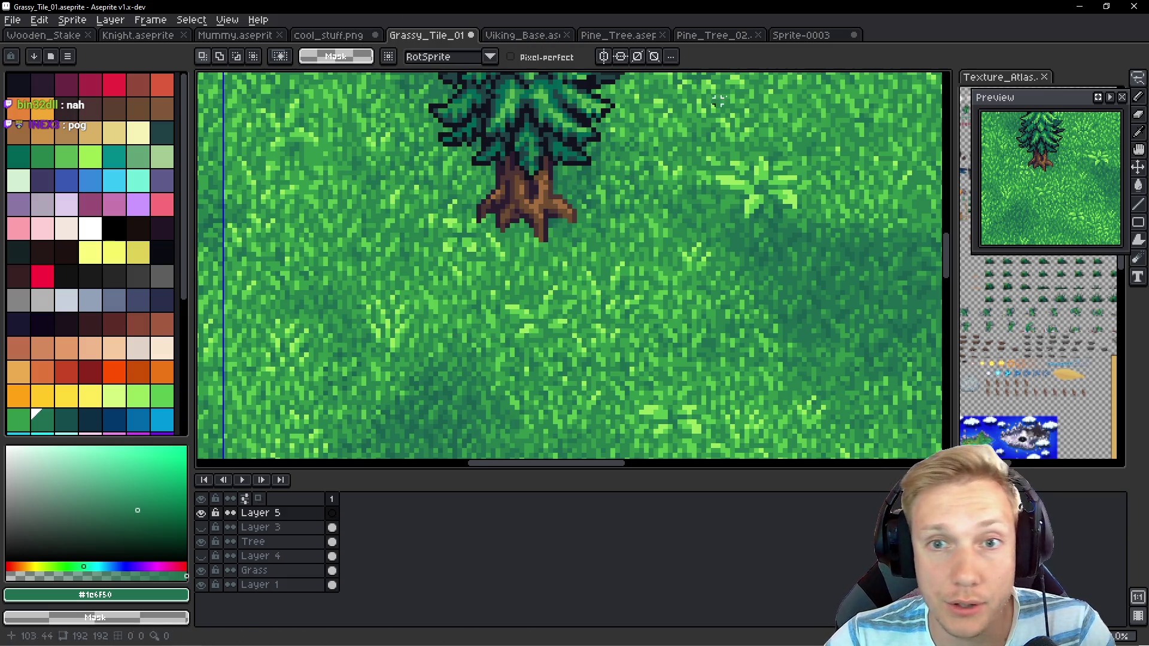
key(ctrl+s)
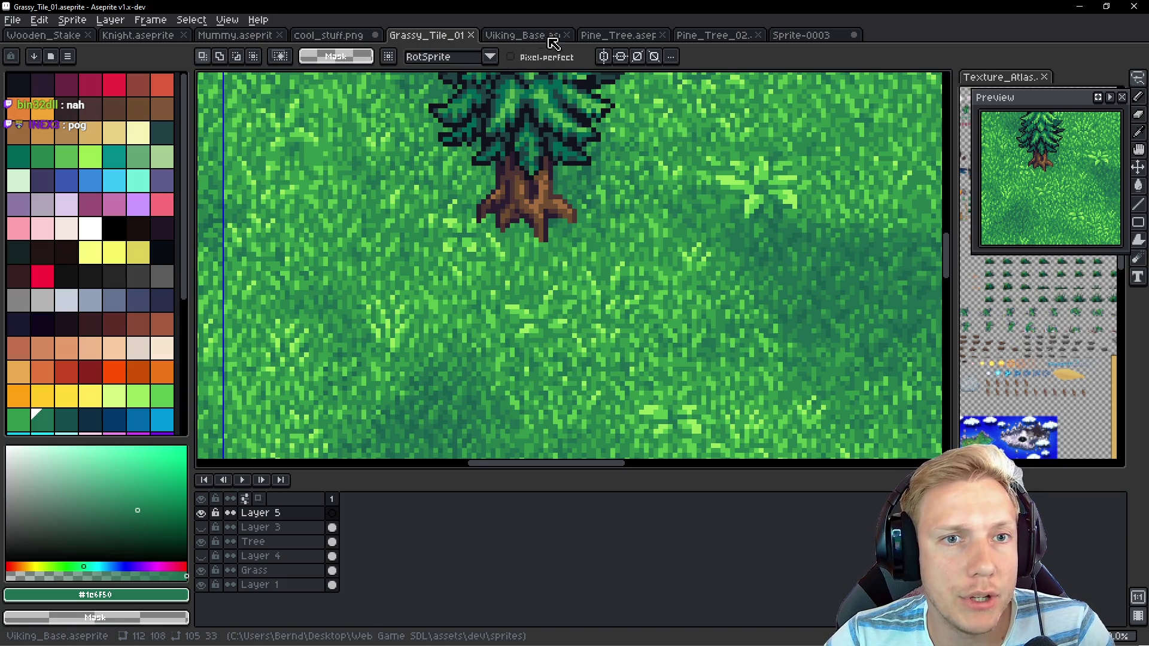
click(614, 37)
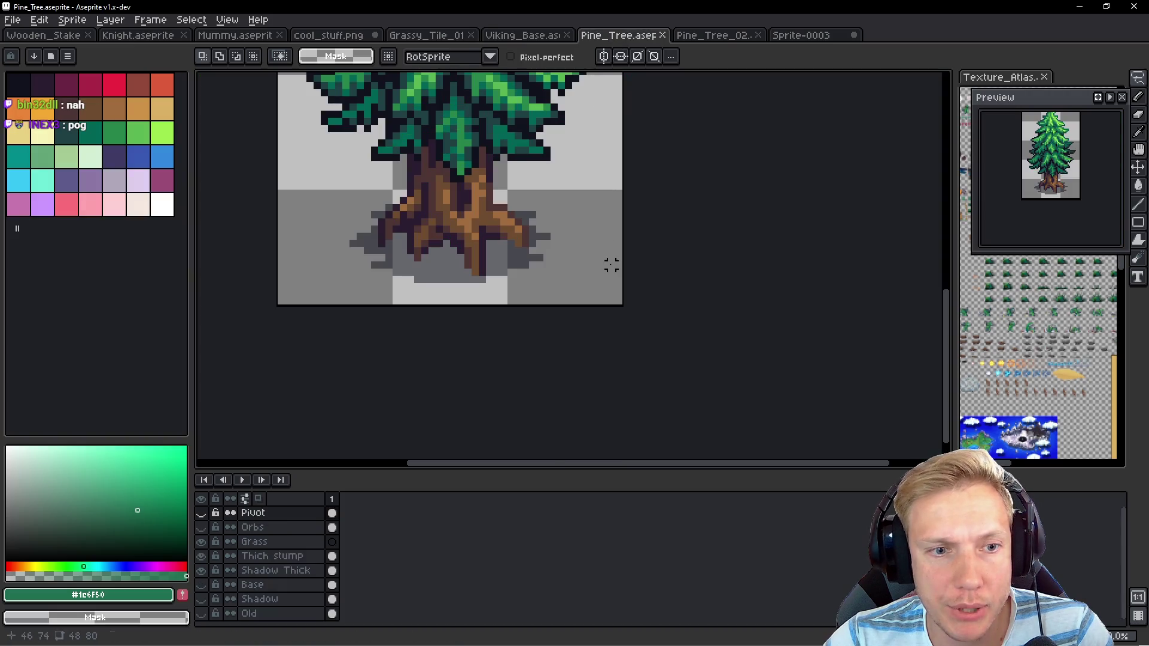
Paste the copied grass onto the Grass layer and position it around the trunk base
drag(580, 242, 573, 286)
click(257, 541)
scroll(604, 308, up, 1)
key(ctrl+v)
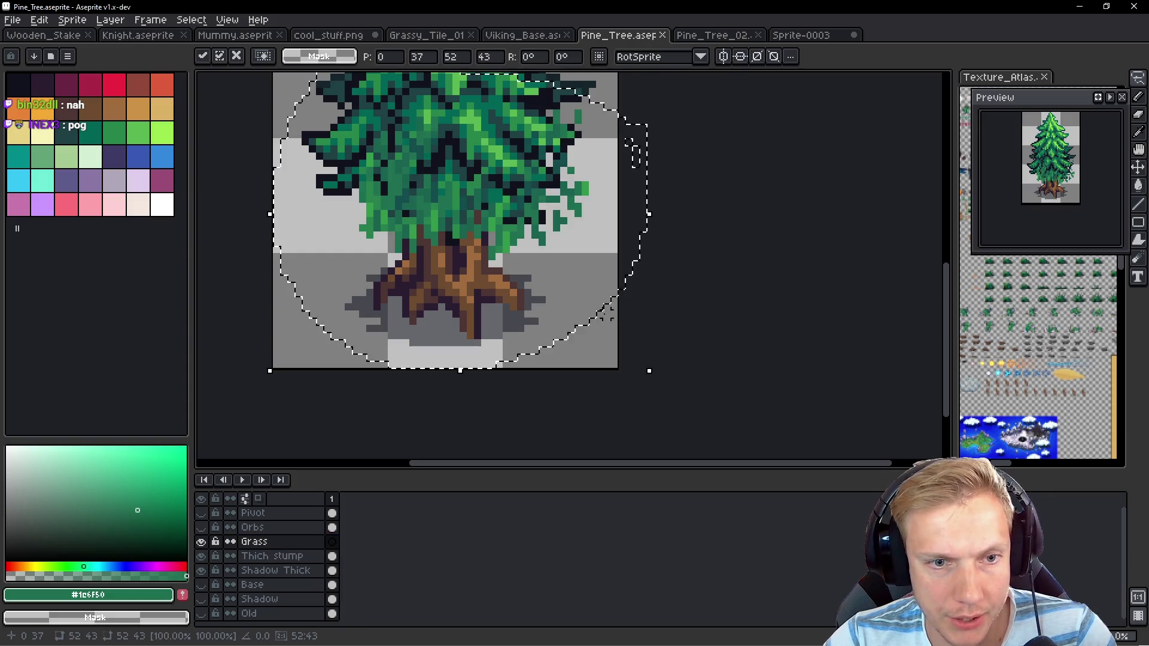
mouse_move(511, 213)
mouse_down()
mouse_move(491, 329)
mouse_move(464, 329)
mouse_move(477, 329)
mouse_move(457, 313)
mouse_move(478, 331)
mouse_up()
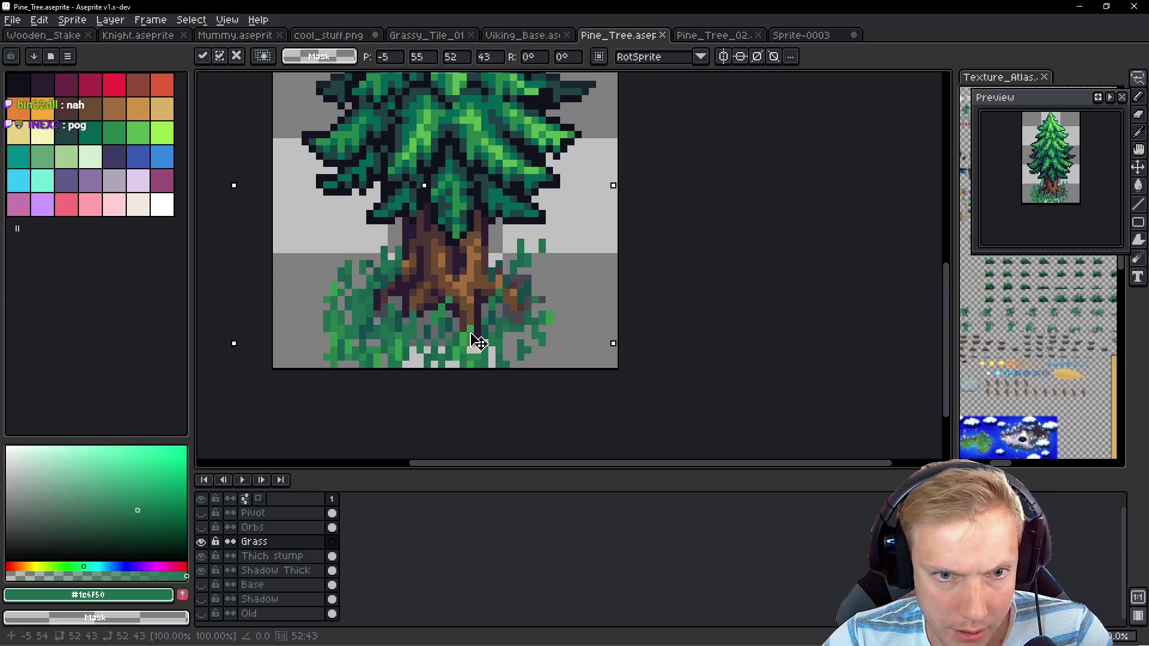
mouse_move(475, 332)
mouse_down()
mouse_move(475, 313)
mouse_move(477, 323)
mouse_up()
Open the Canvas Size settings with Ctrl+Alt+C
scroll(436, 264, down, 2)
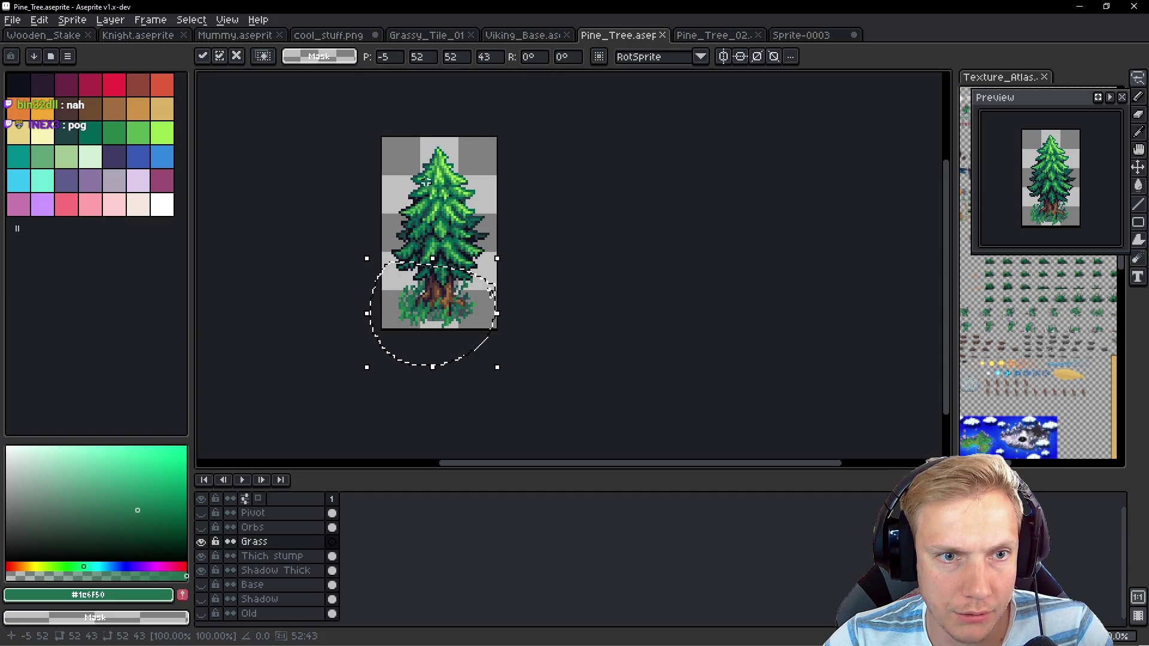
scroll(445, 253, up, 1)
scroll(459, 269, down, 1)
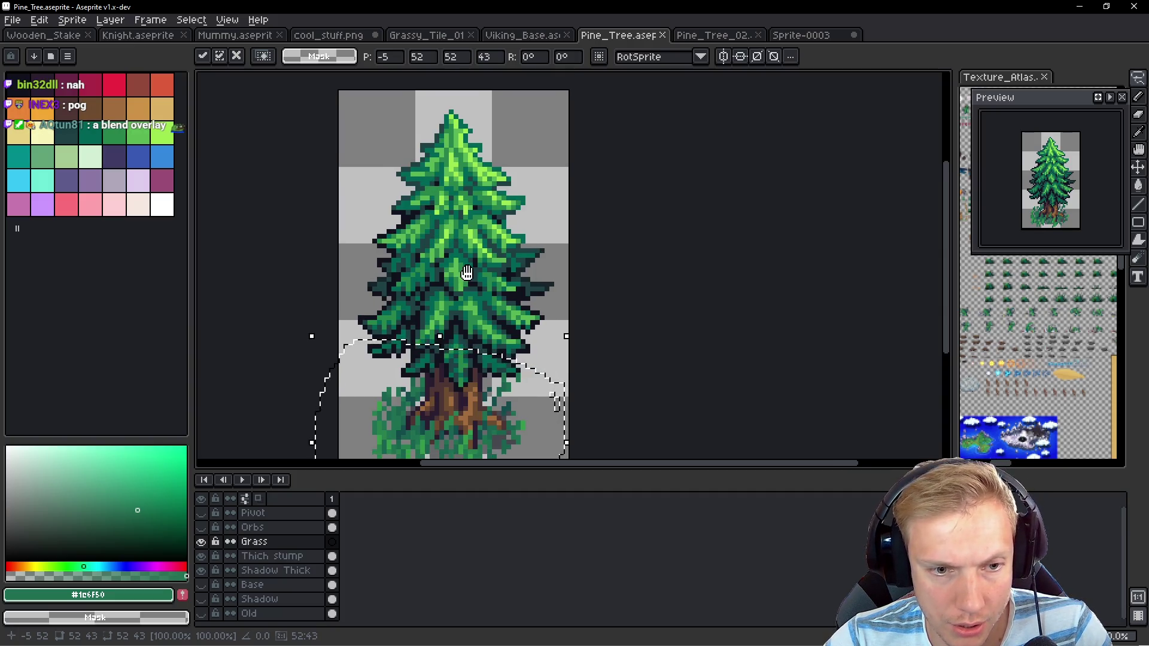
scroll(477, 277, up, 1)
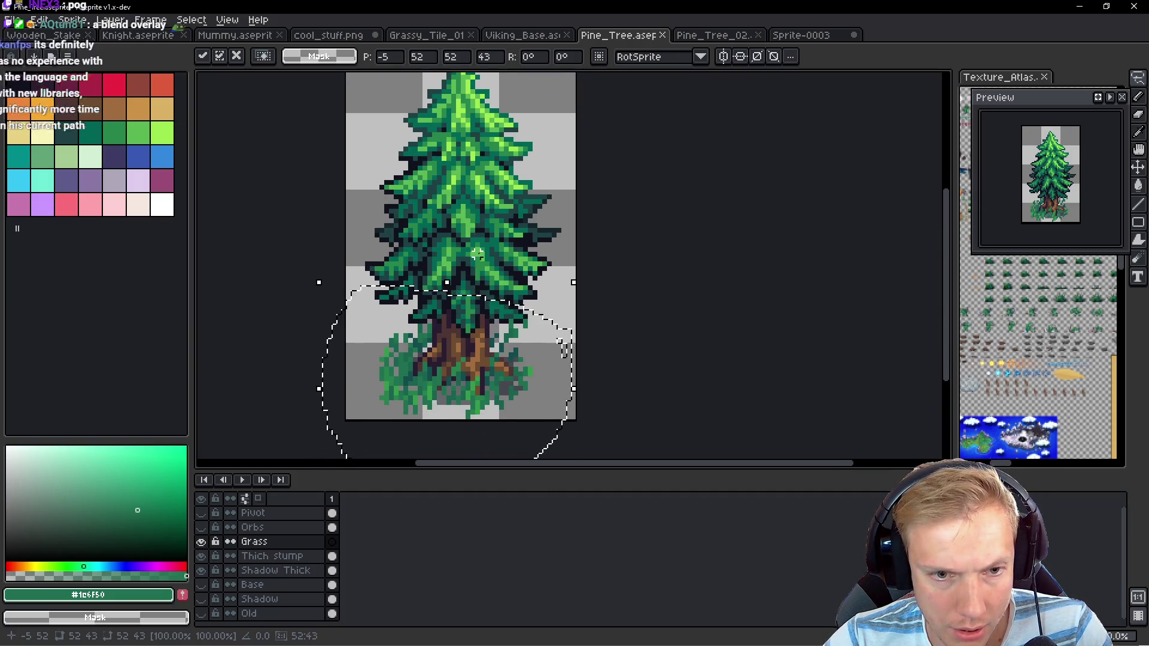
key(ctrl+alt+c)
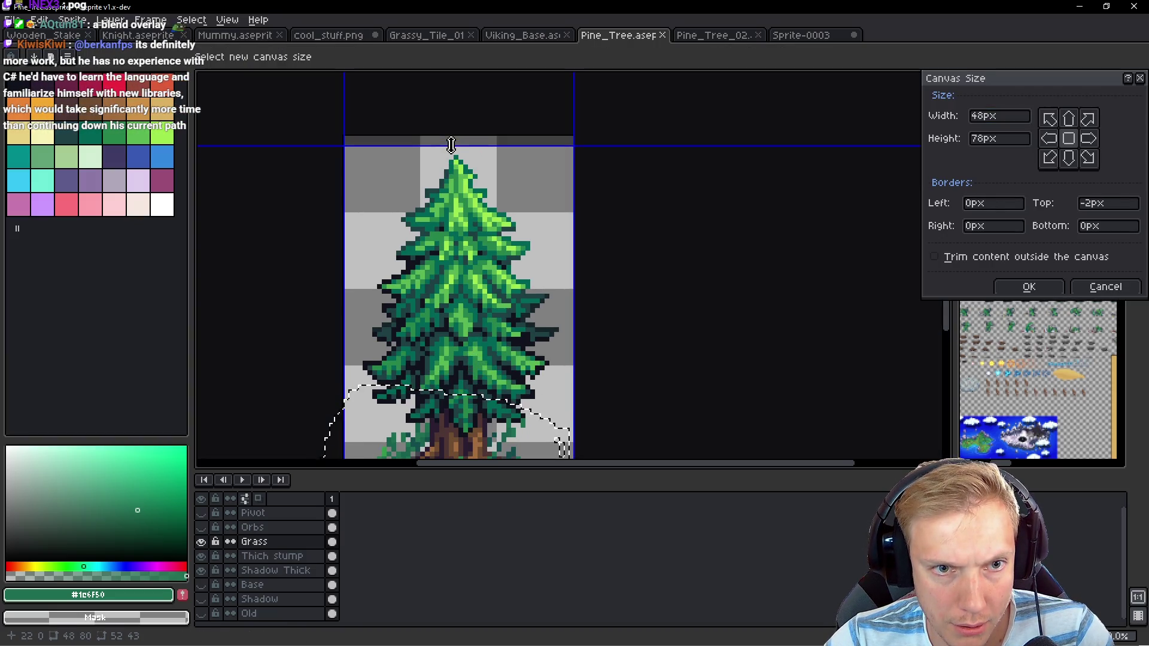
Extend the canvas by a 2 px bottom border, making it 48x80
click(1030, 287)
key(ctrl+z)
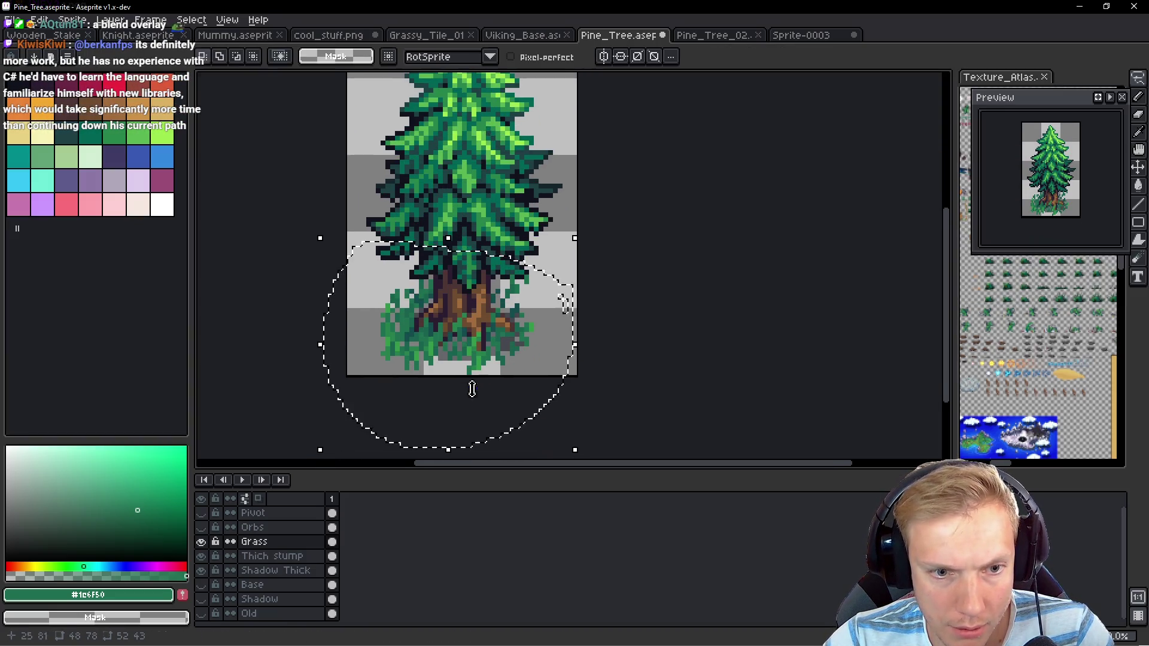
key(ctrl+alt+c)
drag(462, 376, 459, 387)
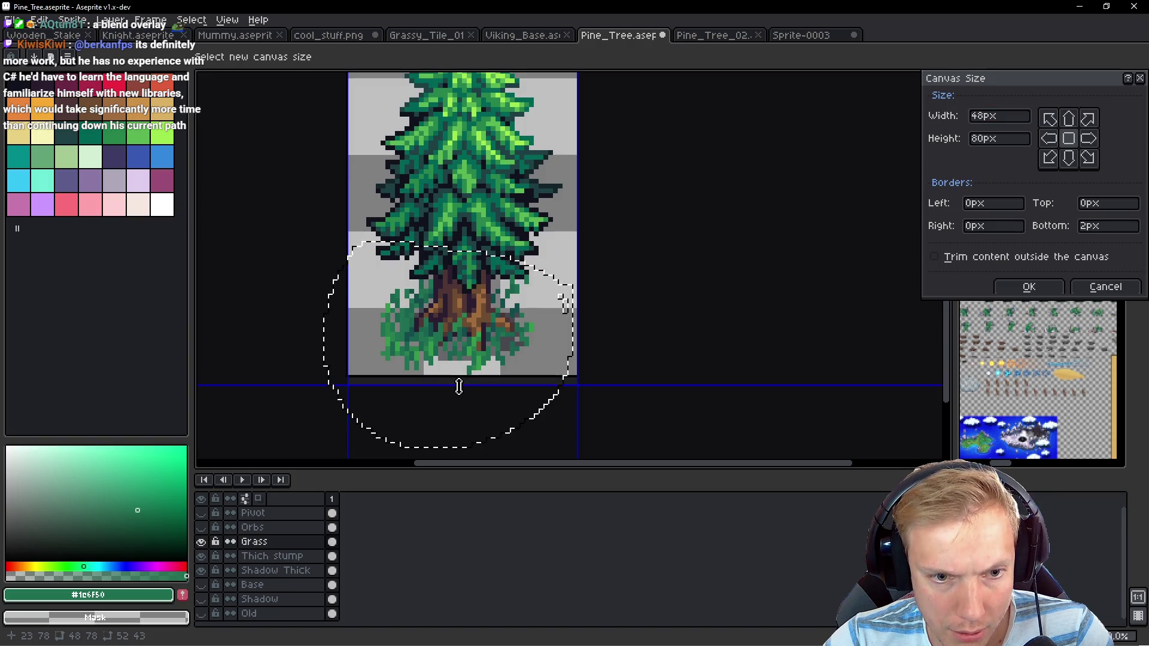
click(1026, 287)
Move the grass clump down one pixel, commit it, and deselect
scroll(505, 290, down, 1)
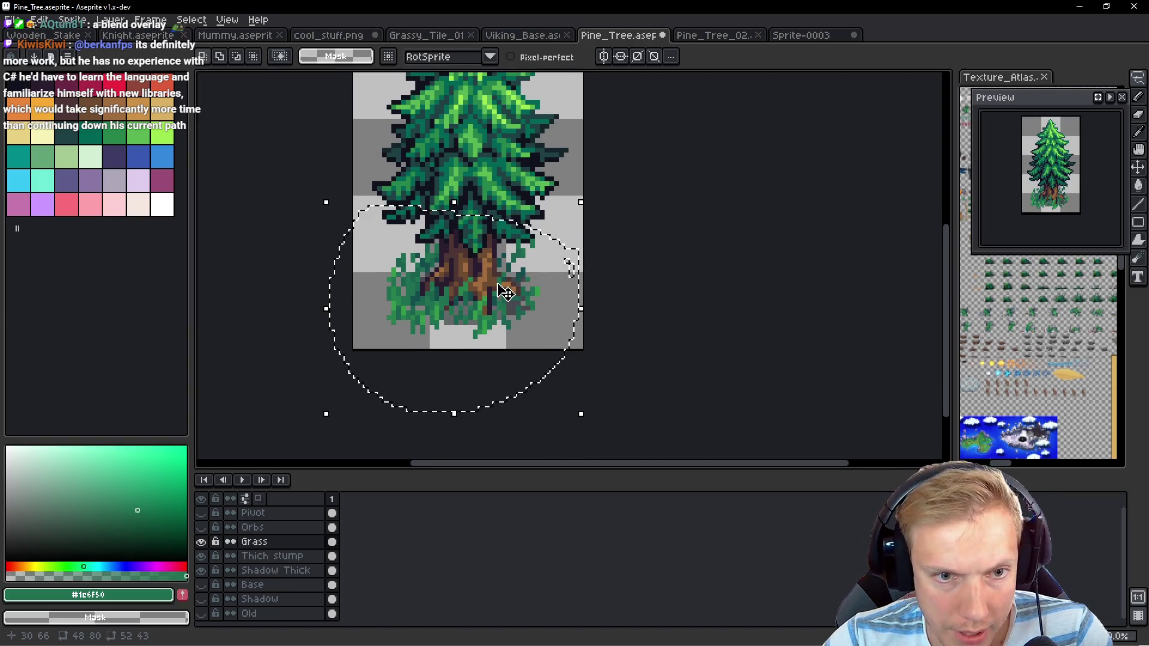
scroll(481, 292, up, 1)
drag(485, 296, 480, 307)
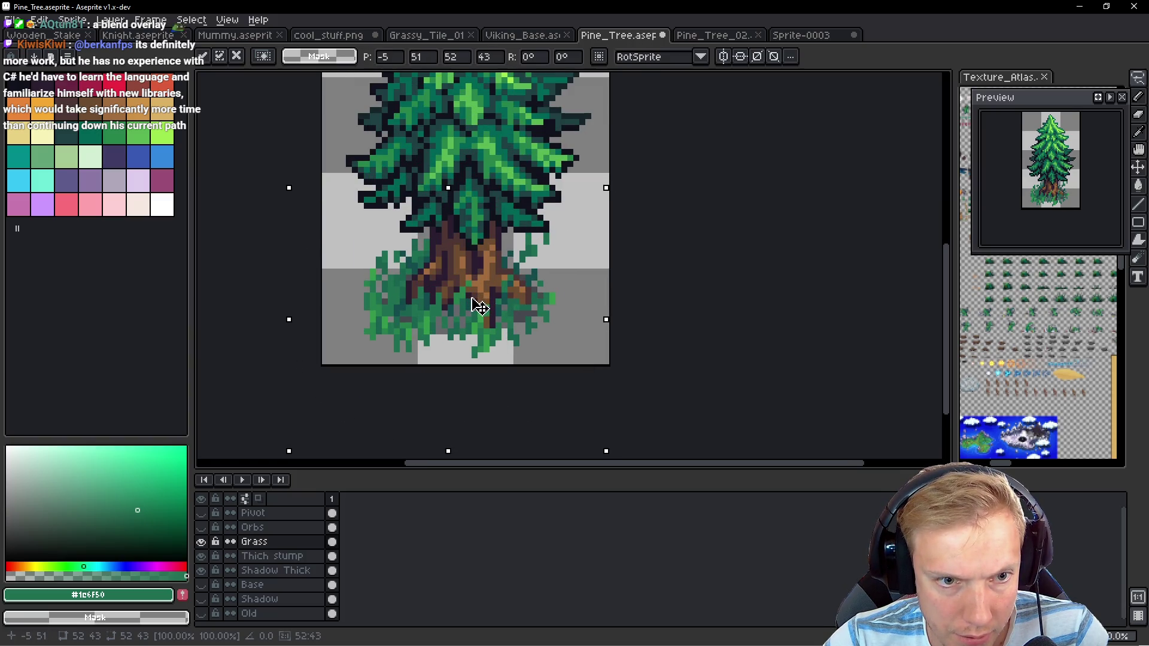
key(Return)
scroll(482, 308, up, 1)
key(ctrl+d)
scroll(493, 324, down, 4)
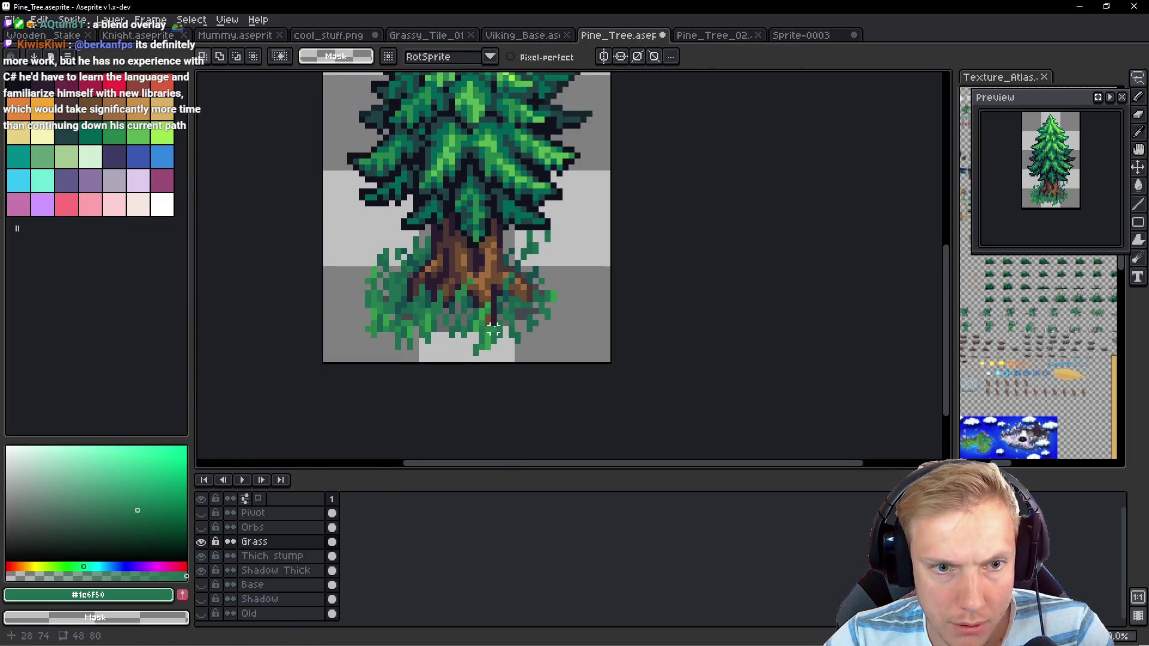
scroll(497, 326, down, 1)
scroll(546, 171, up, 10)
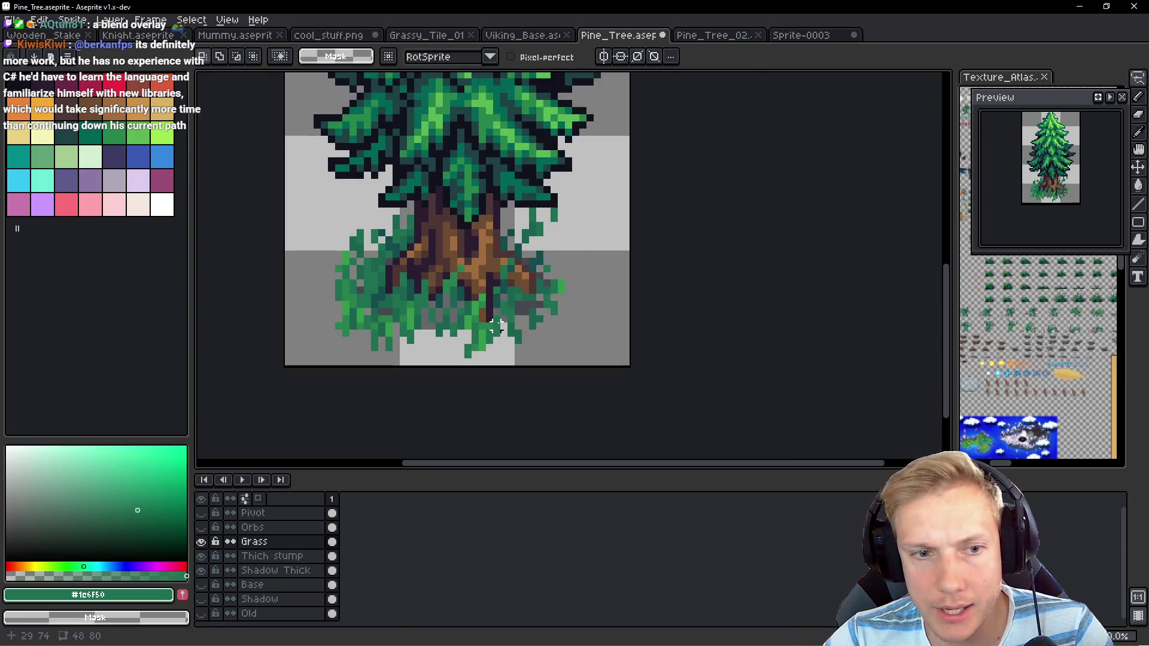
scroll(518, 202, down, 6)
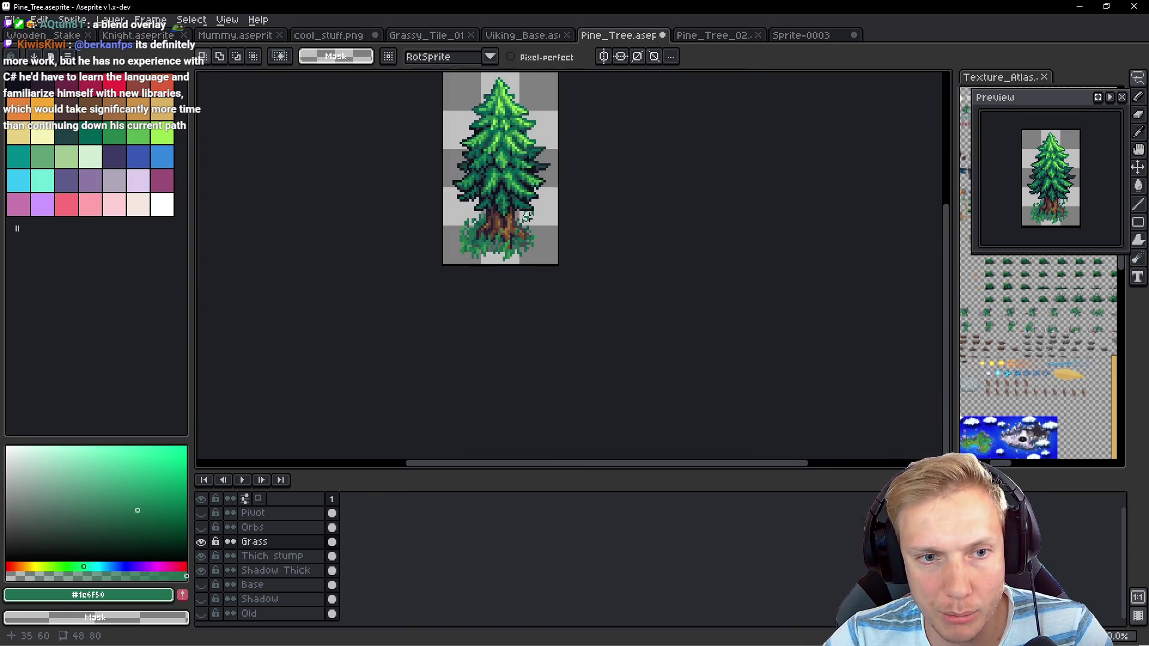
scroll(527, 243, up, 3)
scroll(526, 241, up, 2)
With the pencil, fill grey gaps in the grass with sampled darker greens
key(b)
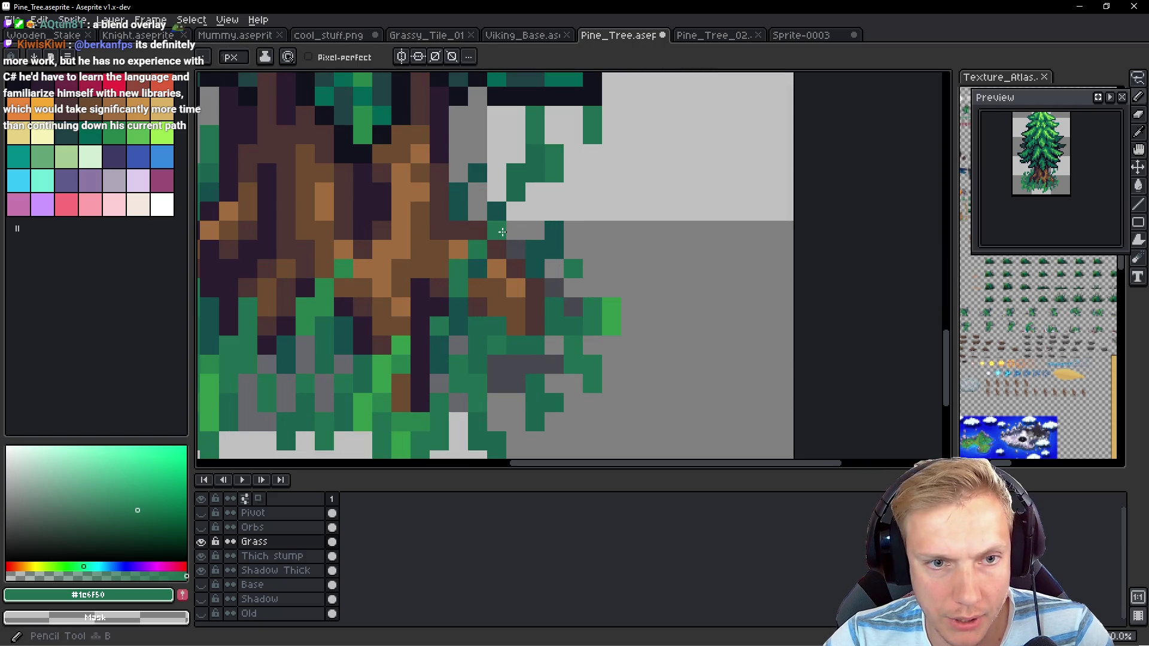
click(479, 205)
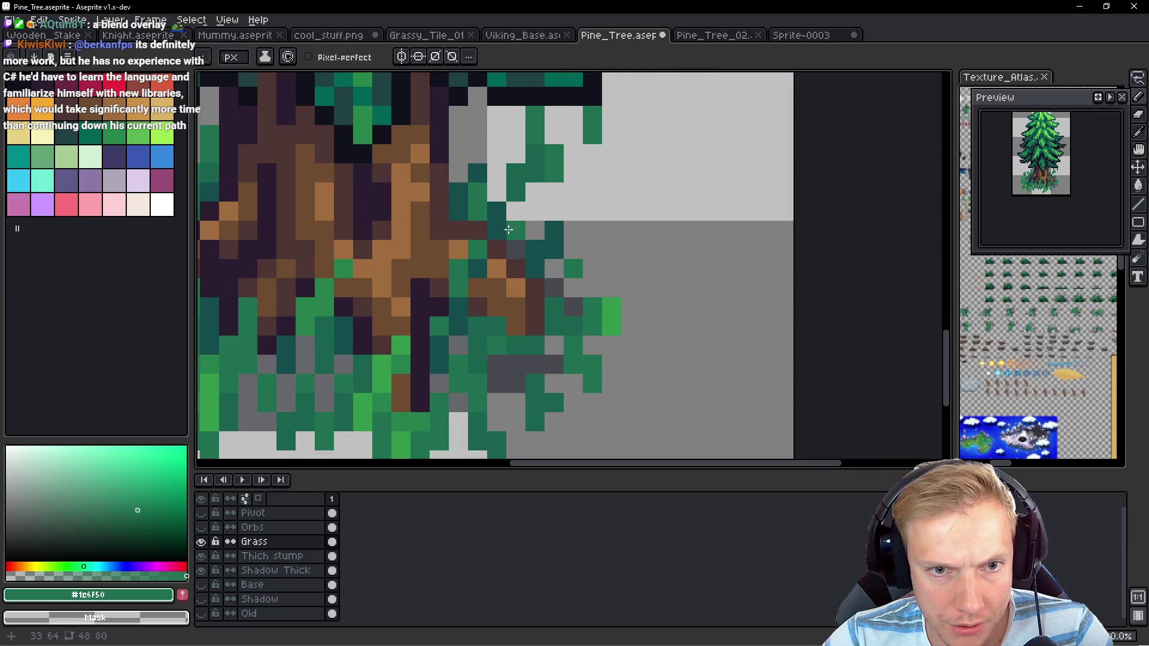
scroll(486, 343, down, 2)
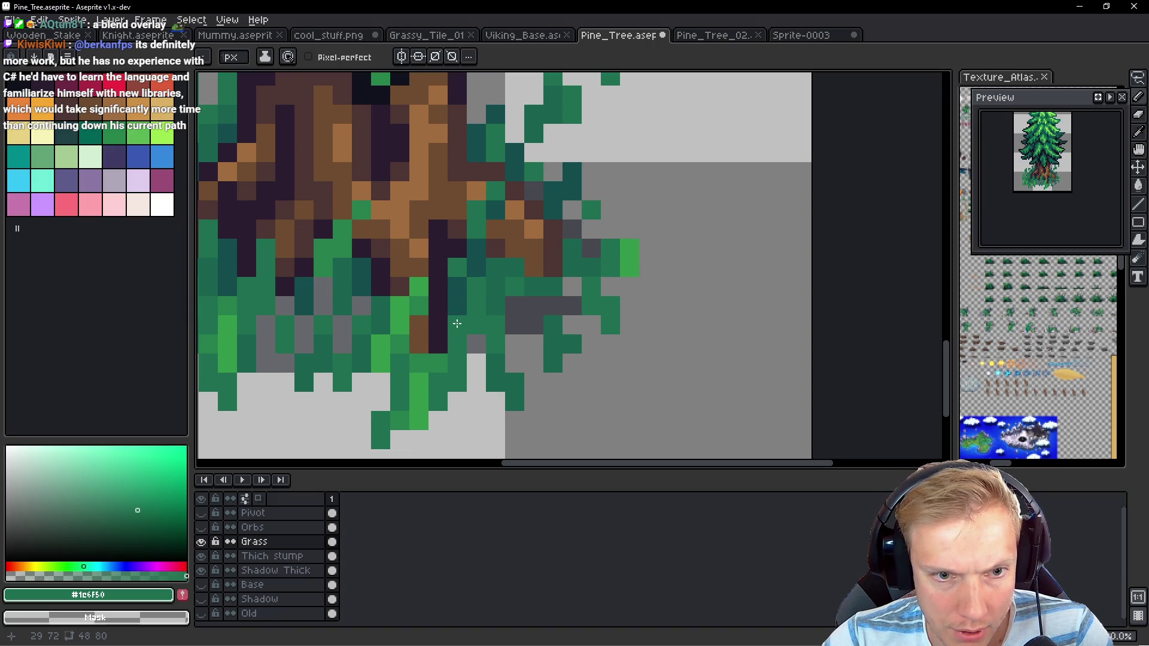
alt+click(485, 321)
drag(514, 302, 515, 320)
alt+click(498, 331)
click(534, 305)
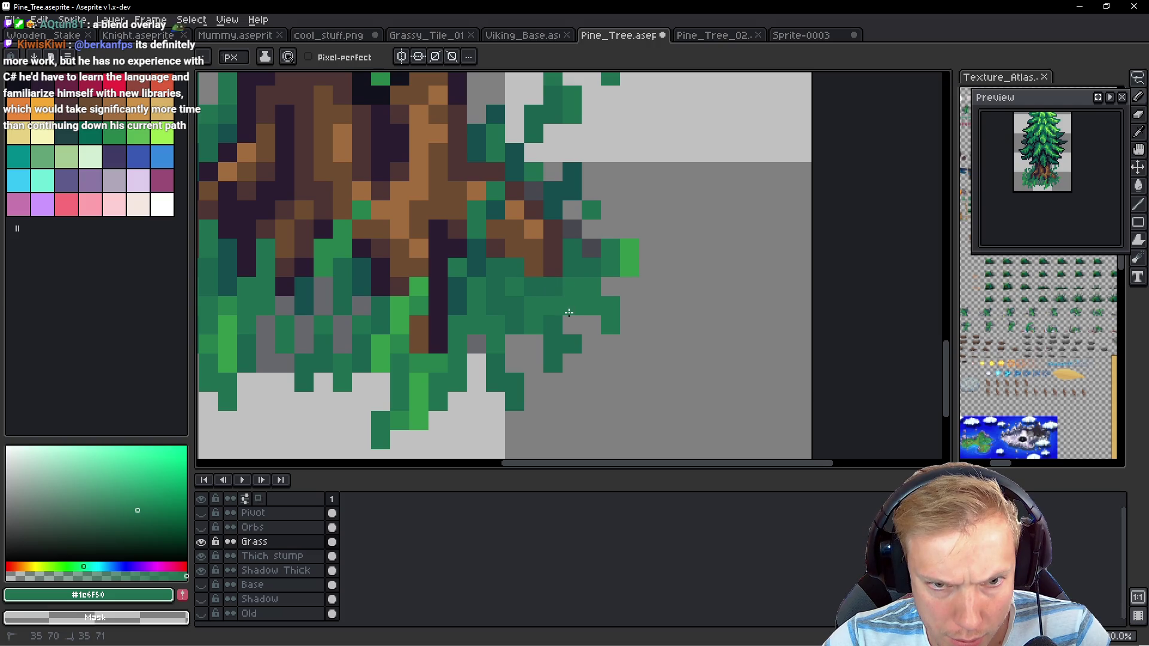
mouse_move(532, 343)
mouse_down()
mouse_move(532, 369)
mouse_move(521, 329)
mouse_up()
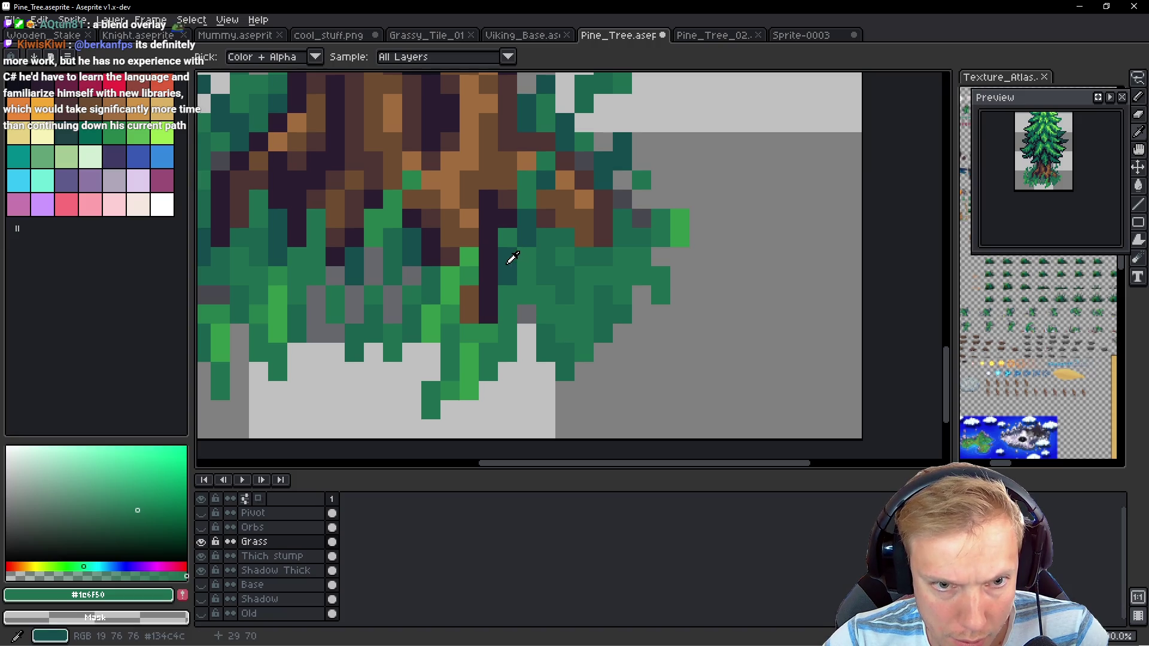
Hide the Shadow Thick layer and paint gap pixels in lighter grass green
alt+click(474, 328)
click(527, 353)
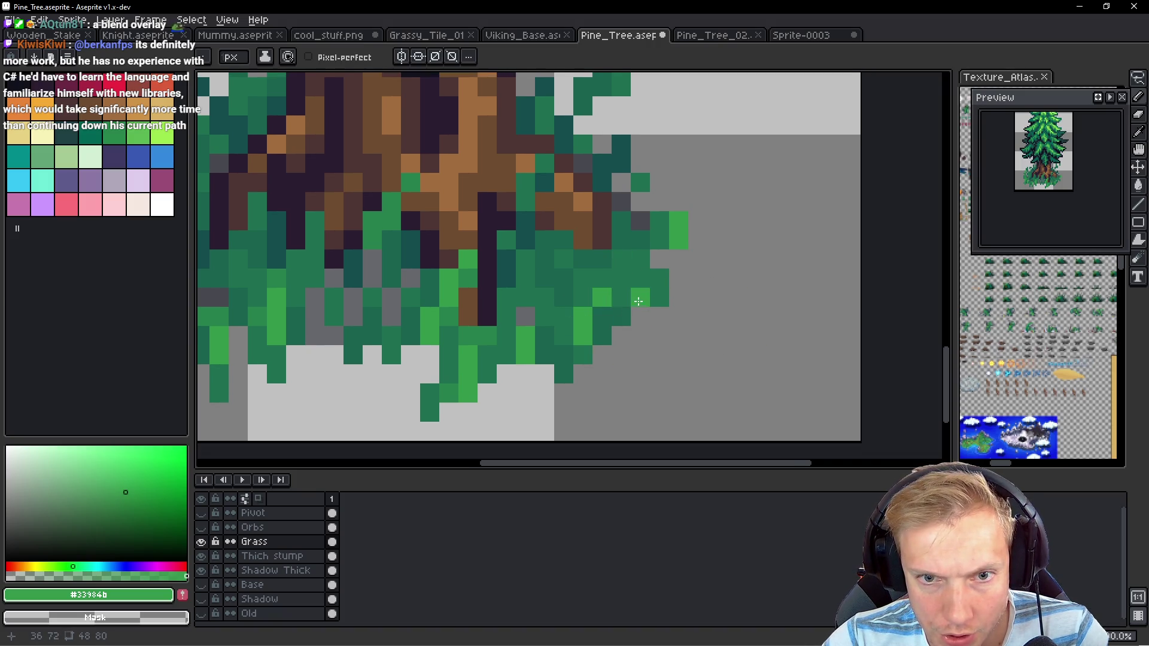
alt+click(660, 224)
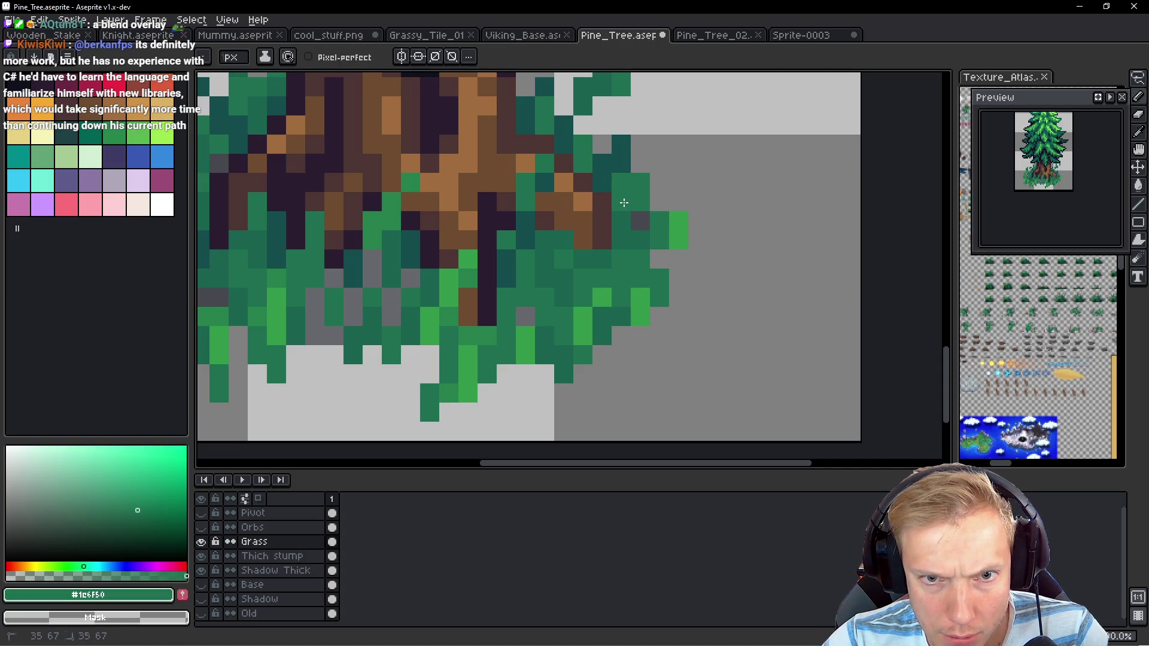
click(204, 576)
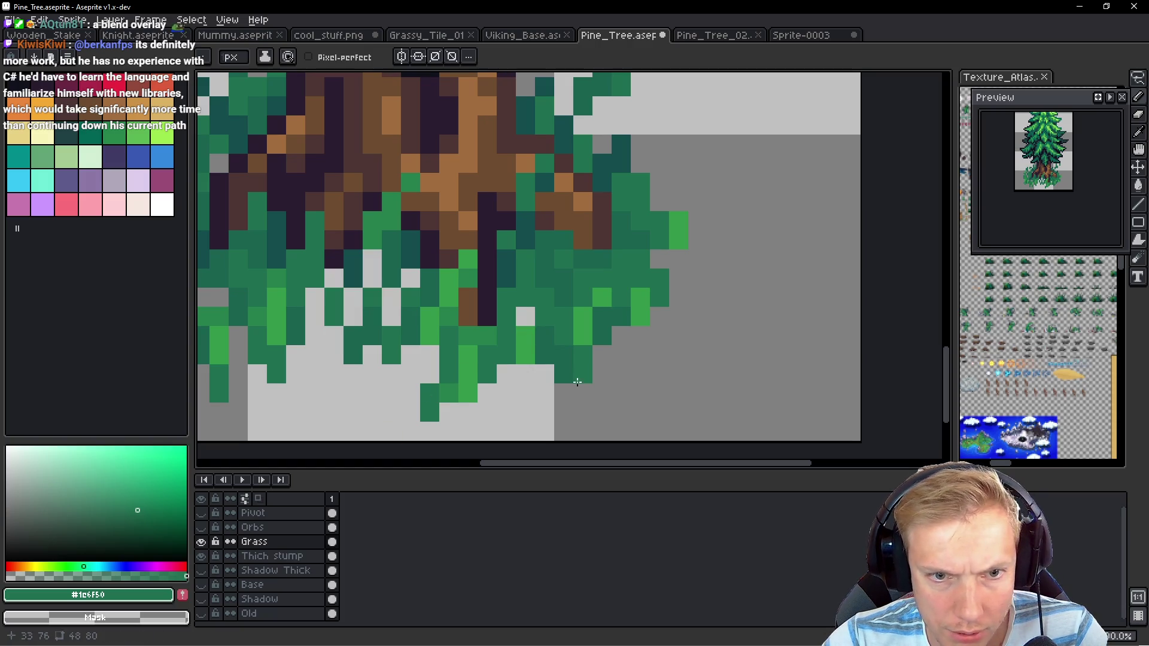
alt+click(526, 334)
click(529, 315)
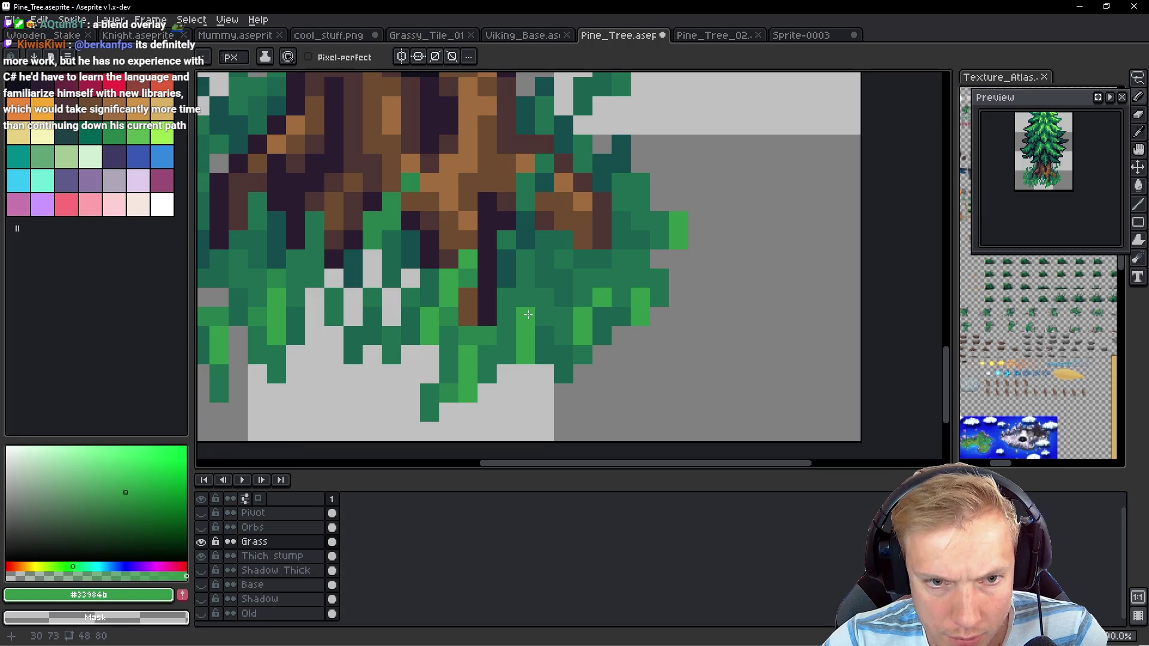
Paint a dark-brown trunk-coloured column down into the grass
scroll(529, 315, left, 3)
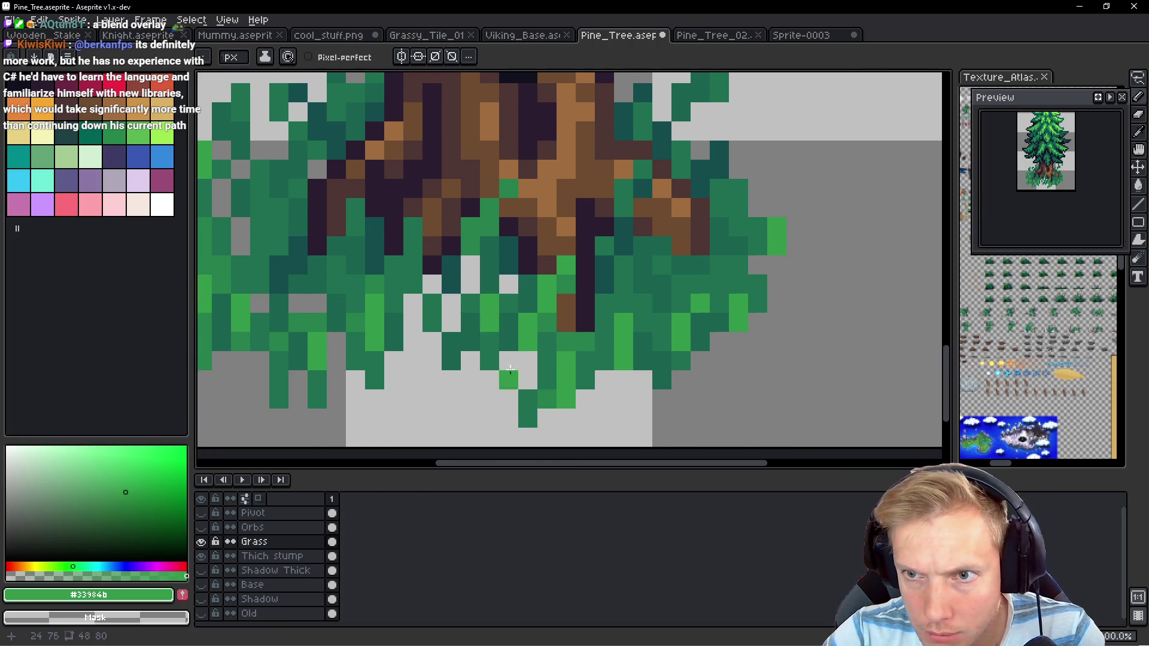
alt+click(621, 268)
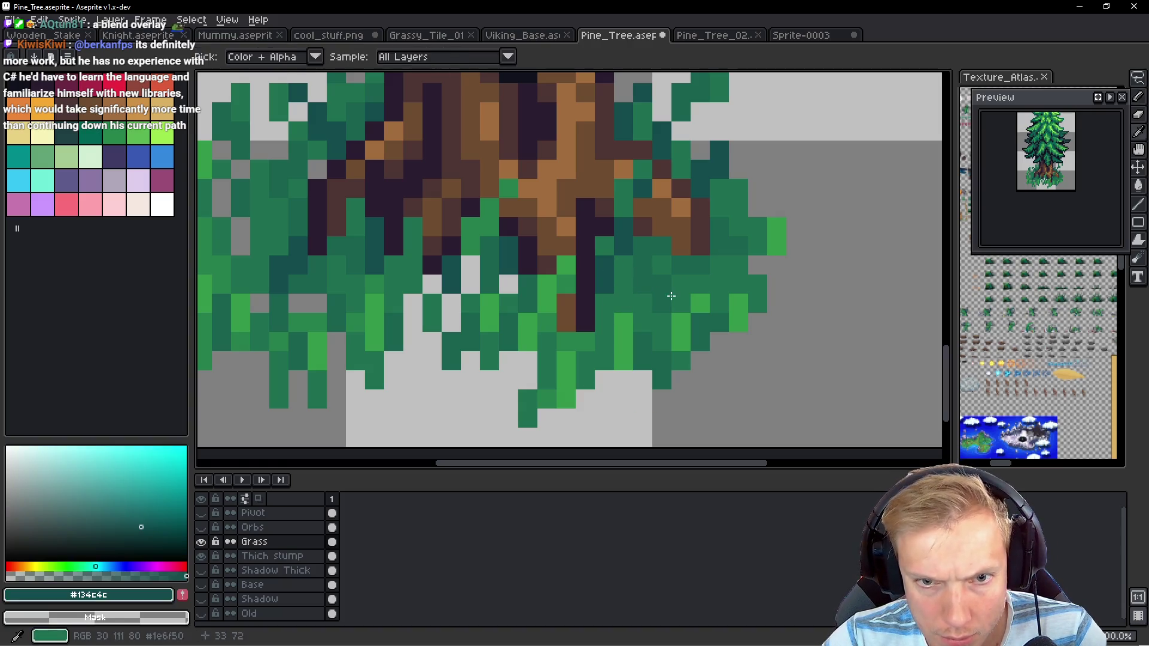
alt+click(705, 247)
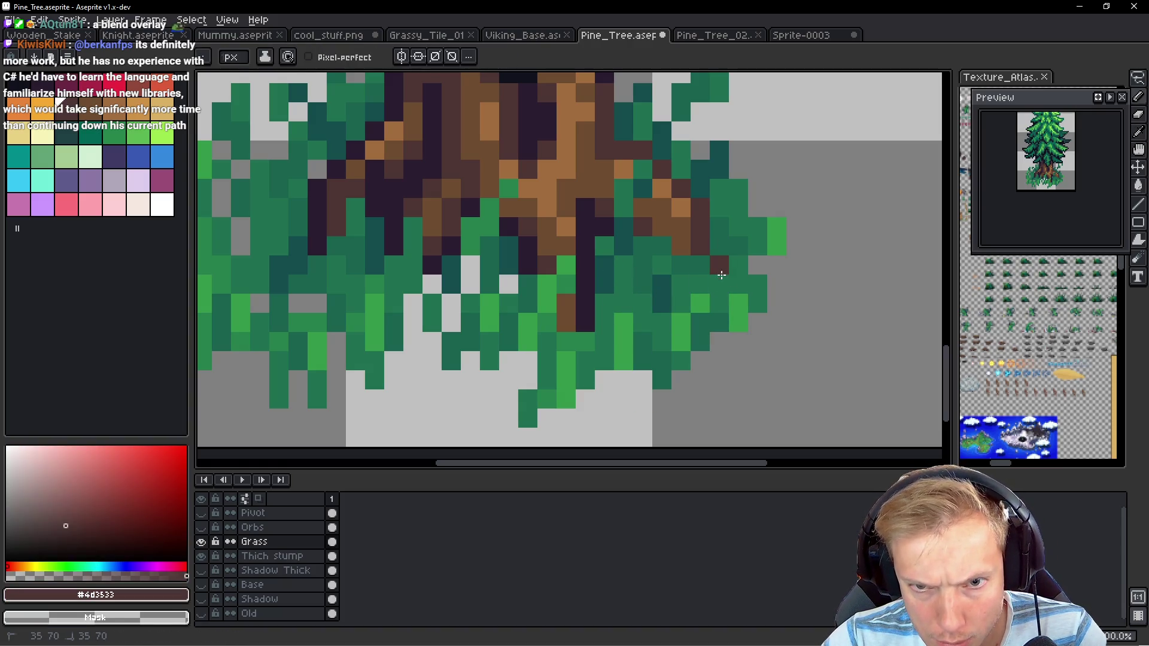
drag(719, 264, 719, 304)
Sample mid and dark teal greens from the grass, bringing the trunk's right side into view
alt+click(724, 265)
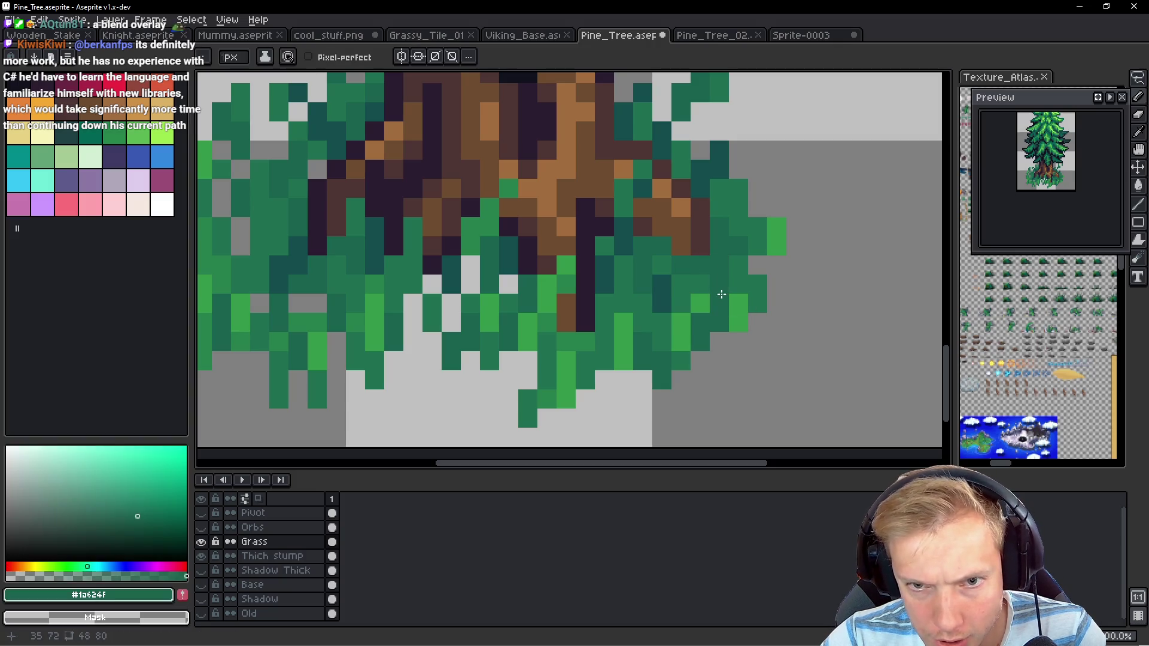
scroll(717, 237, left, 2)
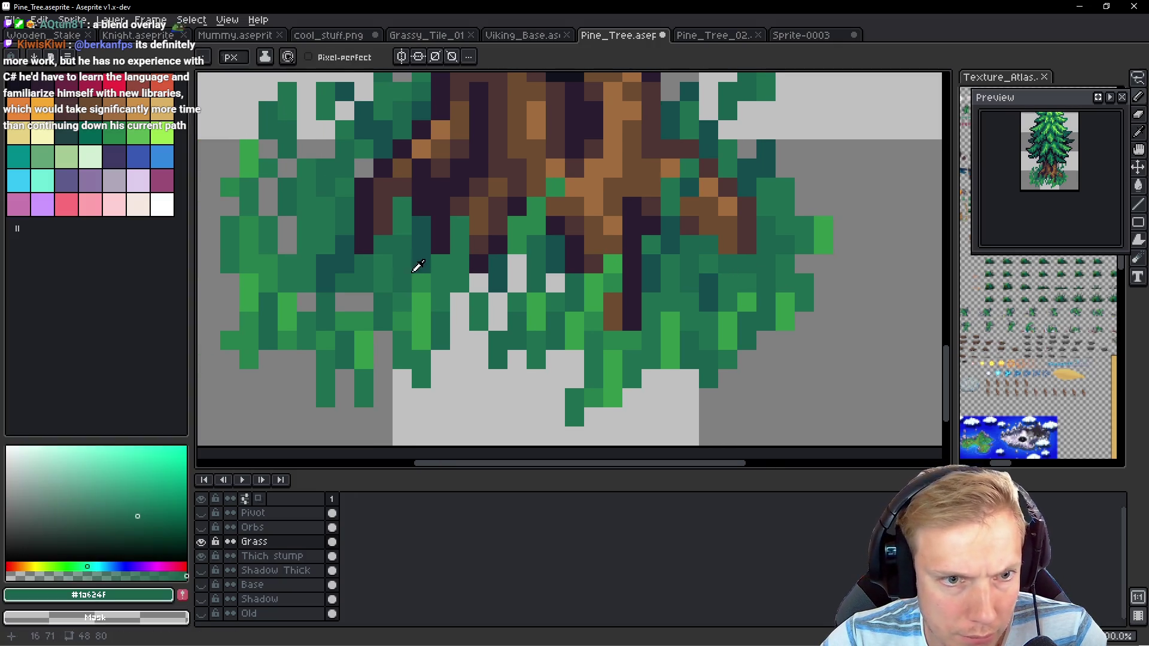
alt+click(342, 251)
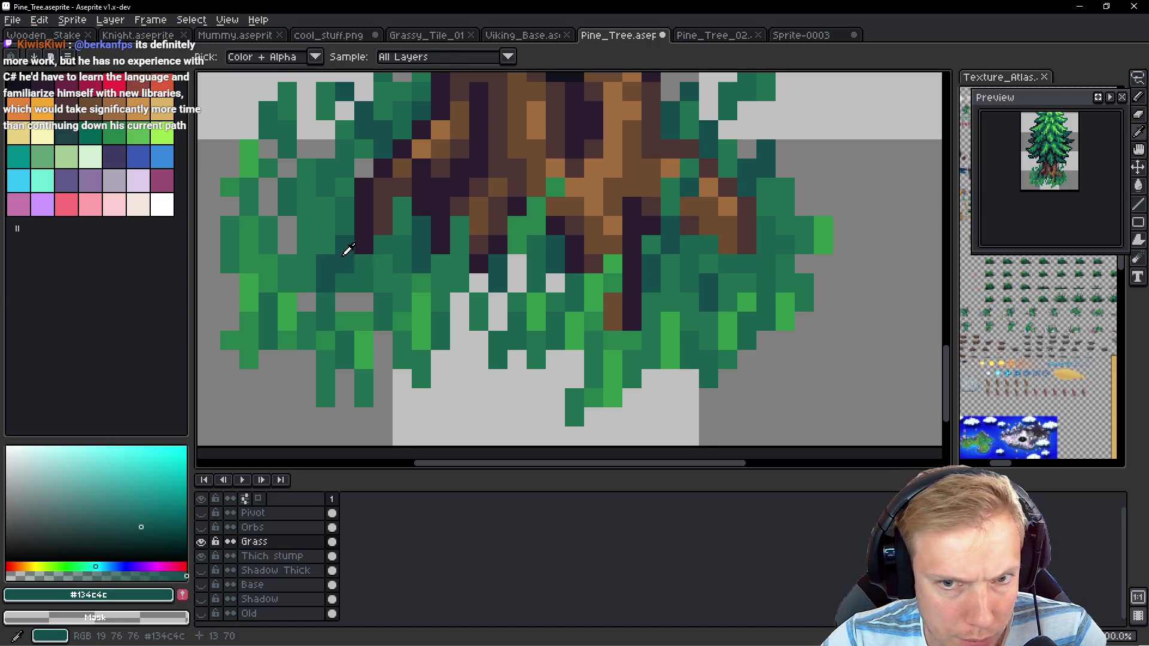
alt+click(409, 242)
scroll(767, 205, up, 4)
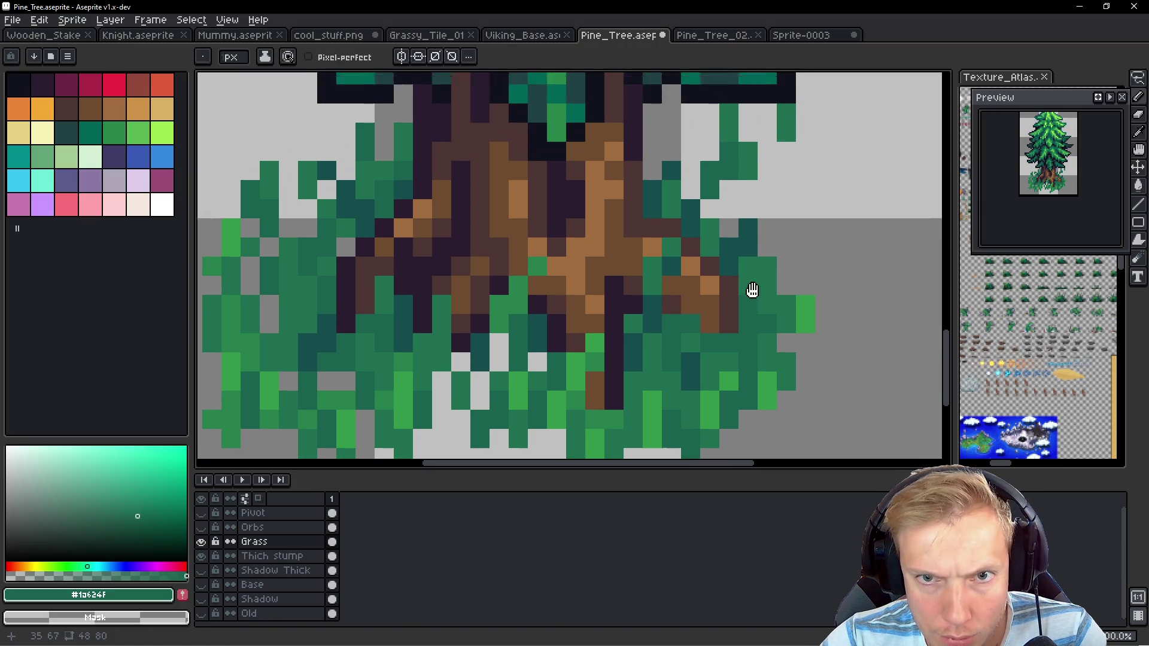
drag(702, 359, 664, 321)
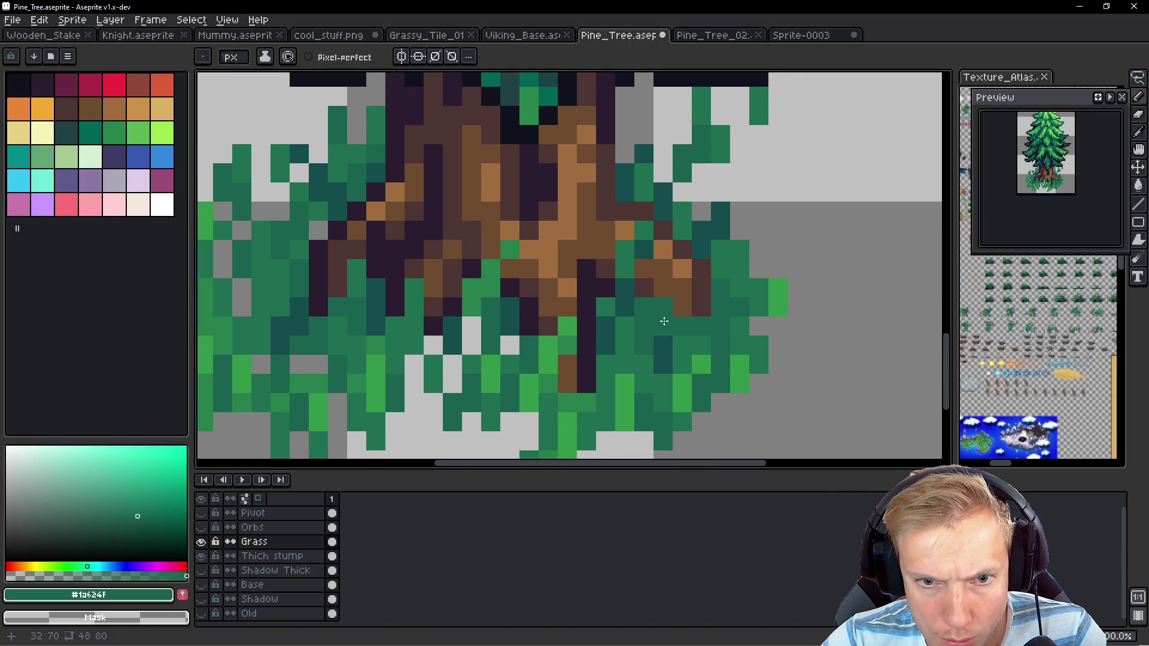
alt+click(623, 254)
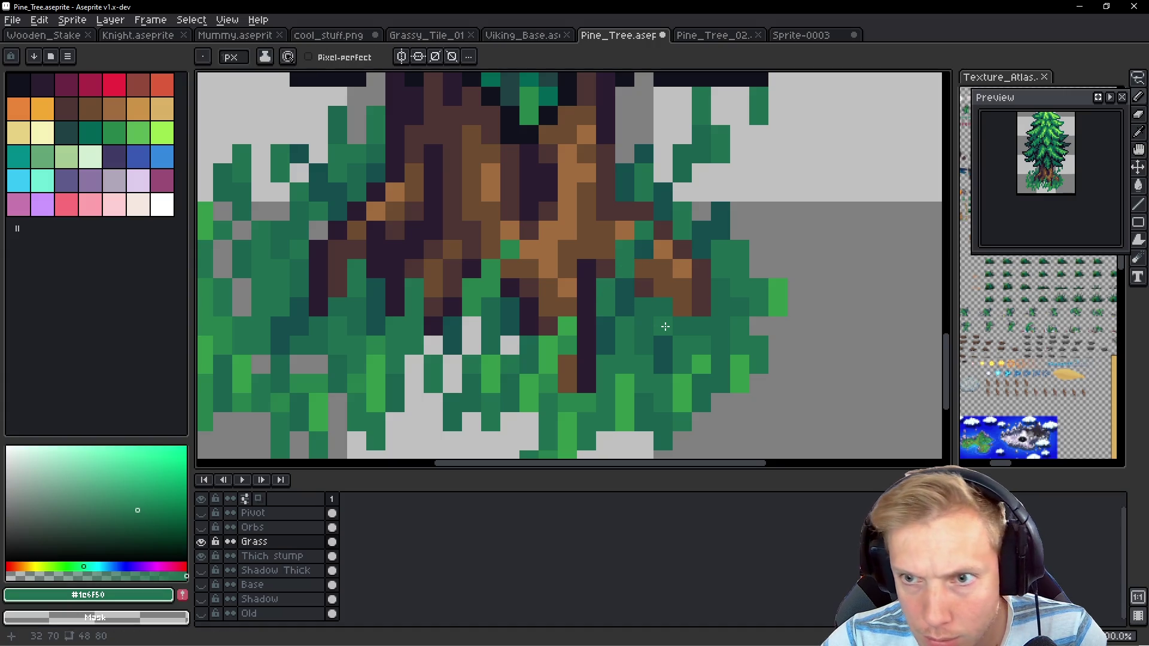
drag(589, 316, 616, 281)
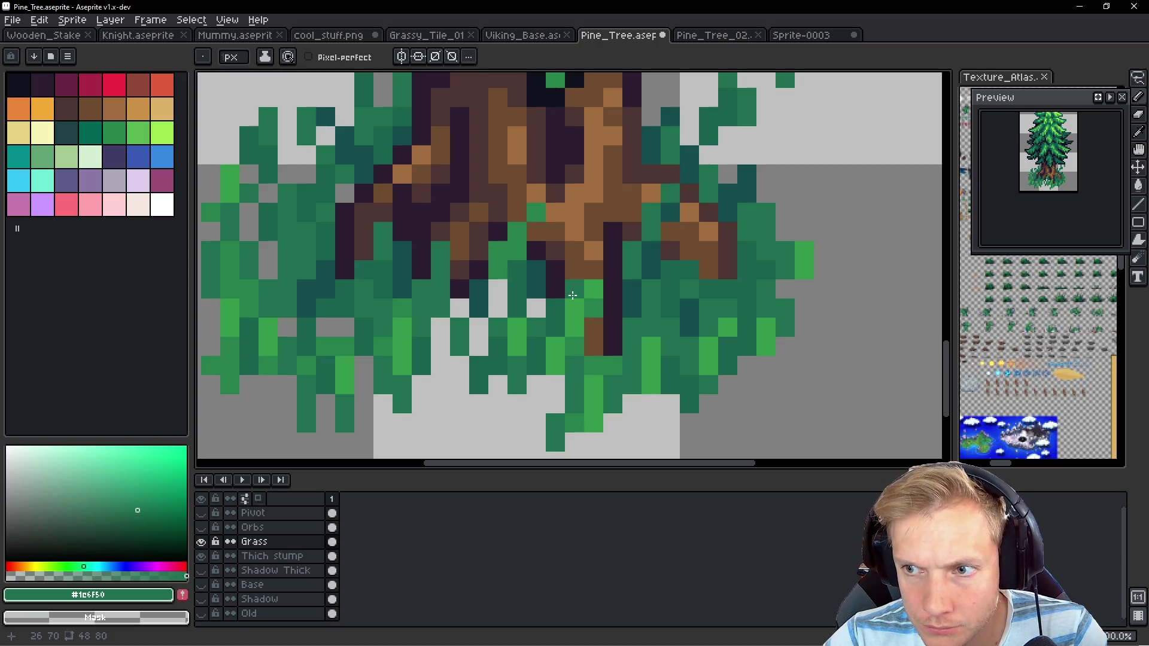
scroll(573, 295, down, 5)
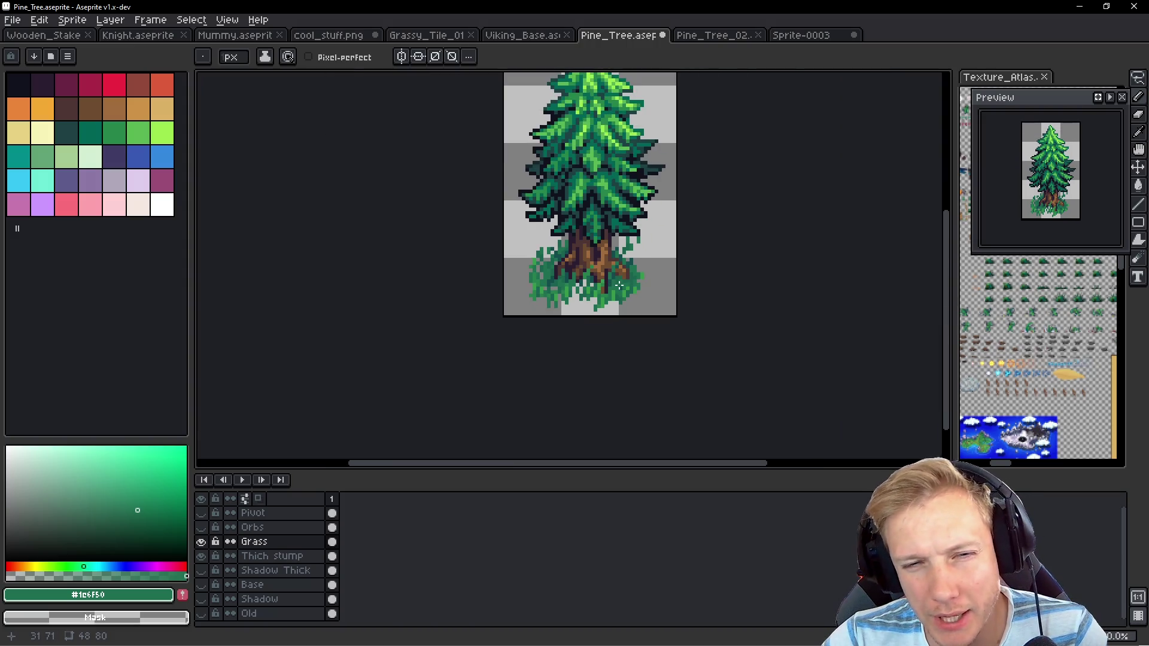
Paint green blades up the trunk's right edge, undoing one misplaced pixel
scroll(626, 274, up, 5)
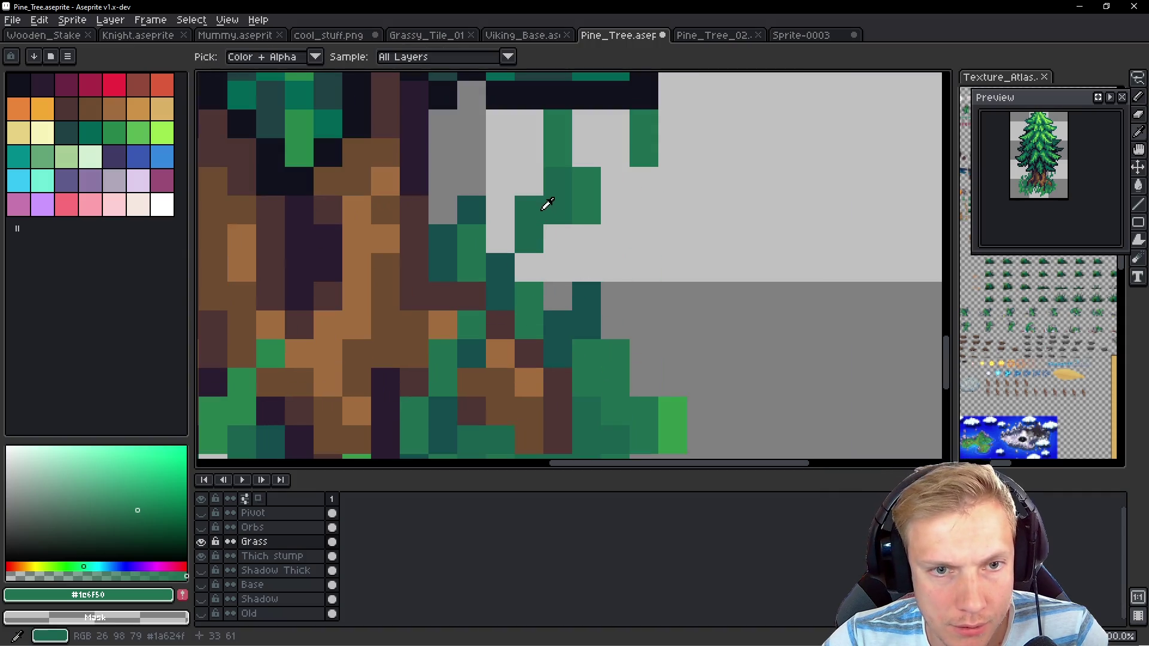
drag(556, 237, 556, 295)
click(533, 264)
key(ctrl+z)
click(491, 223)
drag(491, 223, 500, 182)
click(442, 182)
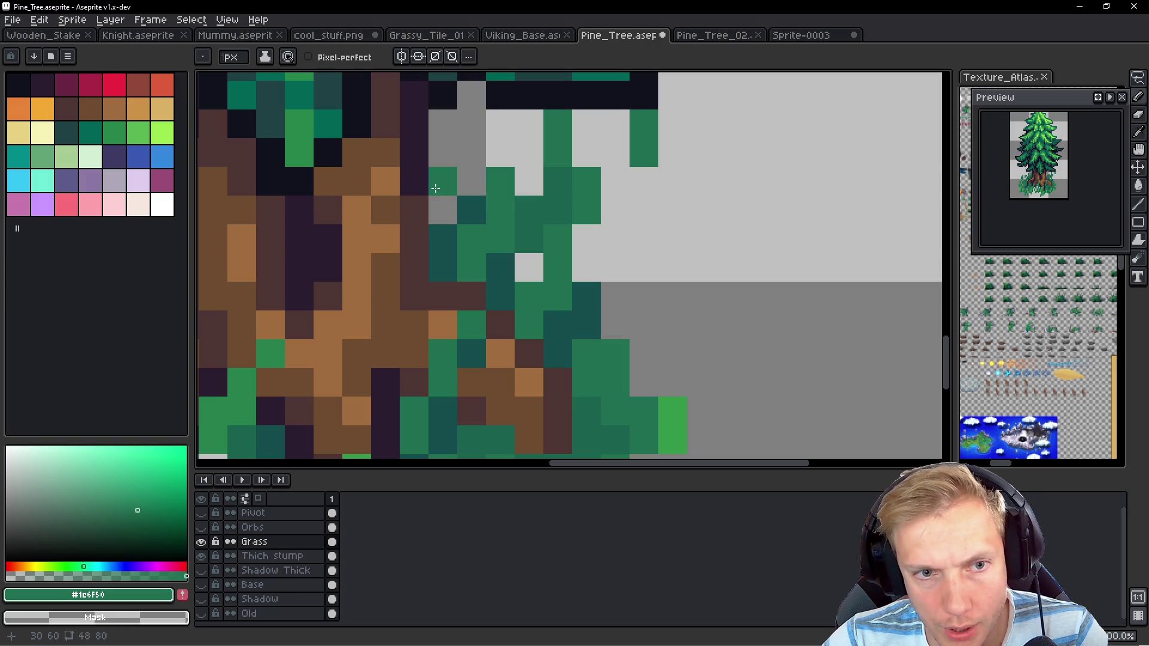
click(442, 210)
click(652, 308)
Sample bright and mid greens and paint dark-green pixels along the grass edge
scroll(617, 299, down, 3)
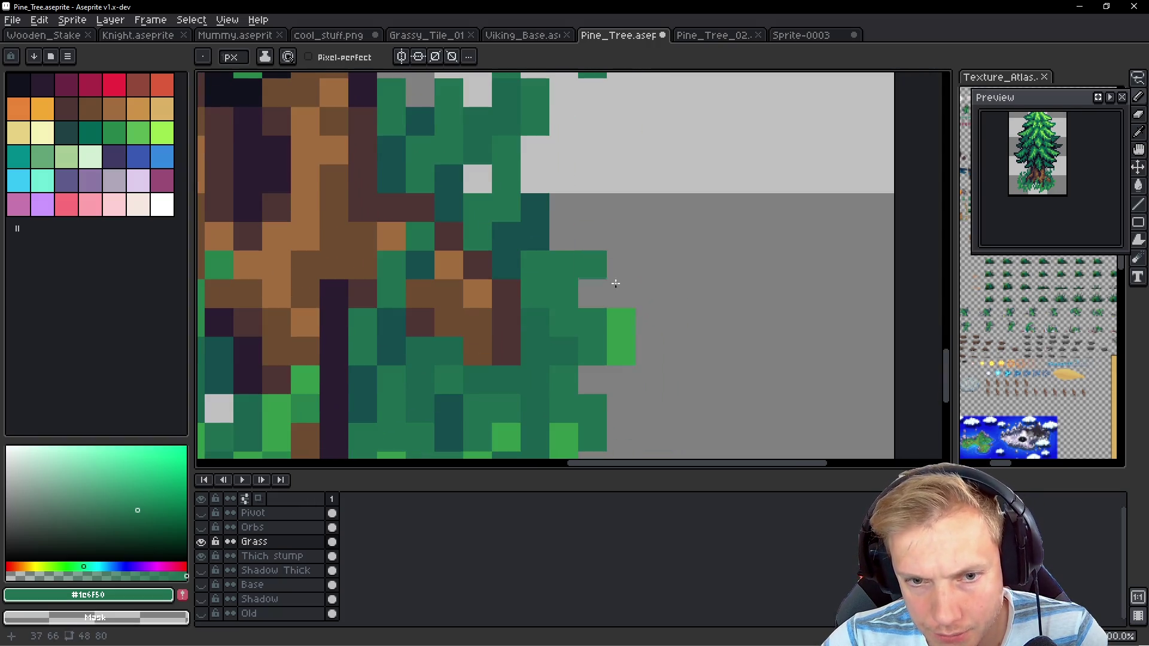
alt+click(623, 328)
scroll(560, 211, down, 4)
scroll(485, 275, up, 4)
alt+click(485, 275)
scroll(605, 339, up, 3)
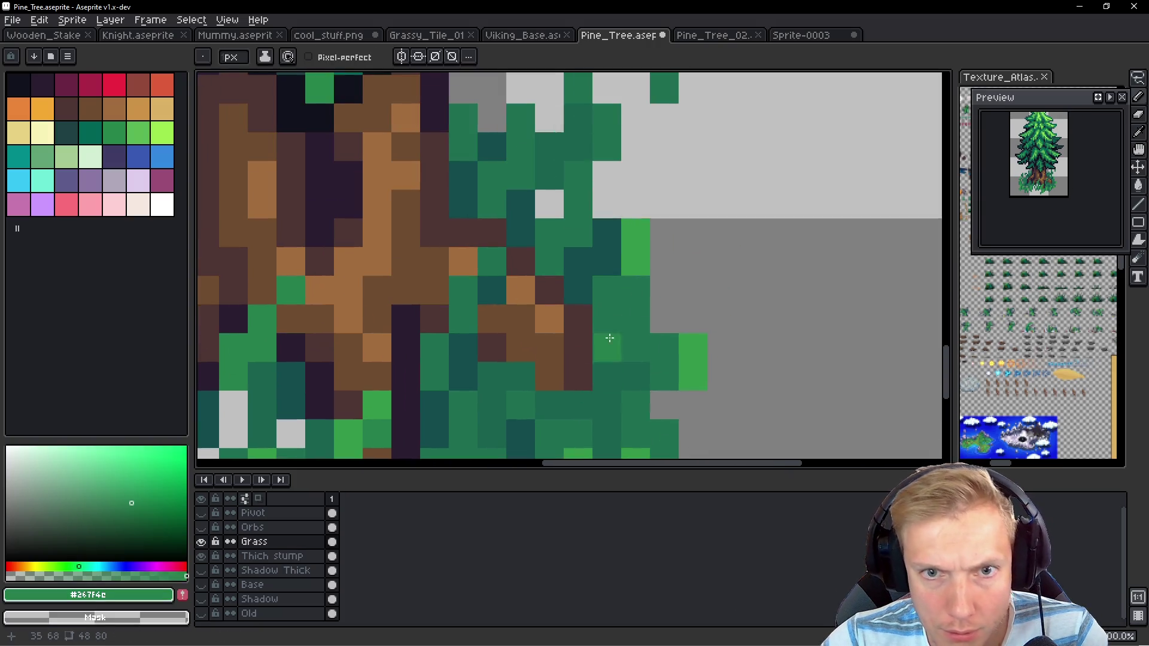
click(607, 348)
click(635, 261)
click(635, 232)
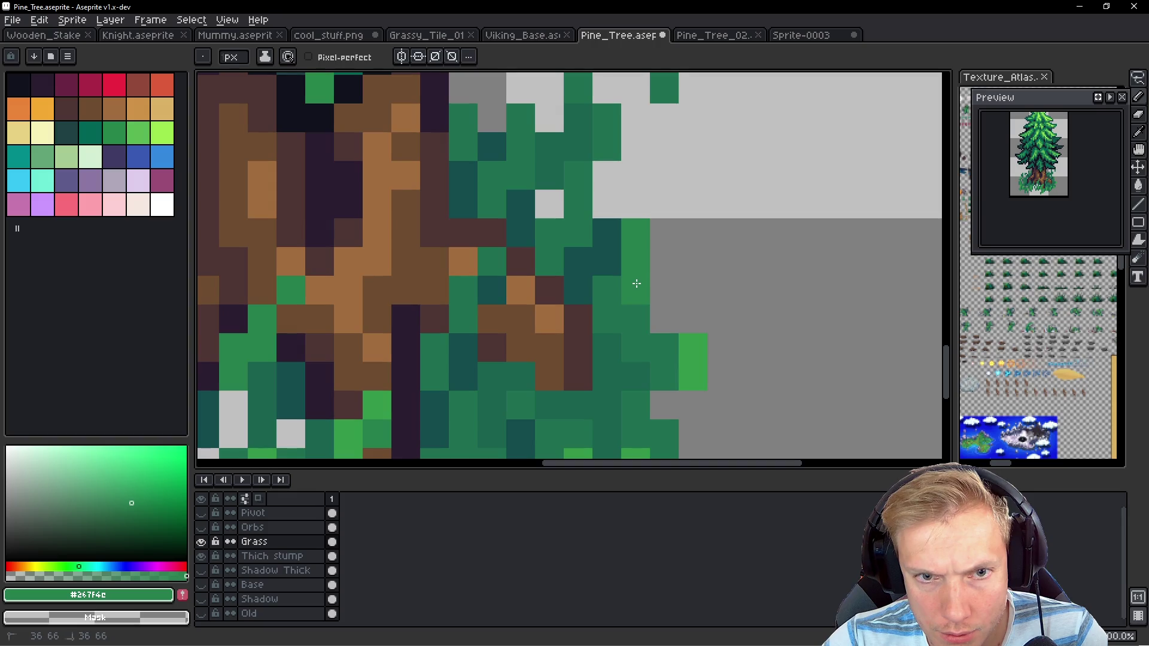
Fill grey gaps green and add dark-green pixels below the grass's right edge
scroll(531, 256, up, 3)
click(474, 223)
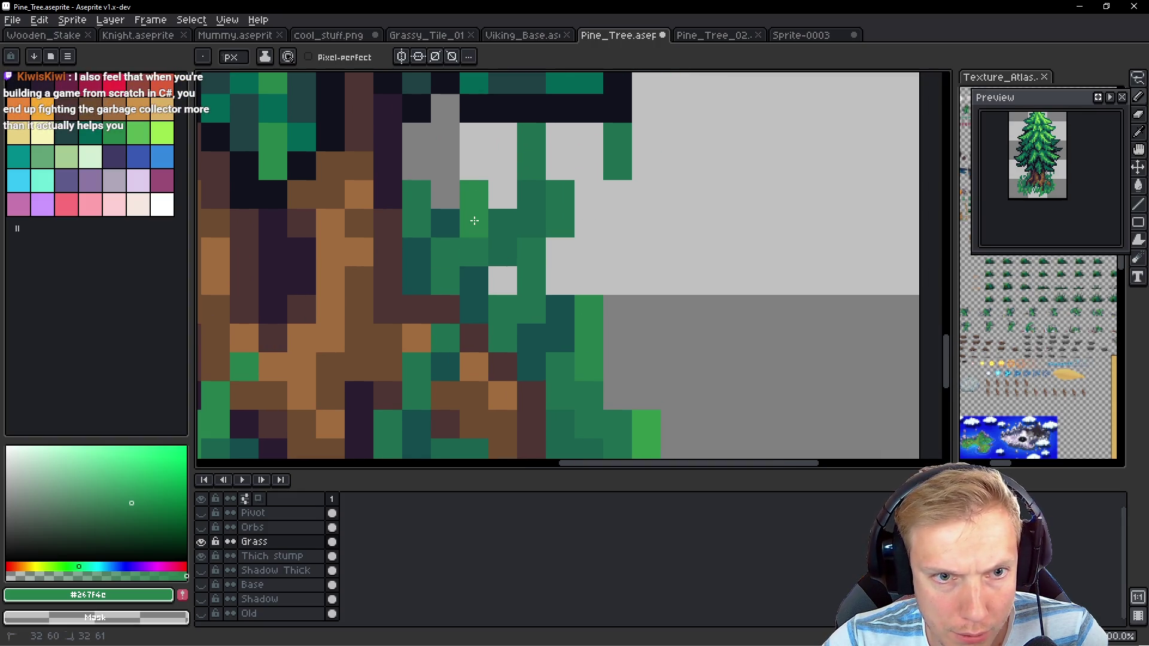
click(444, 183)
click(502, 284)
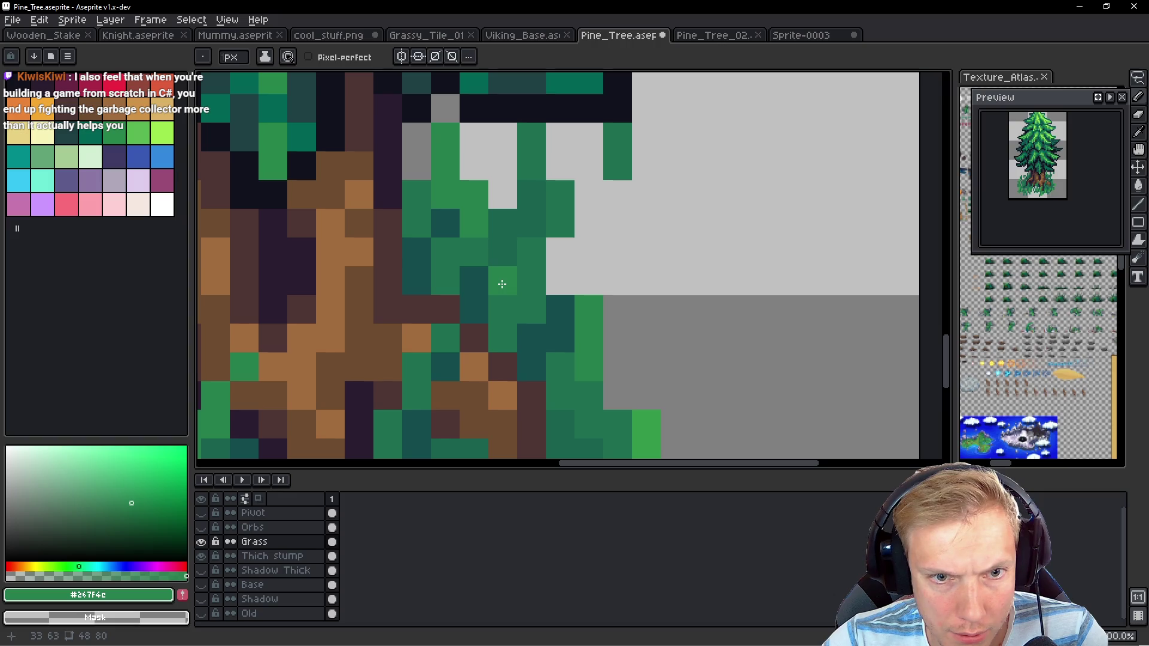
click(503, 309)
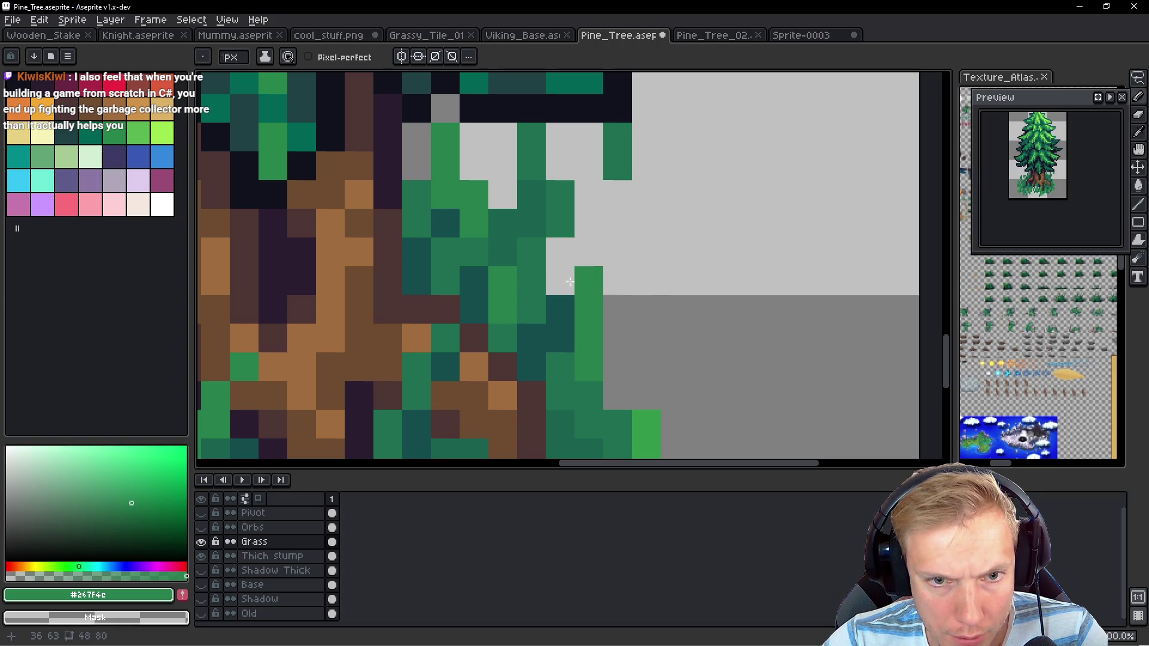
click(617, 366)
alt+click(584, 397)
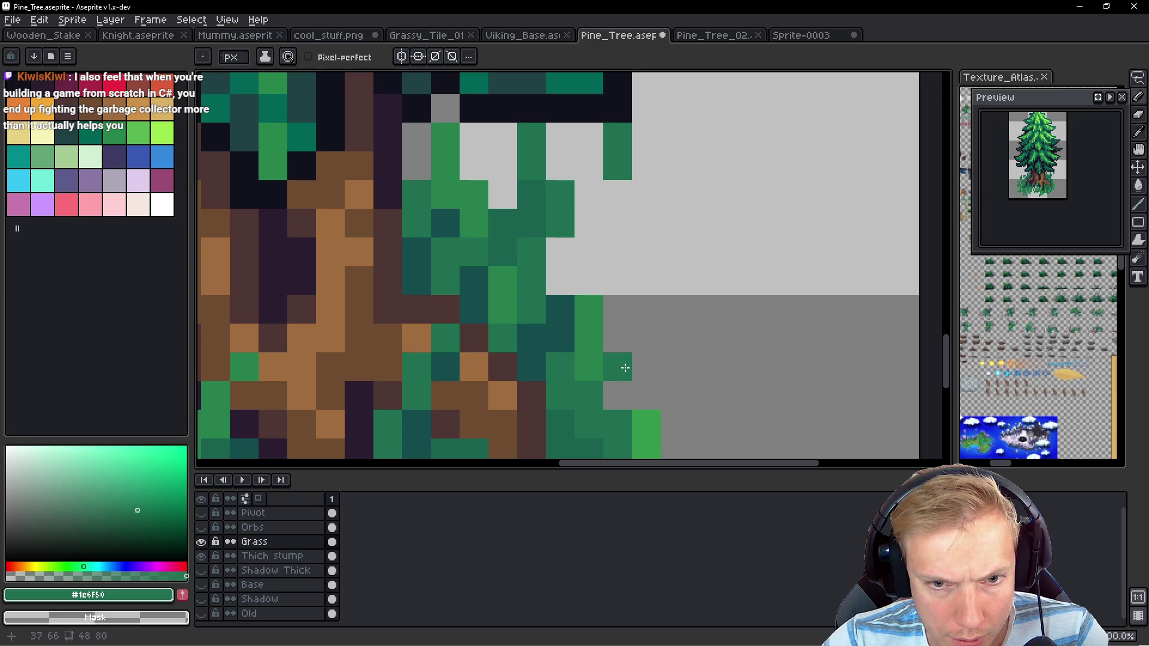
click(618, 366)
click(618, 395)
Paint darker green pixels over the trunk's right edge and its last light-grey pixel
alt+click(594, 396)
mouse_move(595, 401)
mouse_down()
mouse_move(586, 274)
mouse_move(618, 356)
mouse_up()
click(568, 270)
click(568, 242)
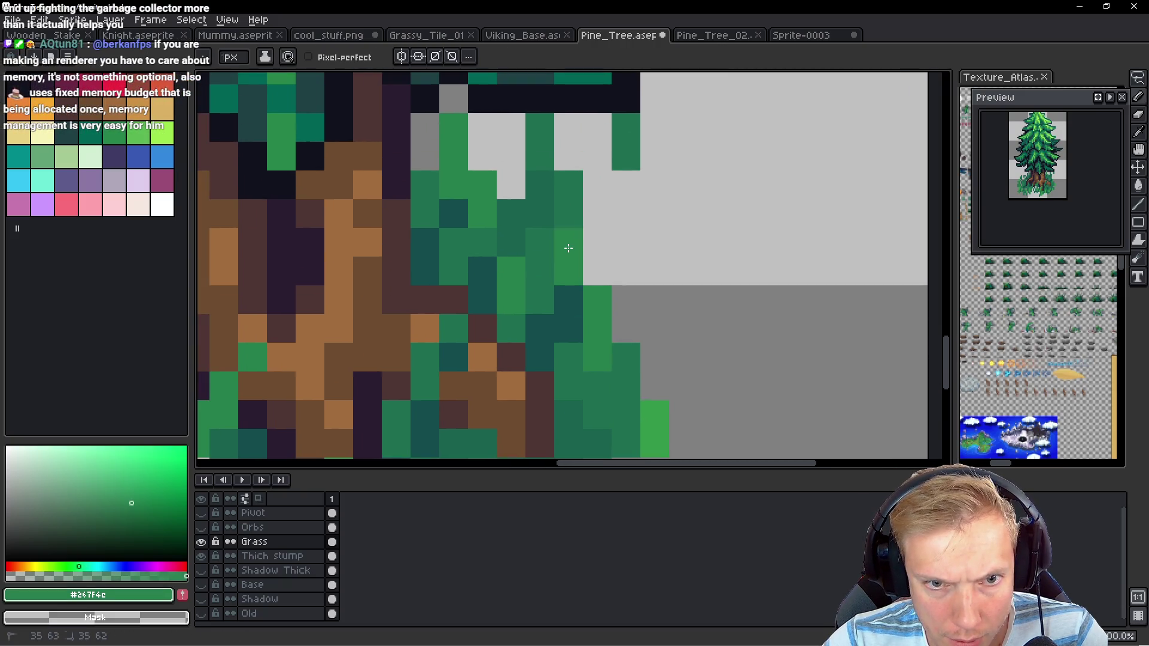
alt+click(569, 187)
click(597, 271)
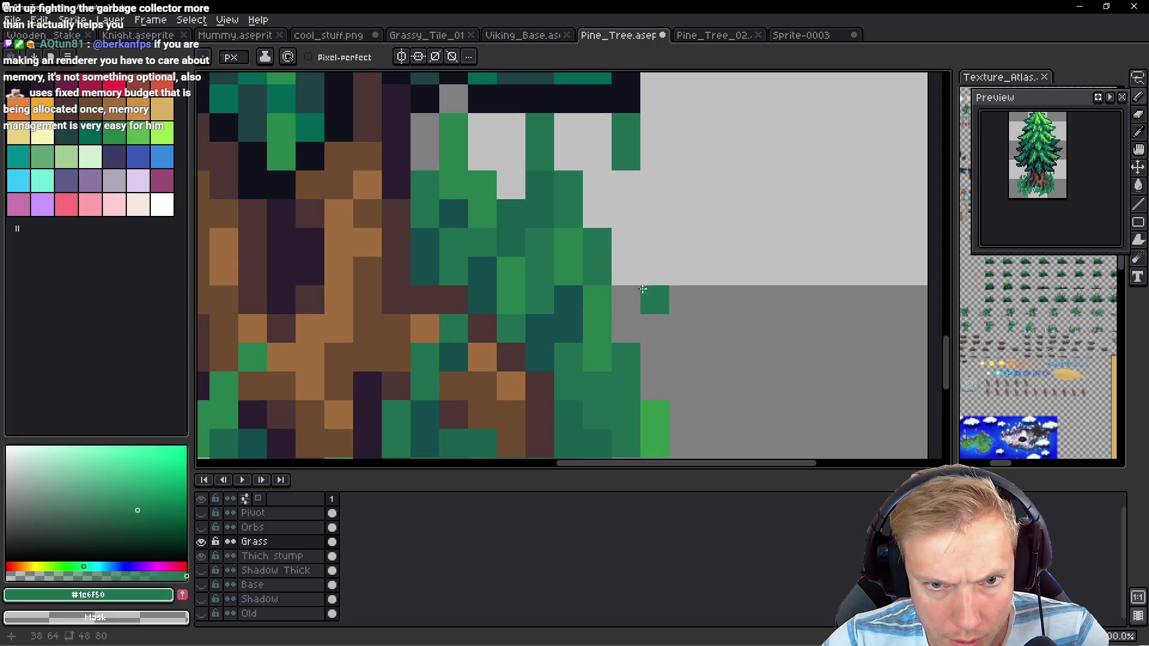
scroll(688, 297, down, 5)
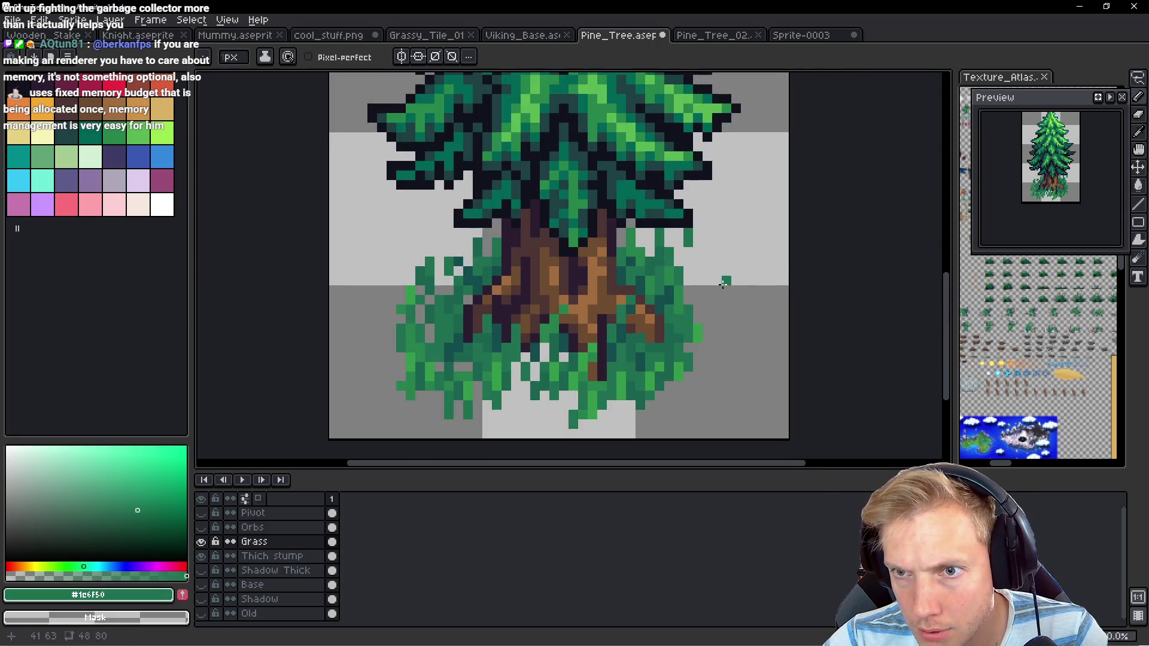
Sample several grass greens and paint bright green pixels into the grey gap beside the trunk
scroll(677, 283, up, 1)
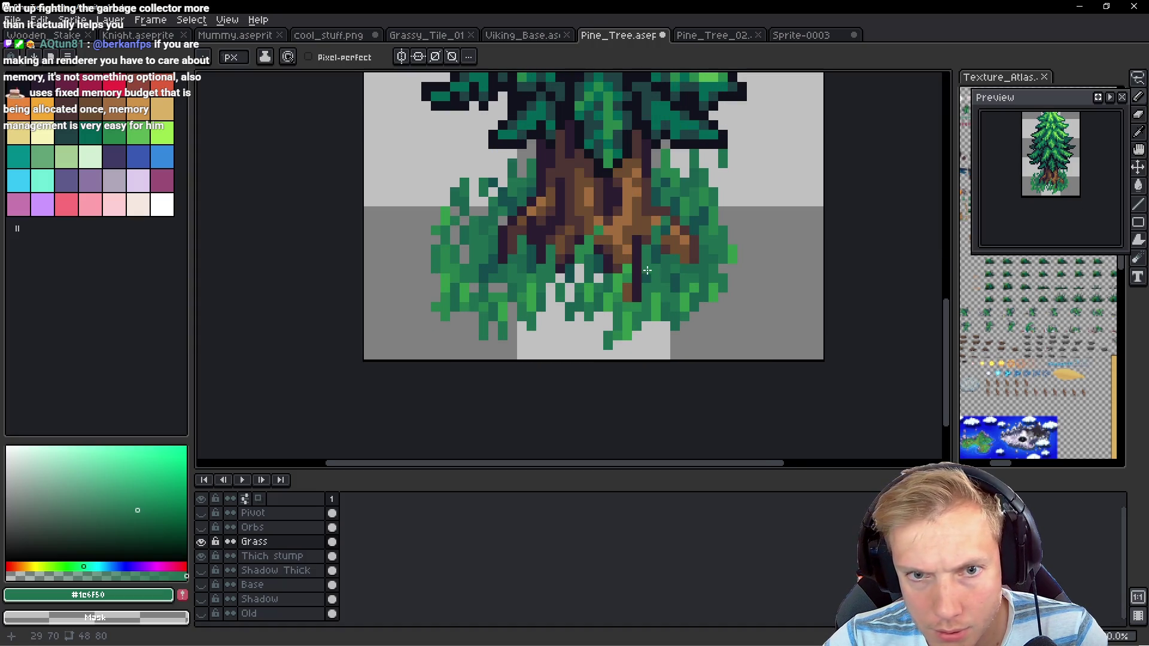
scroll(647, 271, up, 2)
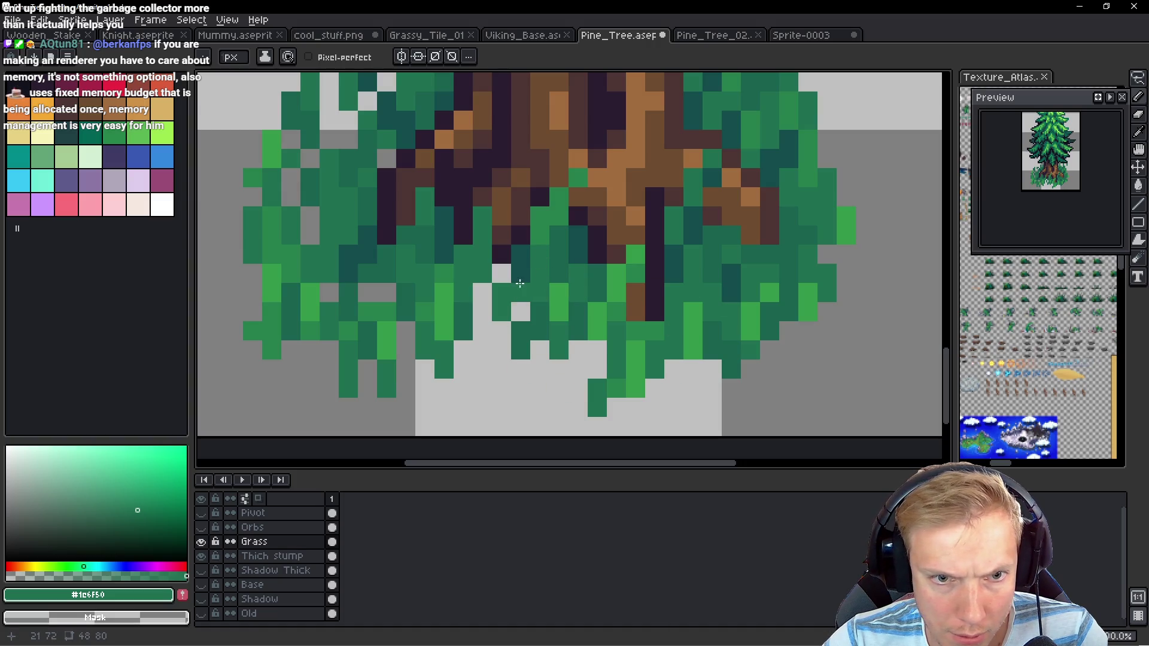
key(alt)
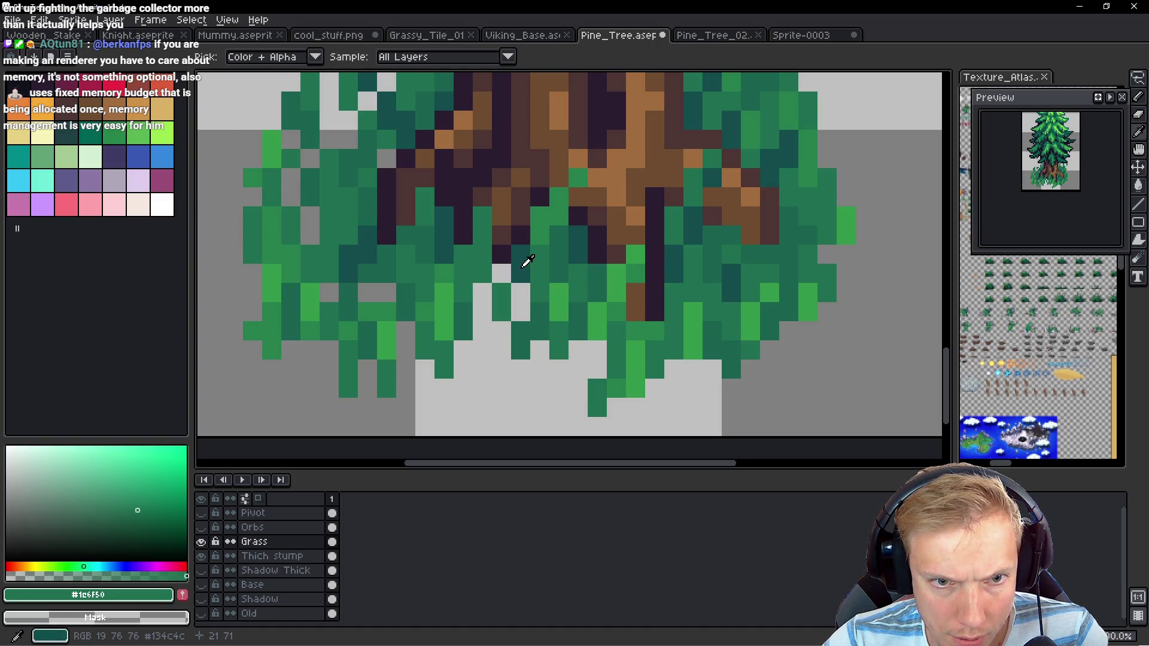
alt+click(495, 278)
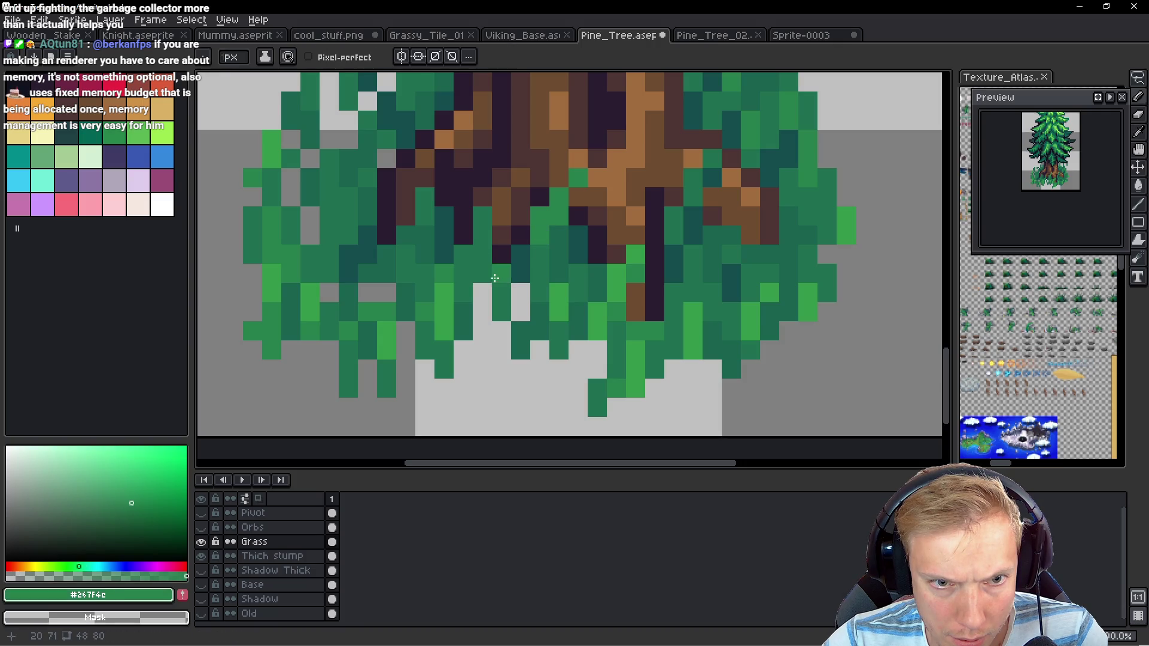
alt+click(564, 241)
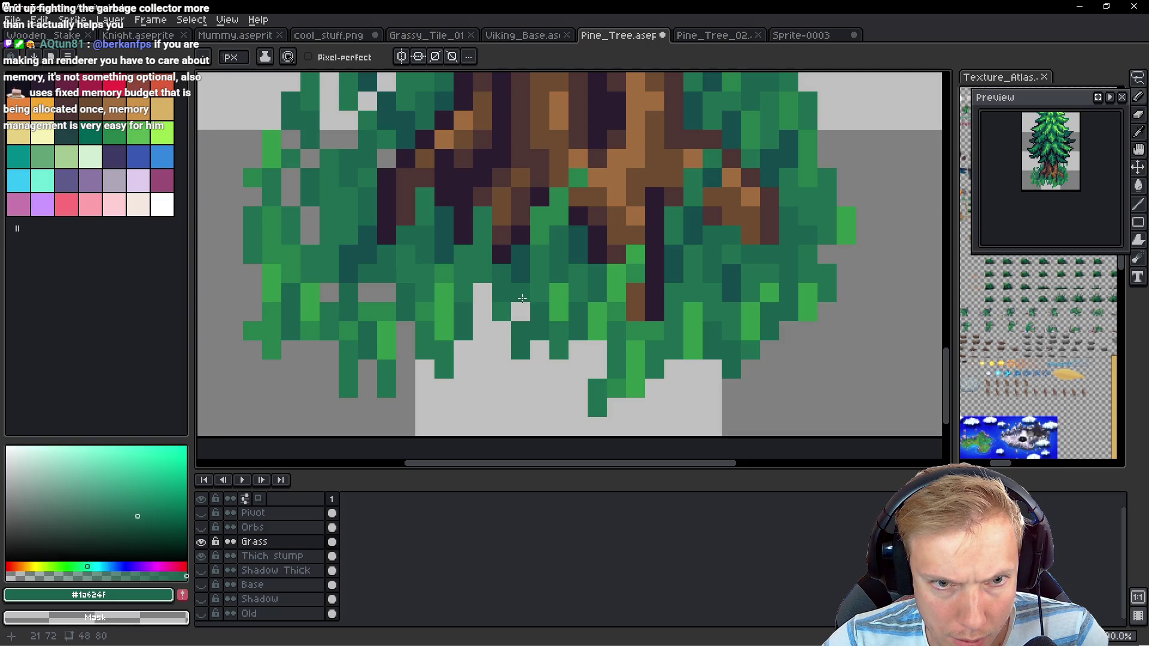
alt+click(517, 298)
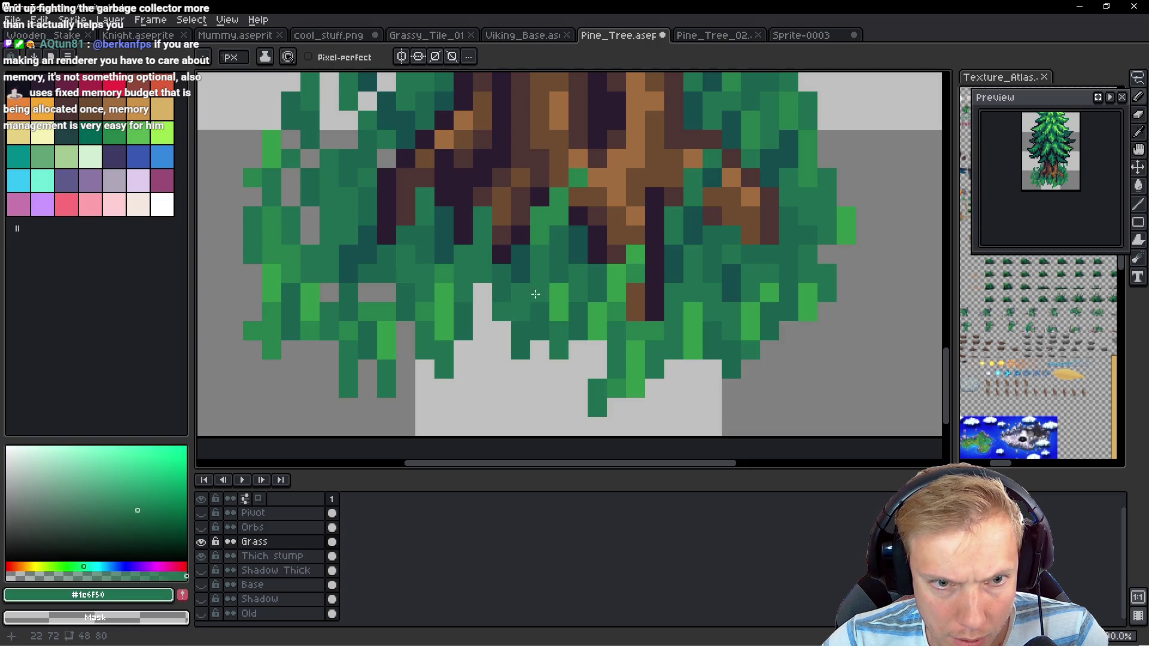
alt+click(503, 274)
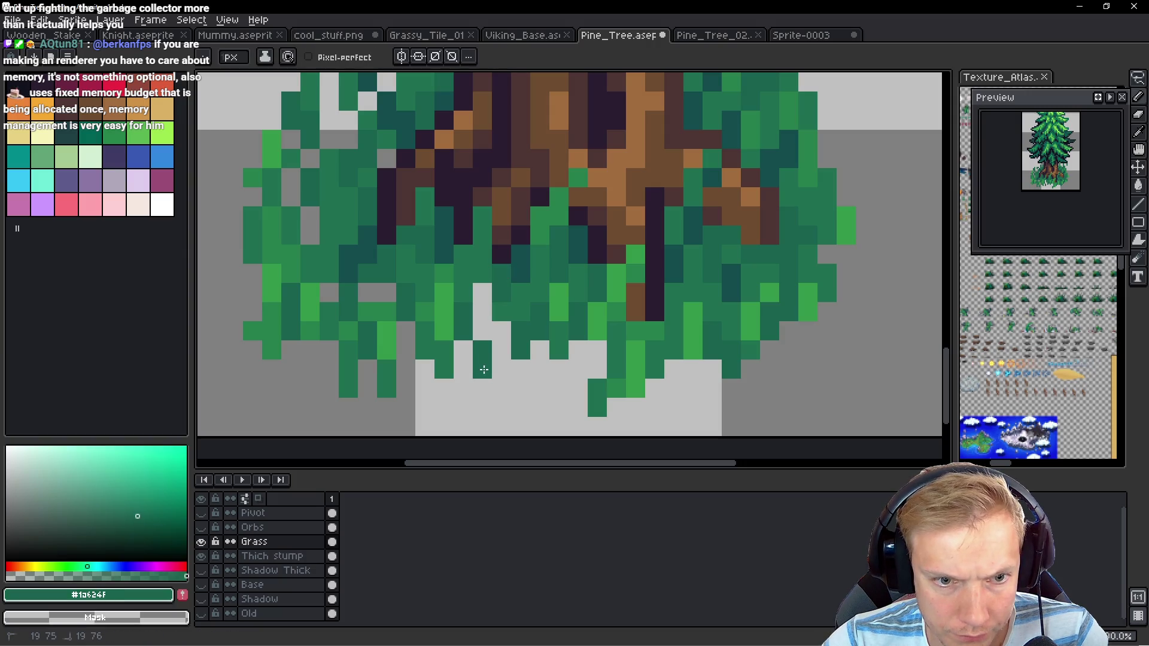
alt+click(451, 277)
drag(479, 299, 482, 313)
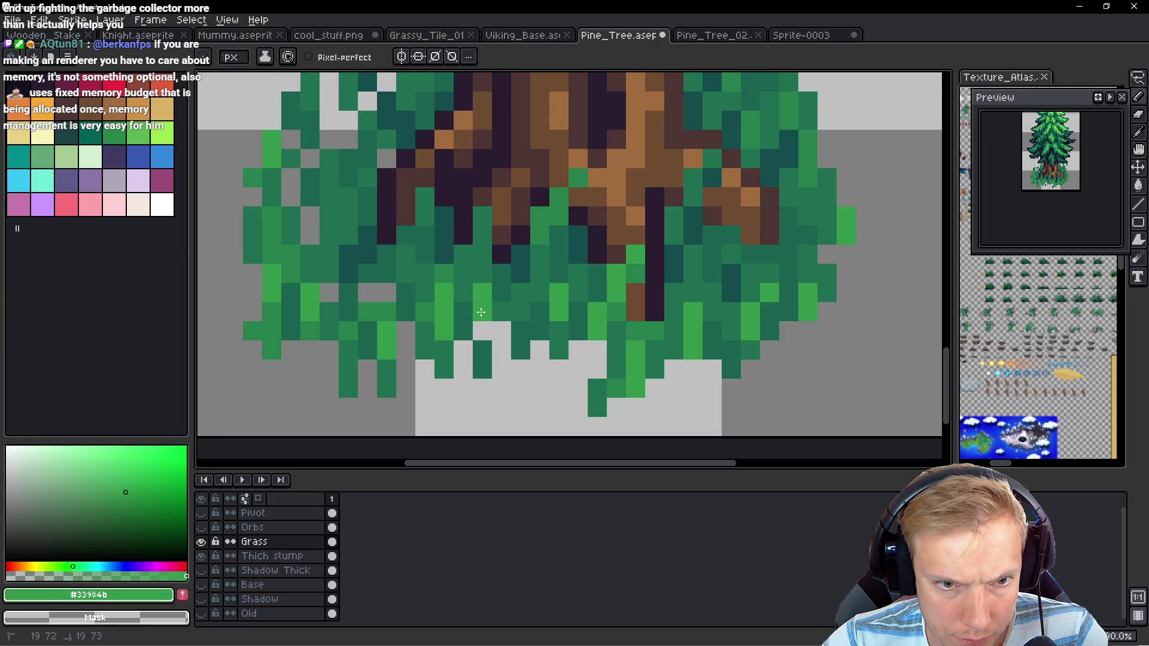
alt+click(648, 326)
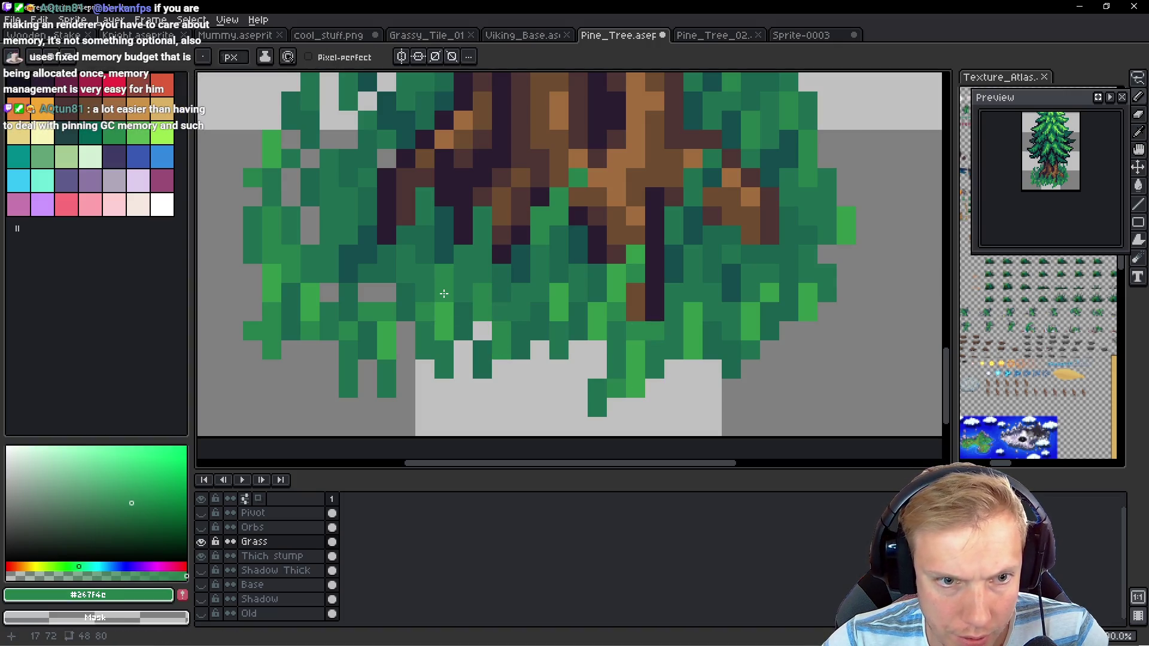
scroll(479, 323, up, 2)
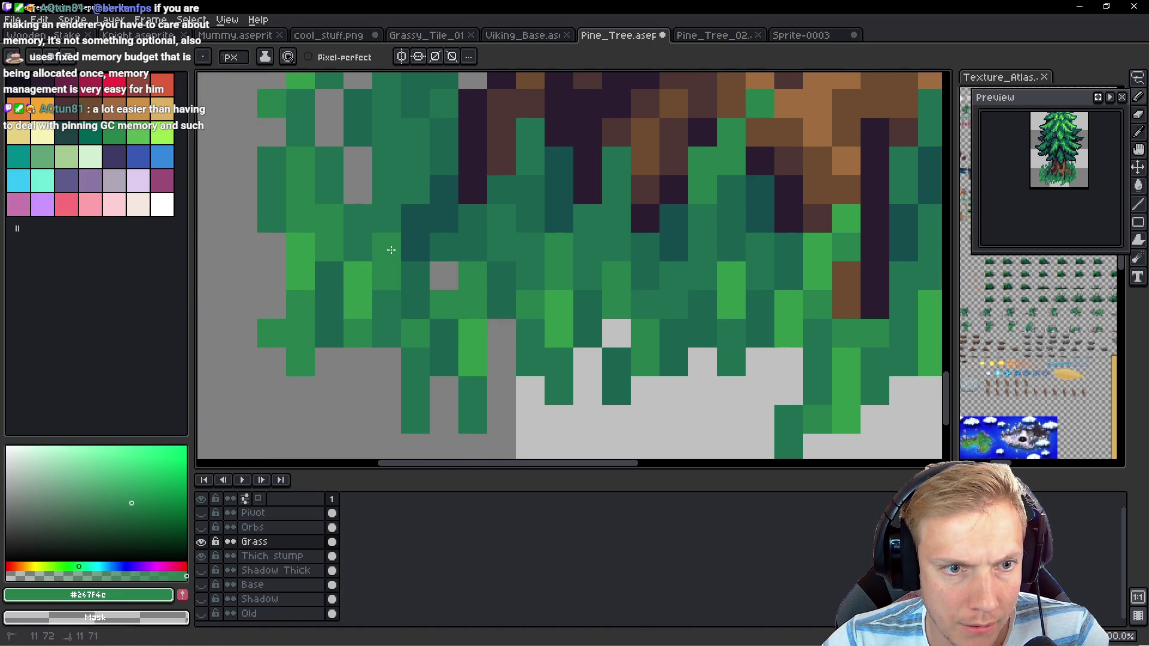
Fill grey gaps in the upper-left grass and extend the tufts upward with a taller blade
scroll(386, 251, up, 5)
scroll(395, 249, left, 2)
drag(405, 247, 486, 164)
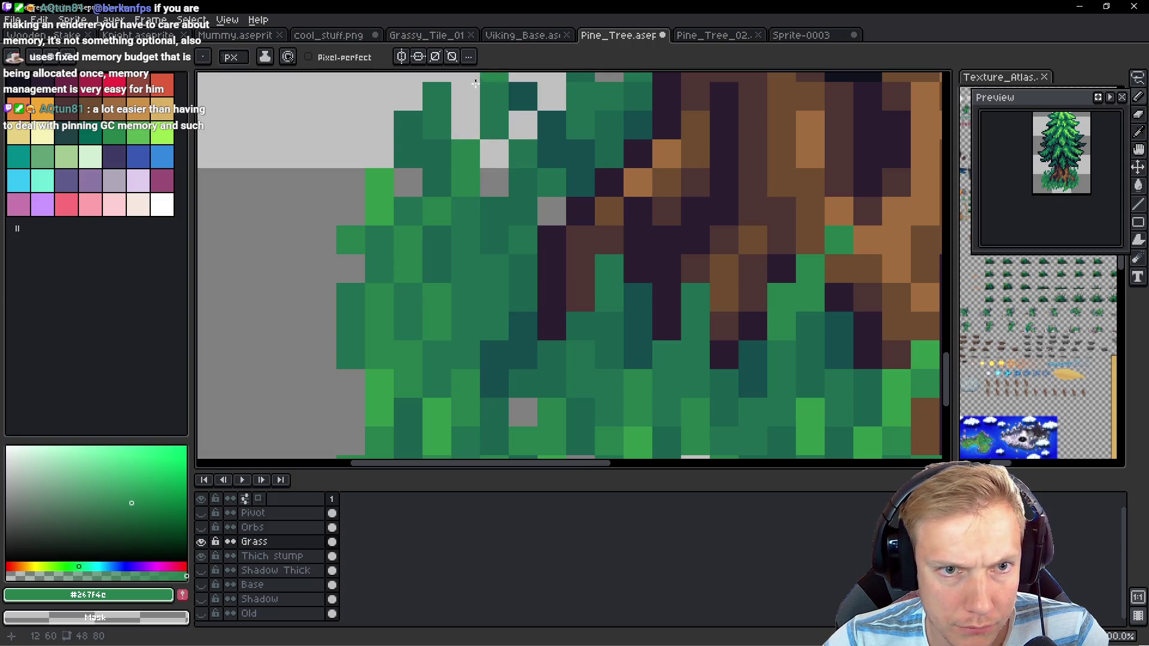
scroll(483, 165, up, 3)
click(486, 135)
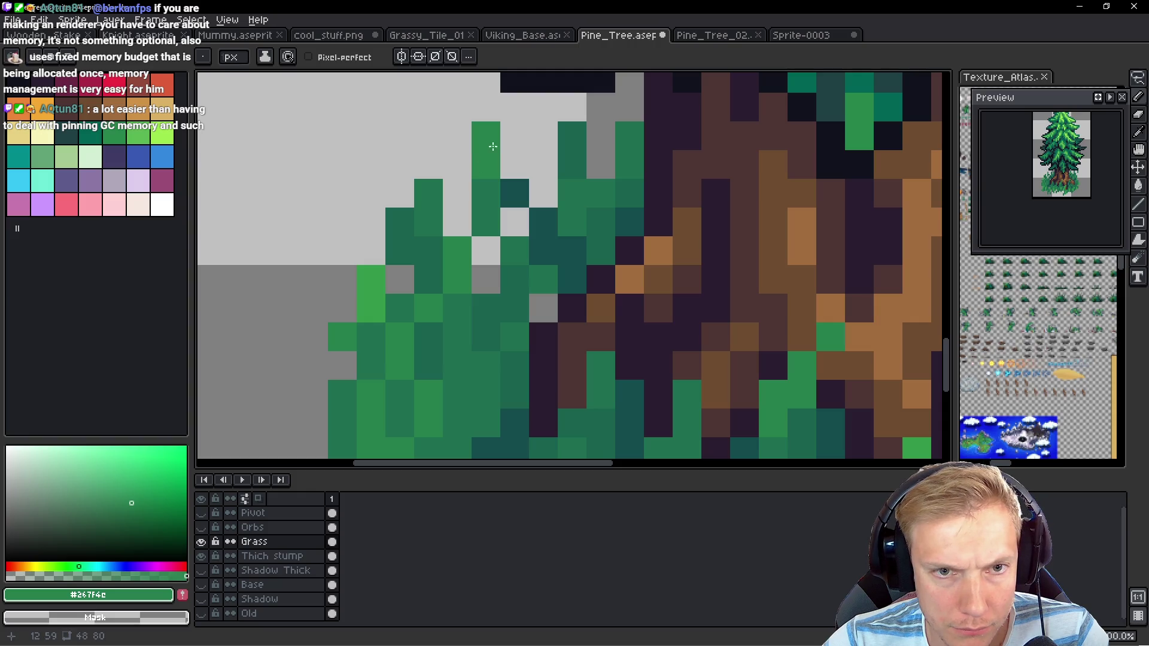
click(543, 164)
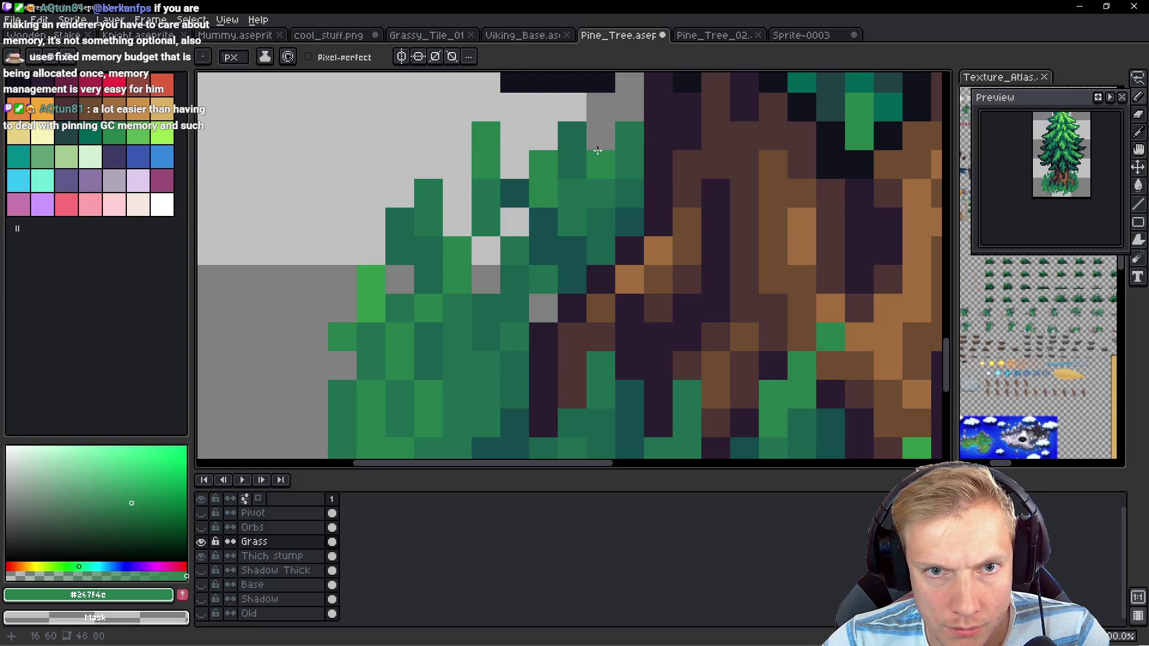
drag(597, 151, 600, 108)
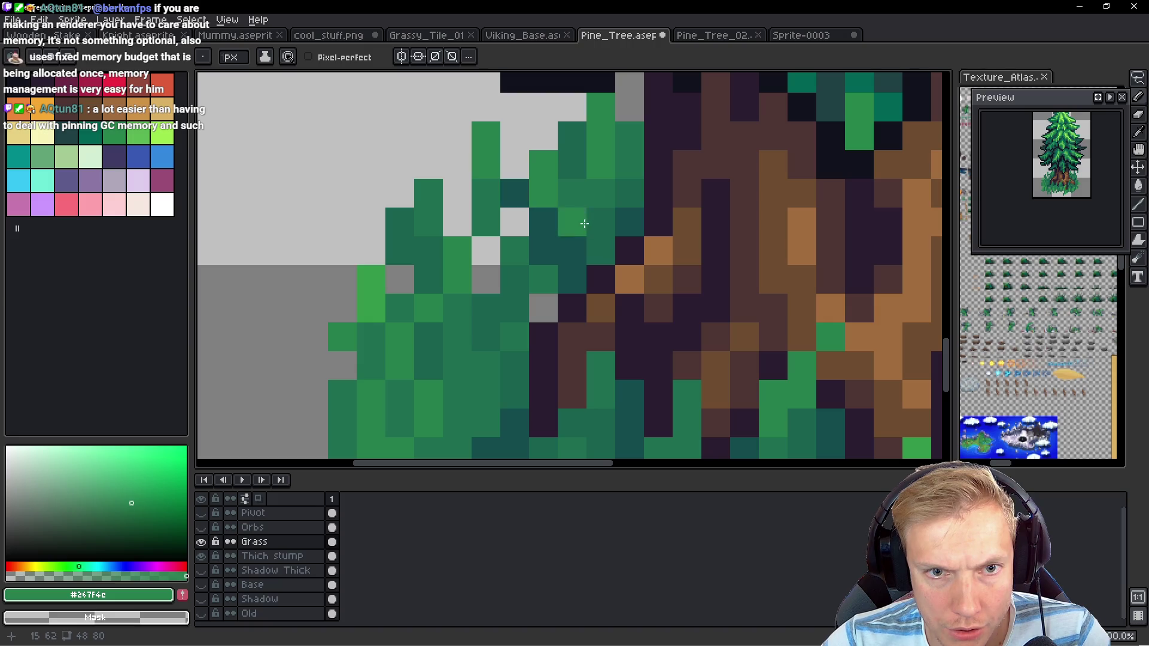
Fill remaining sky gaps in the tuft with sampled greens #1a624f, #1c6f50 and #267f4e
key(alt)
alt+click(606, 235)
click(513, 225)
scroll(556, 310, down, 1)
key(alt)
alt+click(540, 263)
click(532, 289)
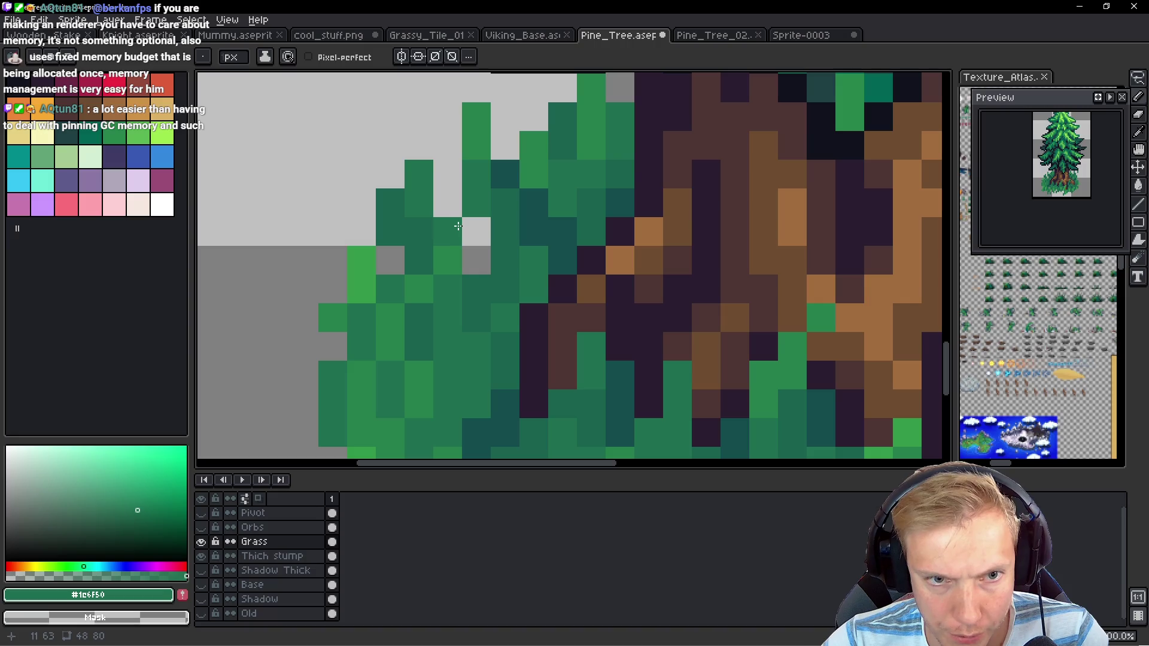
key(alt)
alt+click(450, 244)
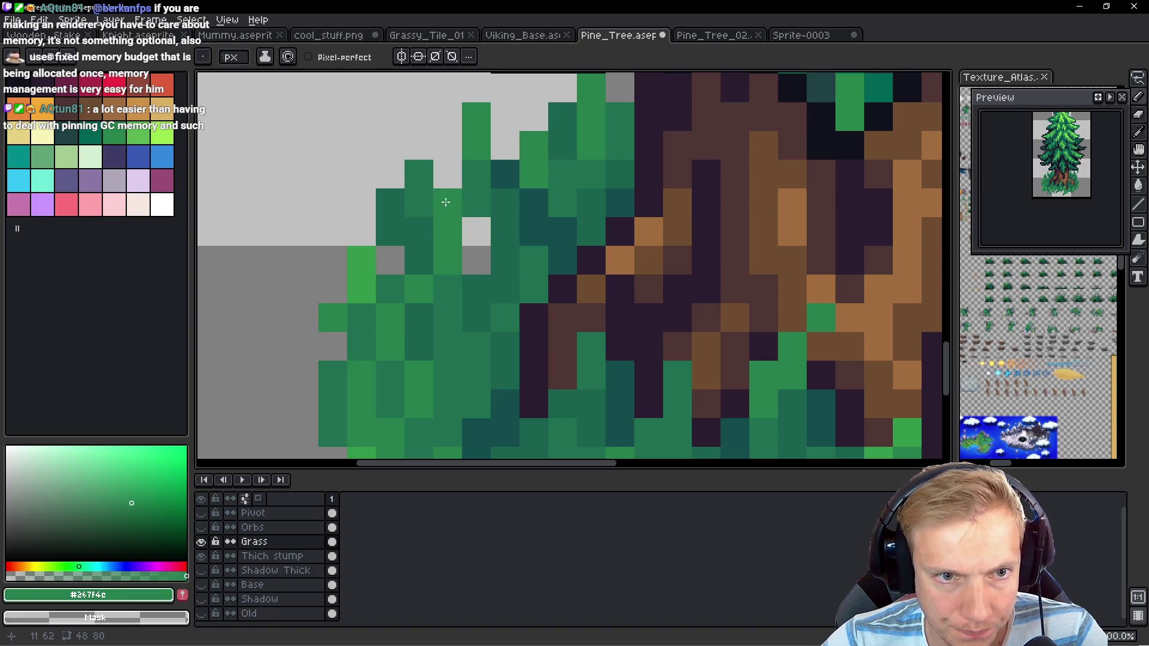
scroll(446, 198, down, 1)
scroll(447, 197, left, 2)
click(429, 199)
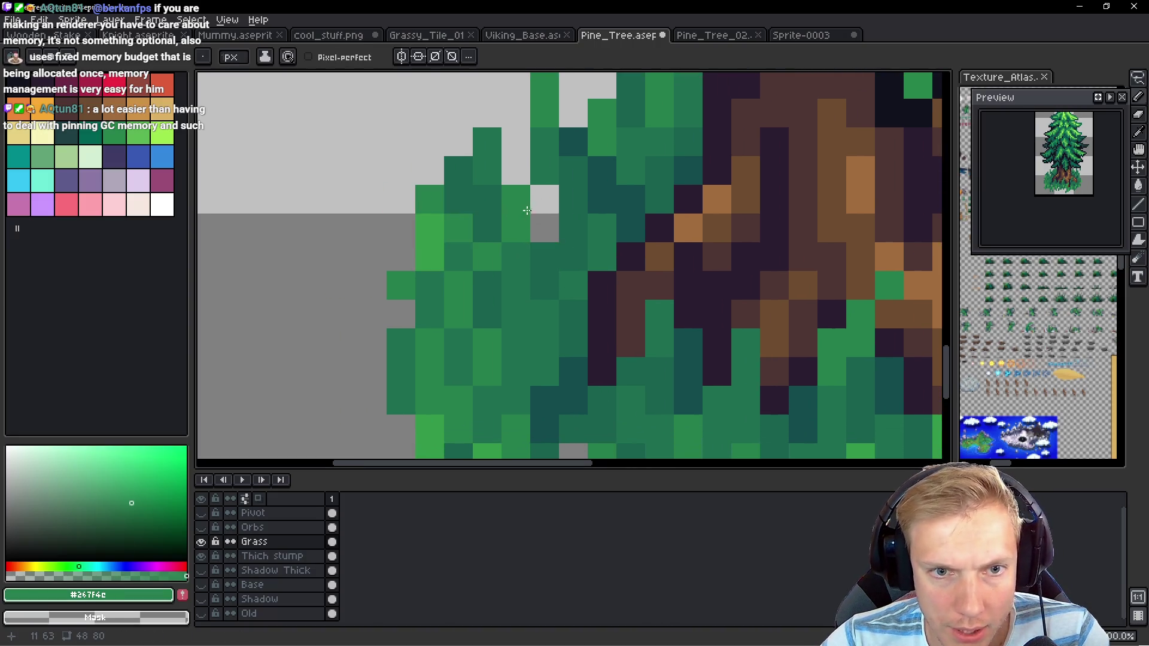
scroll(565, 301, down, 2)
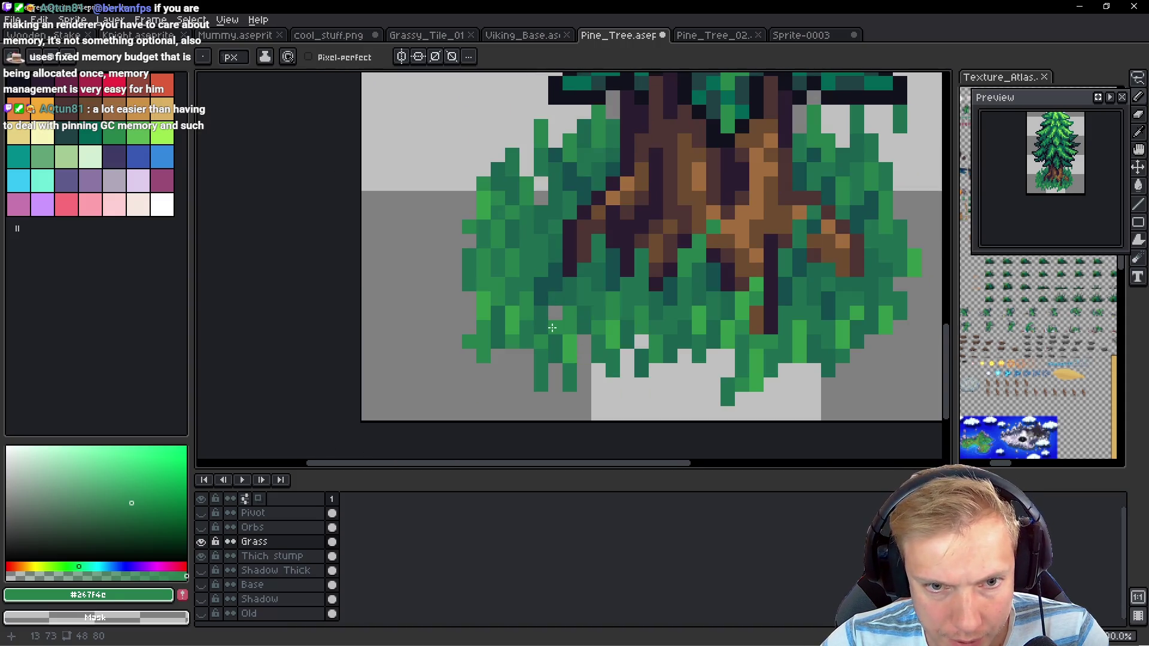
Darken a bottom grass pixel with #1a624f, clear one pixel, and add light green #33984b pixels
scroll(543, 295, up, 2)
alt+click(559, 259)
click(465, 329)
scroll(560, 285, down, 2)
scroll(561, 284, down, 1)
scroll(651, 282, up, 4)
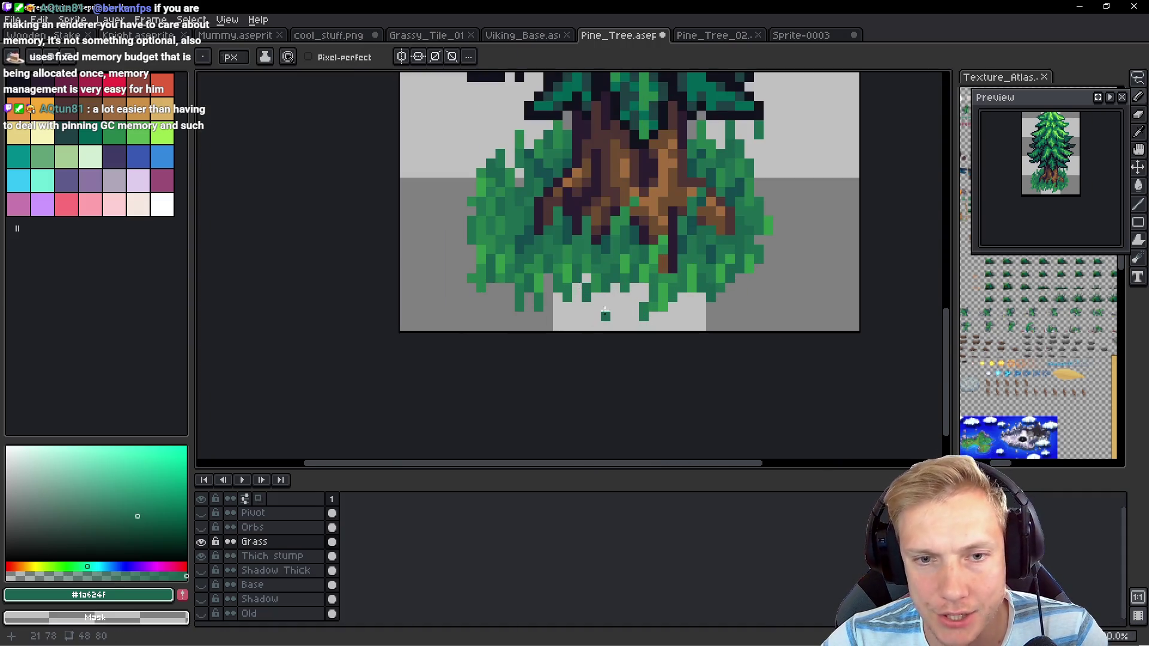
alt+click(652, 281)
scroll(538, 288, down, 1)
scroll(449, 290, up, 1)
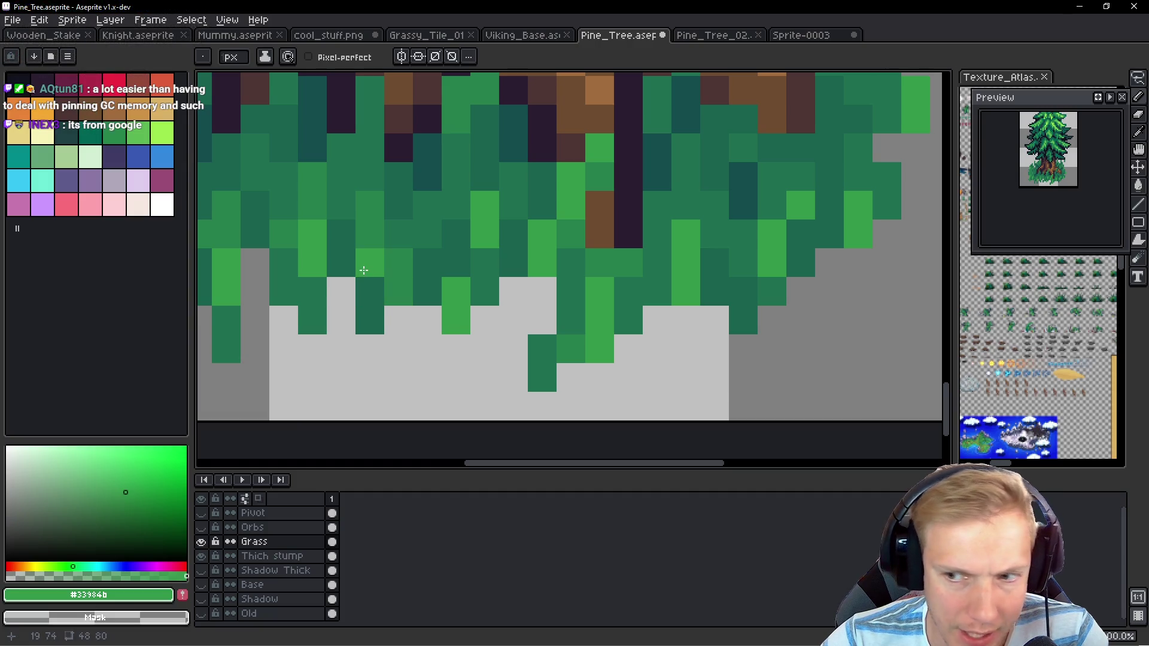
right_click(368, 271)
click(398, 234)
click(370, 205)
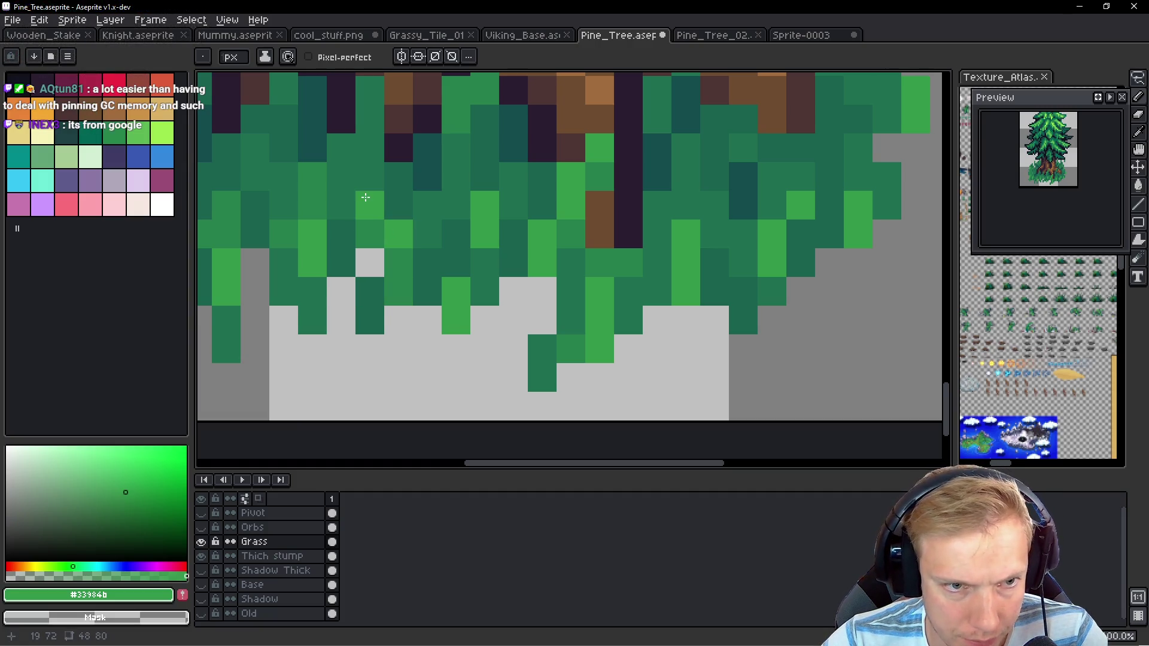
Fill the grey gaps and grey column at the grass bottom with green #267f4c, darkening two pixels near the trunk
alt+click(371, 281)
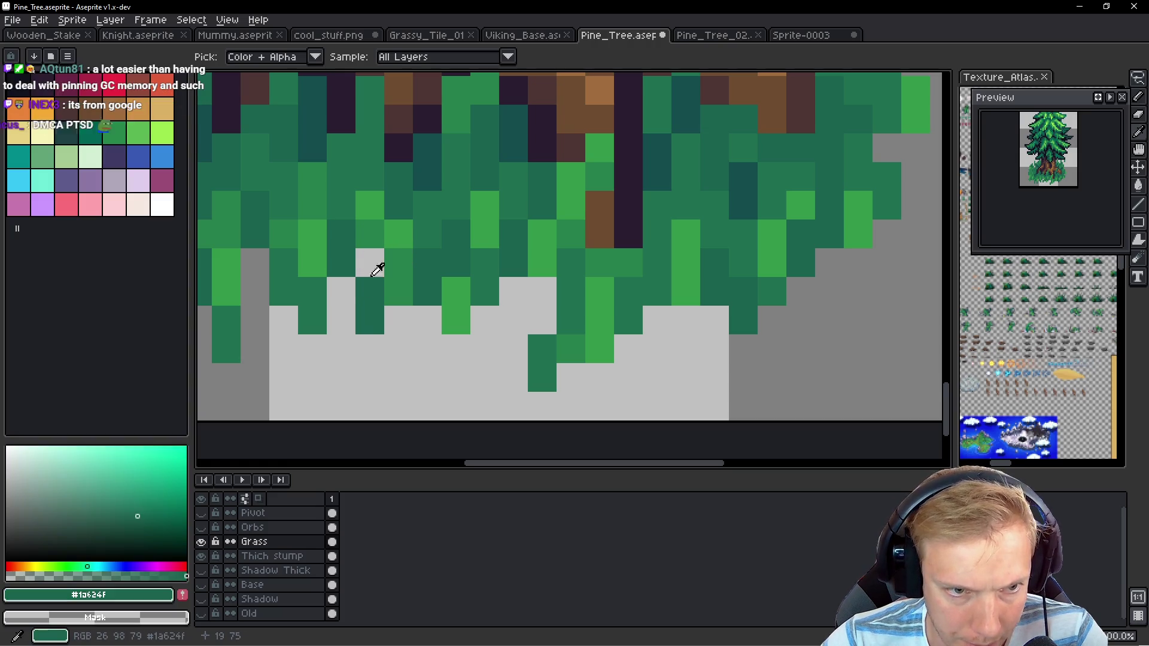
scroll(392, 311, left, 3)
alt+click(492, 251)
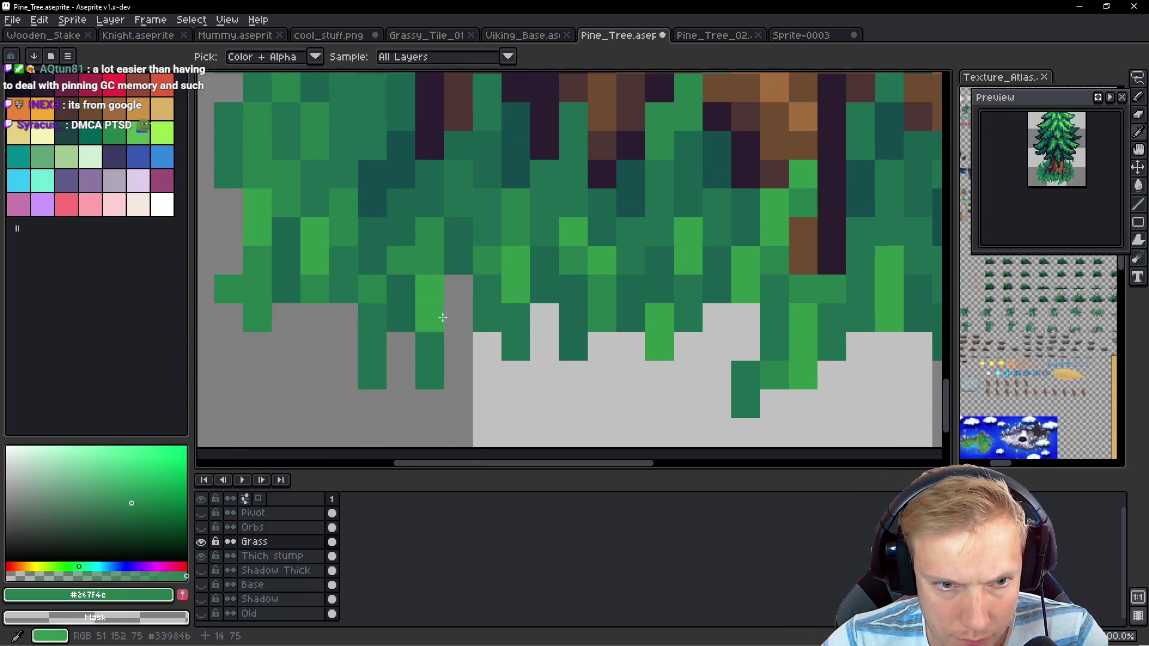
drag(458, 289, 458, 323)
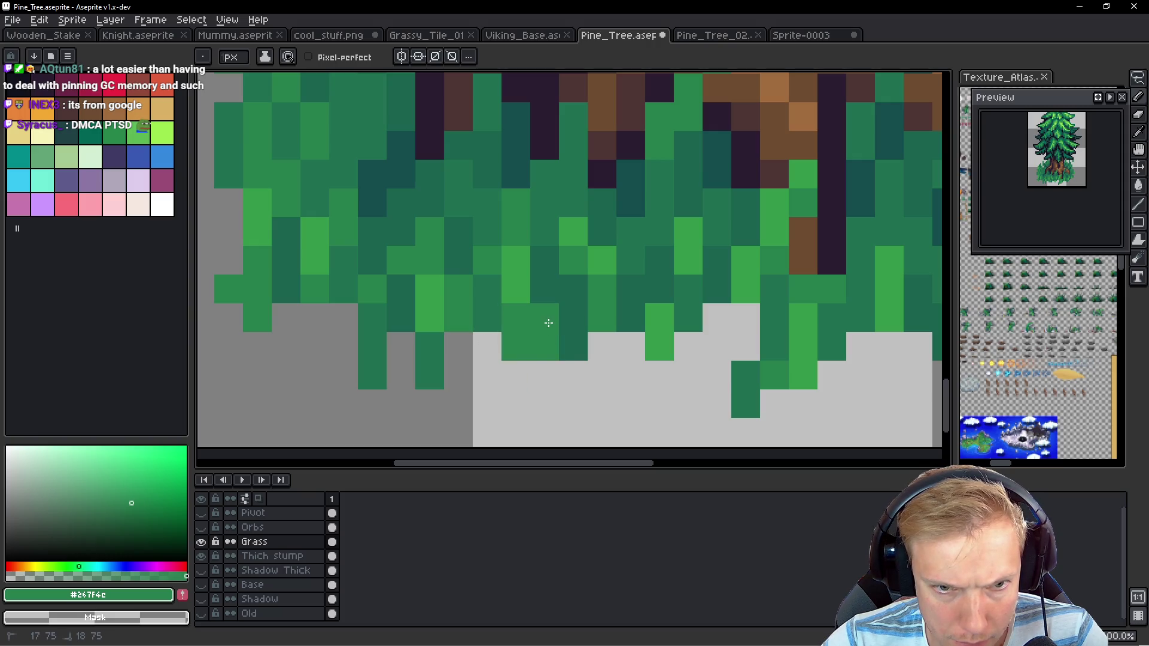
key(ctrl)
drag(544, 323, 546, 376)
scroll(547, 372, down, 3)
scroll(646, 375, up, 4)
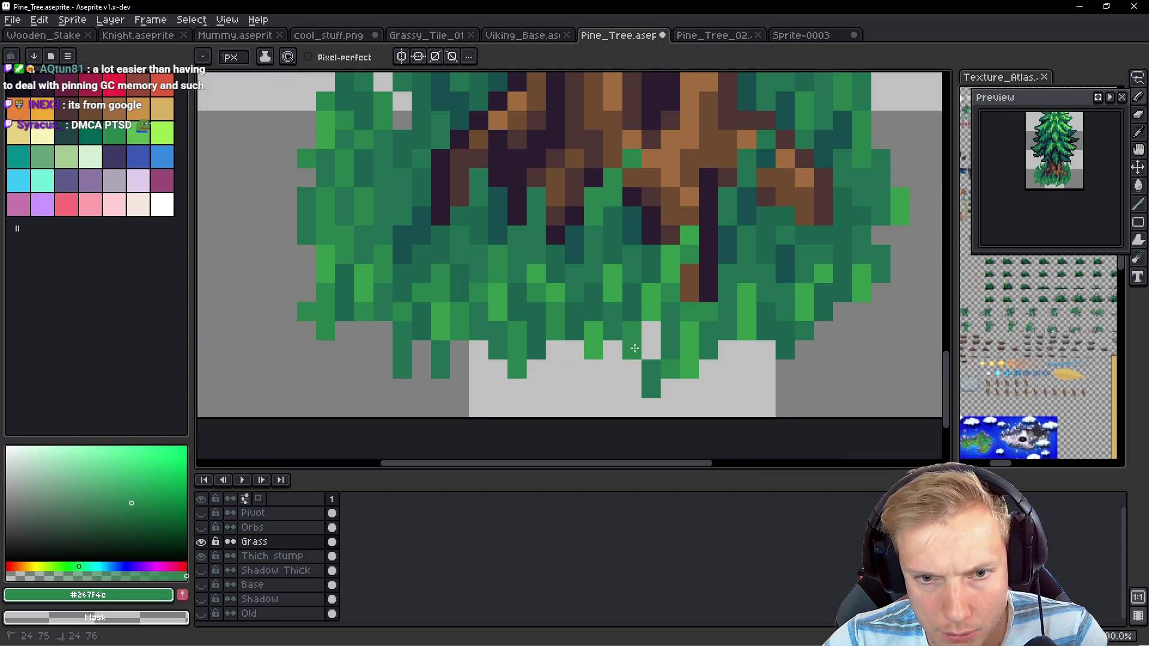
drag(656, 371, 689, 369)
scroll(694, 359, down, 3)
scroll(609, 295, up, 3)
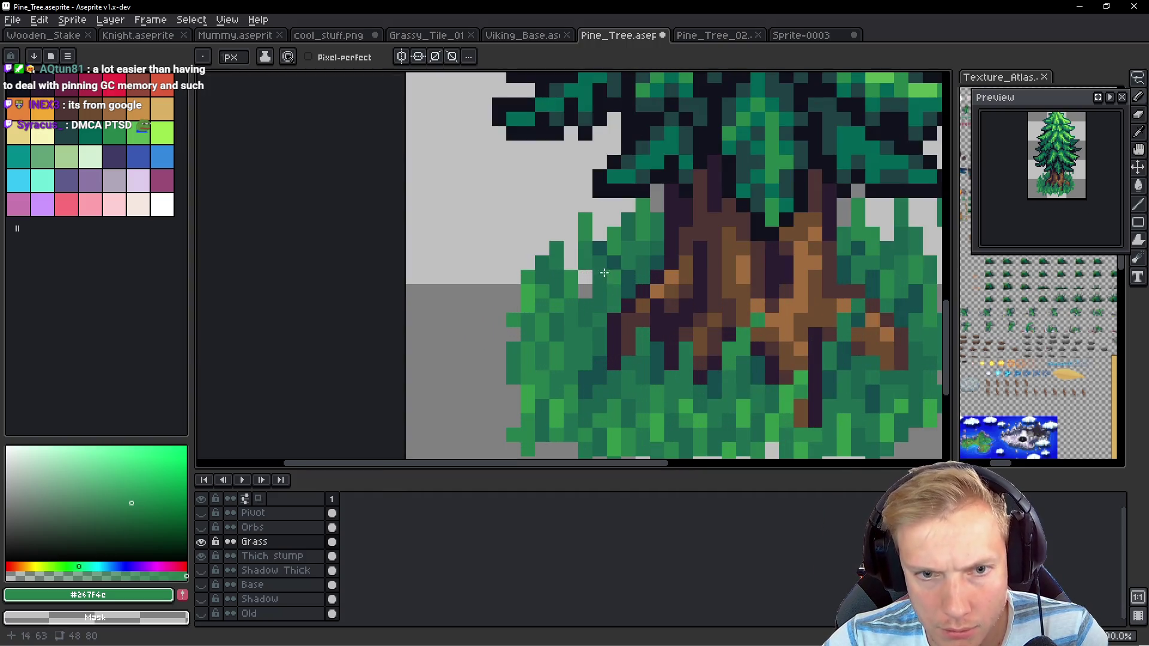
scroll(586, 281, up, 2)
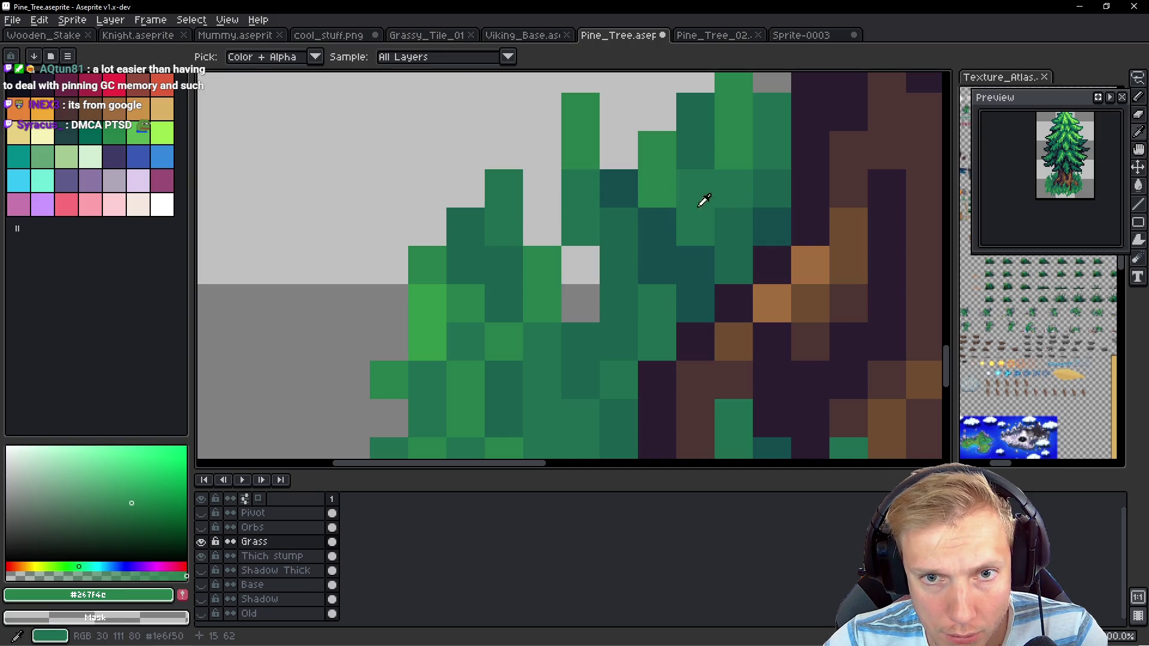
Fill two stacked grey gaps in the grass with dark teal #134c4c
alt+click(698, 132)
alt+click(644, 236)
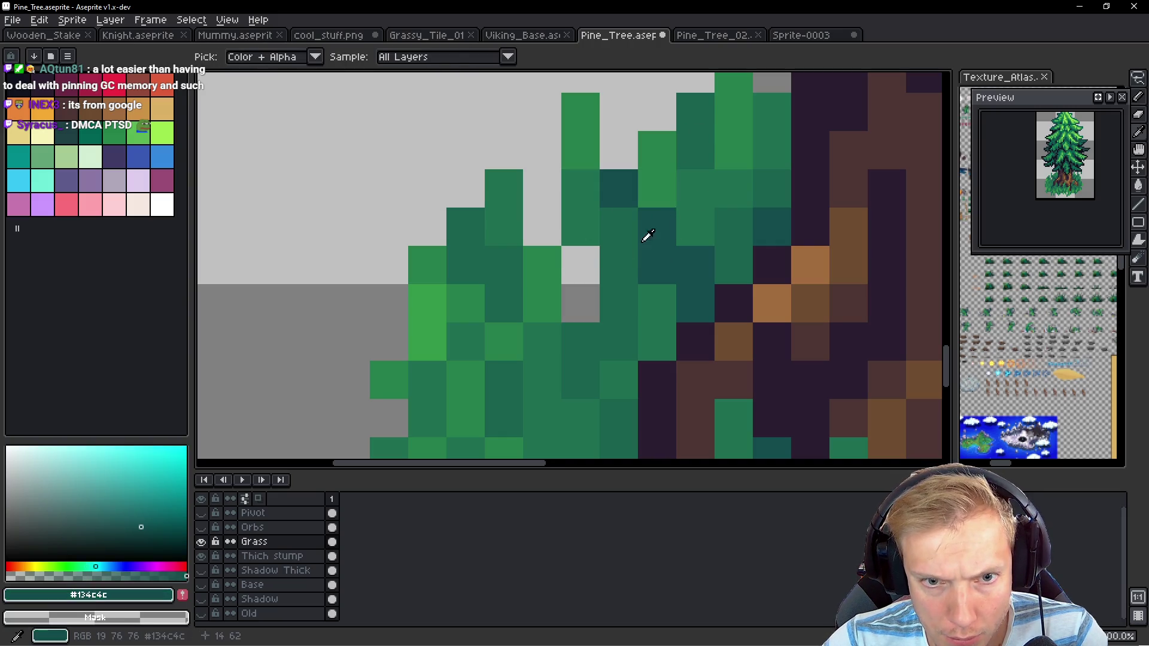
click(585, 281)
click(583, 293)
scroll(587, 275, down, 2)
scroll(559, 257, up, 2)
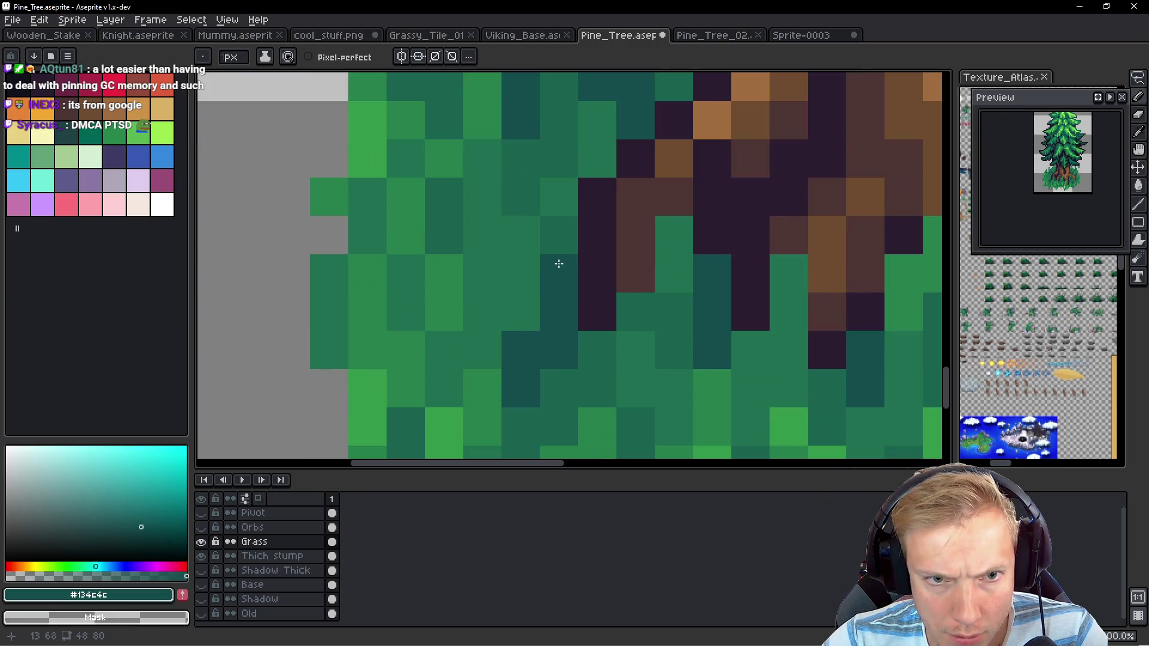
scroll(605, 263, down, 3)
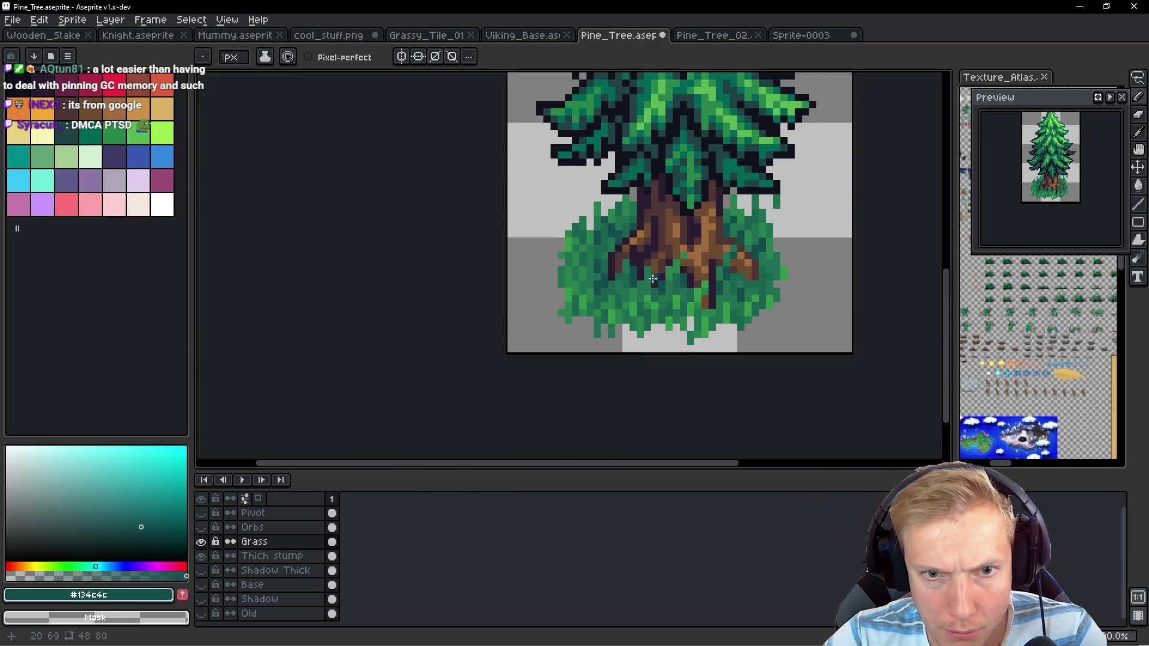
scroll(504, 276, up, 3)
Fill another gap with dark teal and cover dark trunk pixels with green #267f4c
click(501, 302)
scroll(499, 296, down, 2)
scroll(591, 283, up, 2)
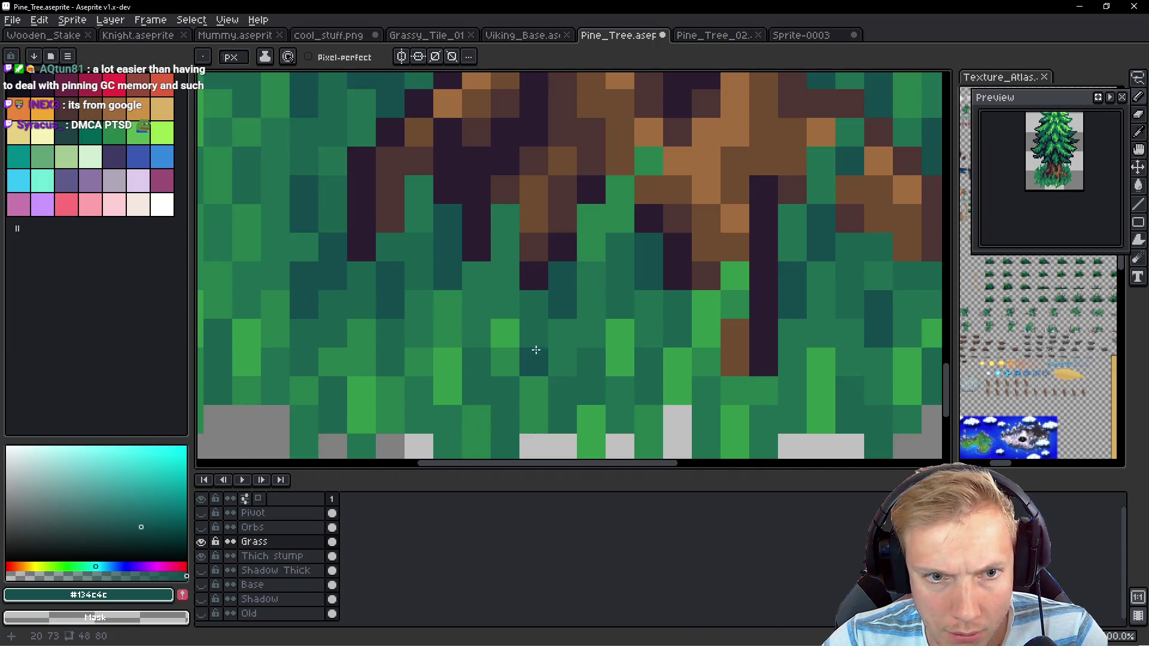
key(alt)
alt+click(503, 277)
alt+click(449, 310)
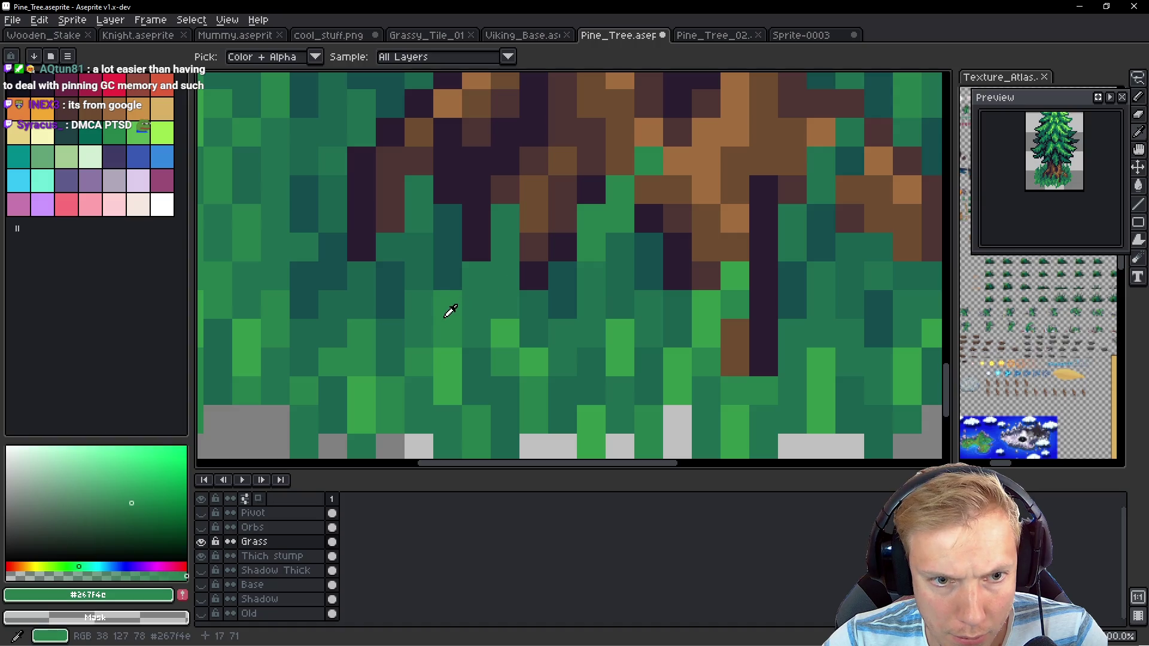
click(479, 271)
click(477, 246)
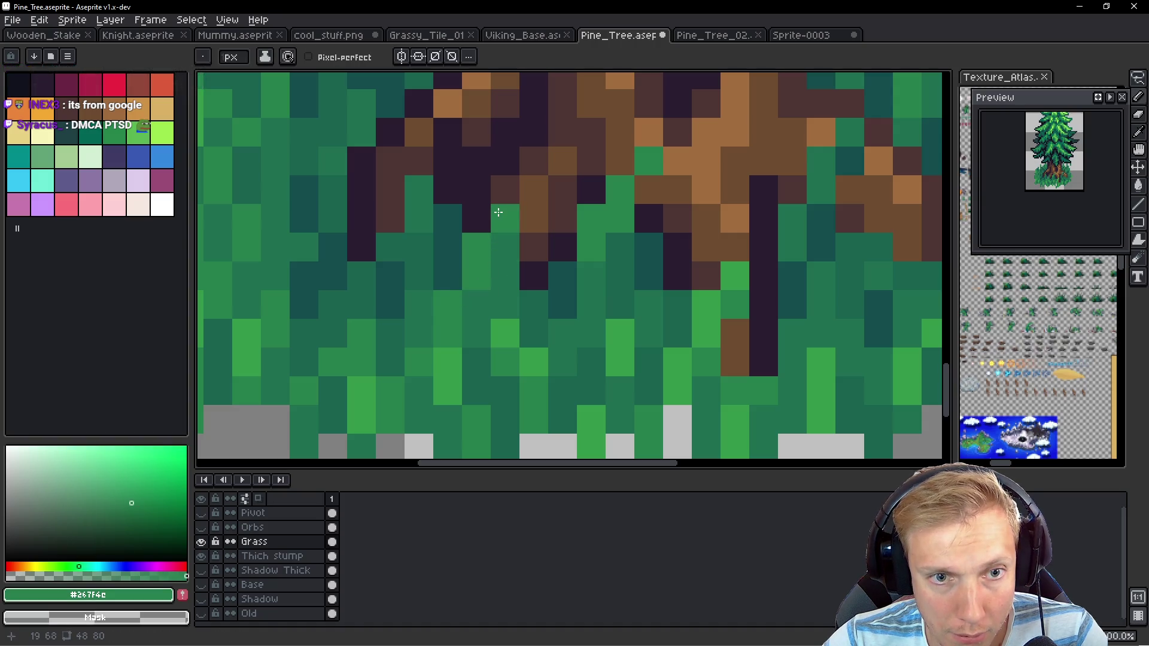
click(573, 240)
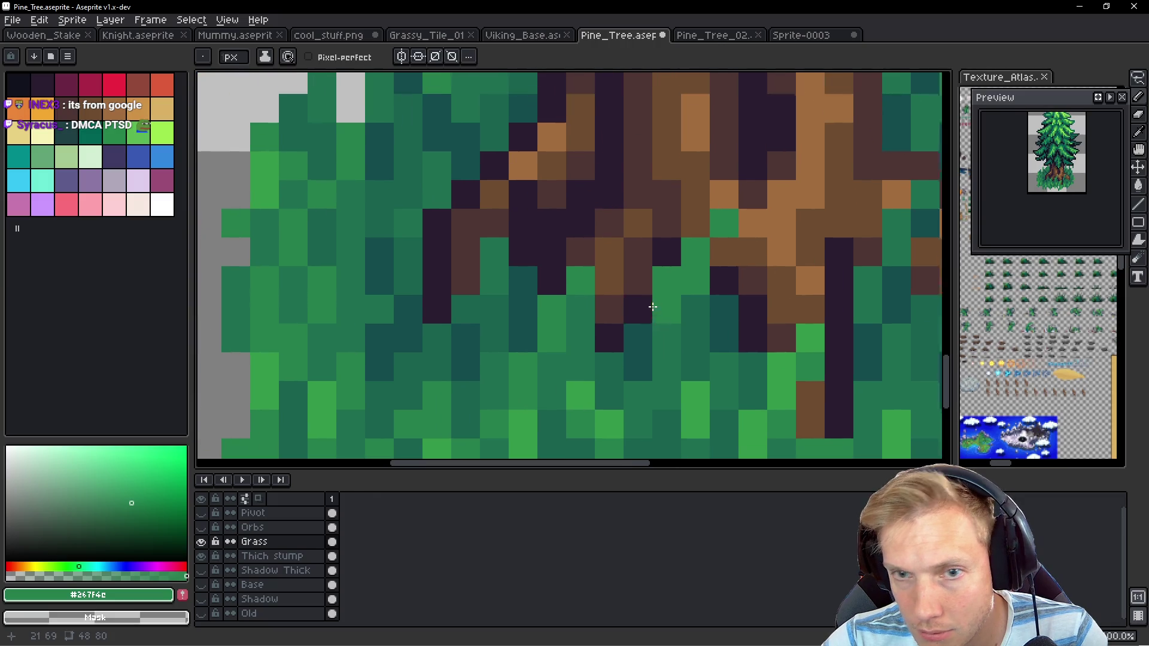
Grow grass over the lower trunk pixels, using mid green #1e6f50 and darkening one bright pixel
drag(432, 178, 509, 245)
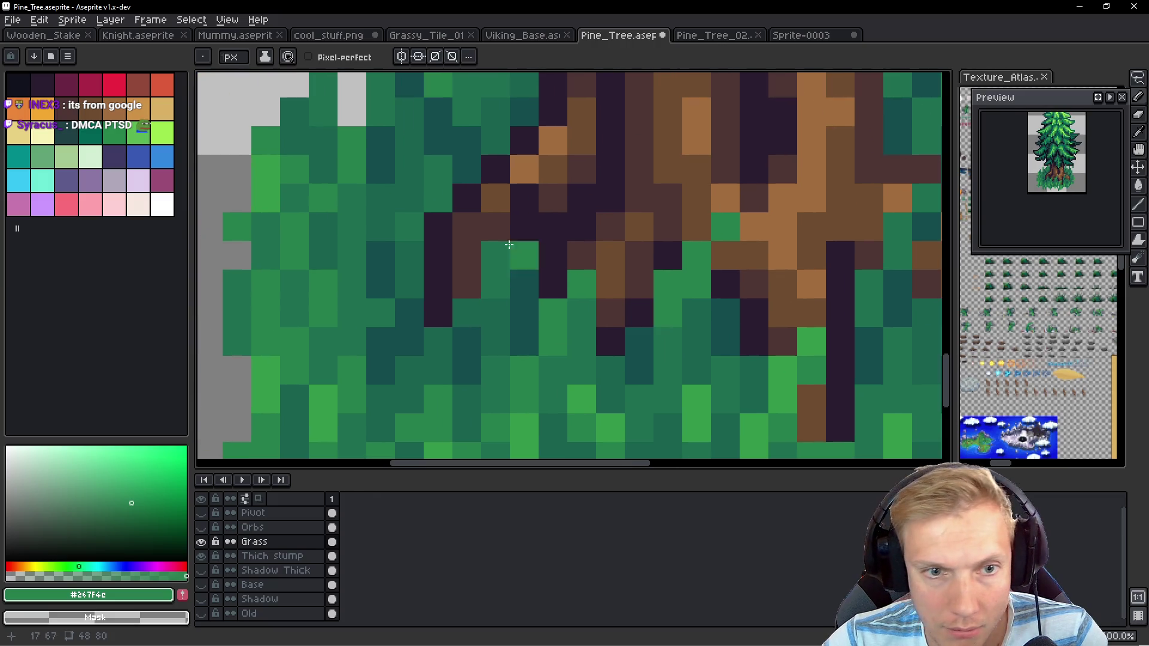
click(513, 205)
click(500, 226)
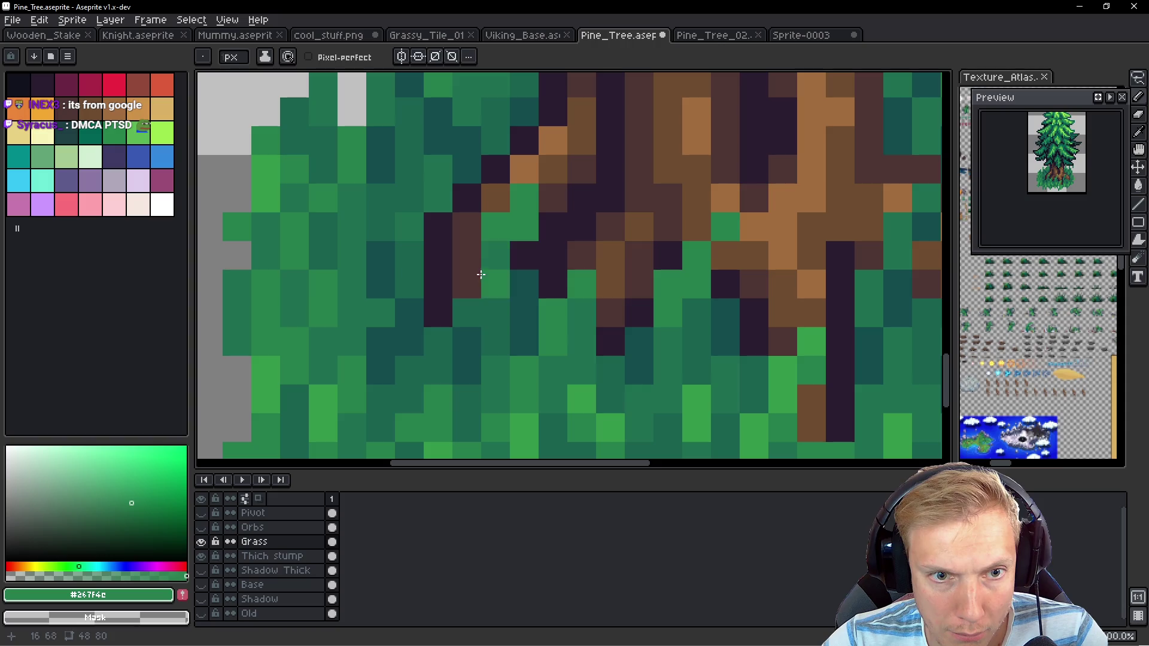
alt+click(527, 231)
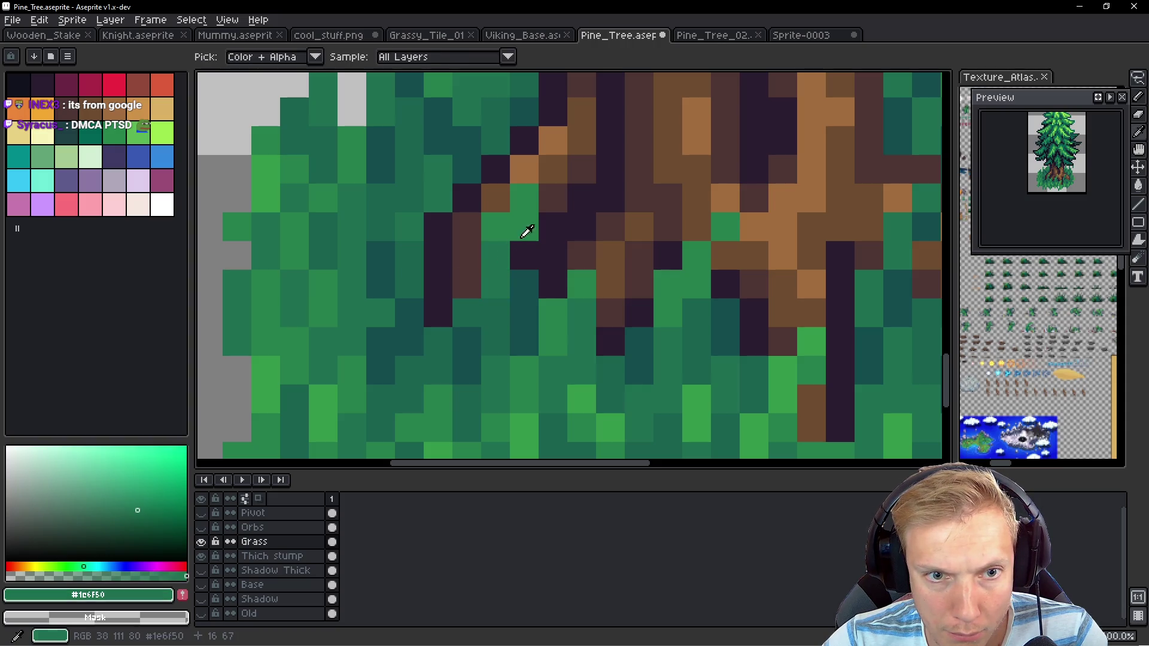
click(546, 283)
click(524, 255)
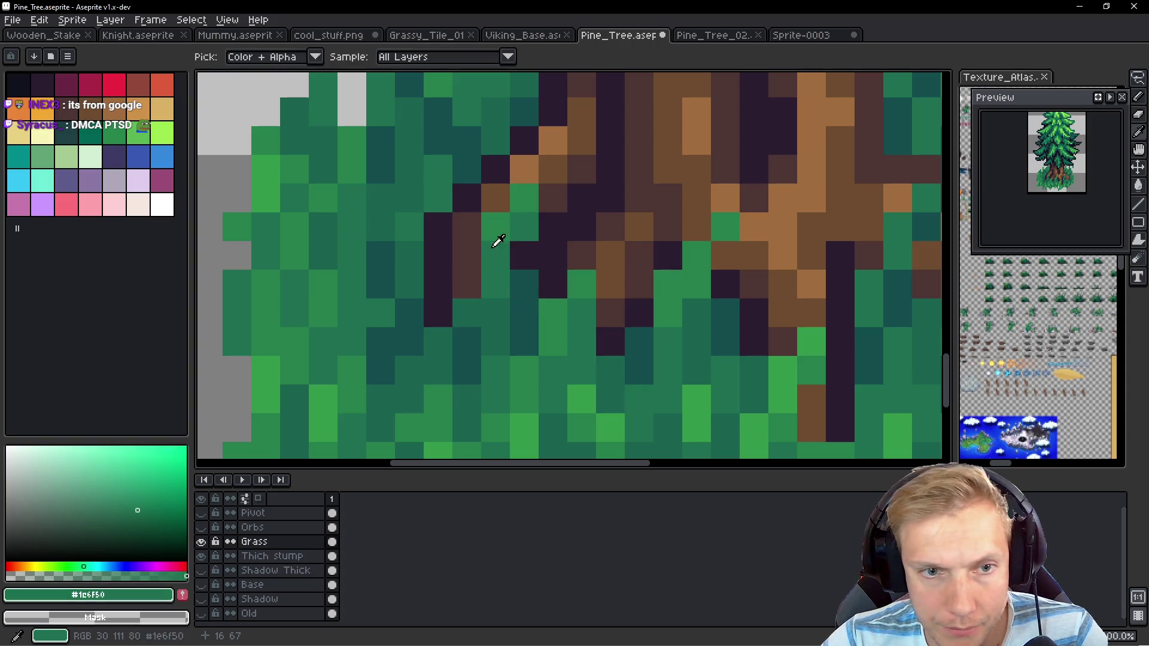
click(573, 272)
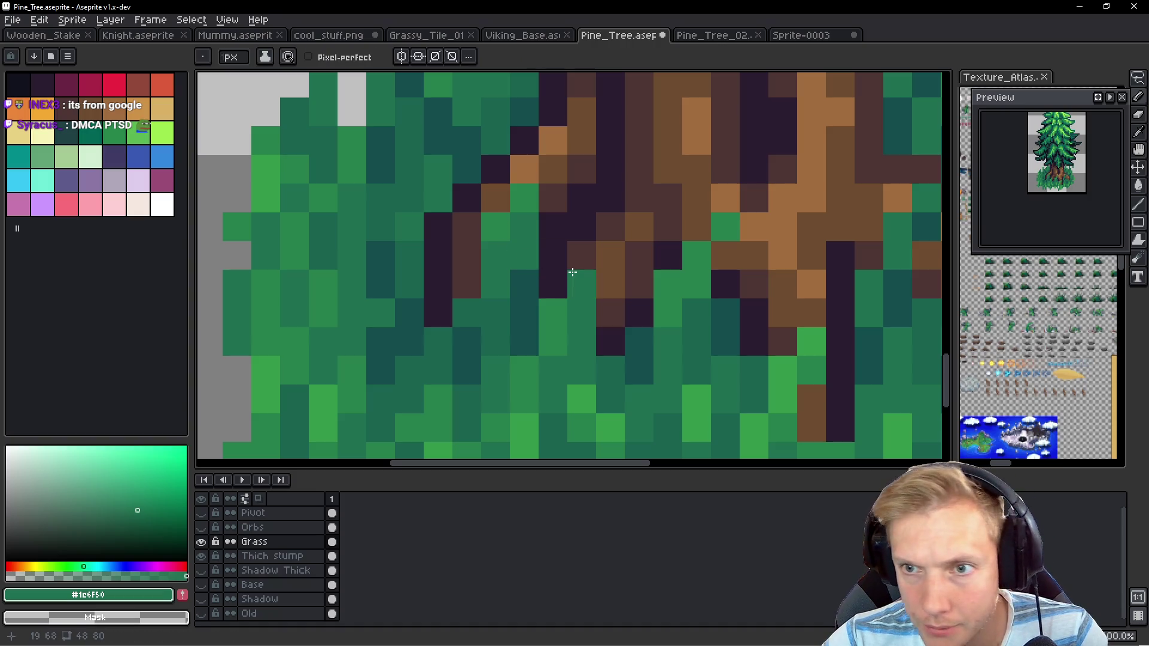
Reframe the whole tree in view and save it as Pine_Tree.aseprite
scroll(689, 272, down, 7)
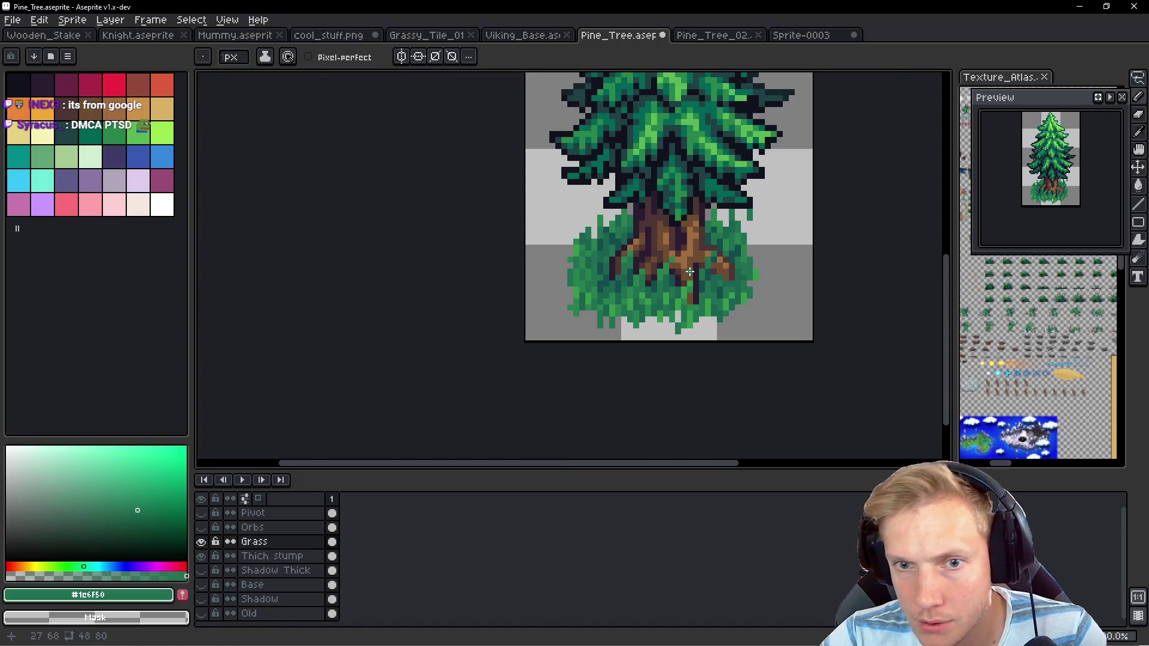
scroll(708, 276, up, 3)
scroll(709, 276, down, 5)
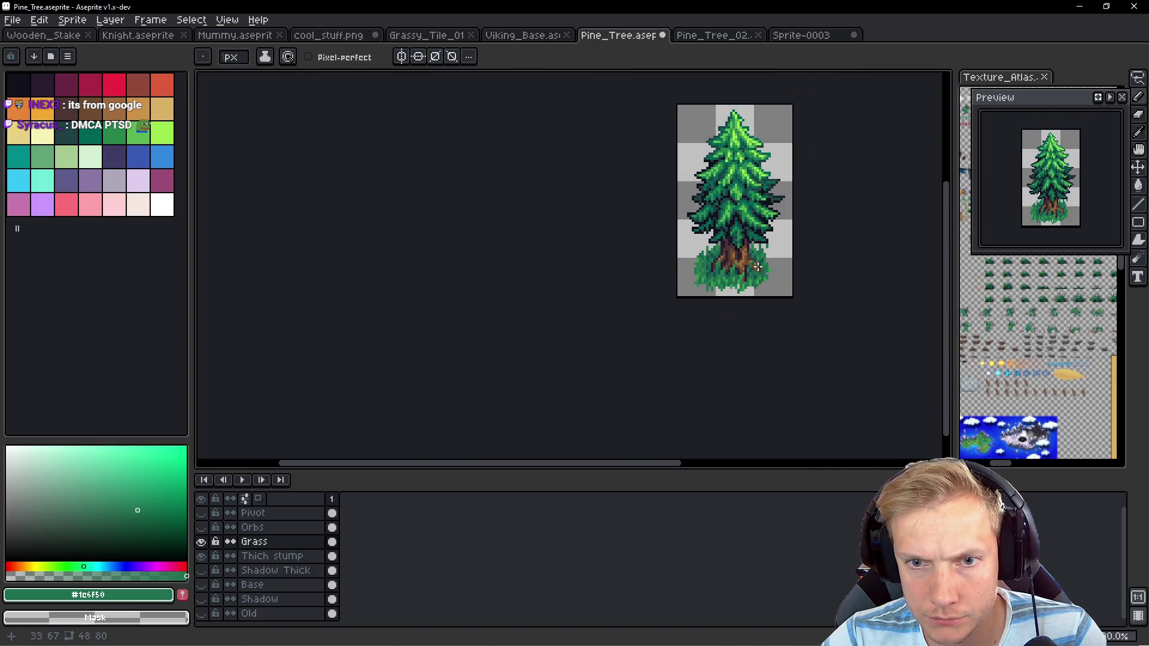
scroll(752, 257, up, 3)
scroll(670, 248, down, 2)
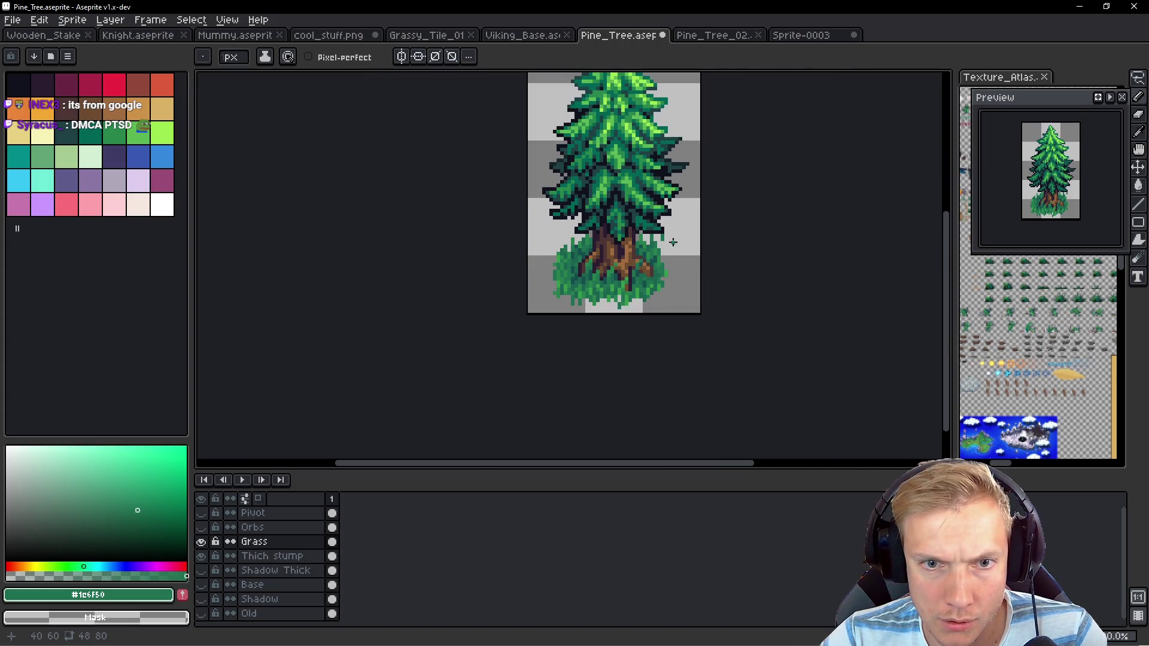
drag(662, 243, 641, 259)
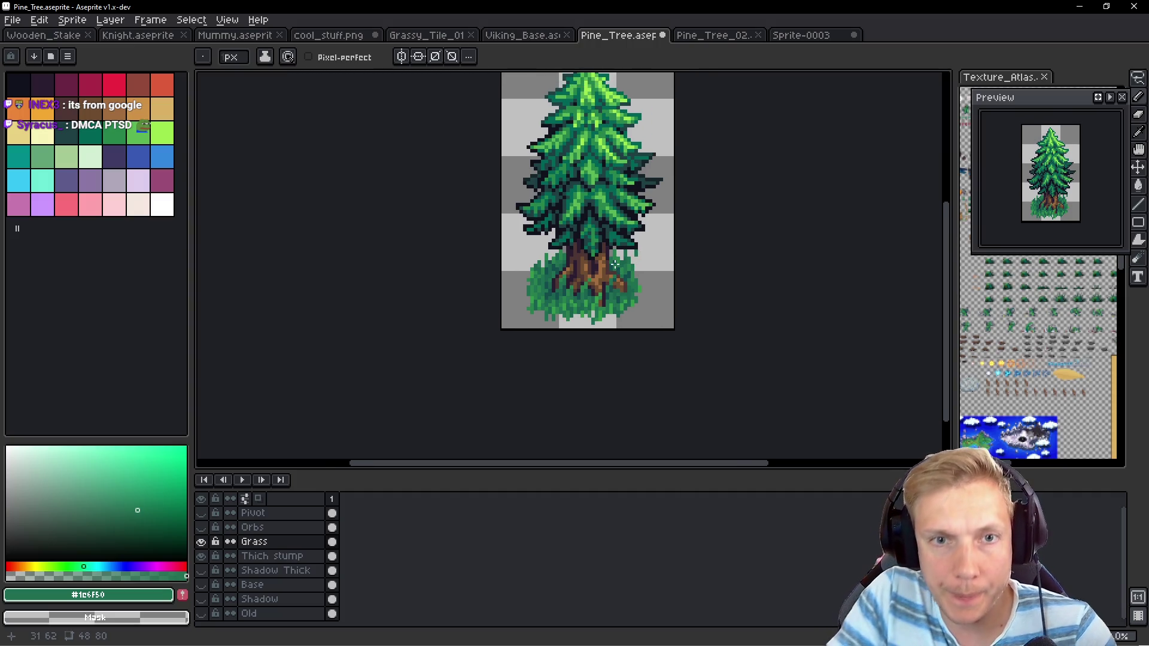
key(v)
key(ctrl+s)
drag(686, 277, 675, 293)
key(alt+Tab)
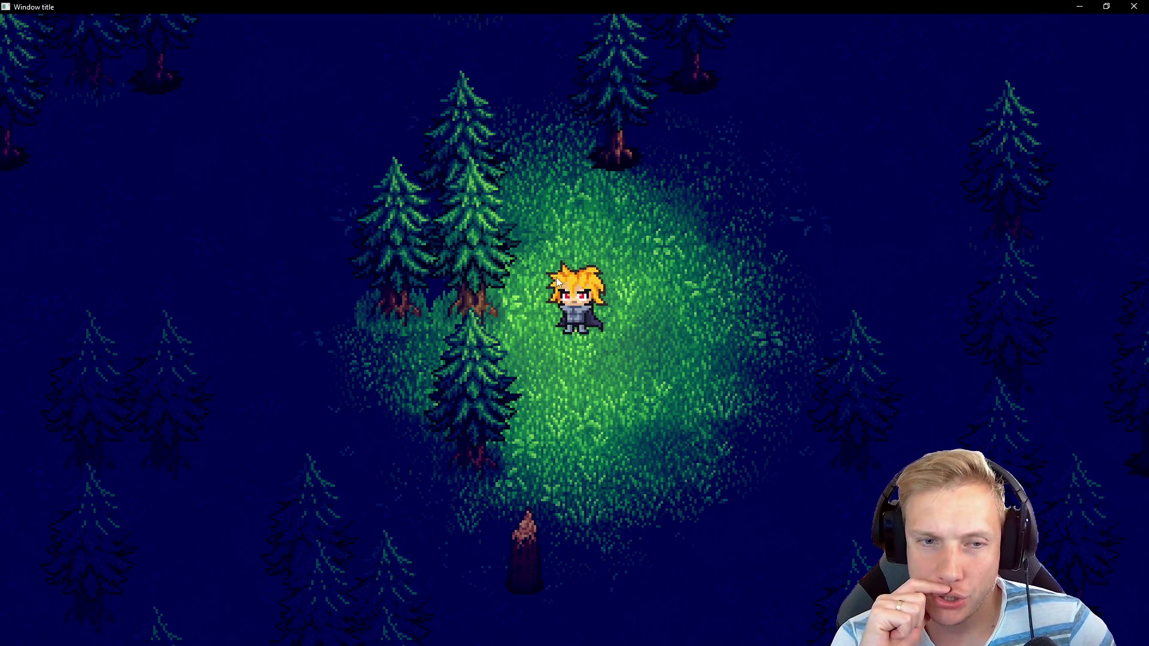
key(alt+Tab)
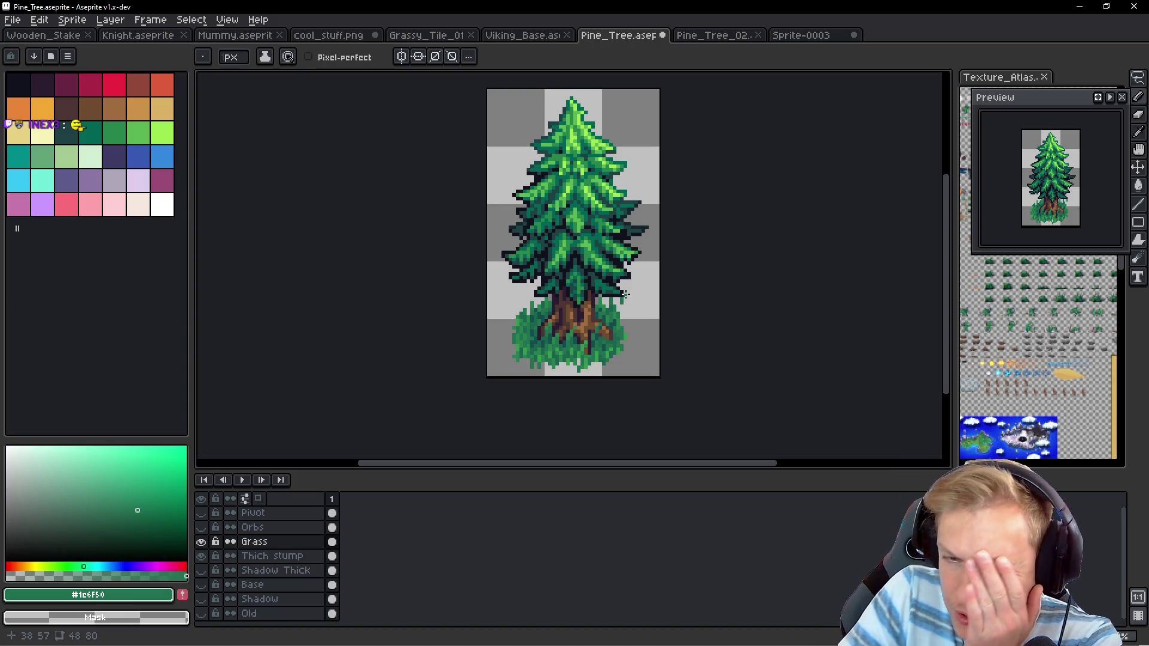
Darken grass below the trunk and erase grass so the brown stump shows, undoing stray pixel edits
scroll(625, 295, up, 5)
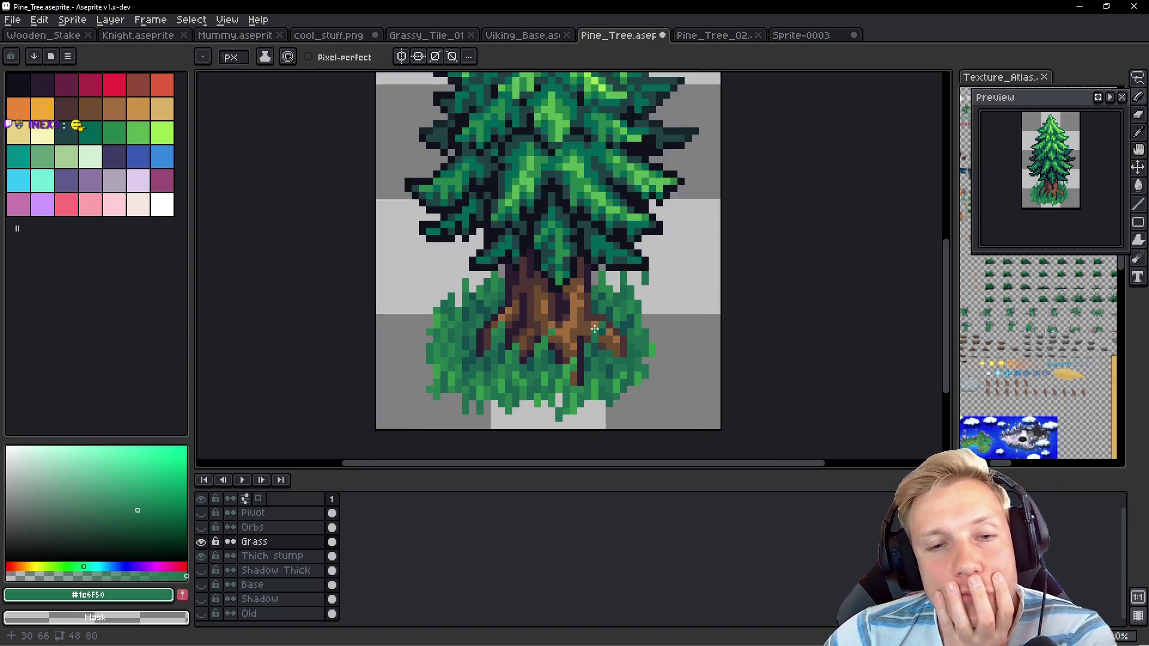
drag(573, 283, 577, 331)
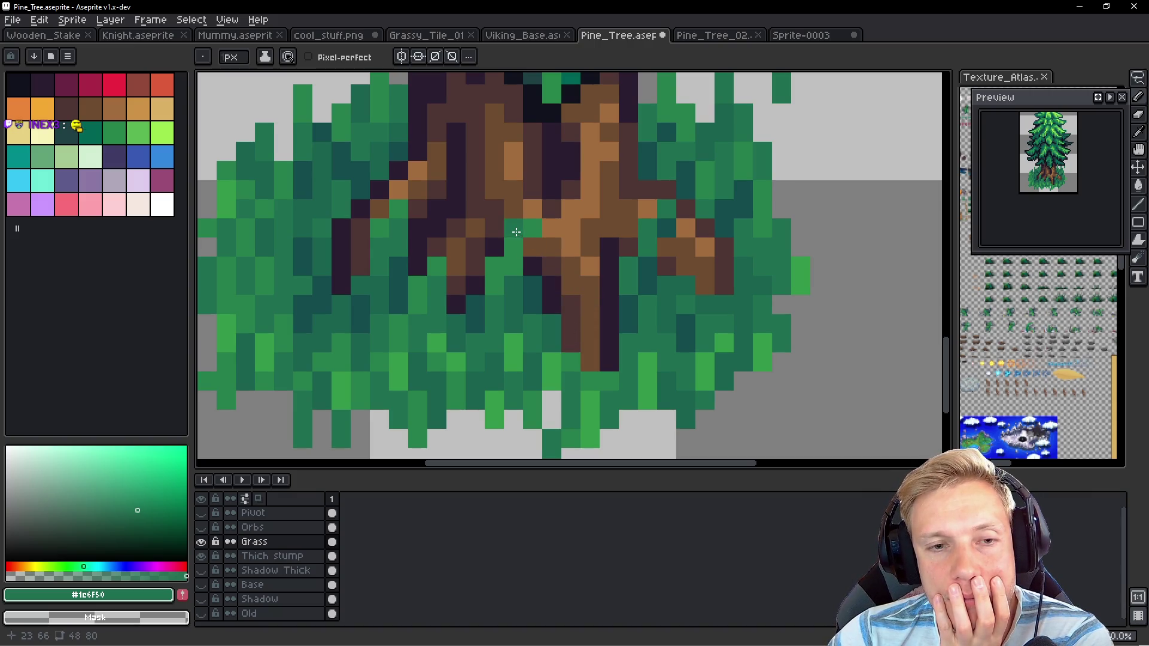
drag(533, 228, 497, 264)
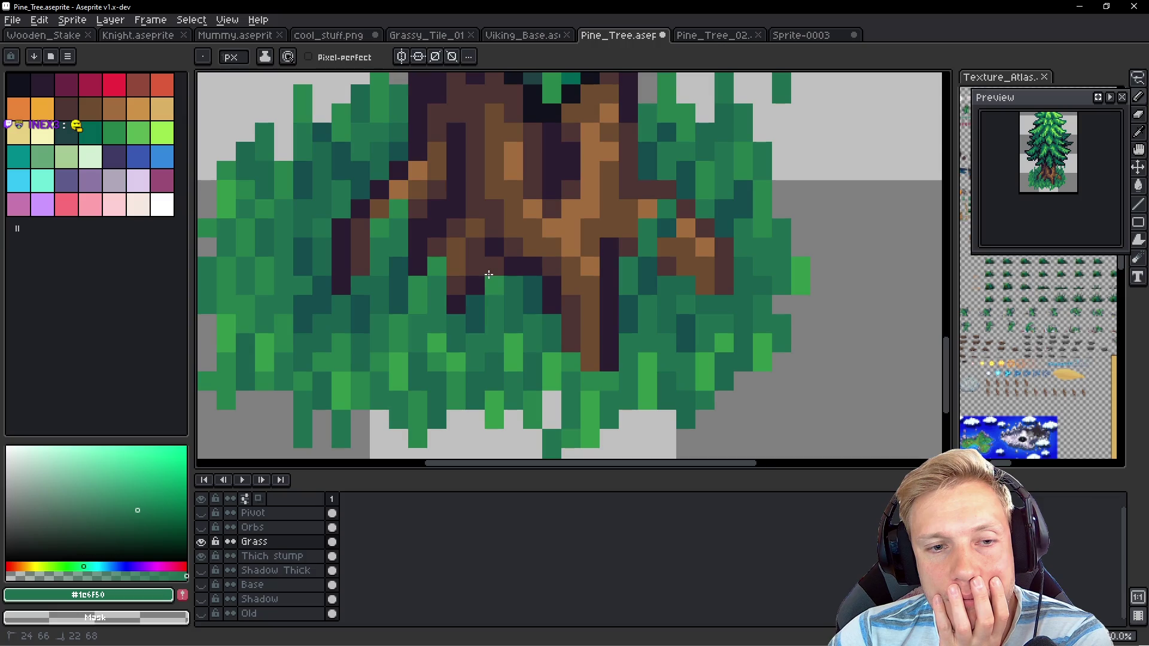
mouse_move(489, 278)
mouse_down()
mouse_move(445, 263)
mouse_move(436, 302)
mouse_move(409, 288)
mouse_up()
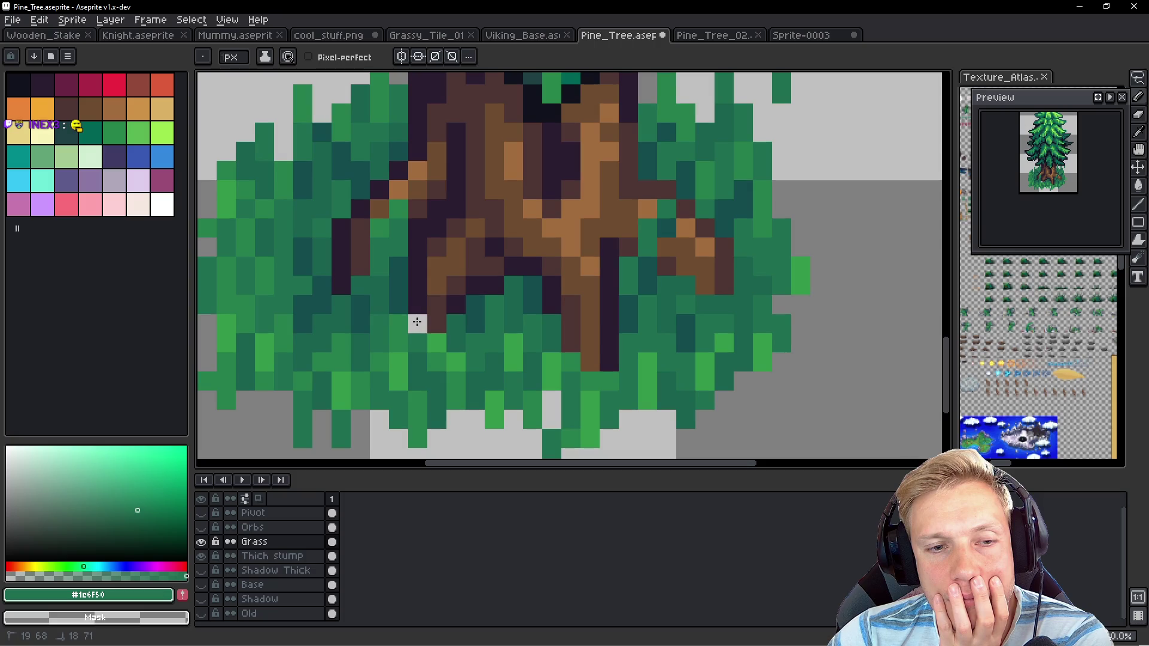
click(420, 317)
click(543, 297)
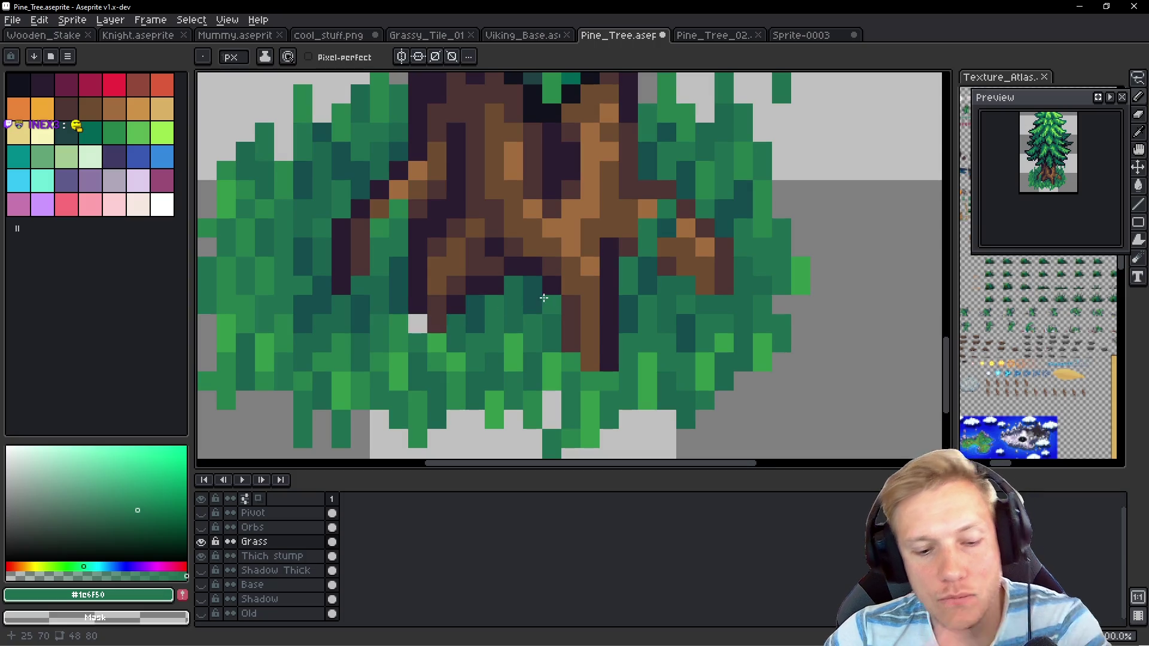
key(ctrl+z)
key(ctrl+z)
key(ctrl+z)
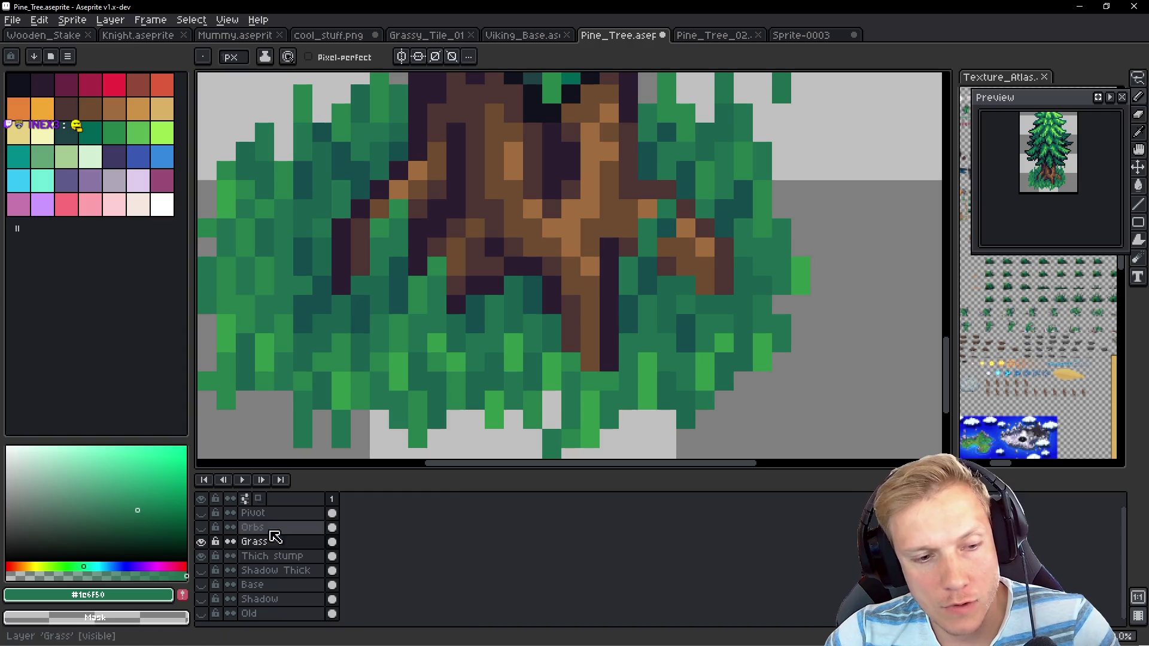
double_click(305, 549)
At 75% Grass opacity, paint dark root pixels into the grass left of the trunk
click(1029, 334)
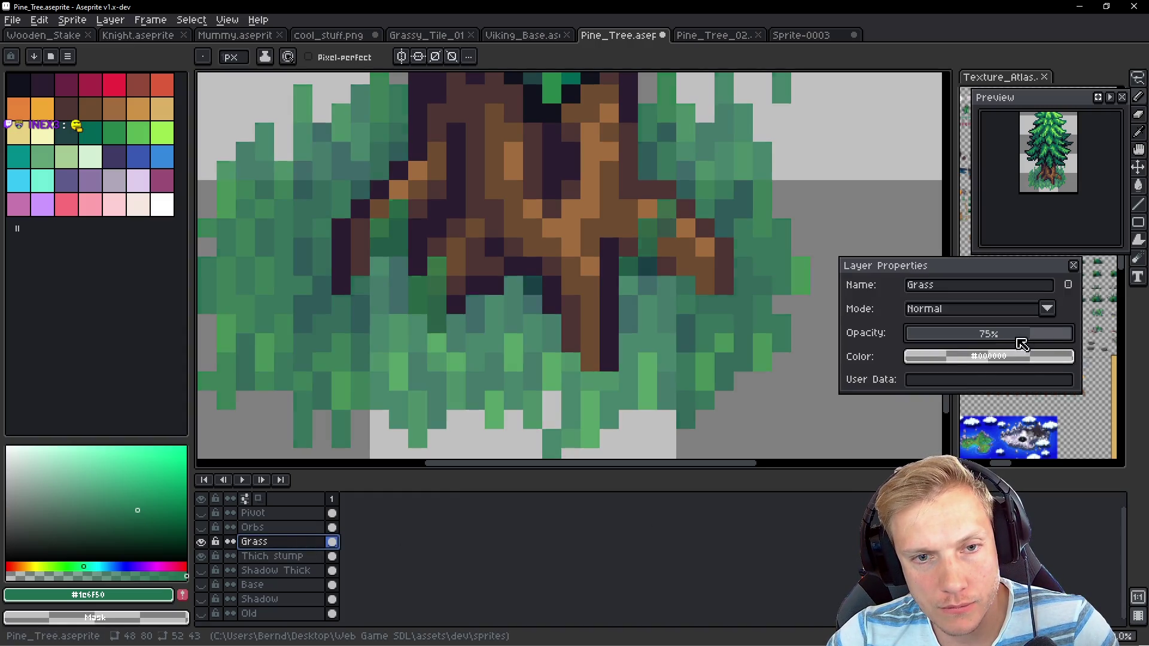
click(437, 304)
click(437, 323)
drag(417, 285, 417, 296)
click(417, 266)
mouse_move(398, 208)
mouse_down()
mouse_move(398, 238)
mouse_move(380, 227)
mouse_up()
click(570, 246)
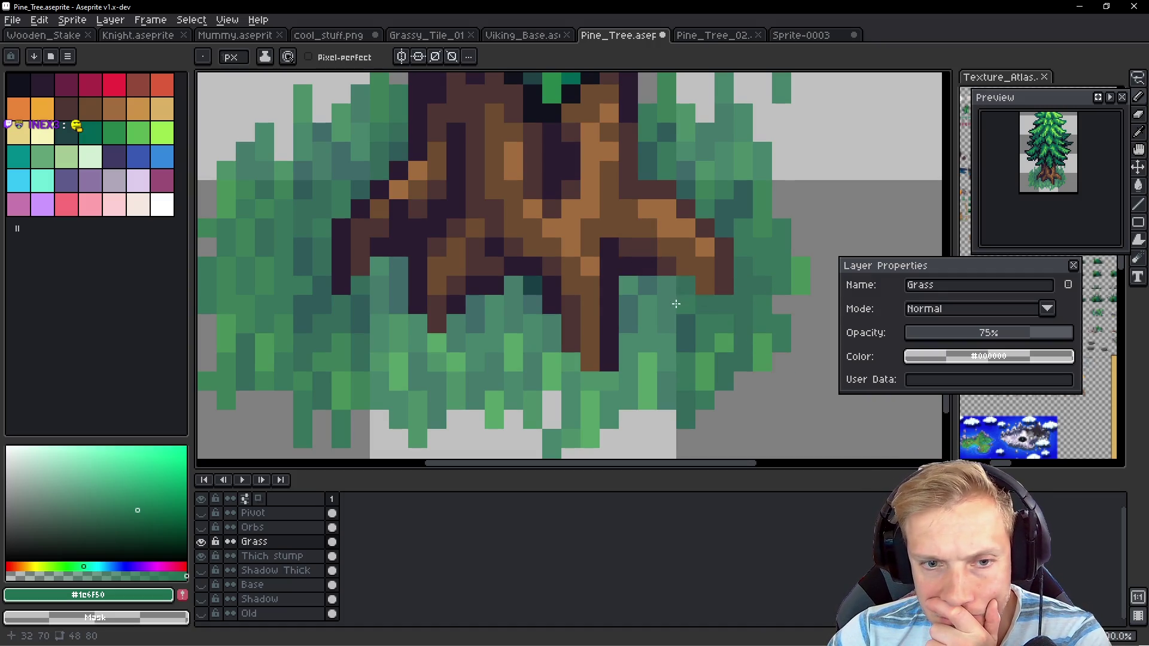
Try Grass layer opacities of about 36% and 16%, then restore 100% and close properties
drag(1030, 333, 1094, 324)
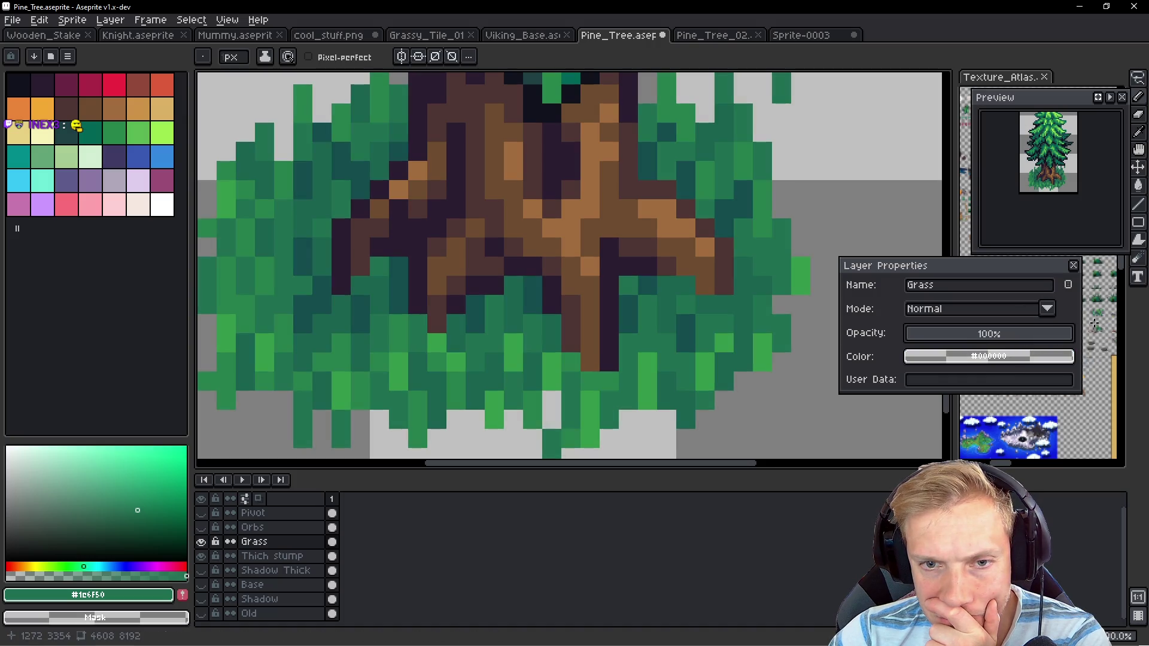
mouse_move(1005, 334)
mouse_down()
mouse_move(976, 339)
mouse_move(1074, 333)
mouse_up()
click(938, 336)
drag(941, 340, 1075, 328)
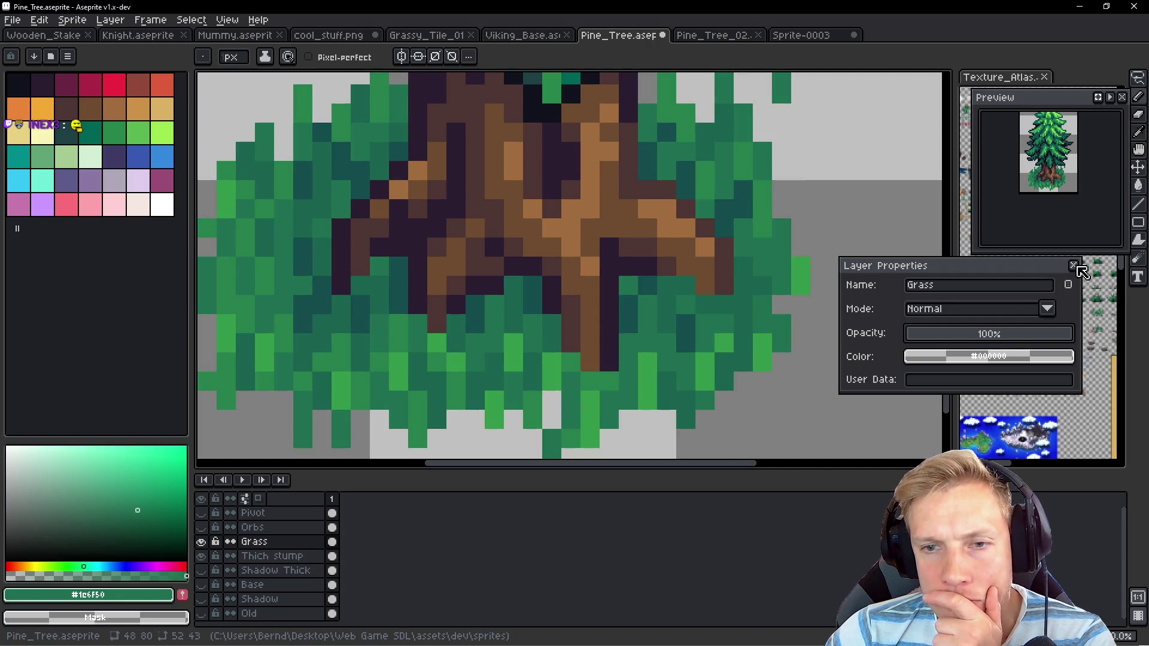
click(1074, 265)
scroll(721, 236, down, 4)
scroll(721, 235, up, 1)
scroll(721, 235, down, 1)
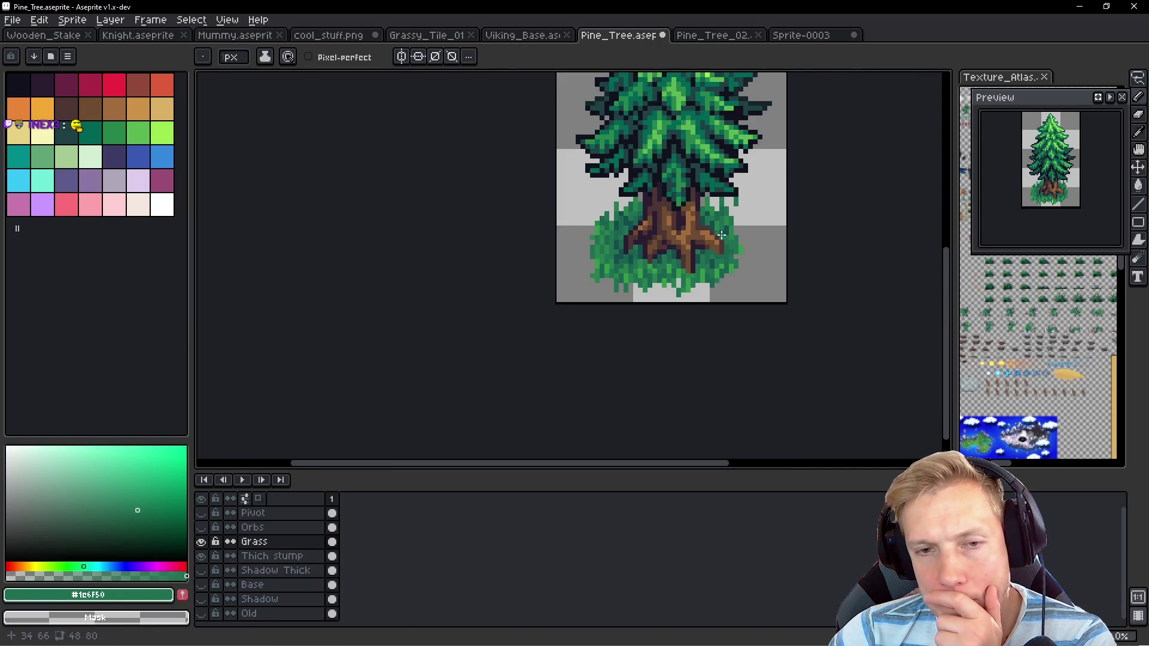
Sample dark teal #134c4c and dot shadow pixels in the grass beneath the trunk and roots
drag(779, 242, 705, 277)
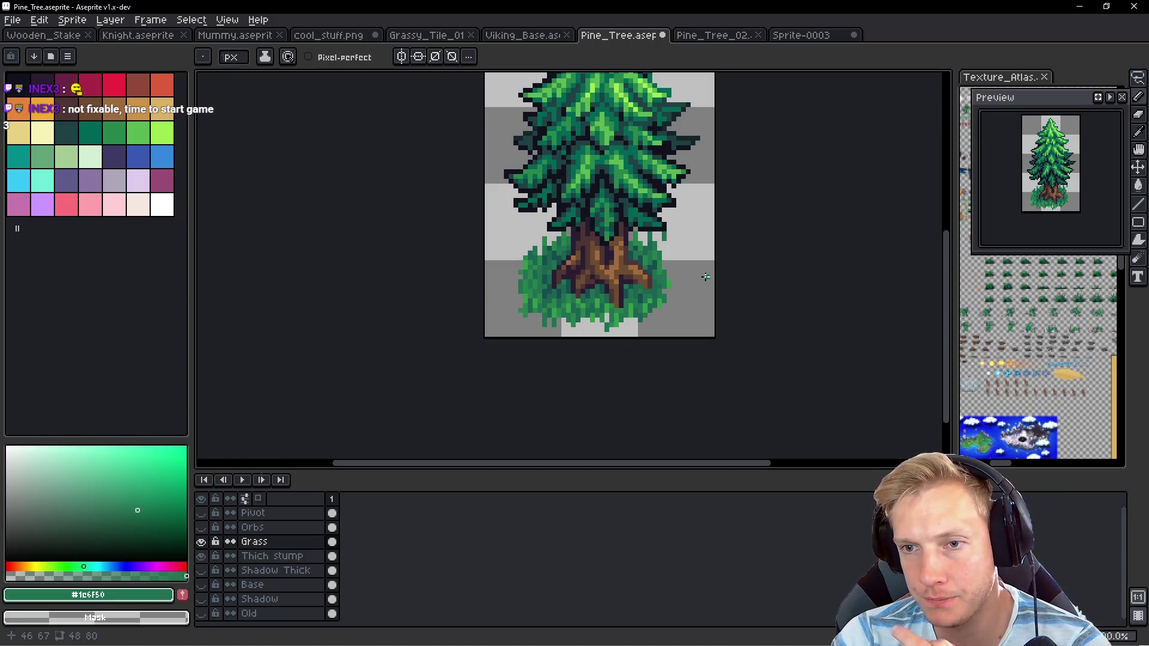
scroll(706, 277, up, 6)
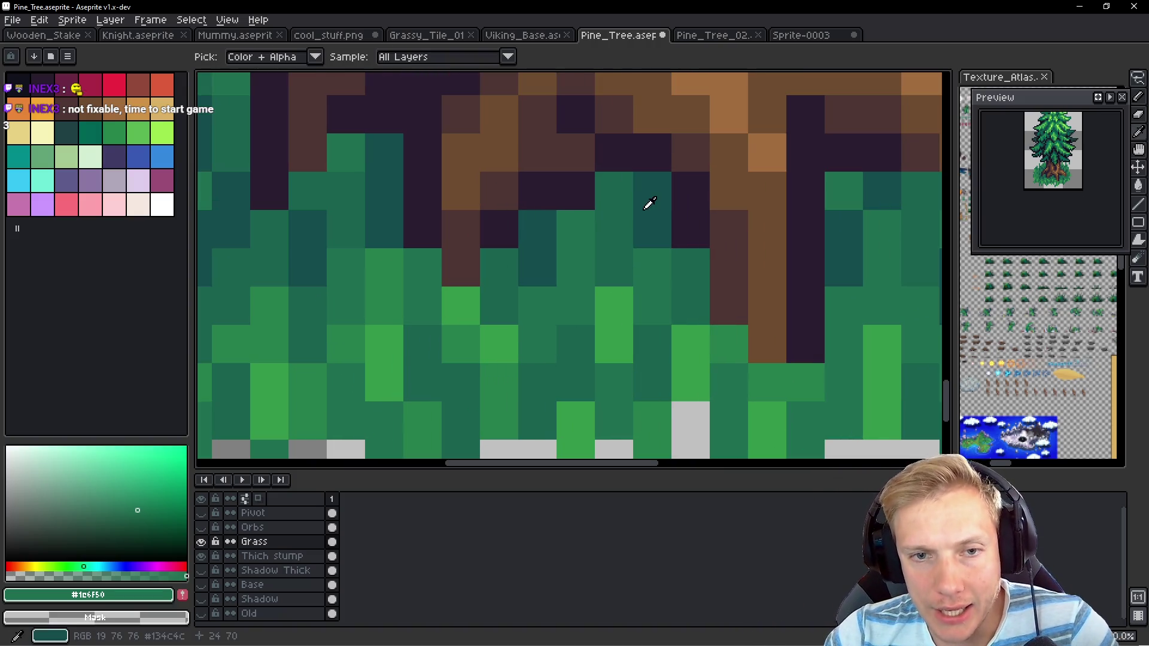
alt+click(604, 185)
click(580, 220)
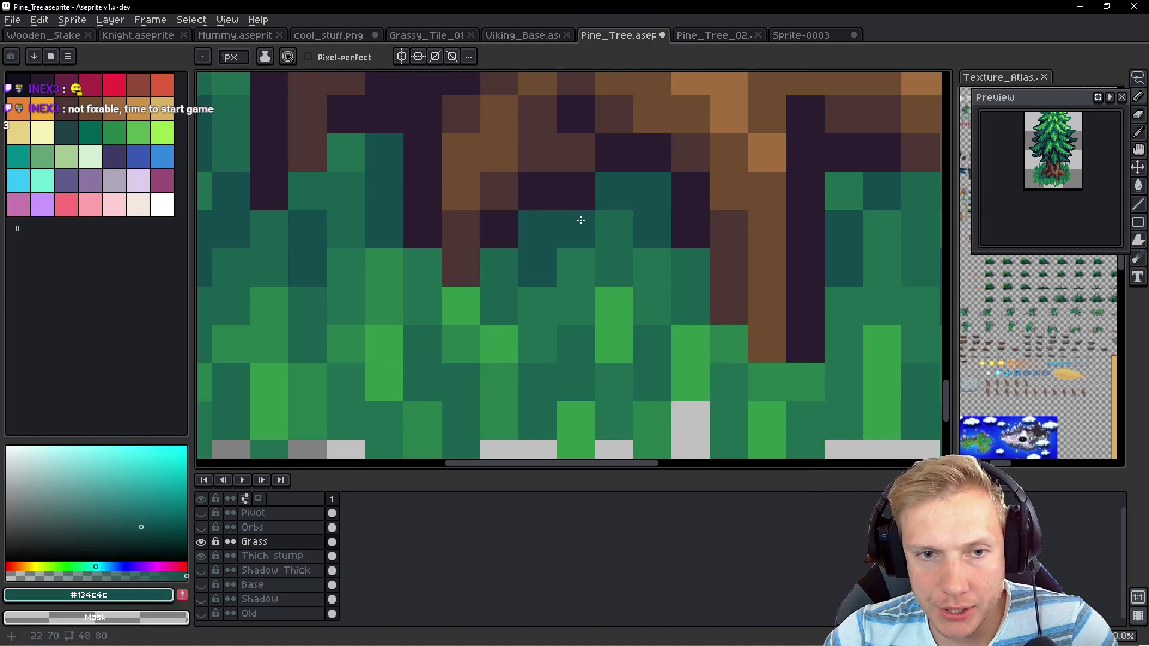
click(345, 153)
click(305, 188)
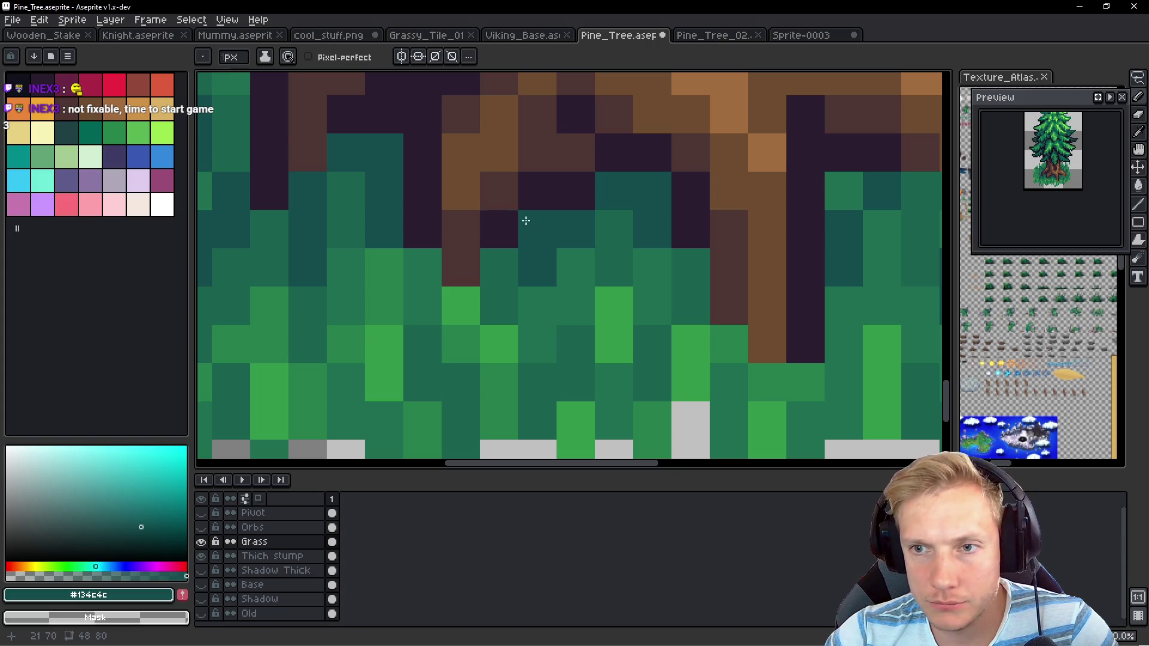
scroll(557, 226, down, 3)
scroll(599, 252, up, 4)
click(542, 195)
click(608, 194)
click(627, 193)
click(655, 223)
click(684, 223)
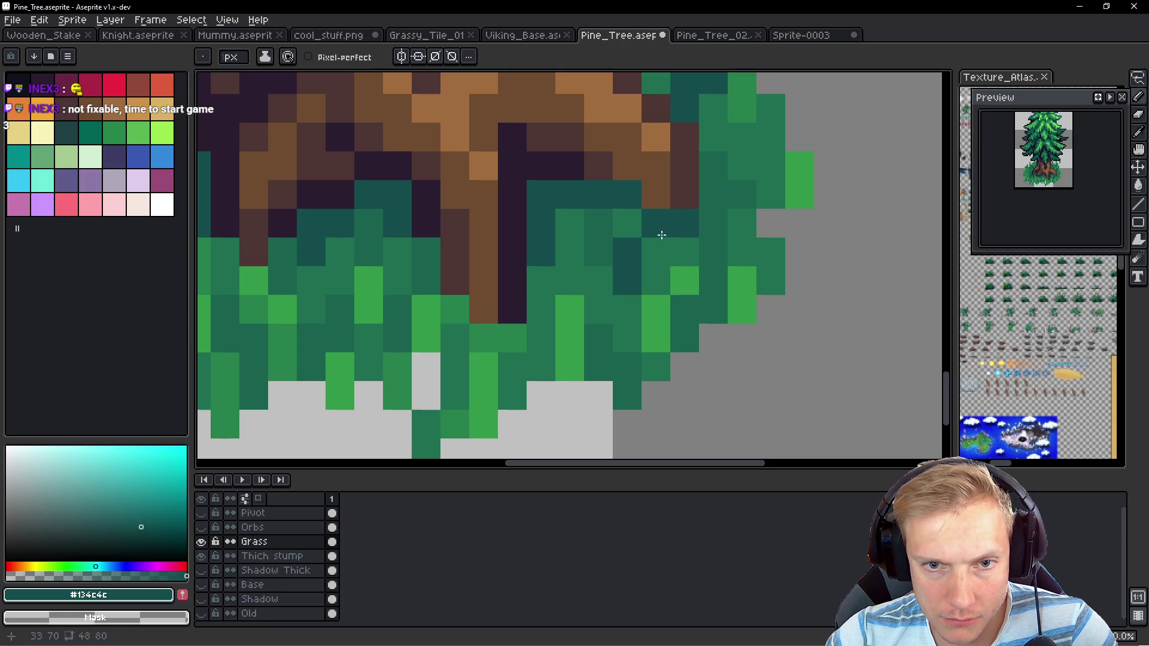
click(627, 223)
Add more dark teal pixels in the grass left of the trunk, repainting one green pixel
mouse_move(642, 220)
mouse_down()
mouse_move(585, 339)
mouse_move(784, 267)
mouse_move(539, 328)
mouse_up()
click(663, 280)
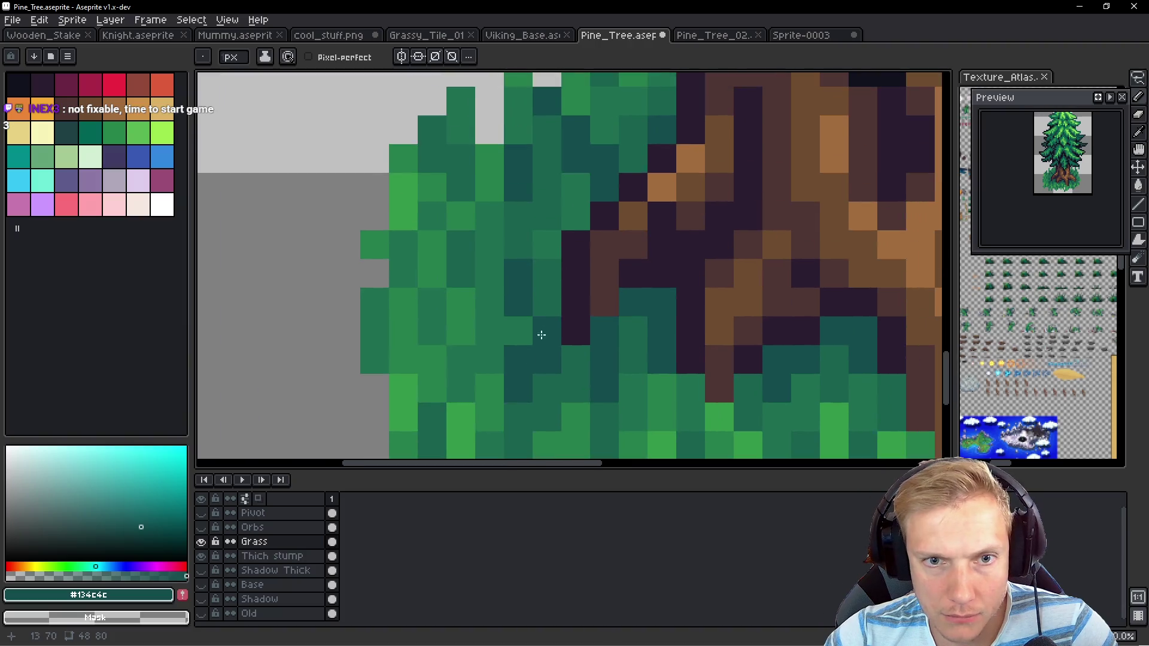
click(575, 219)
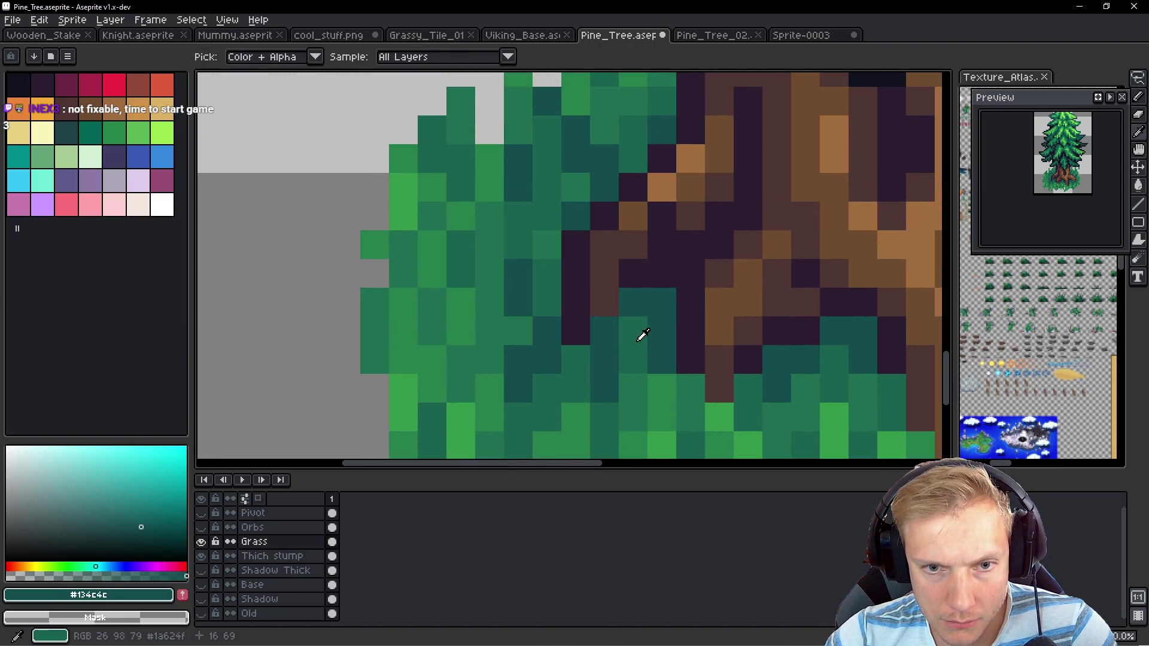
alt+click(541, 247)
alt+click(568, 225)
click(544, 245)
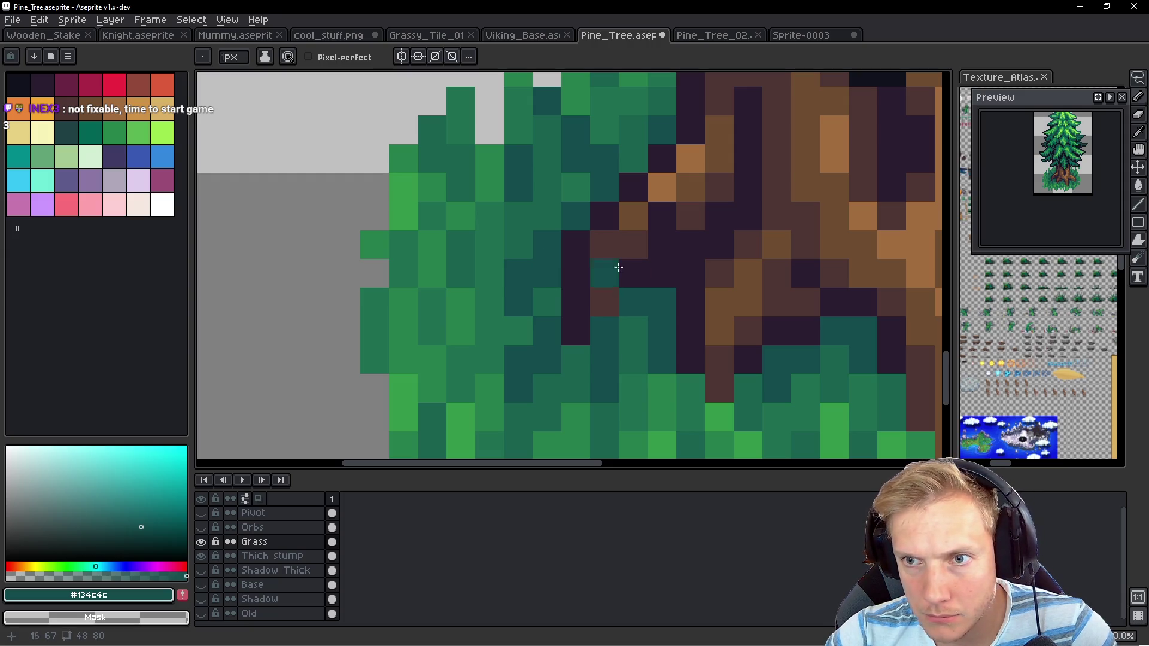
scroll(778, 272, down, 12)
scroll(779, 272, up, 2)
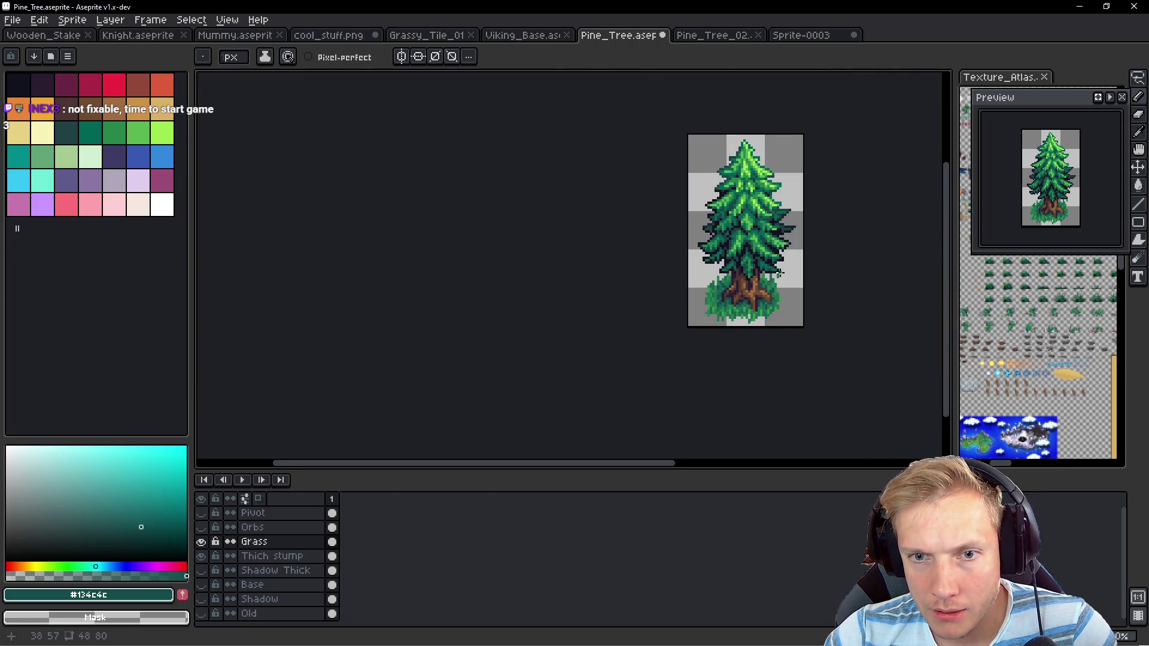
scroll(791, 297, up, 5)
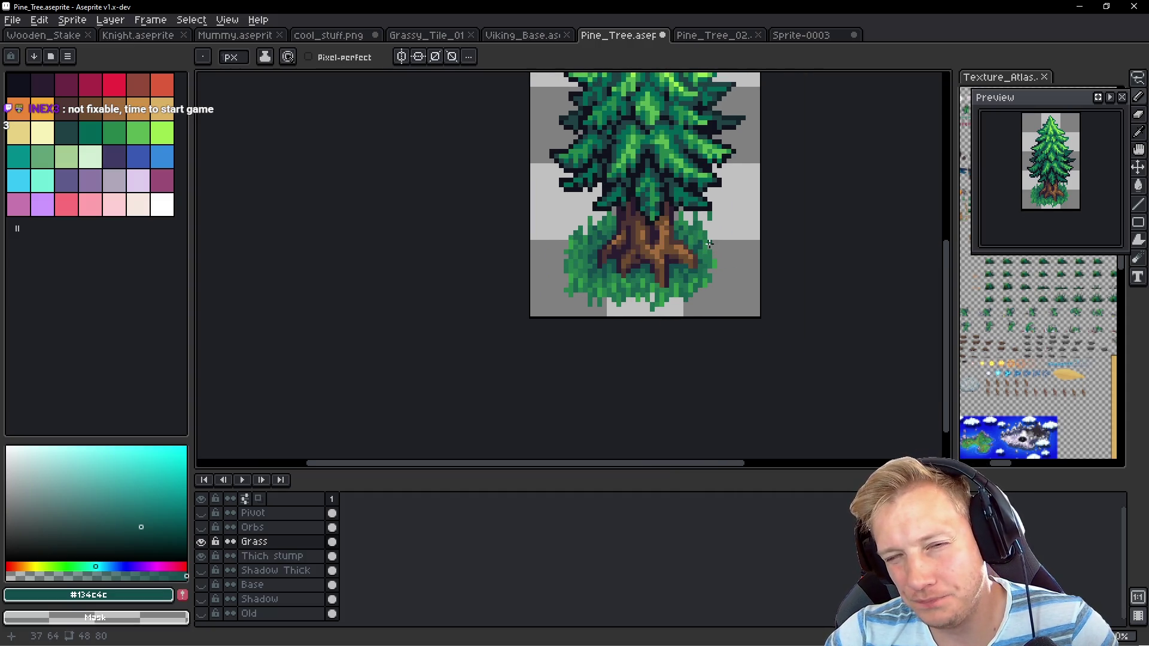
mouse_move(696, 249)
mouse_down()
mouse_move(609, 261)
mouse_move(632, 295)
mouse_up()
Create a new 32x32 sprite and paste the copied grass clump into it
scroll(632, 267, down, 1)
key(ctrl+t)
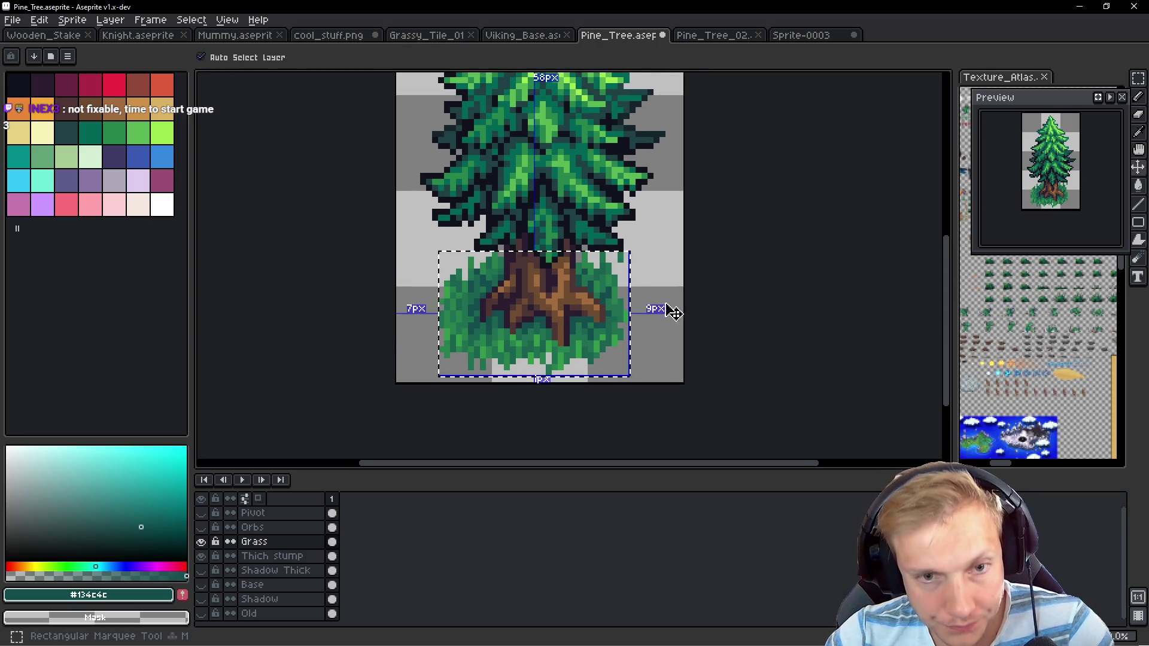
key(ctrl+n)
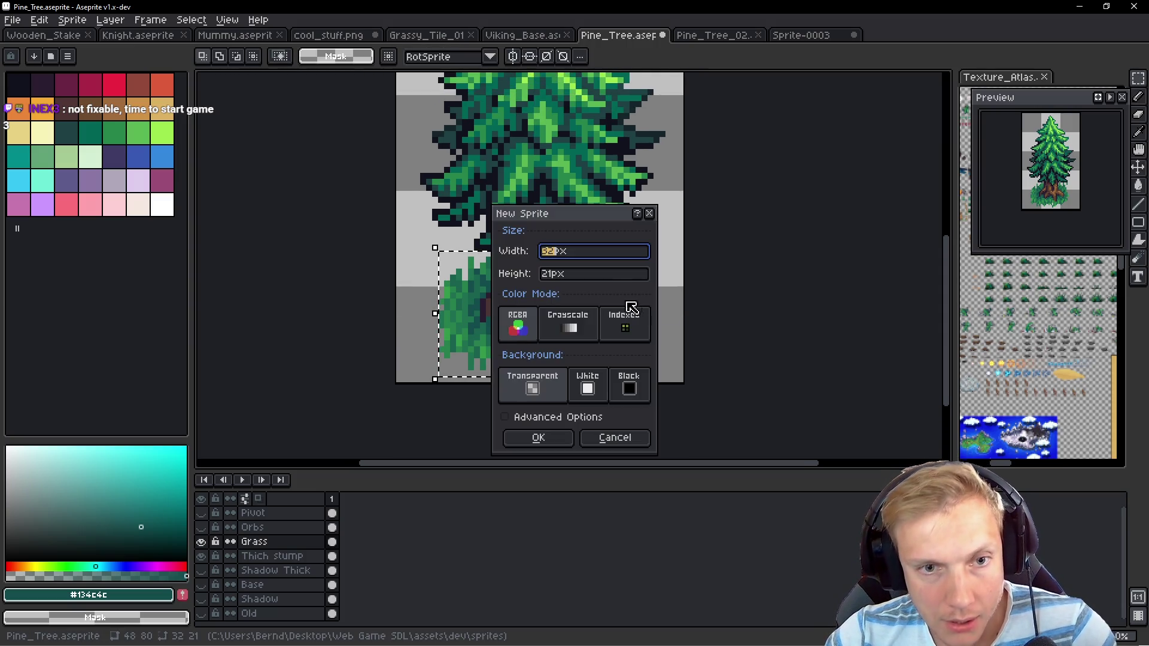
key(Tab)
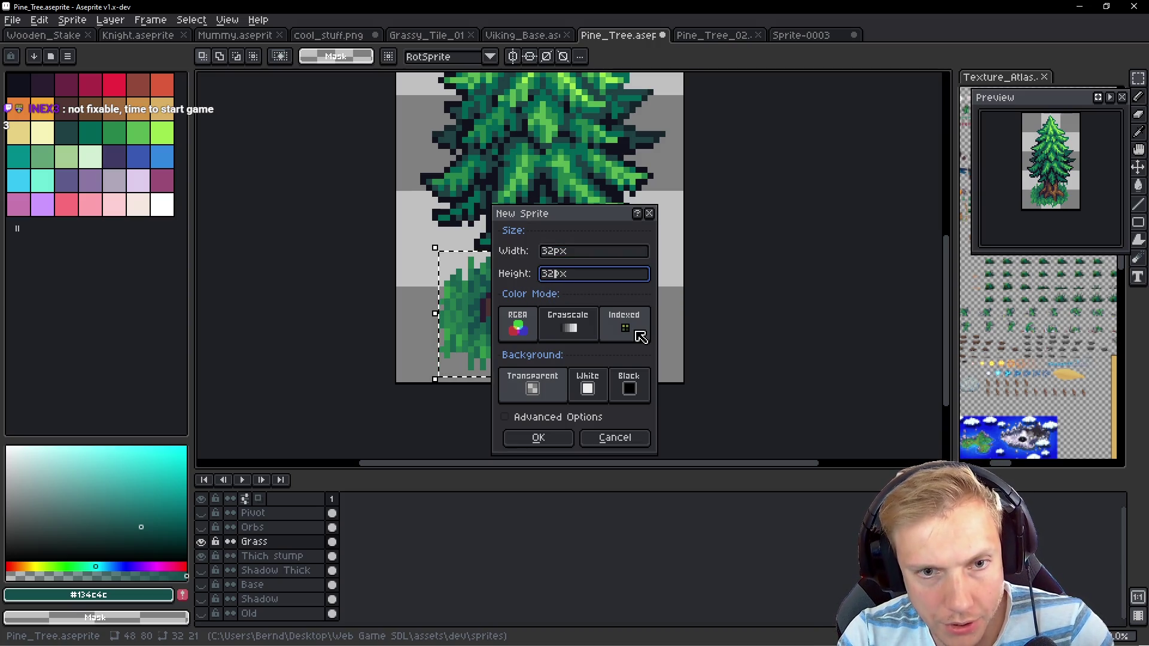
key(Return)
key(ctrl+v)
Move the pasted grass up to y 6, nudging one pixel, and drop it in place
scroll(555, 247, up, 3)
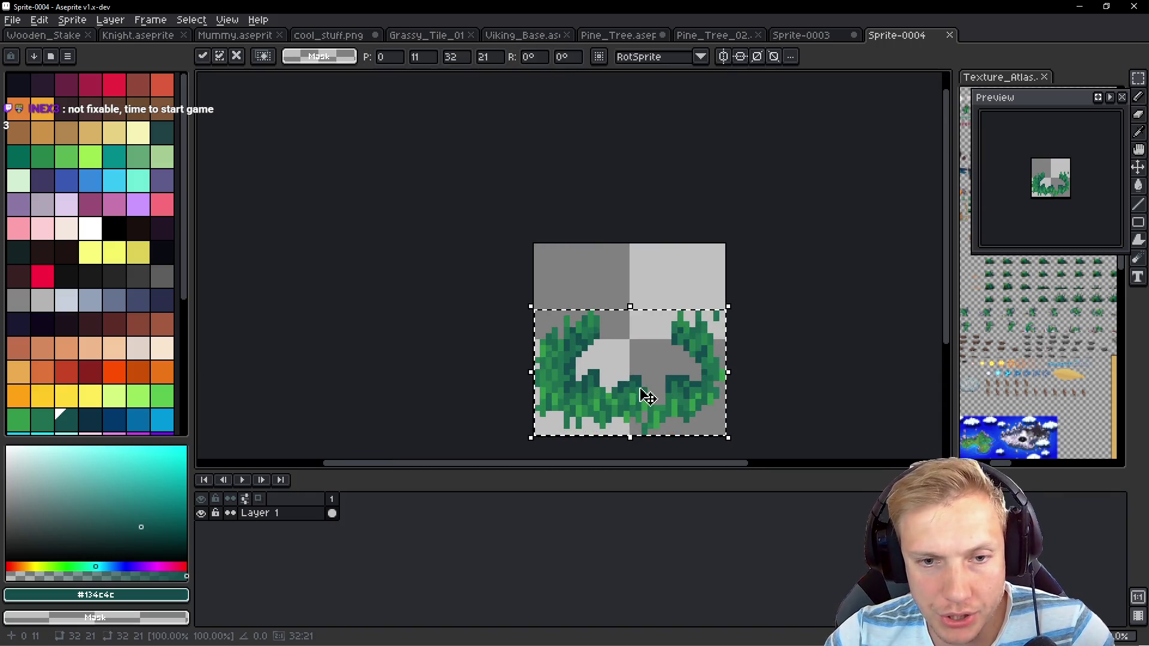
drag(641, 398, 580, 336)
scroll(563, 312, up, 1)
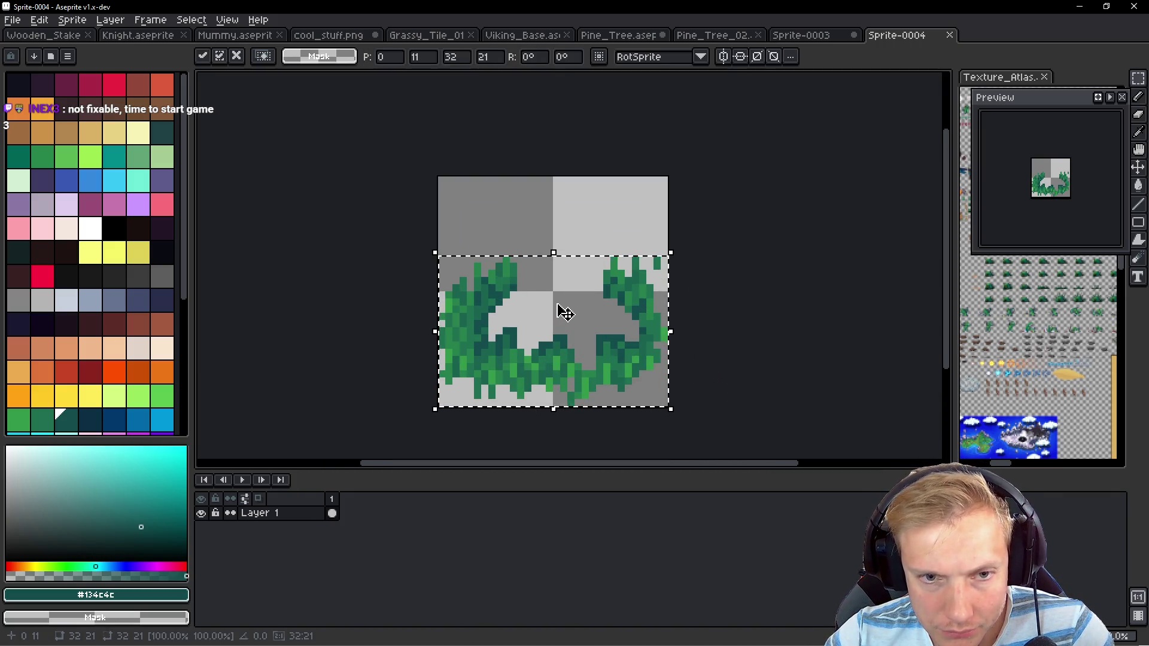
drag(564, 307, 561, 283)
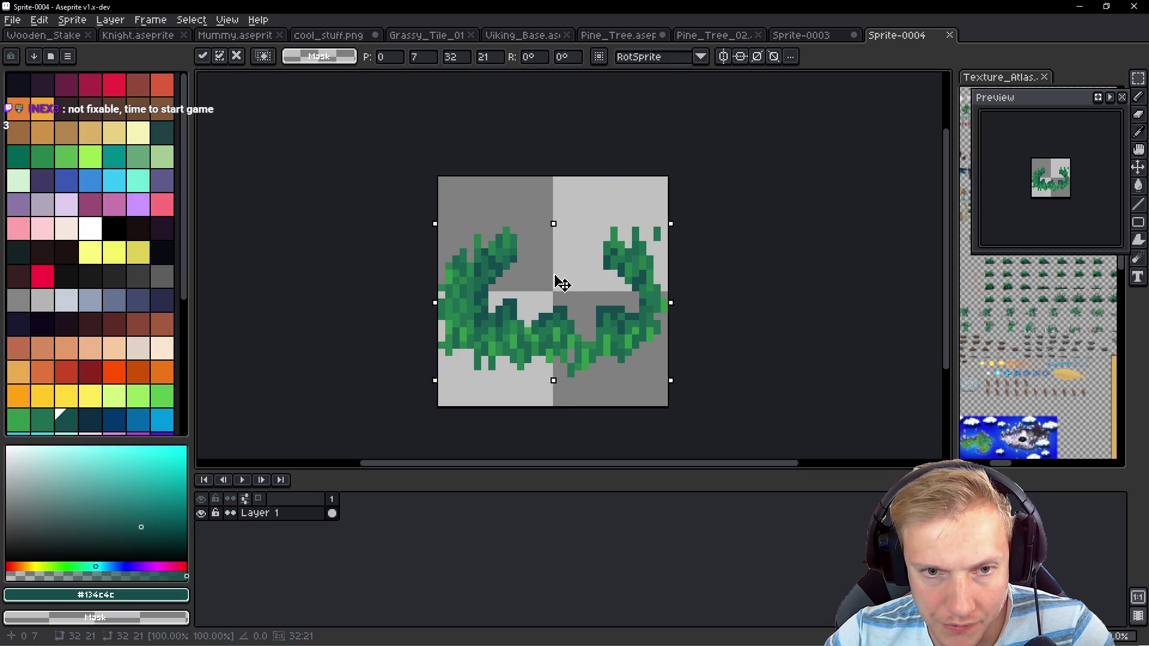
key(Up)
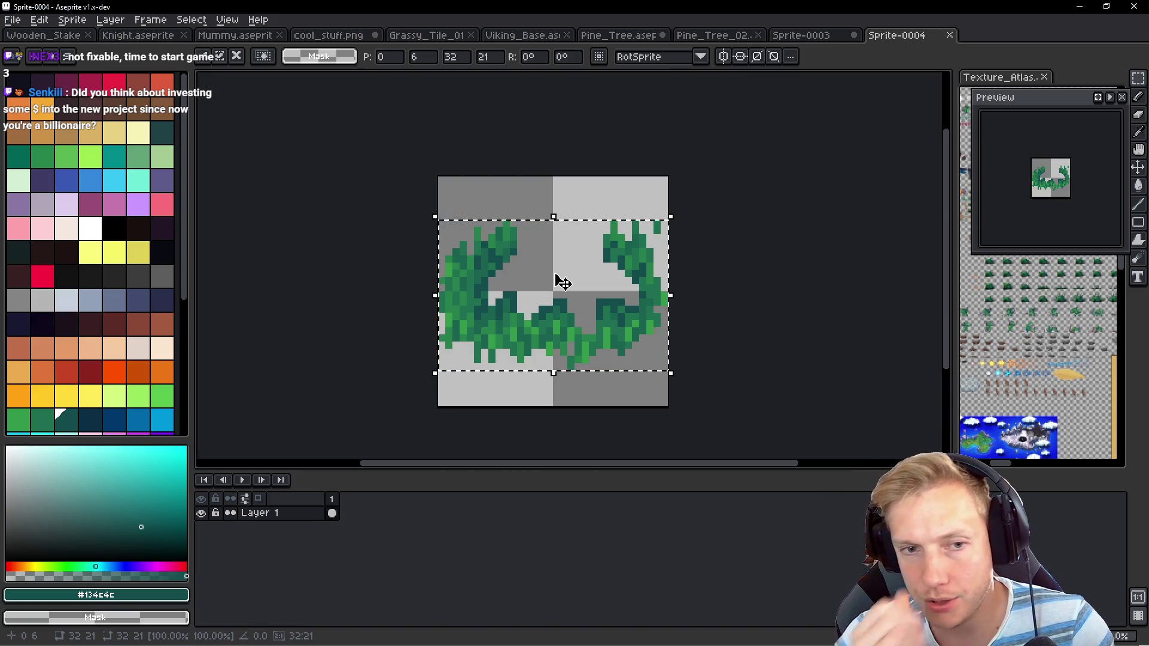
key(ctrl+d)
scroll(556, 273, up, 3)
With the Pencil, add dark teal blades and sampled green pixels to the lower grass
key(b)
click(681, 304)
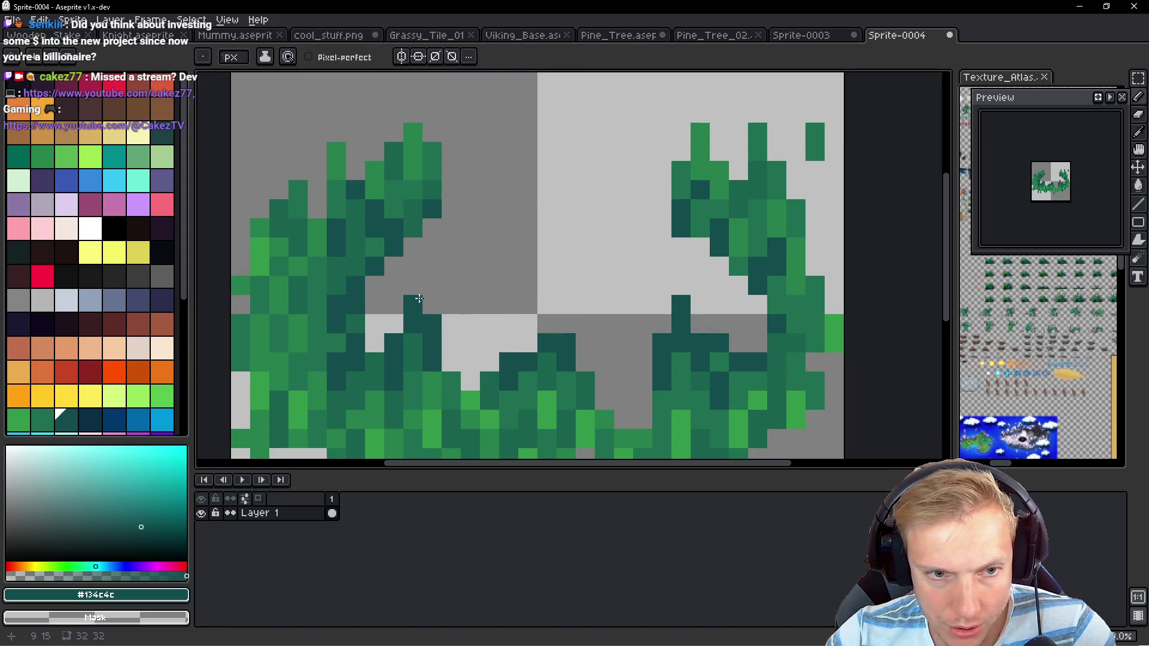
drag(428, 297, 429, 307)
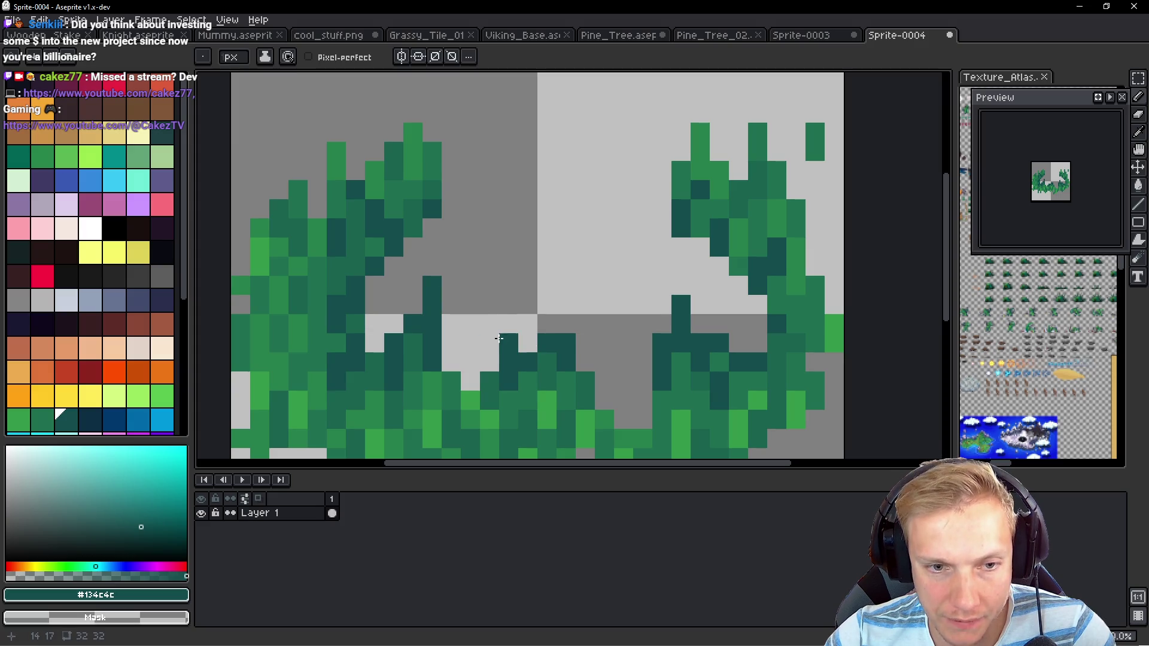
drag(499, 339, 499, 324)
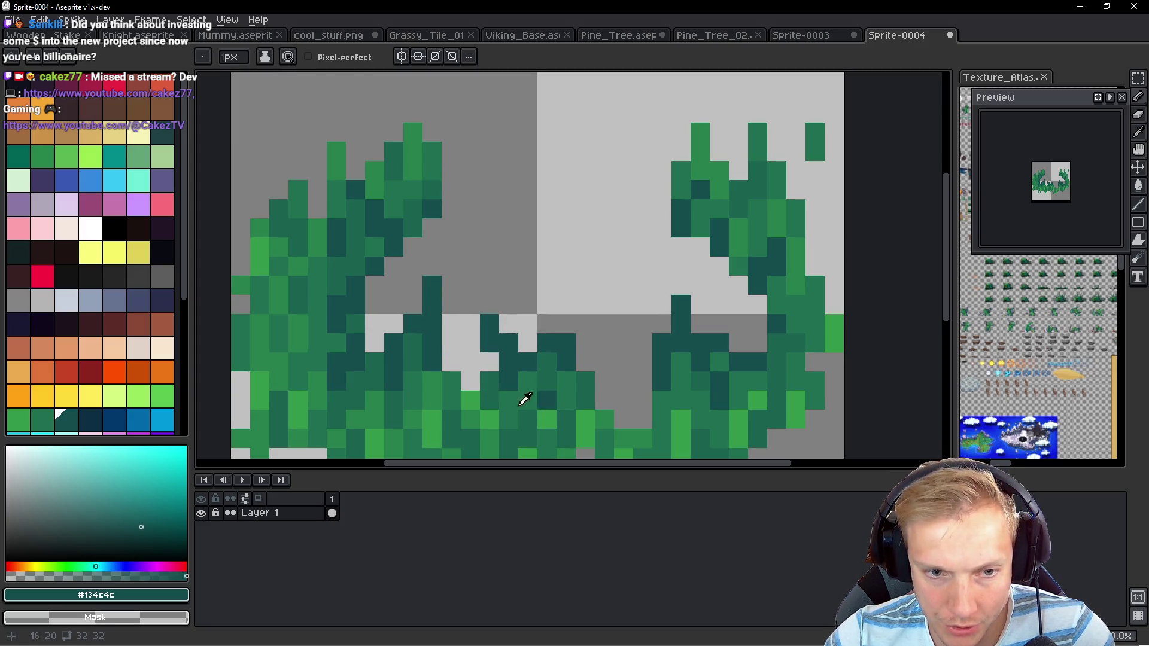
alt+click(507, 378)
click(458, 351)
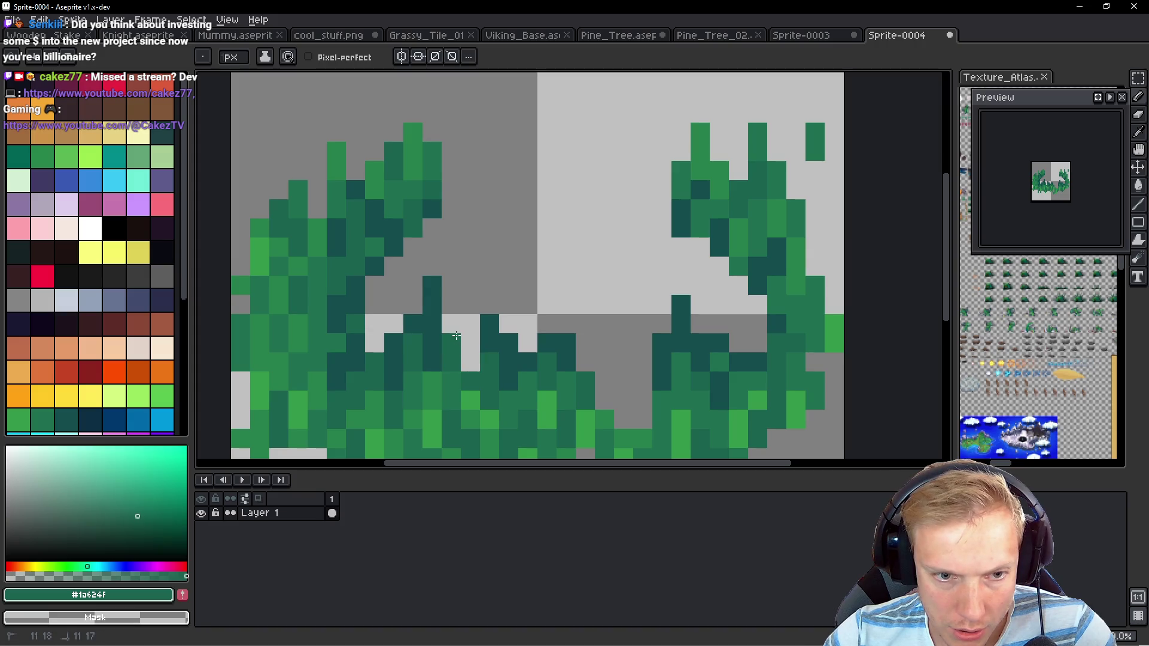
alt+click(537, 384)
drag(470, 362, 470, 342)
click(374, 338)
Fill grey gaps with dark teal and draw dark teal stems, hanging blades and bars
click(374, 323)
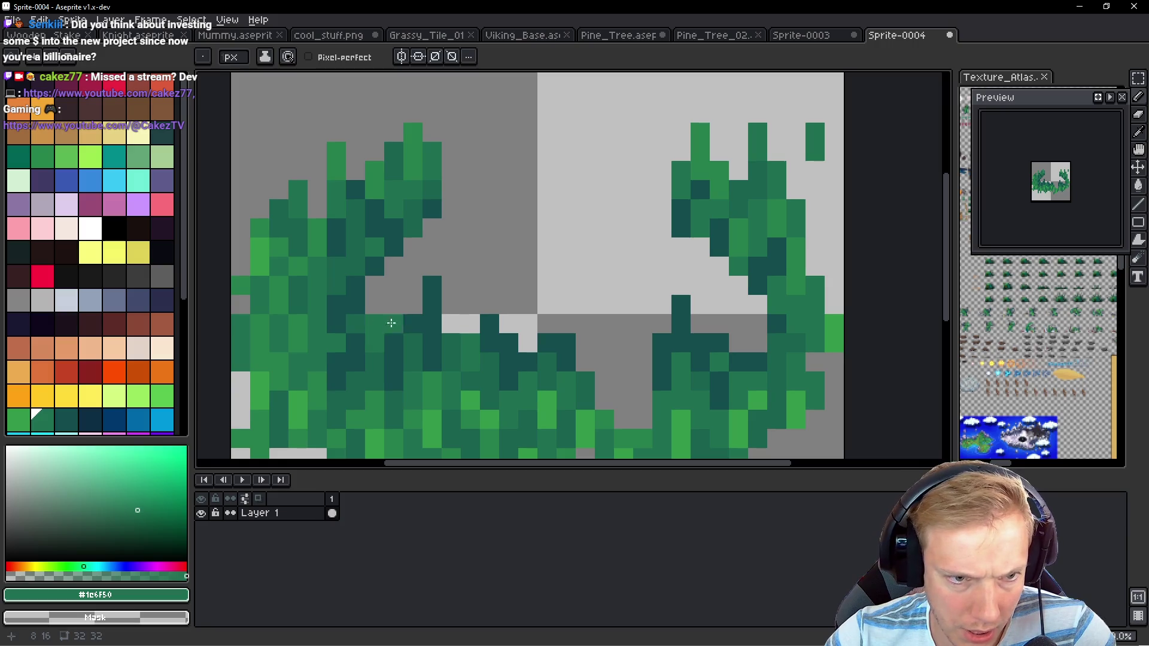
alt+click(359, 295)
drag(372, 280, 418, 246)
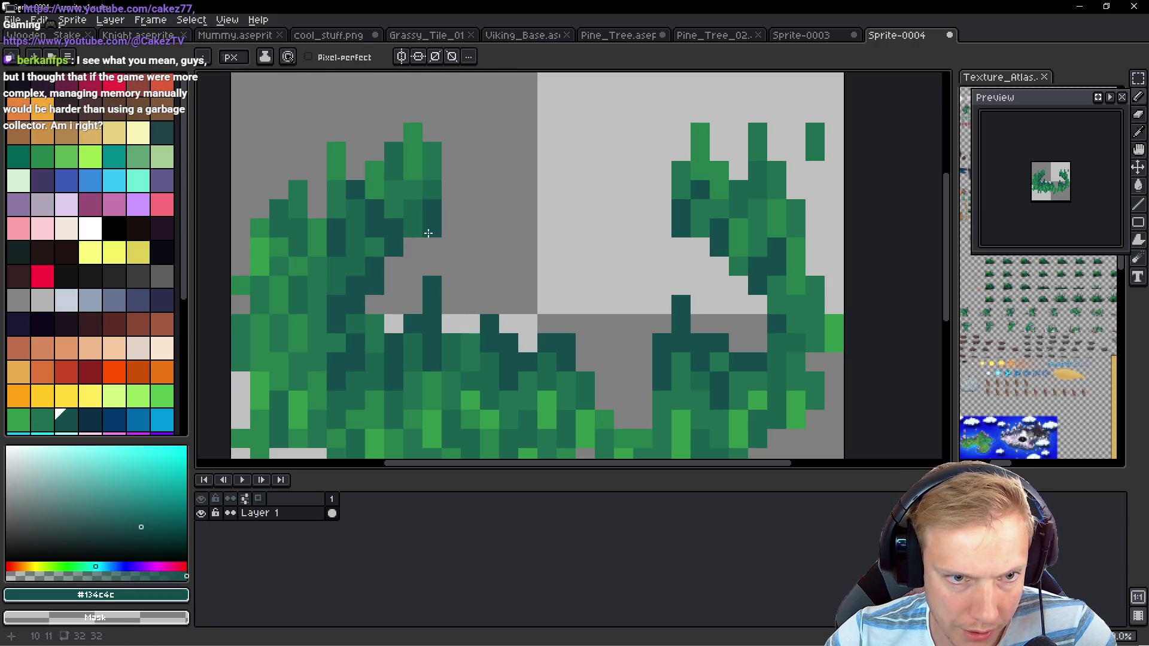
click(431, 247)
mouse_move(489, 209)
mouse_down()
mouse_move(528, 209)
mouse_move(498, 177)
mouse_up()
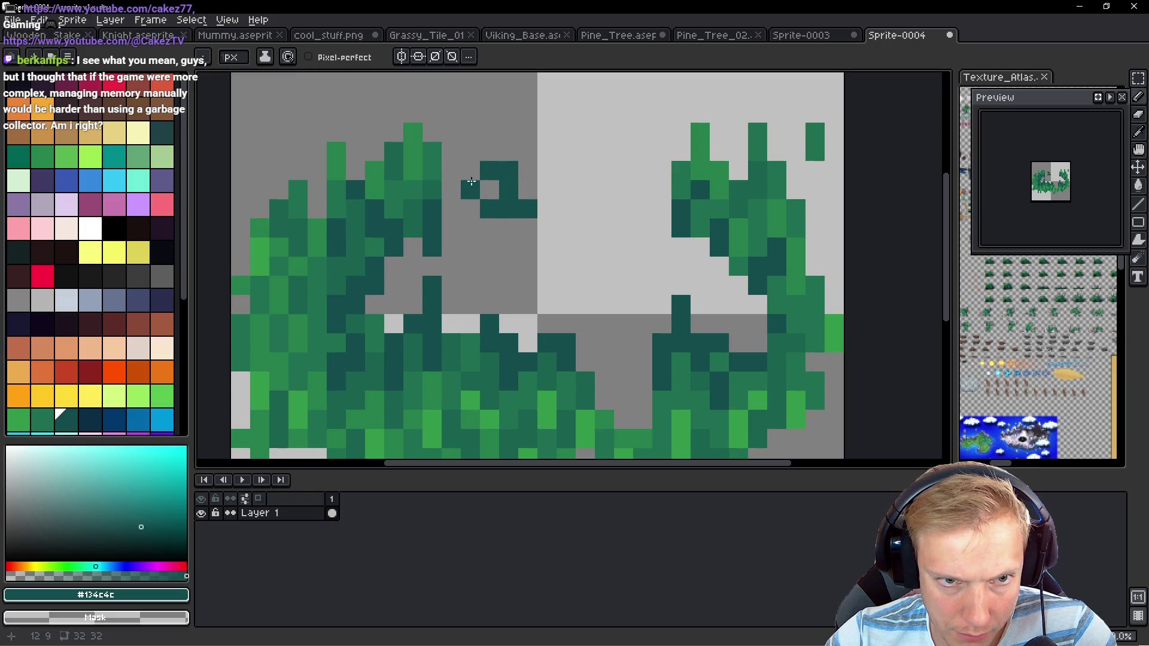
right_click(487, 170)
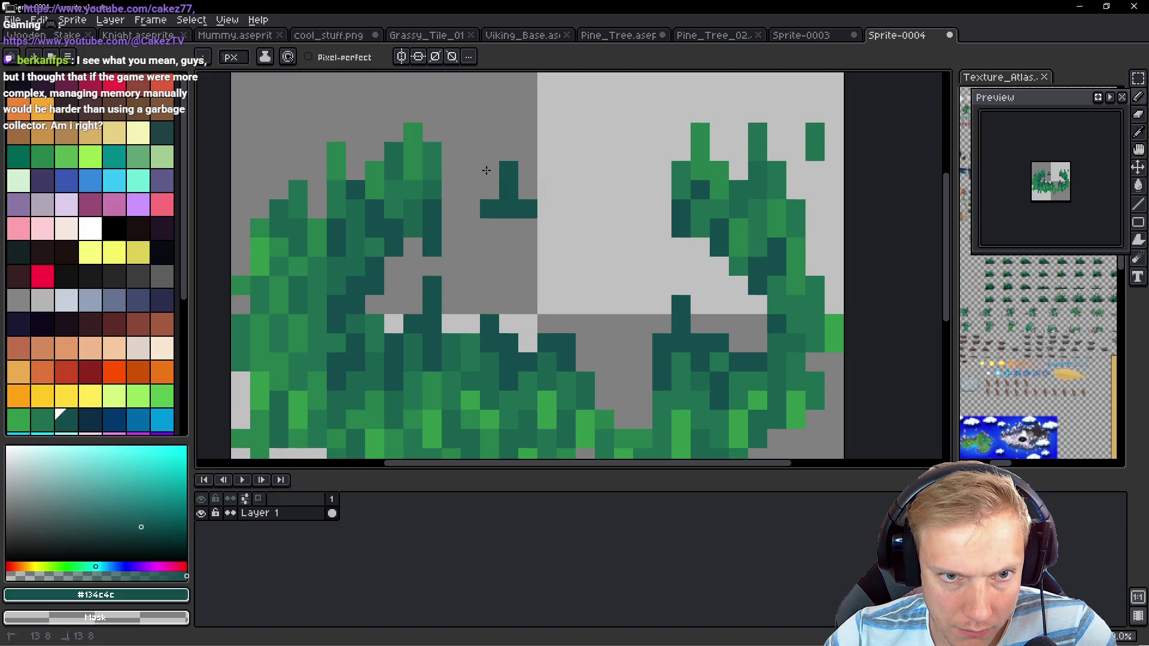
mouse_move(566, 209)
mouse_down()
mouse_move(566, 247)
mouse_move(604, 266)
mouse_move(644, 221)
mouse_up()
click(623, 189)
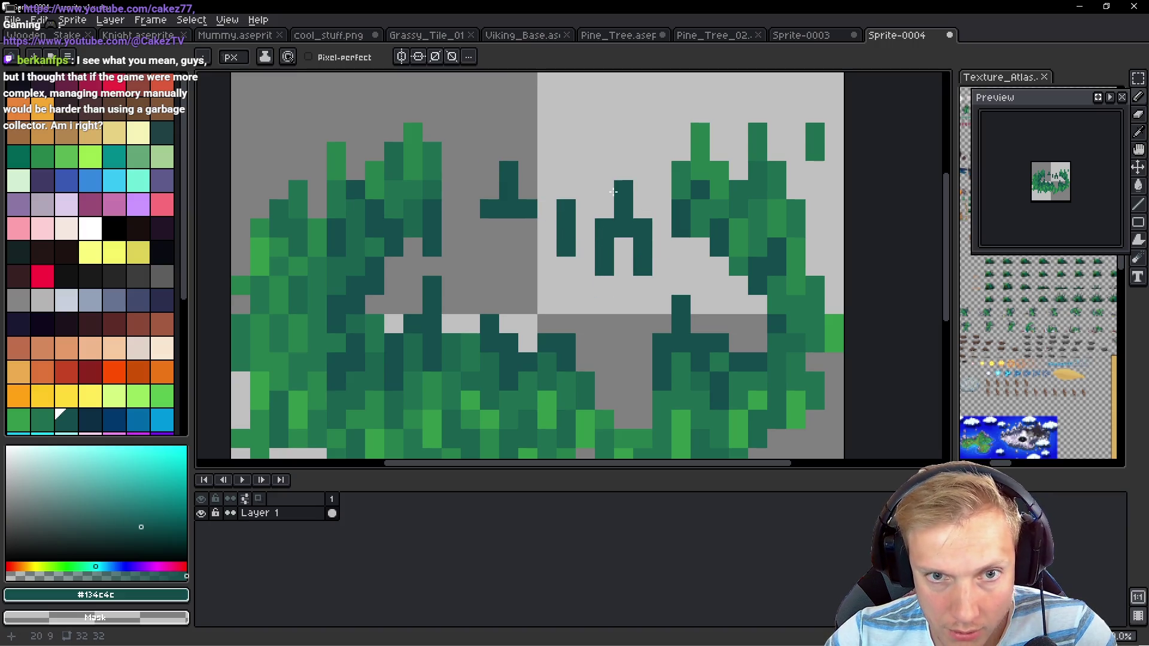
click(547, 228)
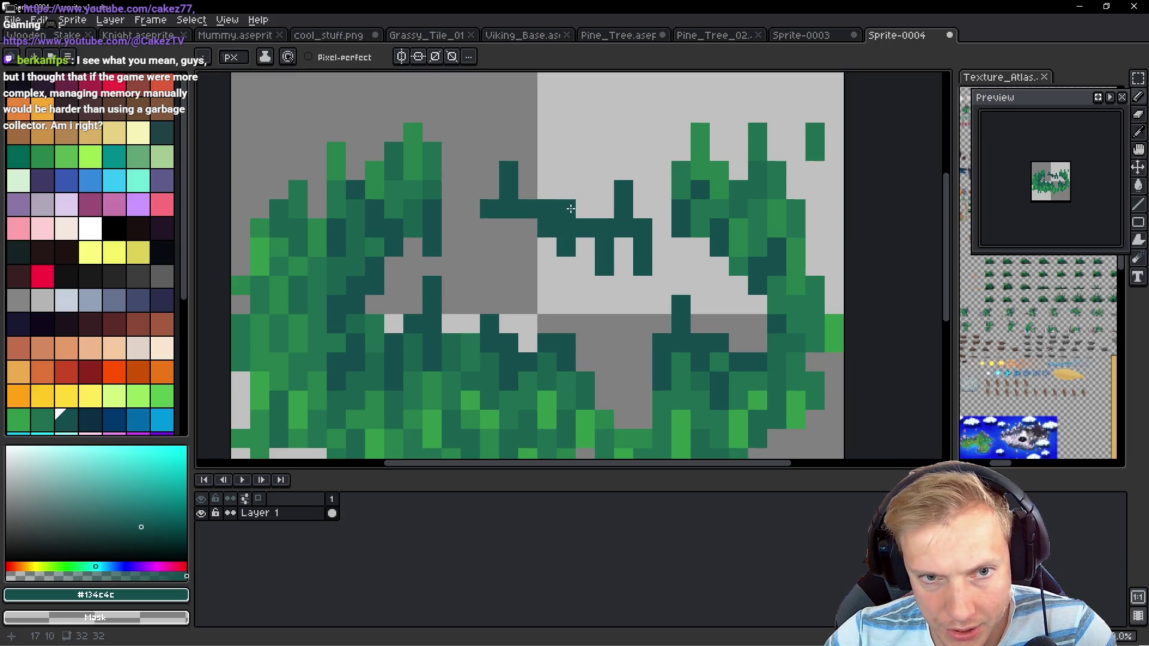
click(470, 209)
click(452, 228)
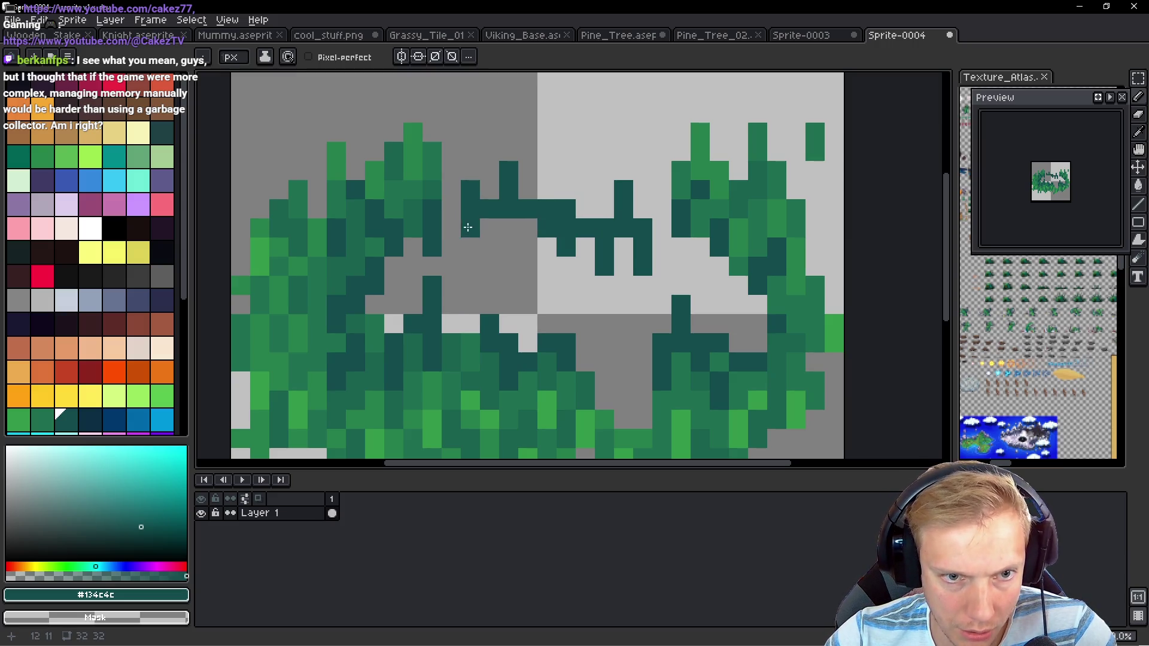
Dot sampled dark green pixels onto the dark teal stems
alt+click(437, 189)
click(451, 170)
click(489, 190)
click(489, 151)
click(527, 190)
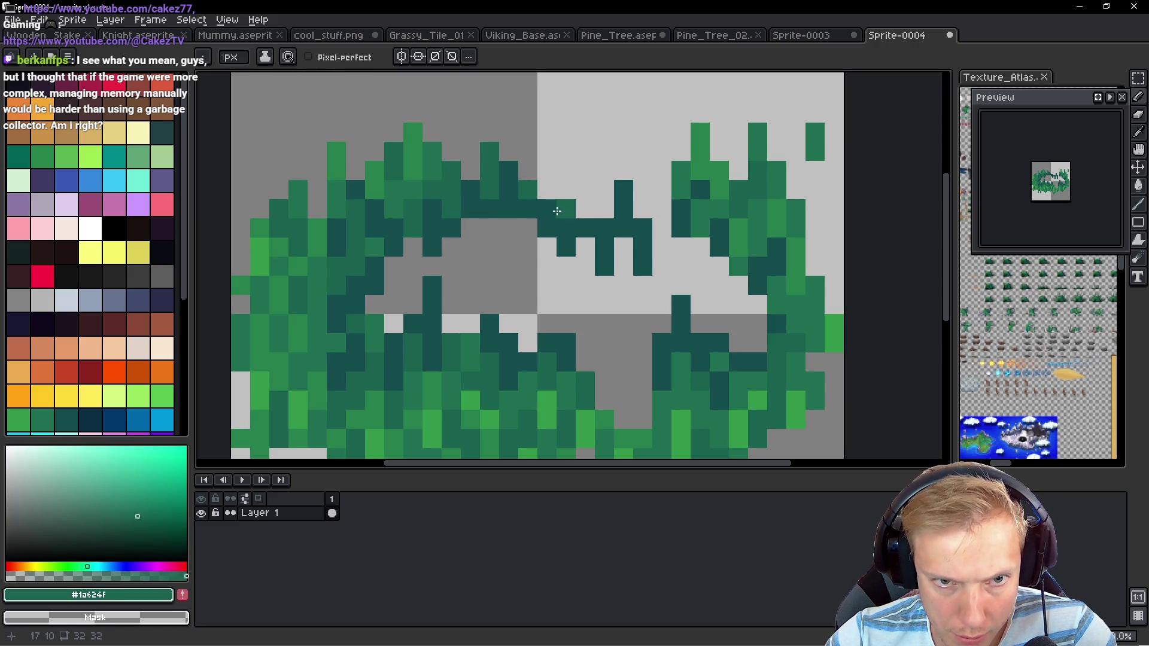
click(566, 189)
drag(643, 209, 652, 223)
Paint brighter green pixels and a green column blade onto the stems
alt+click(715, 172)
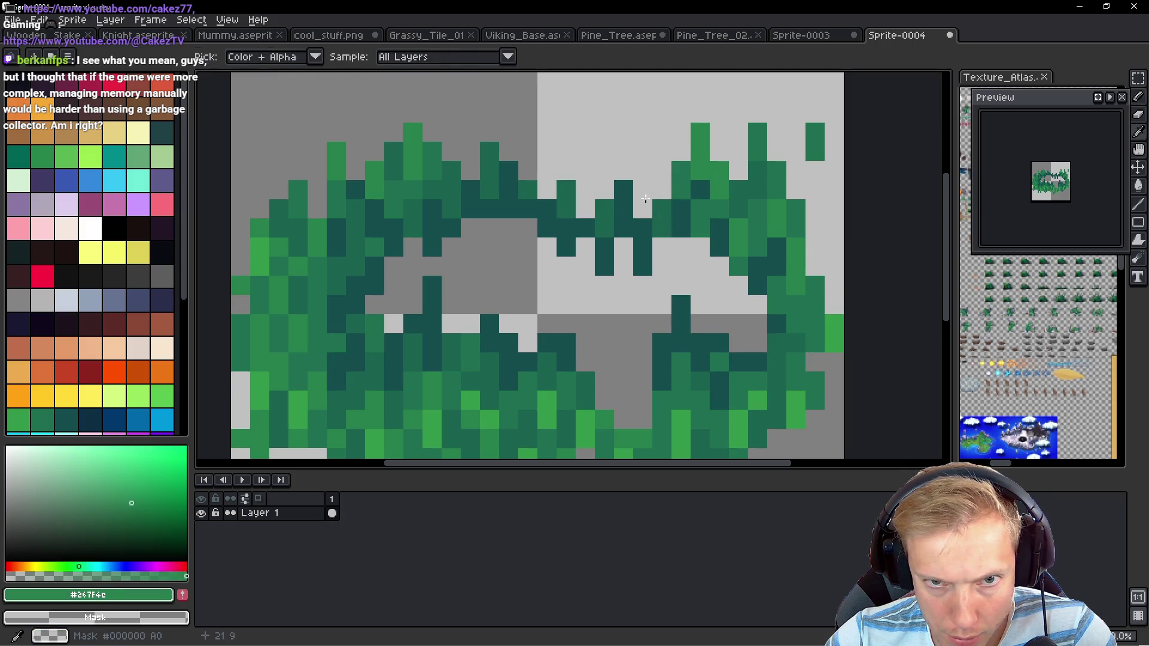
click(642, 190)
click(661, 190)
click(661, 171)
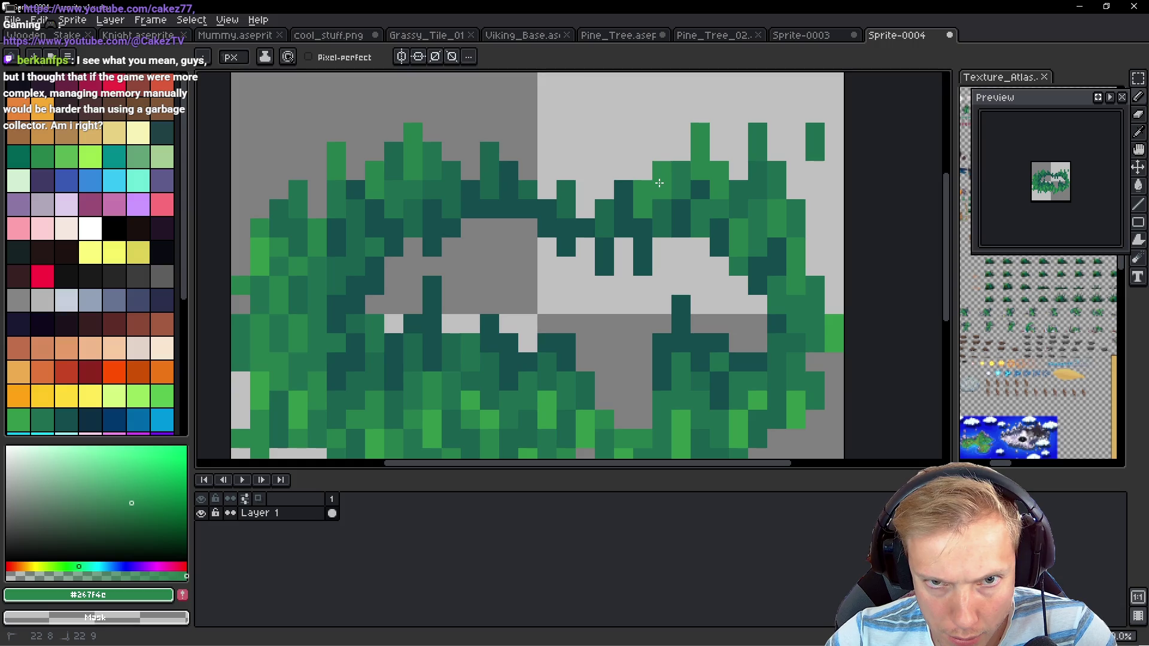
drag(584, 190, 585, 152)
click(605, 190)
click(611, 249)
key(ctrl+z)
Add green blade pixels stepping up-left and a tall green blade
scroll(598, 247, up, 1)
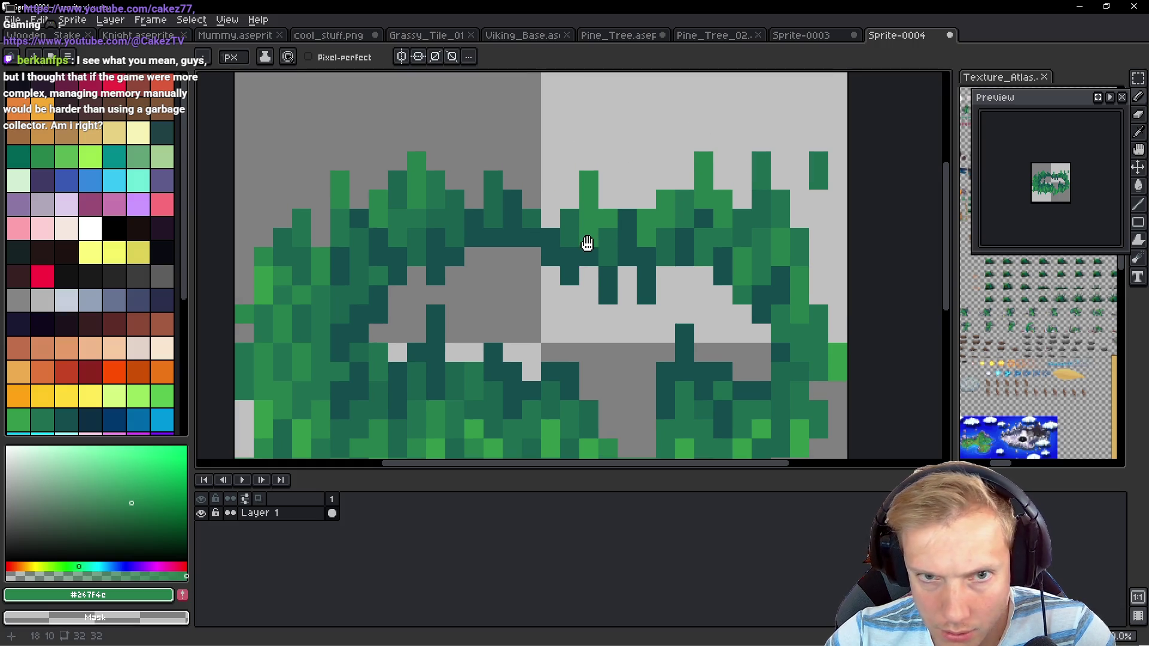
click(551, 218)
click(551, 199)
click(531, 199)
click(532, 180)
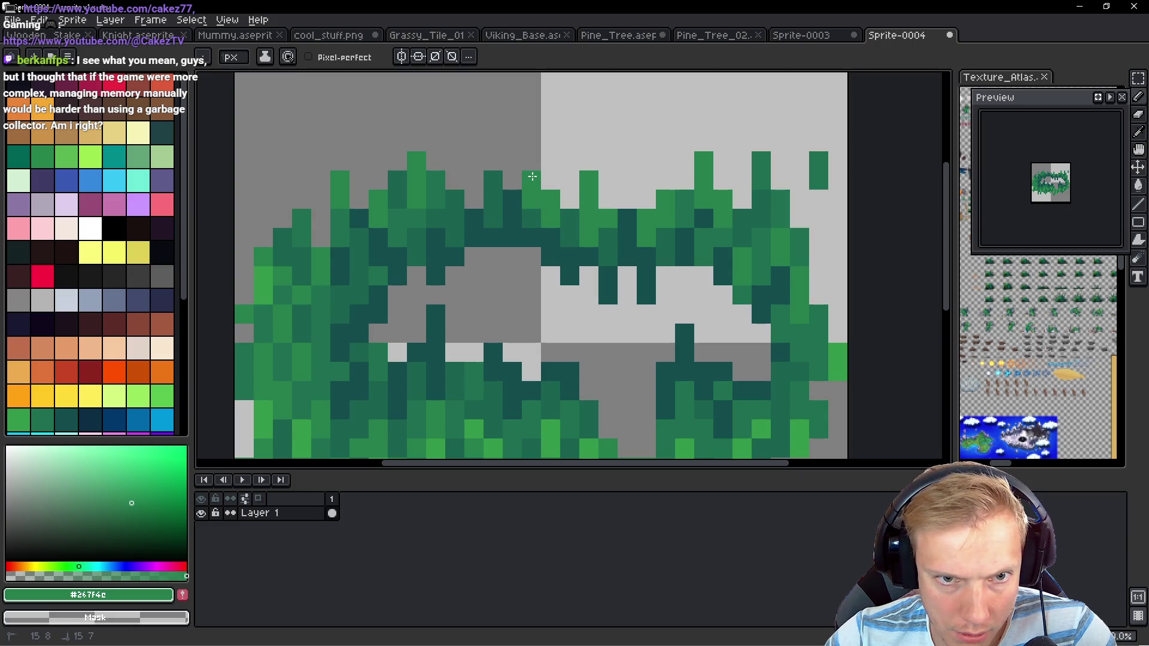
drag(475, 198, 474, 164)
key(ctrl+z)
Extend the foliage with medium and bright green pixels, a short blade and a tall blade
alt+click(488, 187)
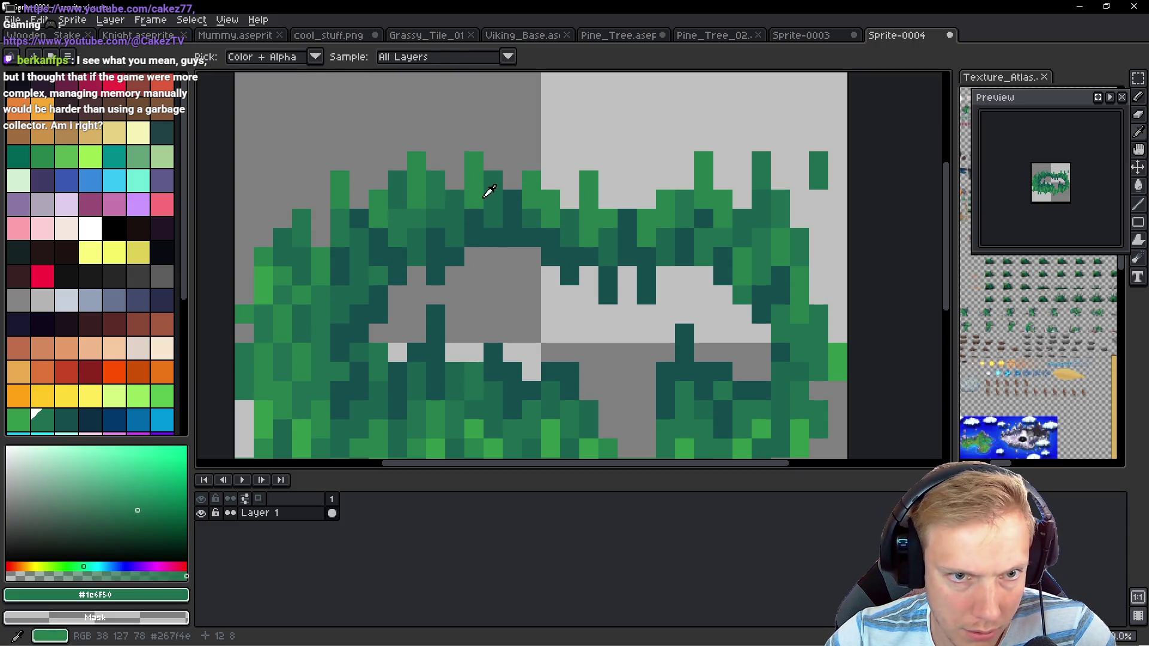
click(455, 161)
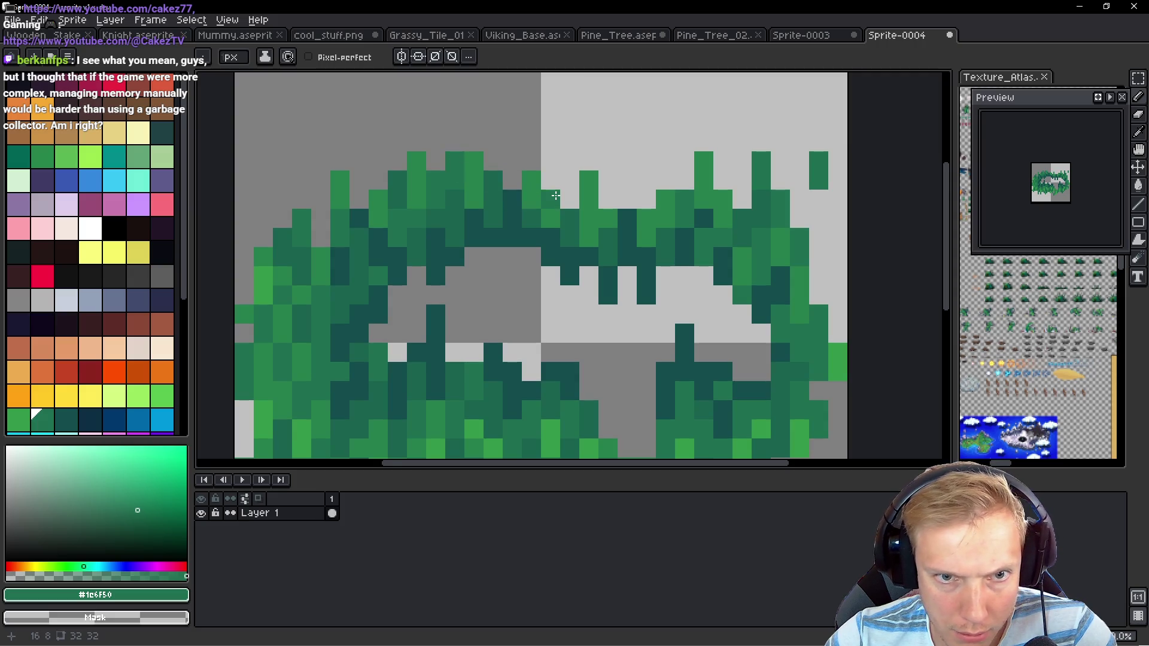
click(608, 199)
click(608, 180)
click(626, 199)
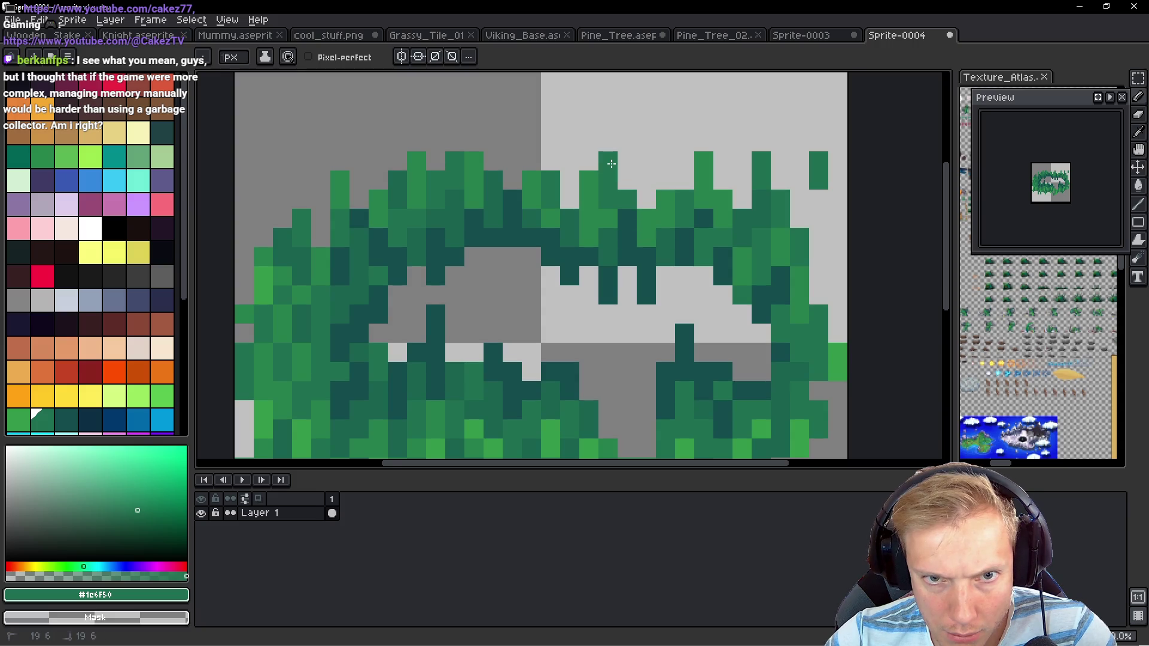
drag(646, 199, 647, 165)
click(664, 139)
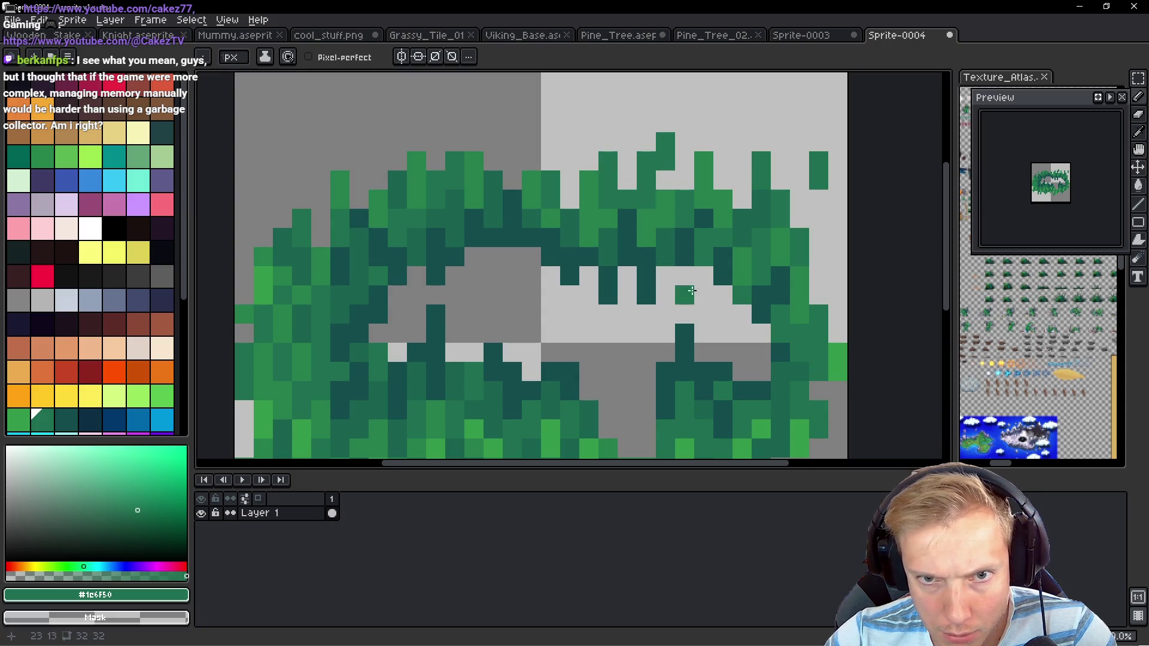
alt+click(669, 204)
drag(563, 170, 567, 117)
alt+click(587, 164)
click(568, 195)
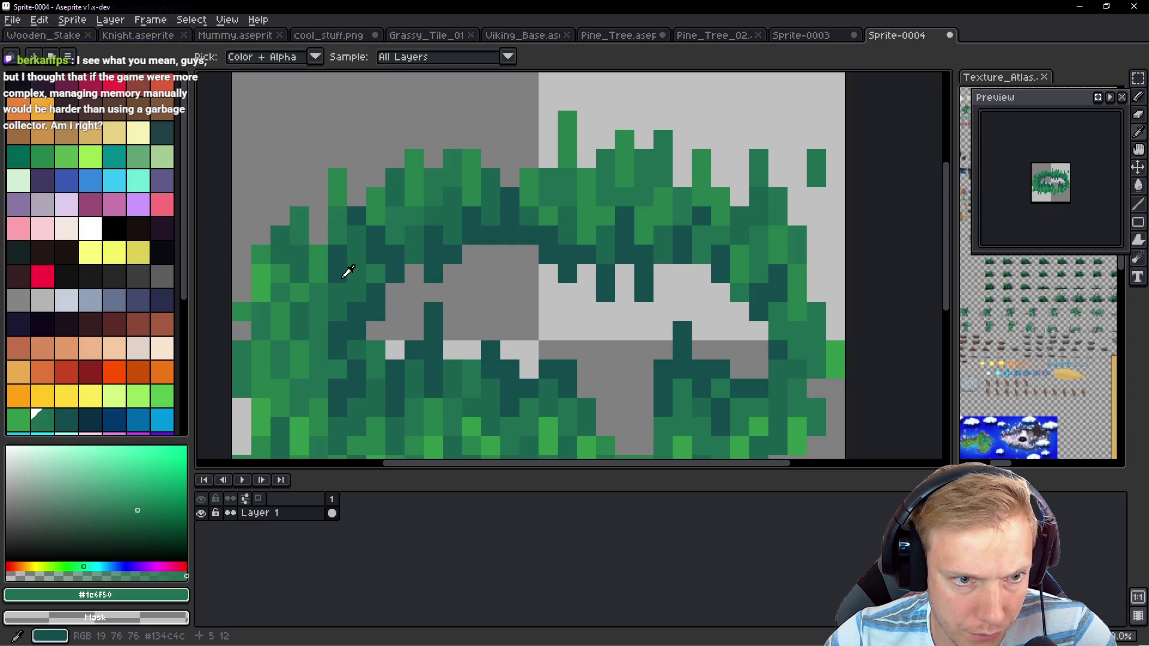
alt+click(558, 206)
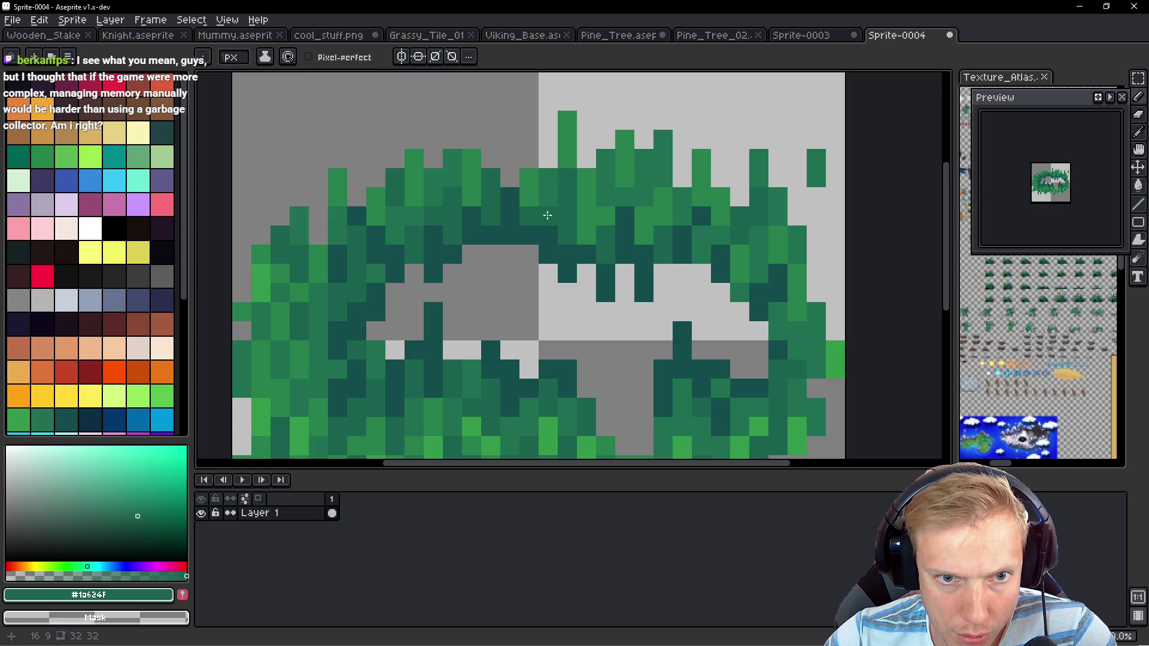
scroll(541, 251, down, 4)
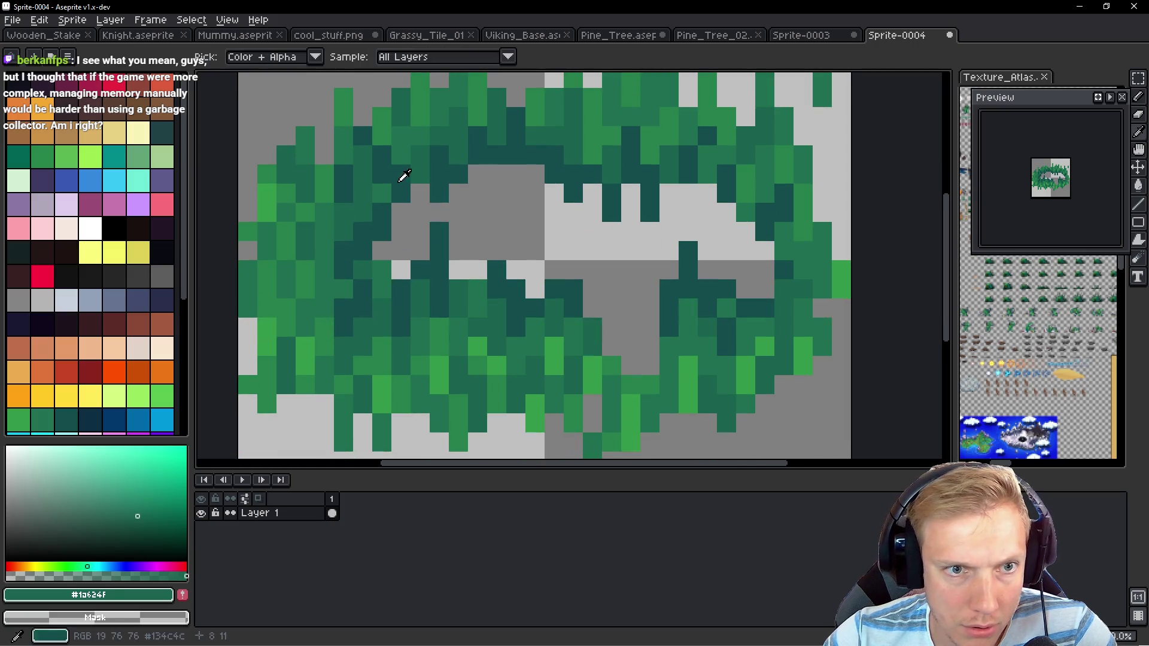
Fill the grey gap pixels in the lower grass with the darkest teal
alt+click(515, 284)
click(470, 275)
click(469, 272)
click(477, 252)
click(477, 232)
click(604, 308)
click(600, 310)
click(608, 340)
click(610, 270)
click(629, 347)
click(630, 365)
click(649, 365)
click(649, 347)
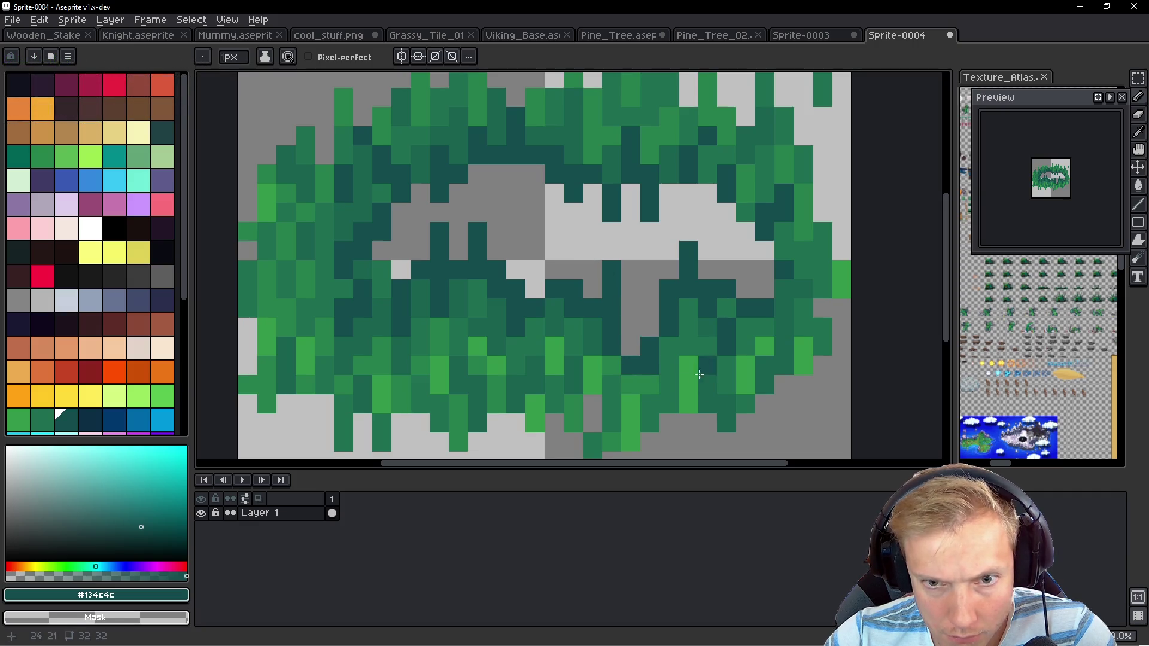
Paint the grey gaps on the right side mid green, including a green blade
alt+click(716, 323)
click(649, 328)
click(649, 308)
click(630, 346)
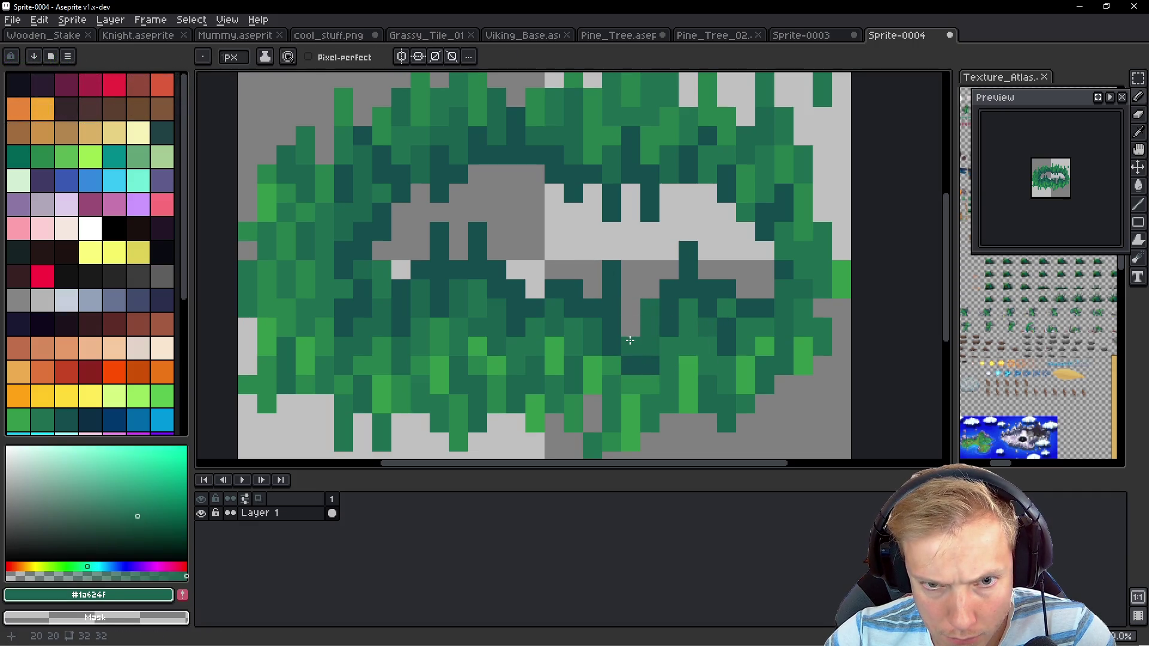
click(764, 270)
click(765, 251)
click(748, 288)
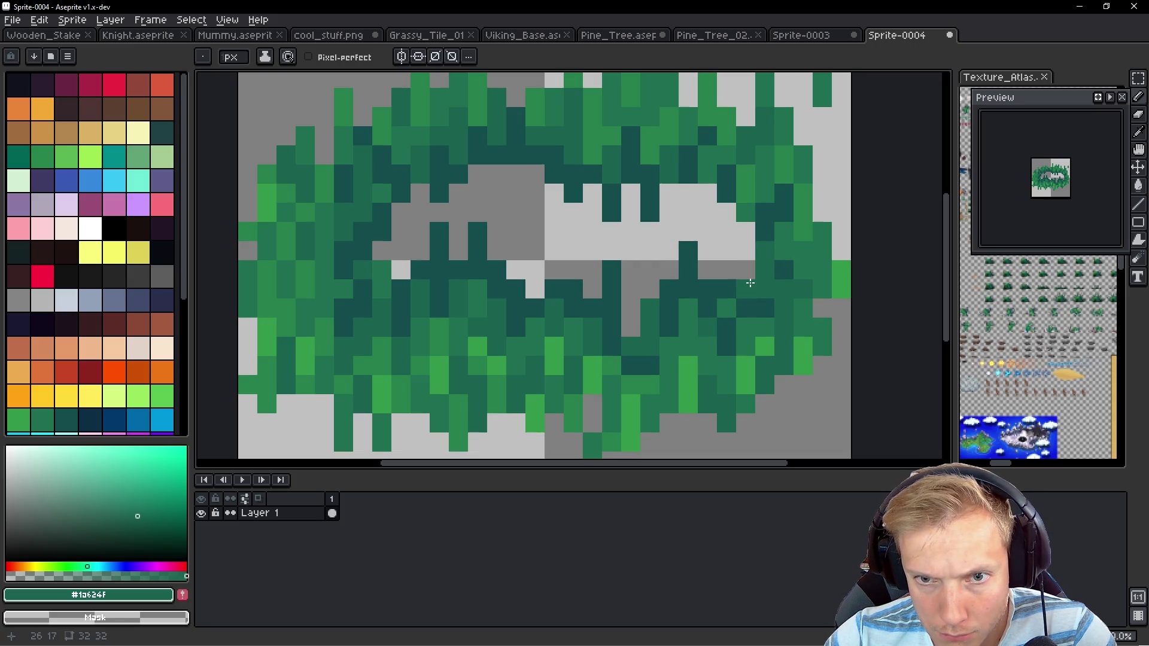
mouse_move(727, 230)
mouse_down()
mouse_move(727, 210)
mouse_move(727, 249)
mouse_up()
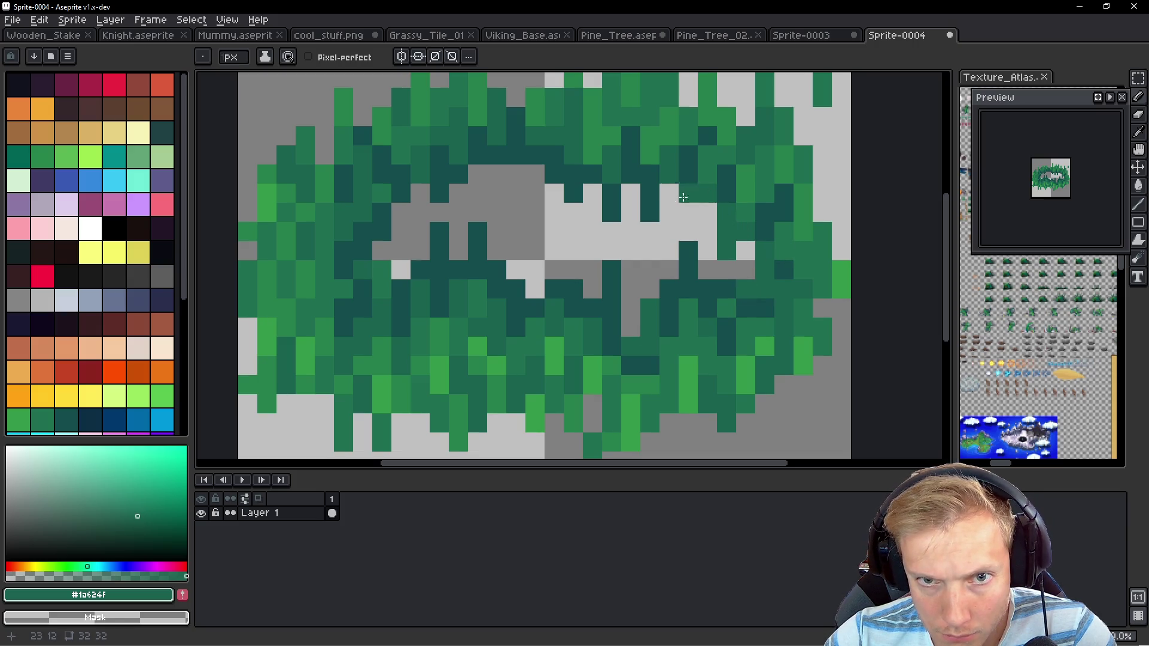
drag(631, 212, 649, 251)
Fill grey gaps in the upper middle of the grass with dark green
click(553, 193)
click(554, 212)
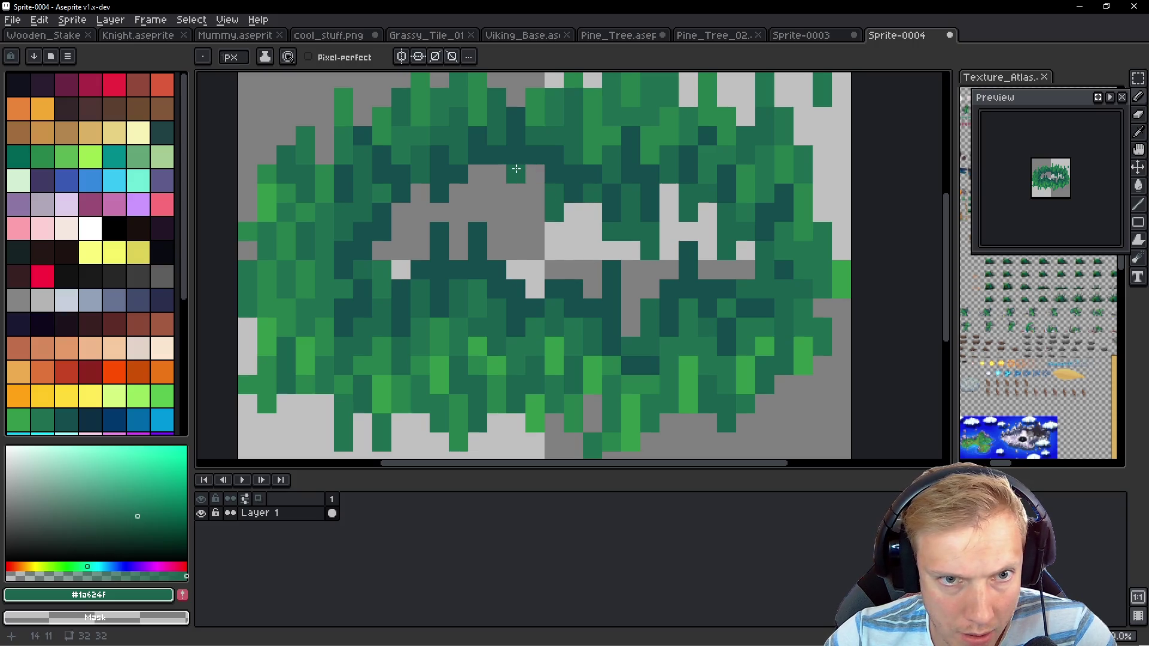
click(516, 193)
click(473, 171)
click(455, 202)
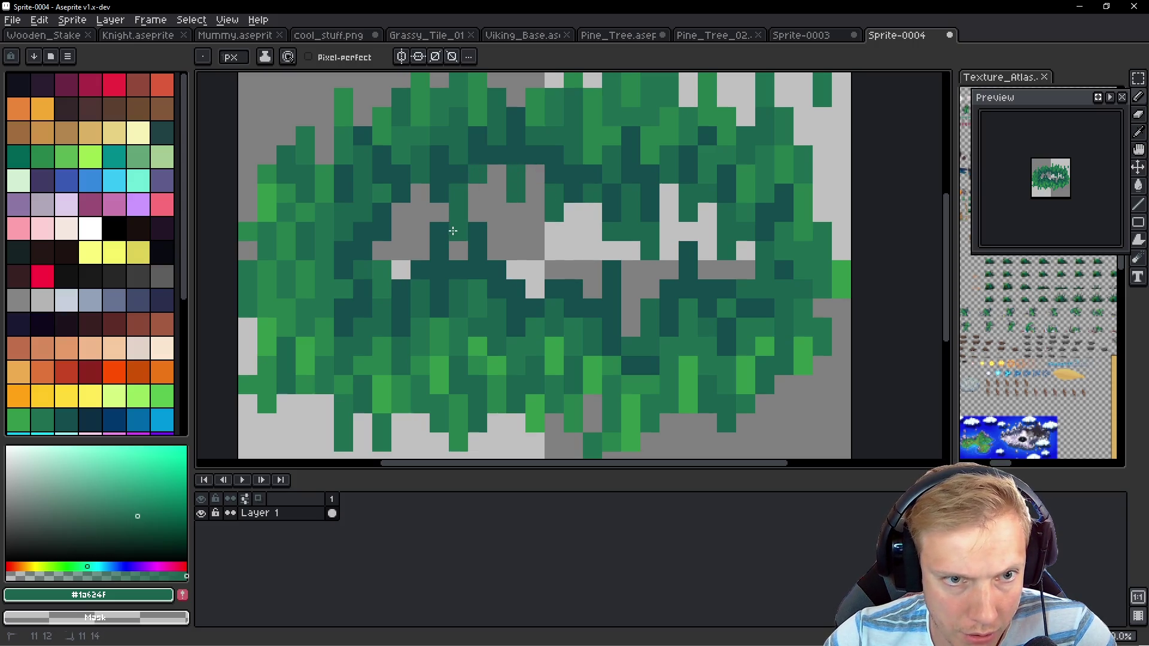
Paint the grey pixels and the grey column in the grass centre with sampled green
alt+click(390, 261)
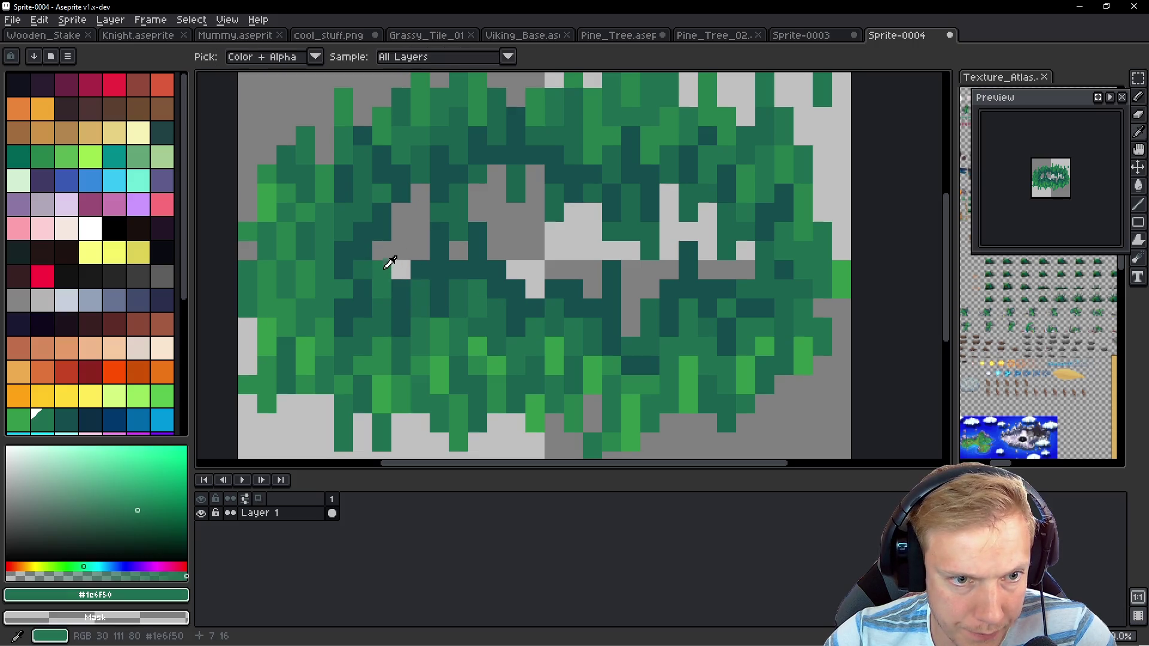
drag(458, 254, 464, 240)
click(478, 192)
click(477, 212)
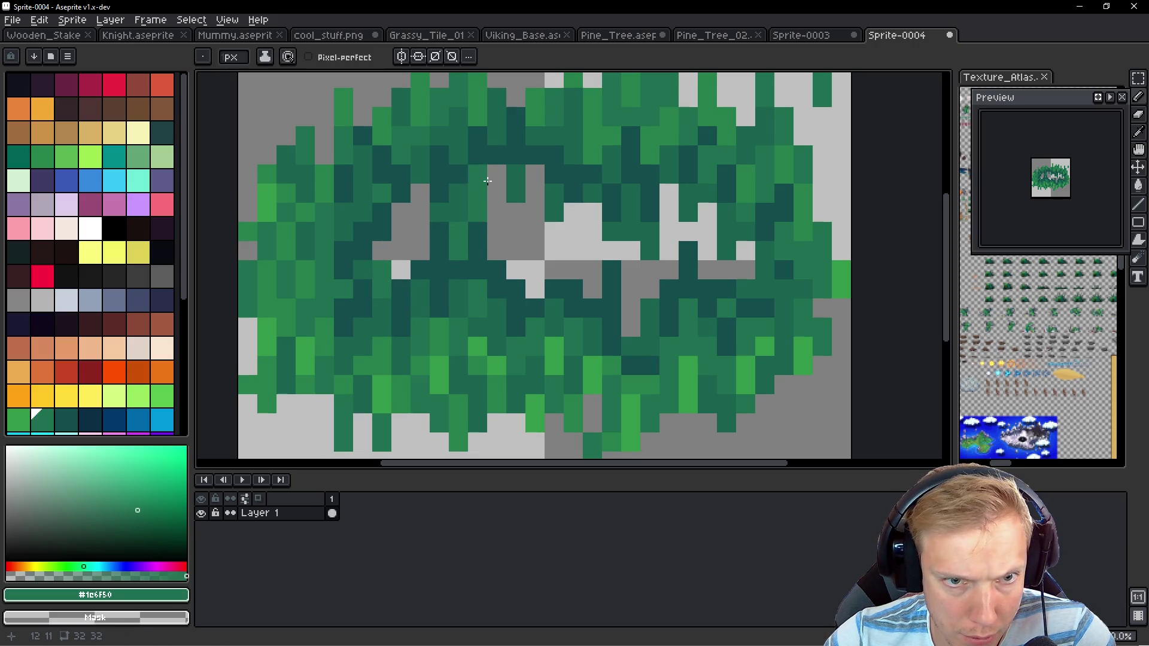
click(487, 173)
click(497, 191)
mouse_move(573, 192)
mouse_down()
mouse_move(573, 221)
mouse_move(537, 183)
mouse_up()
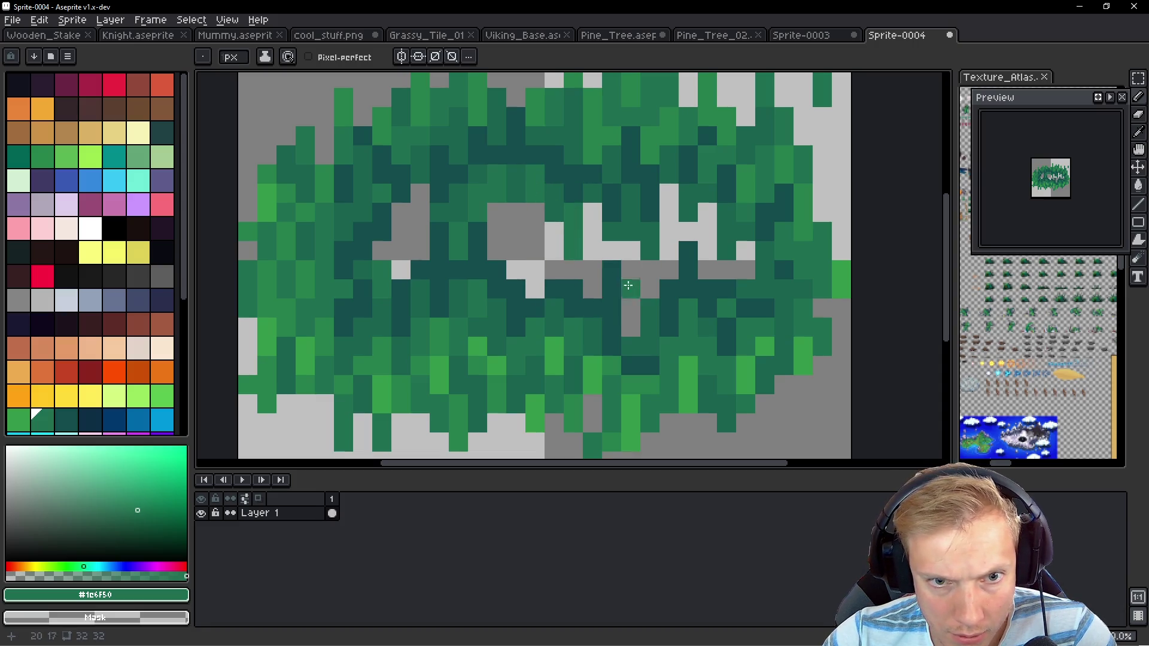
mouse_move(593, 282)
mouse_down()
mouse_move(596, 247)
mouse_move(536, 269)
mouse_move(535, 290)
mouse_move(518, 261)
mouse_up()
Fill the remaining light grey and white gaps in columns 20–24 with picked greens
key(alt)
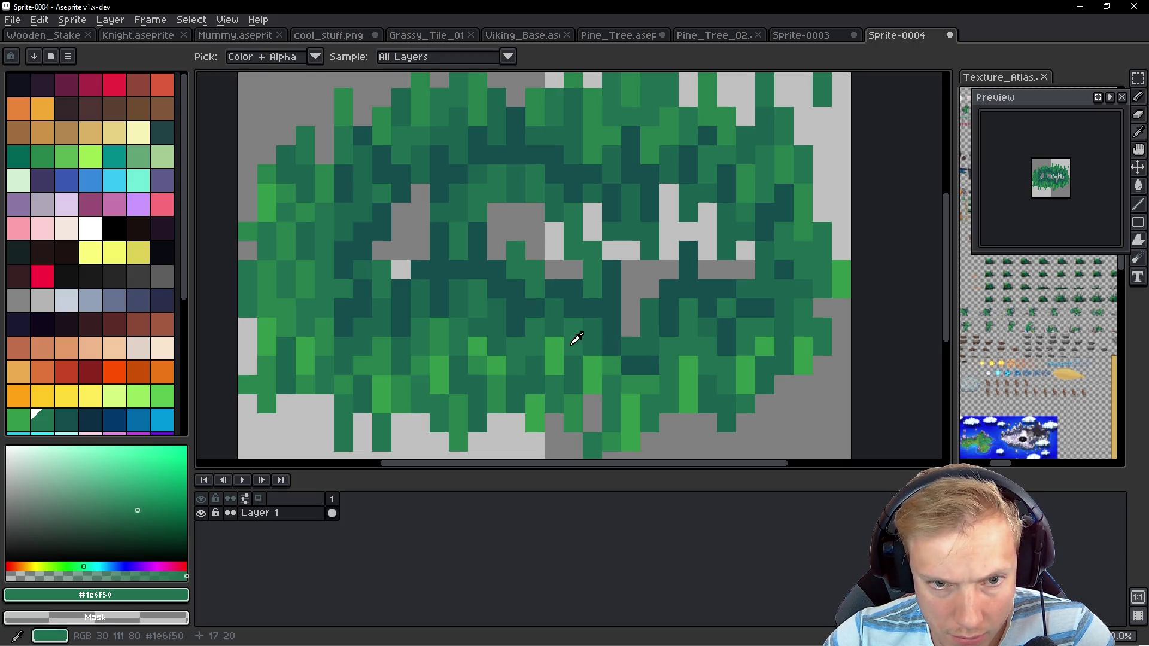
click(596, 336)
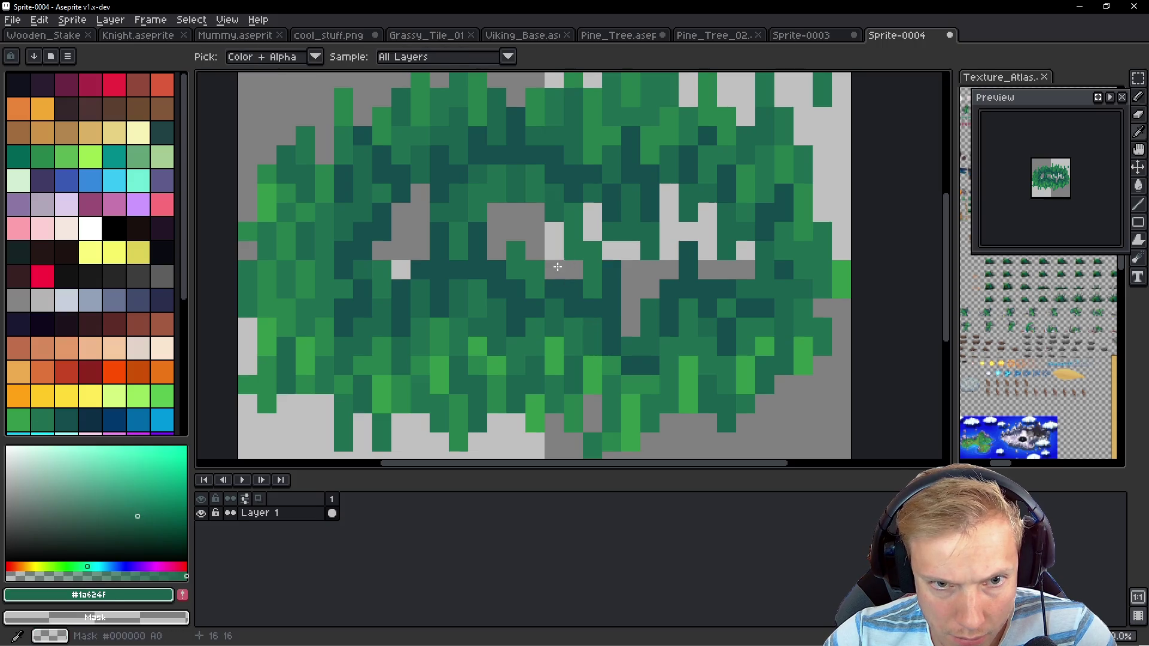
click(554, 245)
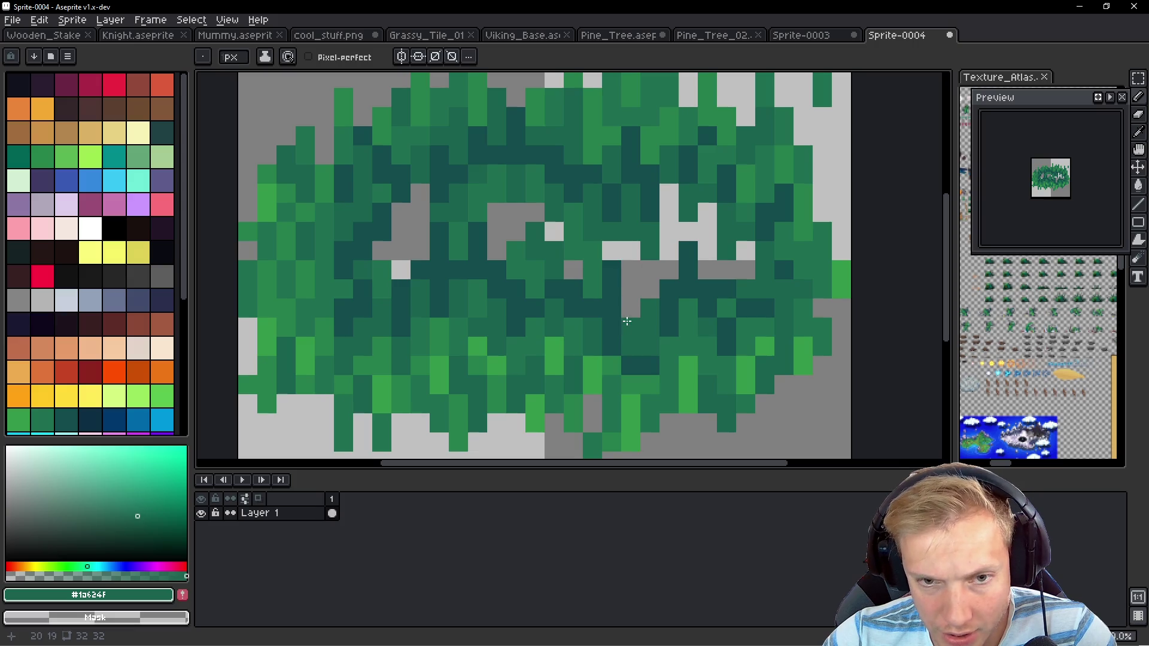
alt+click(626, 326)
shift+click(630, 289)
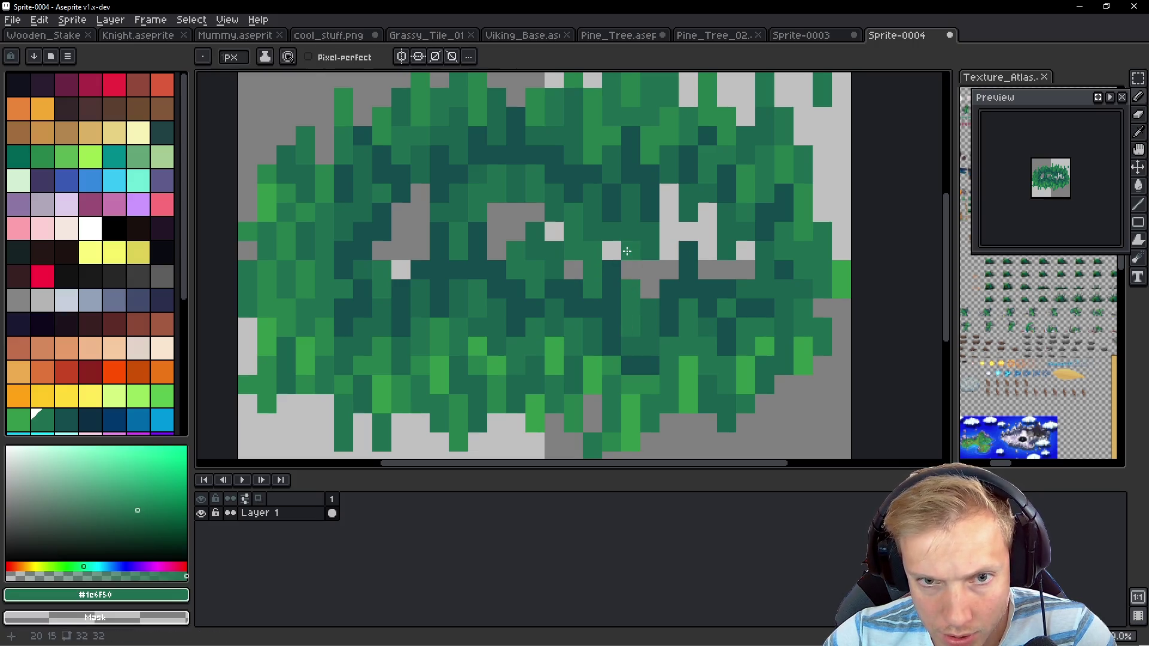
drag(668, 213, 668, 195)
click(689, 230)
click(706, 213)
shift+click(705, 262)
click(745, 251)
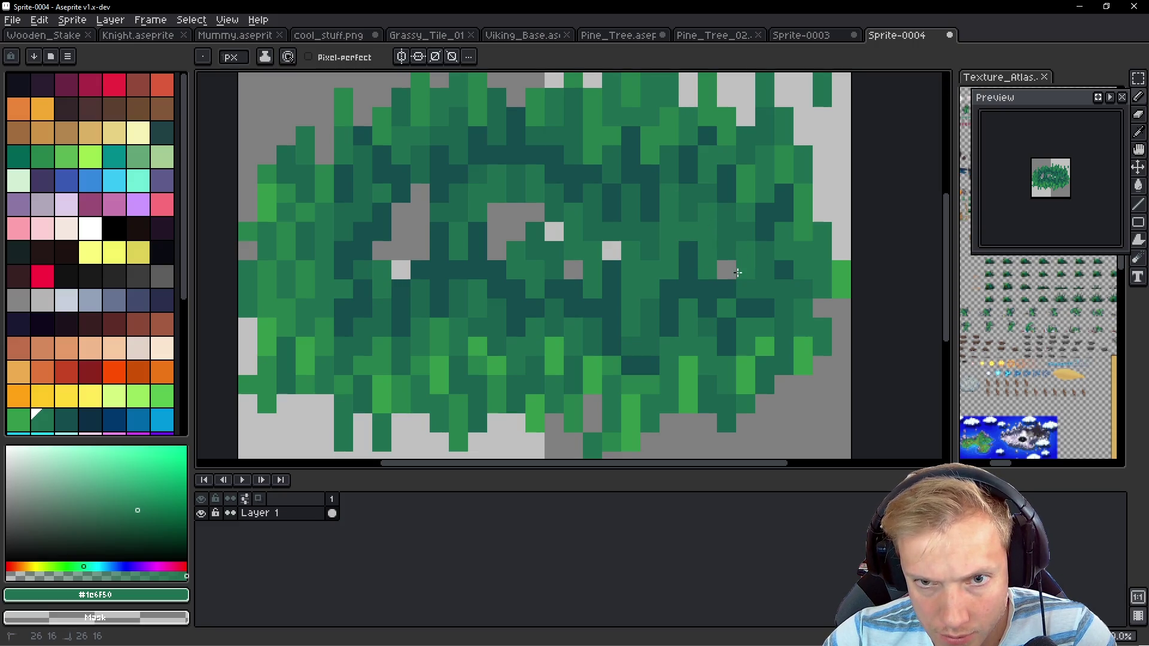
click(726, 269)
click(610, 252)
Fill the grey columns left of centre and the last grey pixel with green
click(516, 213)
drag(496, 212, 497, 251)
drag(421, 193, 421, 257)
drag(401, 213, 401, 272)
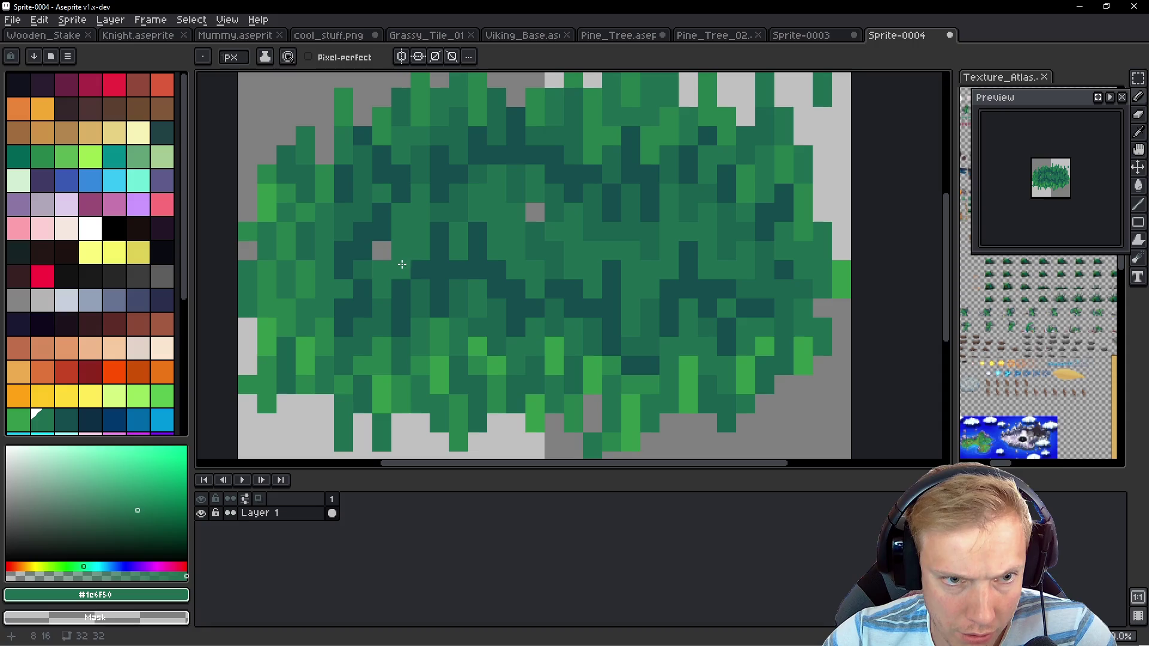
click(534, 212)
Save the sprite as Pine_Tree_Grass.aseprite and bring the running game to the front
scroll(568, 225, down, 4)
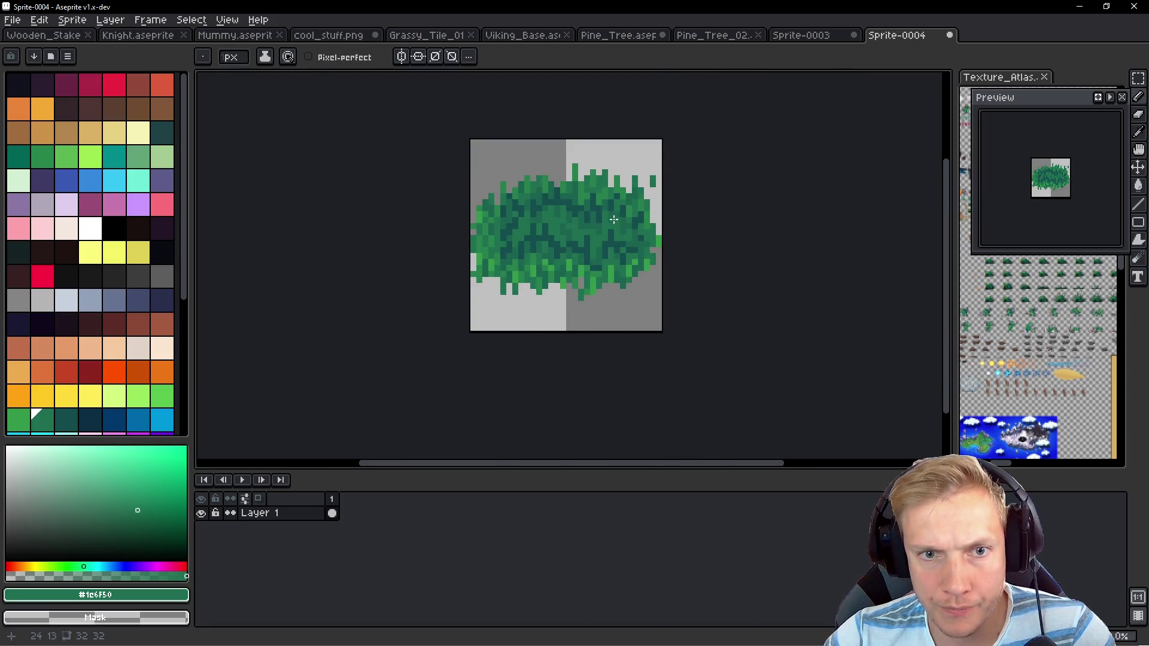
key(ctrl+s)
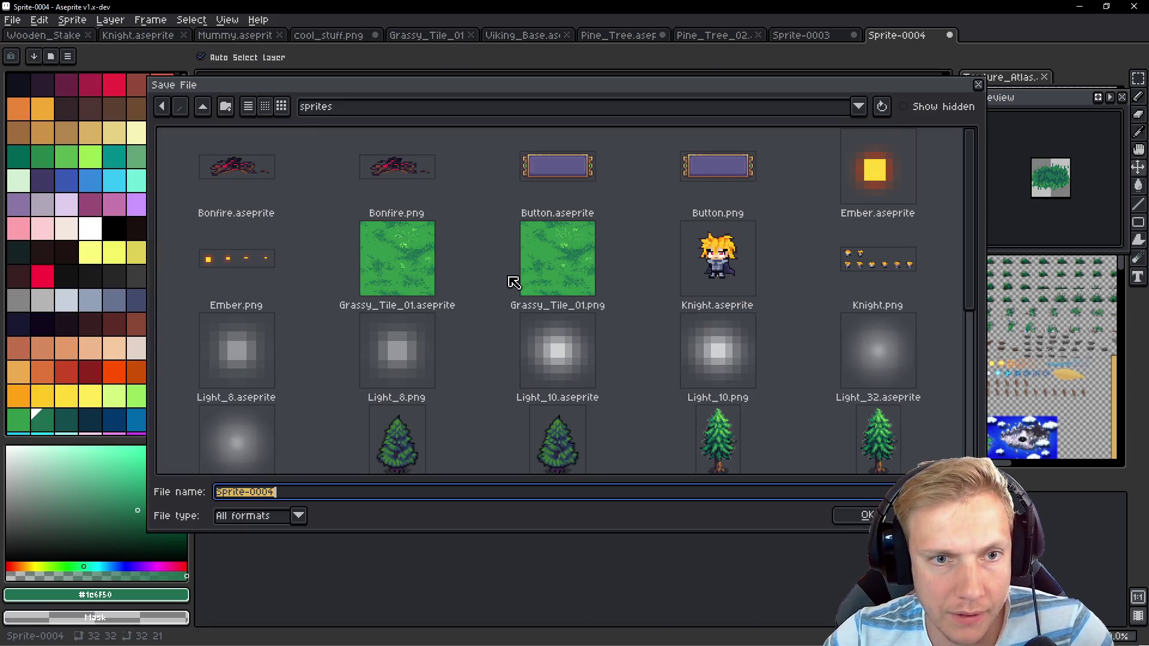
text(P)
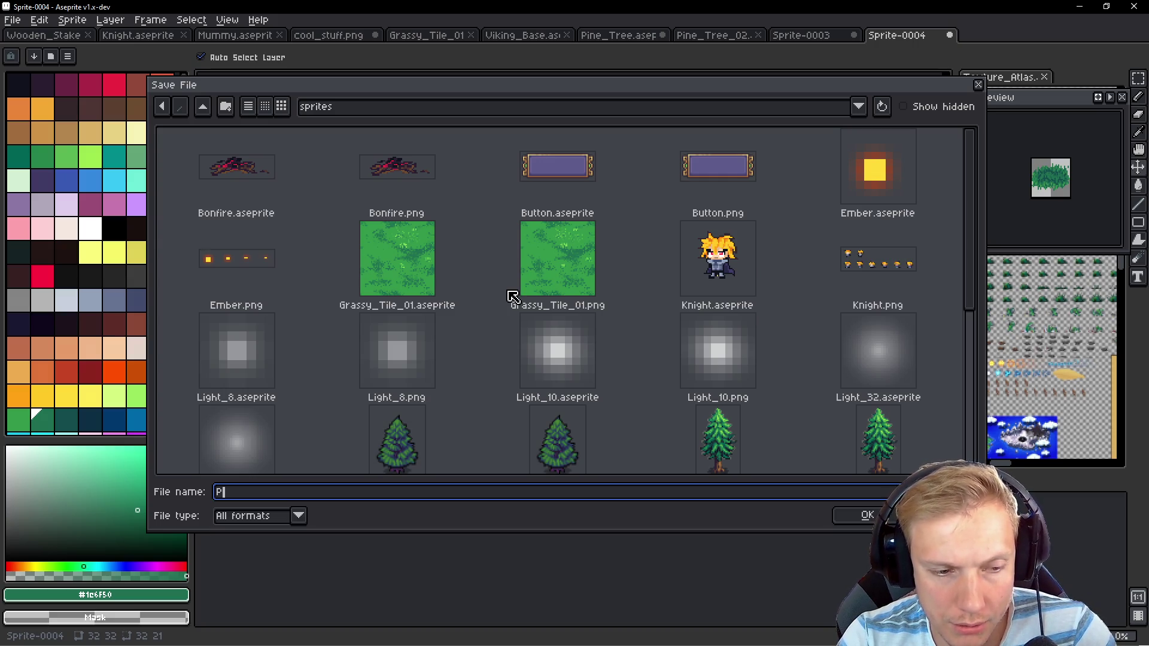
key(BackSpace)
text(G)
key(Return)
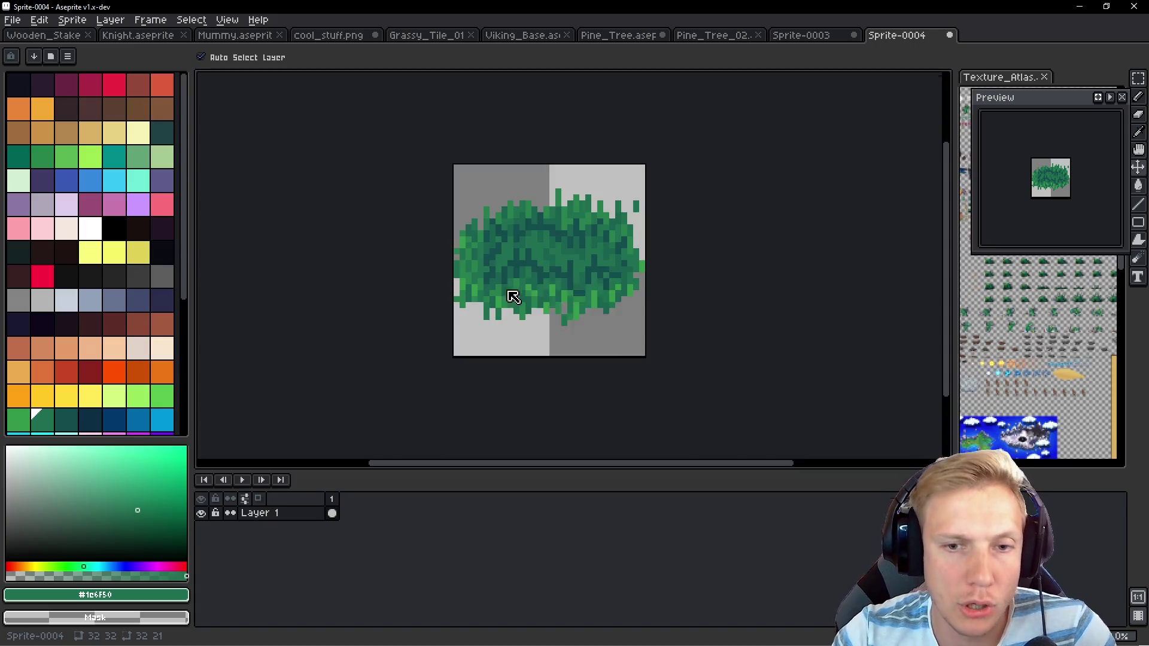
key(b)
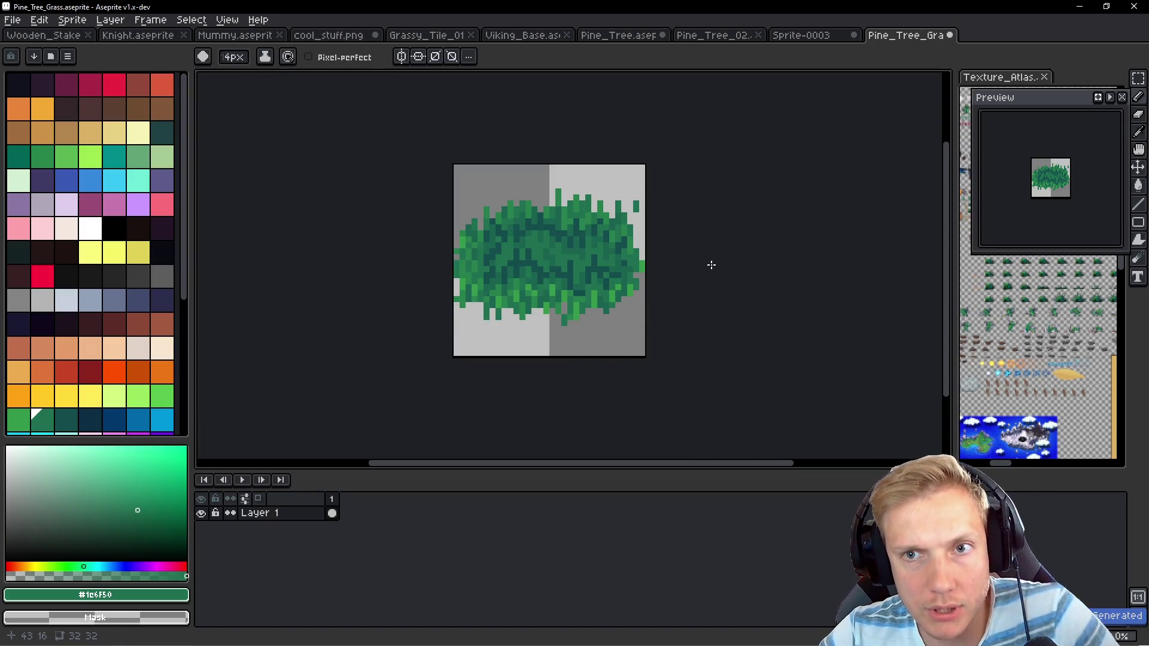
key(i)
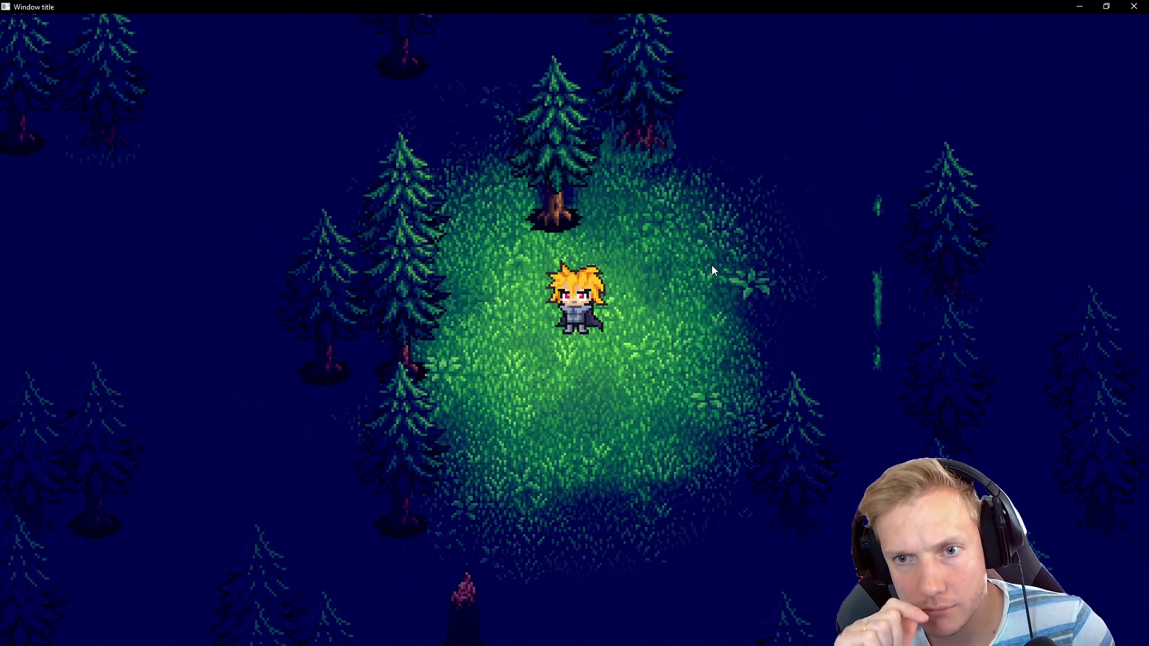
Rebuild the game with Ctrl+Shift+B, then return through VS Code to the grass sprite
key(ctrl+shift+b)
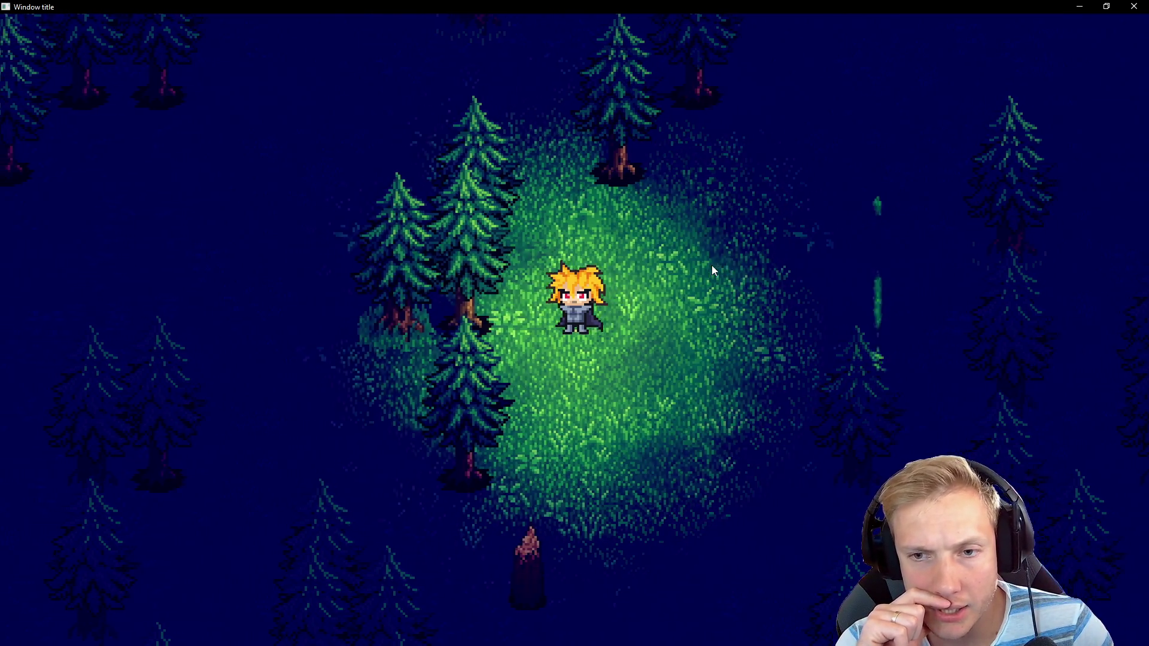
key(alt+Tab)
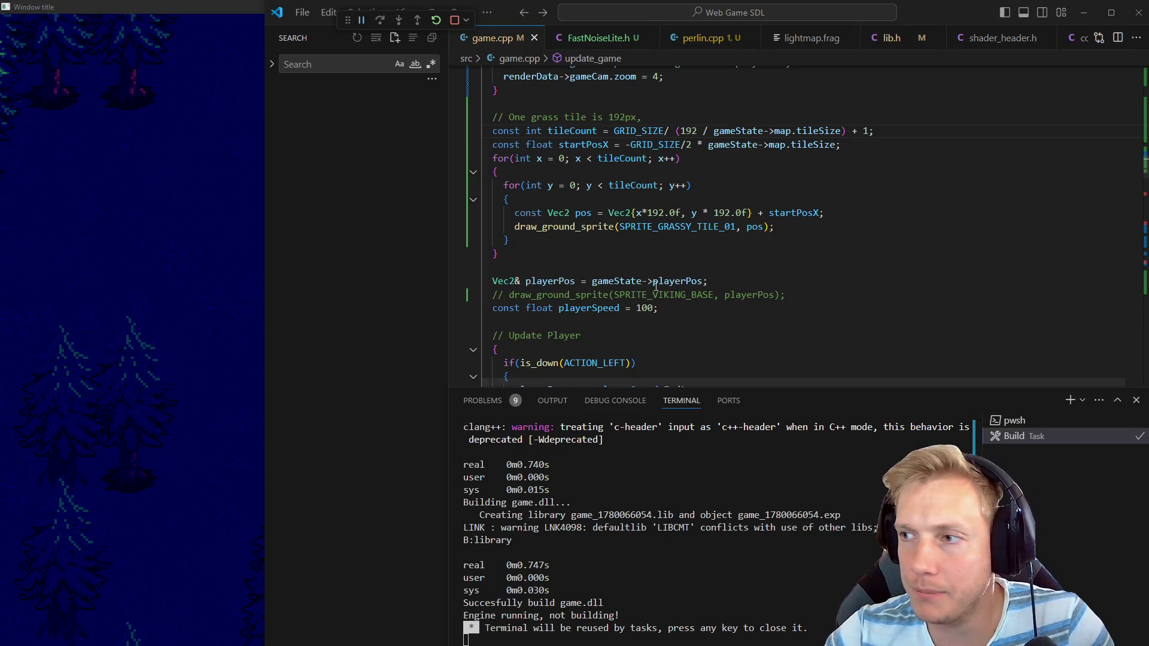
key(alt+Tab)
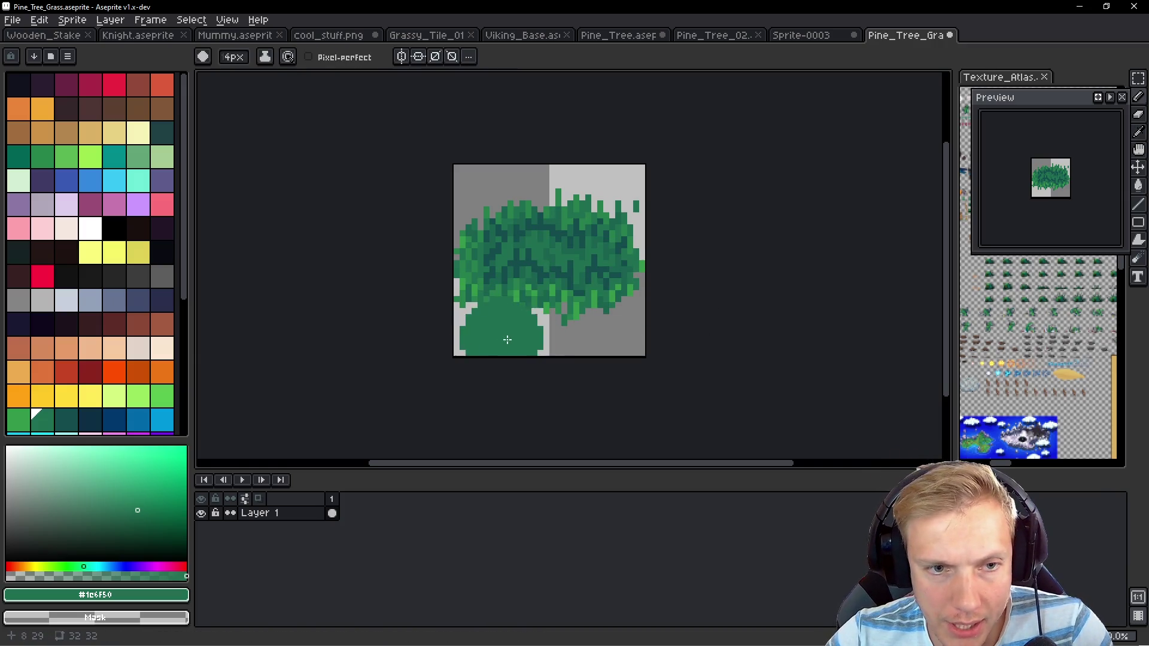
Widen the Pine_Tree_Grass canvas to 48×32 with borders on both sides, save, and return to VS Code
scroll(513, 298, up, 2)
key(ctrl+z)
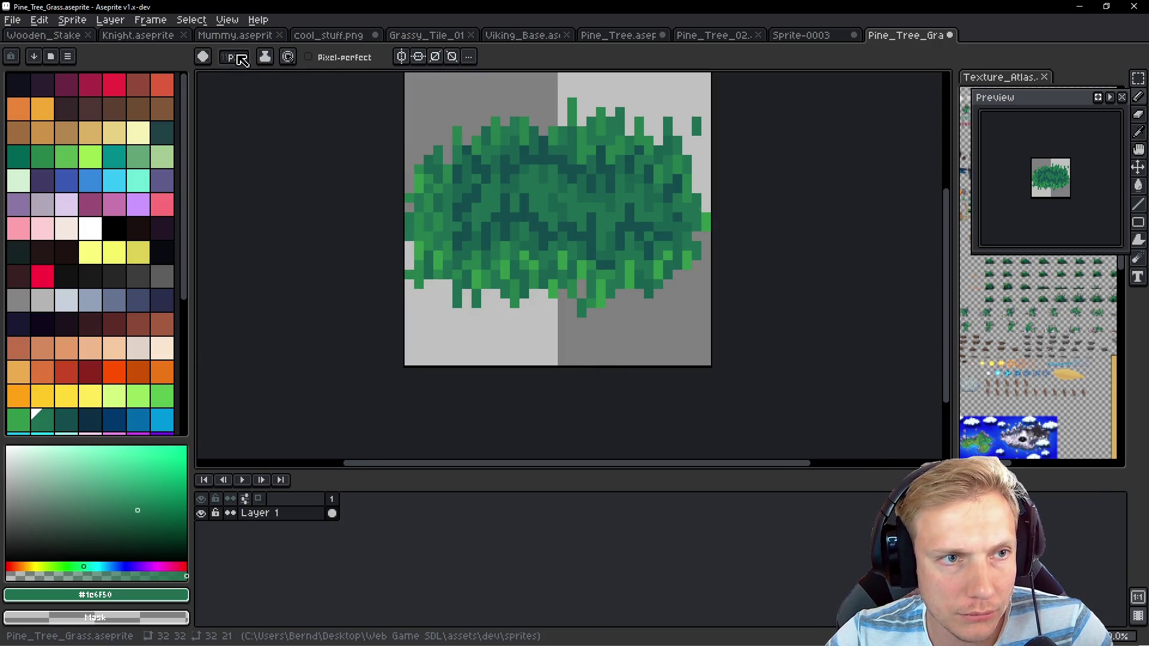
key(ctrl+alt+c)
drag(545, 277, 503, 276)
drag(710, 296, 776, 298)
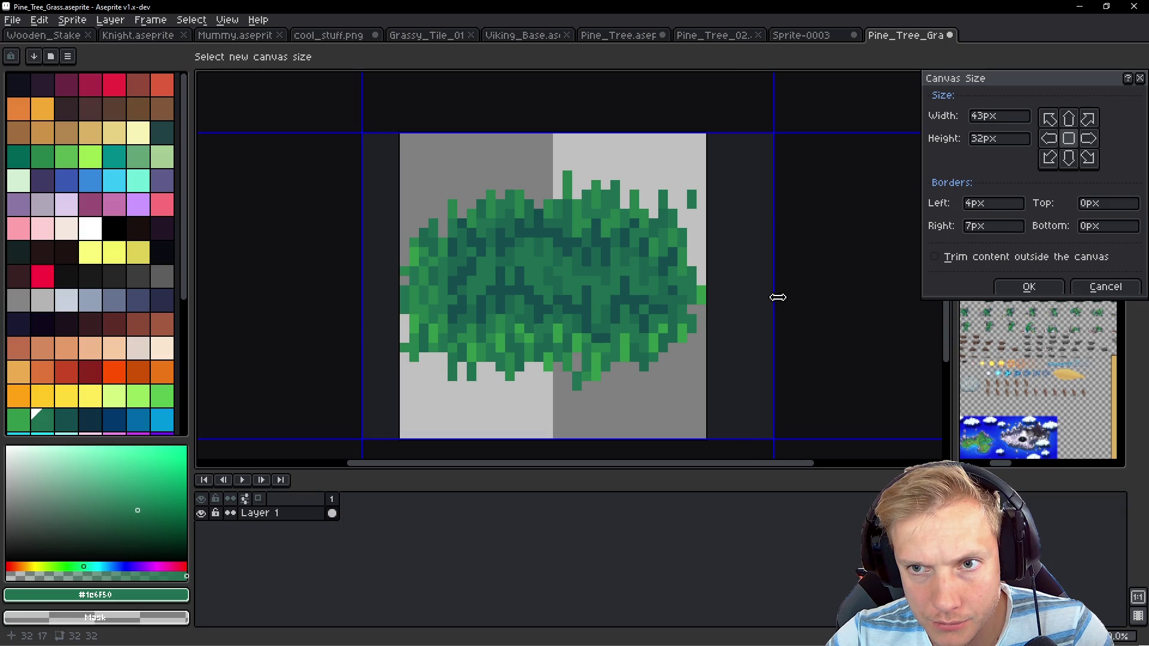
drag(361, 284, 321, 279)
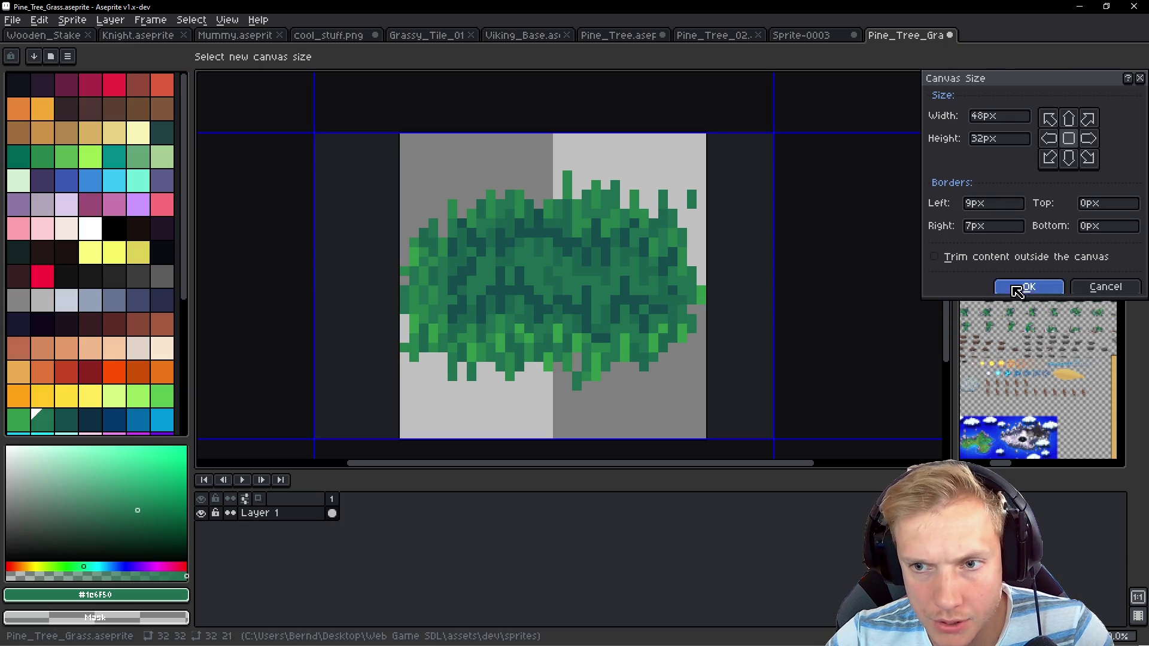
click(1018, 288)
key(ctrl+s)
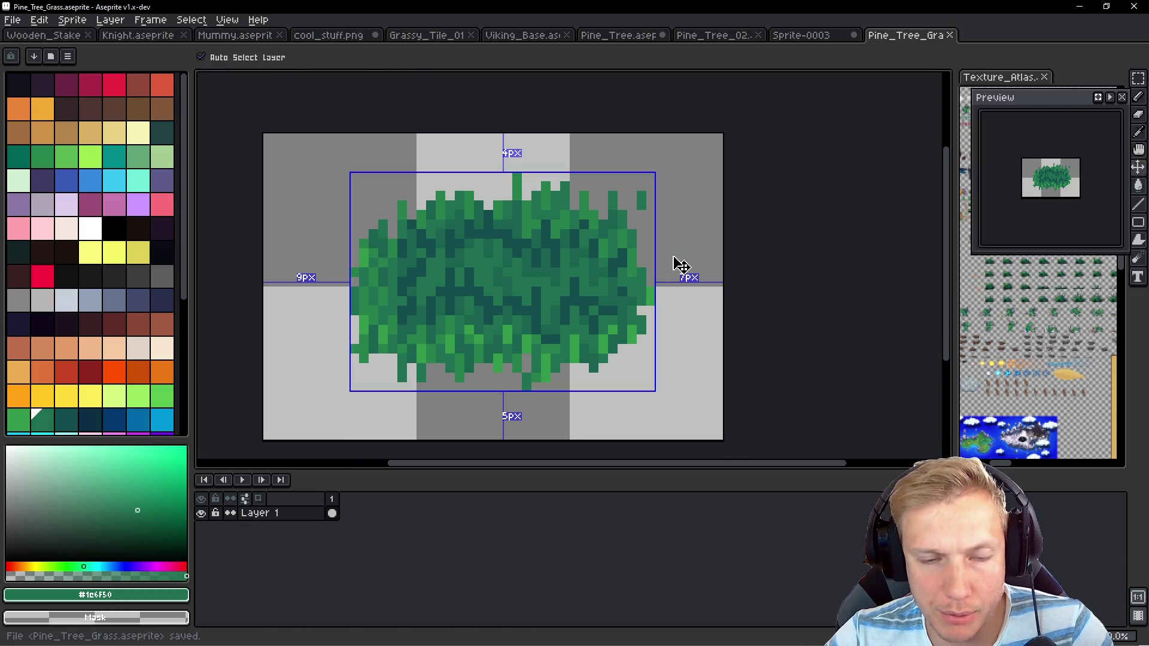
key(alt+Tab)
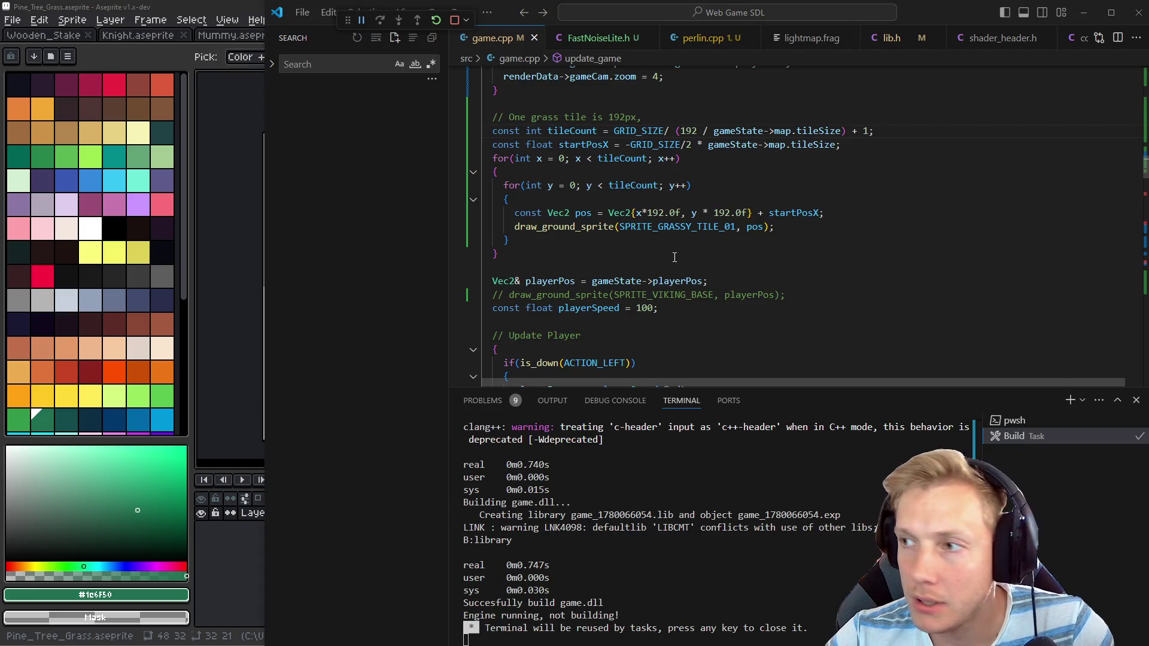
Check the game, then deselect and save the Pine_Tree sprite in Aseprite
key(alt+Tab)
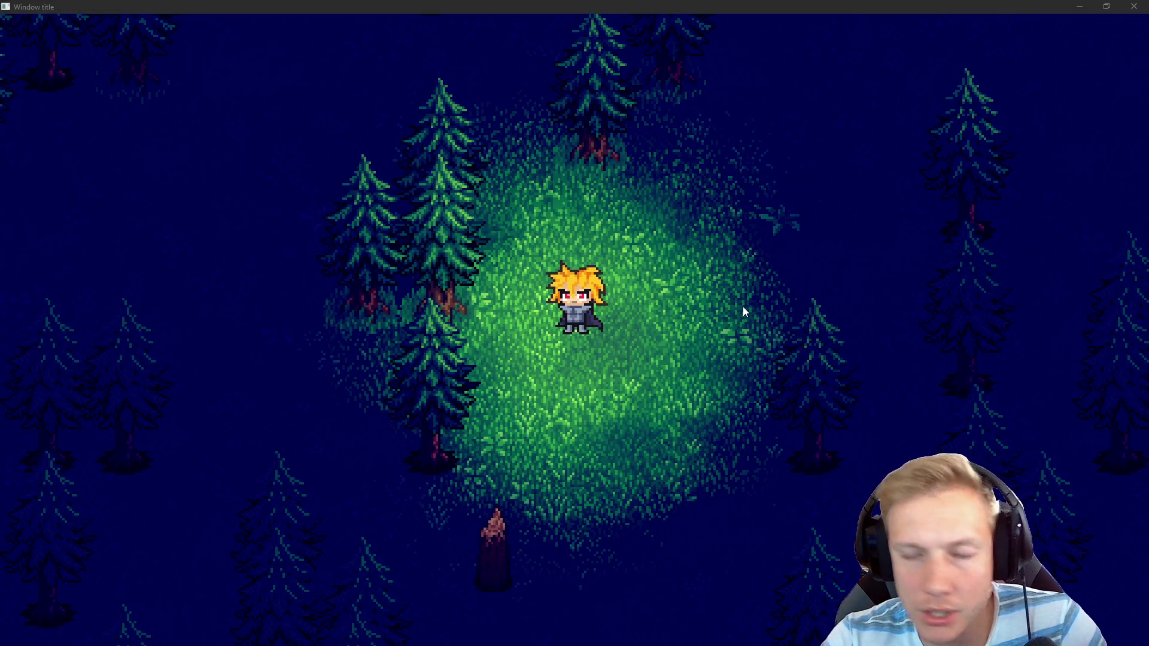
key(alt+Tab)
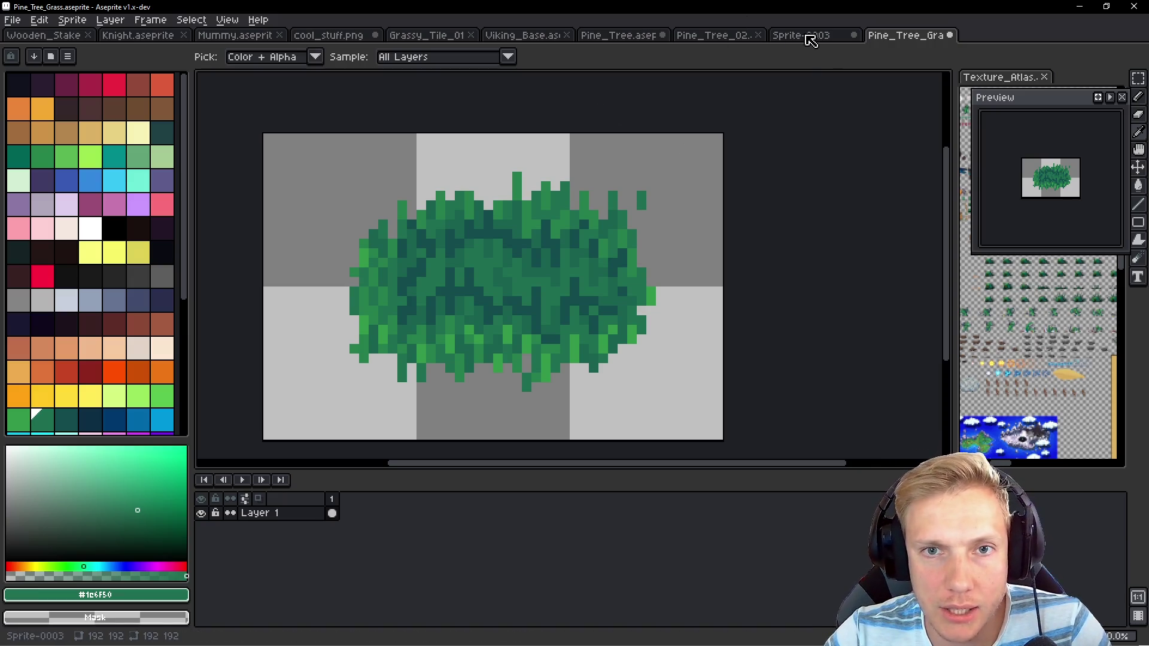
click(618, 40)
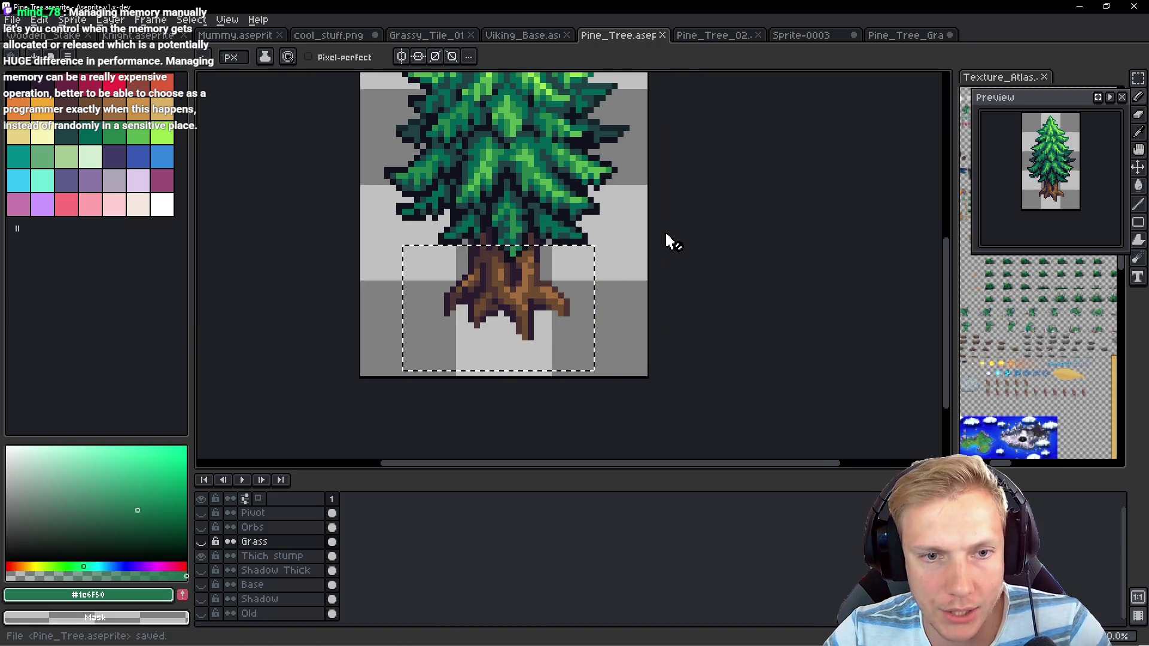
key(ctrl+d)
scroll(667, 238, down, 1)
key(ctrl+s)
Walk the character down, up and left in the game, then switch to the code editor
key(alt+Tab)
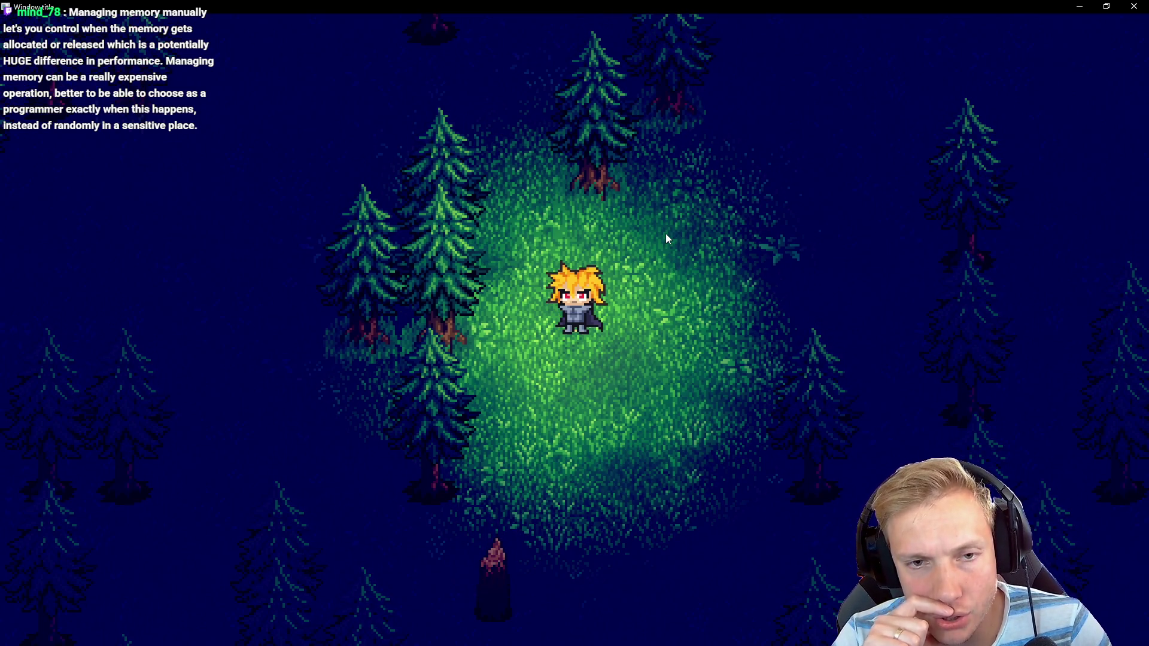
key(Down)
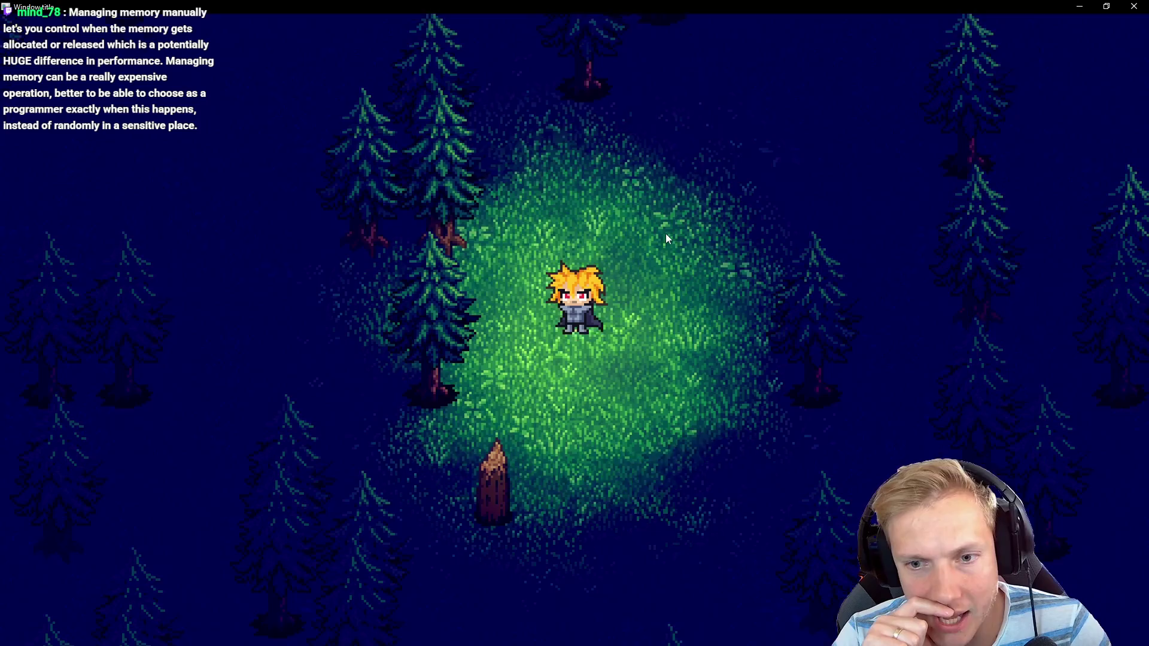
key(Up)
key(Left)
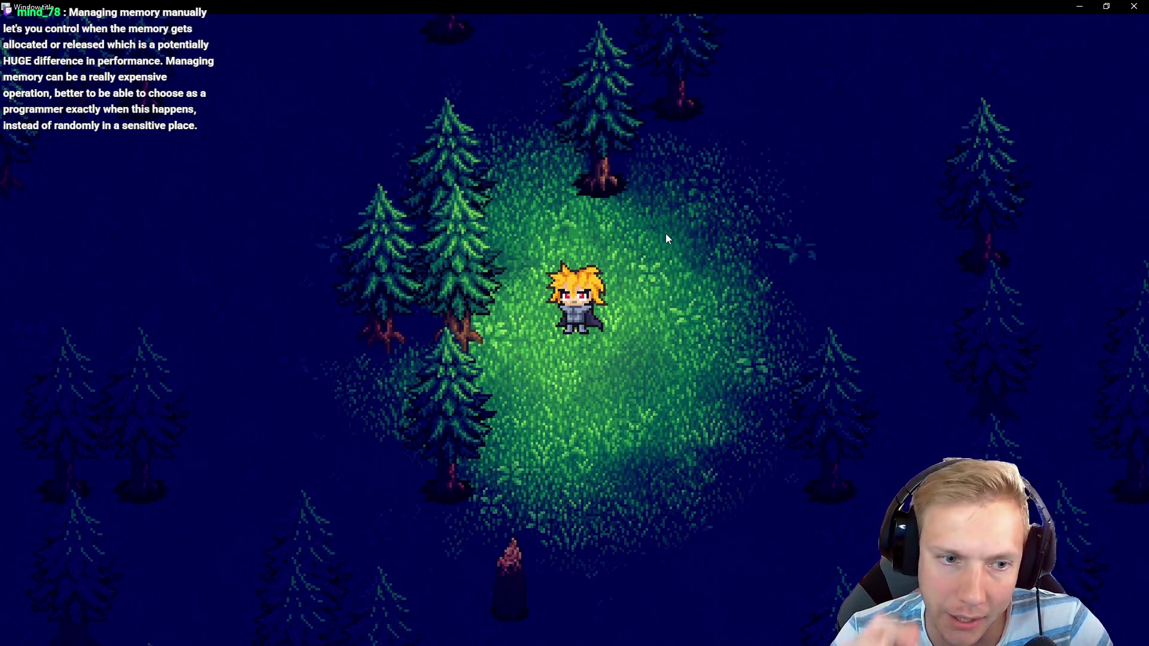
key(alt+Tab)
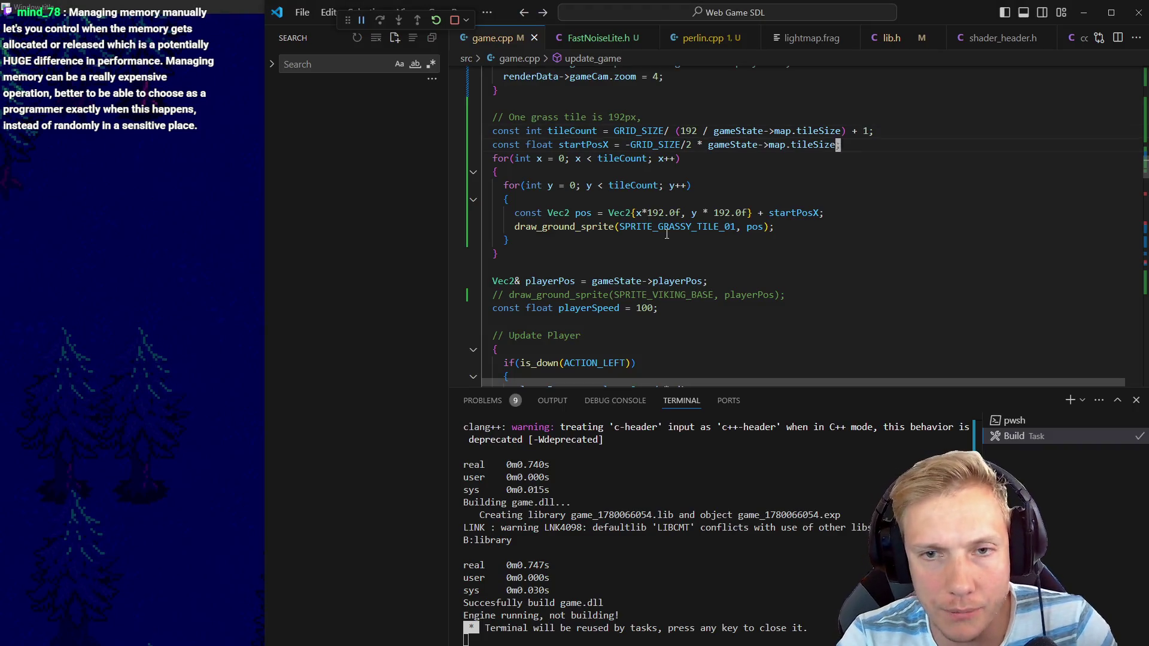
Hide the terminal and move to the end of the pine tree Foliage initializer in game.cpp
key(Down)
key(ctrl+j)
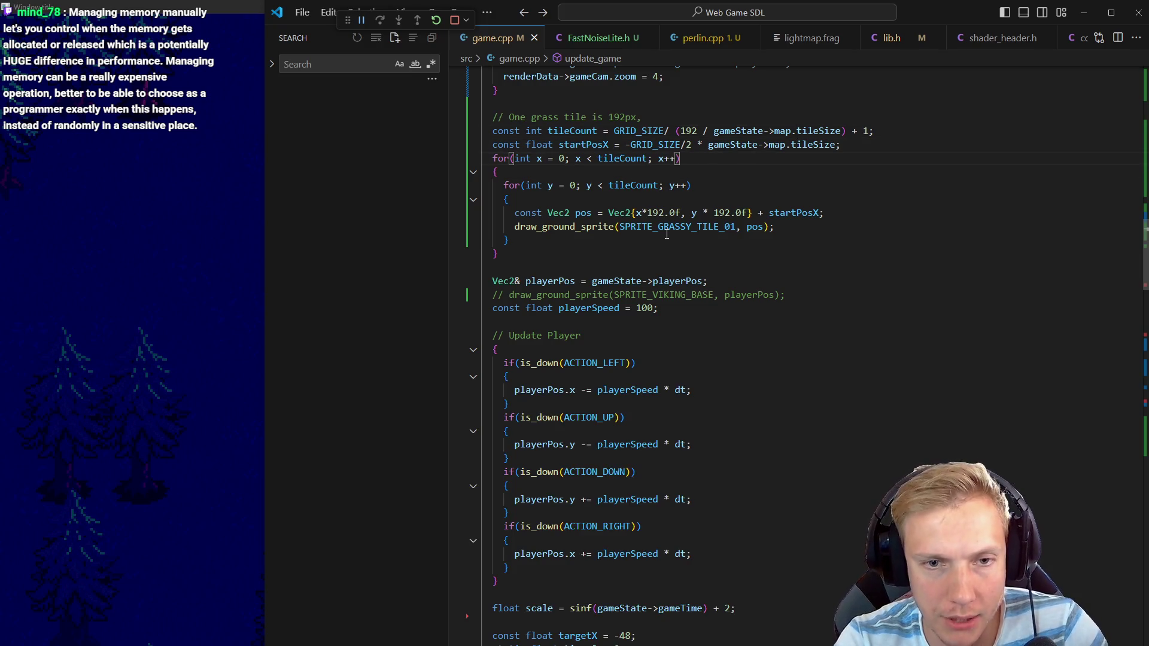
key(alt+Left)
key(alt+Left)
key(alt+Left)
key(ctrl+d)
key(Down)
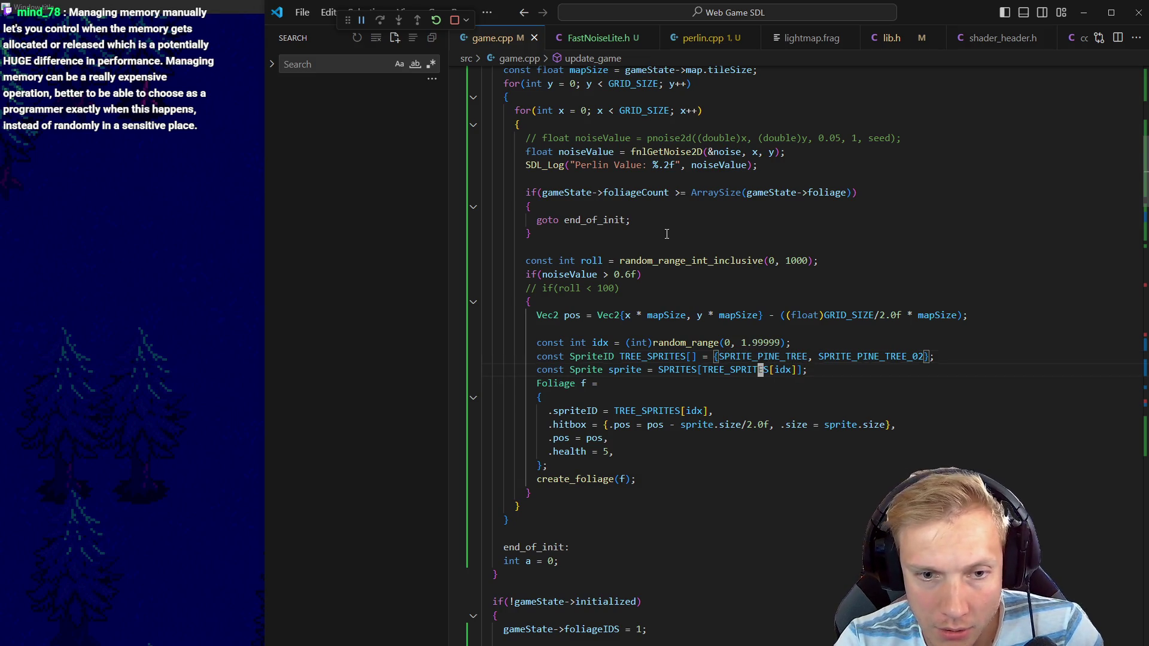
key(Down)
key(Down)
key(Down)
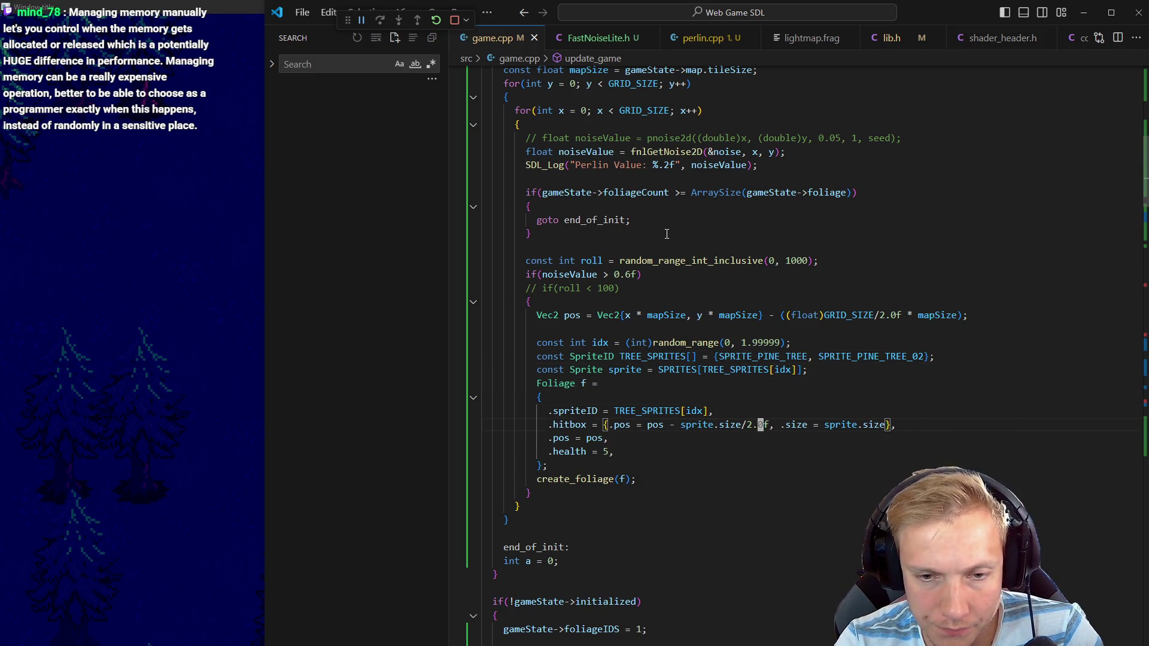
key(Down)
key(Down)
key(Down)
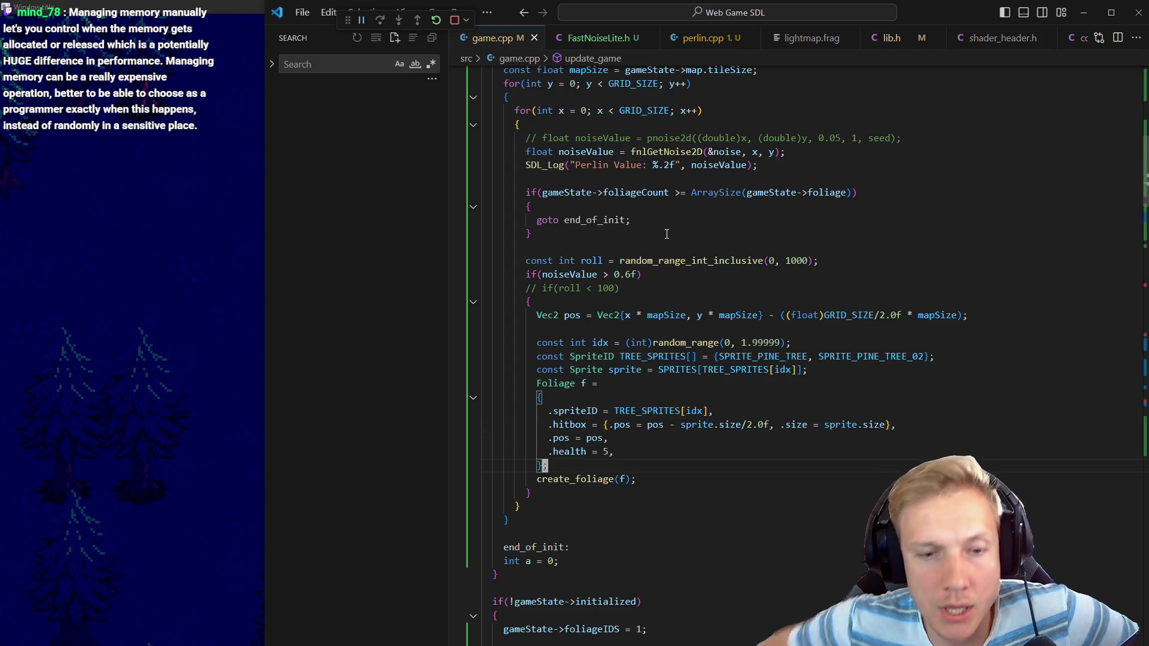
Add a trailing comma after the last Foliage initializer entry, then switch to game.h
key(shift+End)
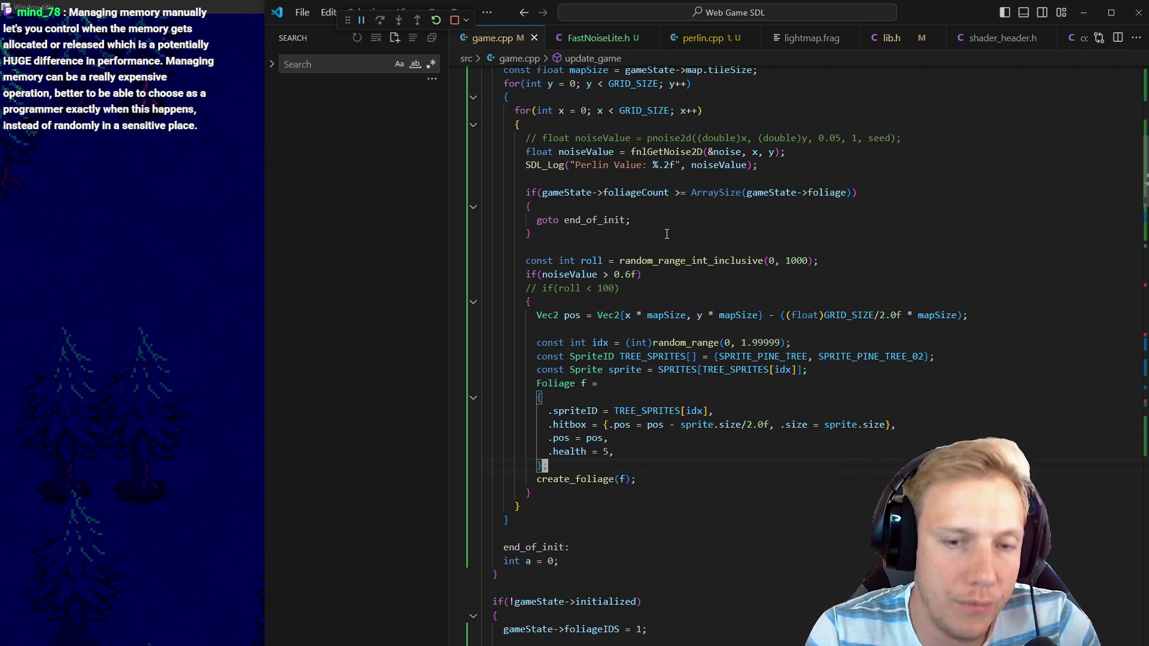
text(,)
key(ctrl+Tab)
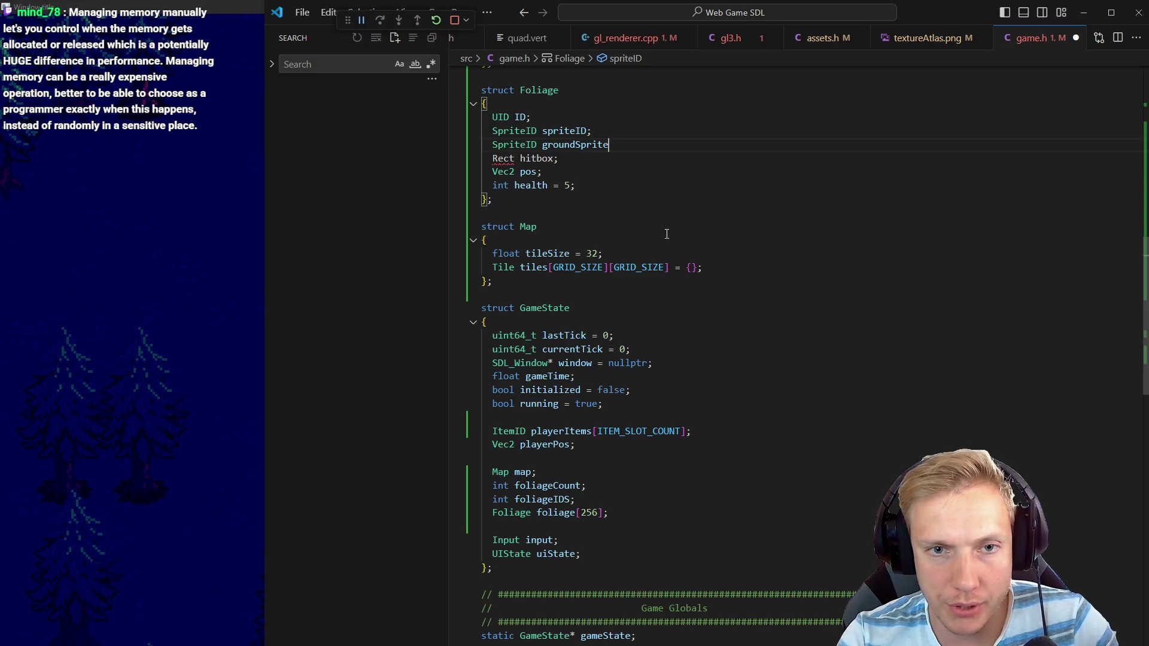
Start a new .groundSprite line below the spriteID entry in the Foliage initializer
key(ctrl+Tab)
key(Down)
key(End)
key(Return)
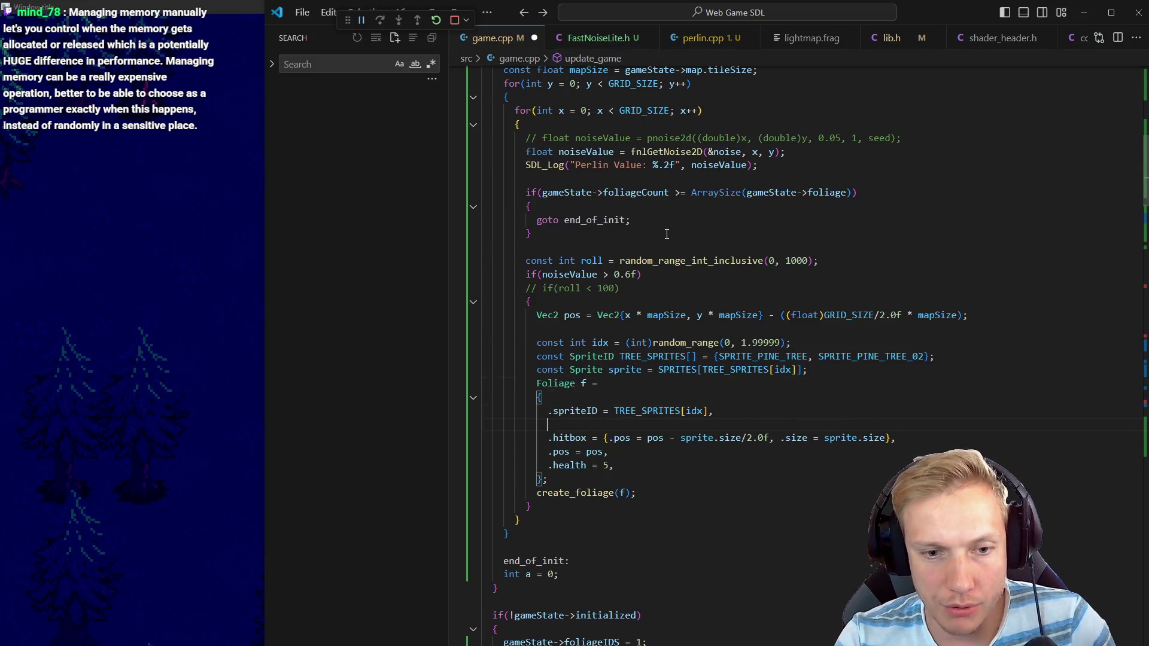
text(.ground)
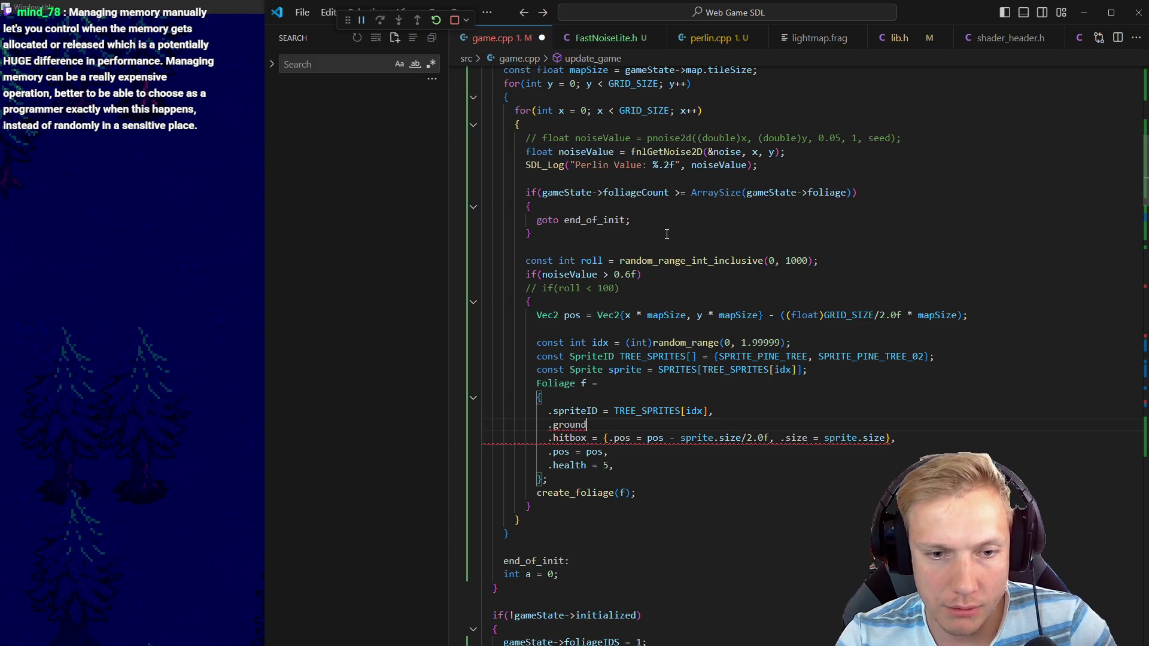
Complete the line as .groundSprite = SPRITE_PINE_TREE_GRASS, via autocomplete and save game.cpp
key(ctrl+Tab)
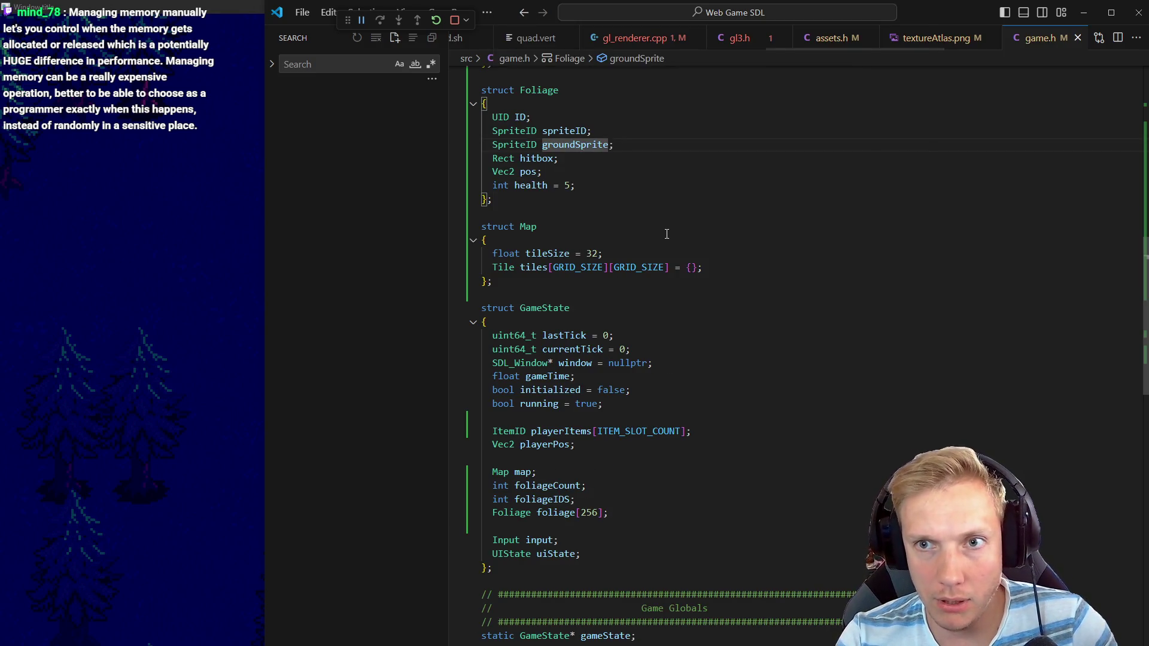
key(ctrl+Tab)
text(= sprite_gr)
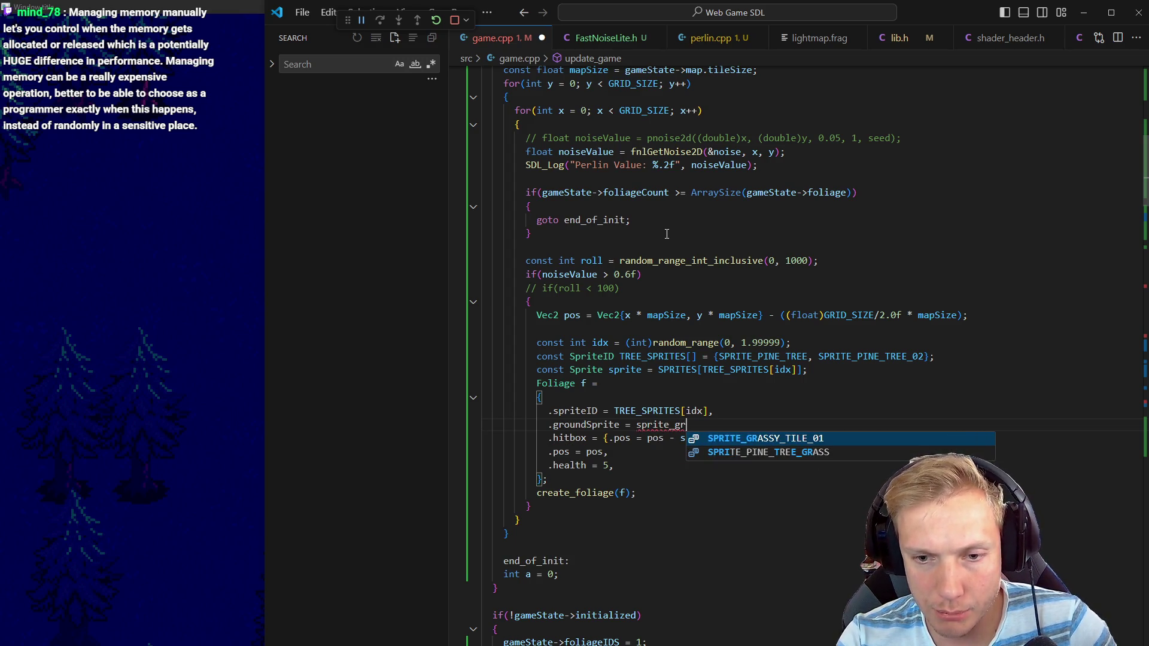
key(Down)
key(Tab)
text(,)
key(ctrl+s)
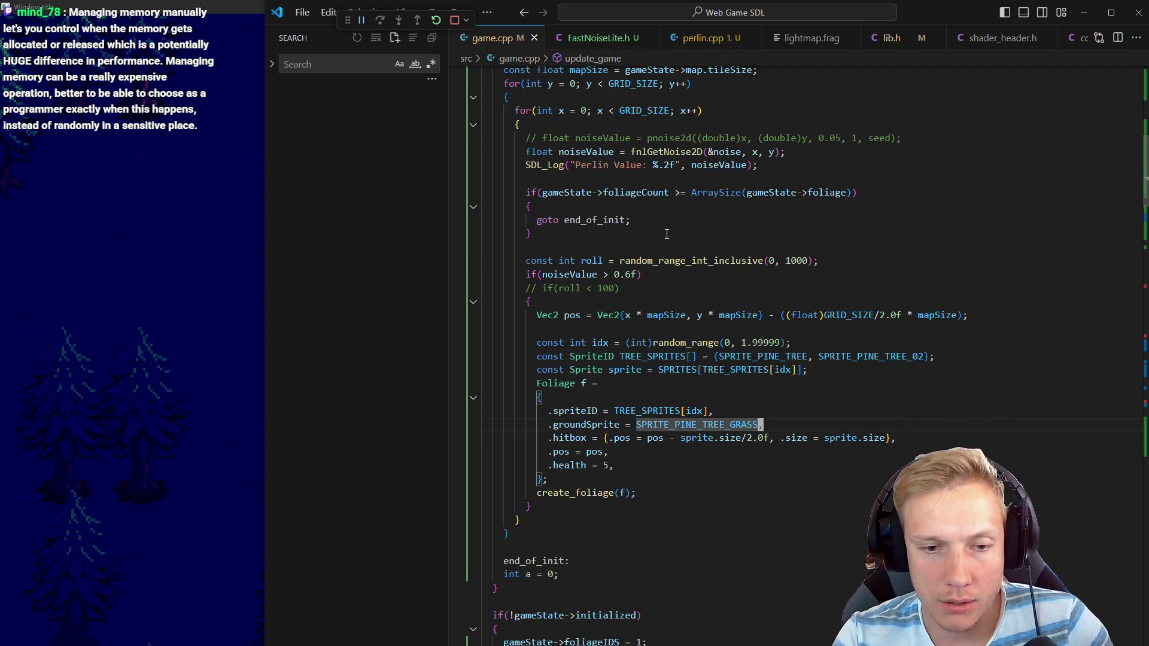
Scroll down through game.cpp past the player movement code toward the foliage drawing
key(Down)
key(Down)
key(Down)
scroll(667, 234, down, 5)
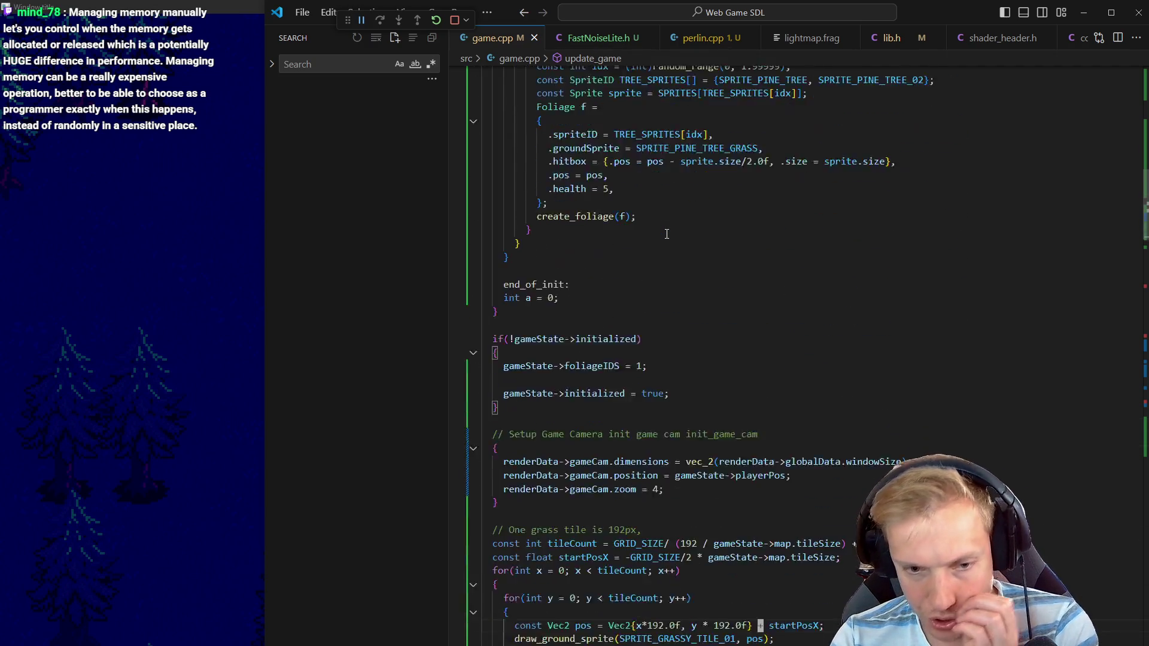
key(Down)
key(Down)
key(Down)
key(Up)
key(Up)
key(Up)
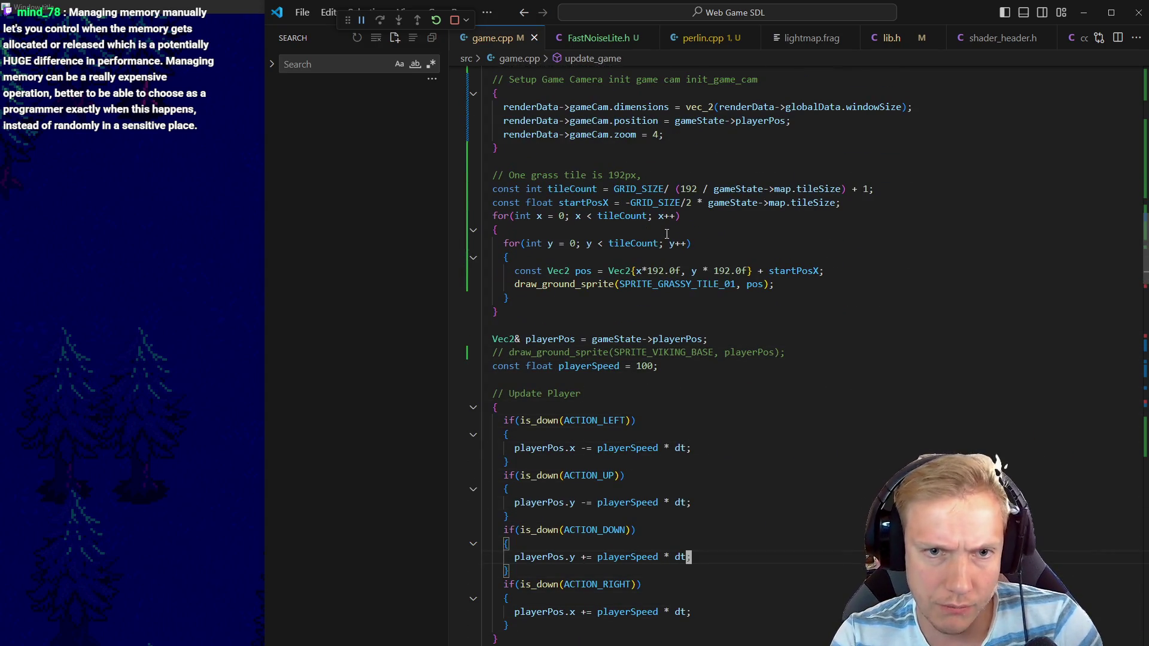
scroll(728, 160, down, 10)
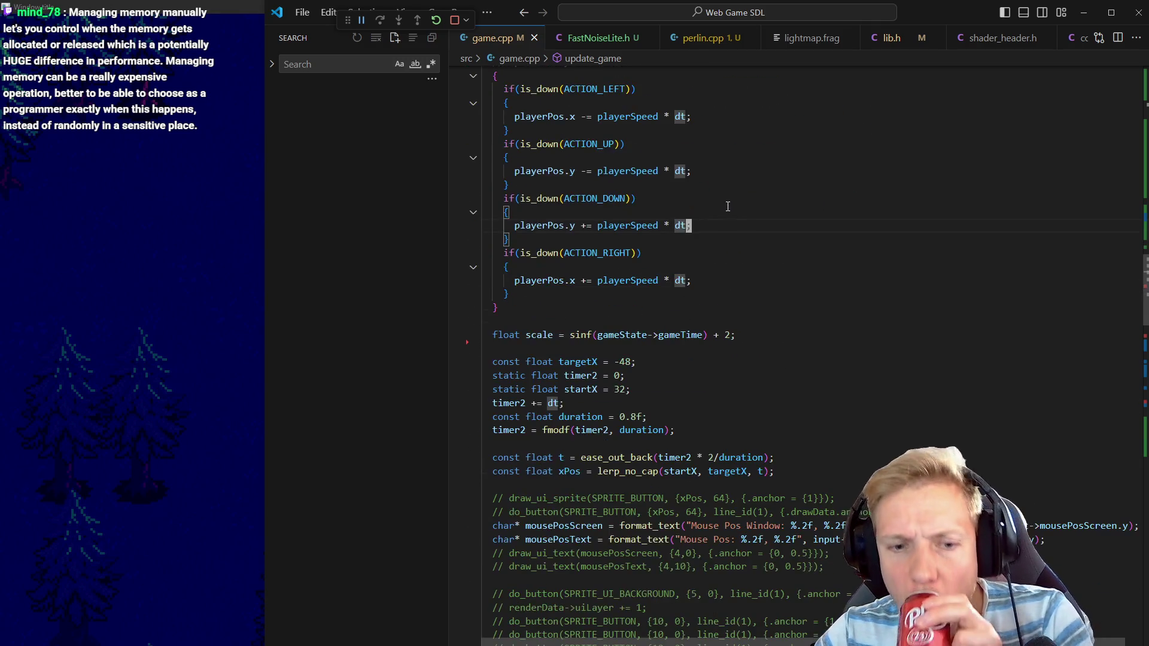
scroll(728, 207, down, 7)
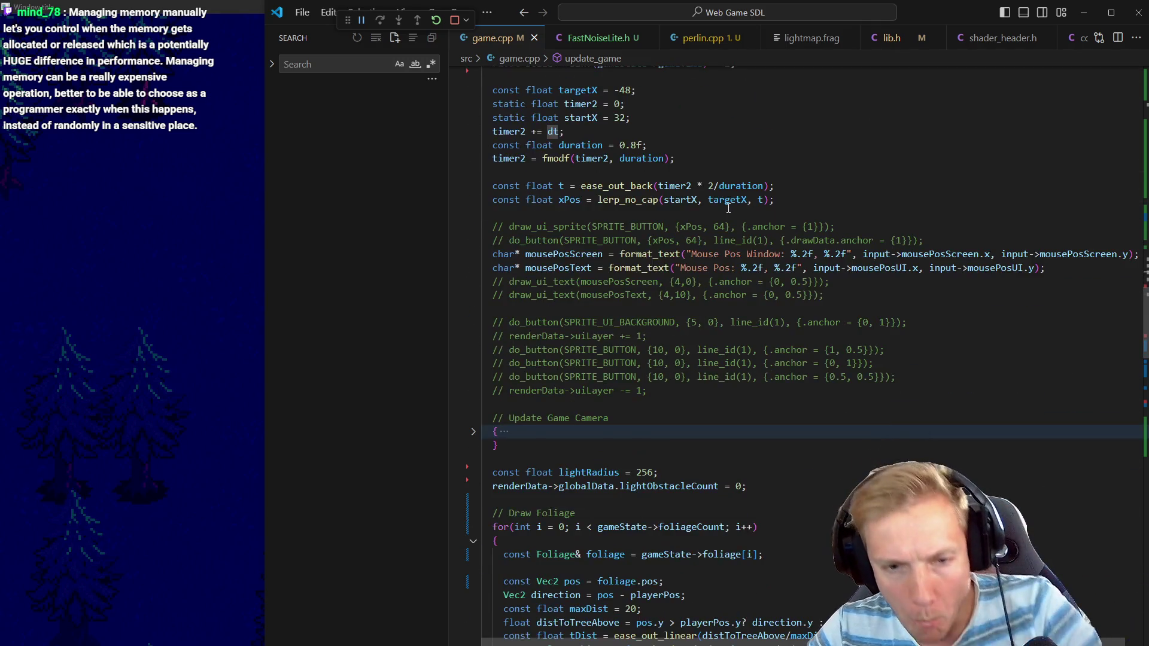
scroll(740, 357, down, 4)
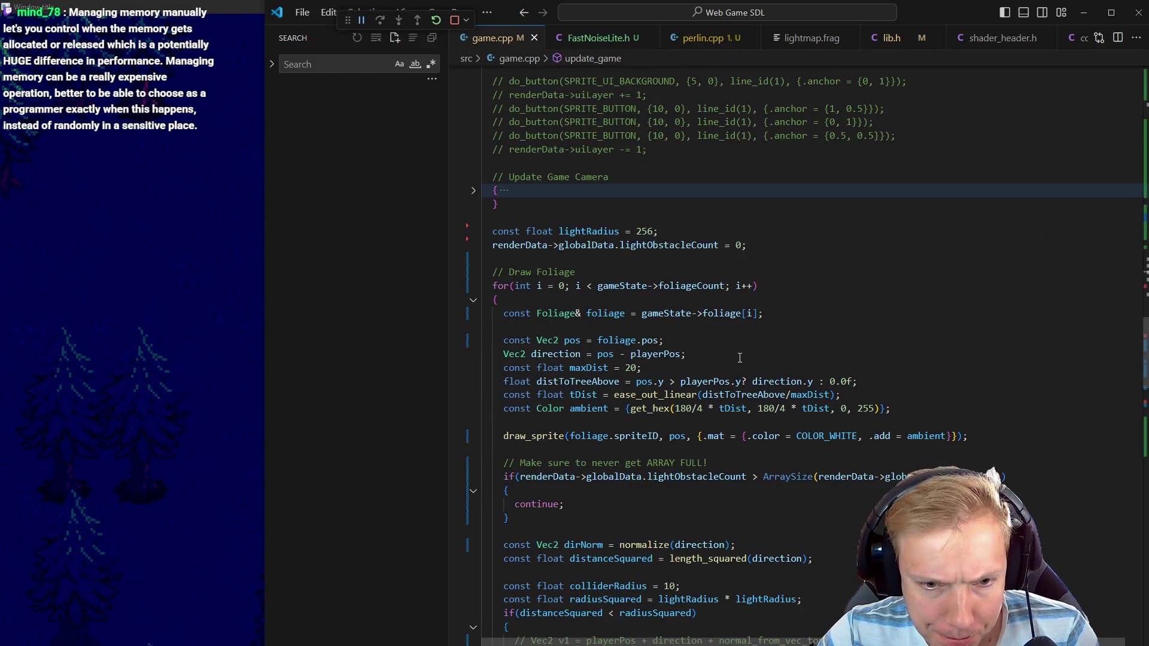
Add draw_ground_sprite(foliage.groundSprite, pos); below draw_sprite and check groundSprite's declaration
click(545, 439)
key(End)
key(Return)
text(draw_gr)
key(Tab)
text((foliage.groundSprite)
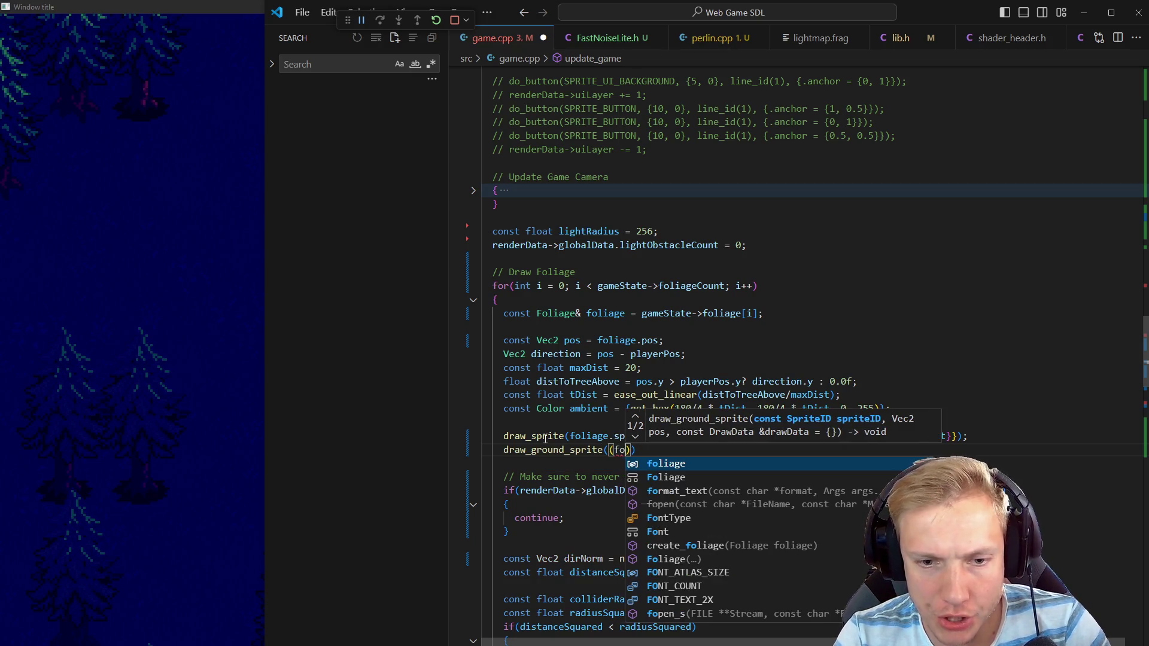
text(, pos)))
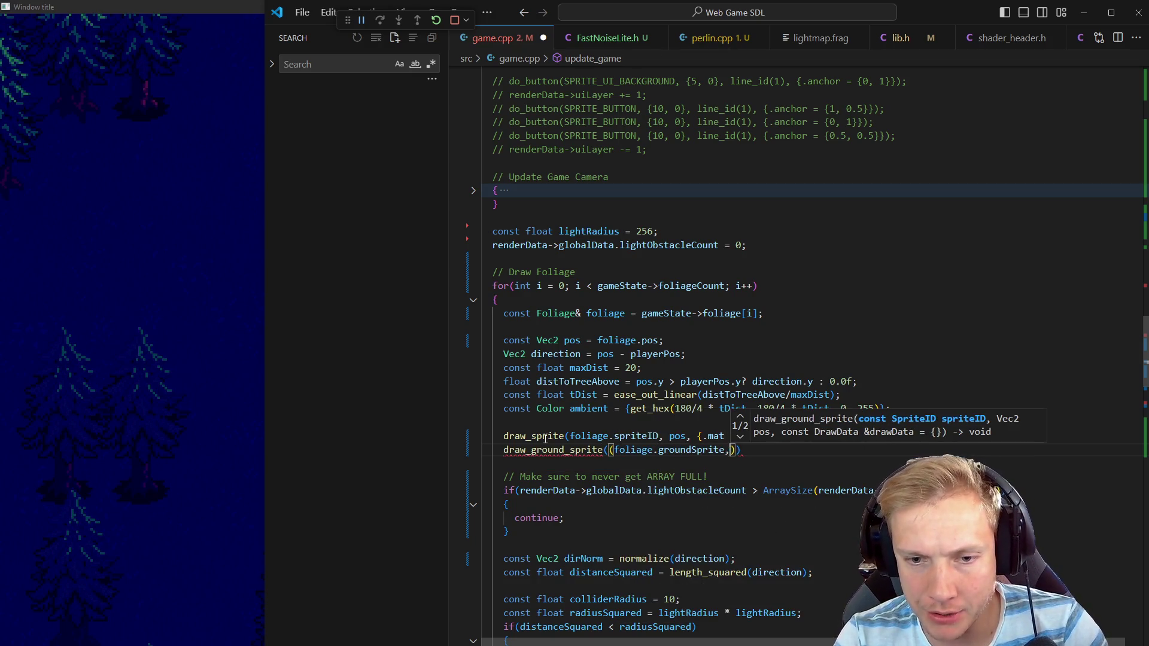
text(;)
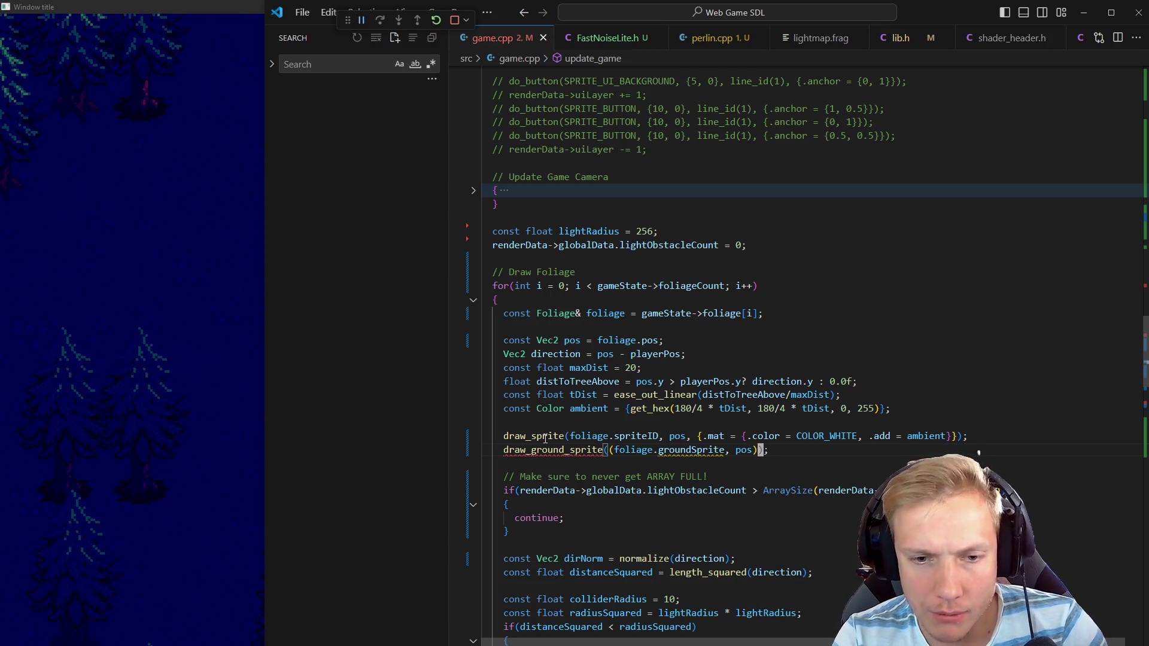
key(Left)
key(Left)
key(Left)
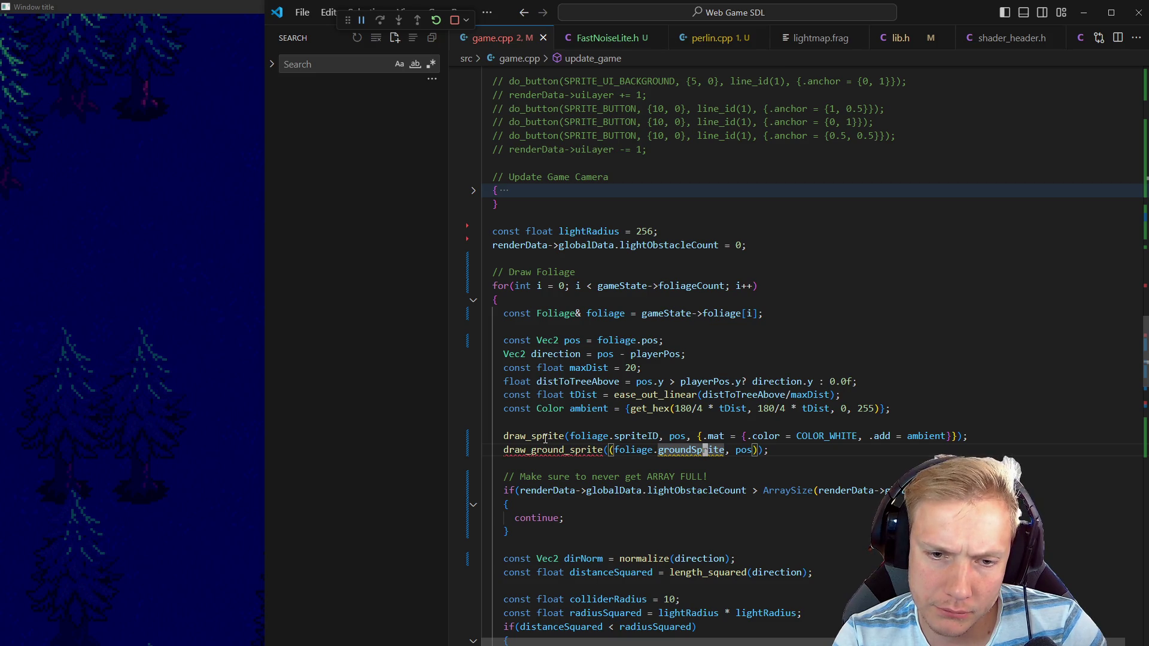
key(F12)
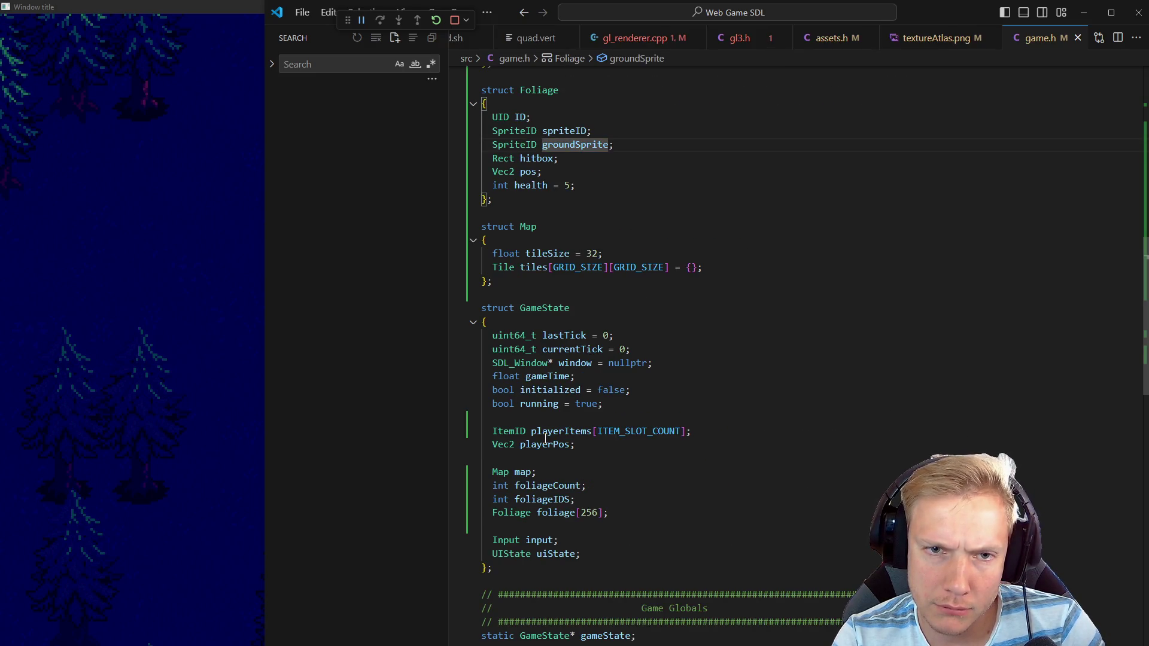
key(alt+Left)
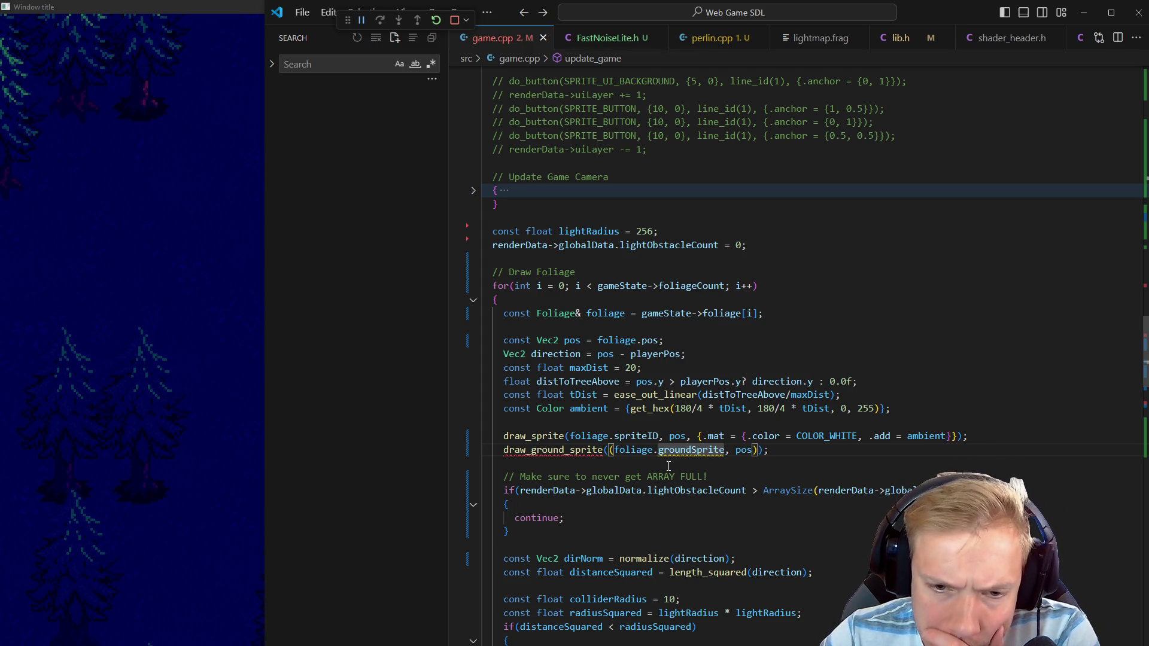
Remove the extra parentheses and stray comma from the call, save game.cpp, and rebuild
mouse_move(678, 450)
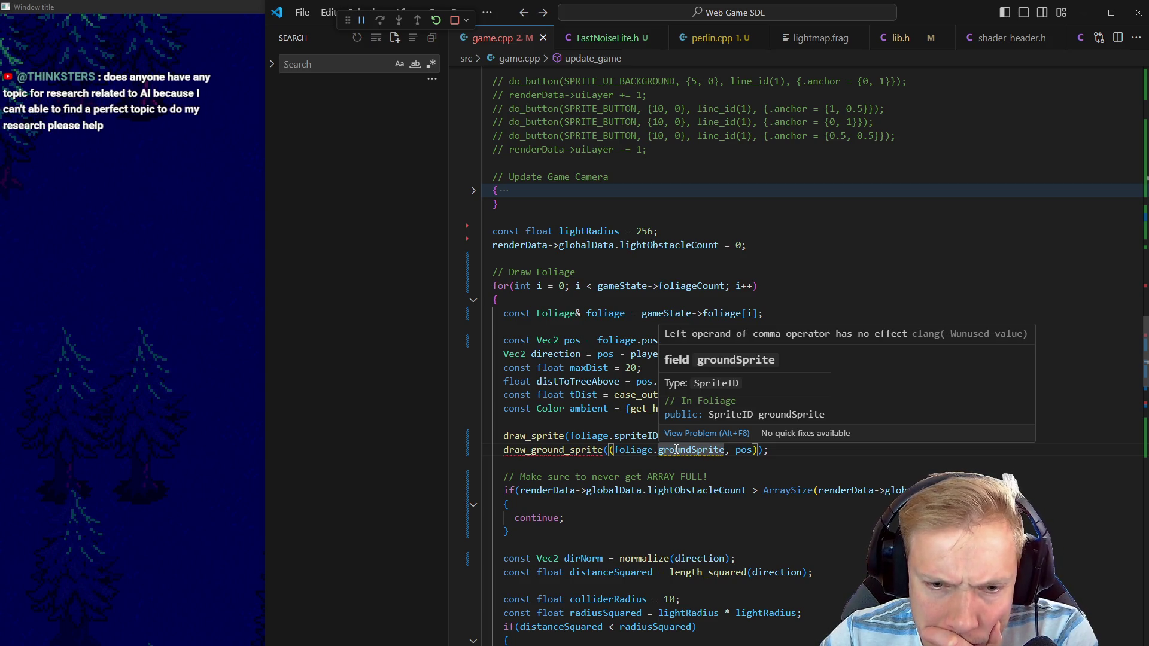
click(614, 449)
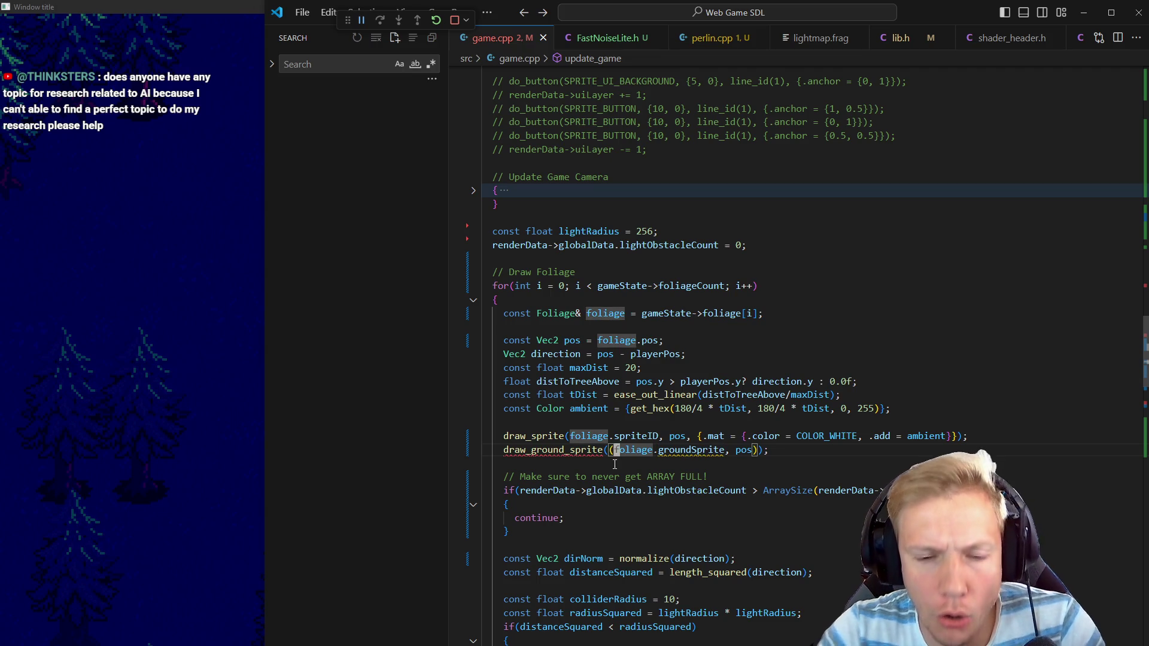
key(BackSpace)
key(End)
key(Left)
key(Left)
key(BackSpace)
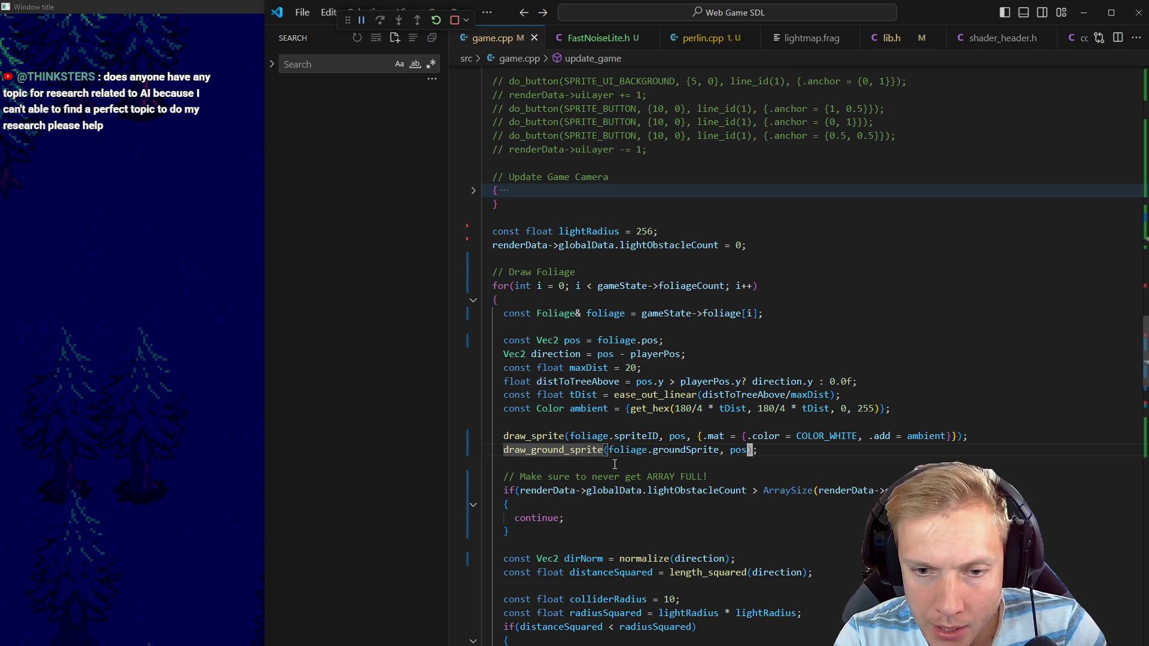
text(,)
key(BackSpace)
key(BackSpace)
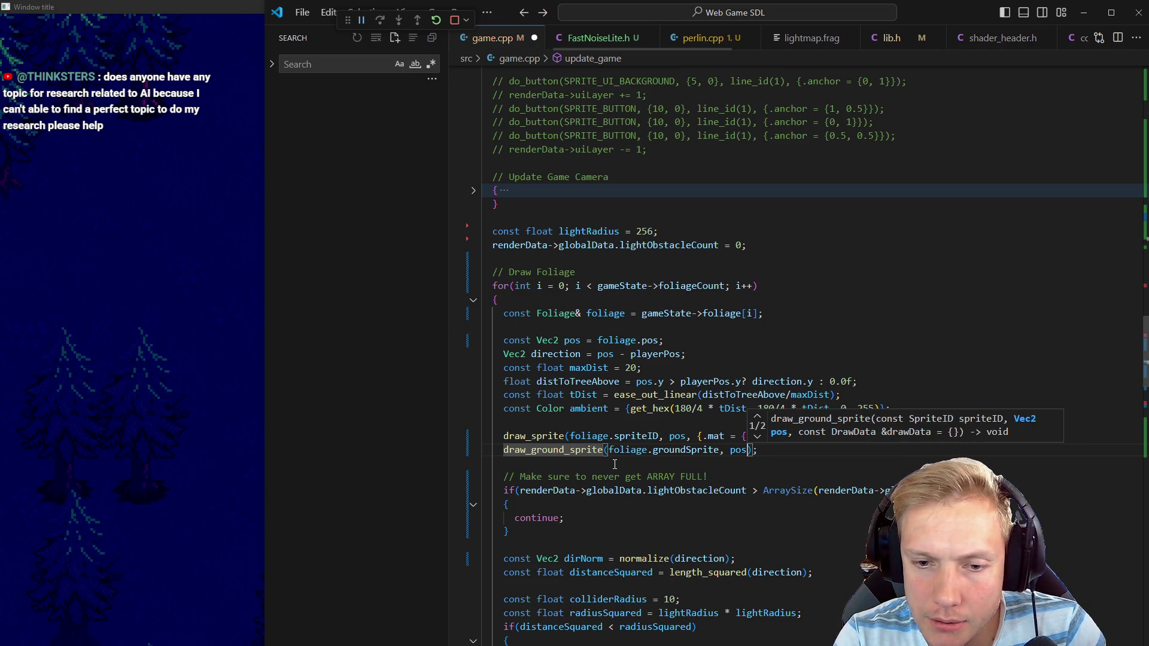
key(ctrl+s)
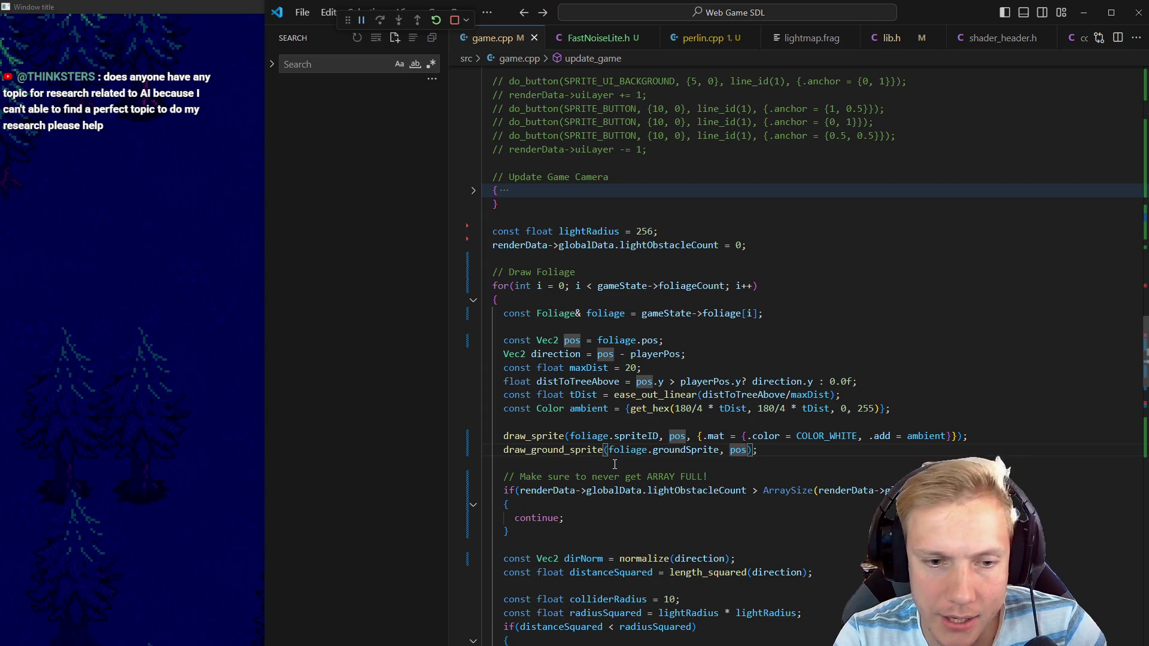
key(ctrl+shift+F5)
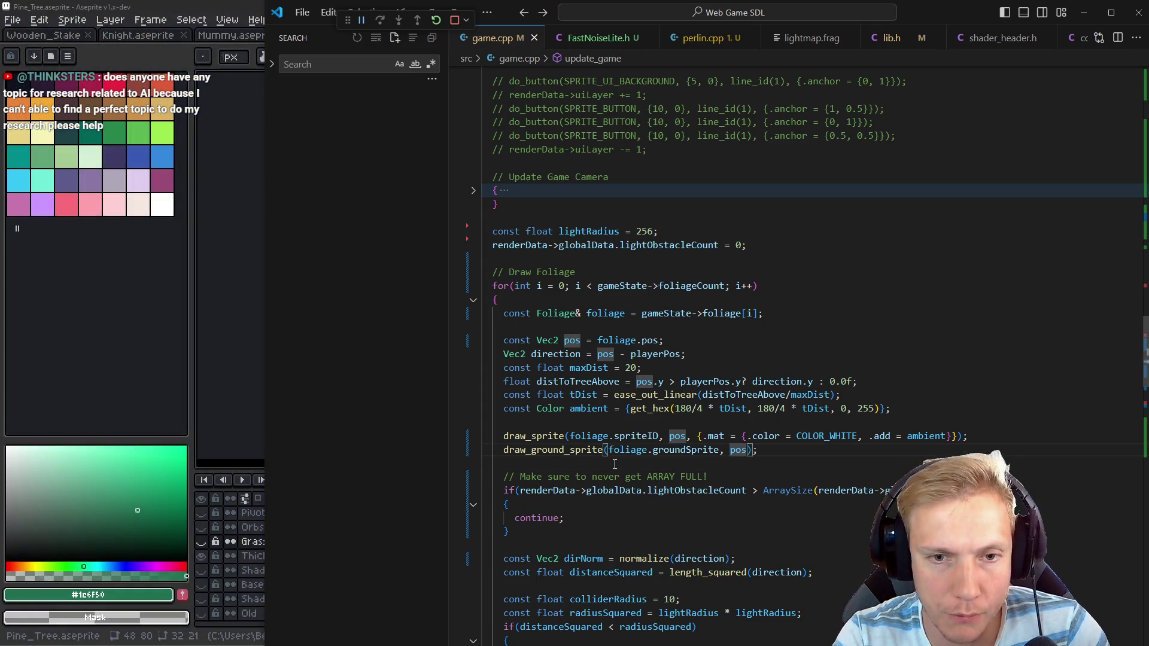
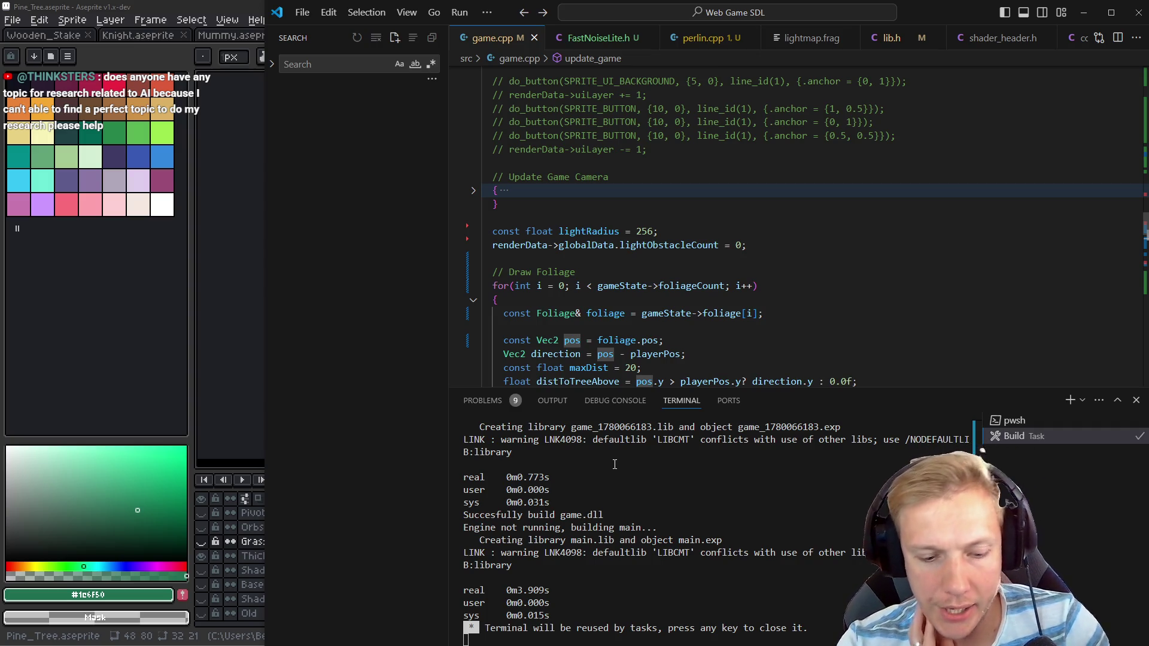
Launch the game under the debugger, continue past the create_foliage breakpoint, and walk the player up-left
key(F5)
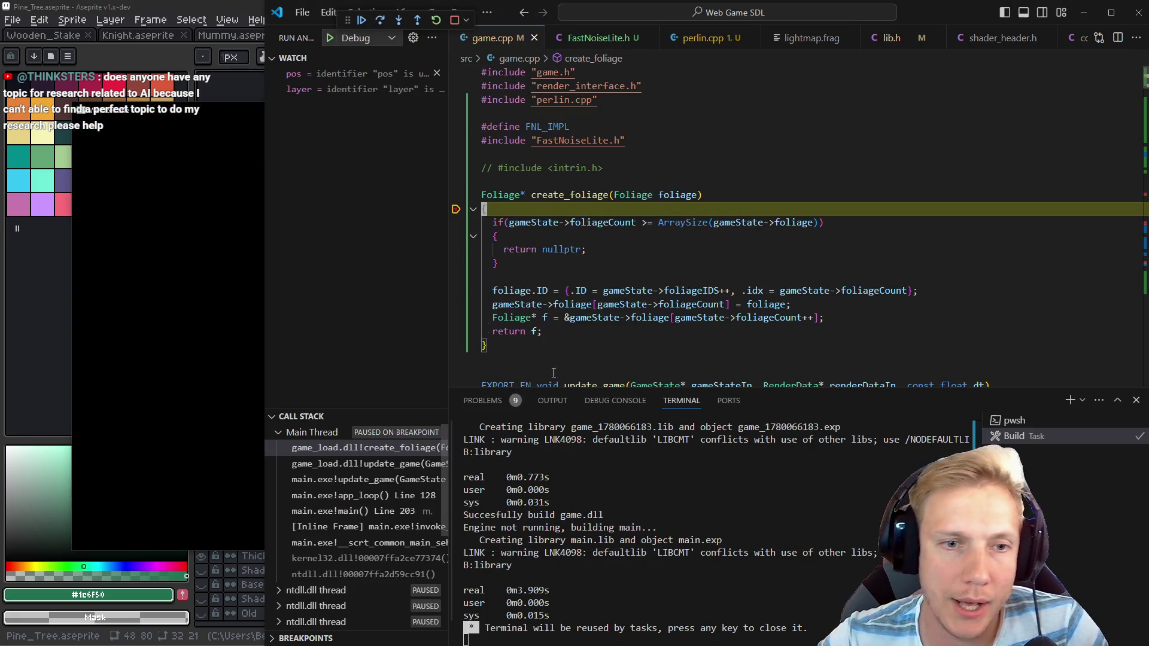
click(548, 223)
key(F5)
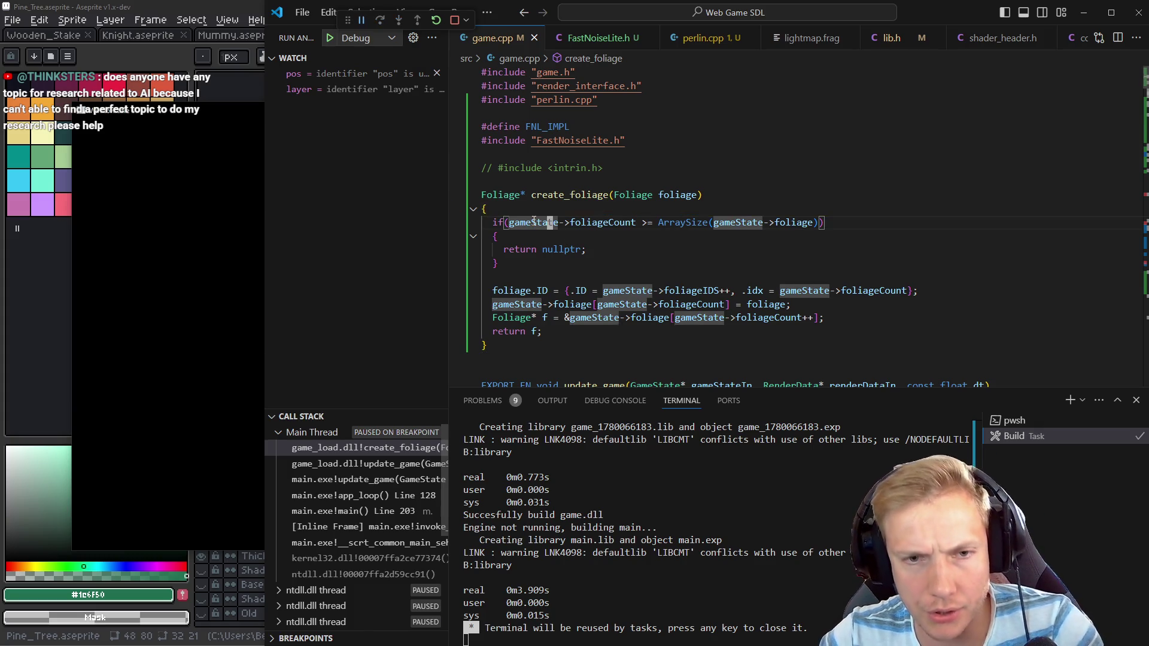
key(w)
key(a)
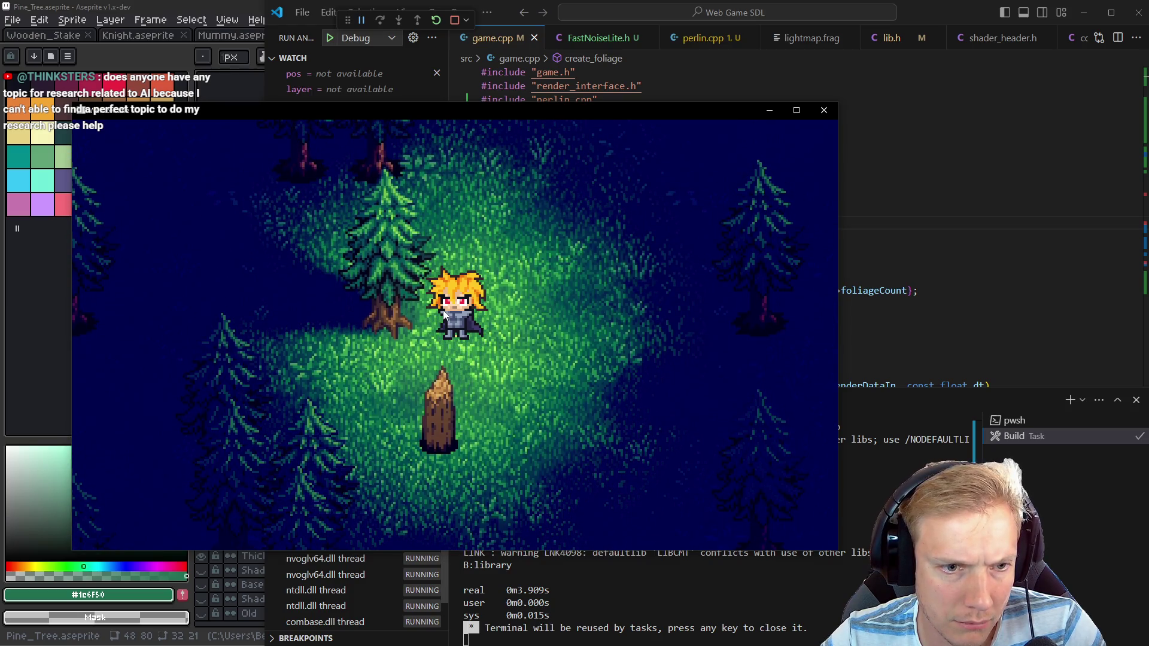
Walk the player up-left, down-left, then right and around the pine trees
key(w)
key(a)
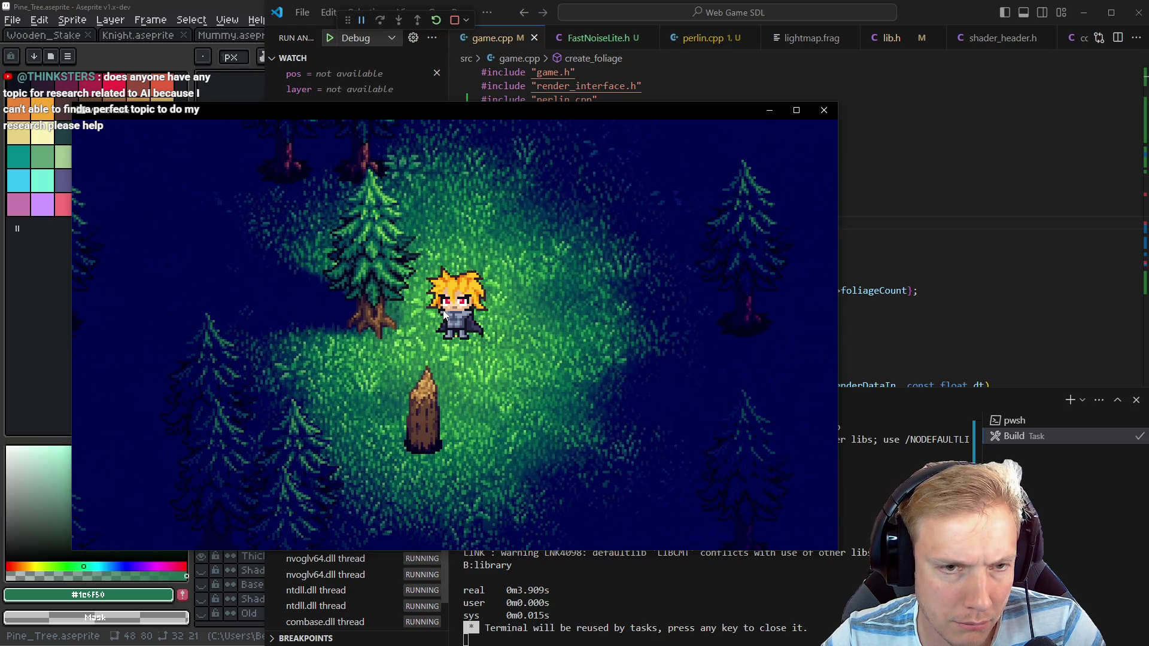
key(s)
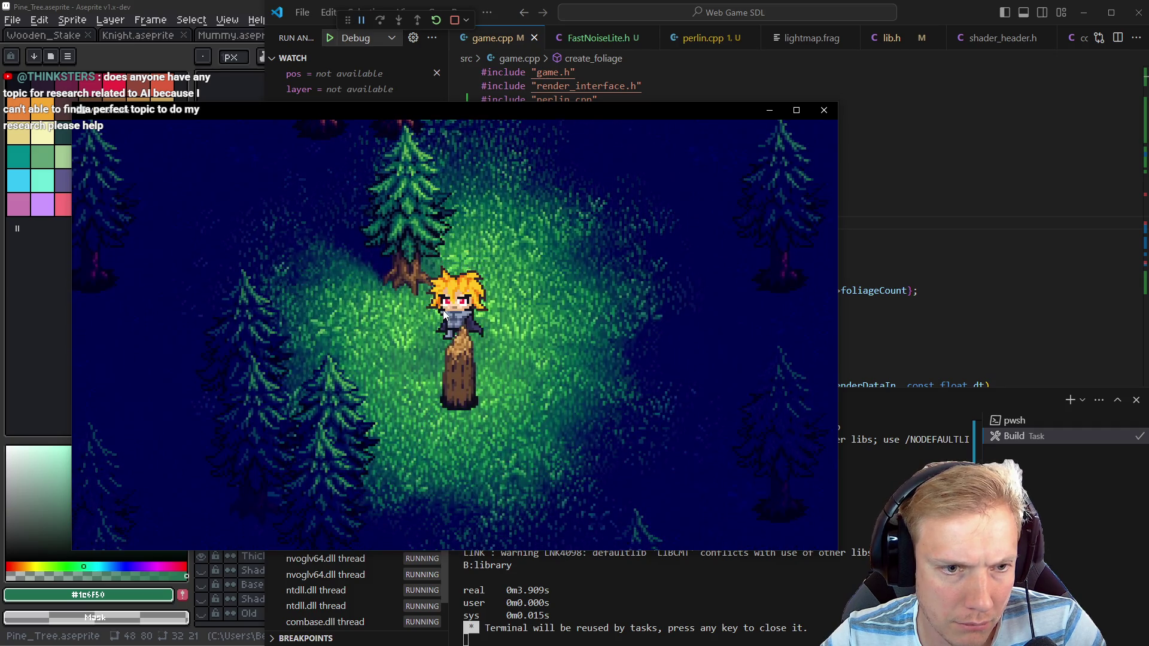
key(a)
key(d)
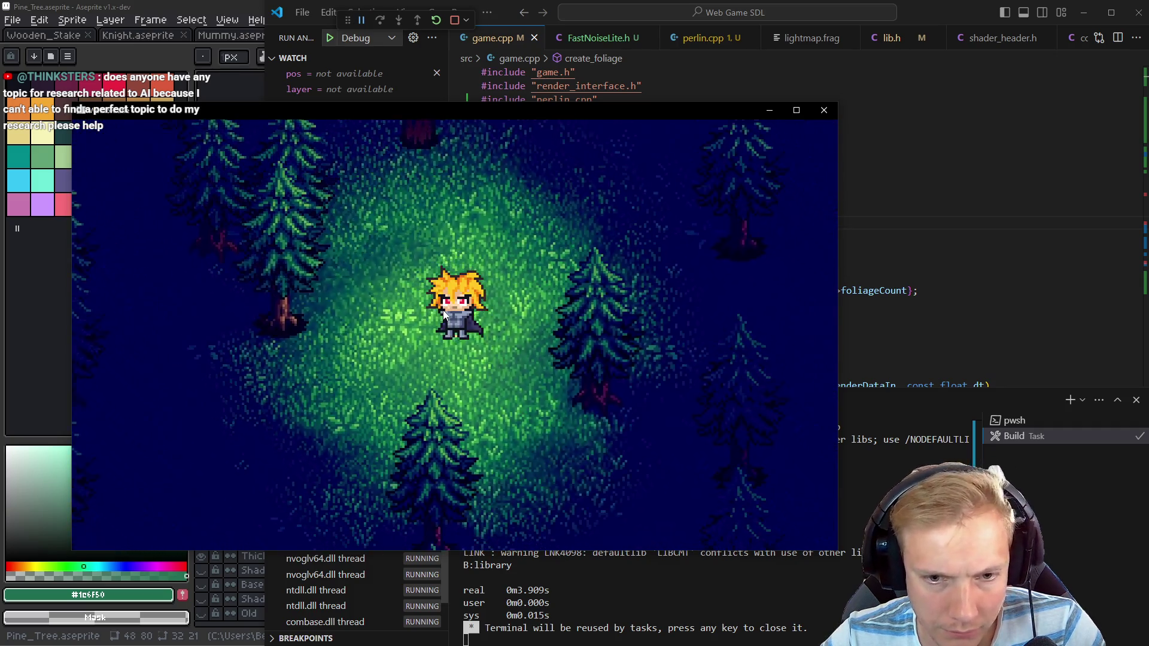
key(w)
key(d)
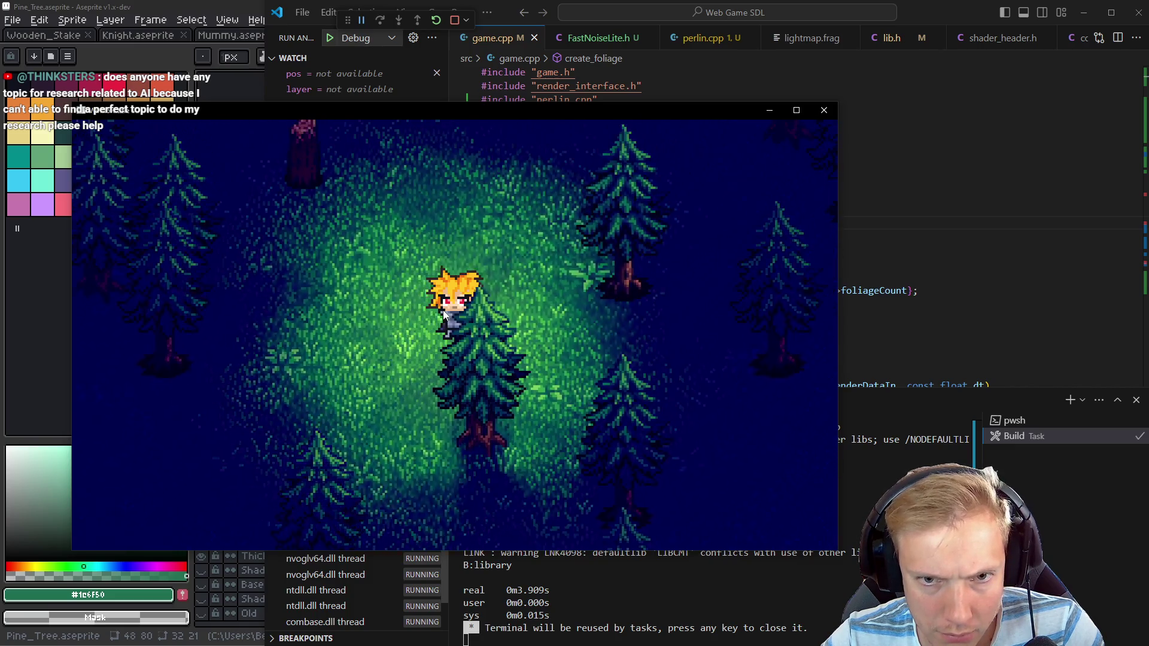
key(a)
key(a)
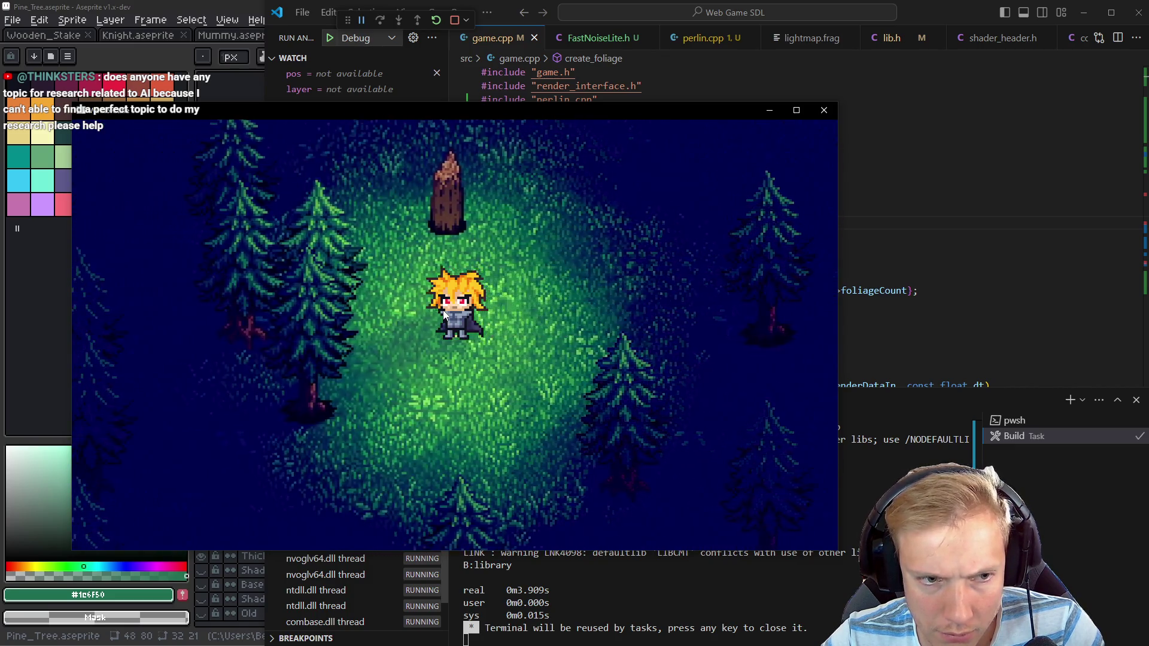
key(s)
key(s)
key(d)
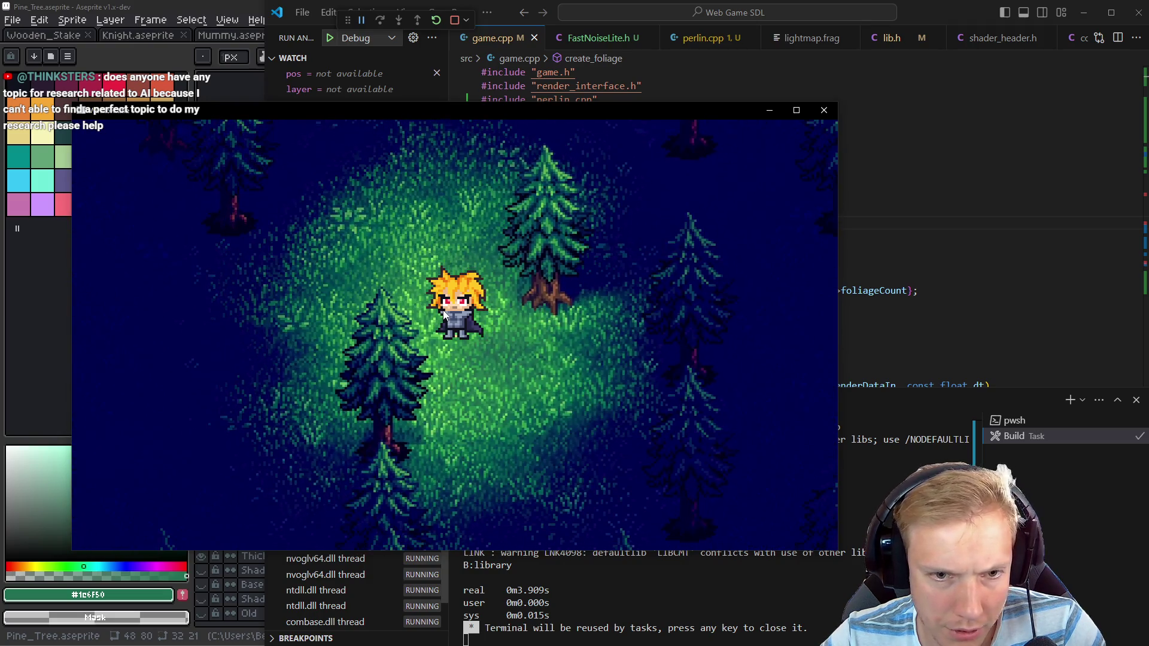
key(w)
key(a)
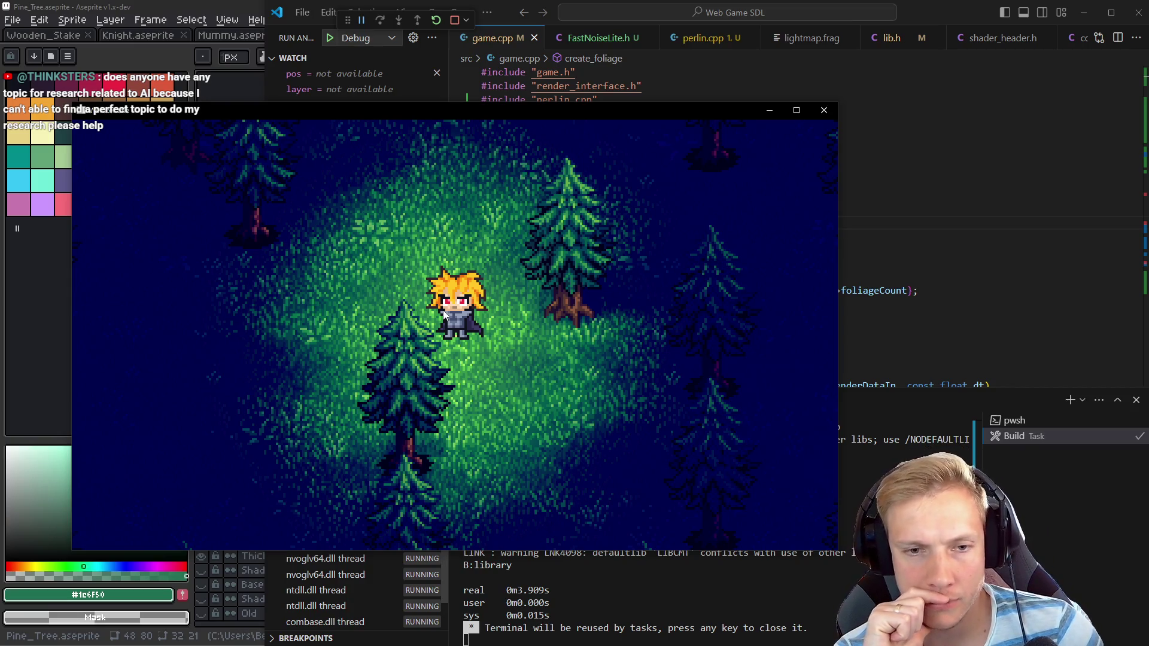
Walk the player up toward other trees, then return to draw_ground_sprite in update_game
key(w)
key(s)
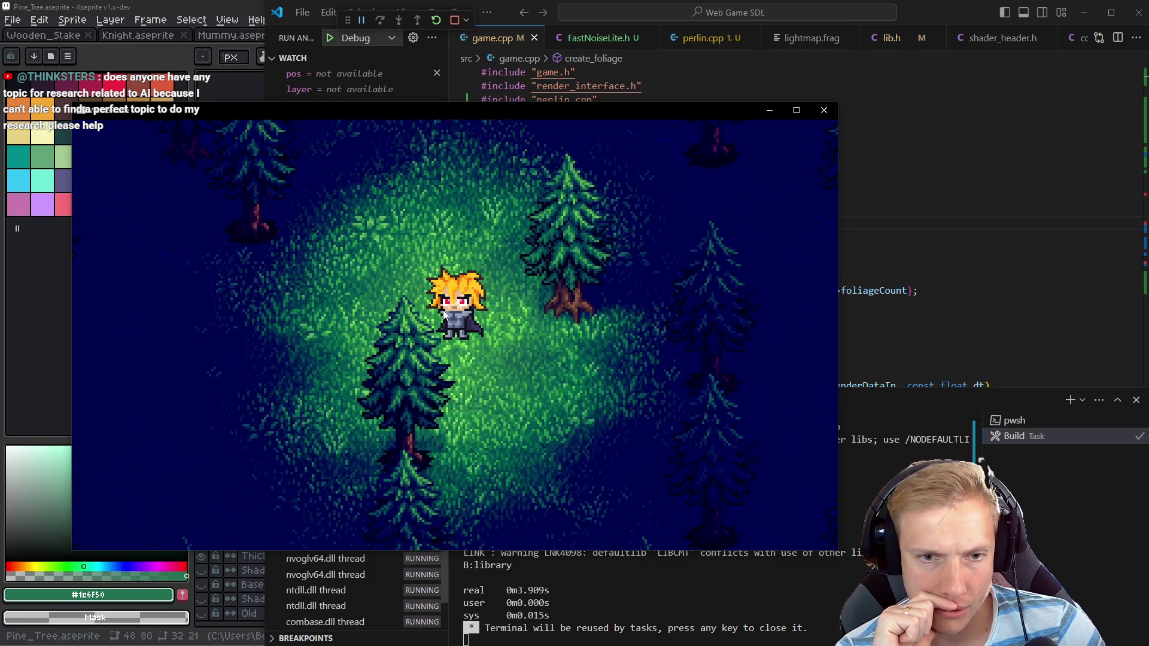
key(w)
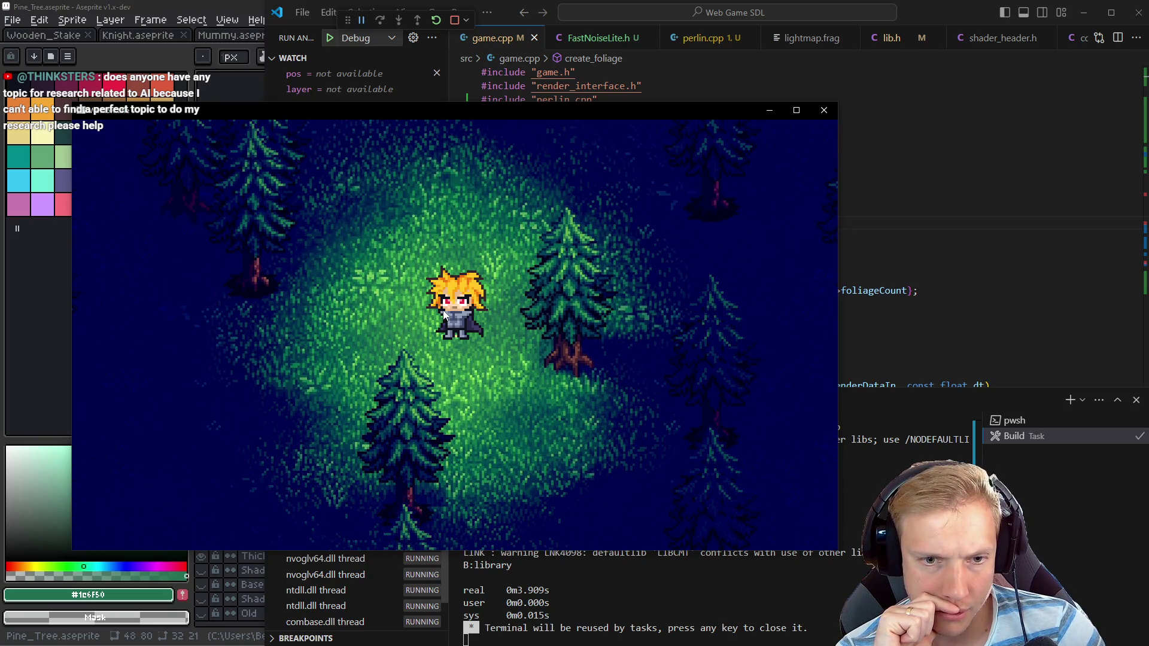
key(a)
key(w)
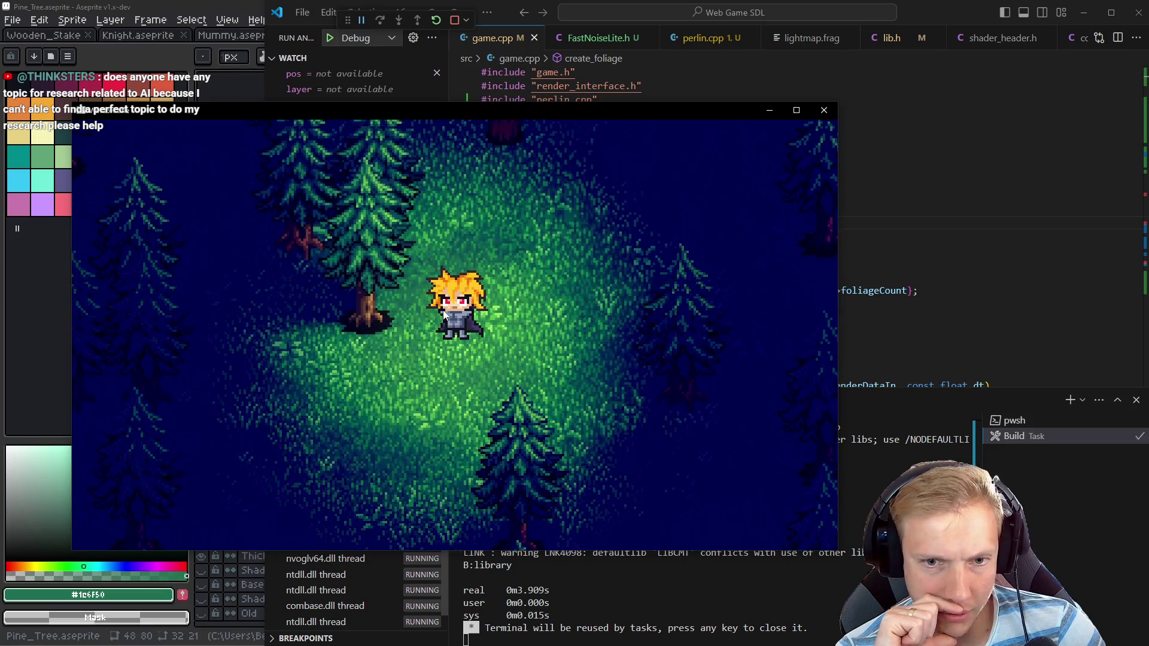
key(d)
key(w)
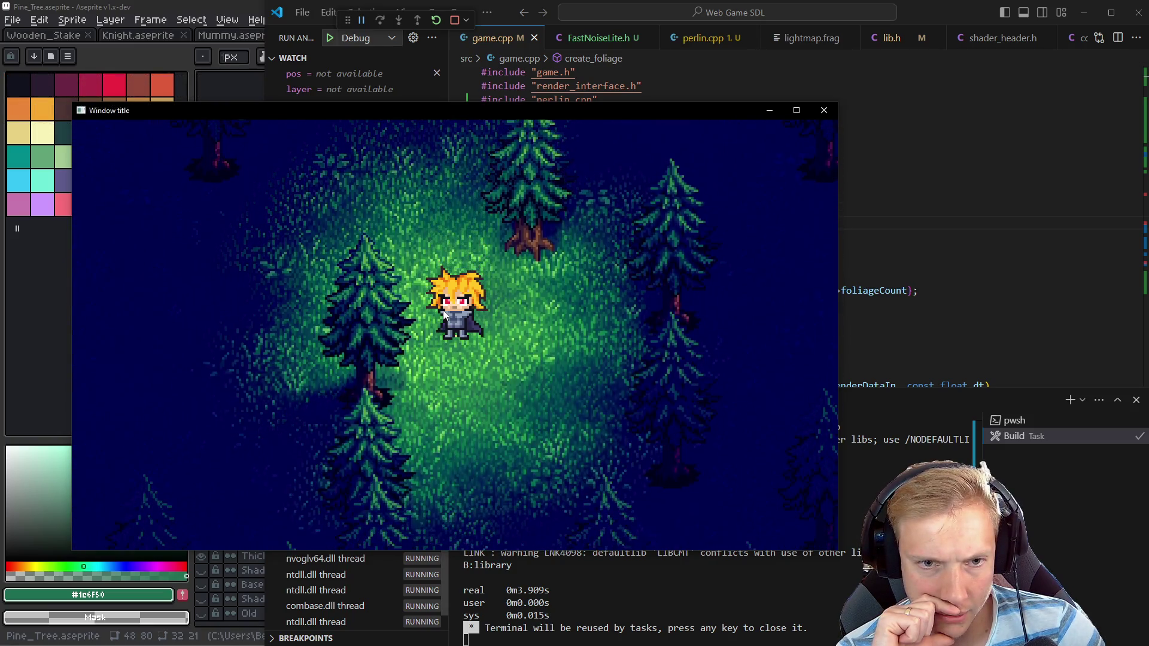
key(w)
key(a)
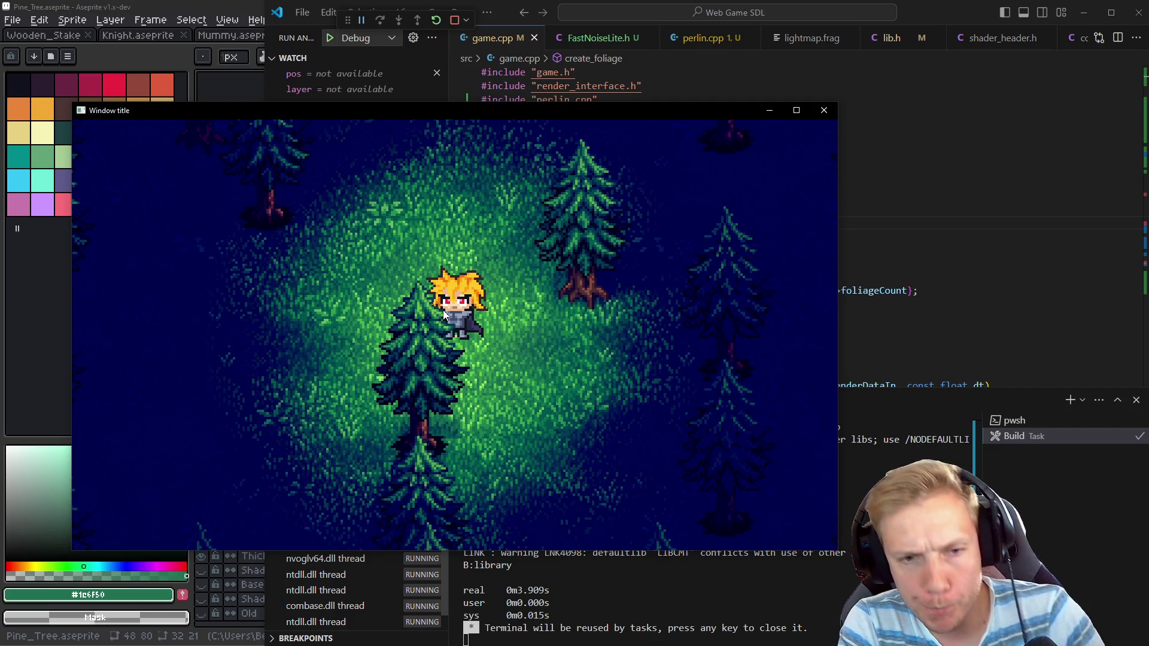
key(alt+Tab)
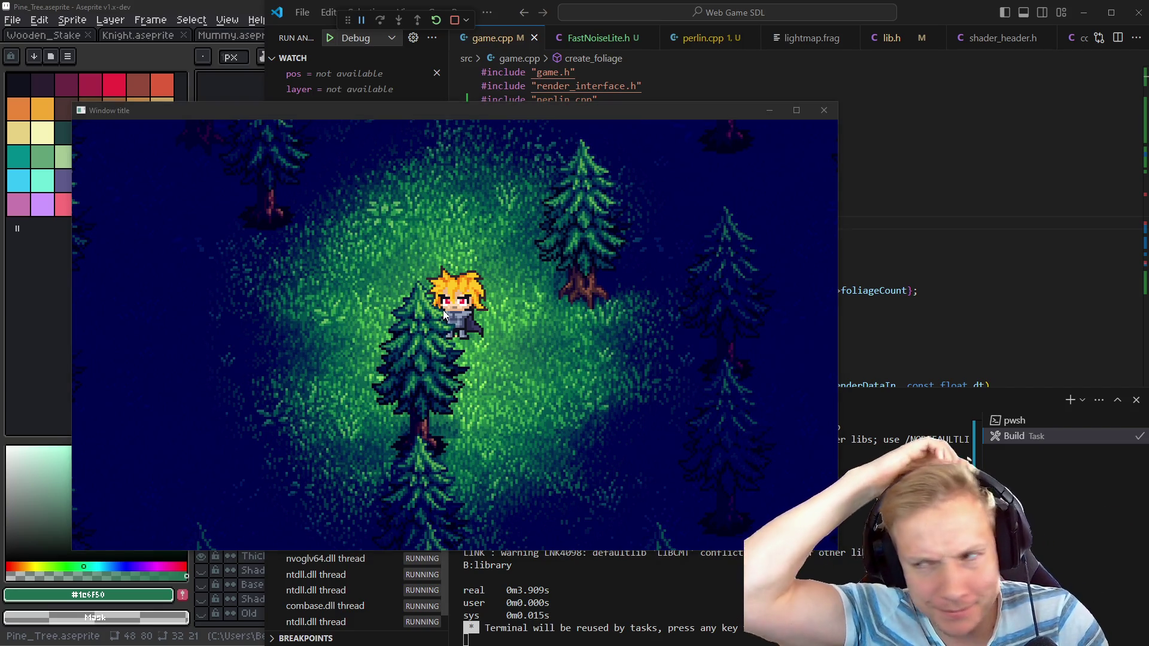
key(alt+Left)
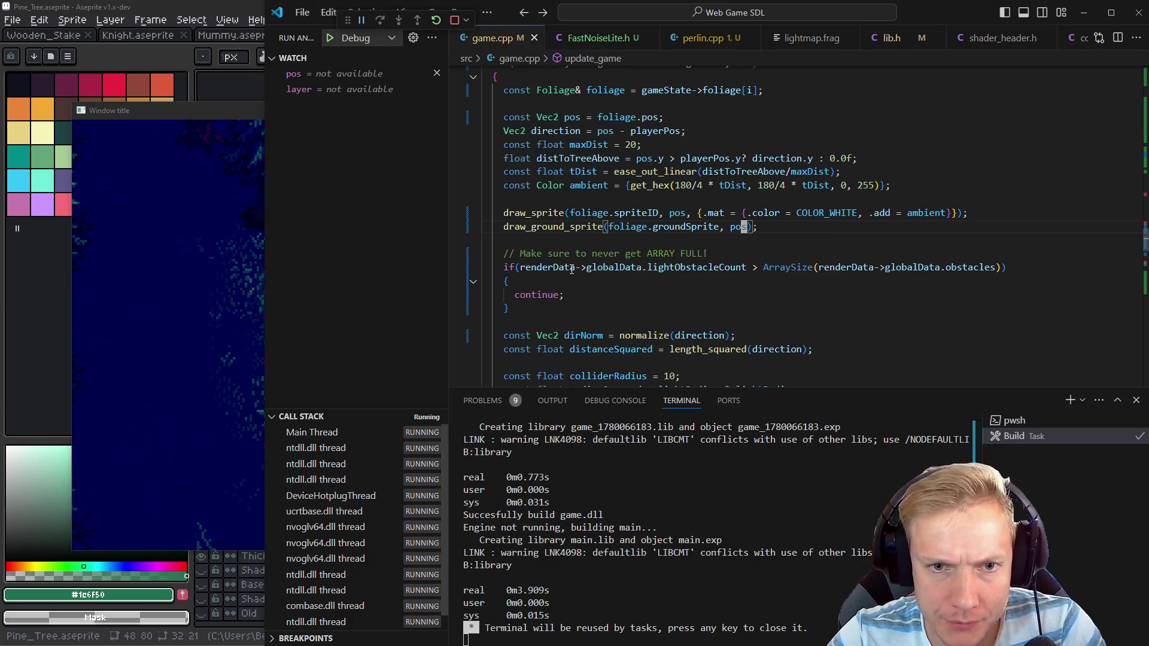
Break on draw_ground_sprite, add a {.scale = 2} argument, save to rebuild game.dll, and resume
click(456, 227)
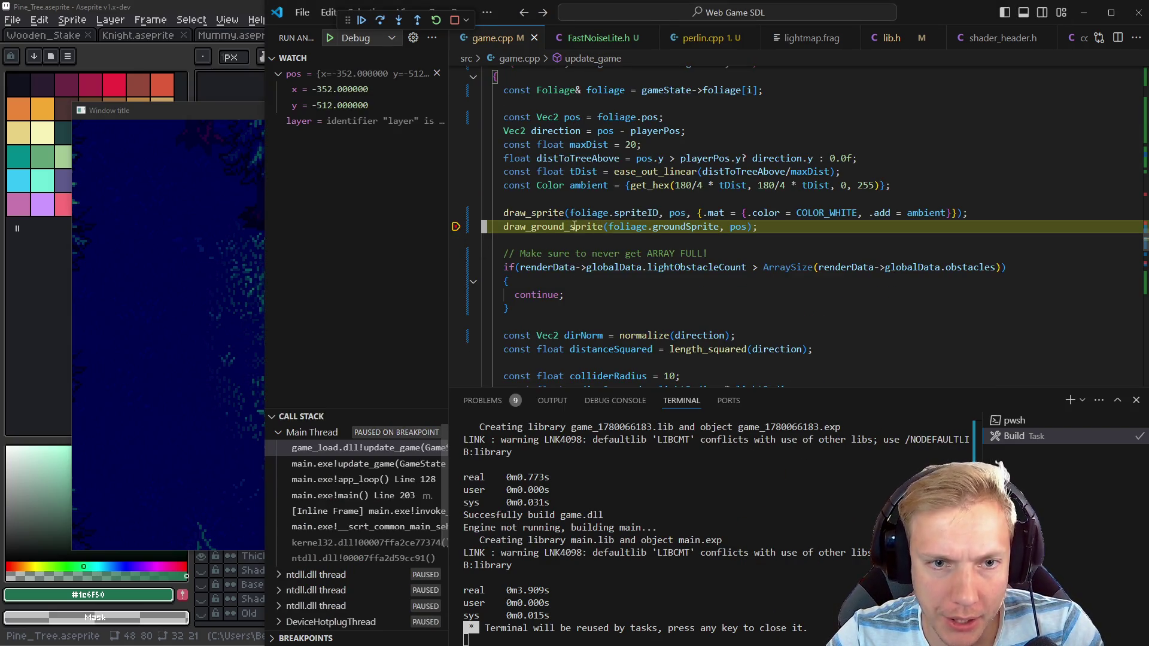
mouse_move(675, 224)
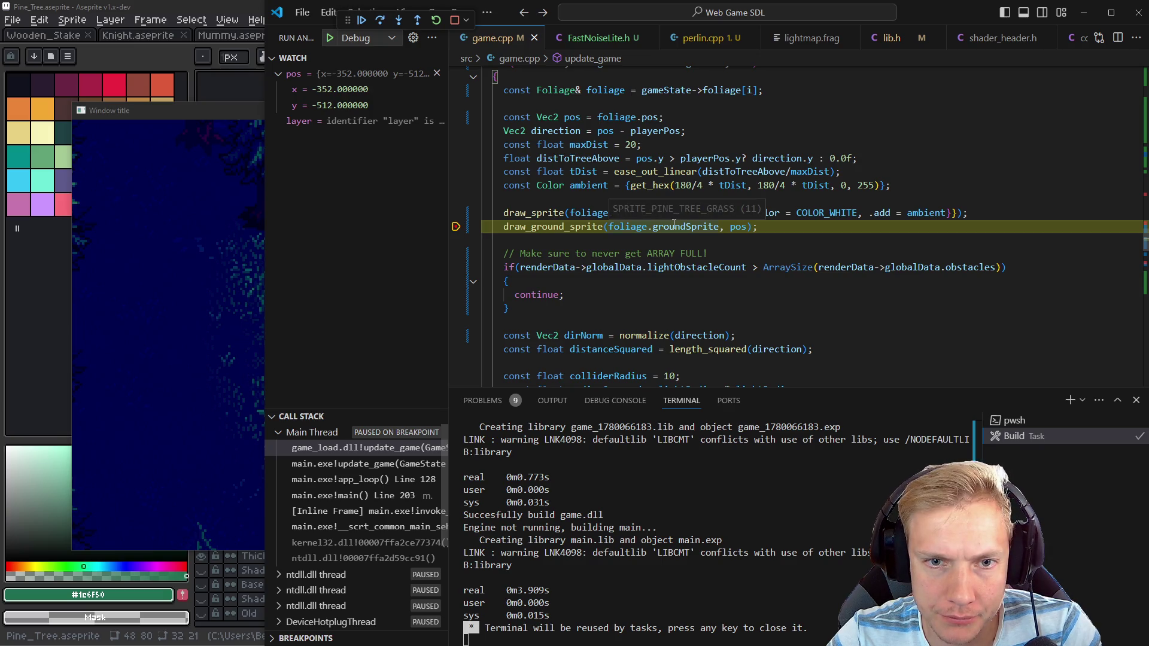
click(747, 227)
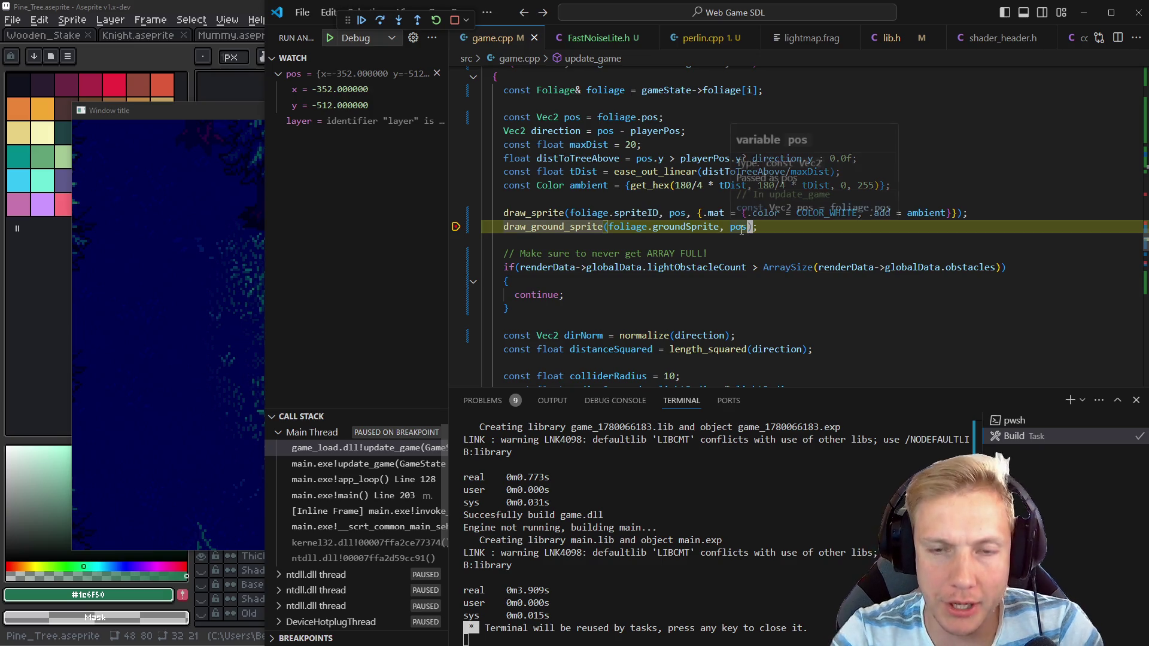
text(, .)
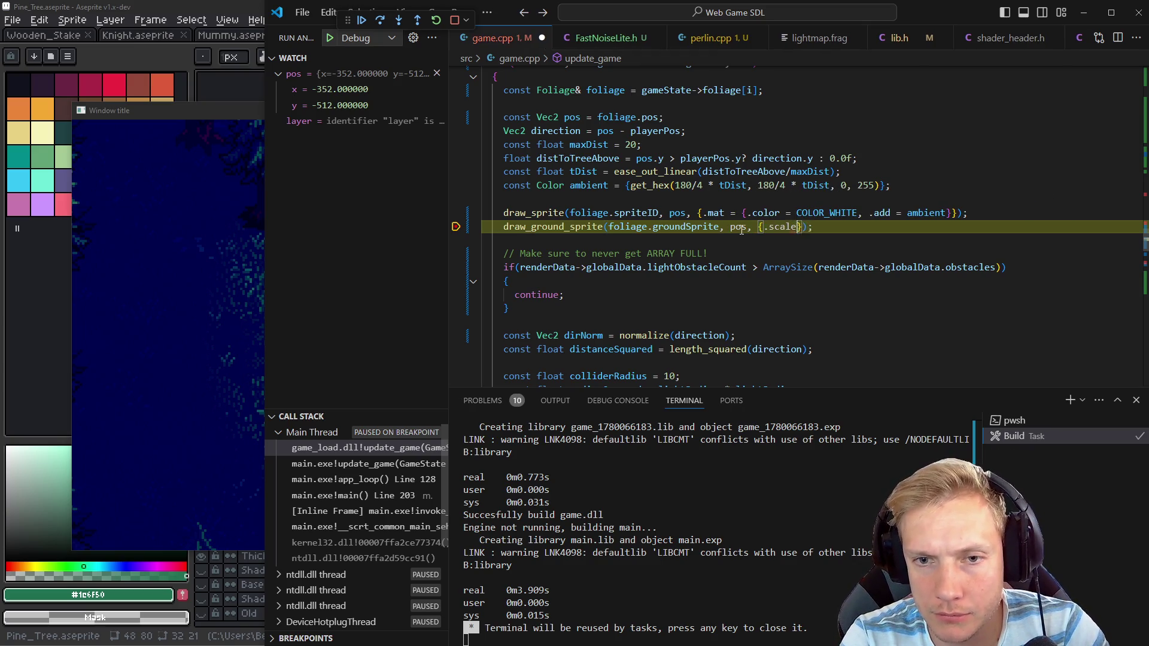
text(= 2)
key(ctrl+s)
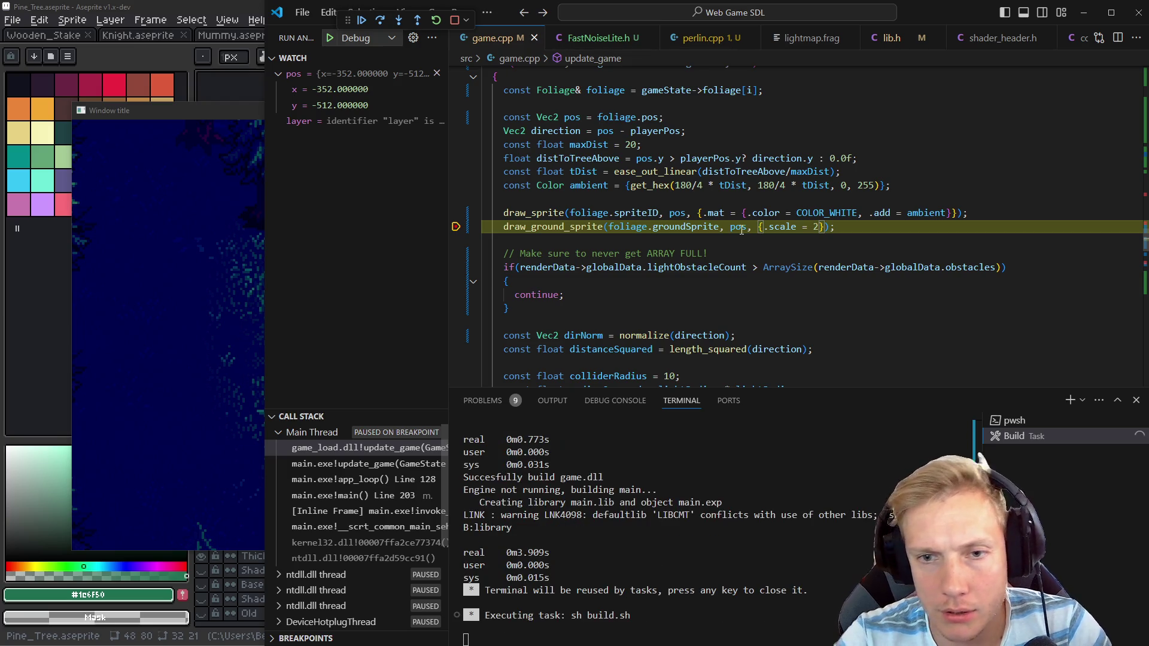
key(F5)
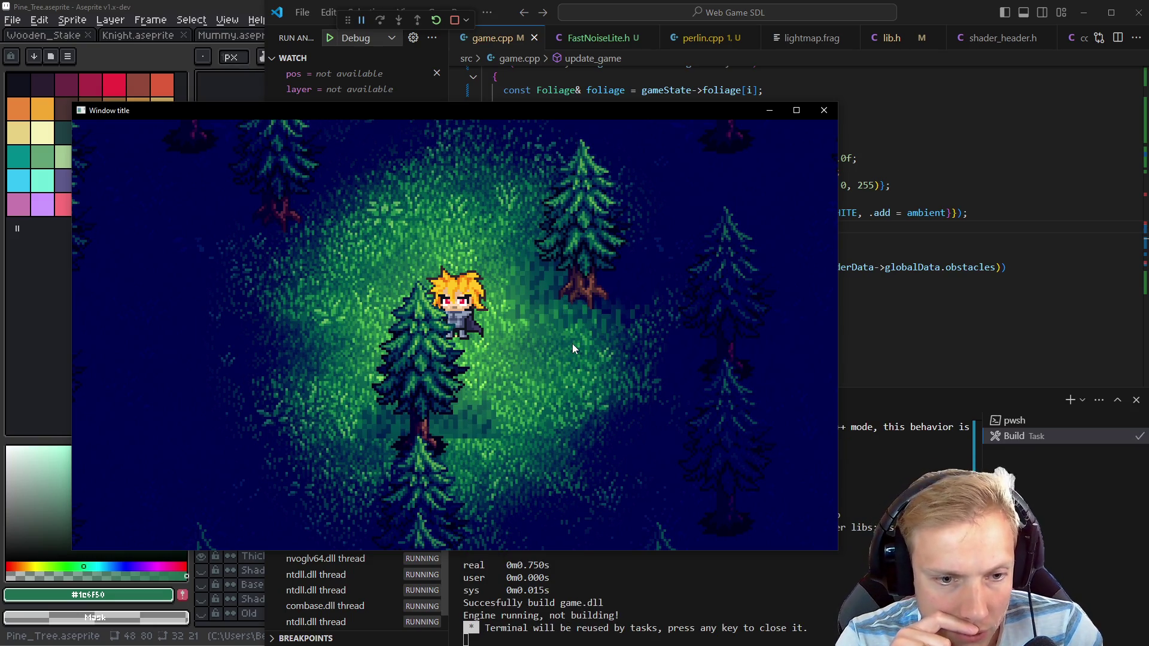
Walk the player around the pines to check the scaled grass, then return to game.cpp
key(s)
key(a)
key(d)
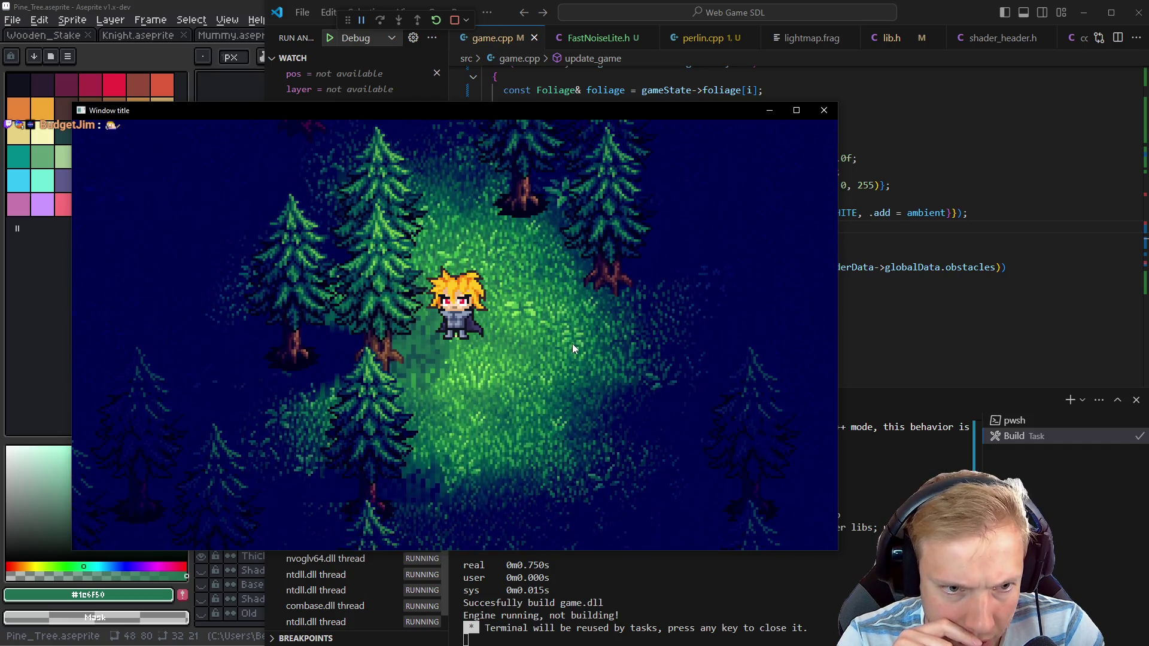
key(w)
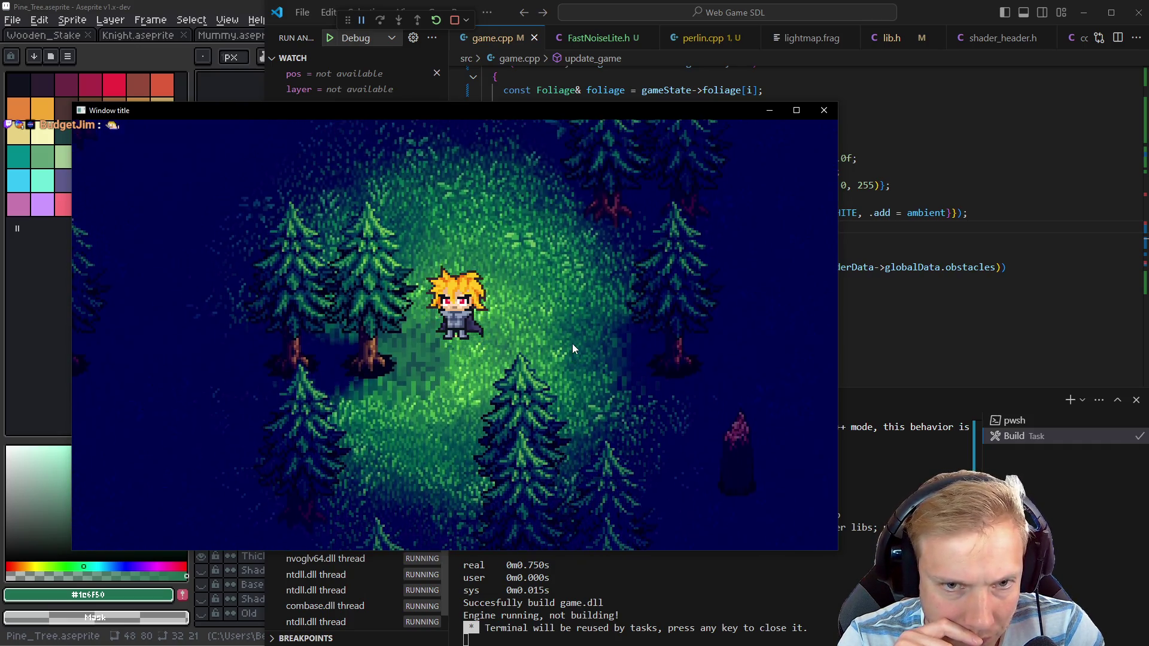
key(s)
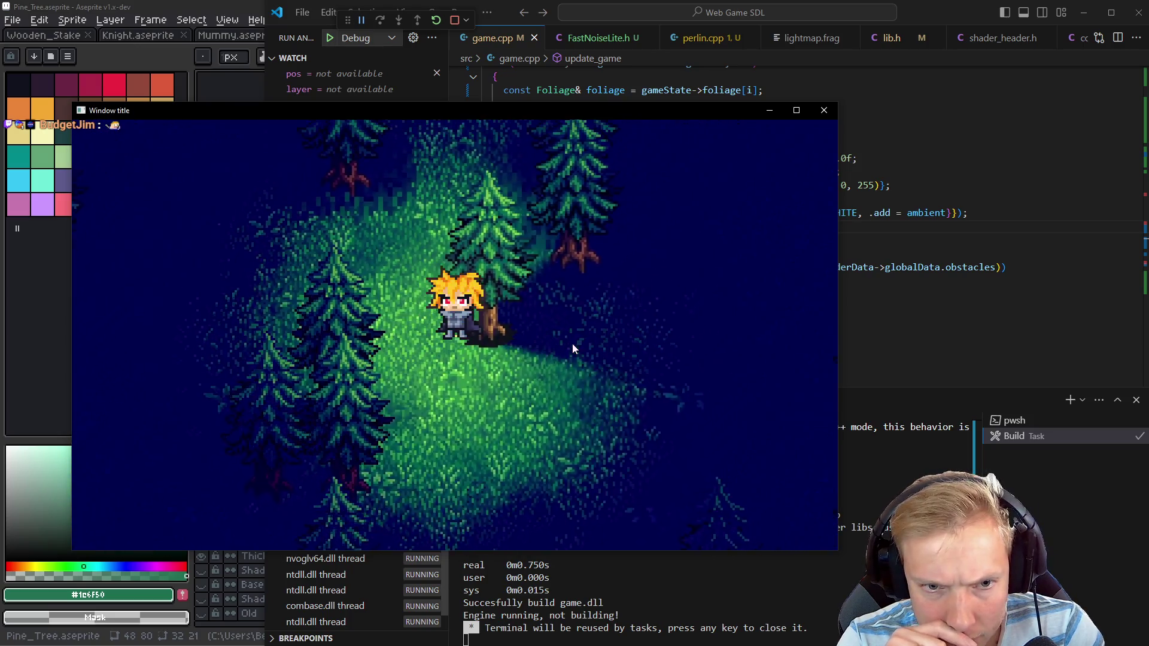
key(s)
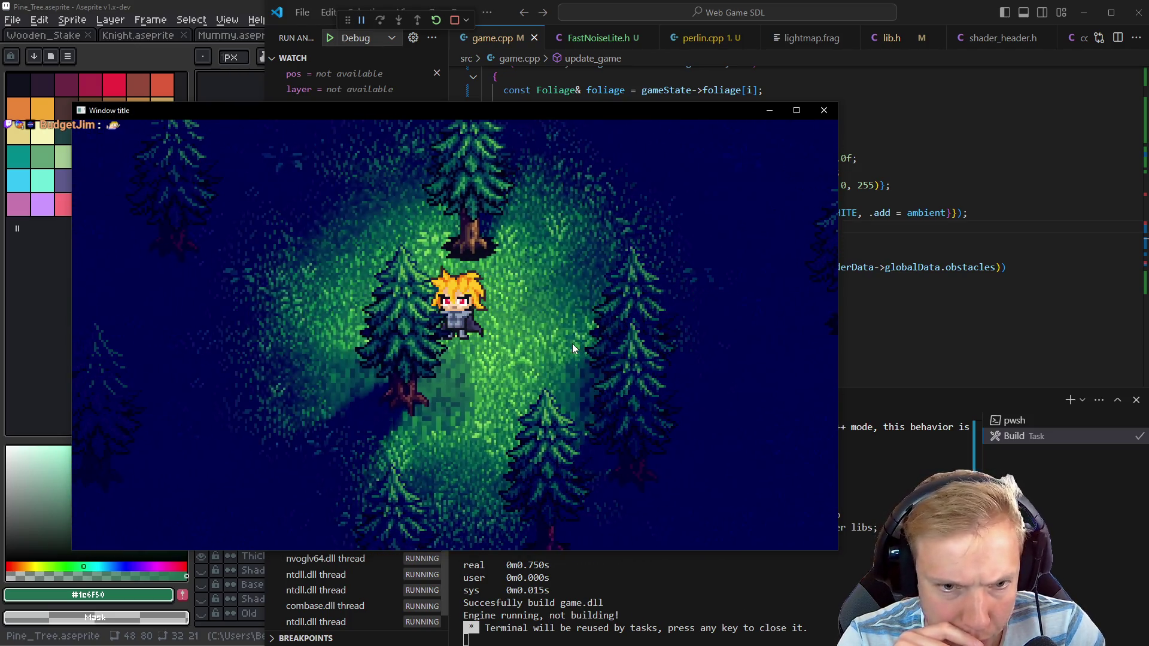
key(s)
key(a)
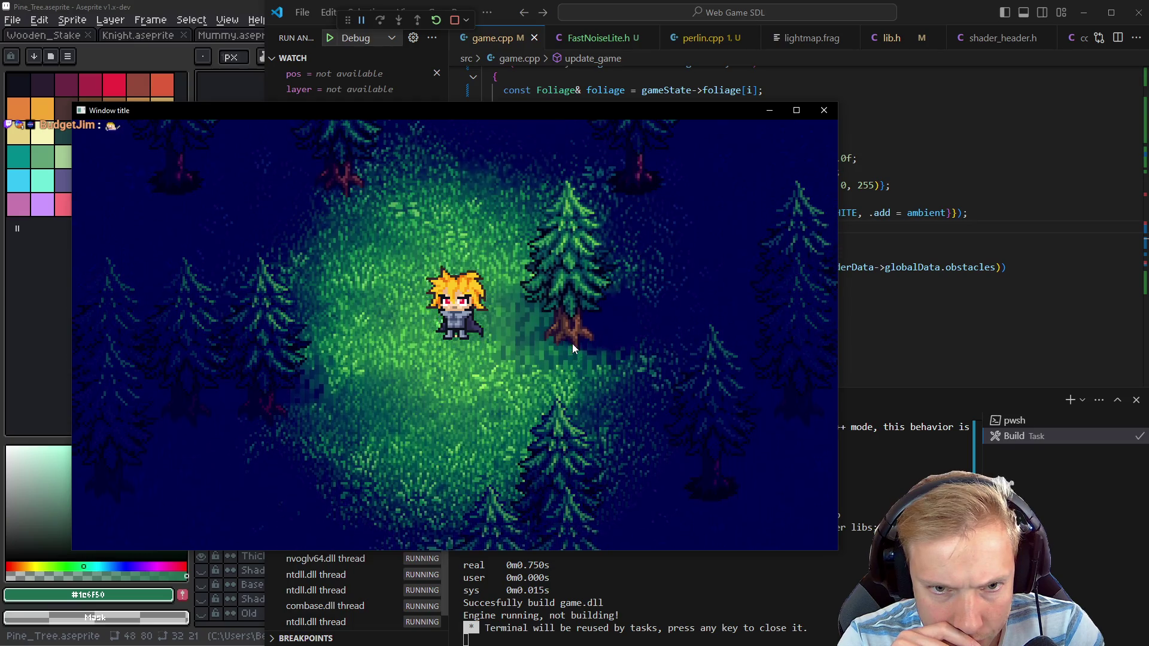
key(s)
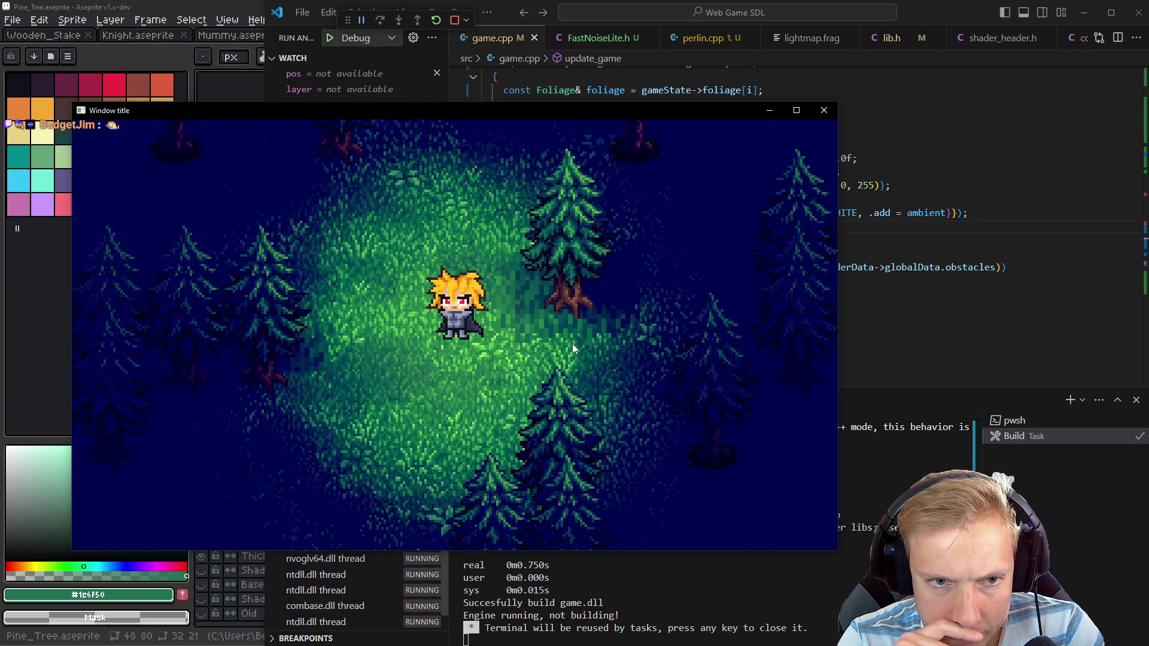
key(s)
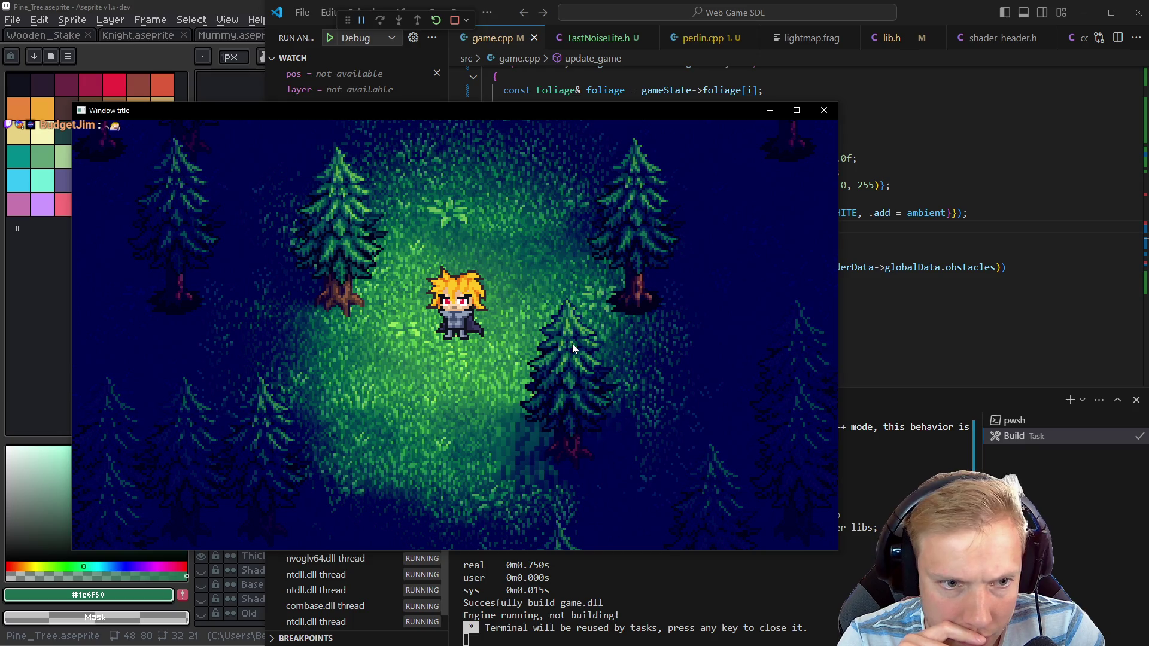
key(w)
key(a)
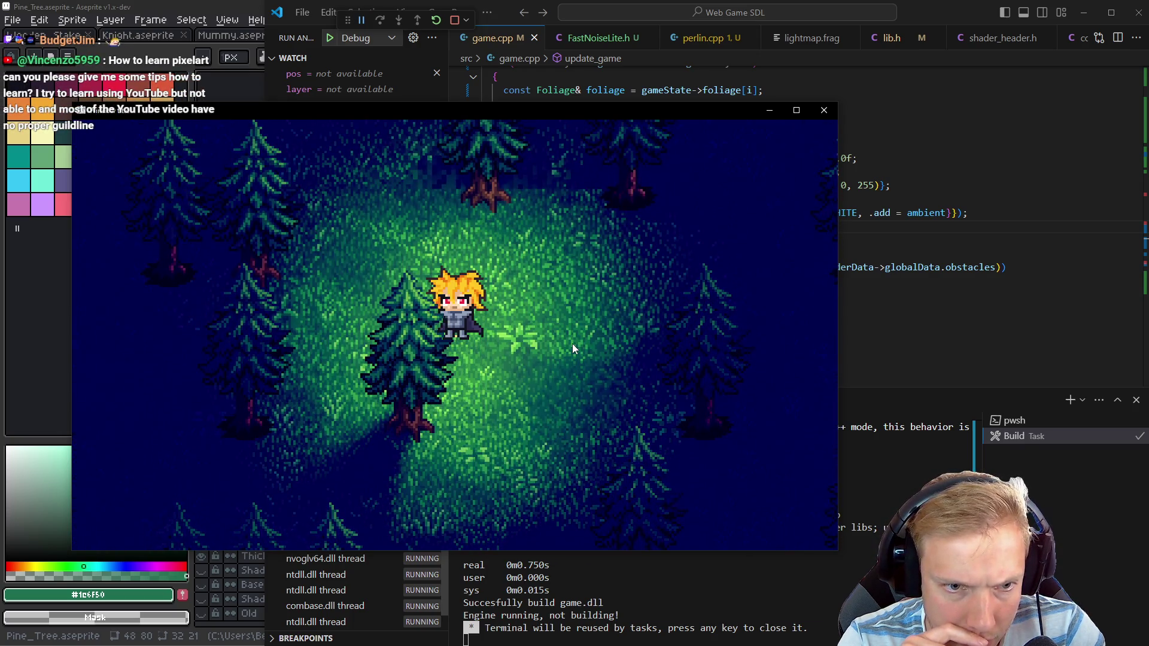
key(w)
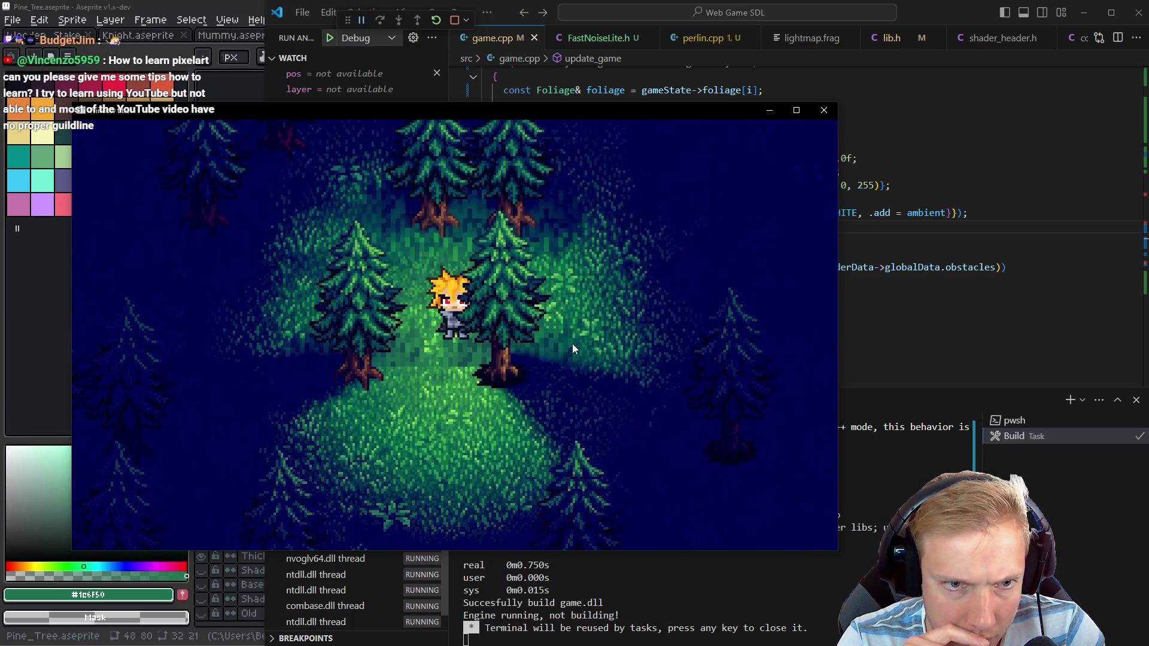
key(s)
key(a)
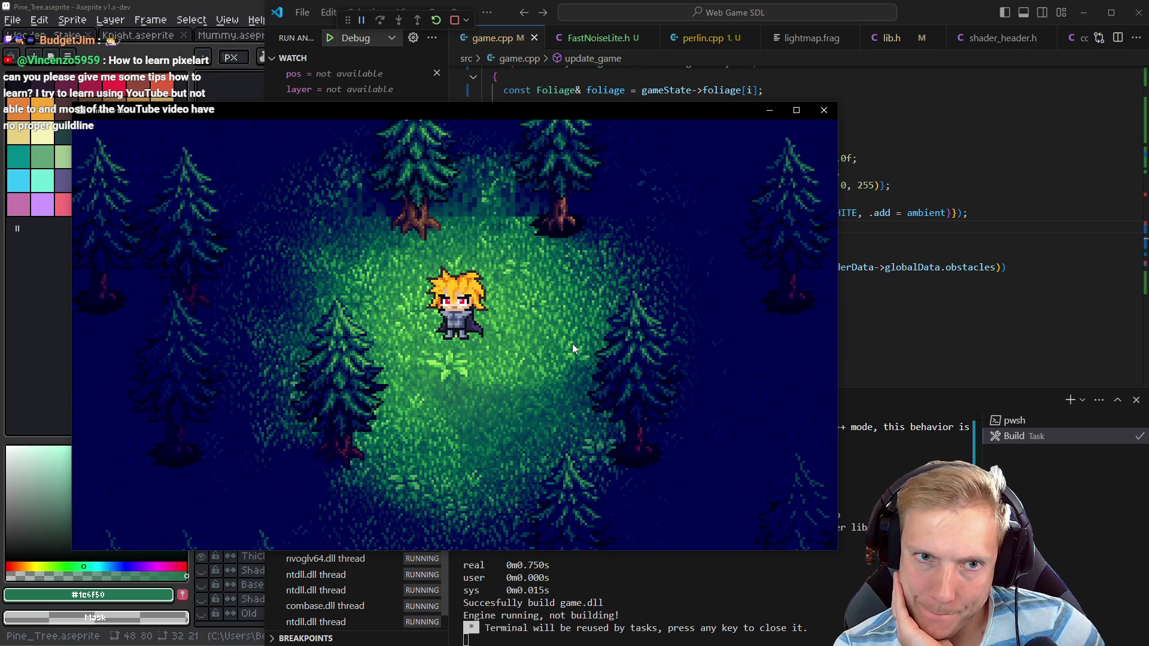
key(alt+Tab)
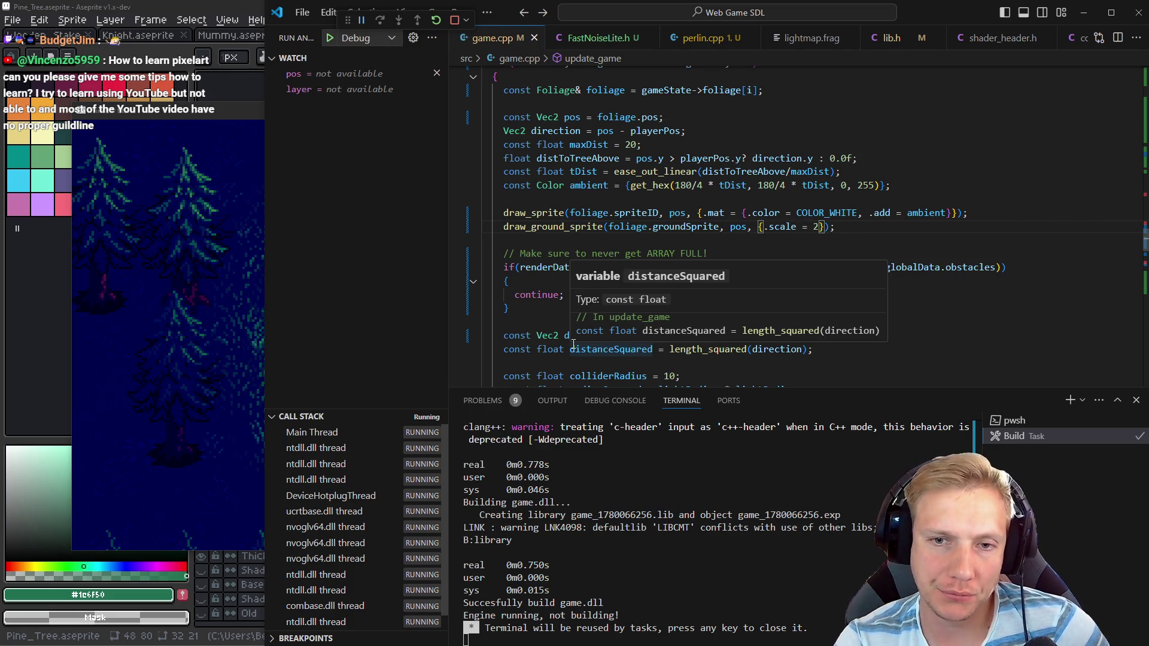
Select the .scale value in draw_ground_sprite, then walk the player north, east, south and west through the pines
key(shift+Left)
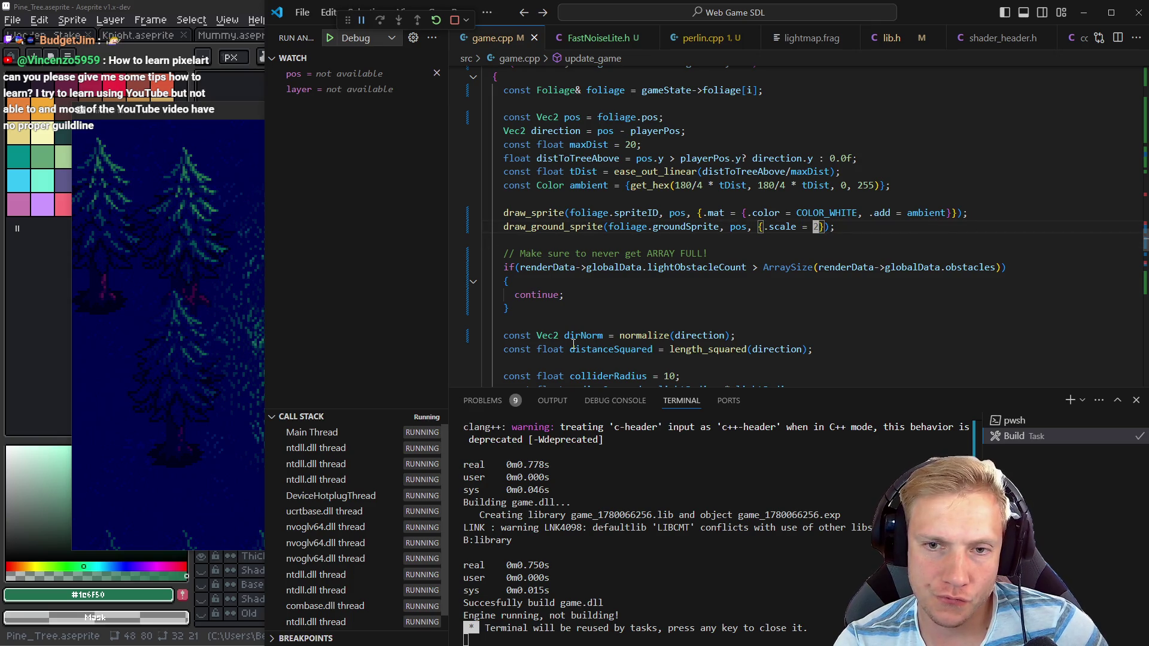
key(alt+Tab)
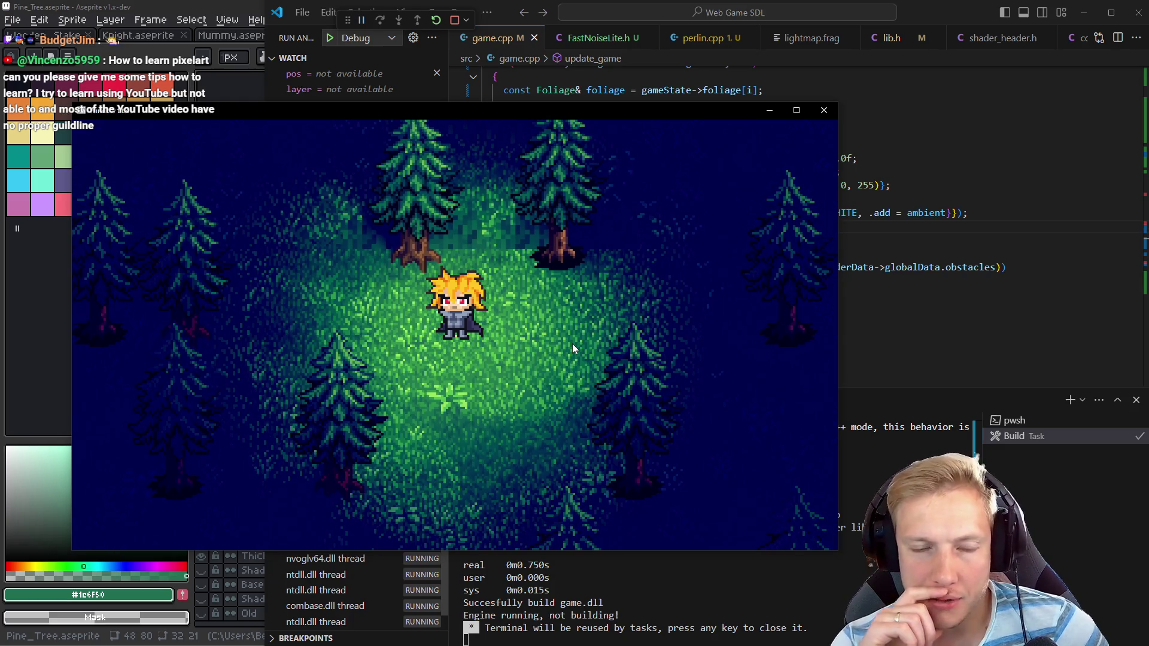
key(s)
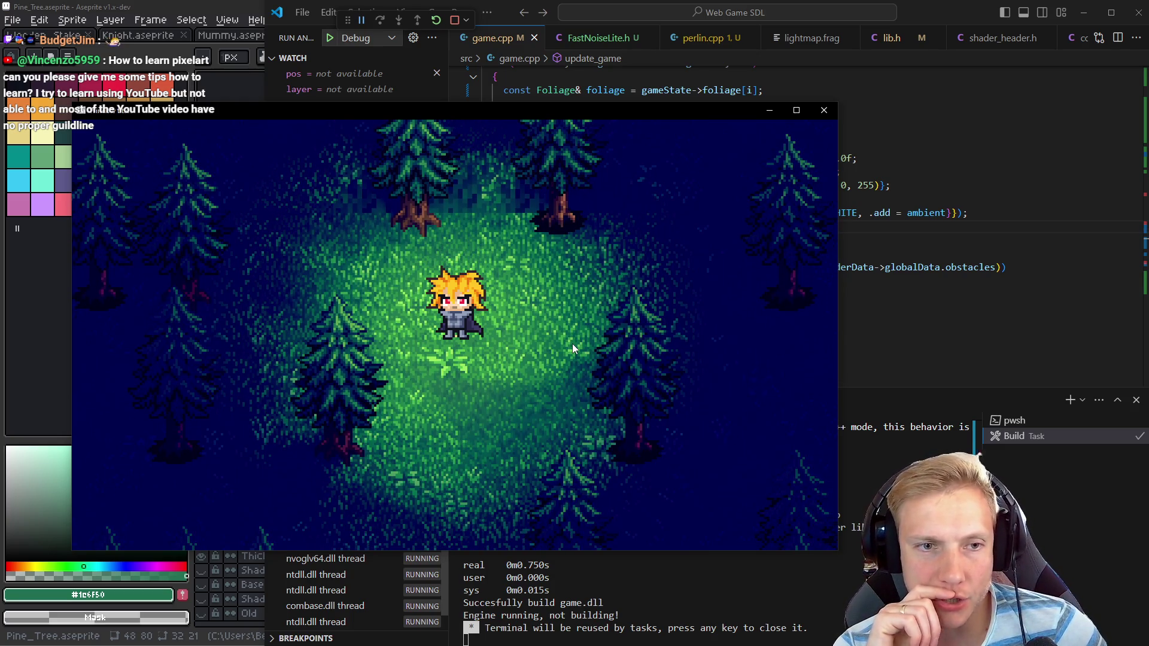
key(w)
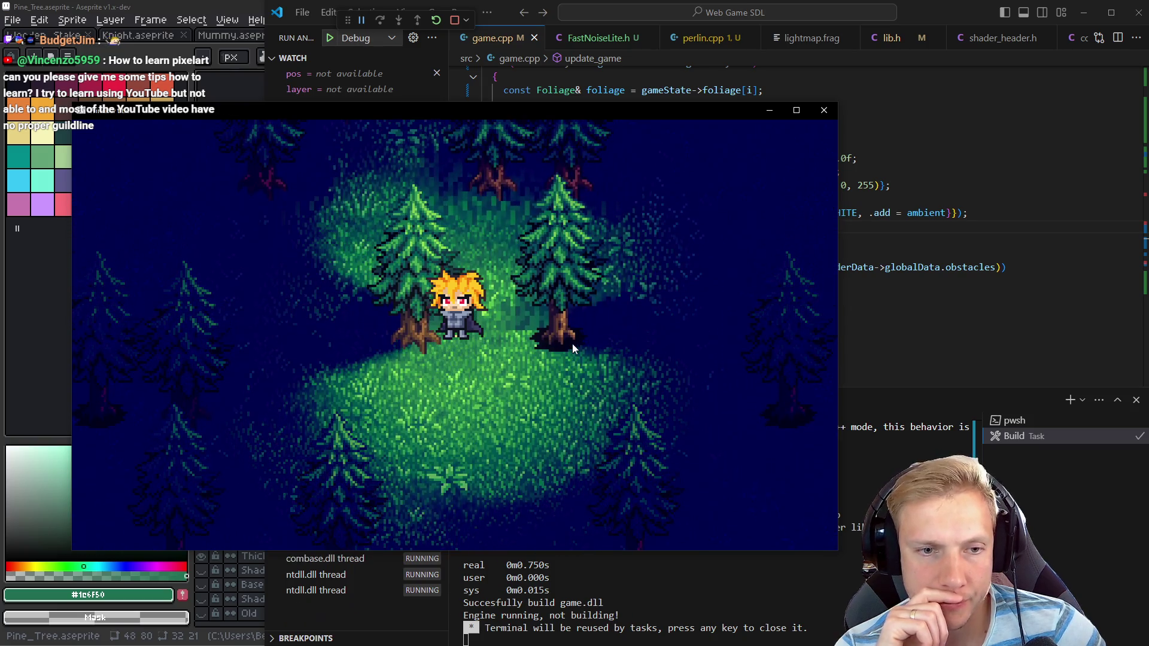
key(w)
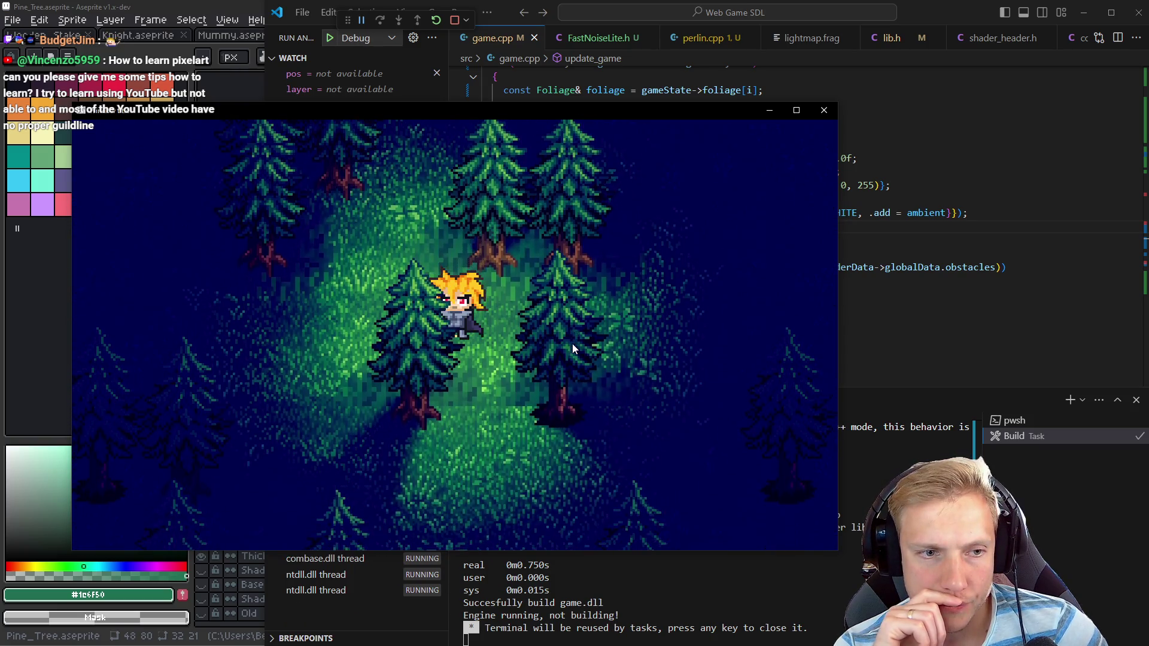
key(d)
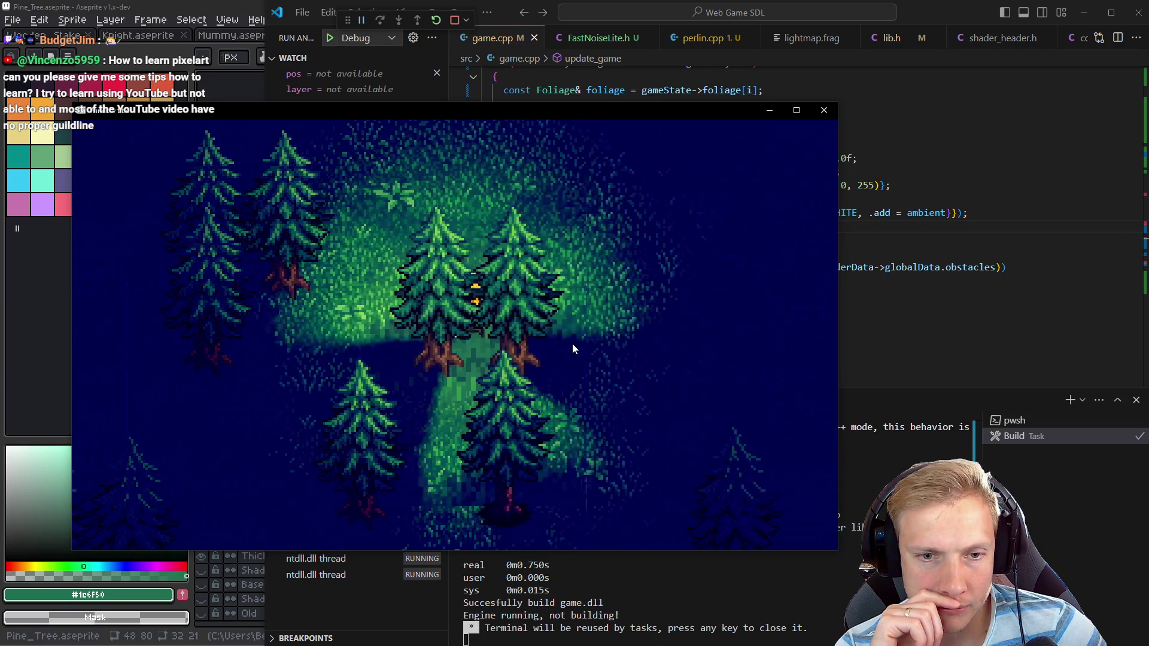
key(d)
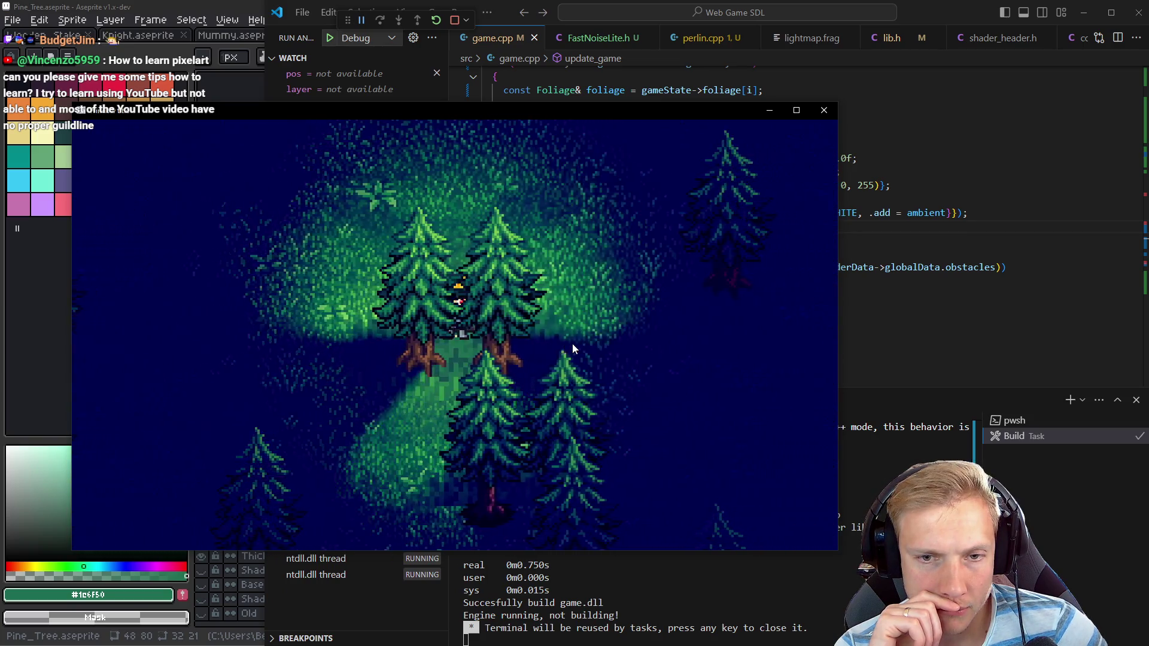
key(w)
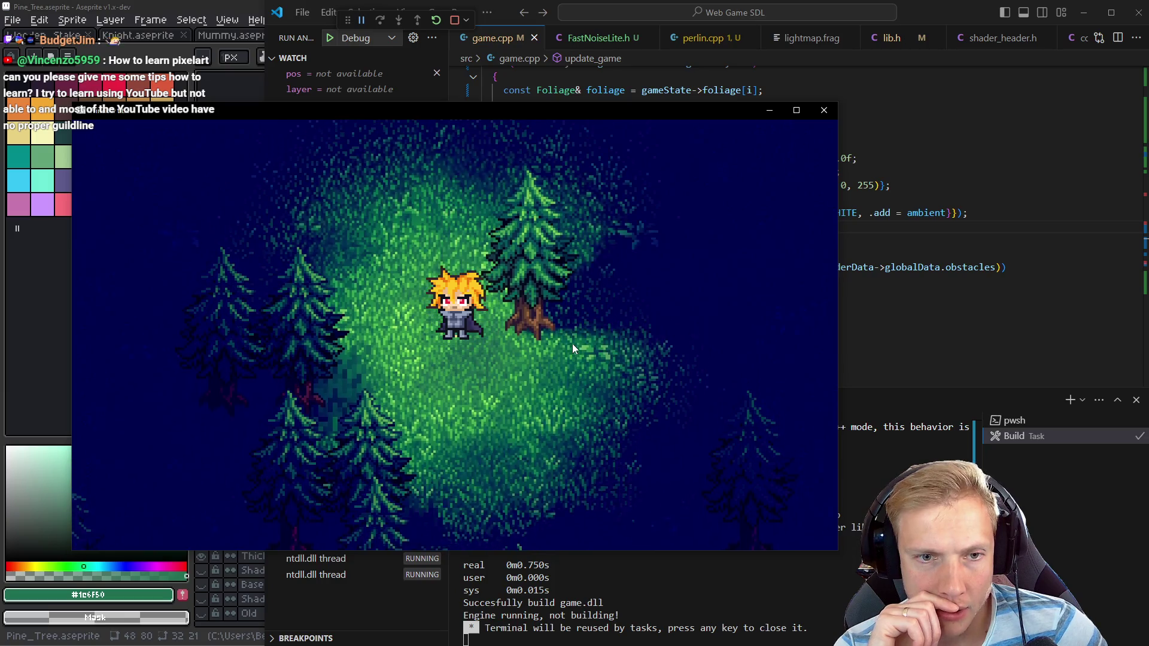
key(s)
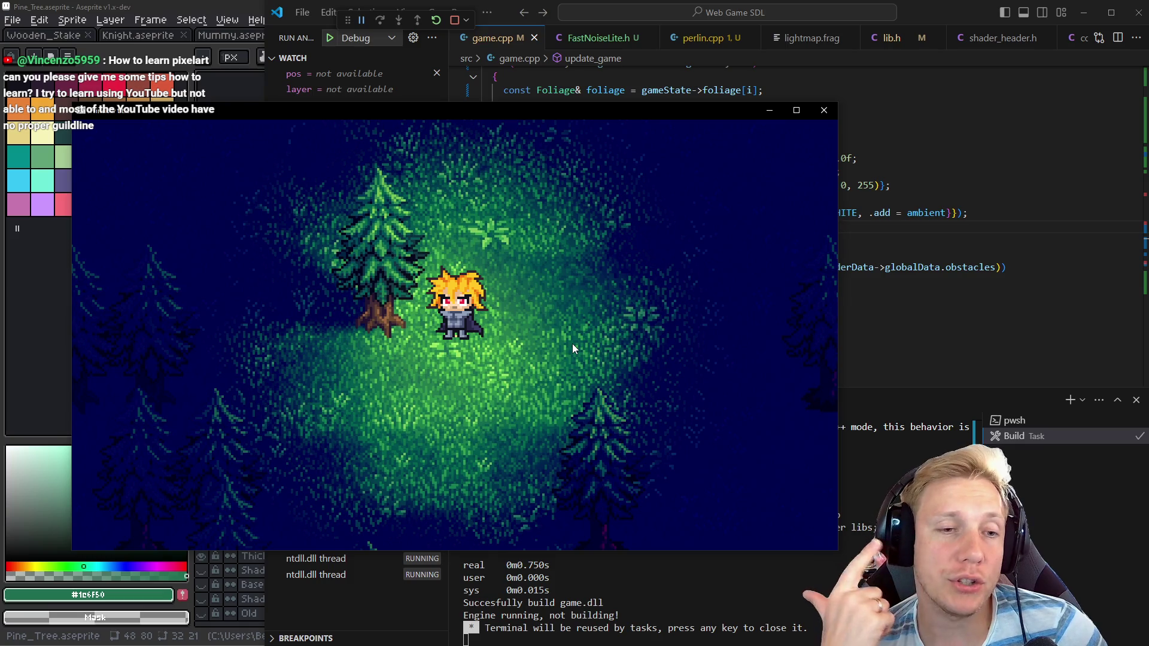
key(s)
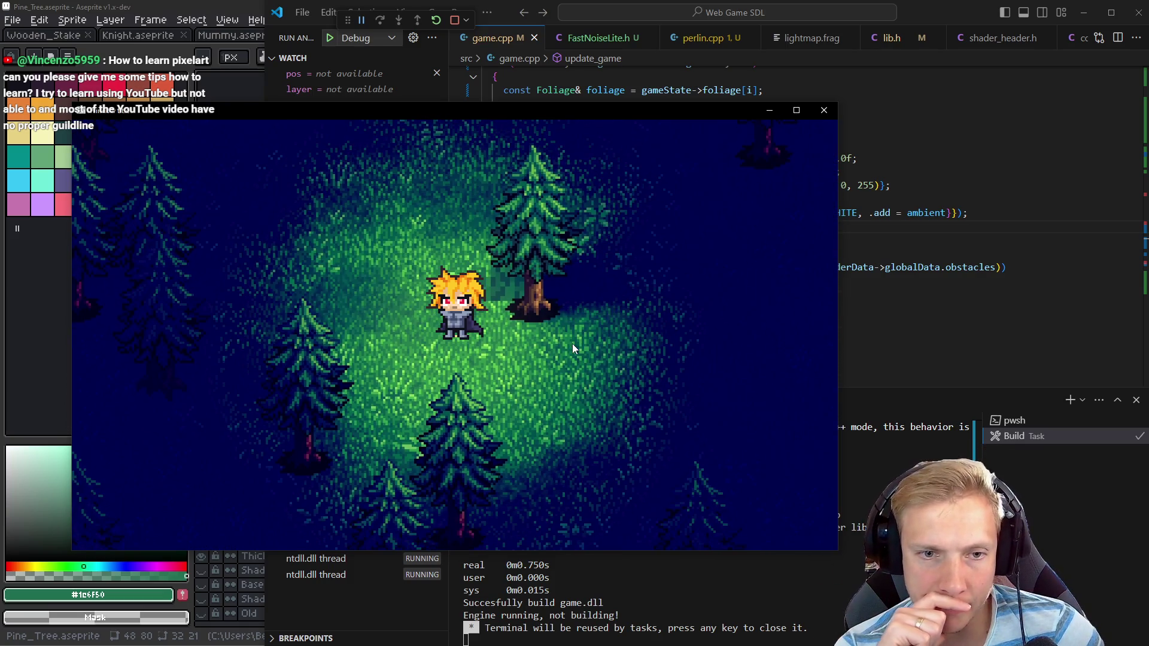
key(a)
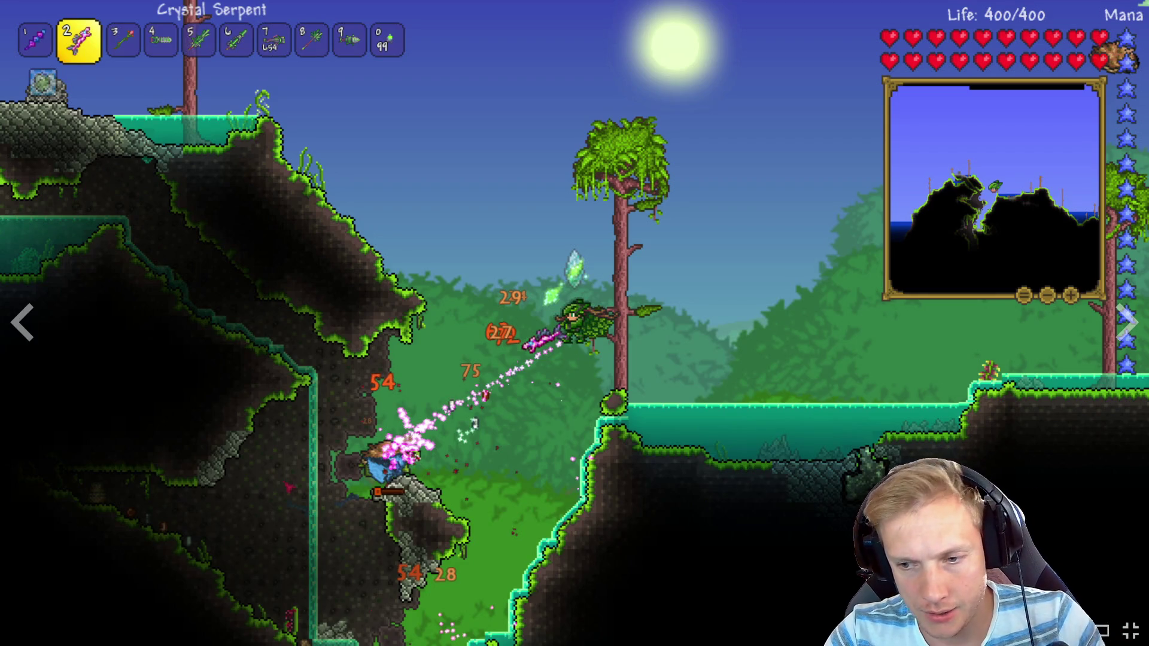
Leave the fullscreen screenshot, delete the Twitch bookmark from Gamedev, and open Saint11's Pixel Art Tutorials
click(1132, 630)
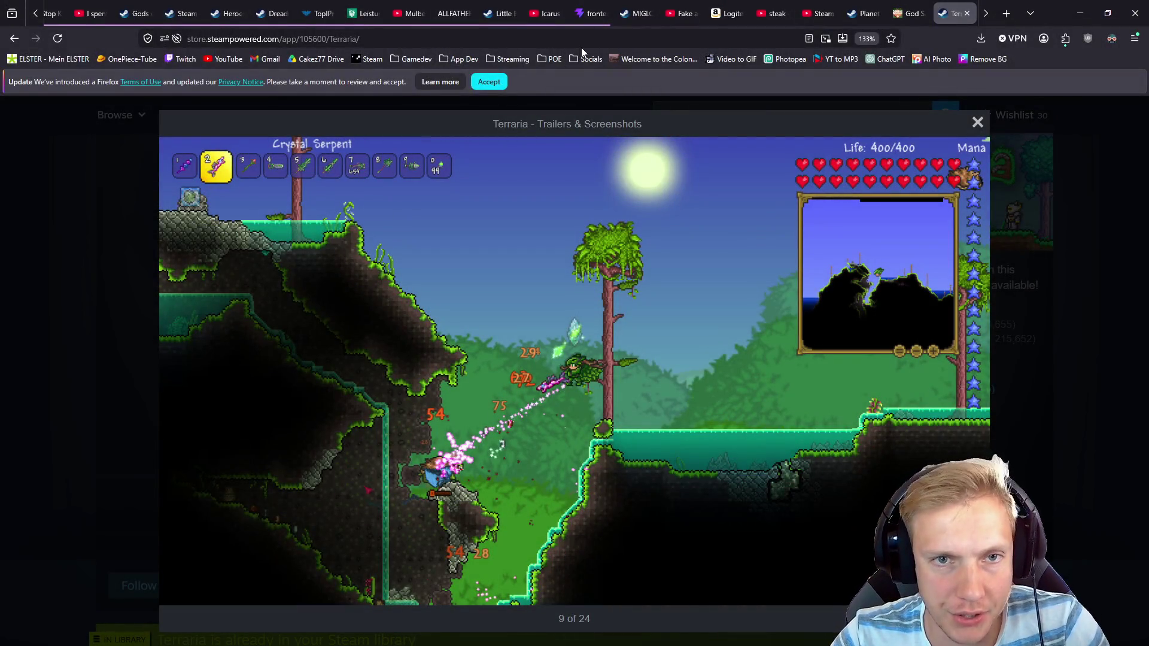
click(413, 59)
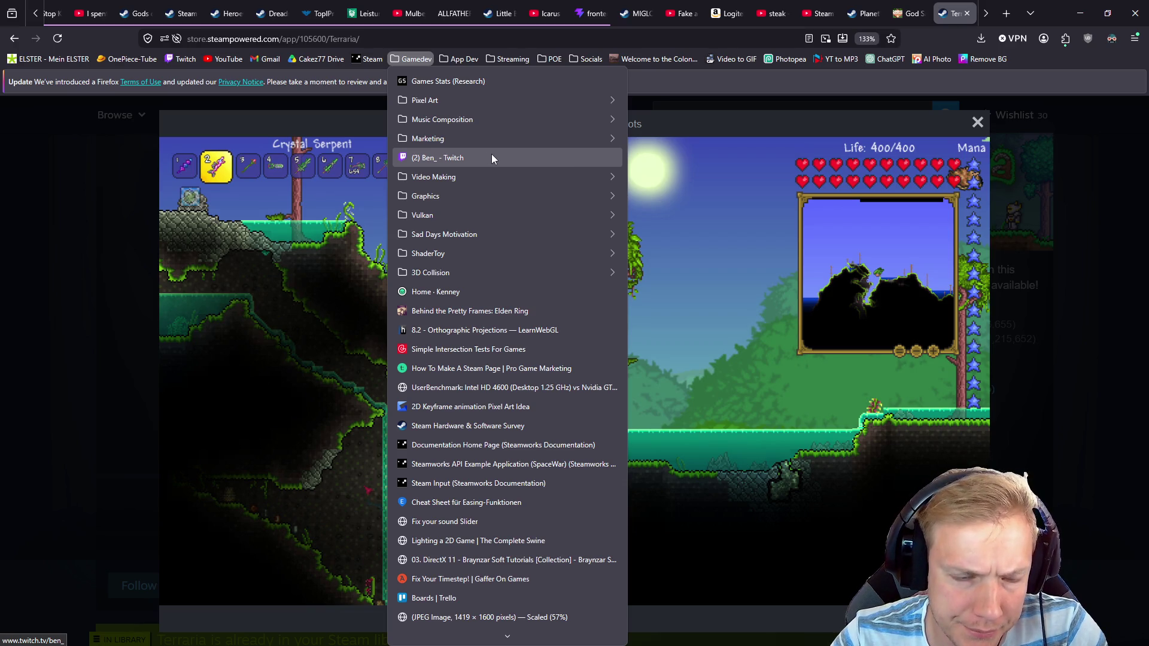
right_click(493, 157)
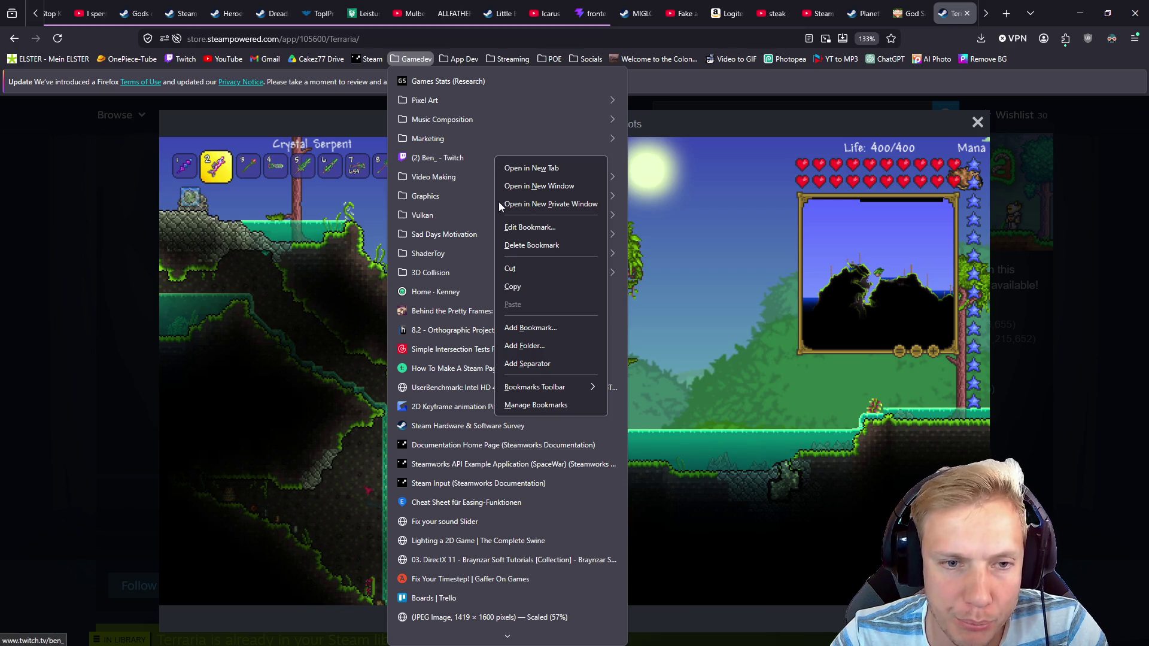
click(535, 245)
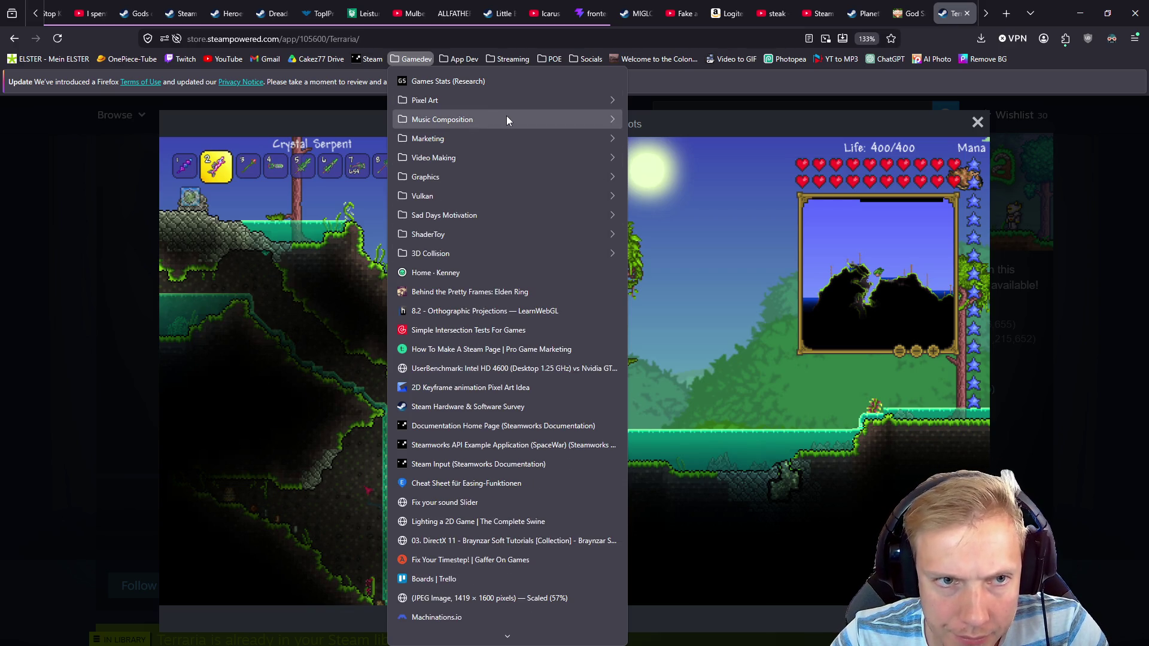
mouse_move(573, 102)
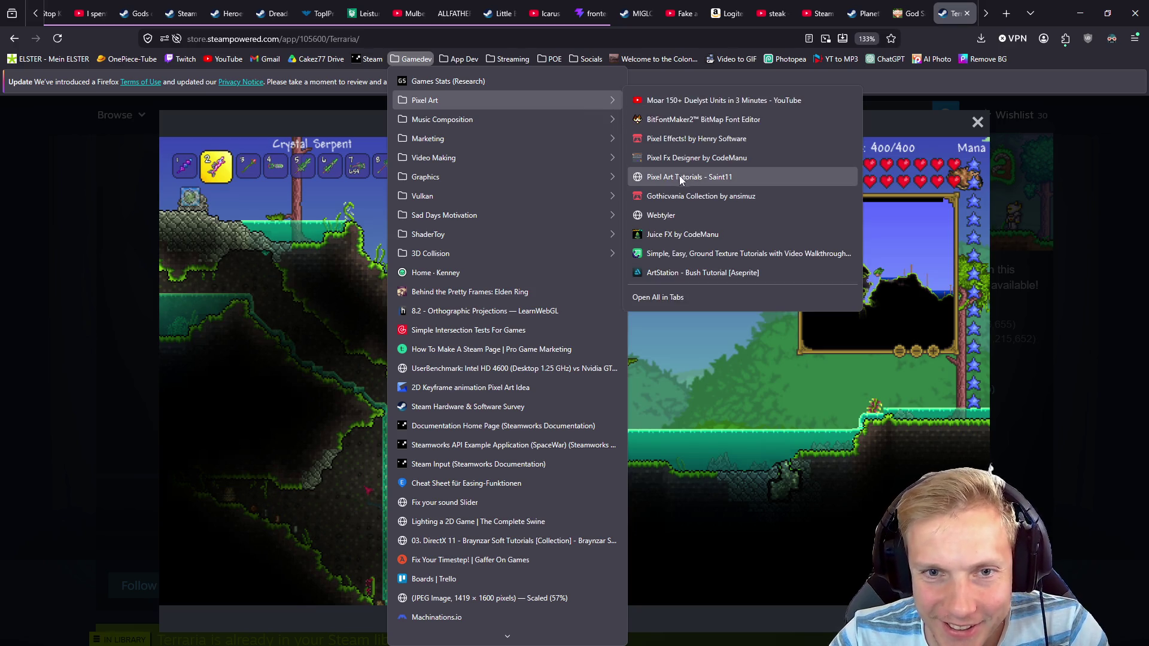
click(712, 178)
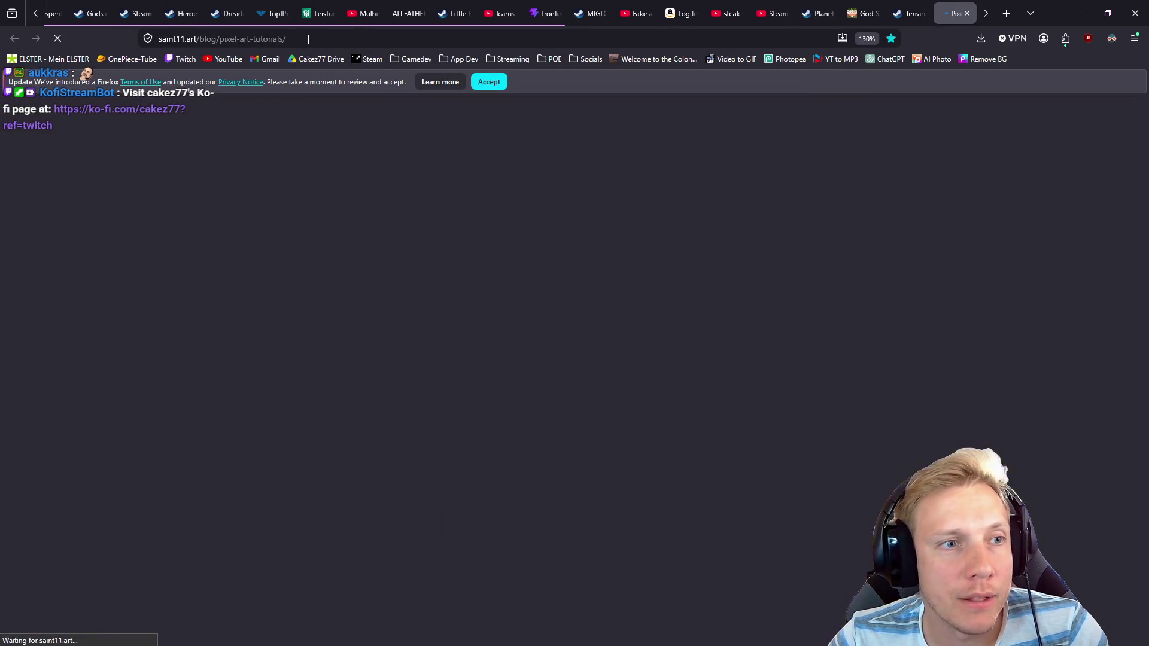
Scroll the saint11 tutorials page past Attack Anim to Blood and Guts, then switch to Aseprite
click(252, 38)
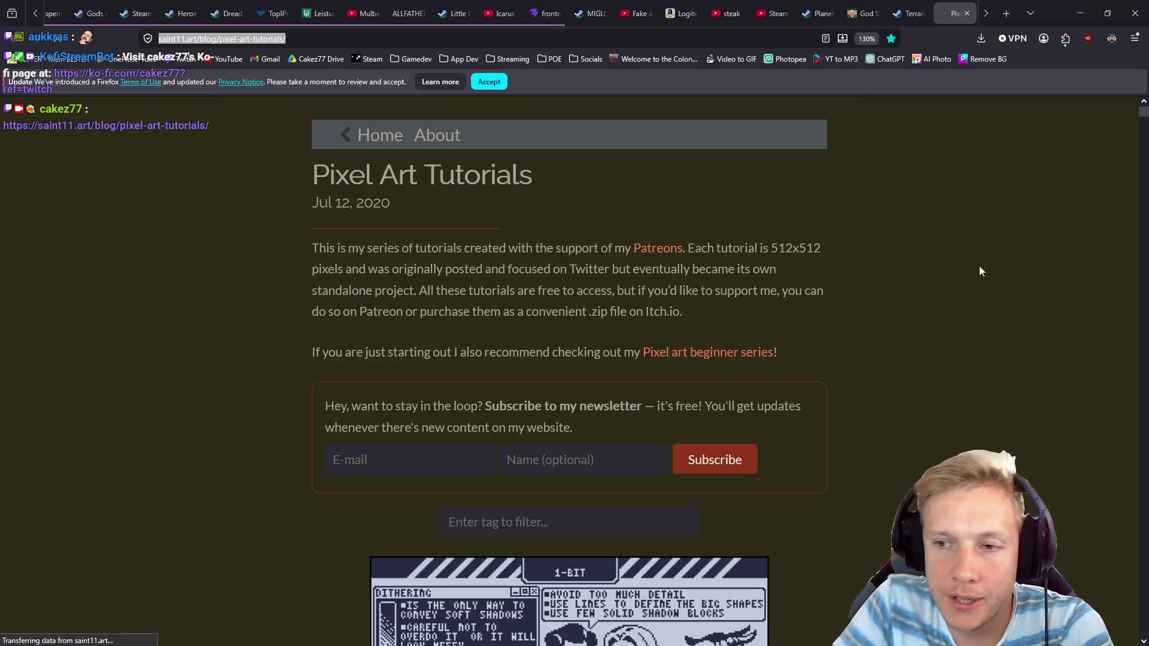
scroll(609, 327, down, 3)
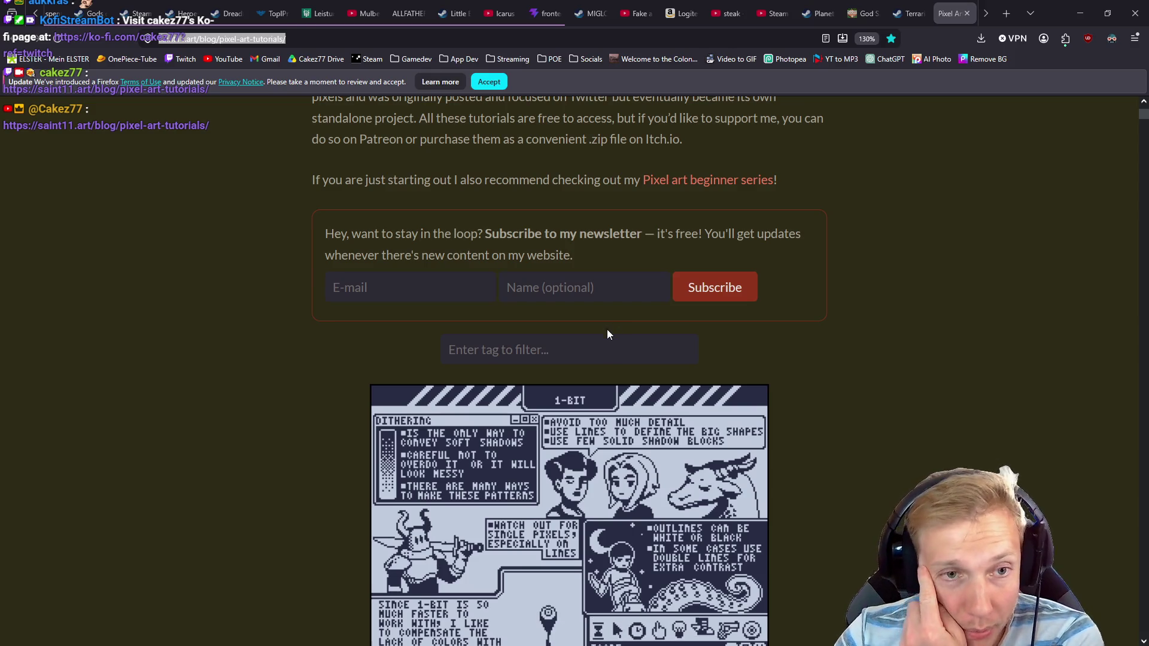
scroll(606, 330, up, 3)
scroll(606, 330, down, 7)
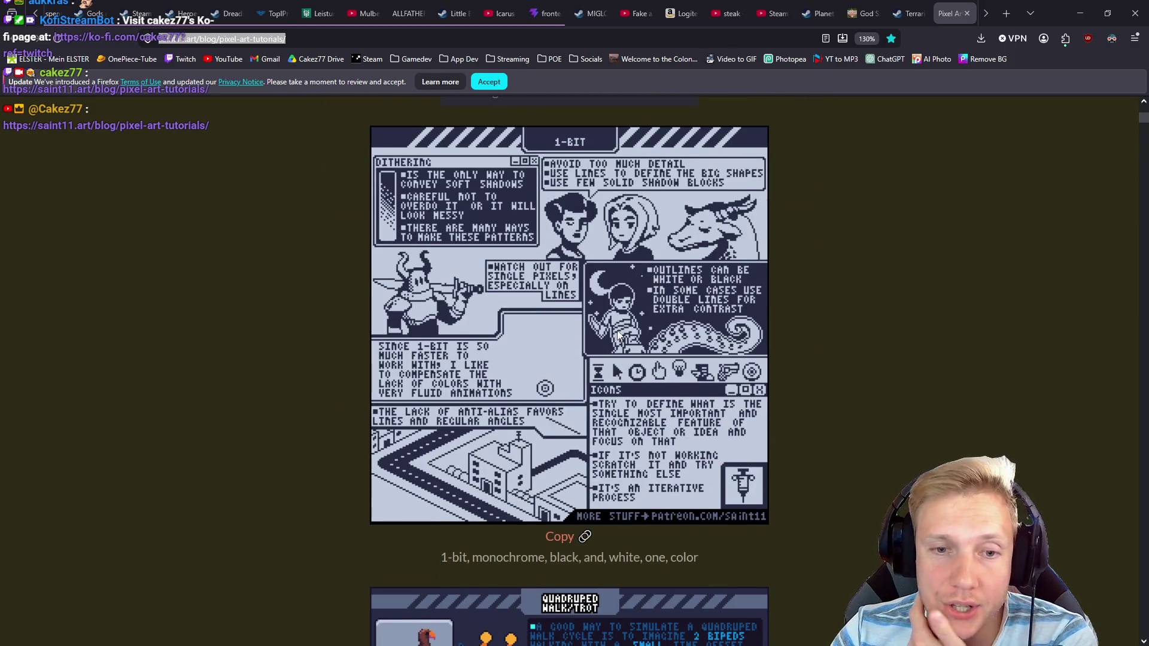
scroll(658, 344, down, 7)
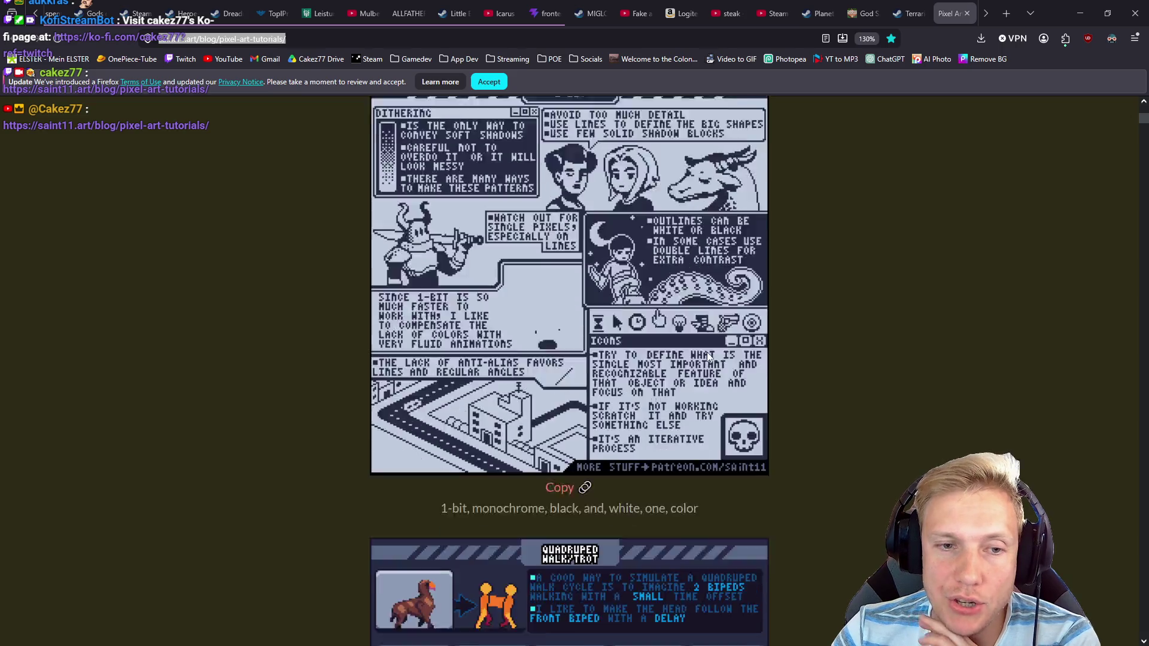
scroll(734, 358, down, 4)
scroll(734, 357, up, 1)
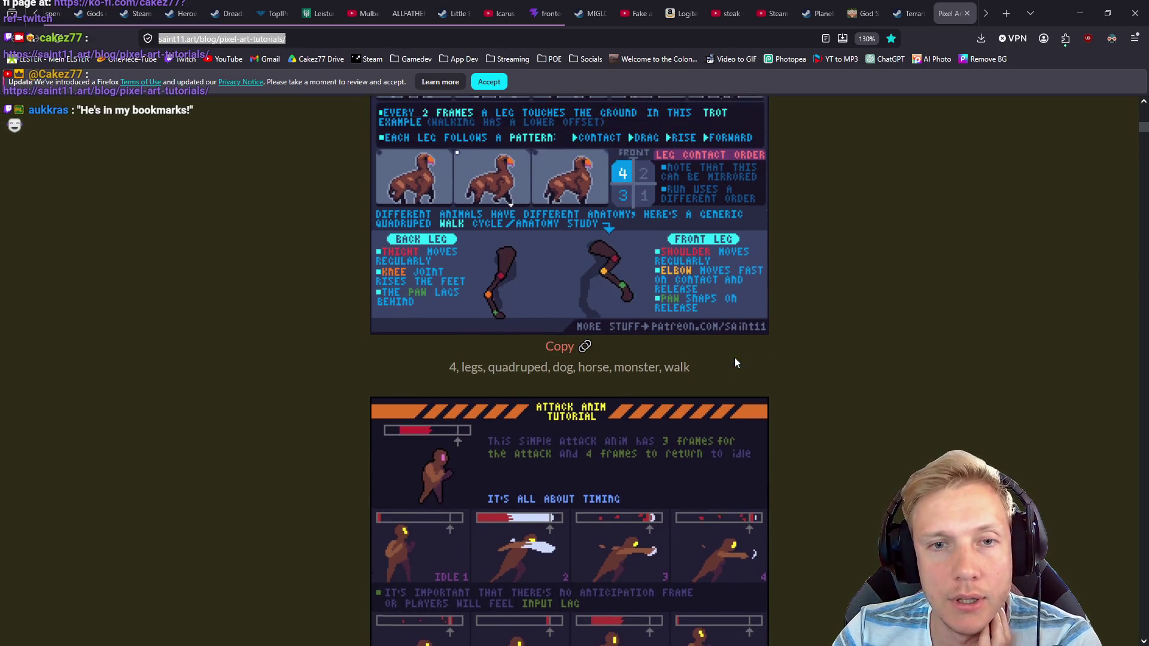
scroll(831, 362, down, 4)
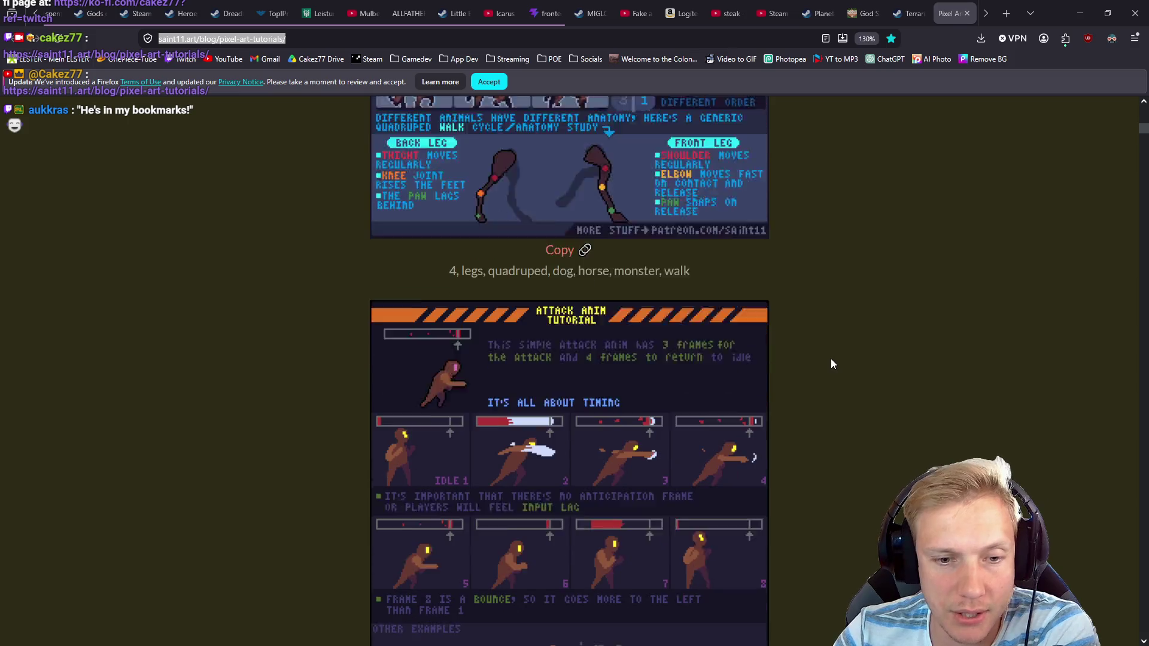
scroll(831, 360, down, 7)
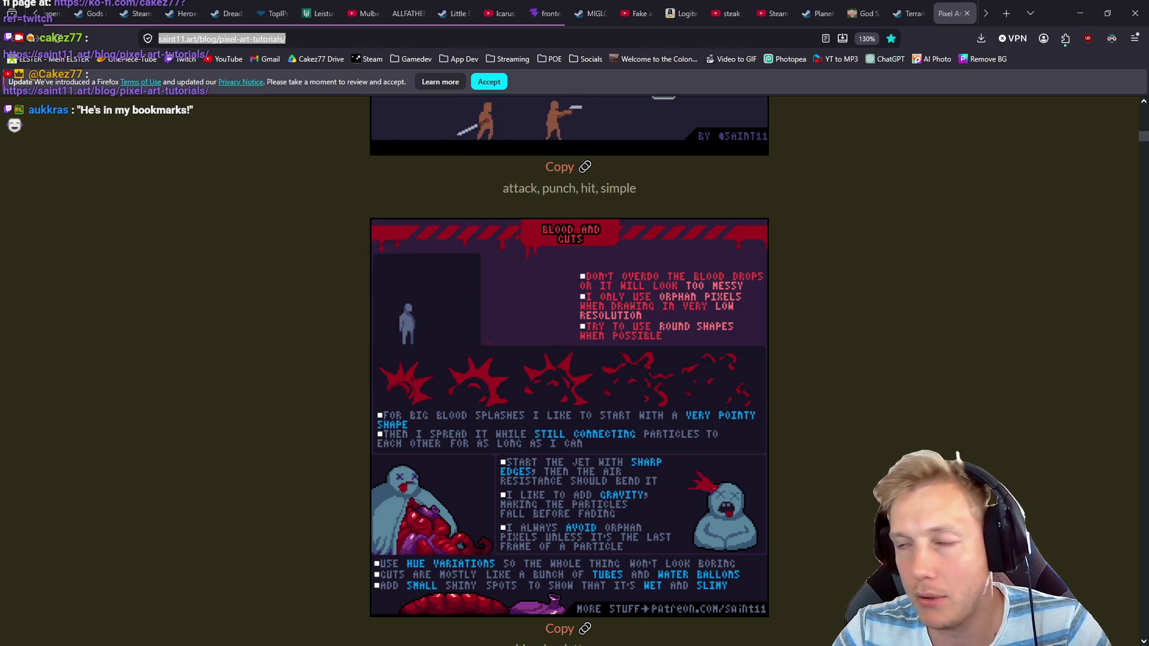
key(alt+Tab)
key(alt)
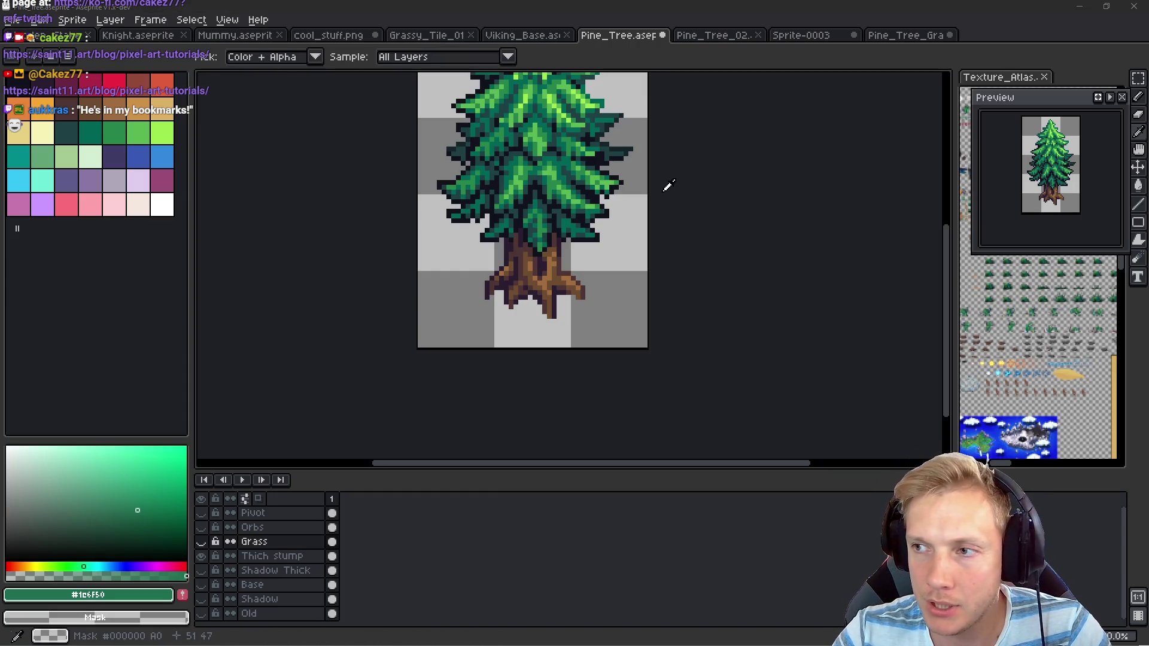
Window the browser beside Aseprite and drag the Blood and Guts GIF in as a new sprite
key(alt+Tab)
mouse_move(1014, 9)
mouse_down()
mouse_move(1014, 117)
mouse_move(1033, 95)
mouse_up()
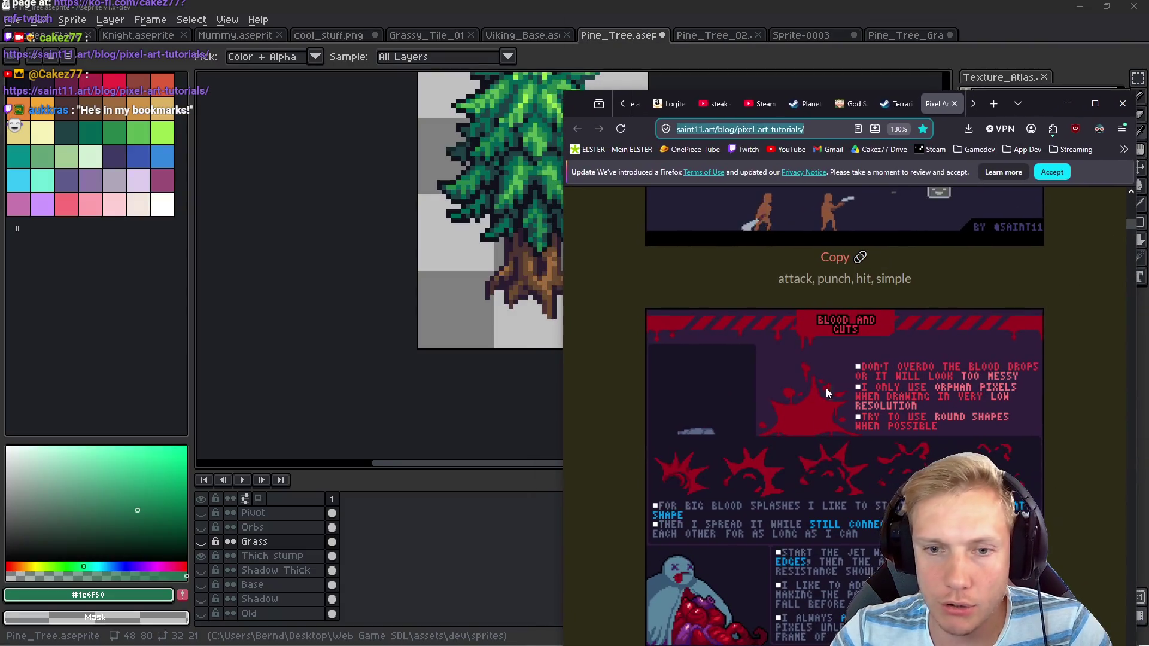
drag(386, 240, 383, 238)
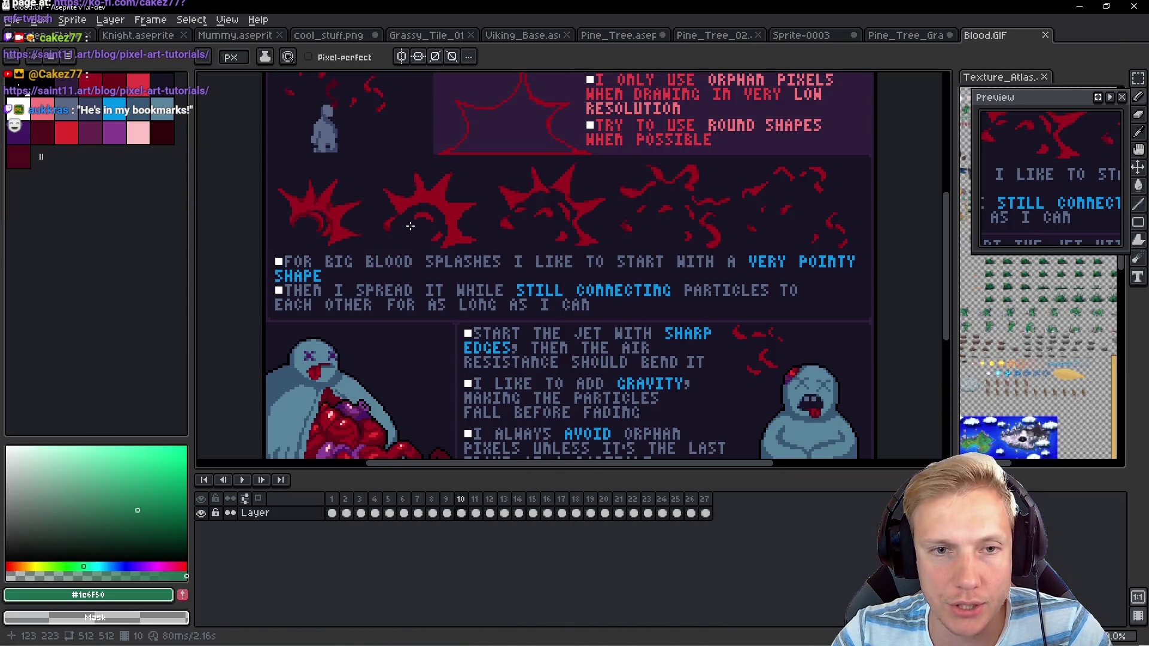
drag(632, 214, 617, 232)
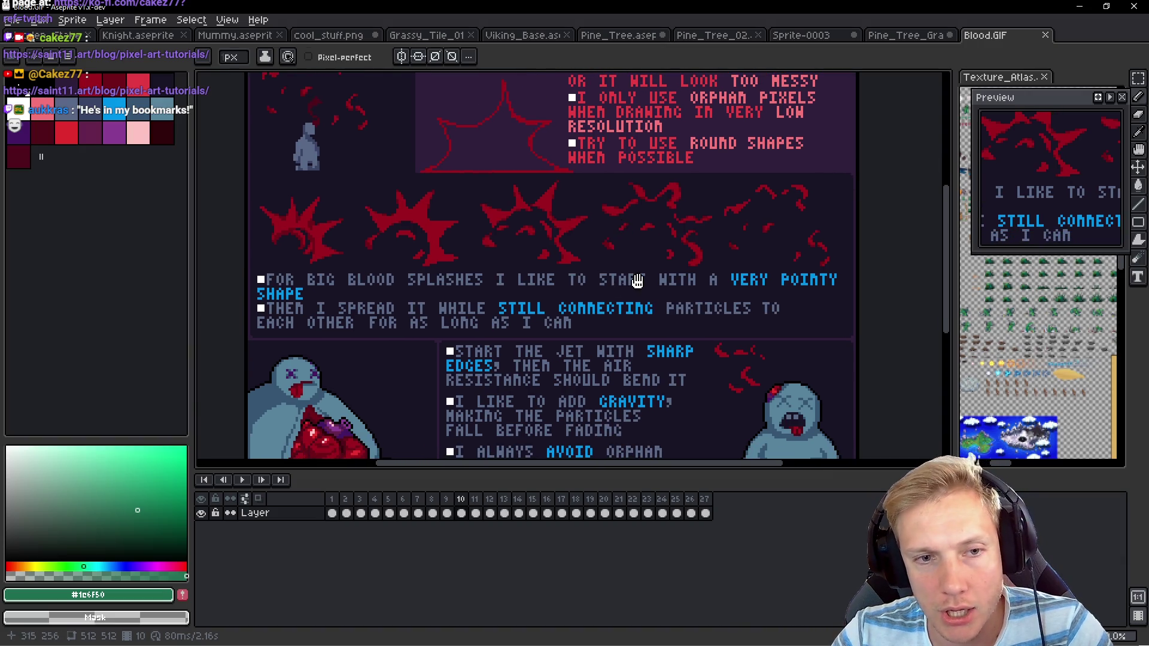
Step through the Blood.GIF frames, inspecting the splash across frames 2 to 10
mouse_move(447, 507)
mouse_down()
mouse_move(355, 503)
mouse_move(461, 507)
mouse_up()
drag(393, 145, 424, 253)
mouse_move(388, 512)
mouse_down()
mouse_move(610, 519)
mouse_move(372, 513)
mouse_move(417, 500)
mouse_move(490, 506)
mouse_move(380, 497)
mouse_move(402, 508)
mouse_move(419, 495)
mouse_up()
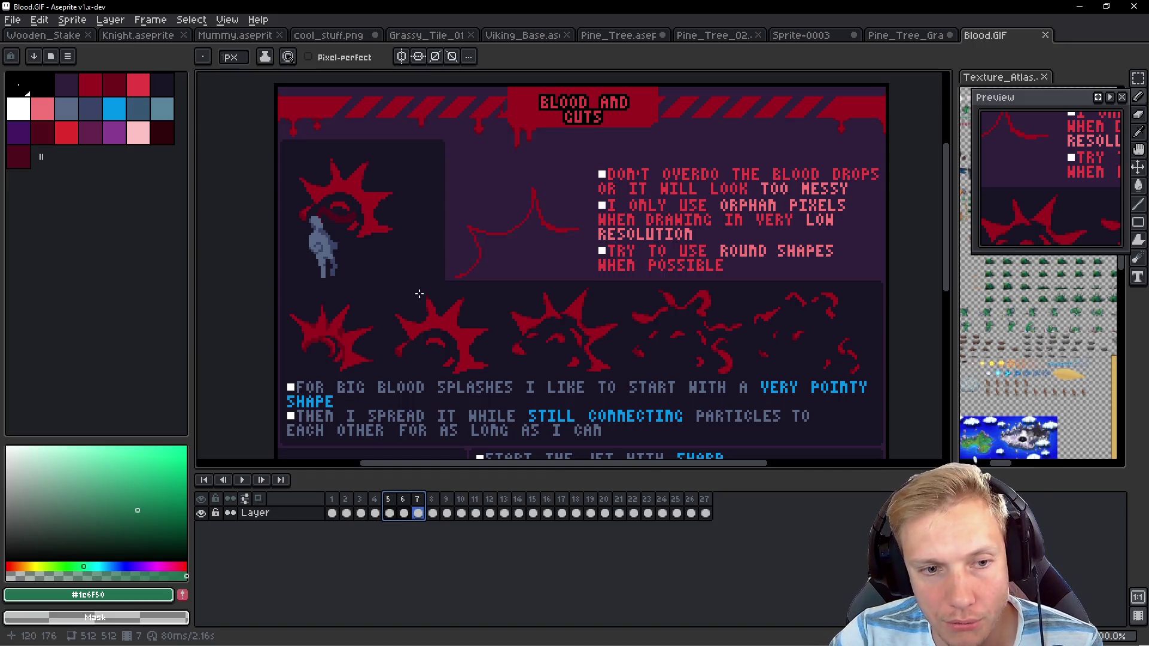
drag(359, 499, 403, 500)
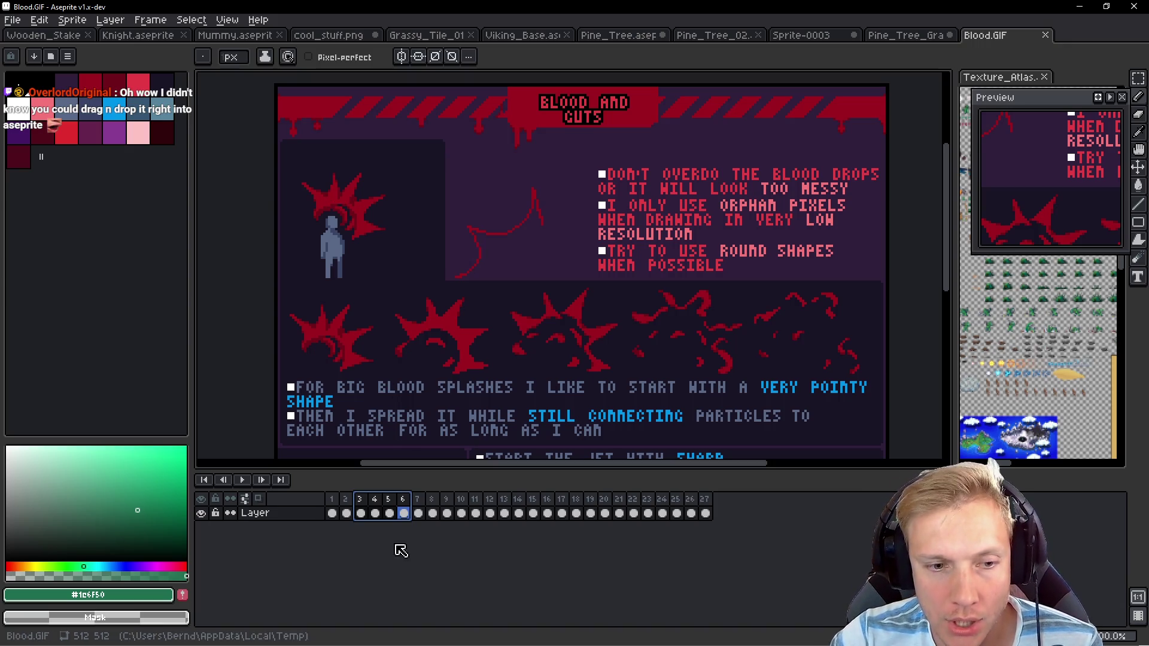
drag(407, 508, 447, 505)
click(434, 500)
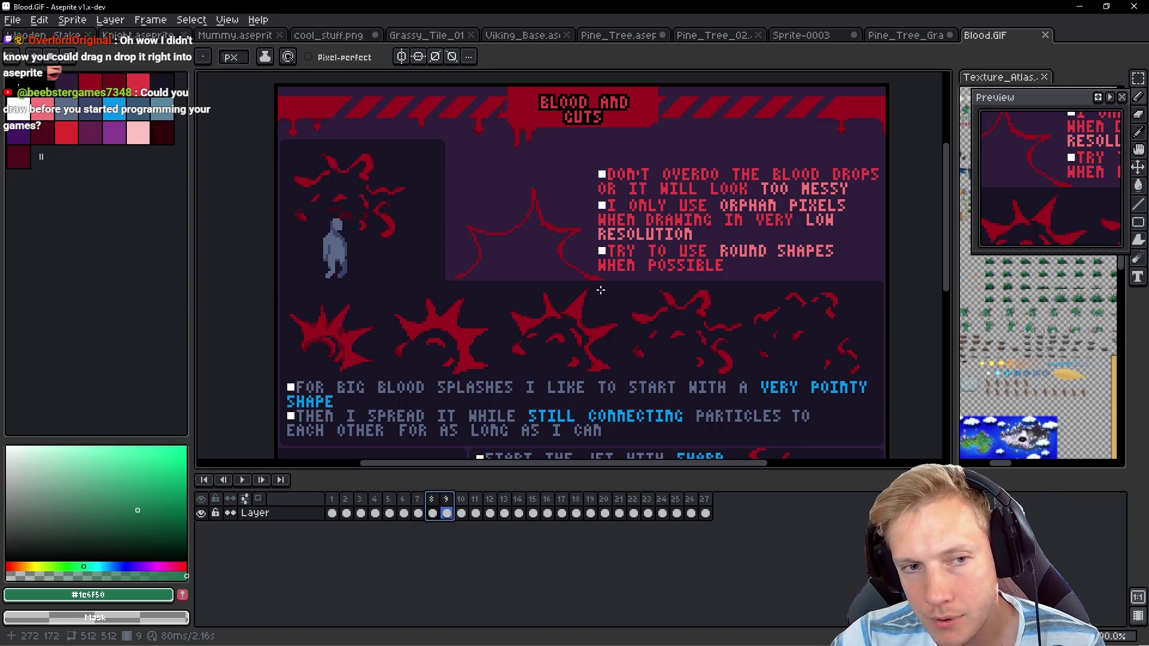
Zoom over the blood animation, shift the sprite up and right, and return to Firefox
scroll(374, 238, up, 3)
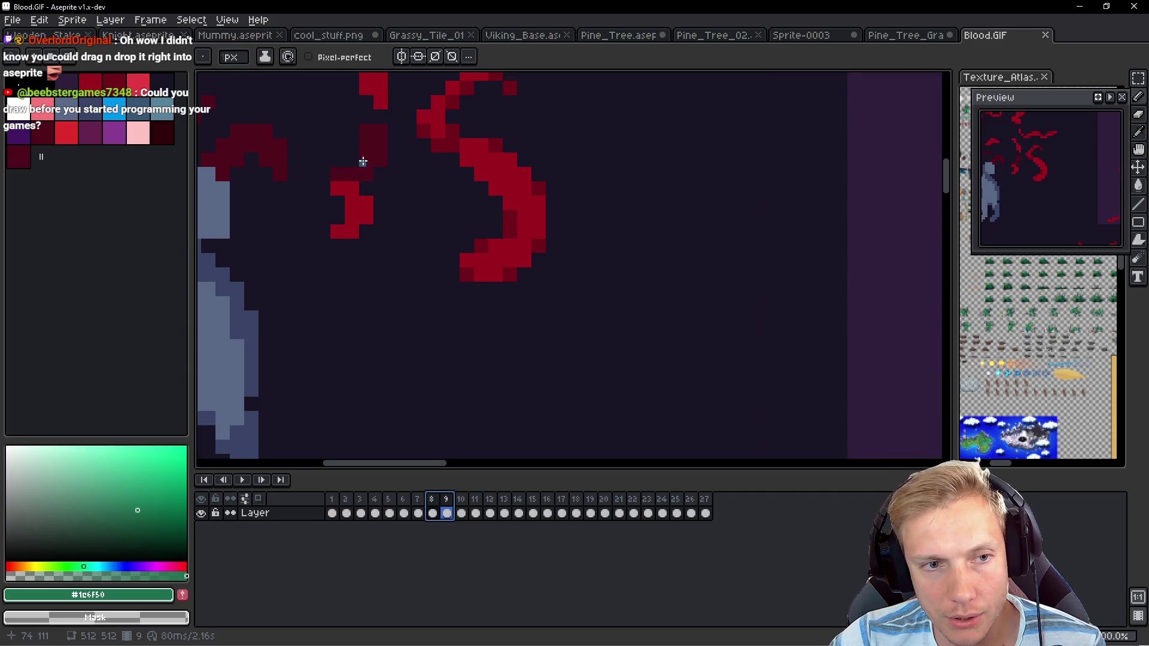
scroll(337, 166, down, 3)
scroll(505, 264, up, 1)
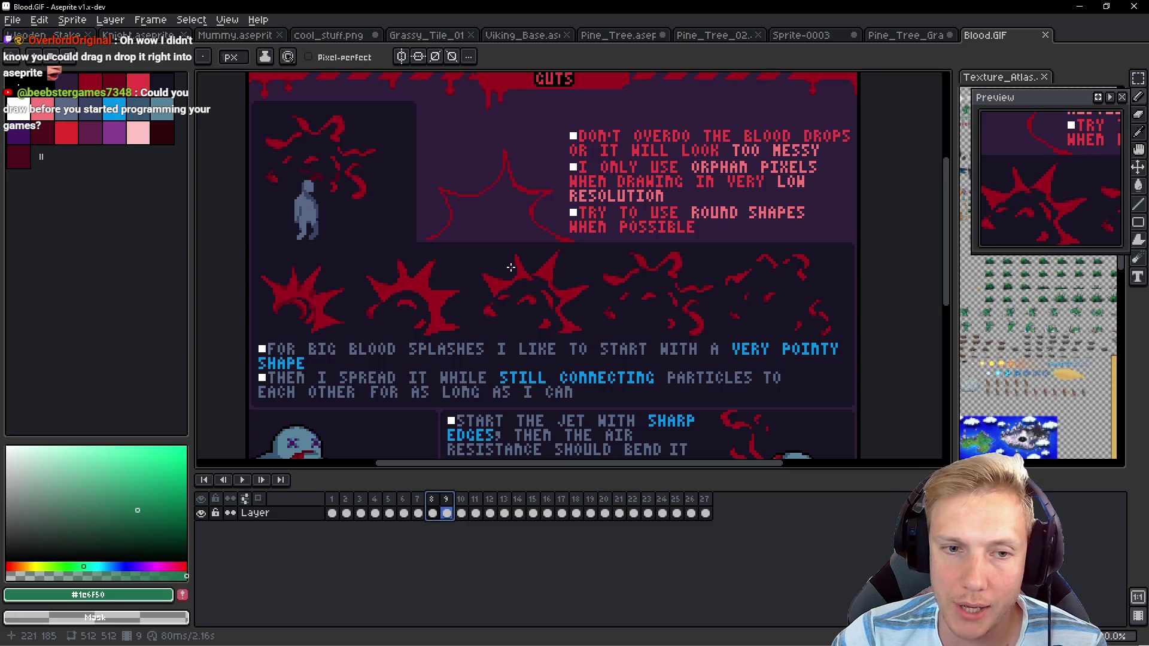
scroll(584, 271, down, 3)
scroll(584, 271, up, 1)
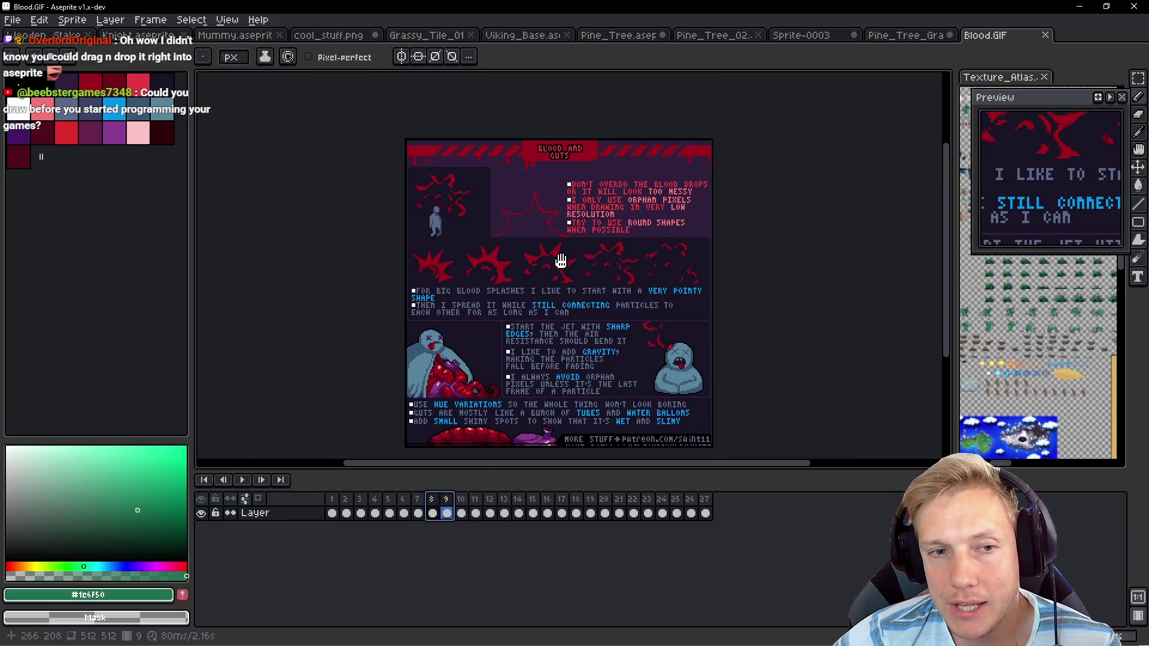
scroll(612, 289, up, 3)
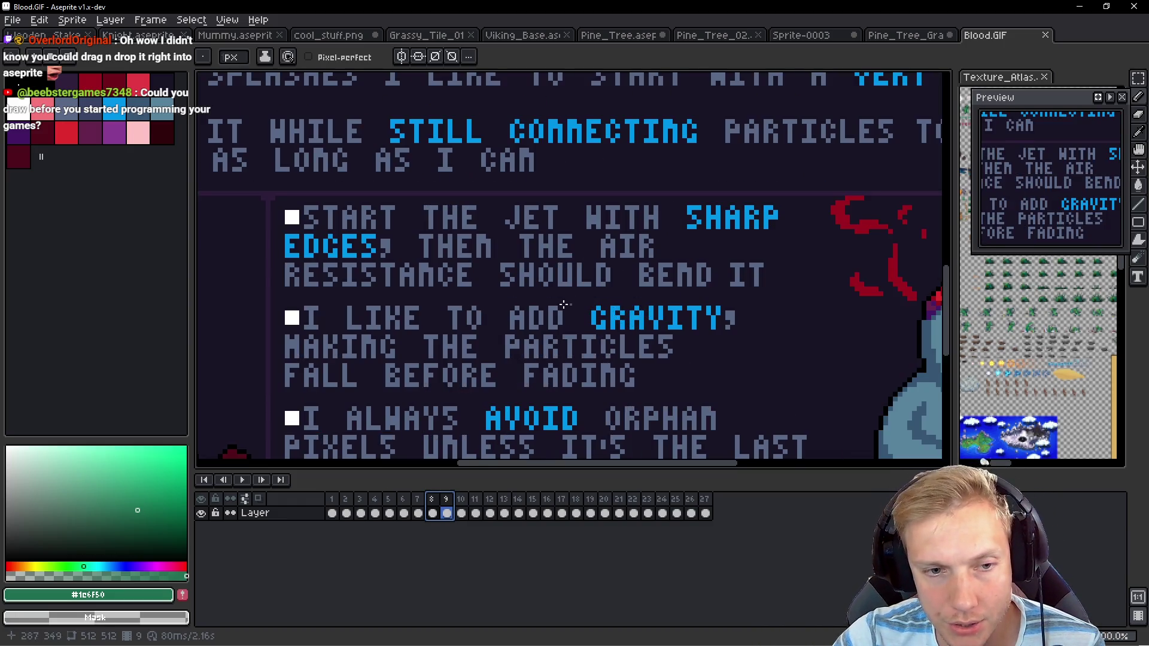
scroll(523, 294, down, 3)
drag(523, 295, 537, 287)
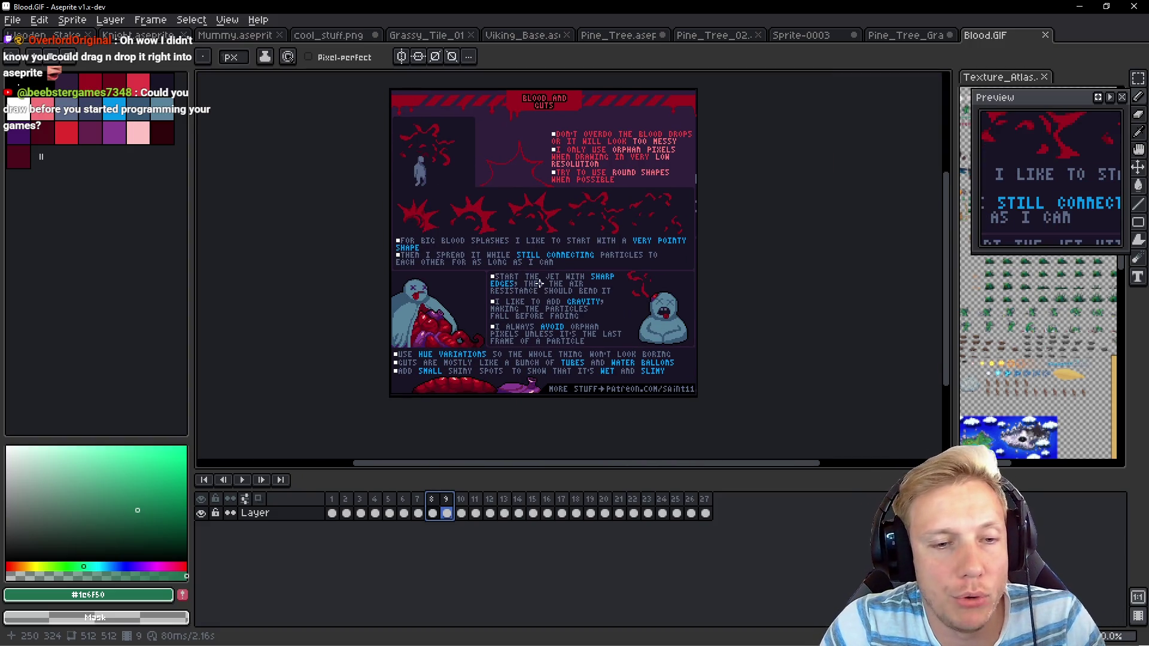
key(alt+Tab)
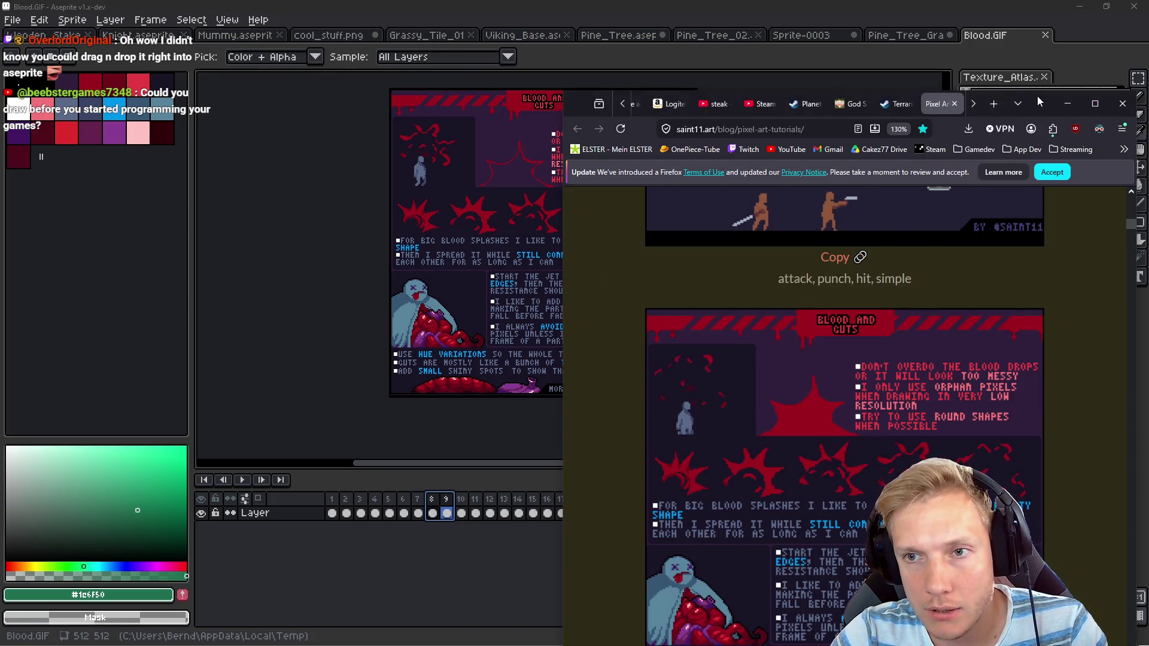
Maximize Firefox, scroll the tutorials down to Character Idle, then bring up First Ever Pixel Art Tree.png
double_click(1036, 98)
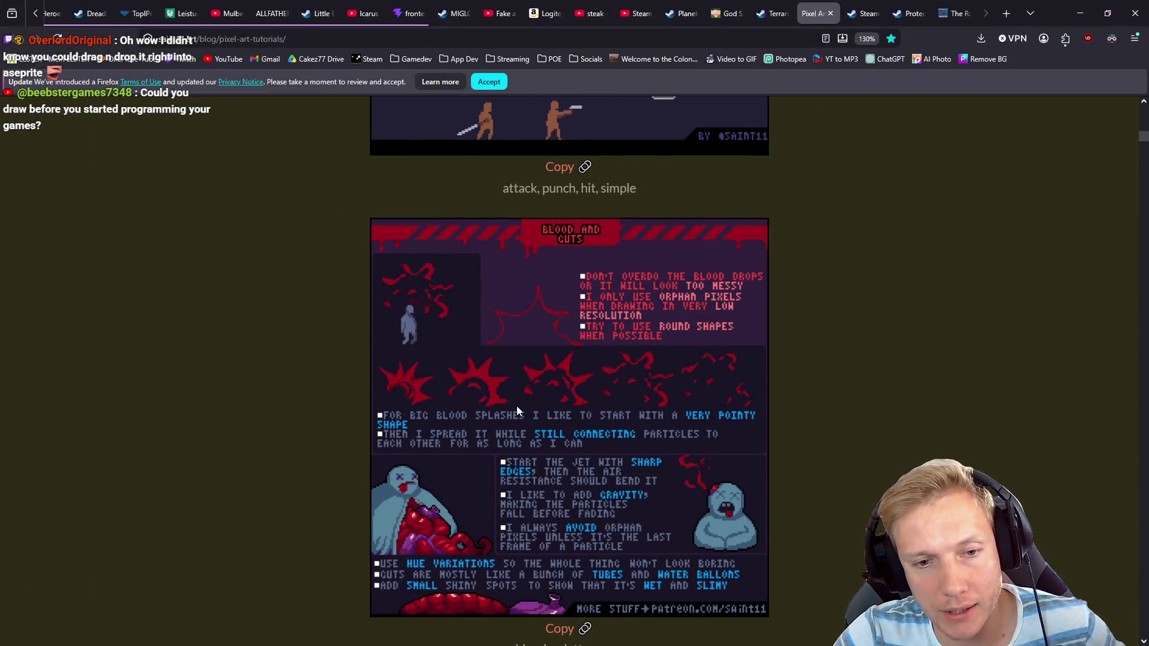
scroll(853, 382, down, 8)
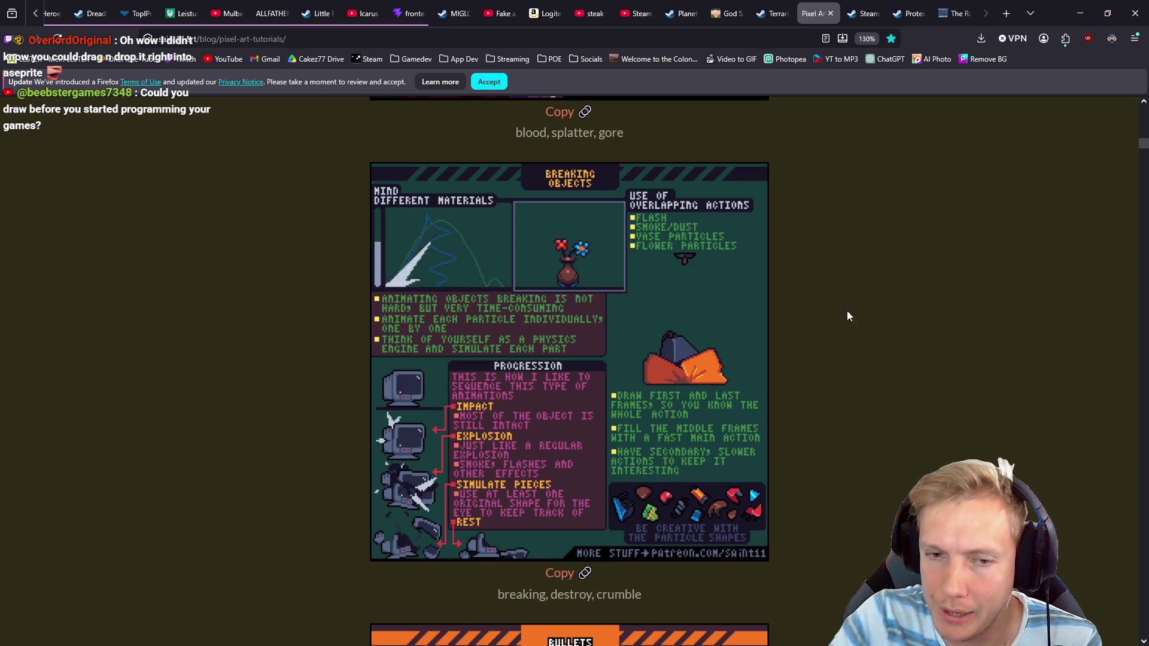
scroll(846, 315, down, 1)
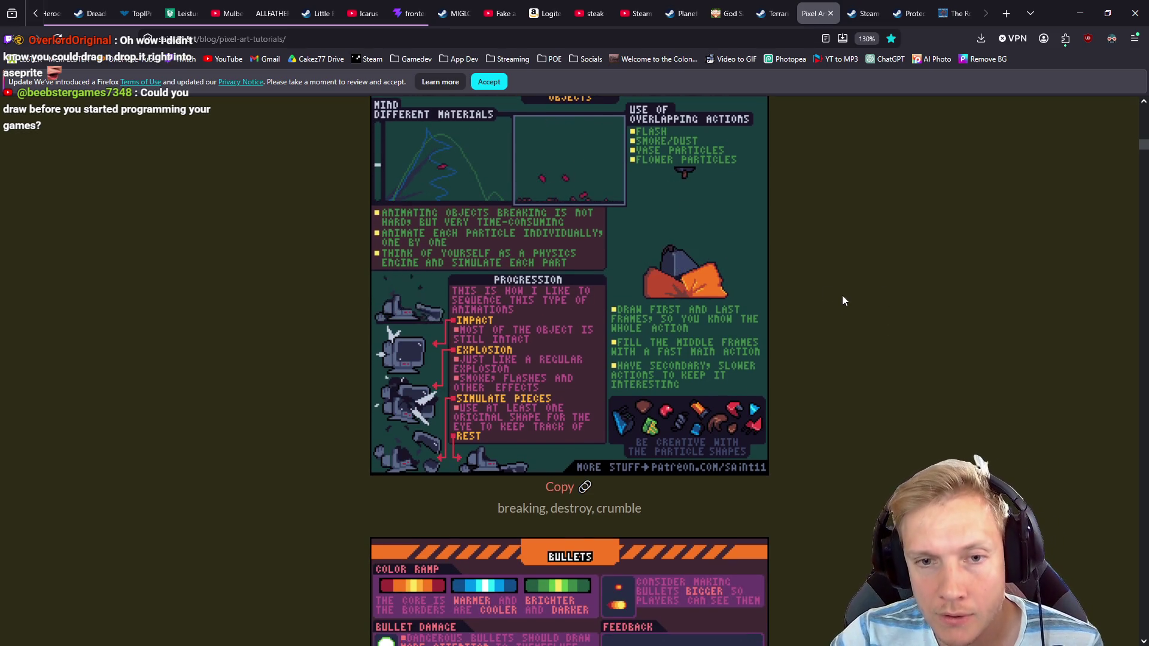
scroll(844, 297, down, 4)
scroll(846, 298, down, 2)
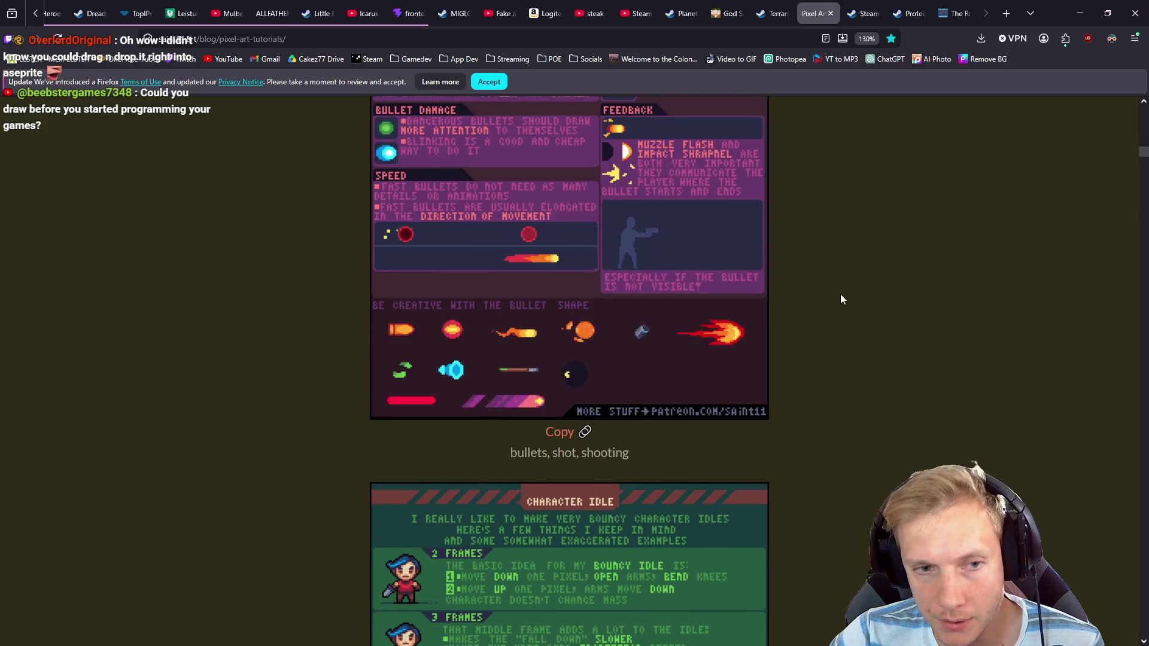
scroll(850, 296, down, 1)
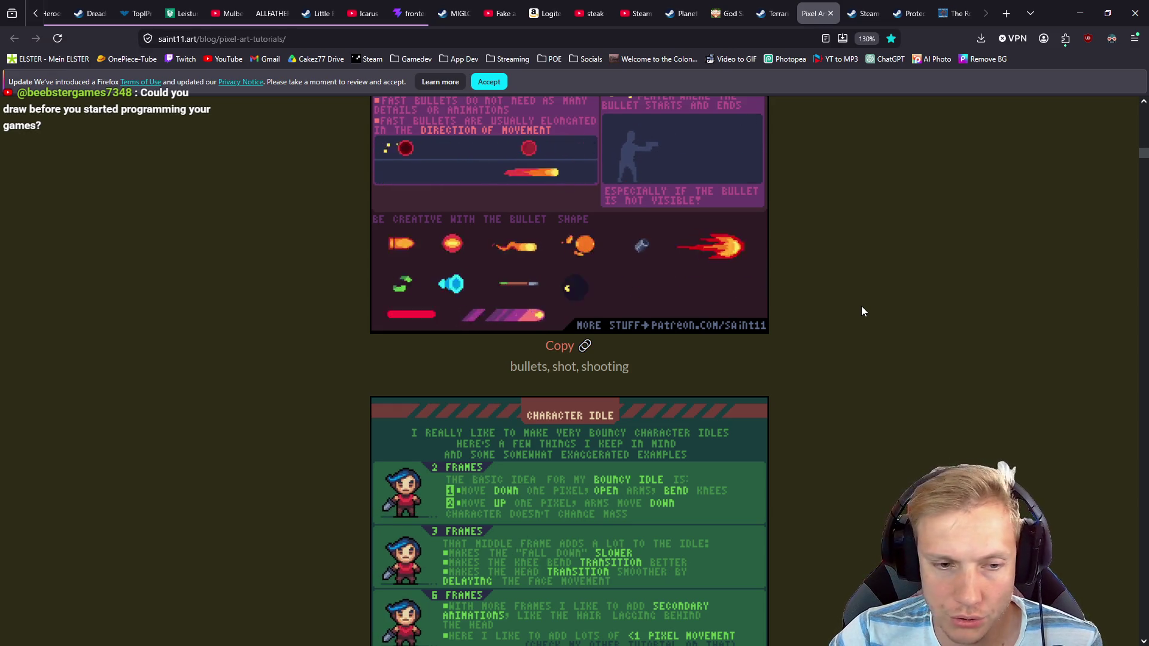
scroll(865, 311, down, 2)
scroll(870, 312, down, 3)
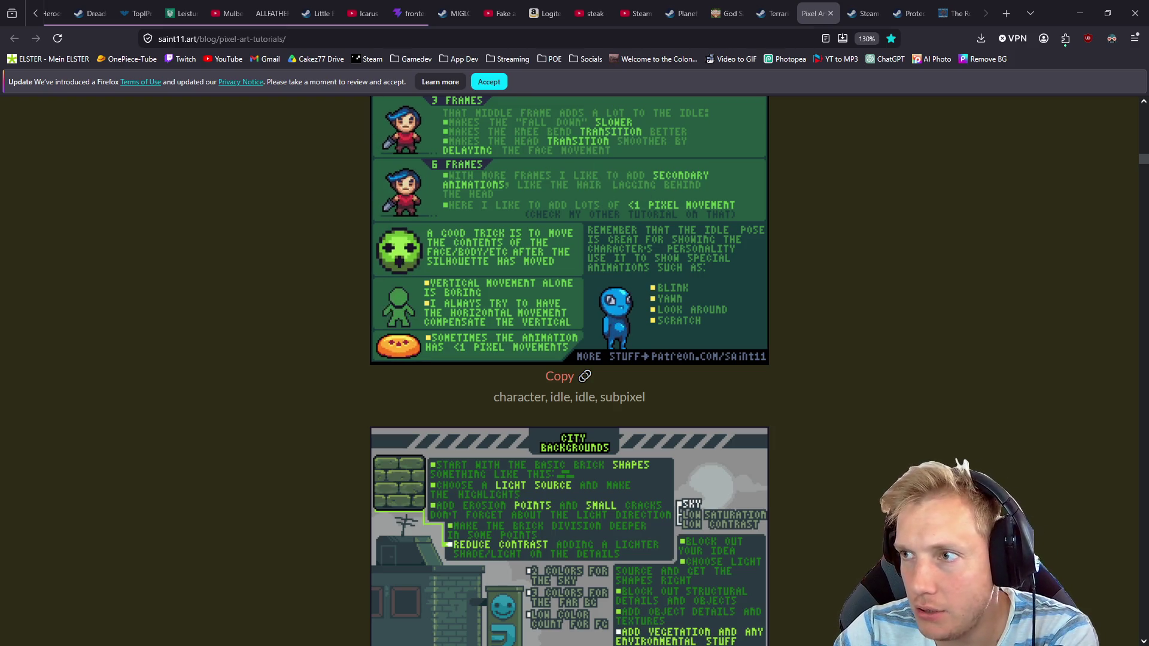
key(alt+Tab)
drag(583, 111, 577, 118)
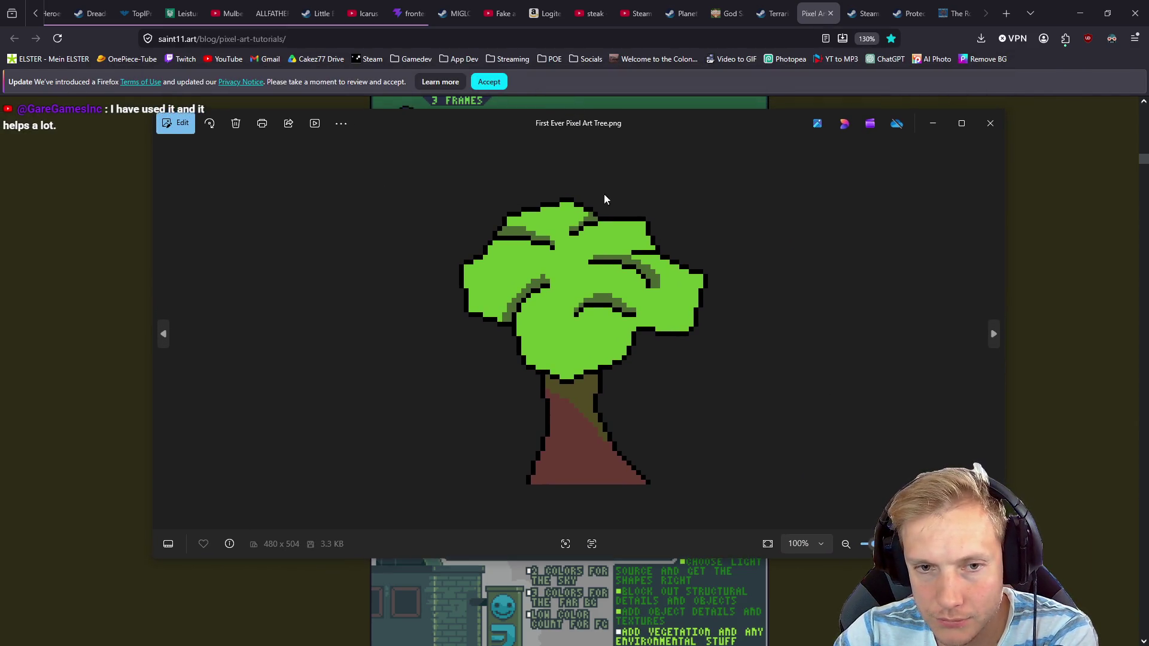
Minimize Firefox and Aseprite, then move the Photos window with the tree image up slightly
click(1081, 13)
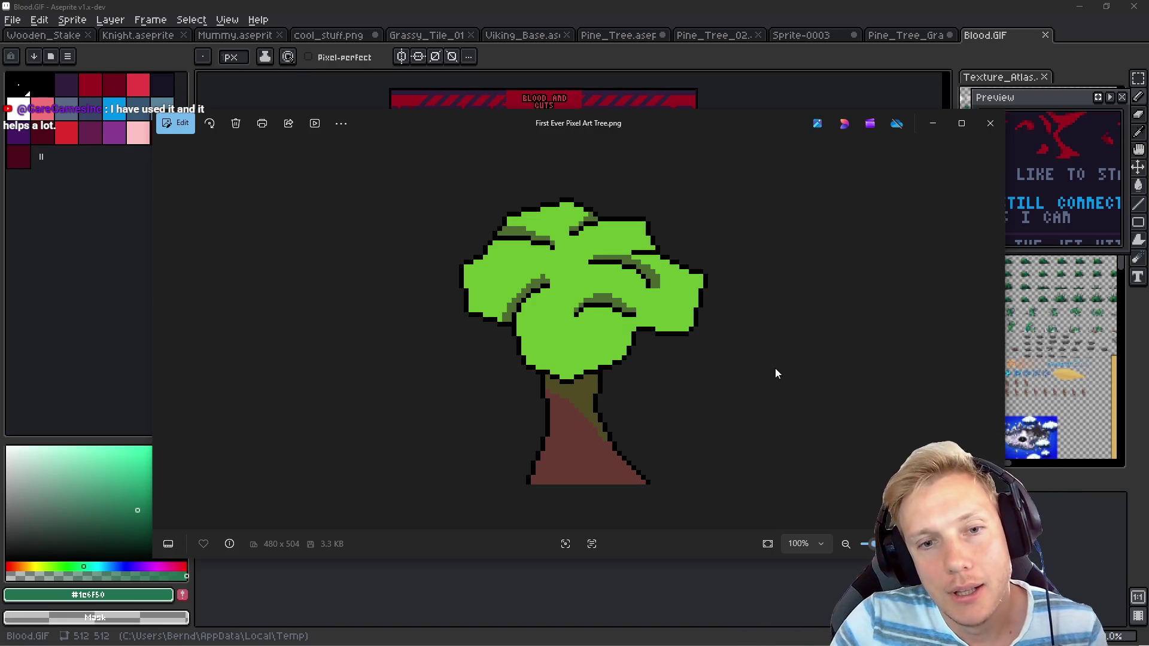
click(1077, 11)
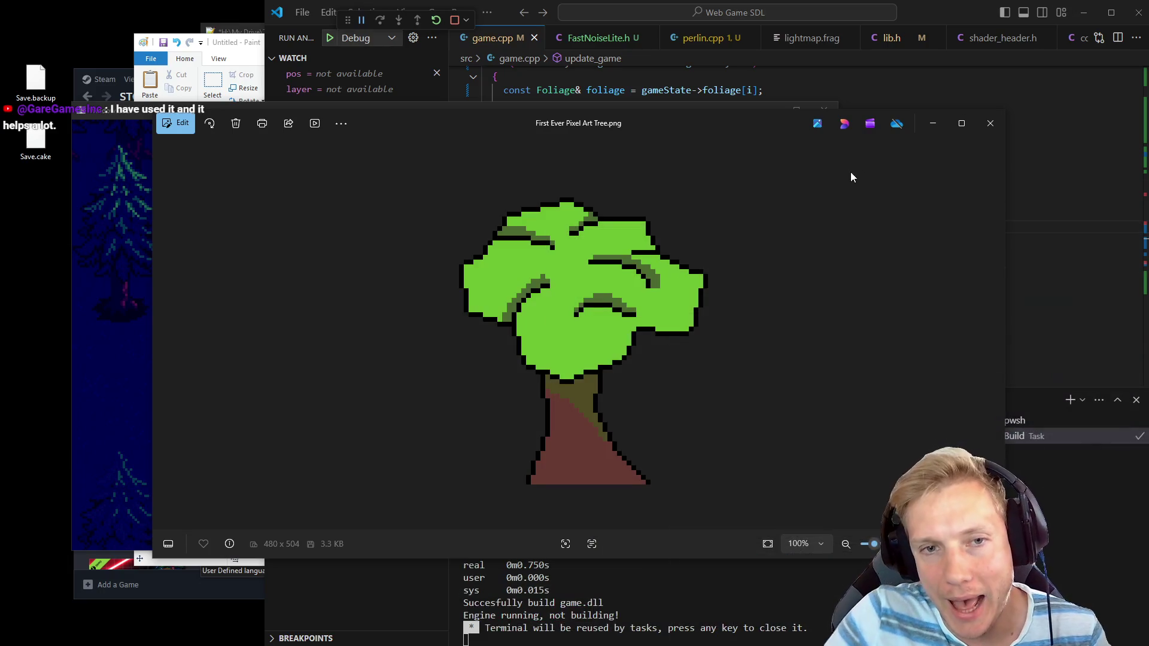
drag(638, 118, 651, 86)
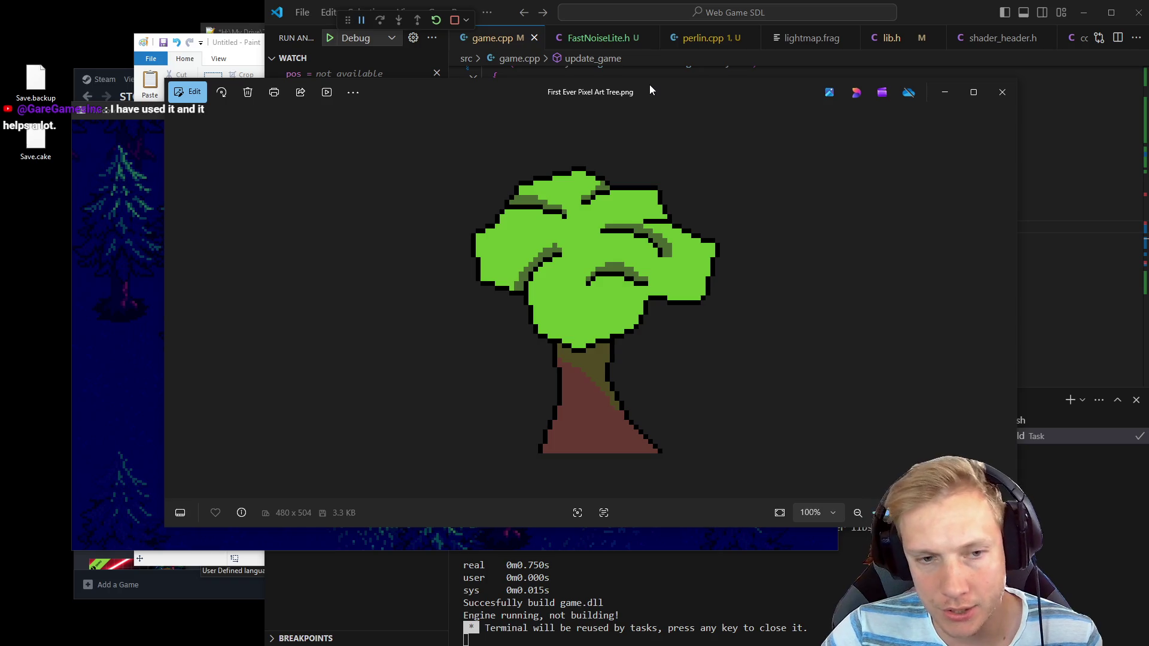
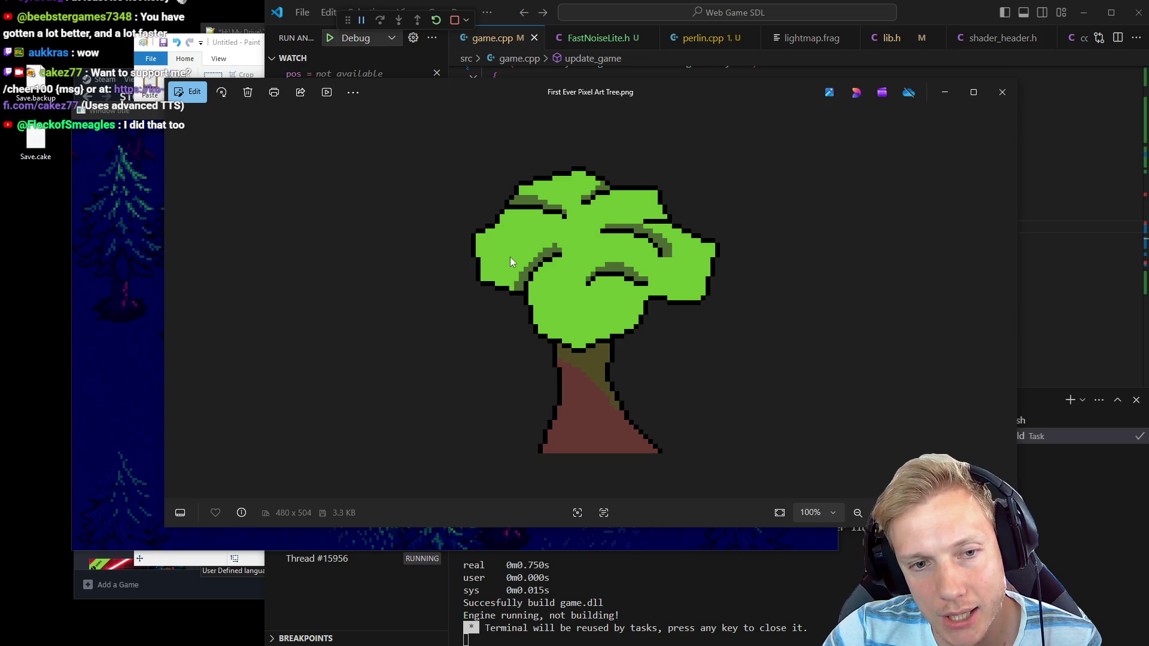
Close the pixel-art tree picture in Photos and return to the code editor
scroll(510, 262, up, 5)
scroll(619, 308, down, 3)
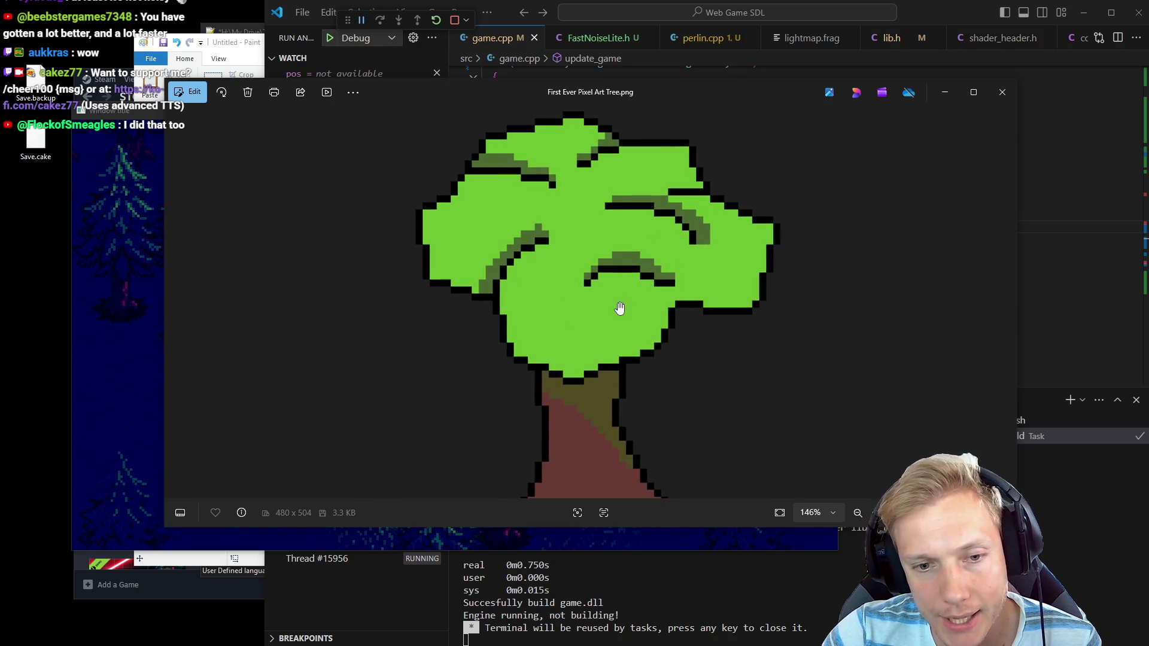
scroll(626, 358, down, 3)
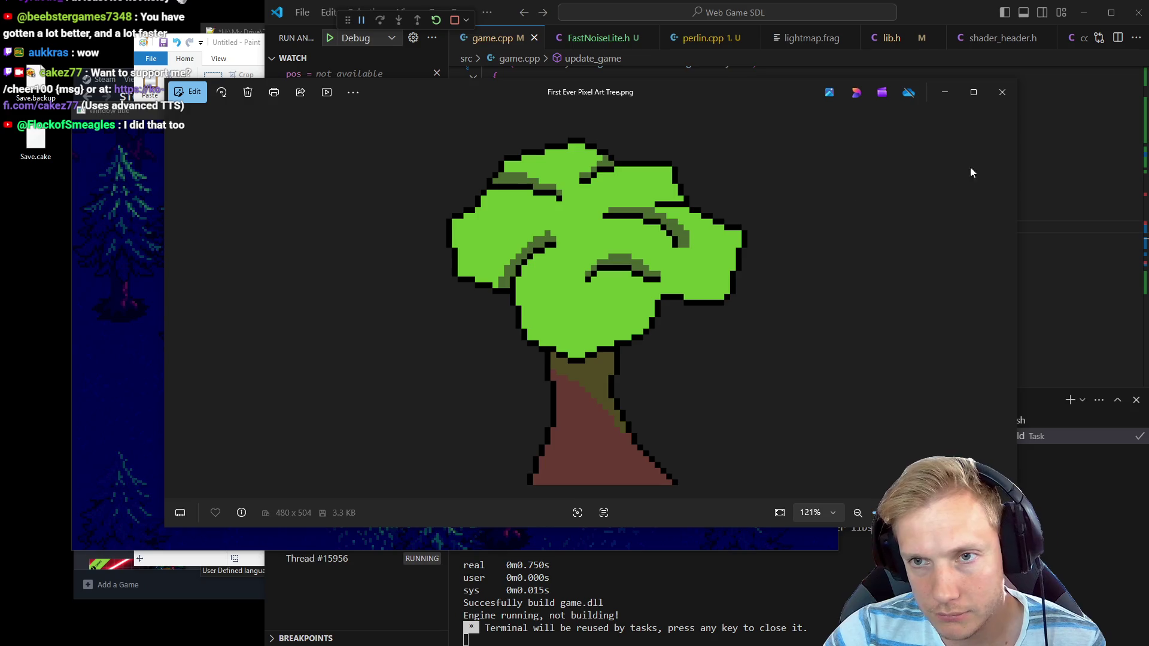
click(1002, 92)
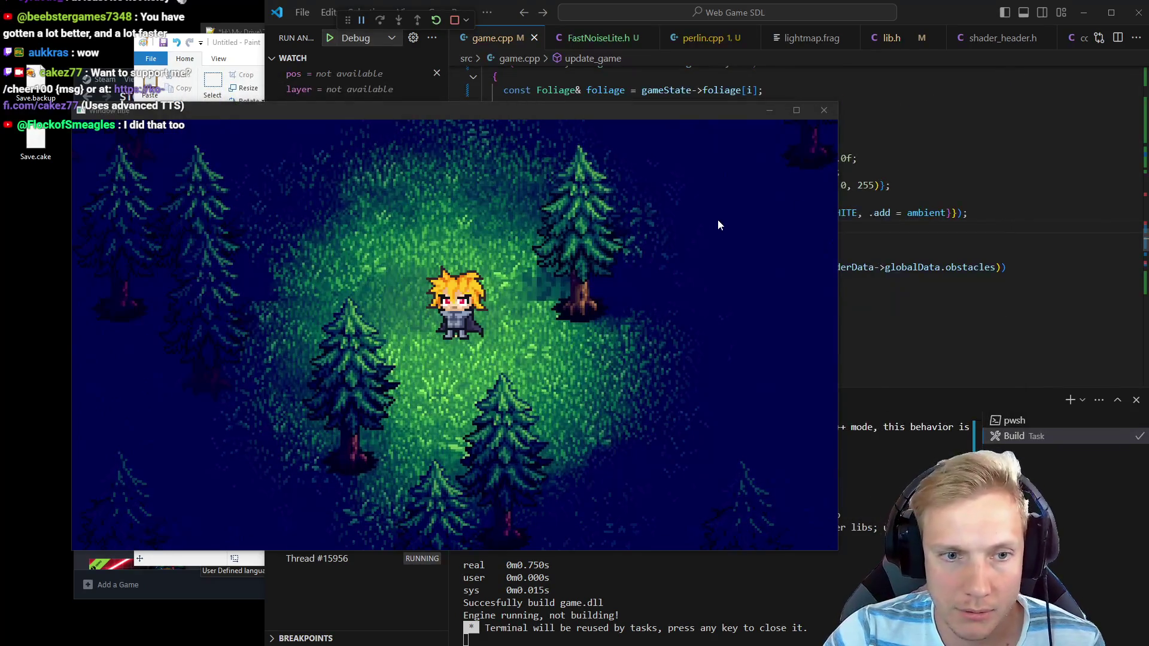
click(897, 242)
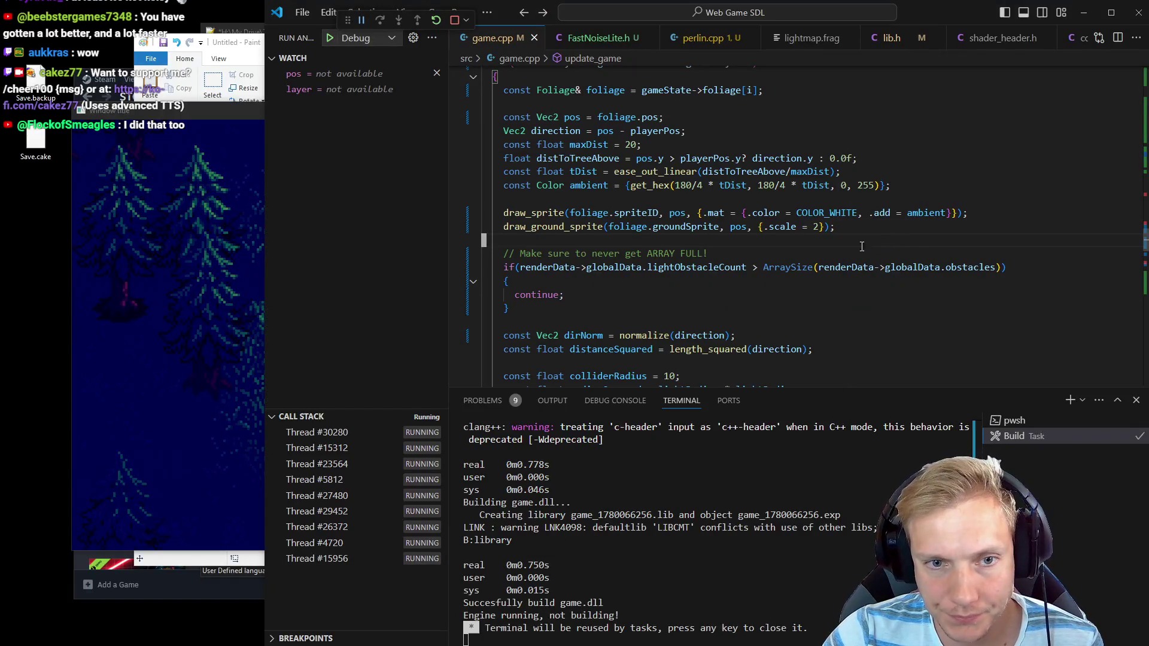
Remove ', {.scale = 2}' from the draw_ground_sprite call and save game.cpp to rebuild
click(694, 233)
key(End)
key(Left)
key(BackSpace)
key(BackSpace)
key(BackSpace)
key(ctrl+s)
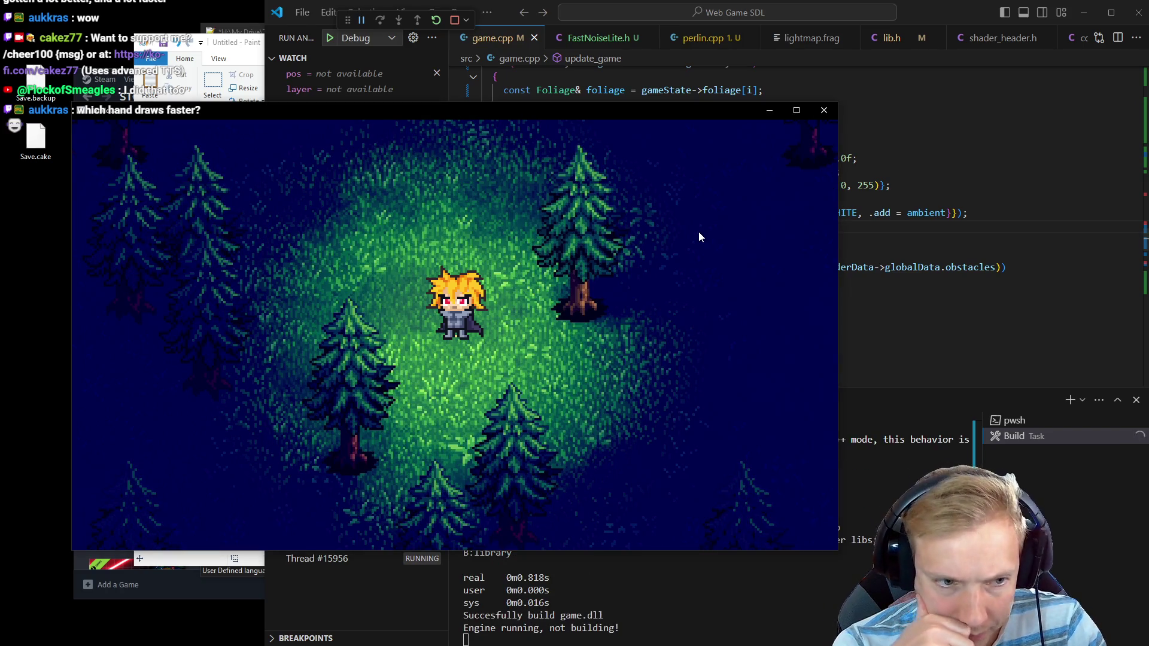
Walk the character around the forest with WASD to check the unscaled ground
key(a)
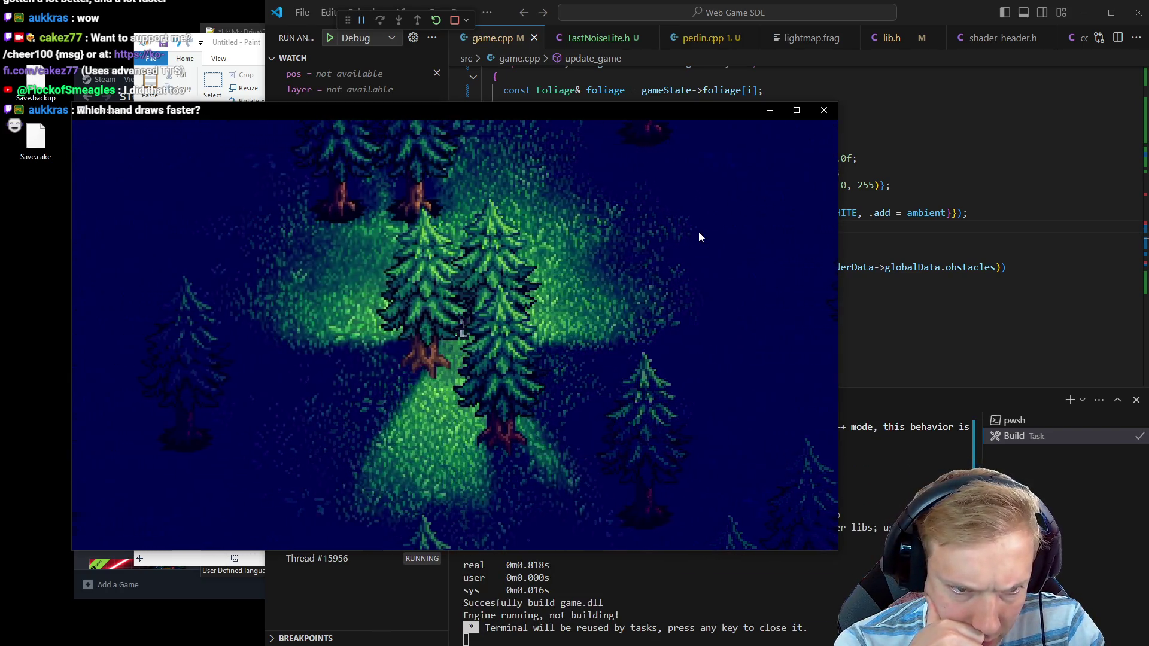
key(a)
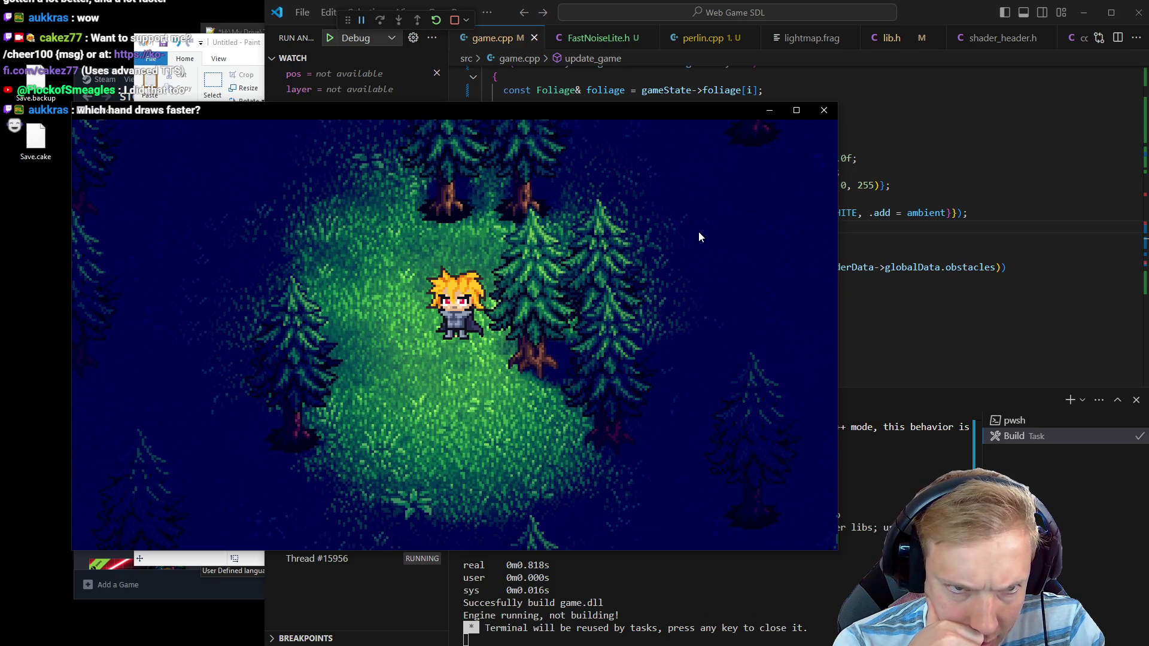
key(w)
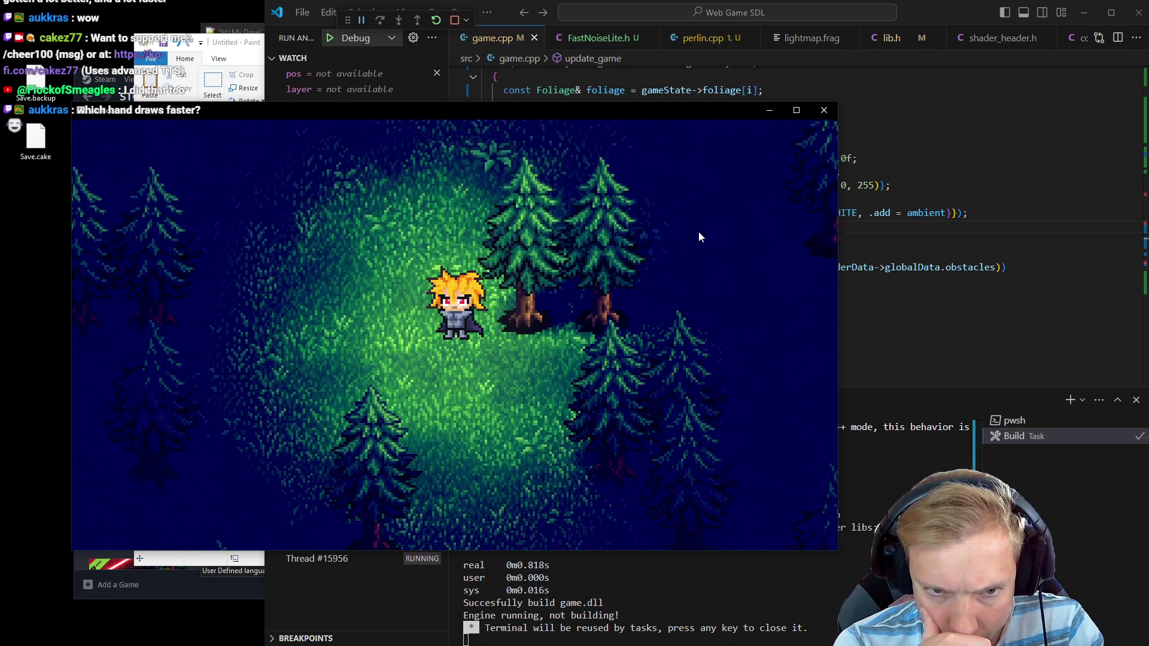
key(a)
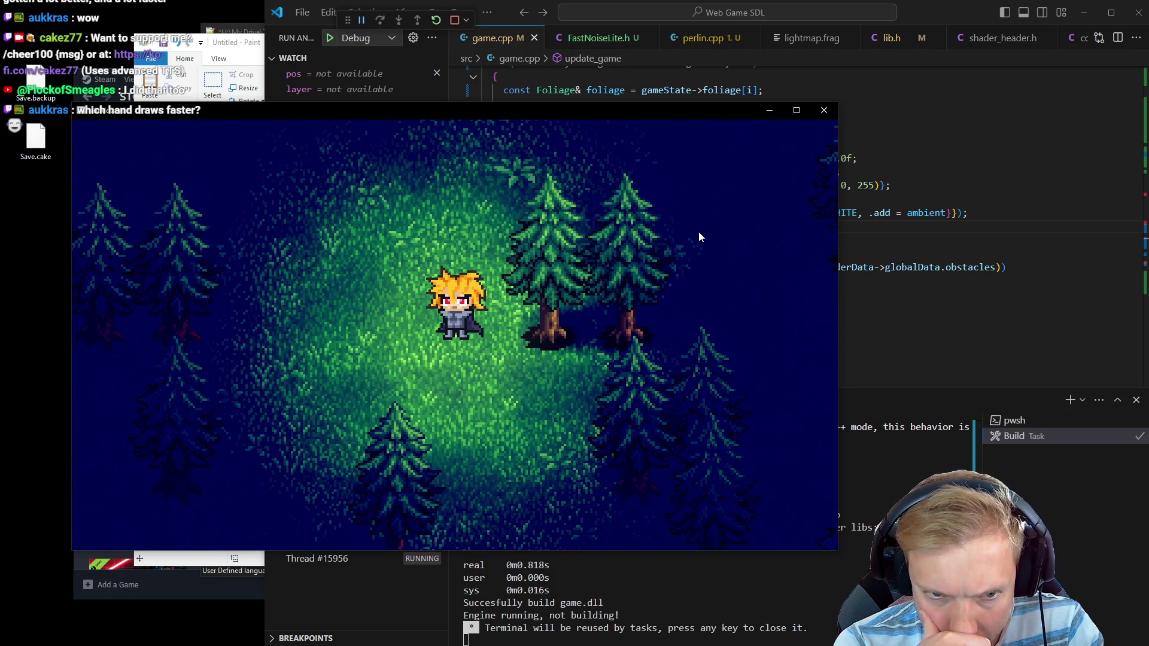
key(s)
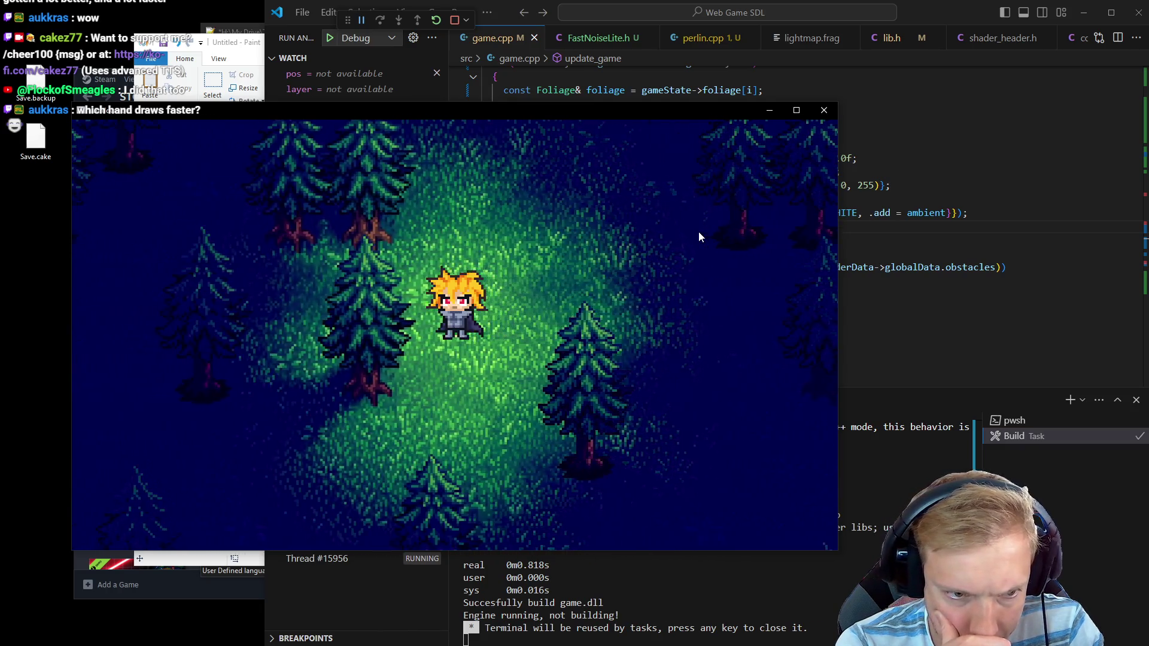
key(s)
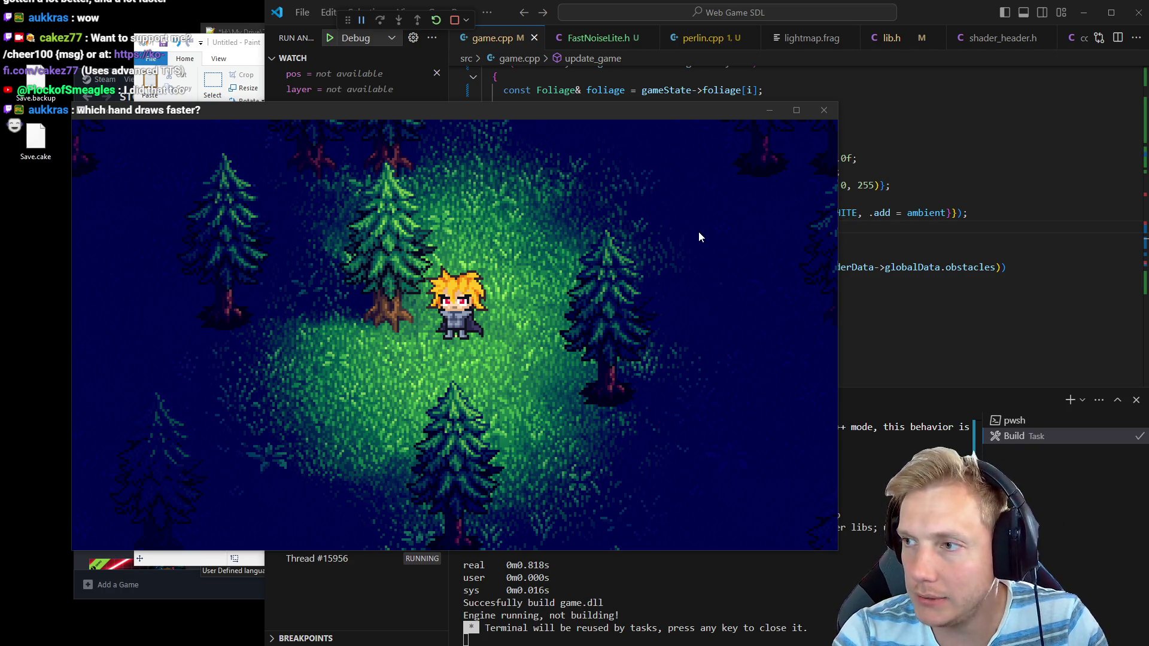
Re-add ', {.scale = 2}' to draw_ground_sprite, rebuild, and walk up-left to inspect the tree grass
text(, {.scale = 2});)
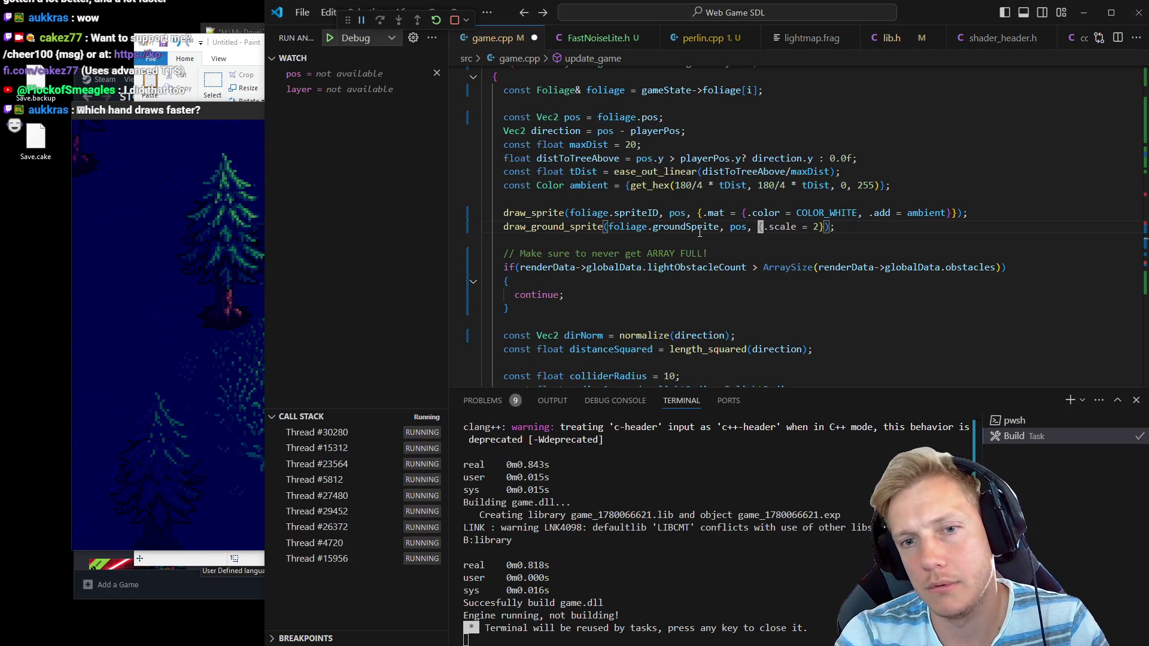
key(ctrl+s)
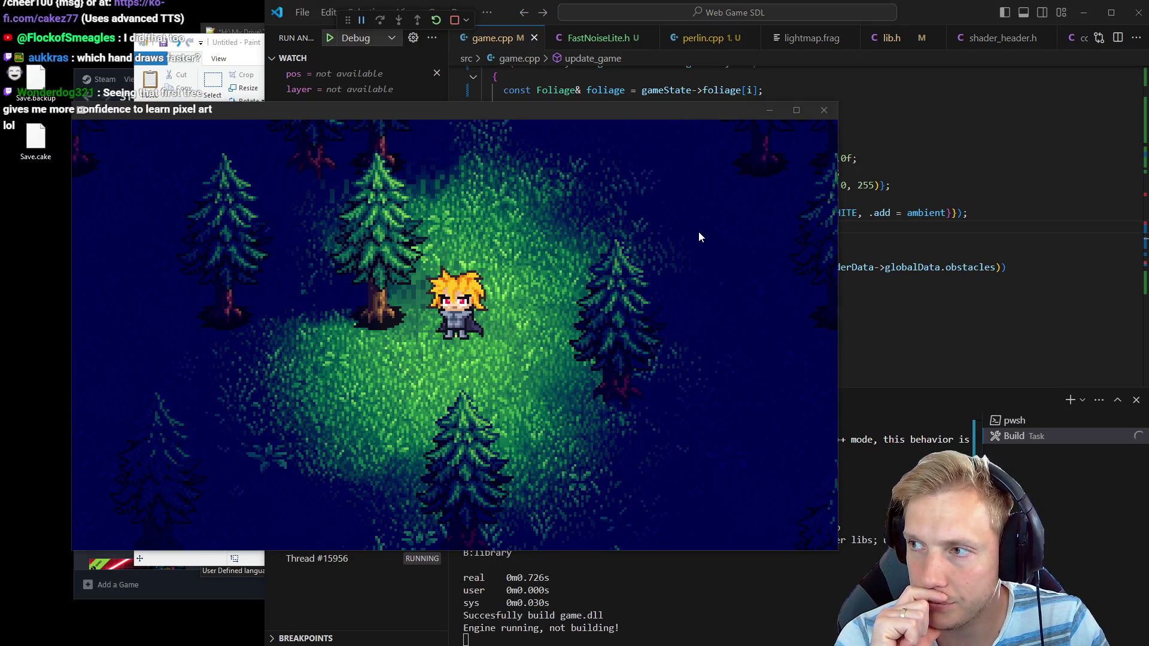
key(w)
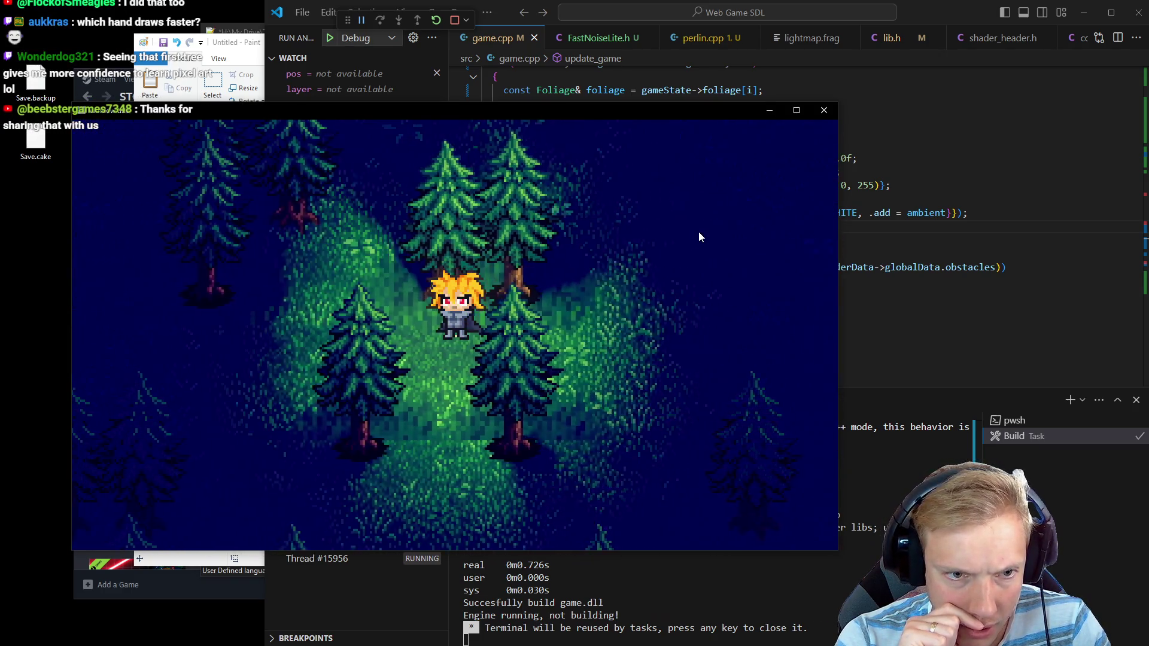
key(a)
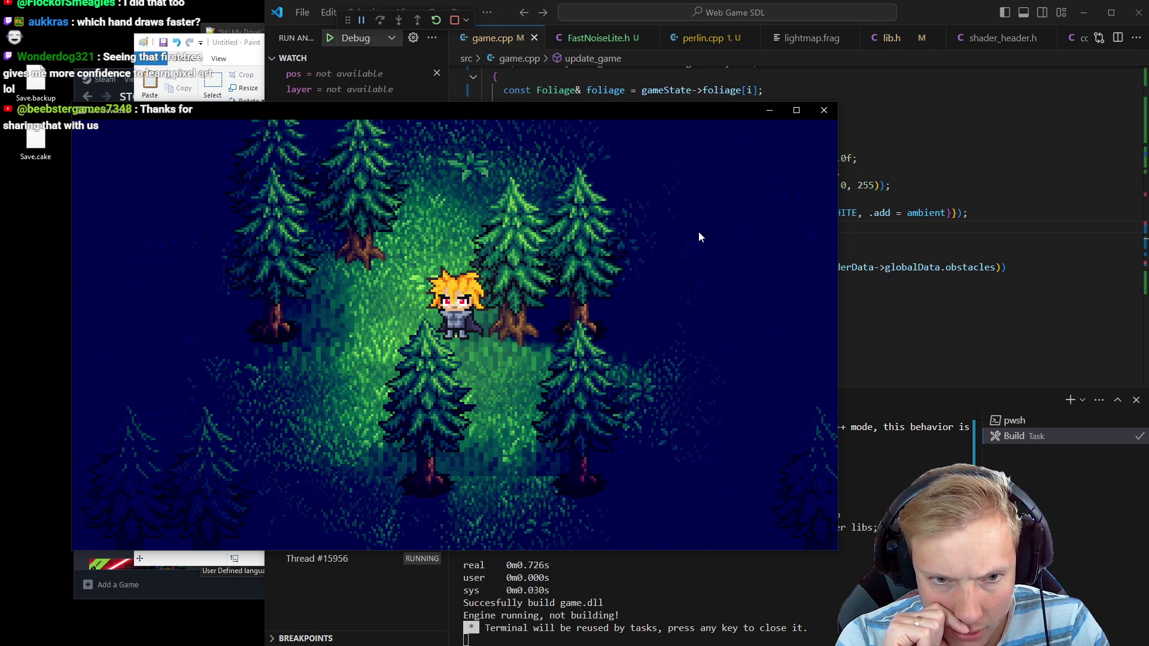
key(w)
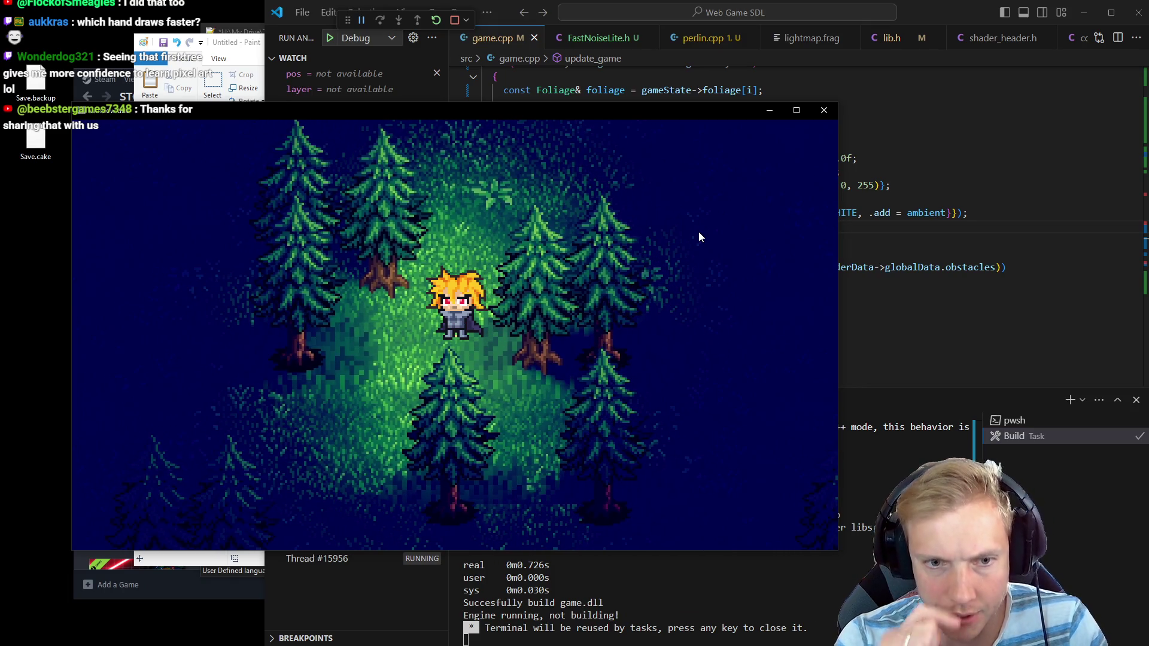
Undo the ground scale, save and rebuild, then bring File Explorer's x1_Game Dev folder forward
key(alt+Tab)
key(ctrl+z)
key(ctrl+shift+b)
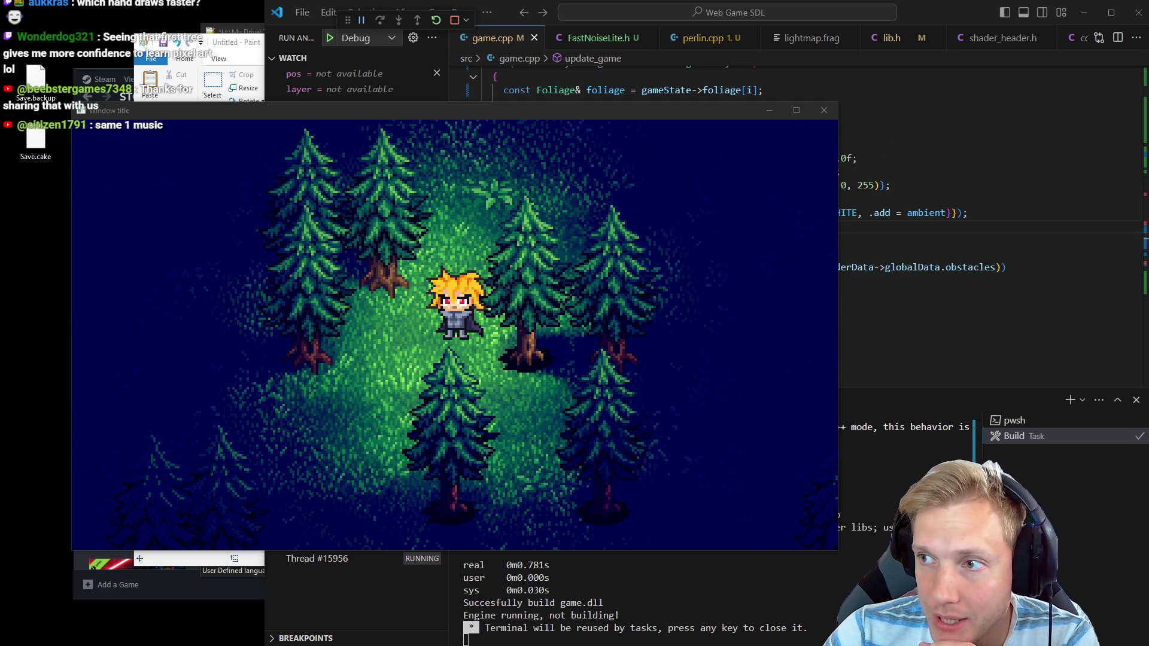
key(alt+Tab)
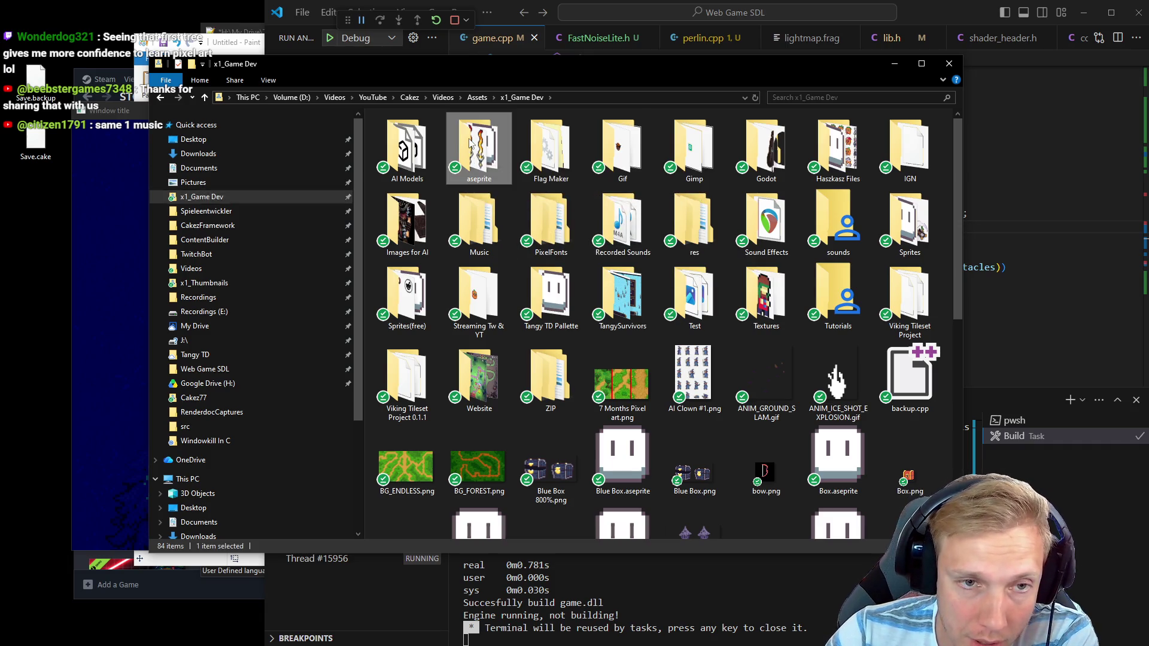
Open the aseprite folder and scroll through its 572 sprite files, ending at the top rows
double_click(471, 156)
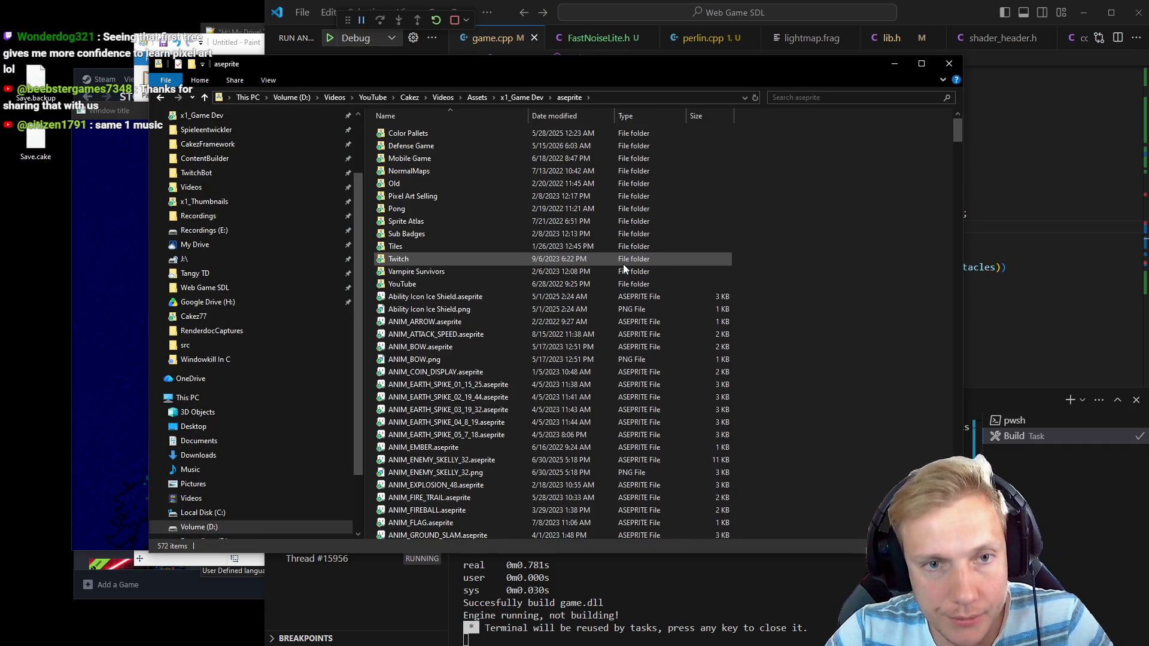
ctrl+scroll(666, 257, up, 3)
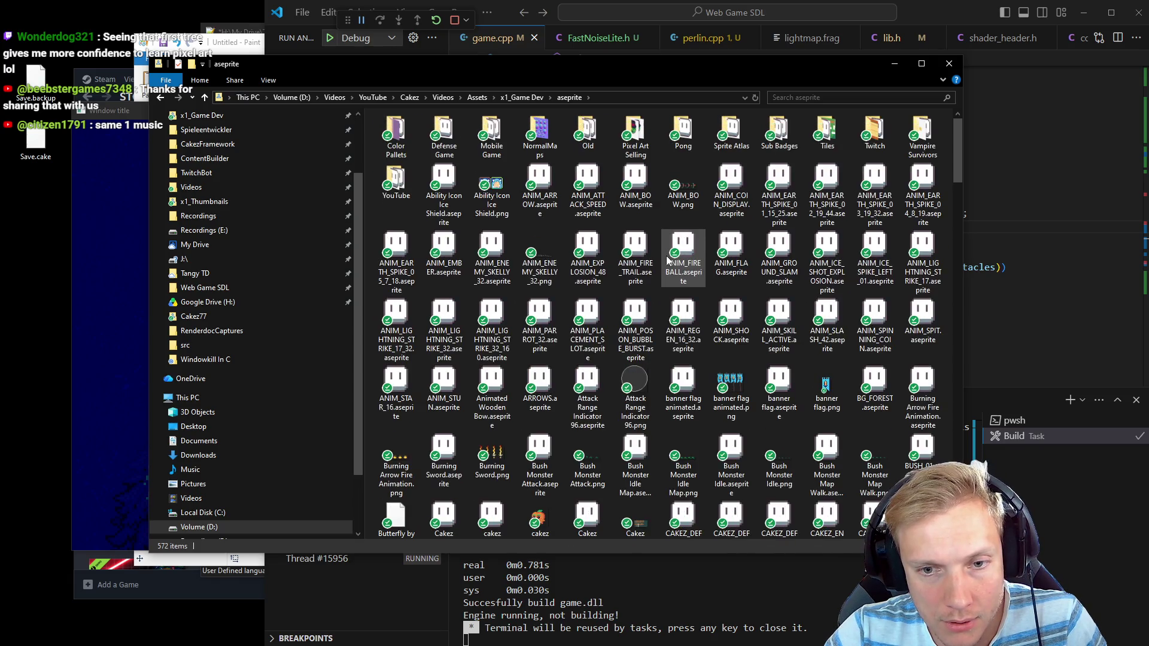
ctrl+scroll(667, 259, up, 3)
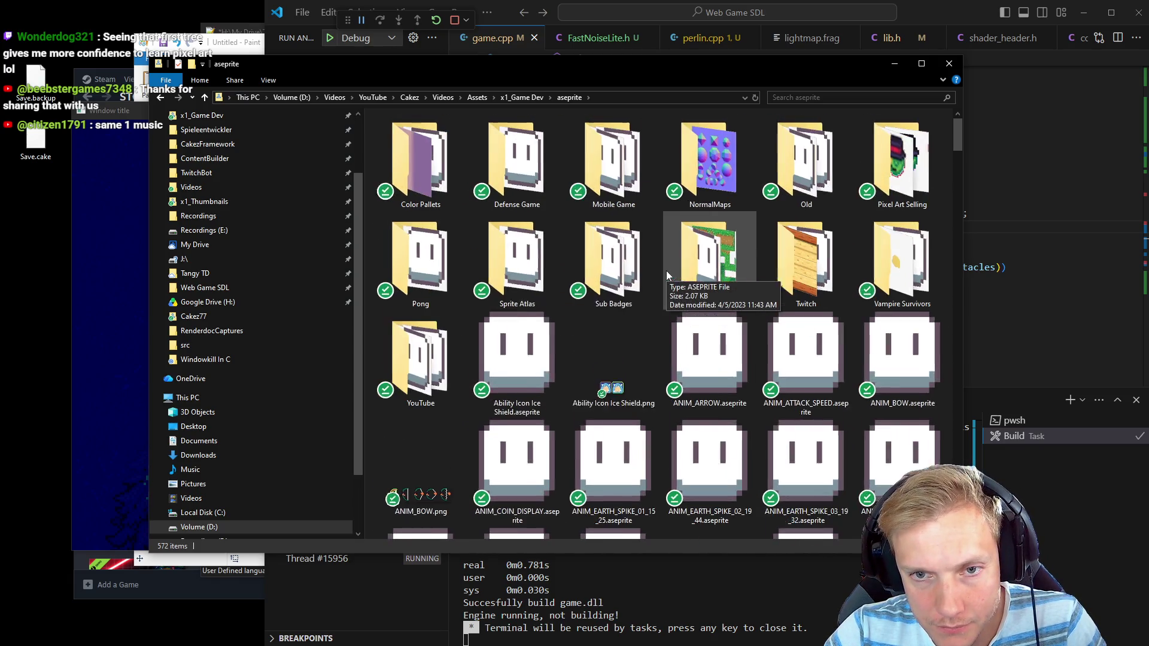
scroll(666, 271, down, 10)
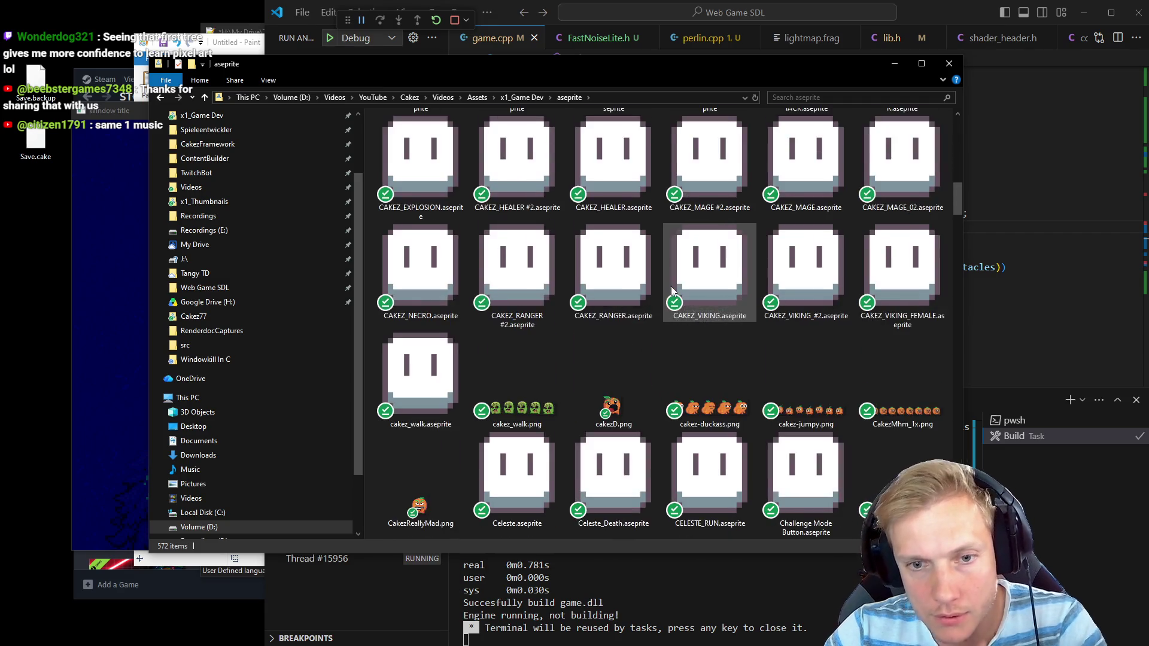
scroll(670, 286, down, 10)
scroll(670, 286, up, 5)
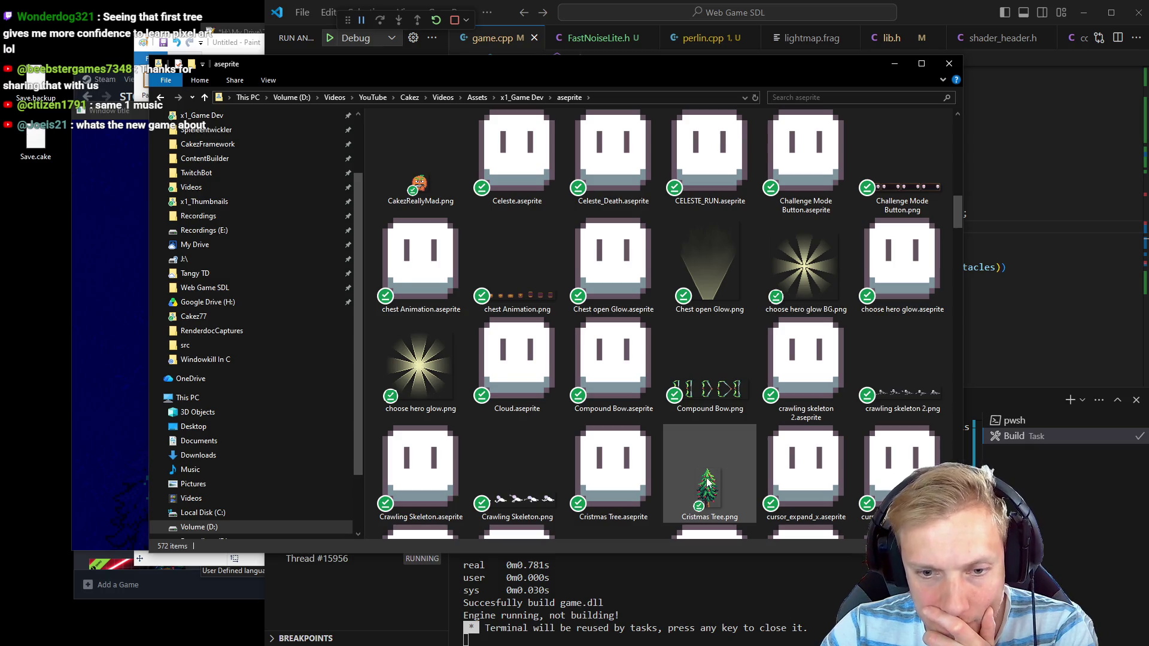
scroll(700, 407, down, 3)
scroll(718, 383, down, 10)
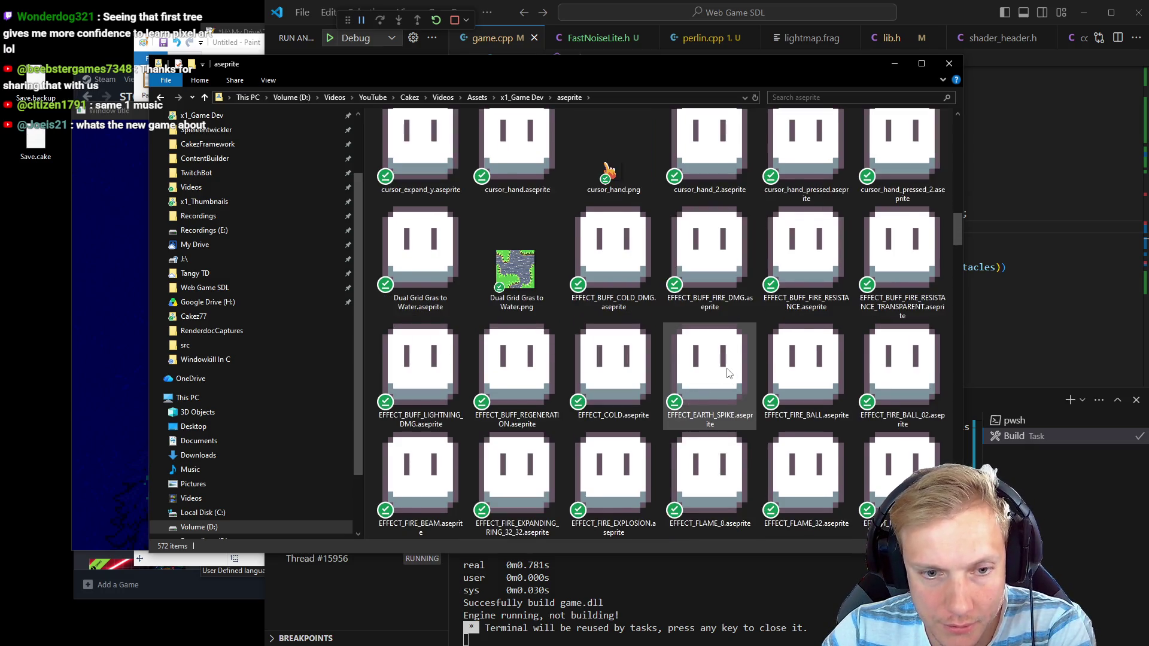
scroll(729, 373, down, 6)
scroll(726, 370, up, 3)
scroll(725, 370, down, 1)
scroll(721, 362, down, 5)
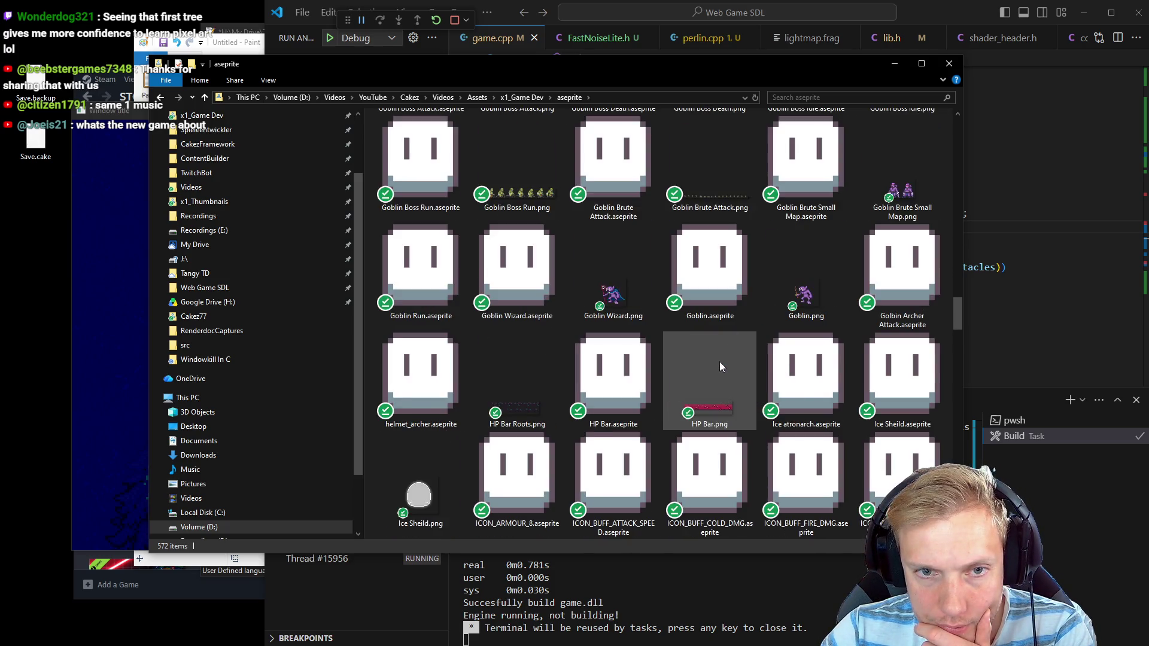
scroll(721, 363, down, 2)
scroll(724, 365, down, 10)
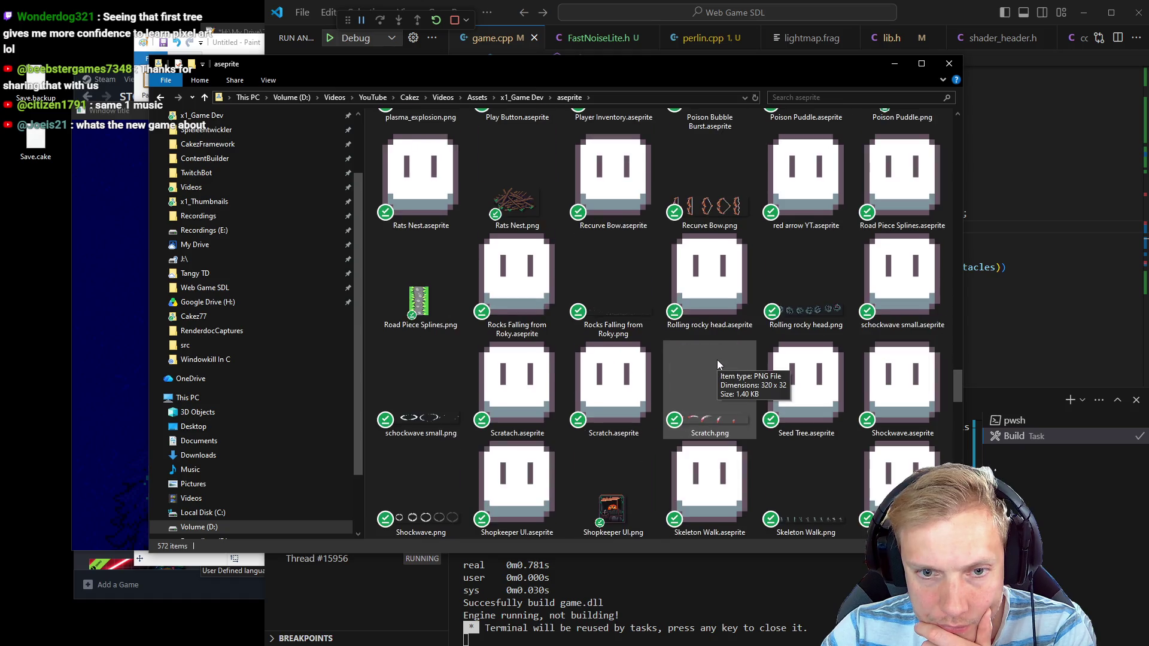
scroll(717, 360, down, 12)
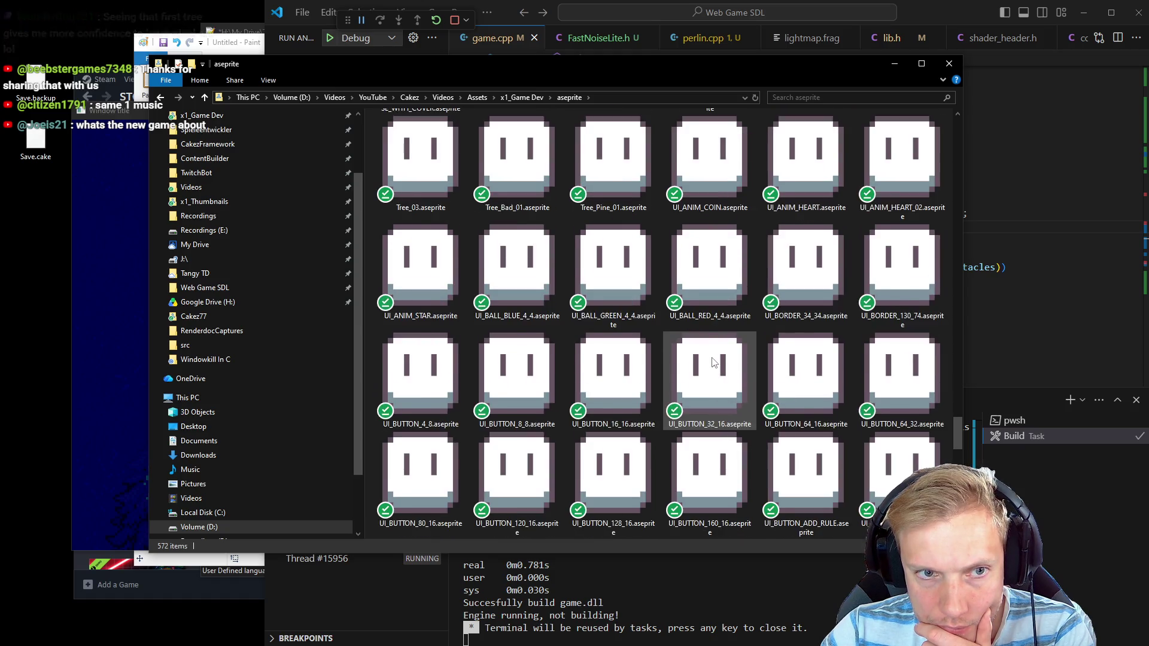
scroll(712, 362, down, 15)
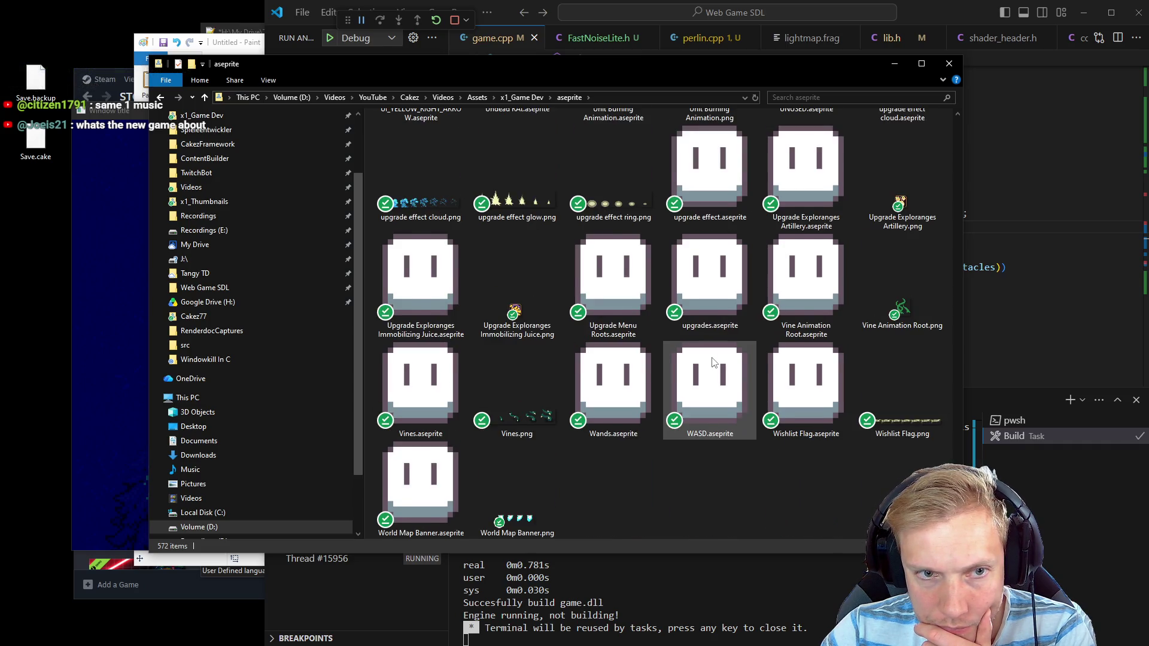
scroll(712, 362, up, 20)
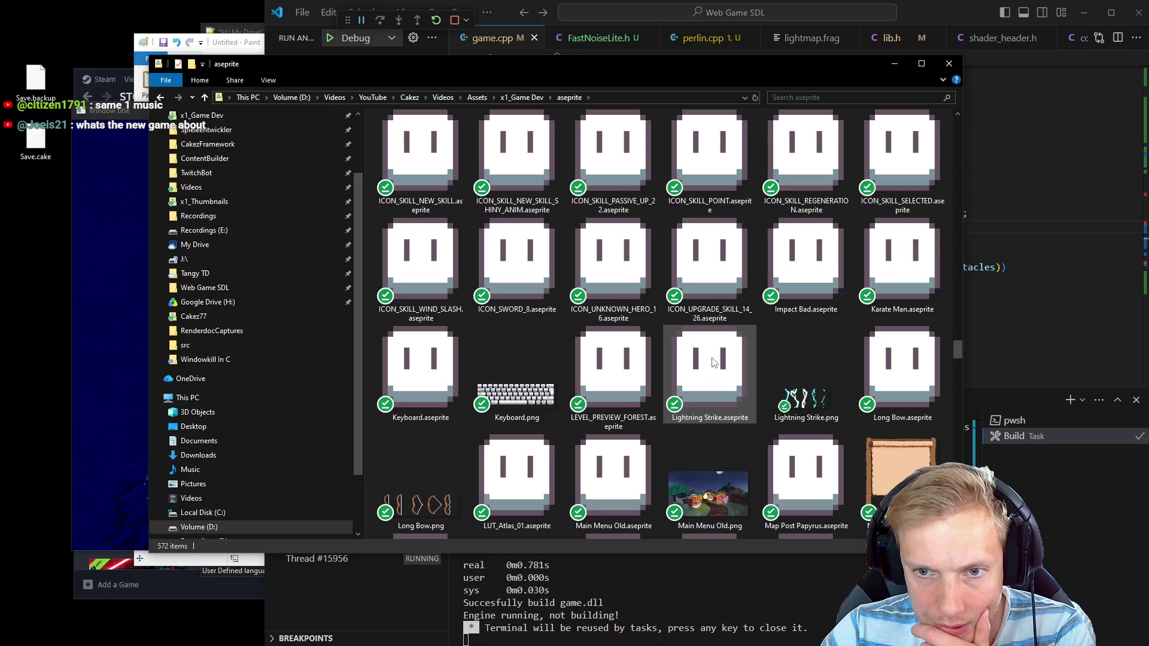
scroll(712, 361, down, 4)
scroll(712, 362, up, 20)
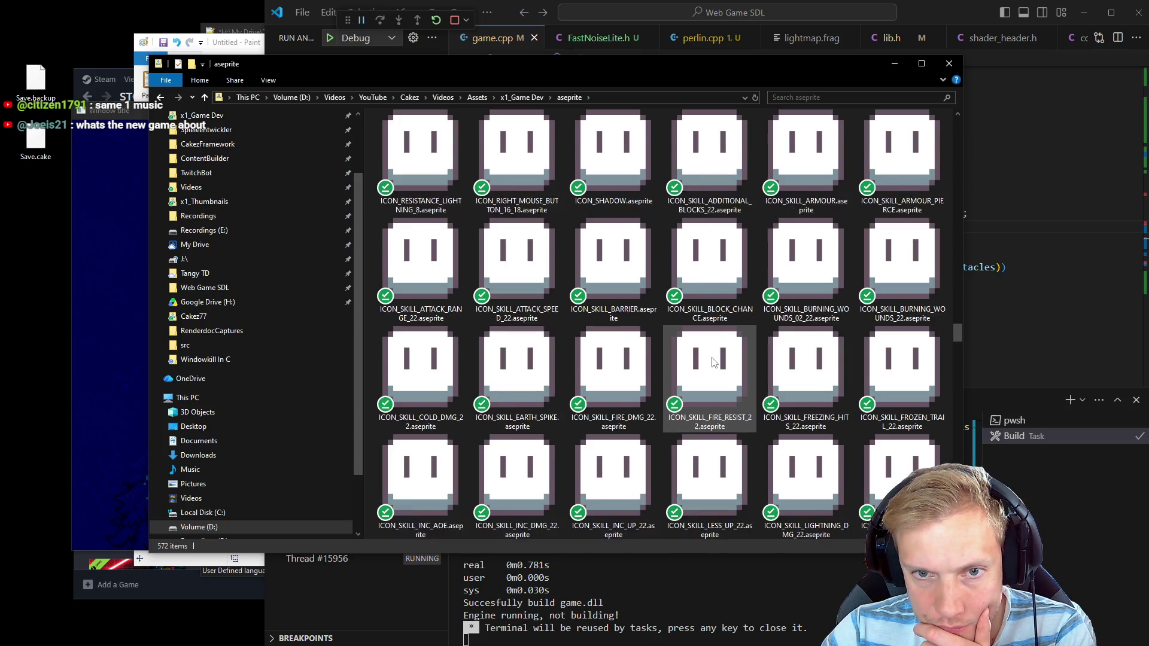
scroll(713, 359, up, 12)
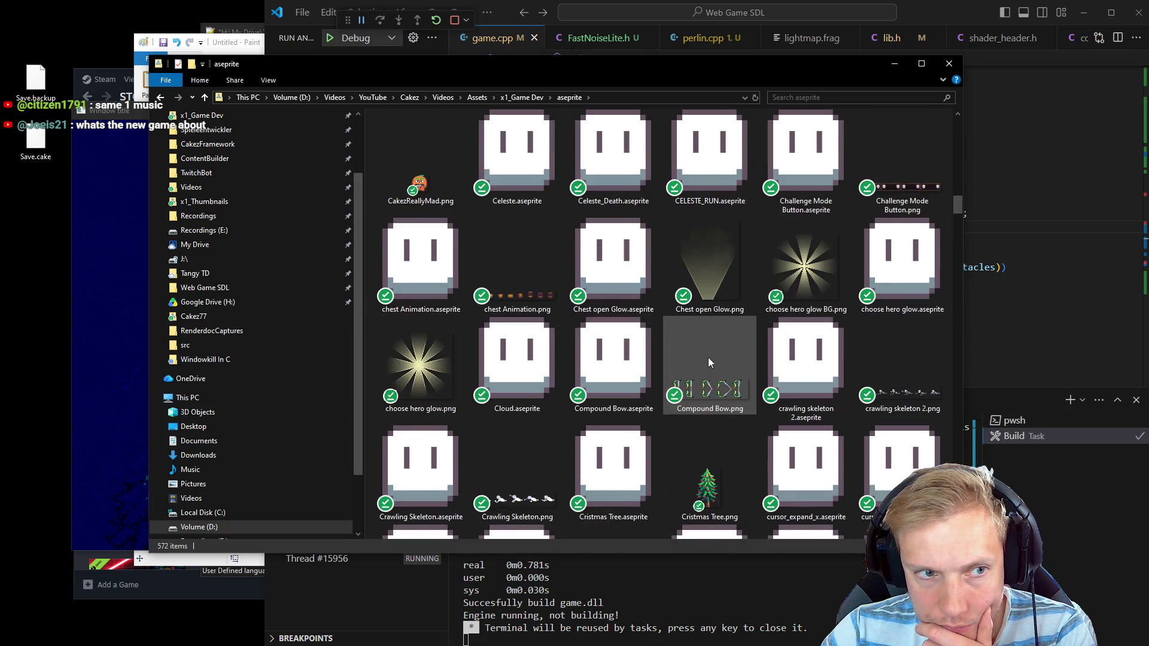
Navigate to Videos > Assets > Pics and browse the reference images
click(229, 189)
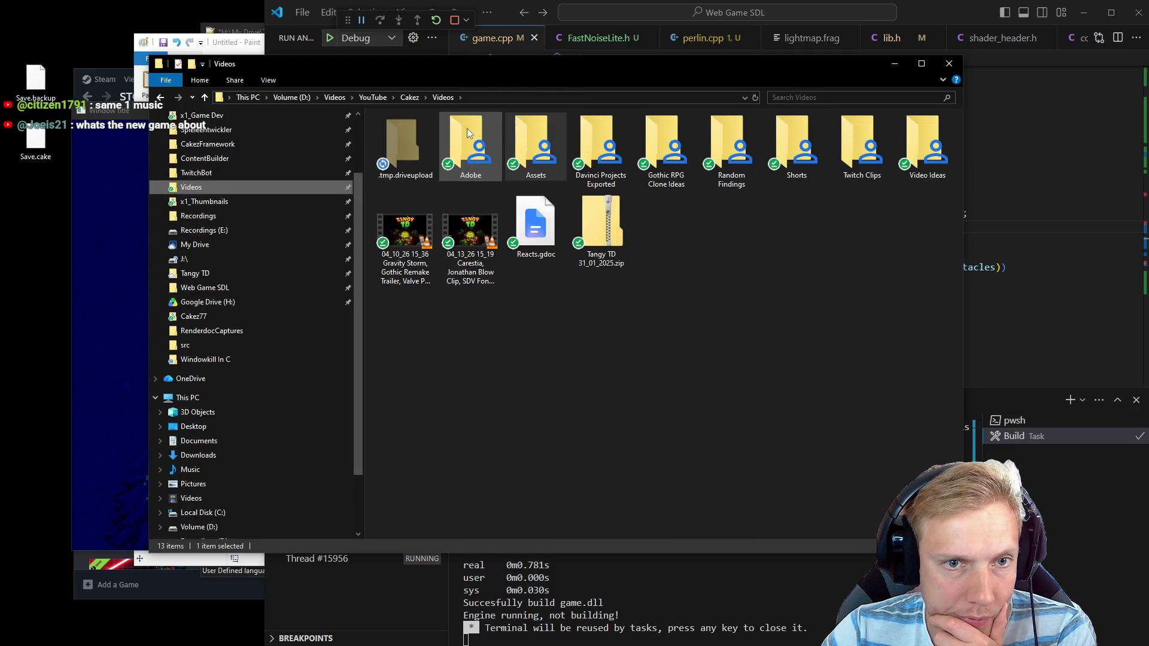
double_click(548, 138)
double_click(436, 211)
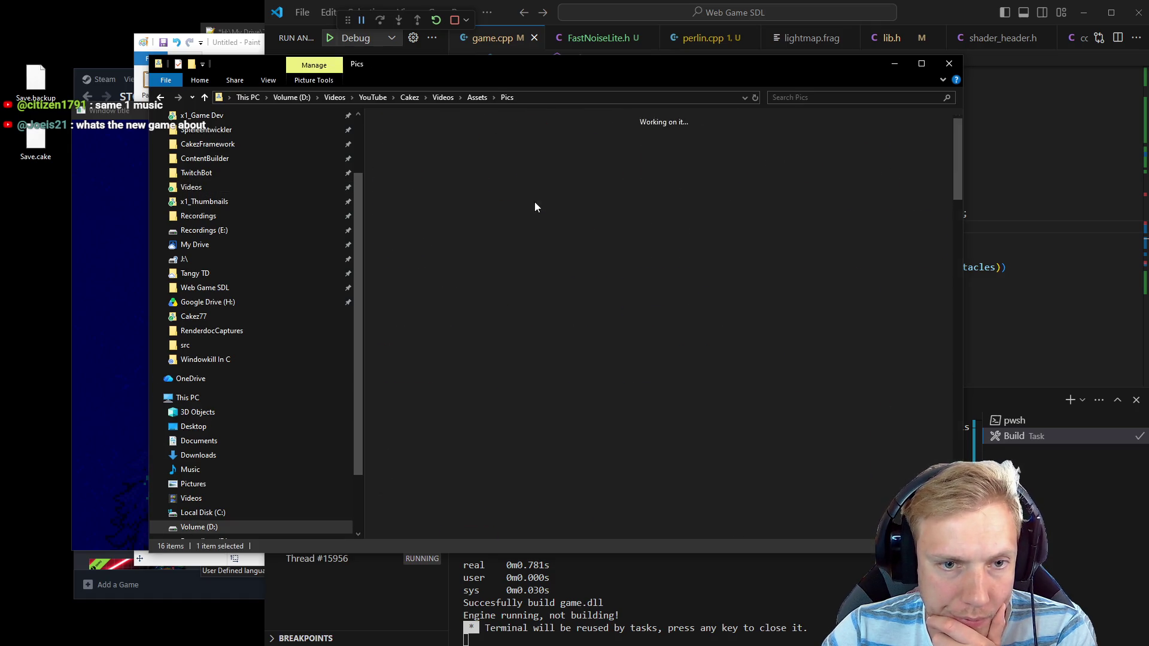
scroll(612, 304, down, 5)
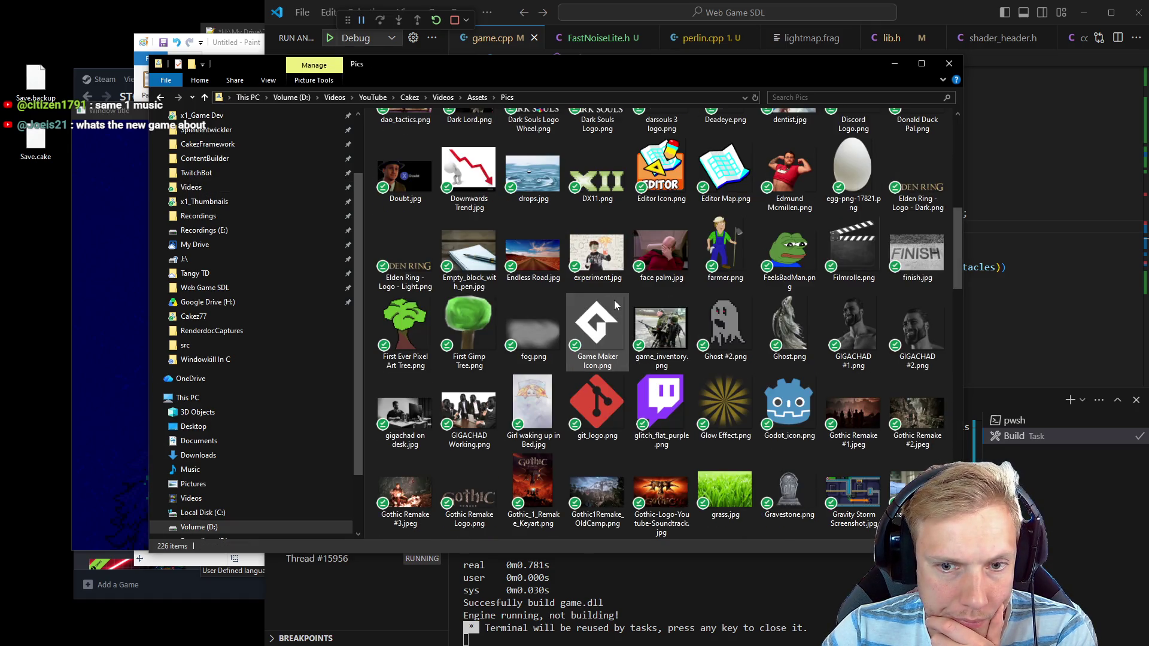
scroll(614, 302, down, 6)
scroll(621, 308, up, 3)
scroll(622, 310, down, 5)
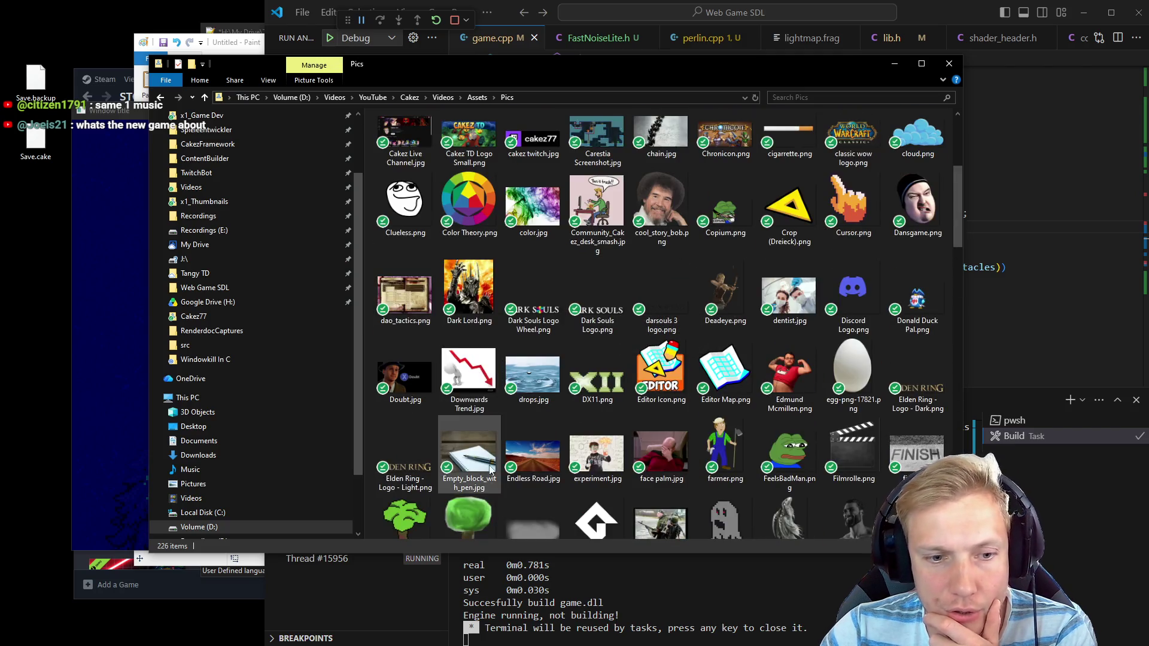
scroll(475, 265, up, 6)
scroll(479, 287, up, 3)
Preview First Gimp Tree.png in Photos, then close it
double_click(467, 282)
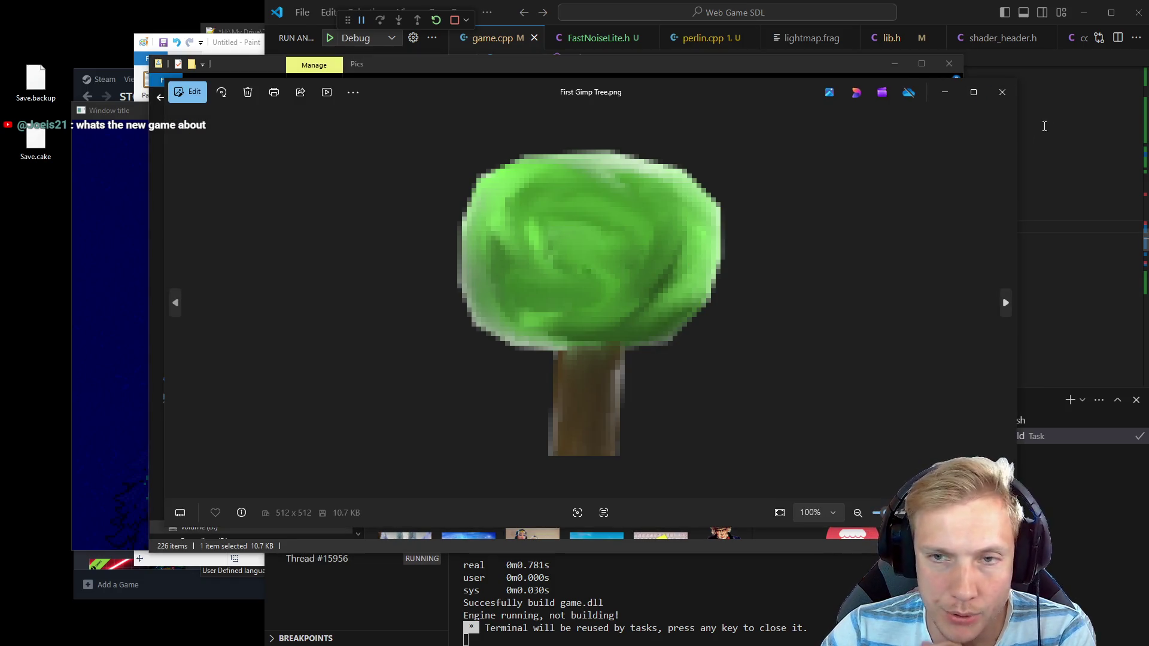
click(1007, 101)
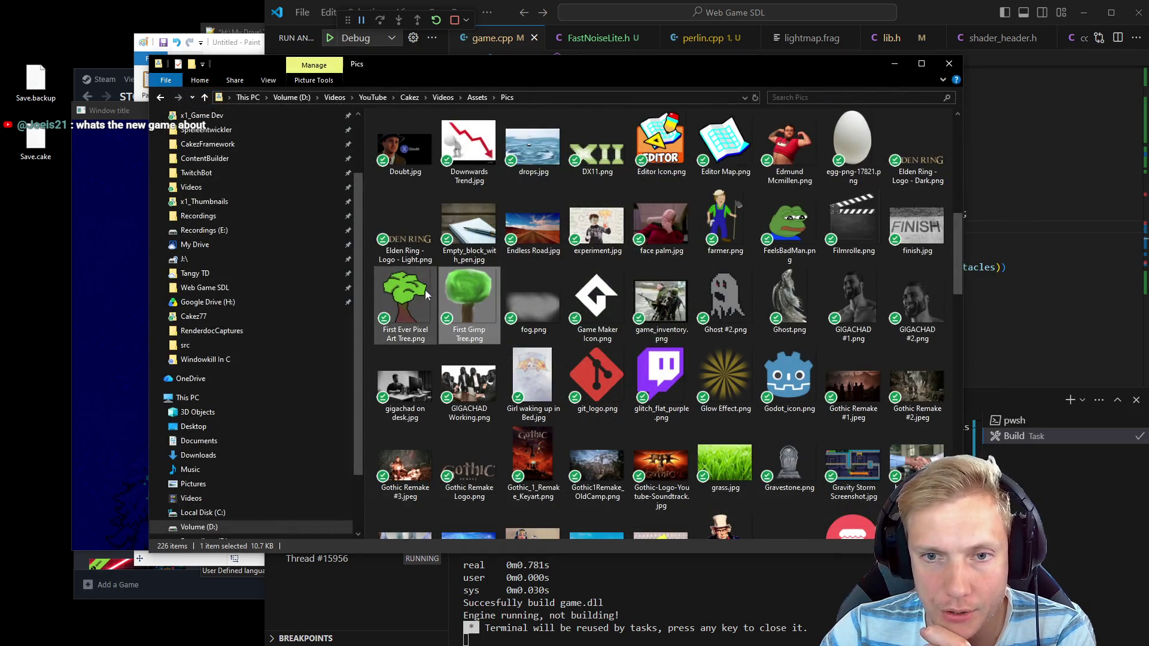
scroll(522, 313, up, 5)
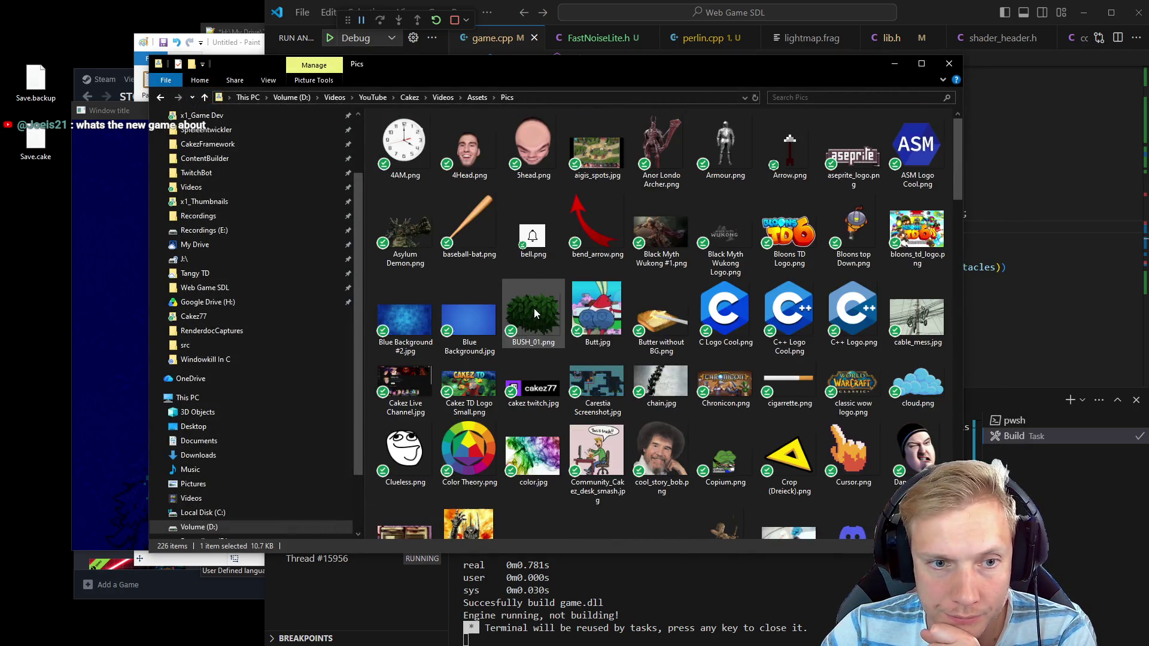
scroll(609, 312, down, 15)
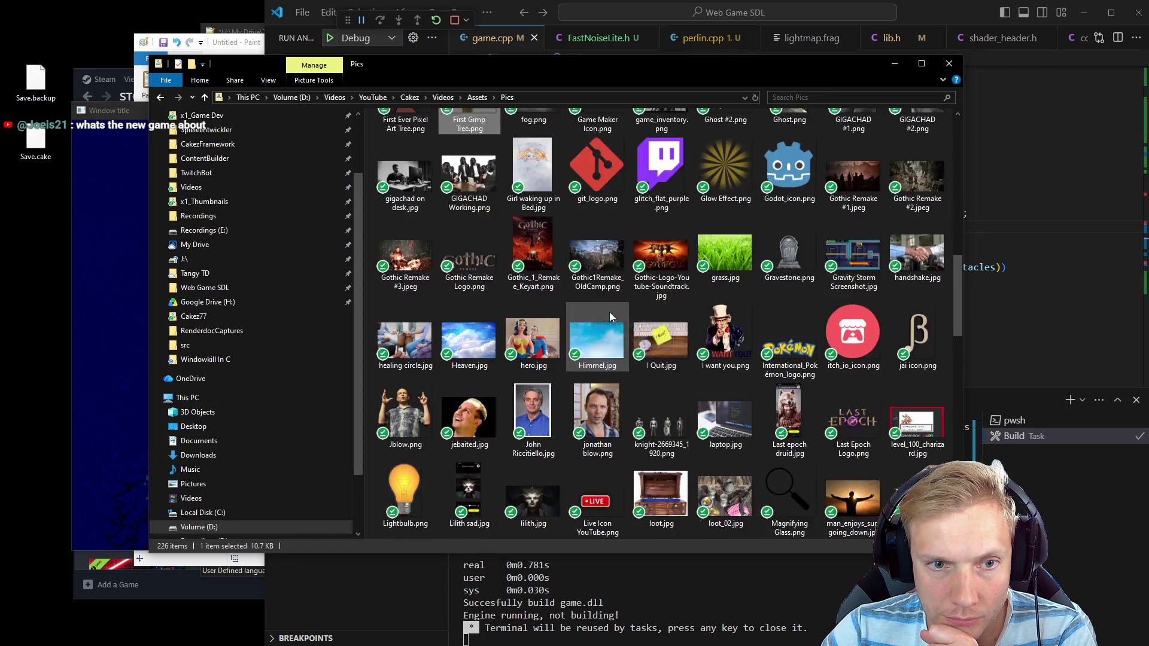
scroll(609, 311, up, 15)
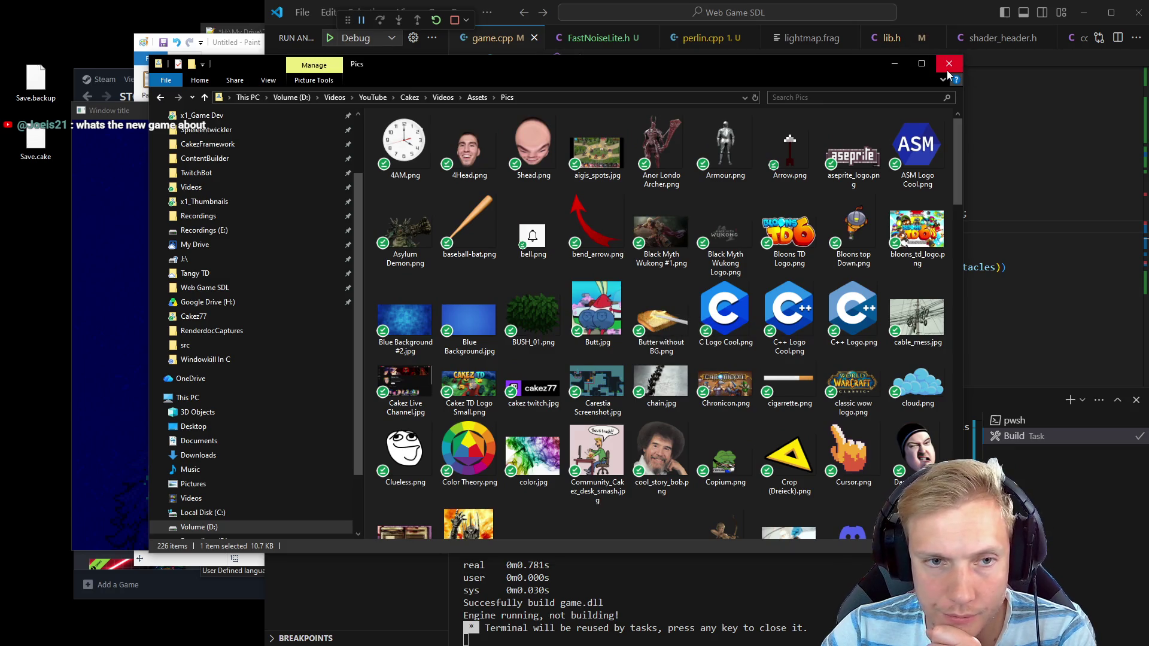
Go back up to the x1_Game Dev folder and open Textures
key(alt+Left)
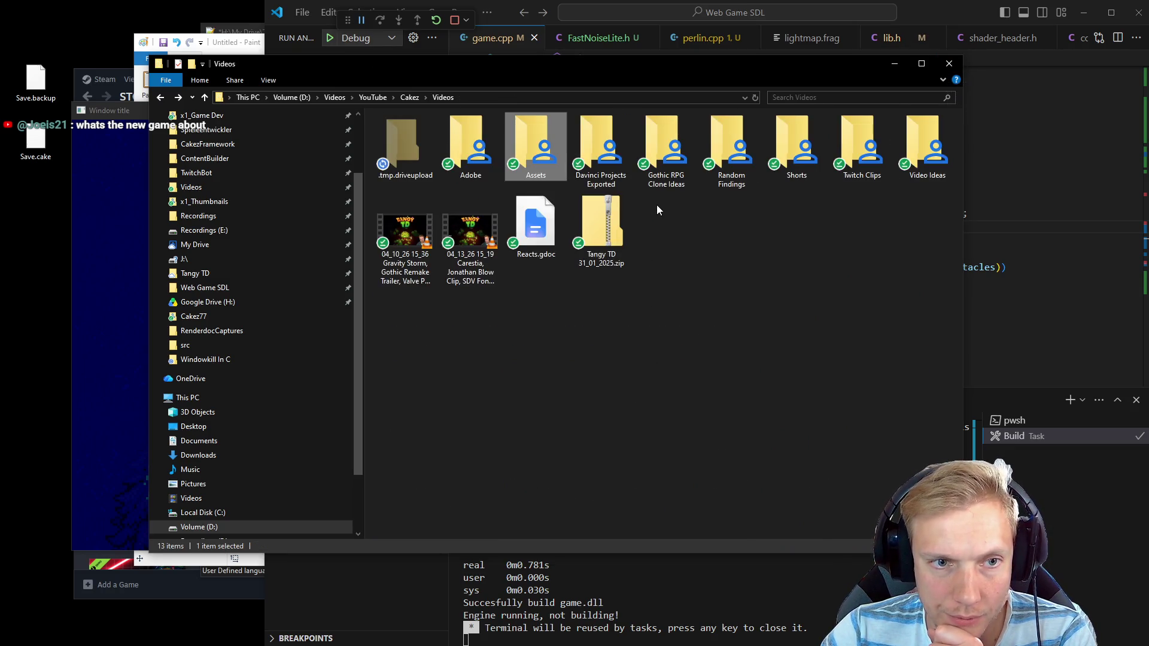
key(alt+Right)
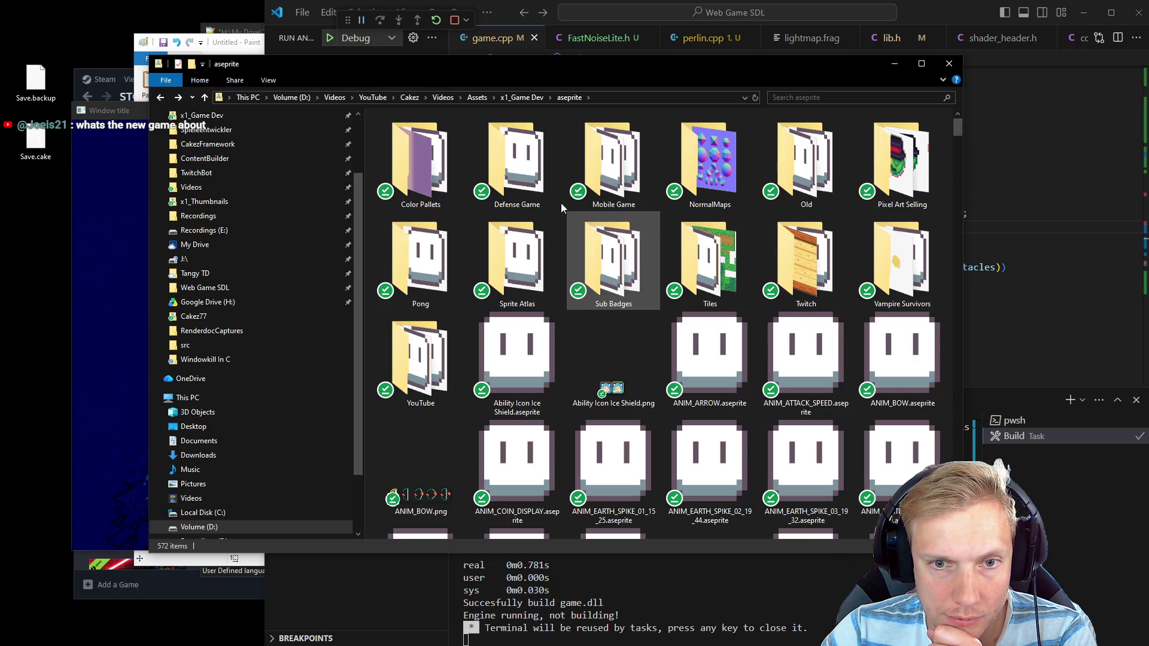
click(525, 97)
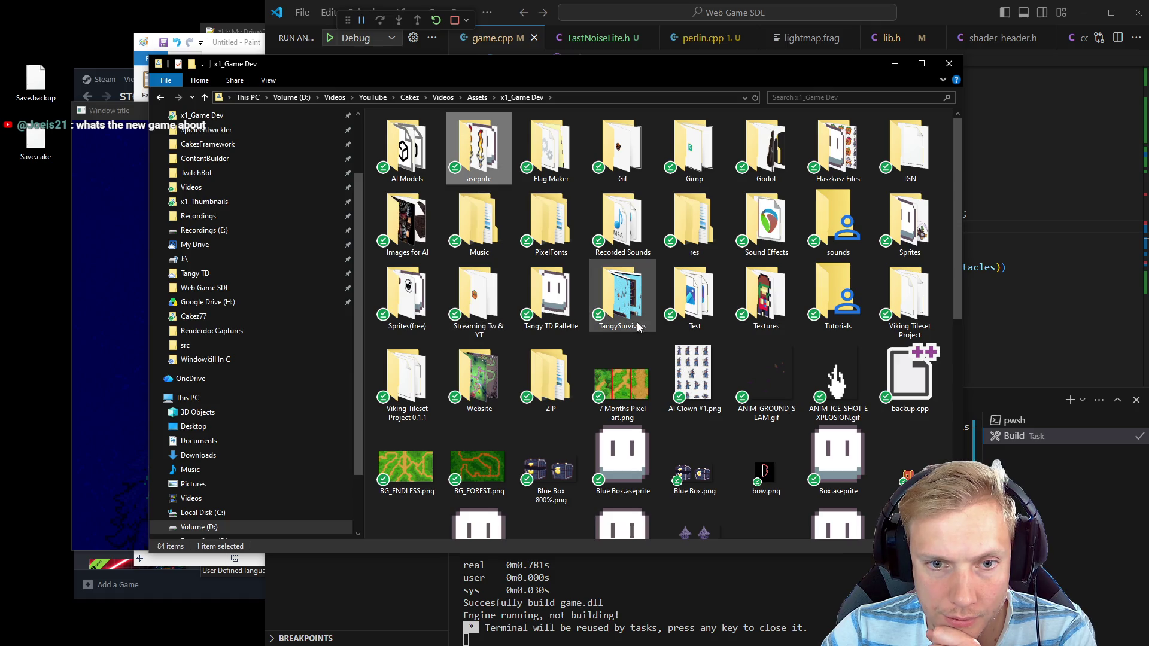
double_click(751, 299)
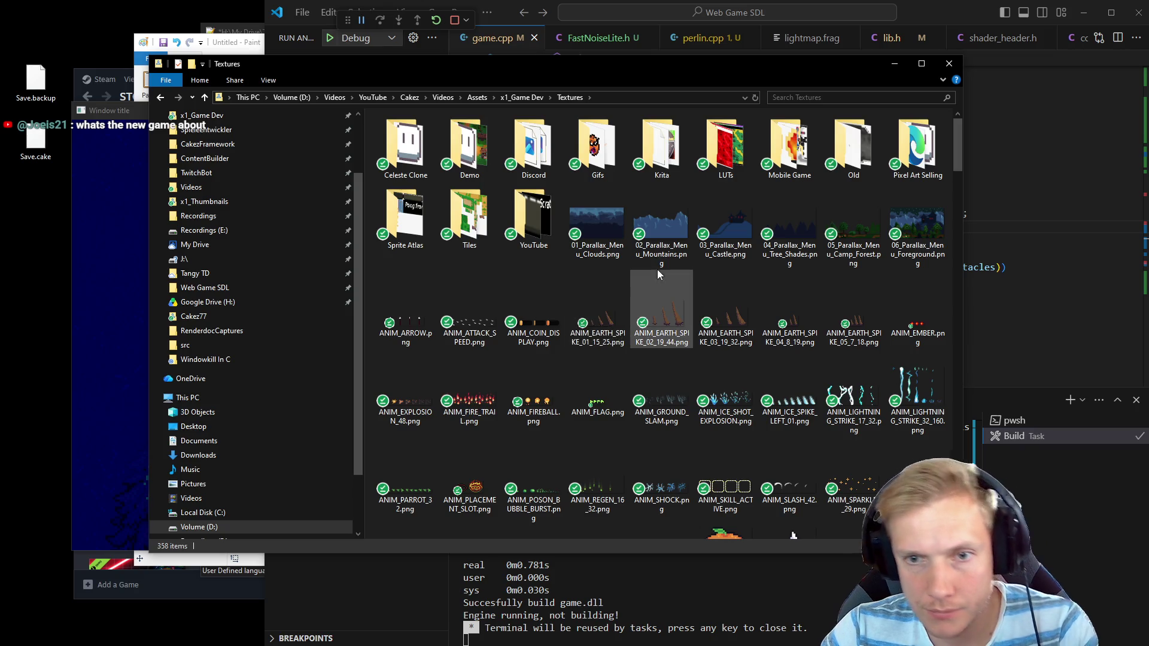
Enlarge the thumbnails and preview 05_Parallax_Menu_Camp_Forest.png in Photos, then close it
ctrl+scroll(745, 234, up, 4)
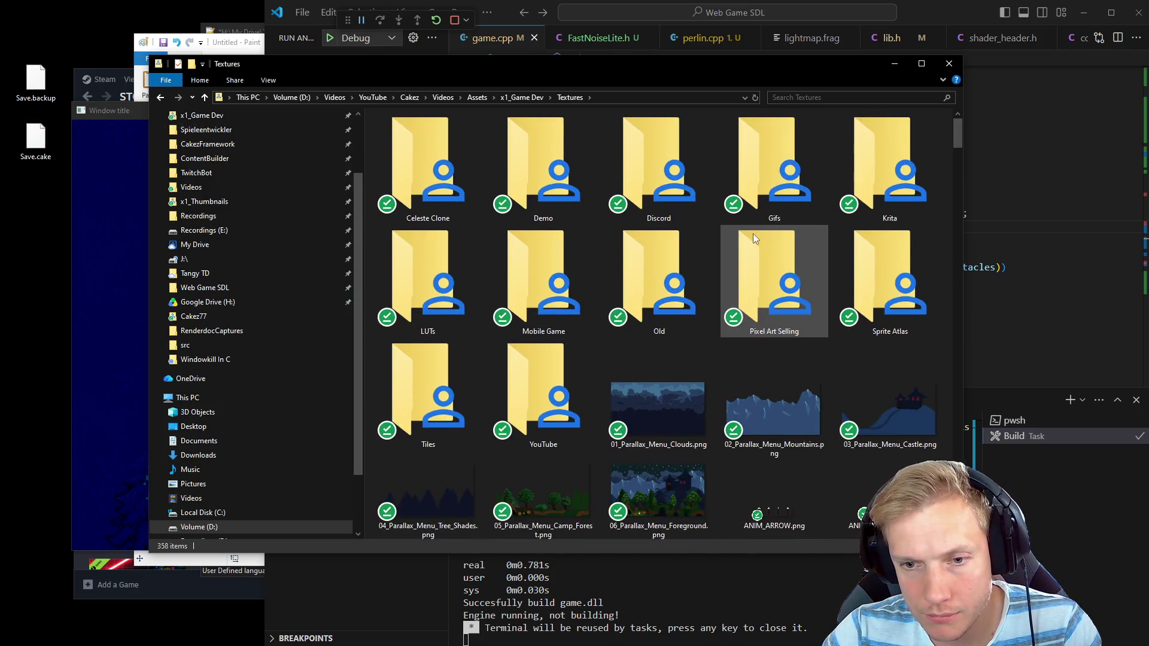
scroll(747, 239, down, 1)
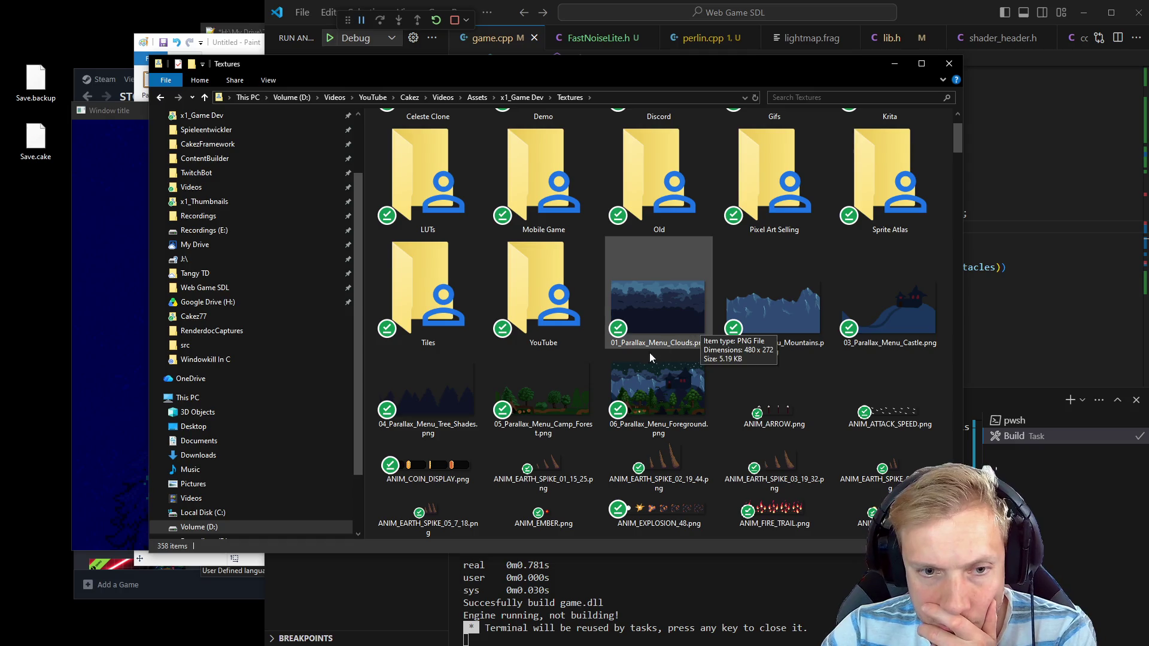
double_click(540, 381)
scroll(586, 325, up, 6)
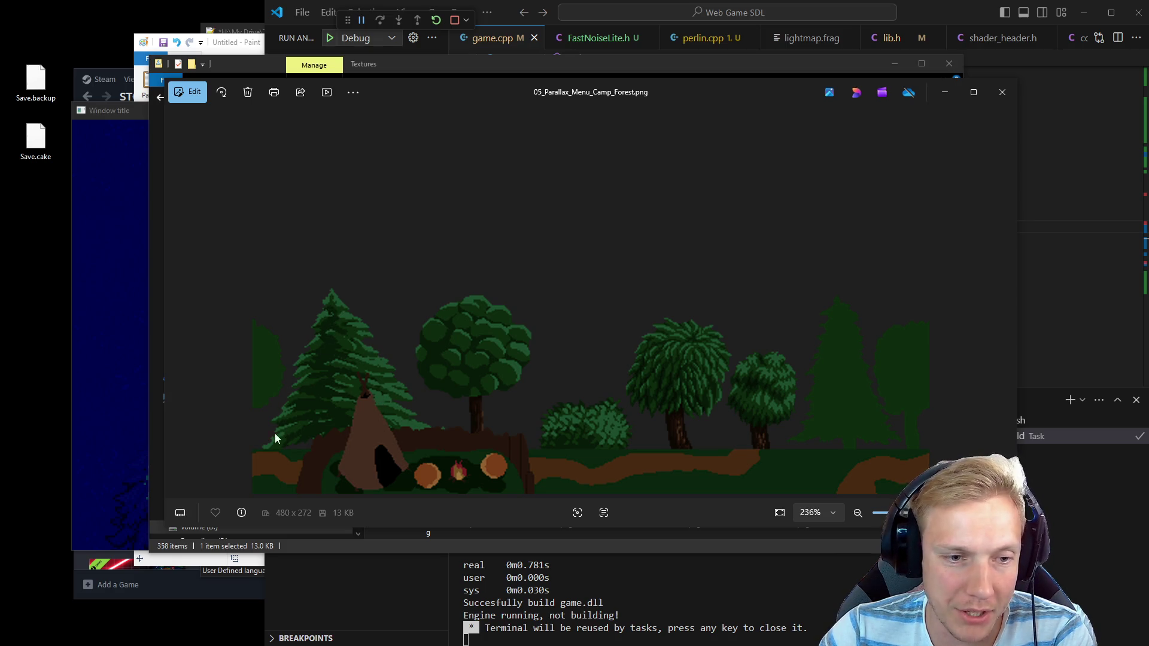
click(1001, 94)
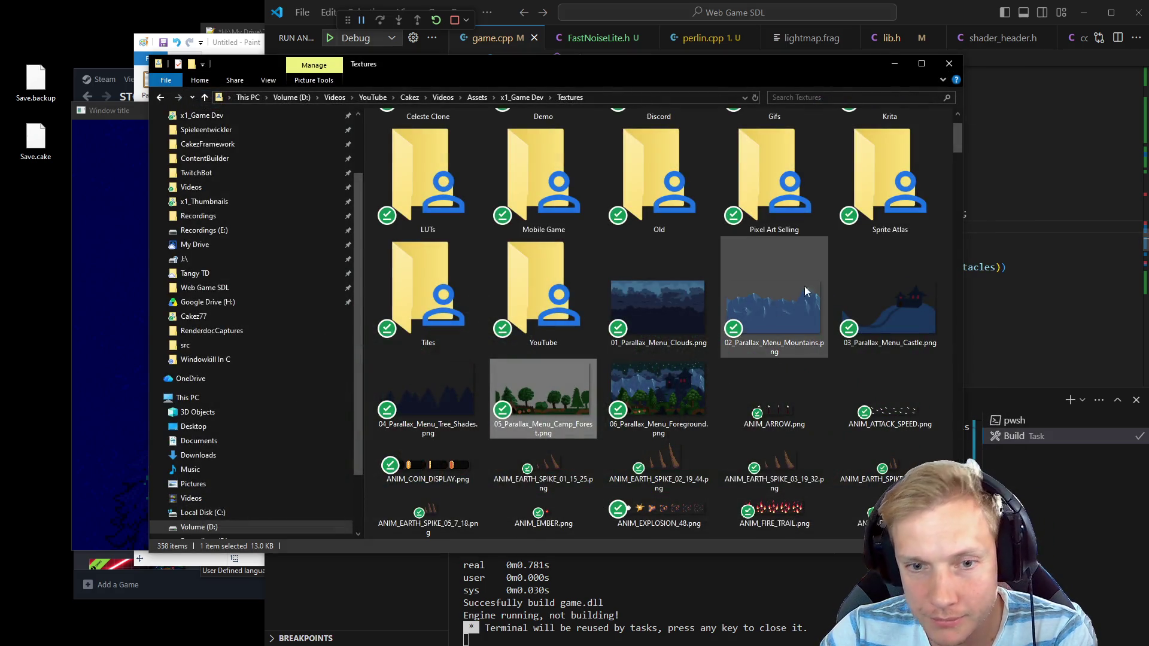
Preview 06_Parallax_Menu_Foreground.png in Photos, zooming around, then close it
scroll(770, 310, down, 3)
double_click(676, 222)
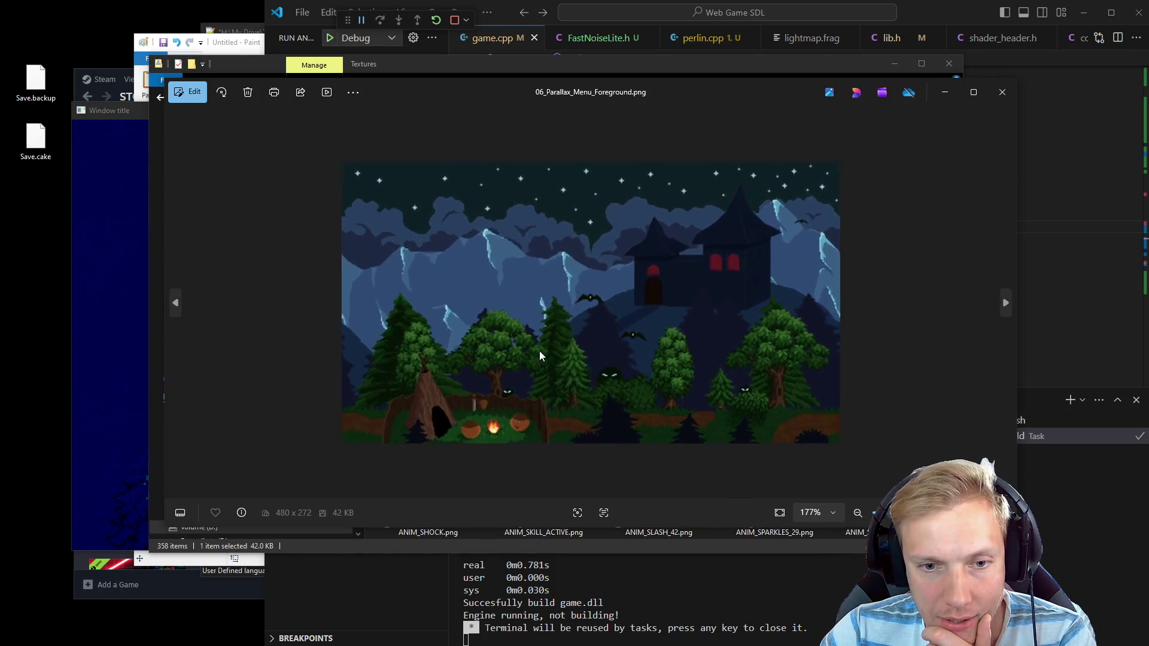
scroll(556, 377, up, 5)
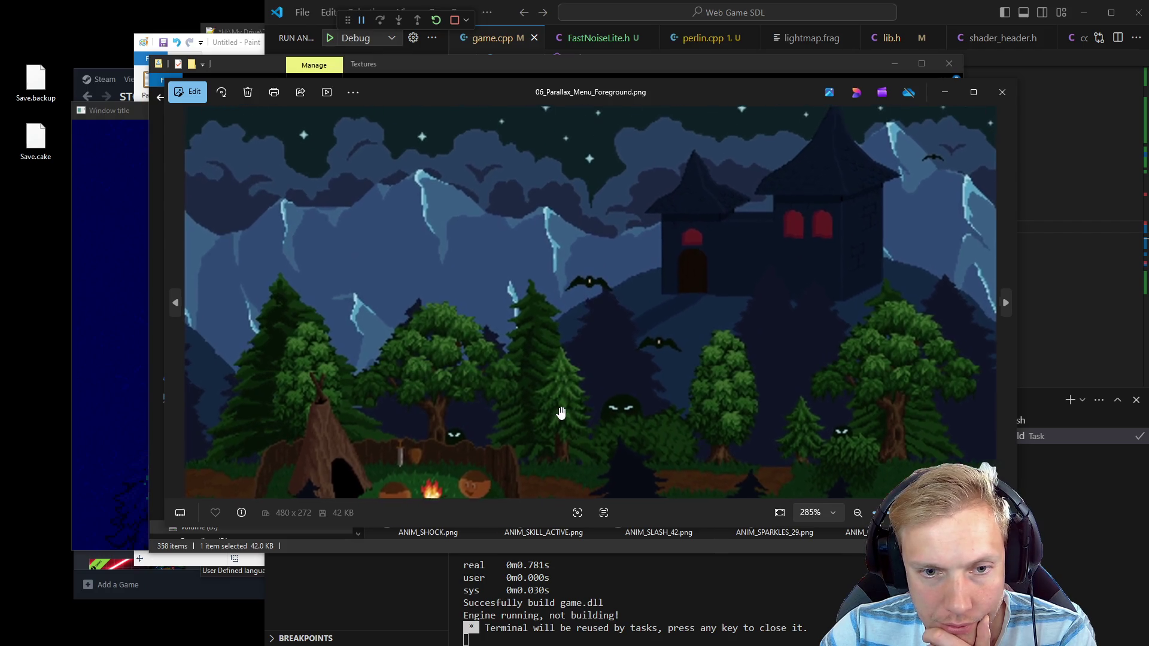
scroll(597, 335, down, 3)
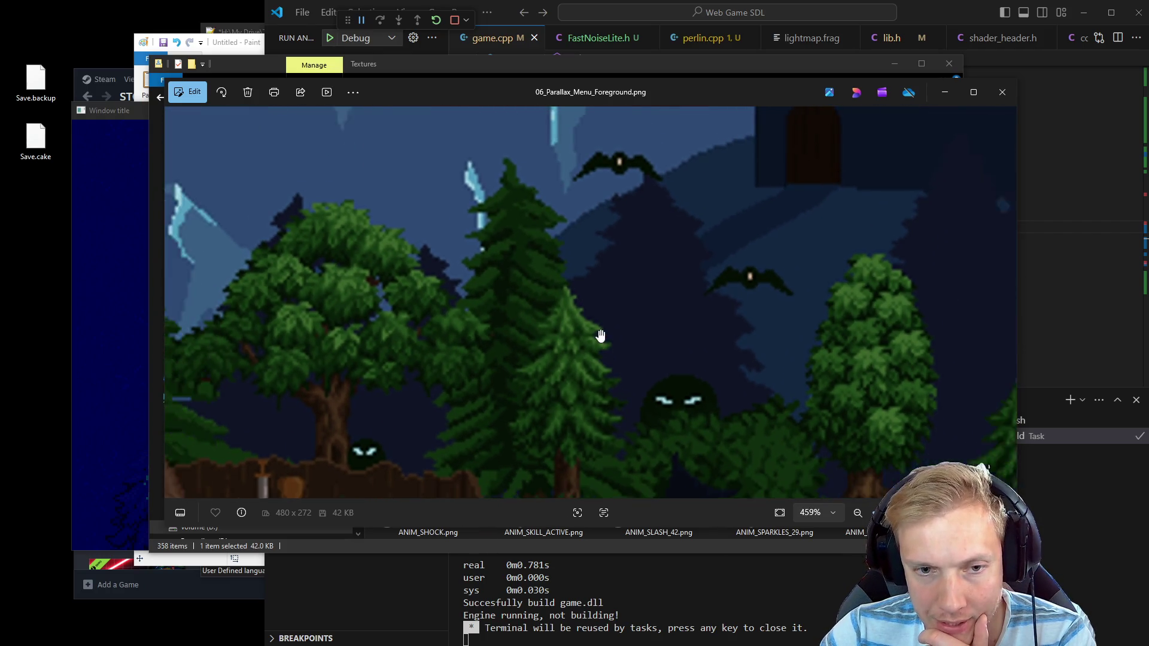
scroll(596, 387, down, 1)
scroll(492, 334, up, 2)
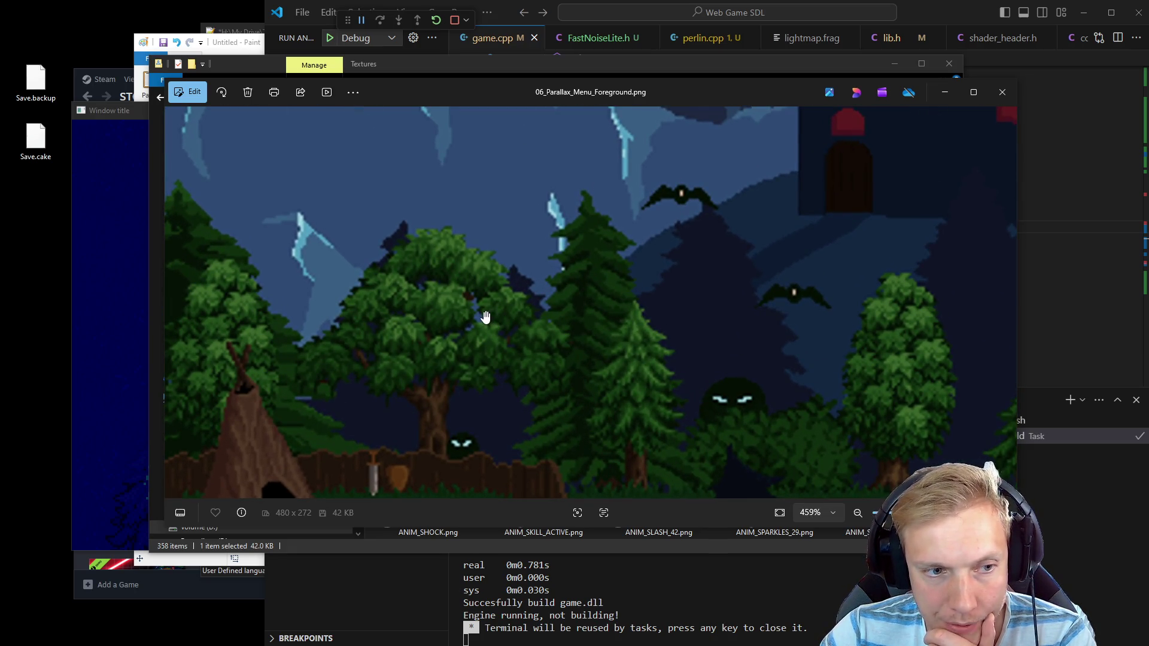
scroll(486, 317, down, 3)
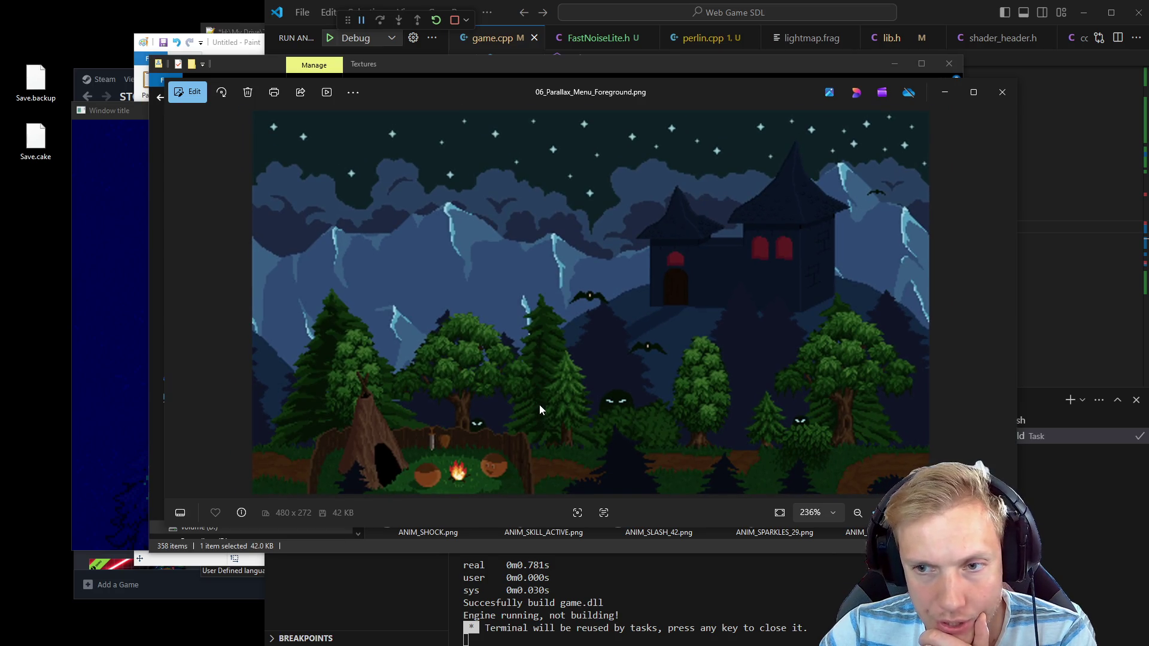
click(1012, 88)
scroll(692, 300, down, 5)
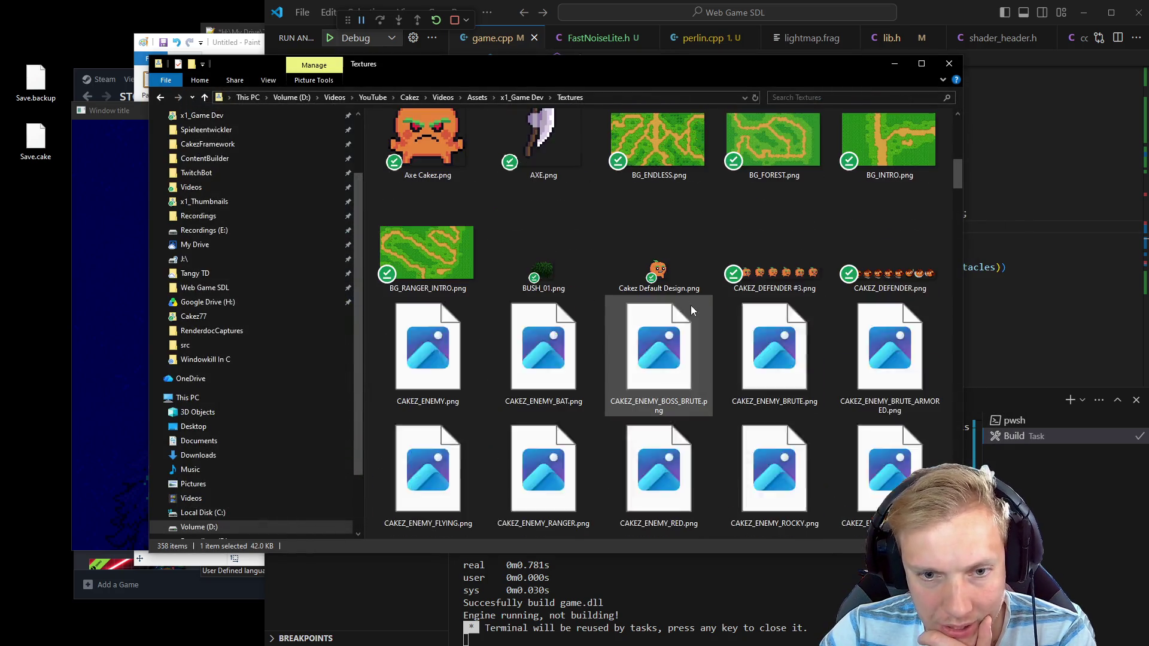
Scroll down to the tree textures and preview TREE_01.png, then close it
scroll(693, 301, down, 6)
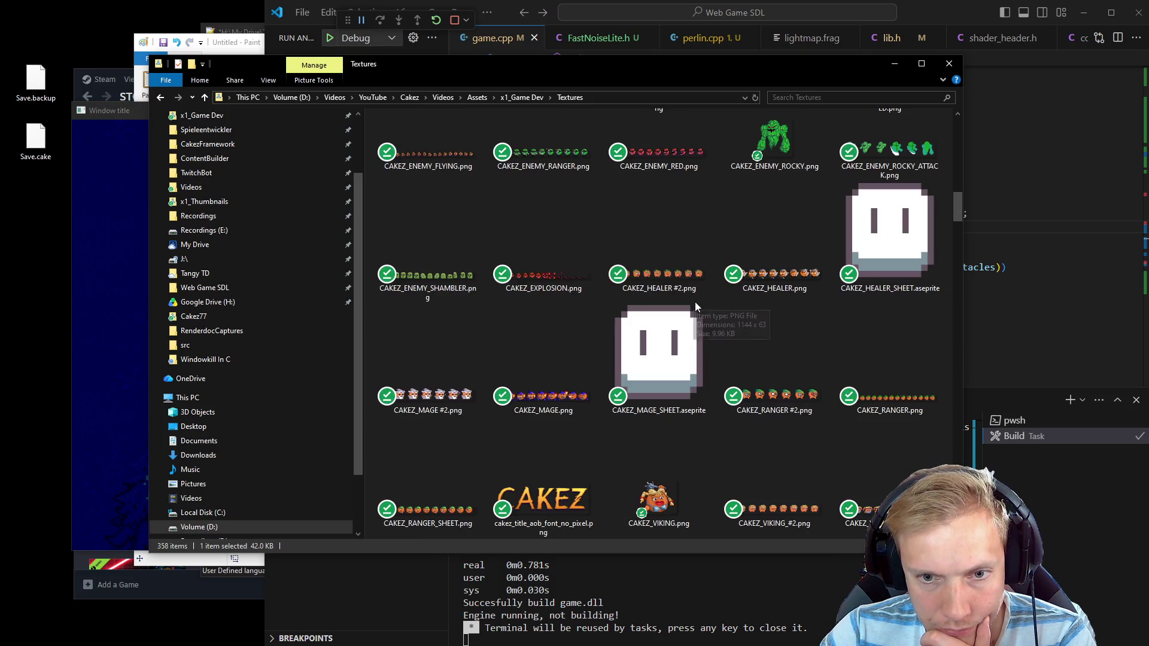
scroll(694, 303, down, 3)
scroll(695, 303, down, 4)
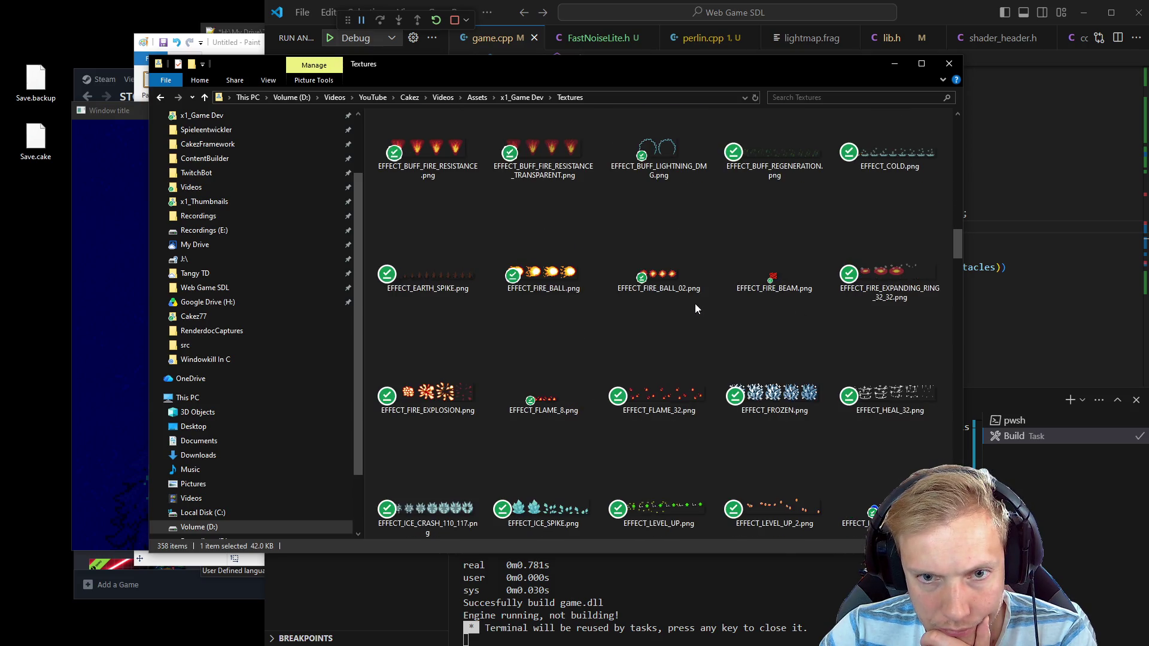
scroll(695, 303, down, 8)
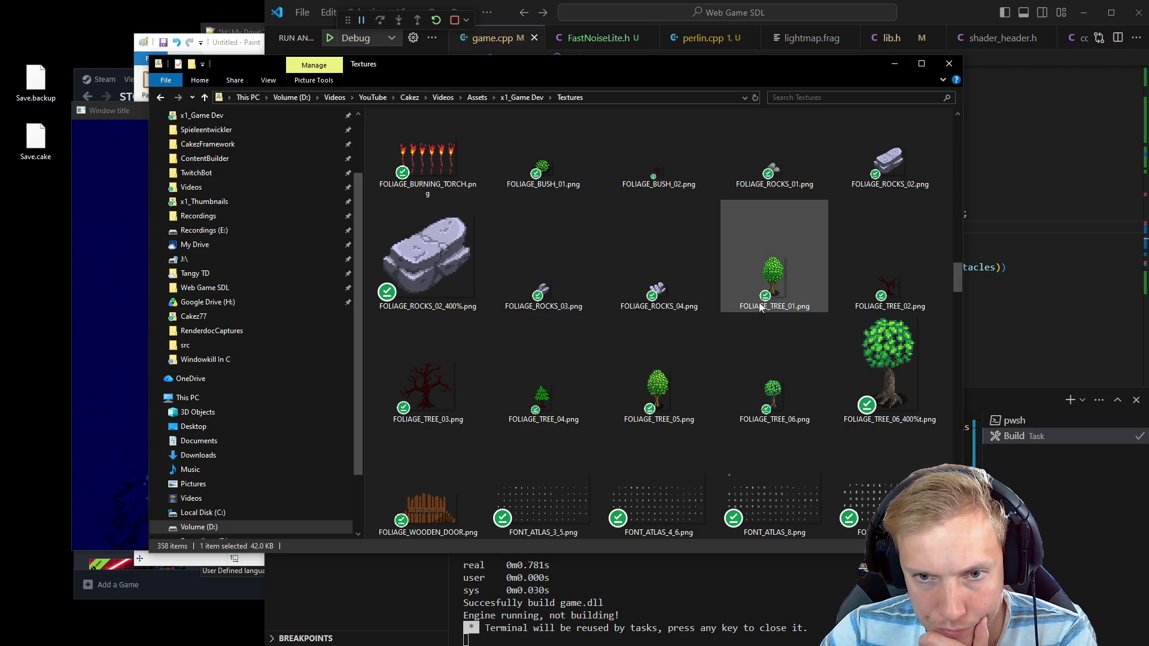
scroll(776, 371, down, 2)
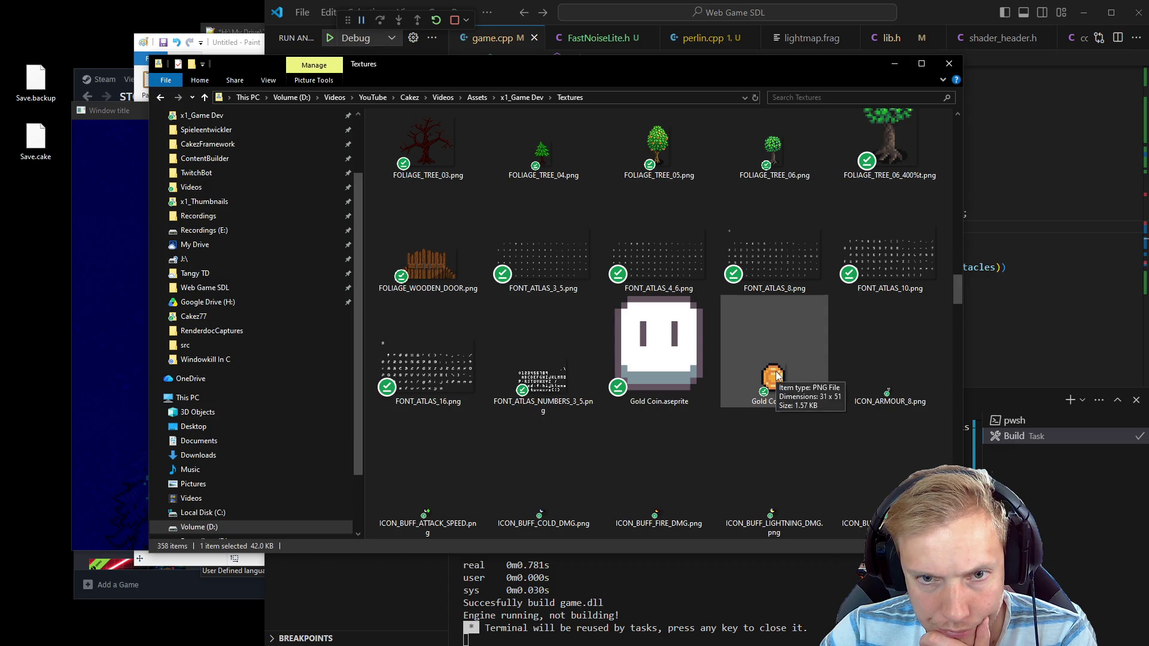
scroll(776, 375, down, 8)
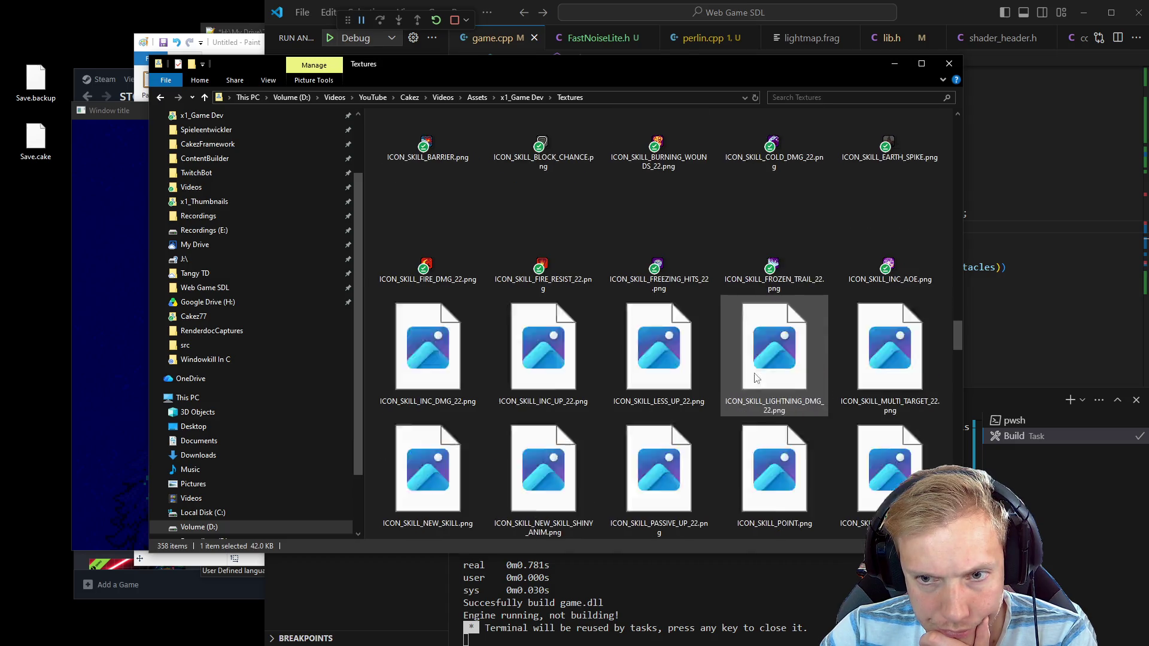
scroll(751, 374, down, 10)
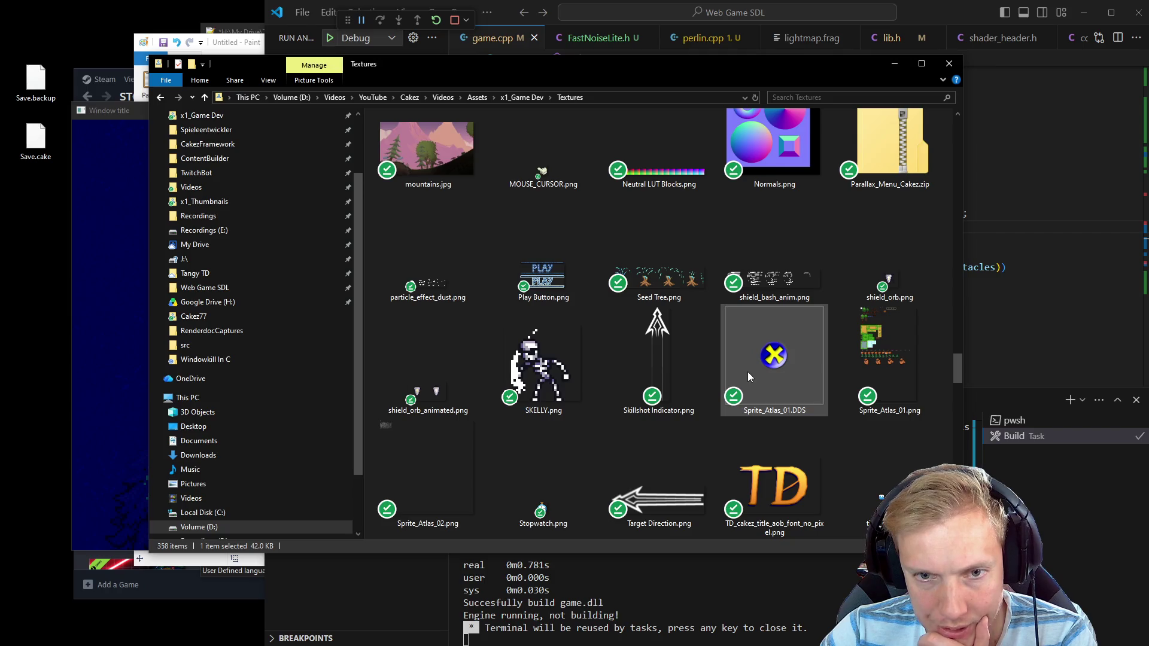
scroll(748, 372, down, 5)
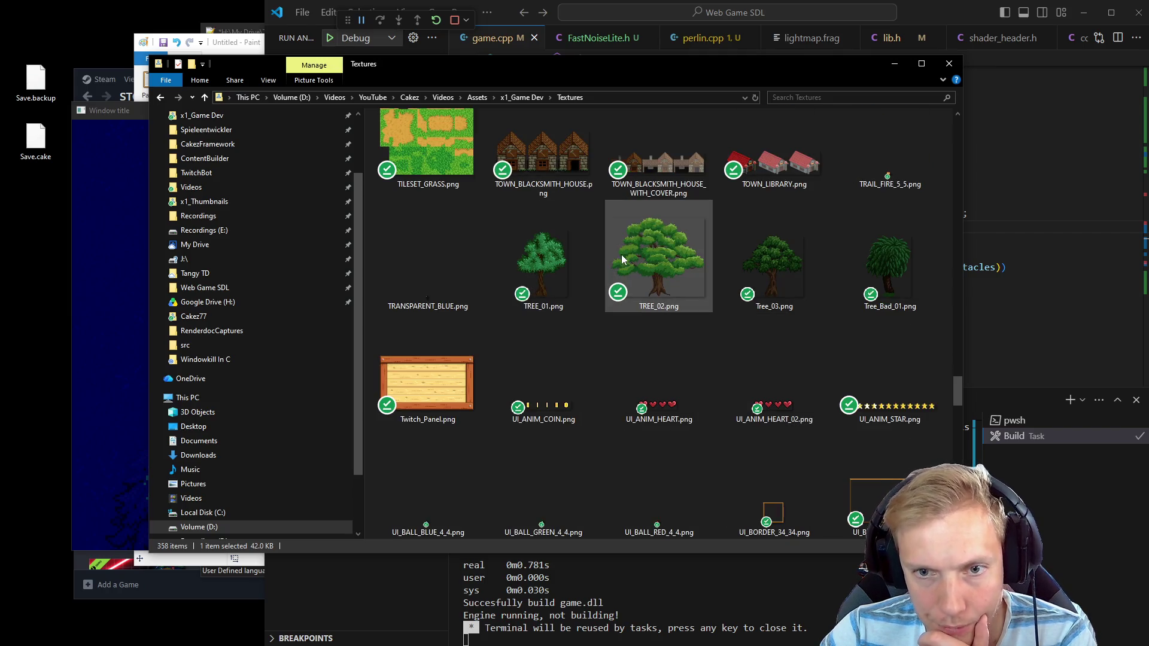
double_click(535, 256)
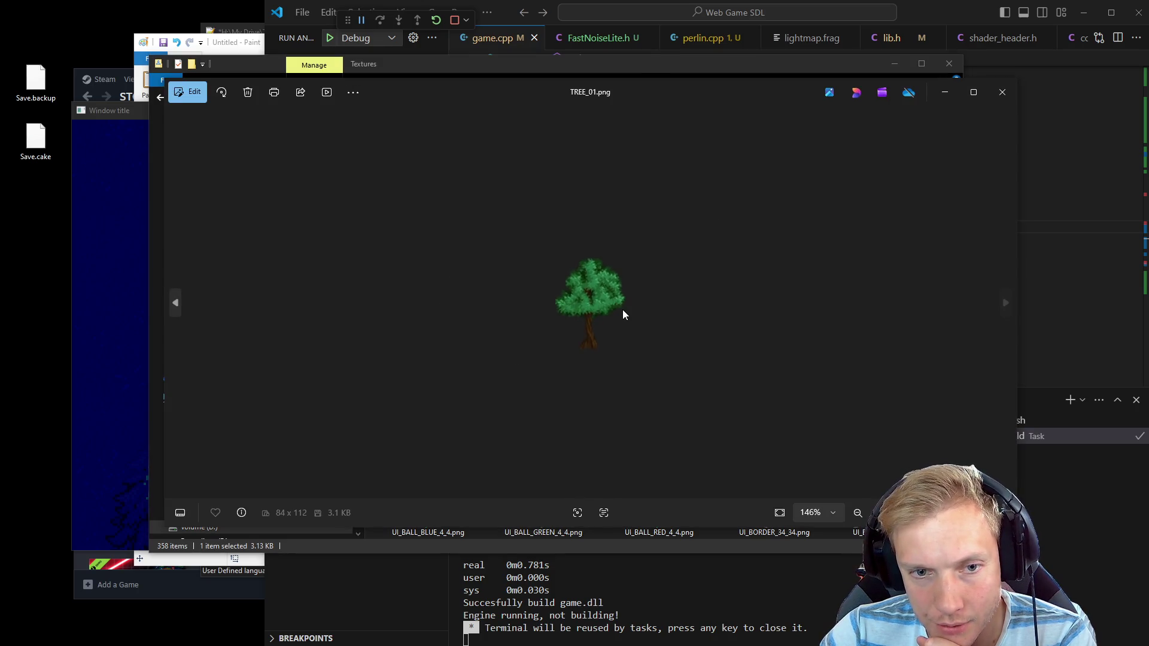
scroll(623, 310, up, 2)
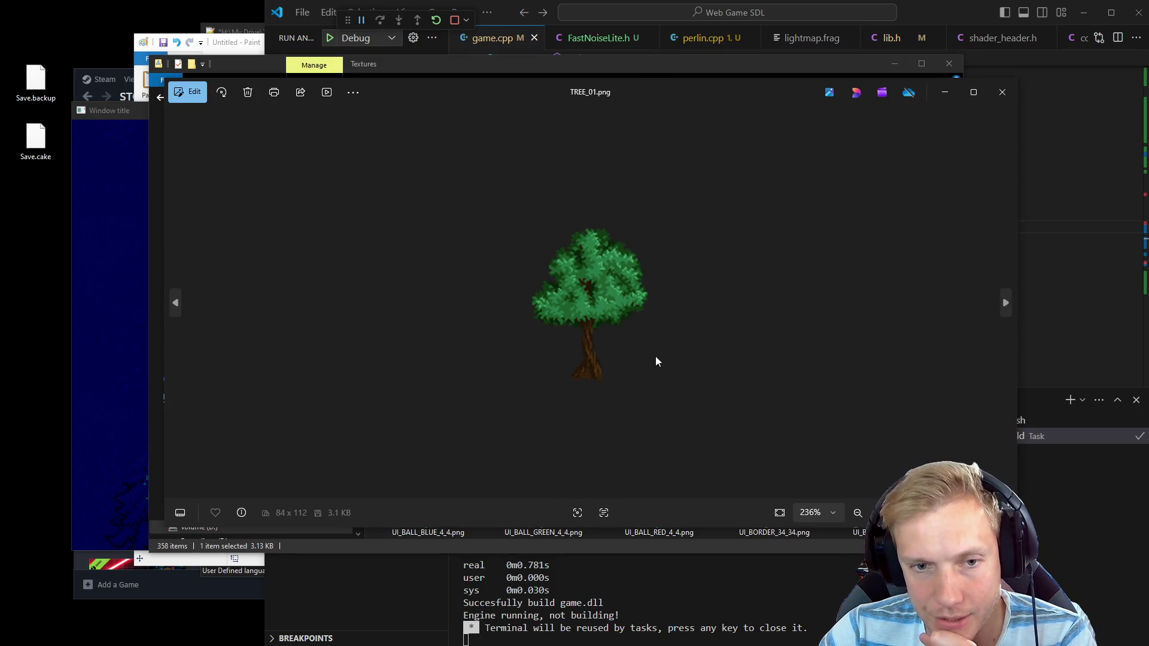
click(997, 104)
Preview TREE_02.png in Photos, zooming in, then close it
click(661, 266)
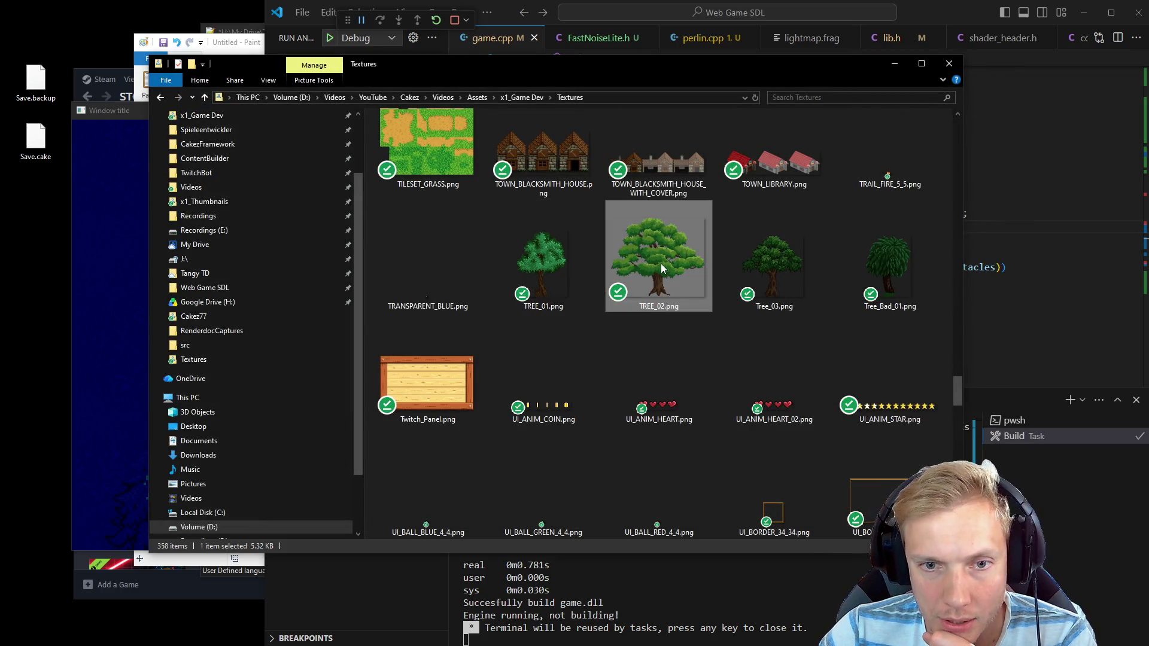
double_click(660, 263)
scroll(582, 298, up, 3)
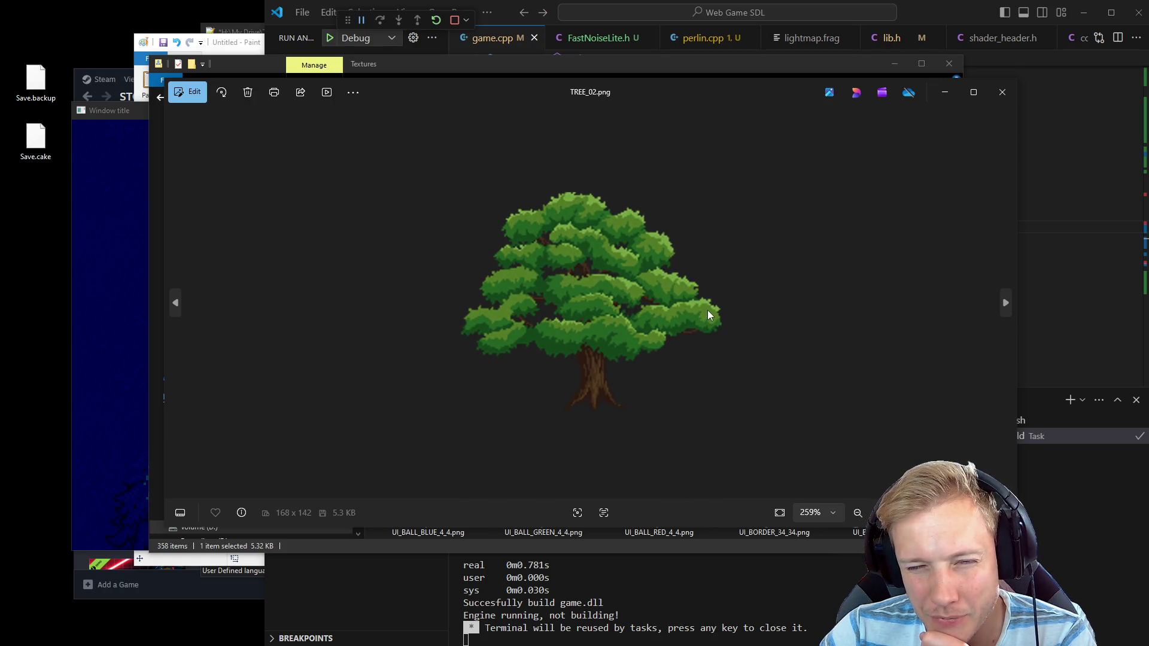
scroll(634, 284, up, 1)
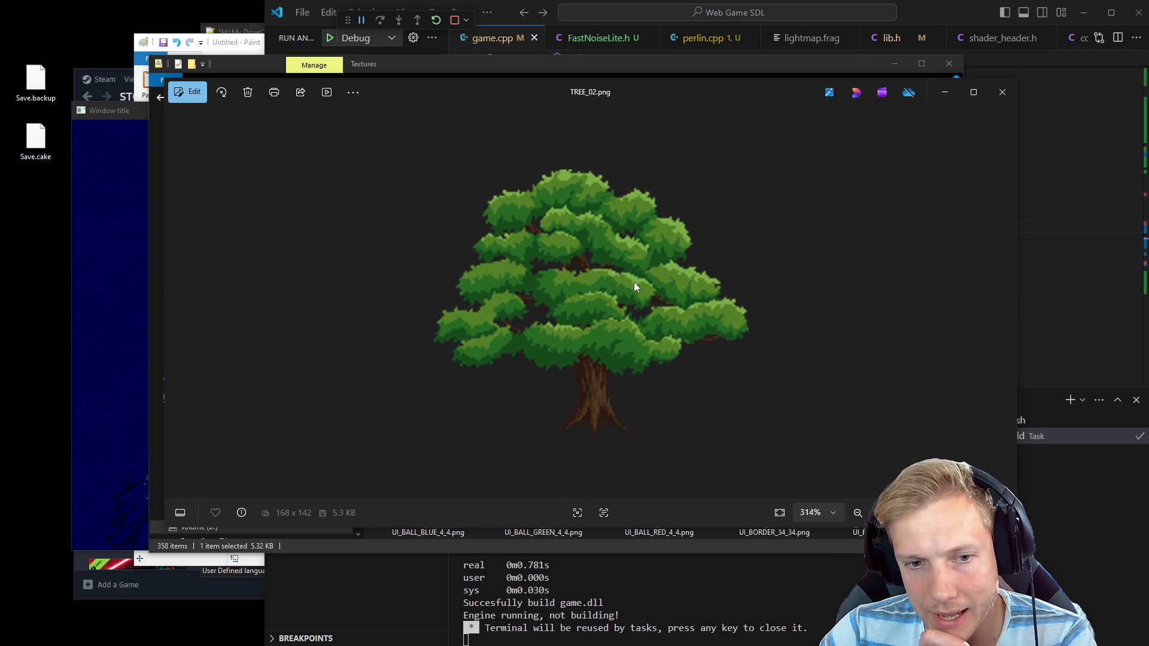
click(1002, 92)
Preview Tree_Bad_01.png and Tree_03.png in Photos, closing each afterwards
double_click(886, 264)
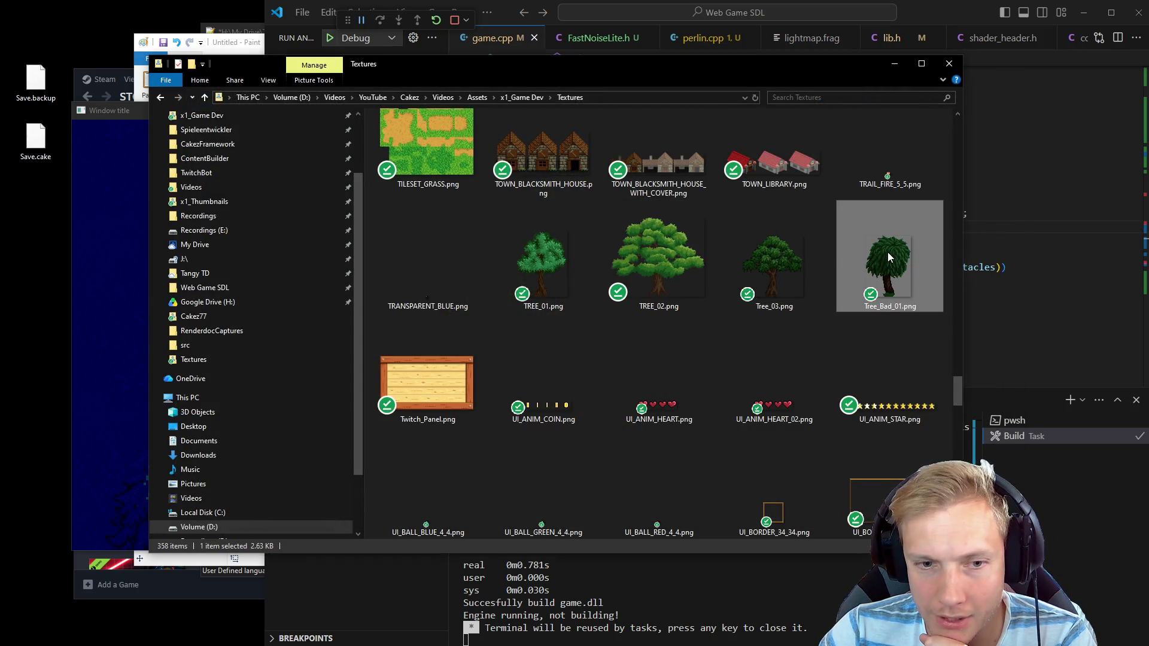
scroll(592, 299, up, 6)
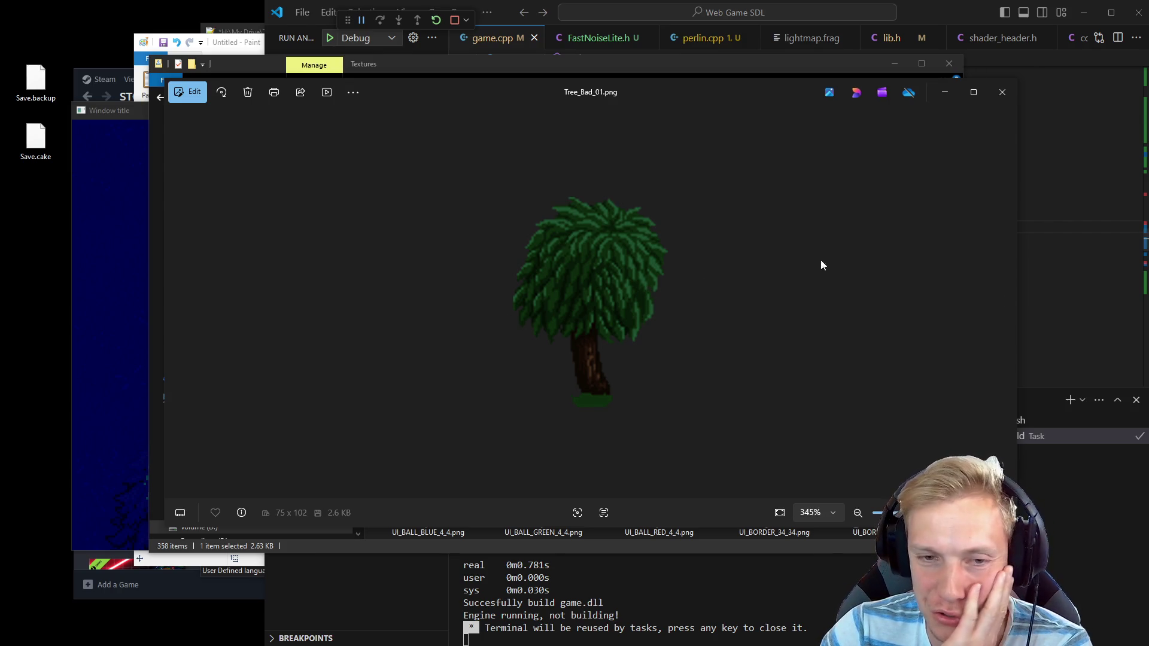
click(1007, 92)
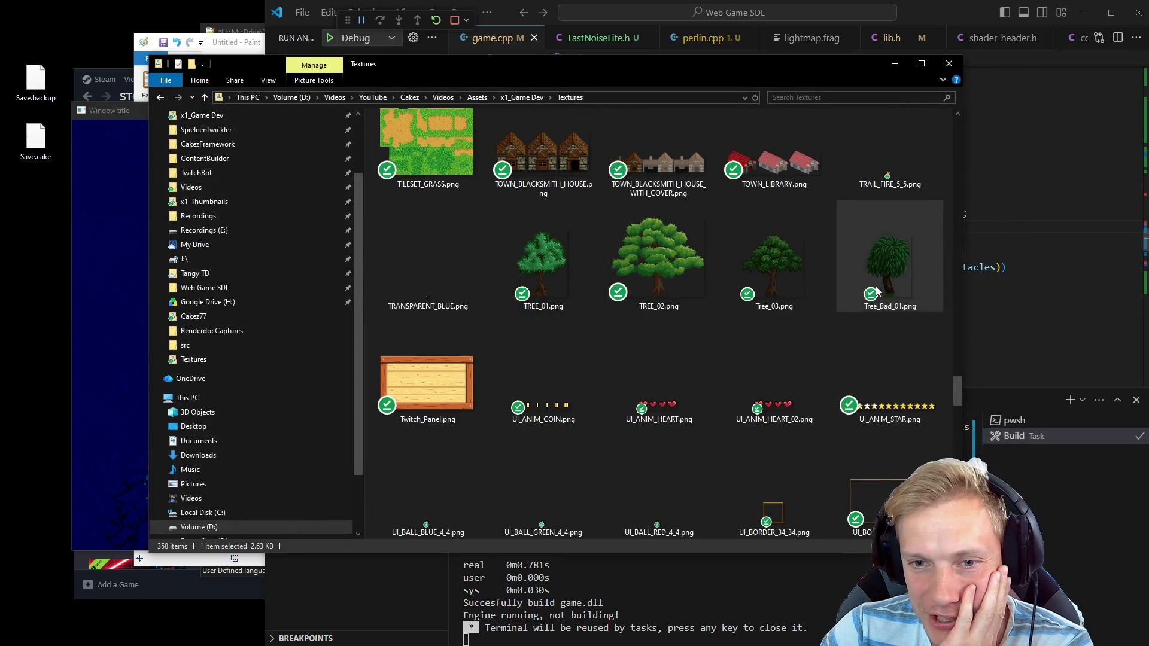
double_click(775, 269)
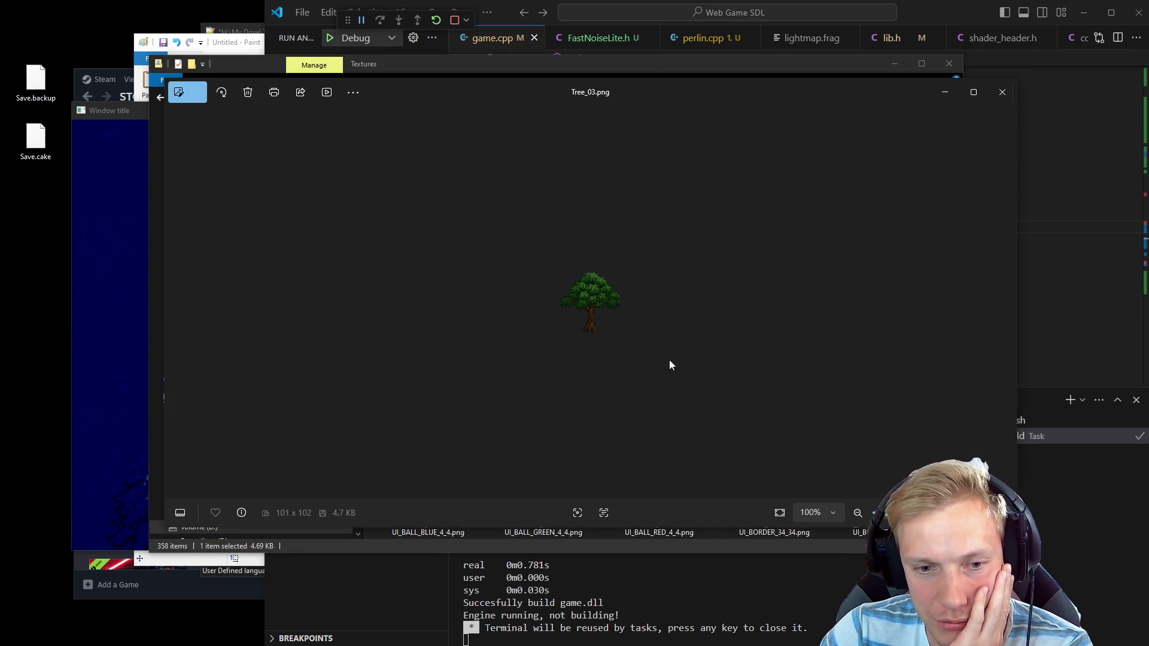
scroll(598, 306, up, 5)
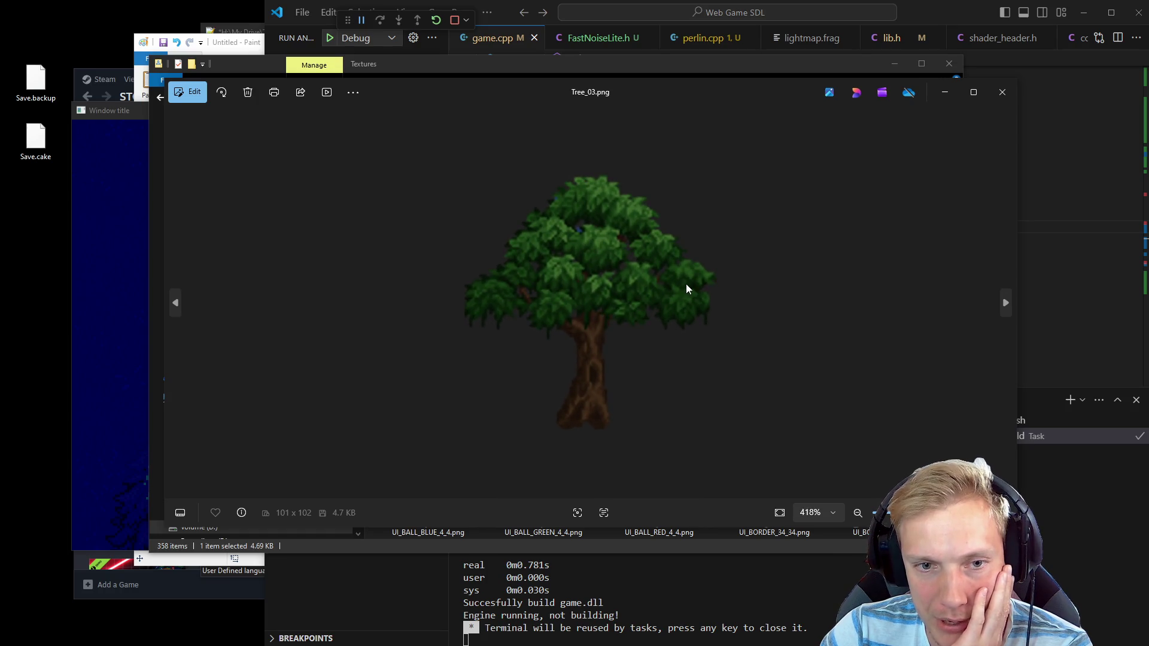
click(1003, 94)
scroll(712, 285, down, 3)
scroll(712, 286, down, 15)
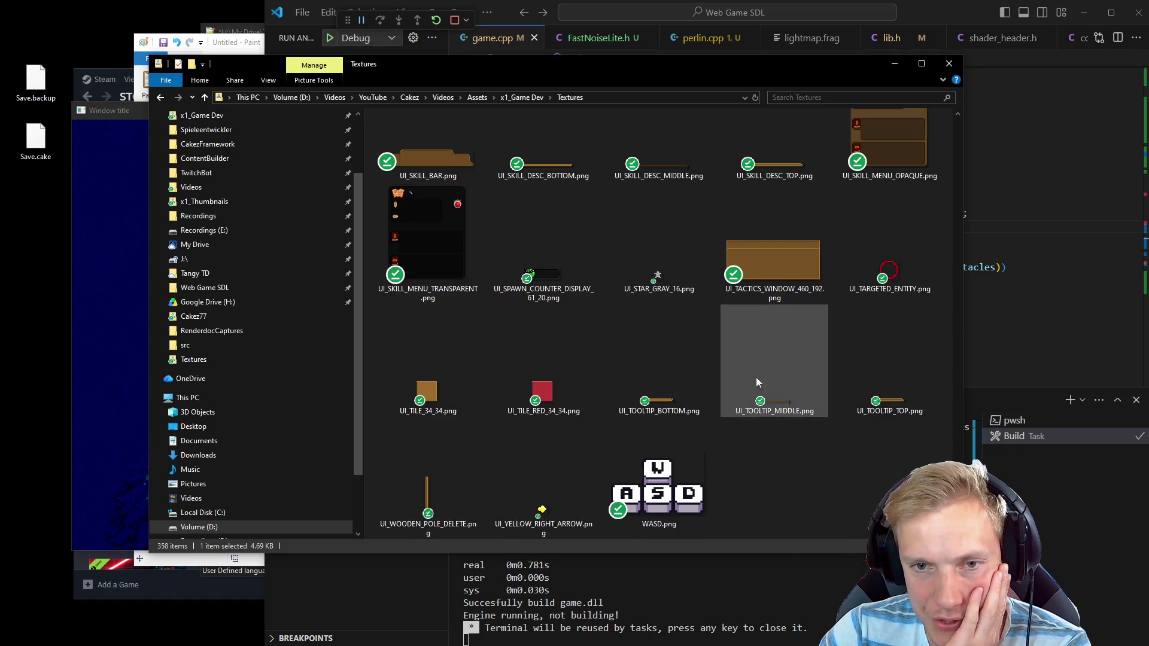
scroll(756, 377, up, 15)
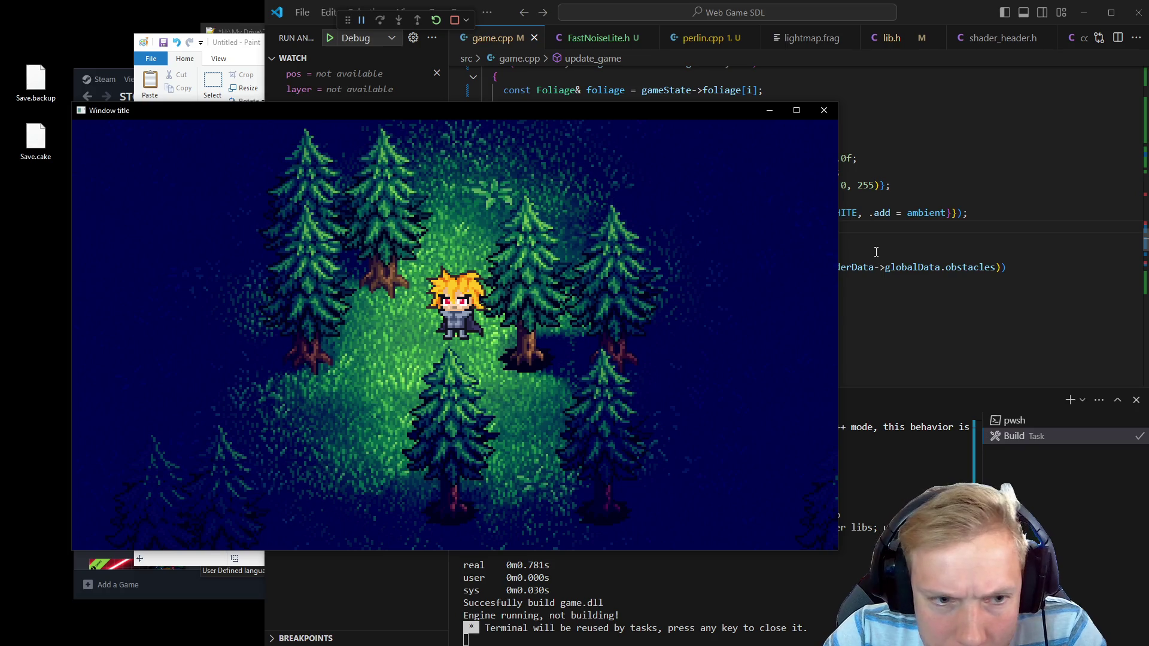
Add a scale of 2 to the draw_ground_sprite call in game.cpp and save to rebuild
key(alt+Tab)
key(Up)
key(End)
key(Left)
key(Left)
text(, {.scale = 2)
key(ctrl+s)
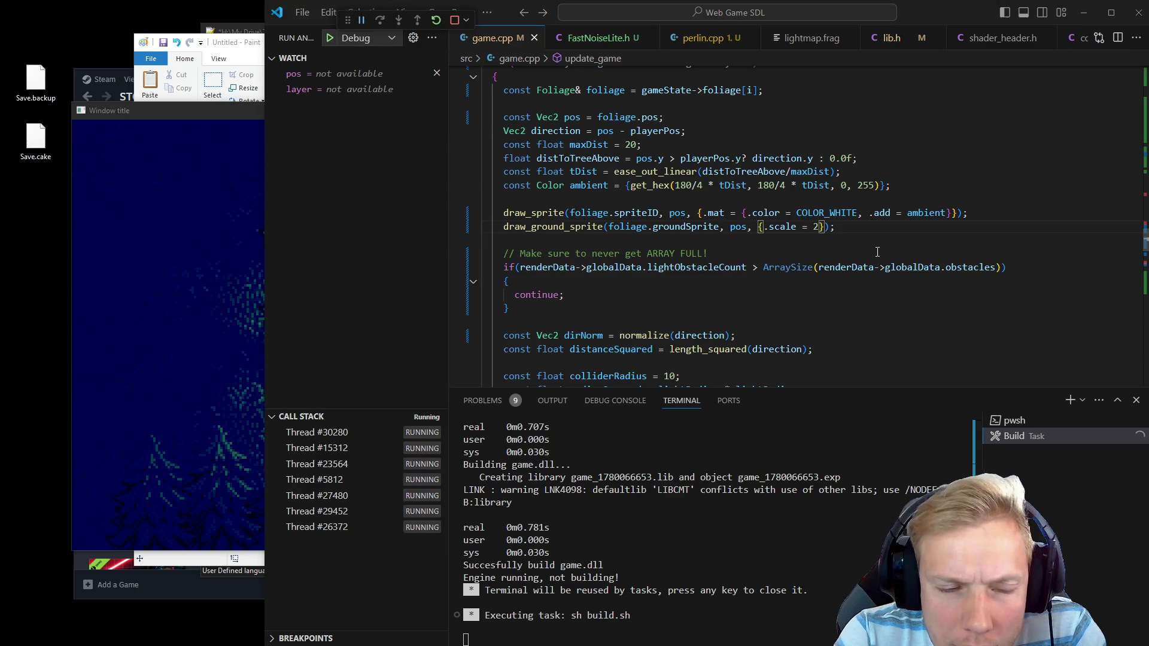
Walk the character around the forest to check the doubled ground sprite
key(alt+Tab)
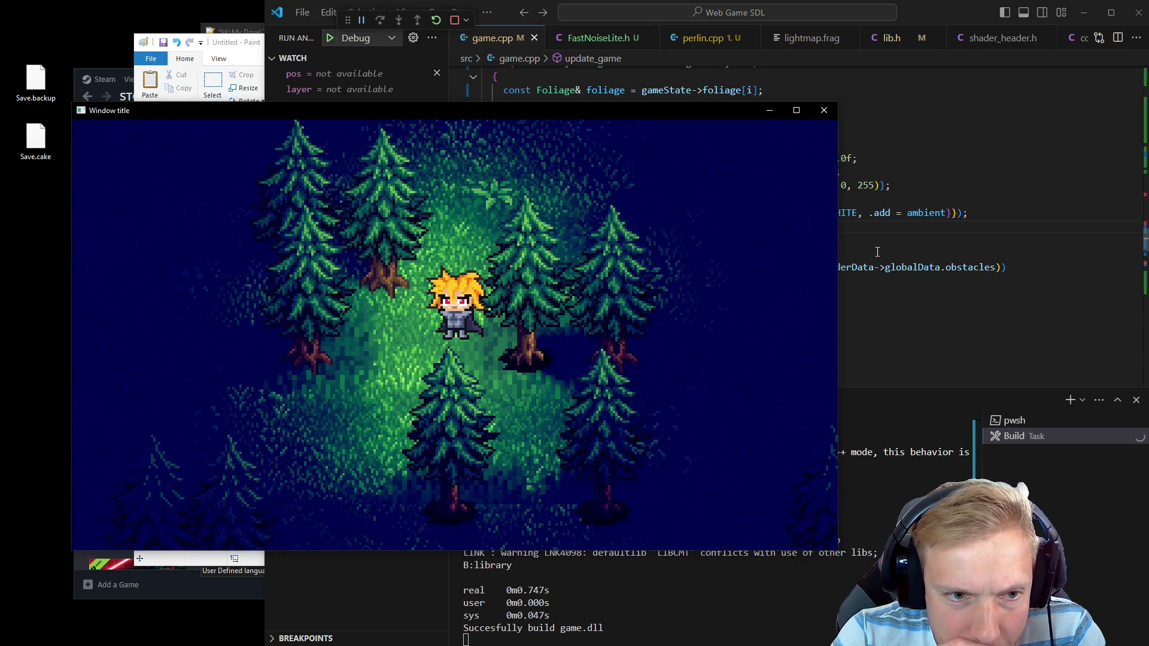
key(a)
key(s)
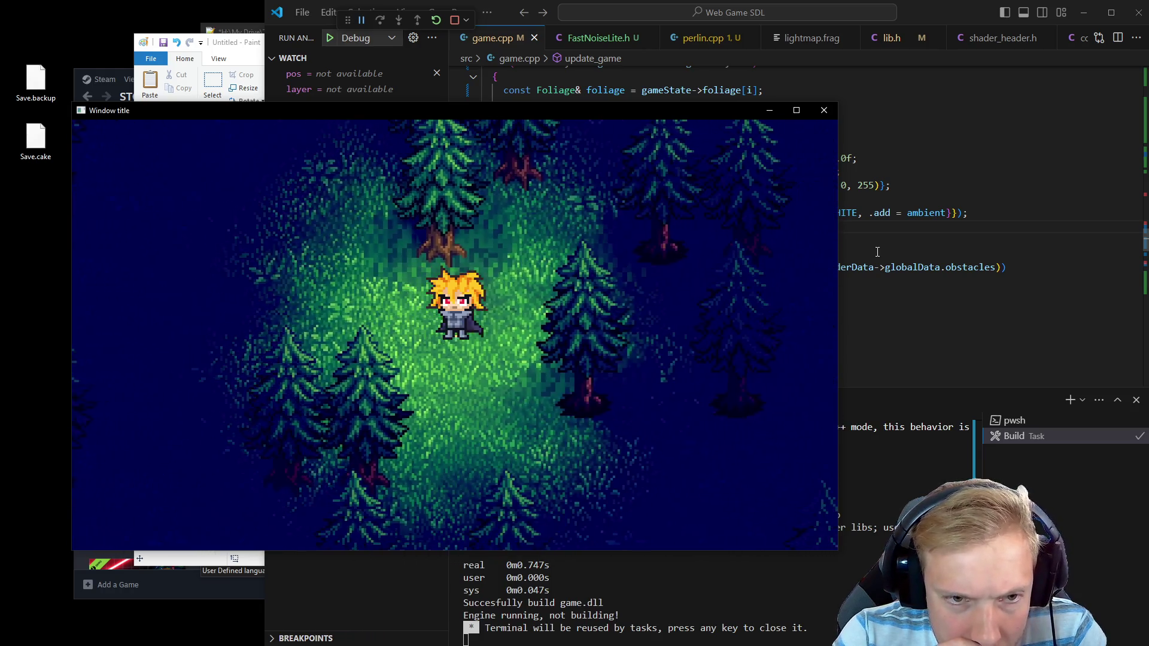
key(w)
key(d)
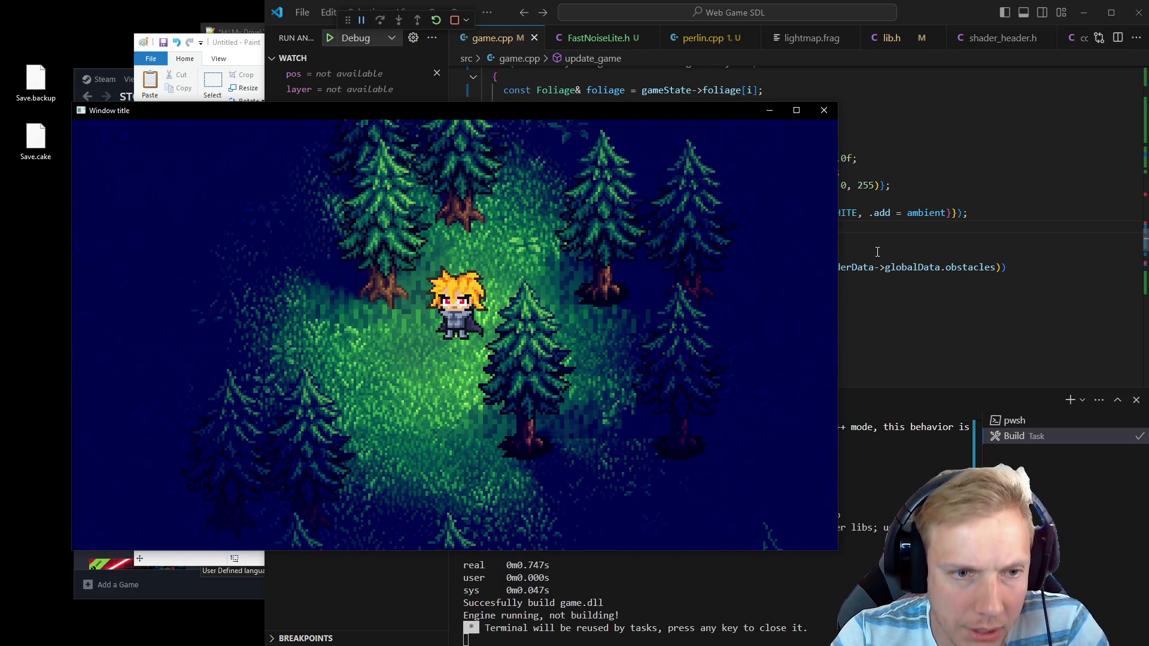
Undo the scale argument, save to rebuild, compare in game, then move on to Aseprite
key(alt+Tab)
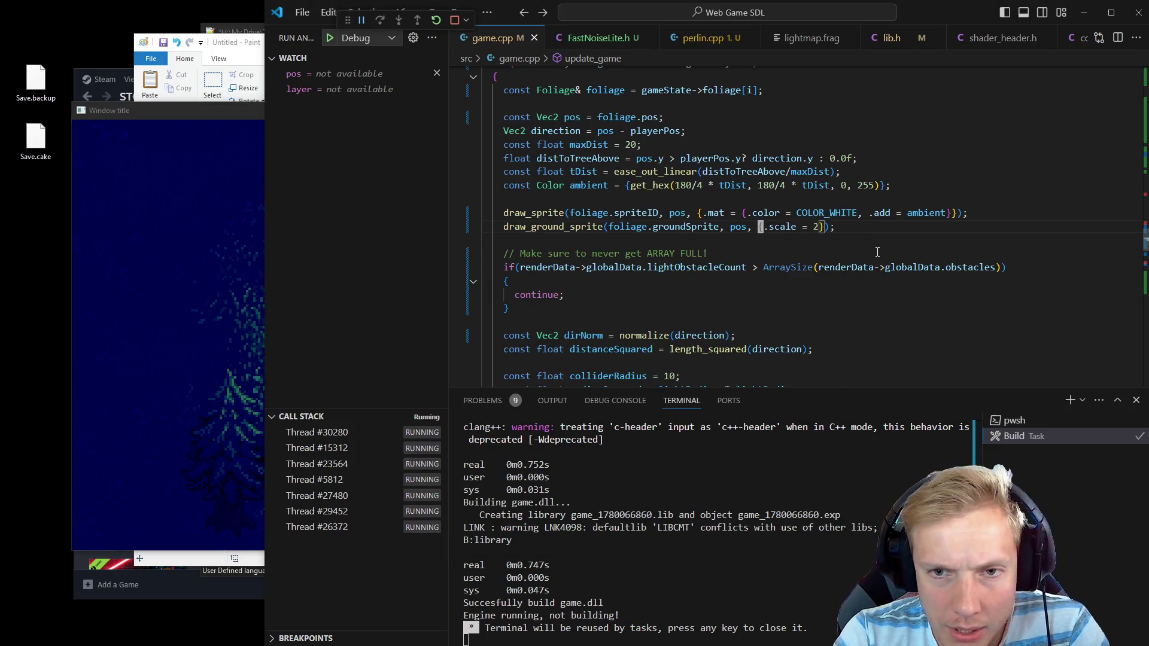
key(ctrl+z)
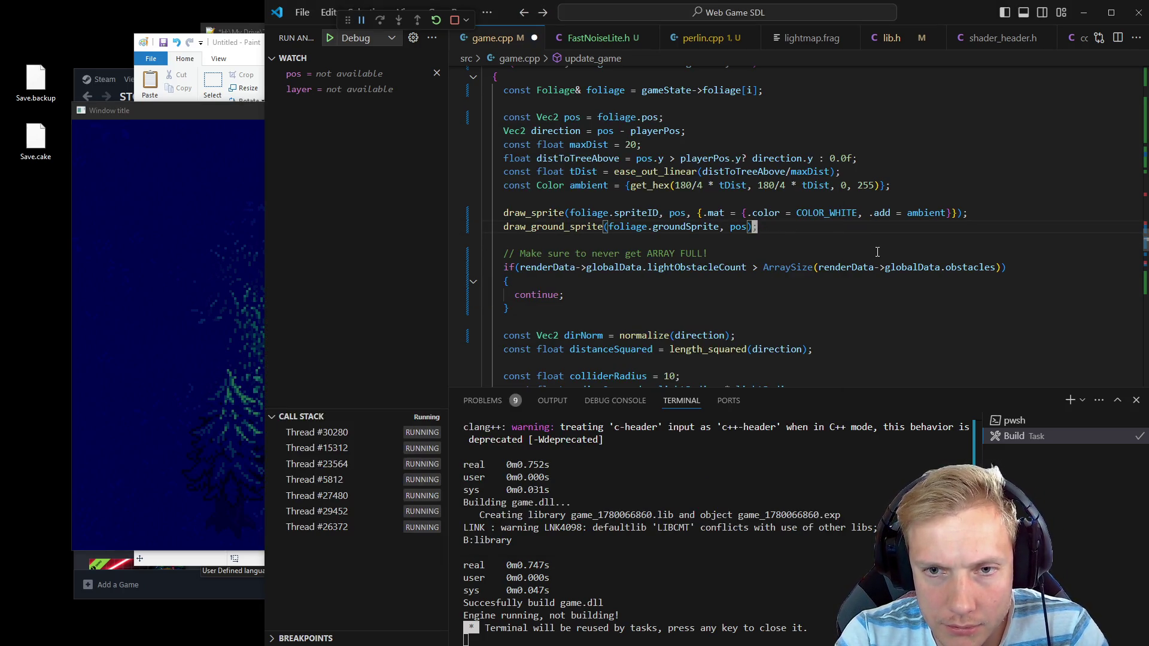
key(ctrl+s)
key(alt+Tab)
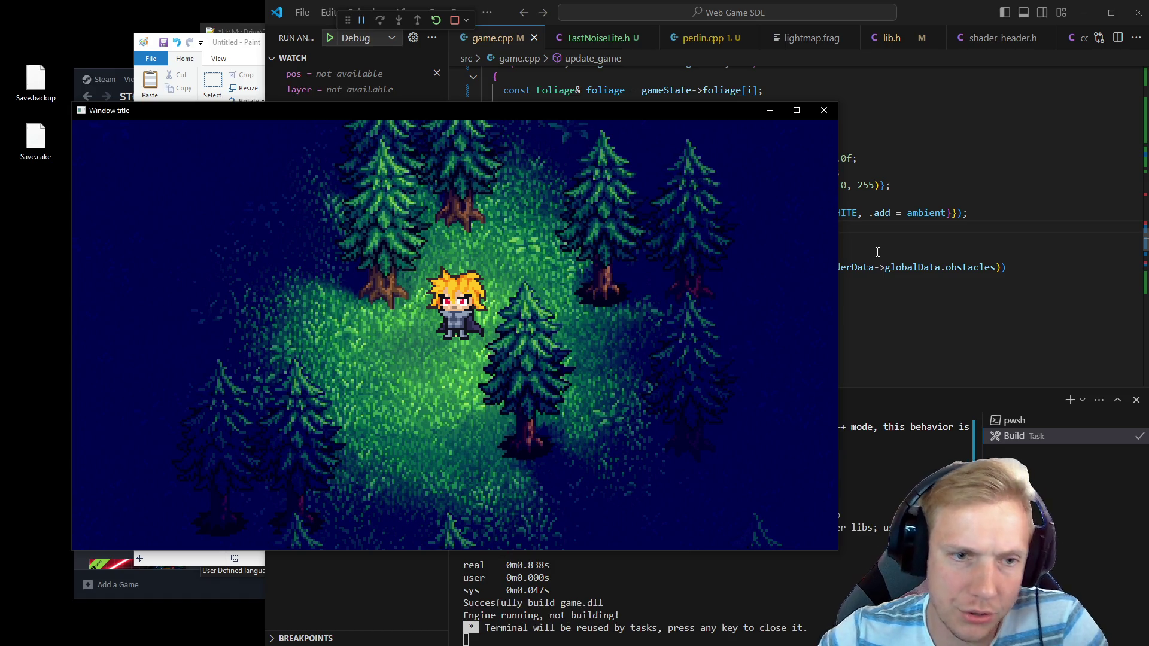
key(alt+Tab)
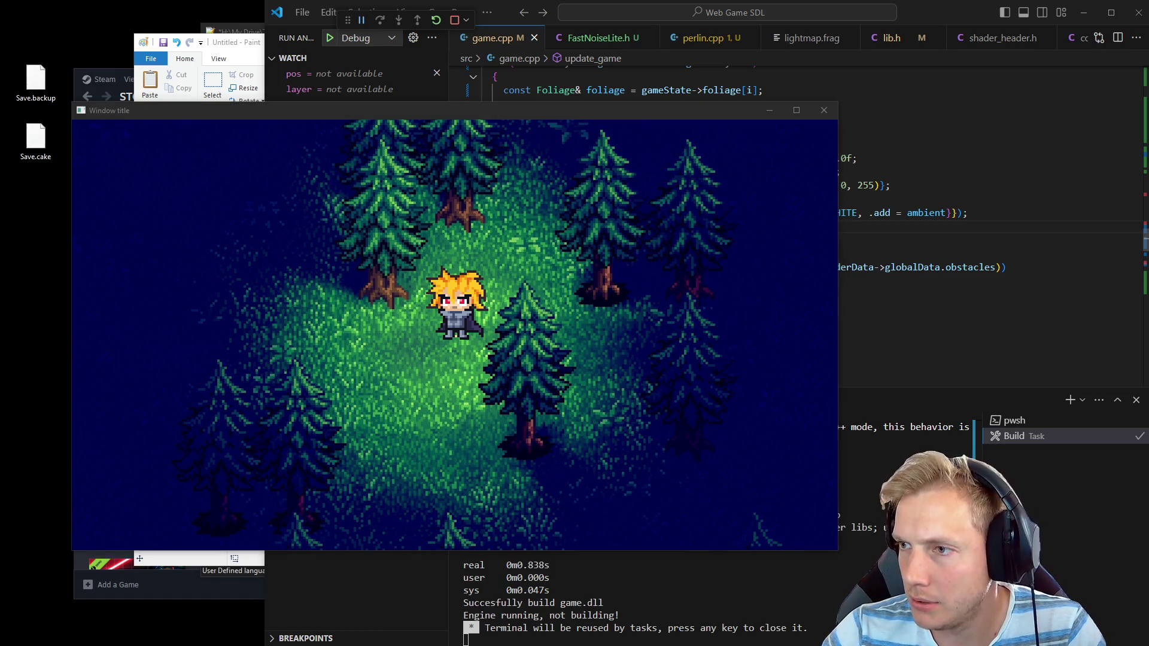
key(alt+Tab)
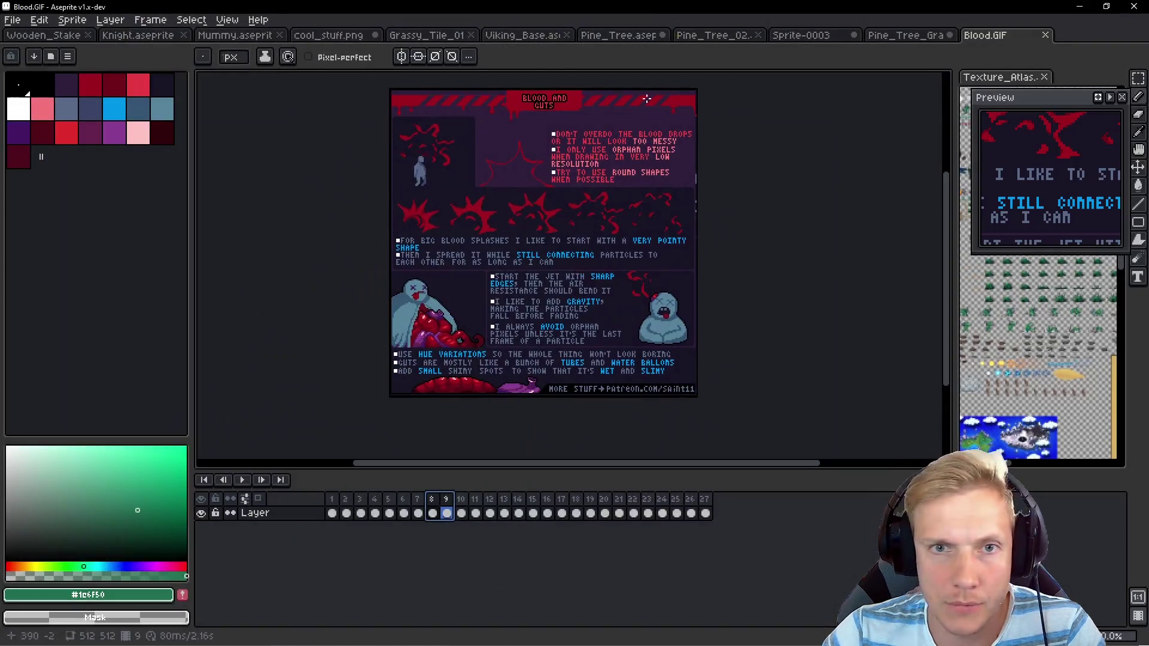
In the Pine_Tree_Grass sprite, add a new layer named Pivot
click(907, 37)
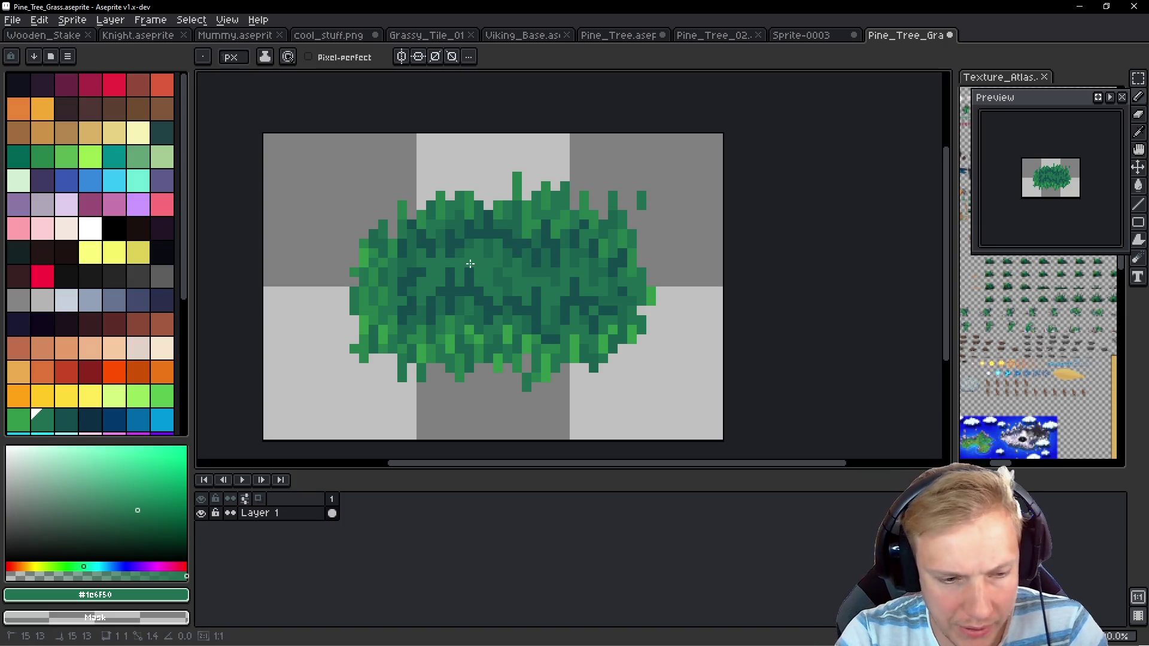
key(shift+n)
key(shift+p)
text(P)
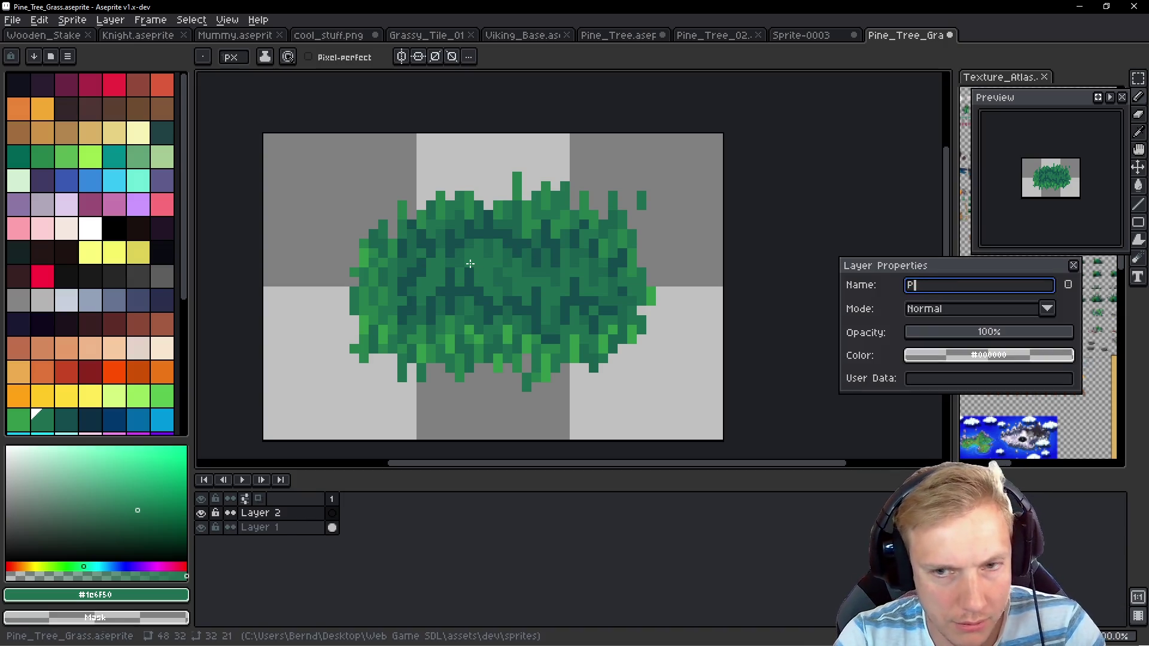
text(ivot)
key(Return)
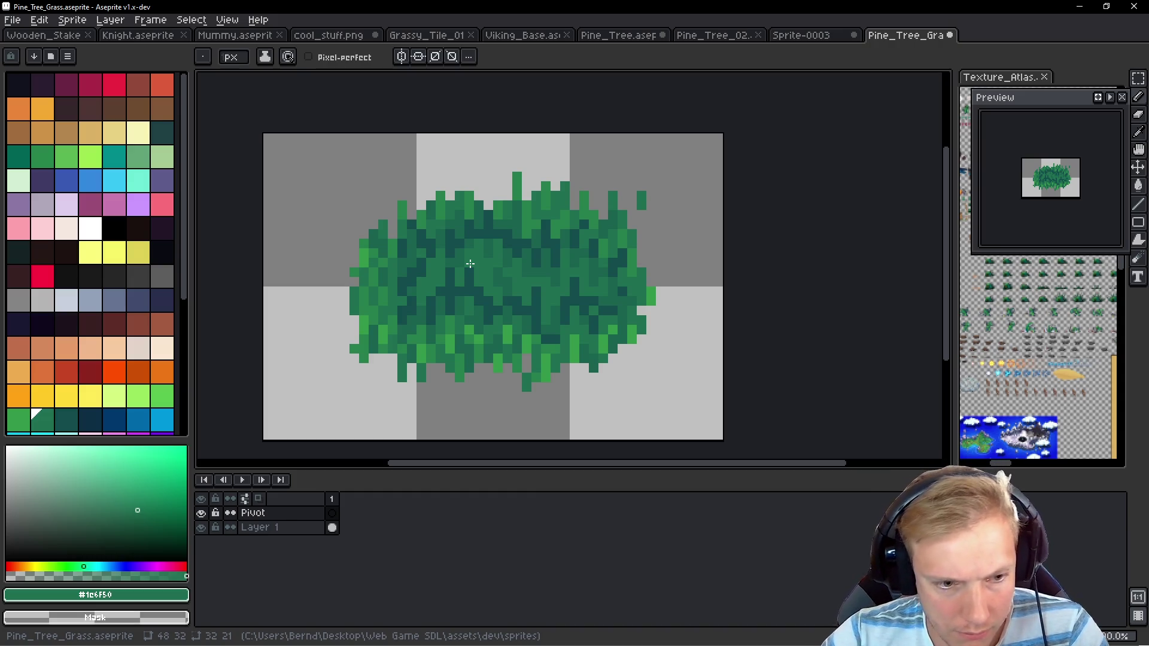
Pick yellow, save and check the sprite in game, then undo the stray pivot pixel and save
click(135, 254)
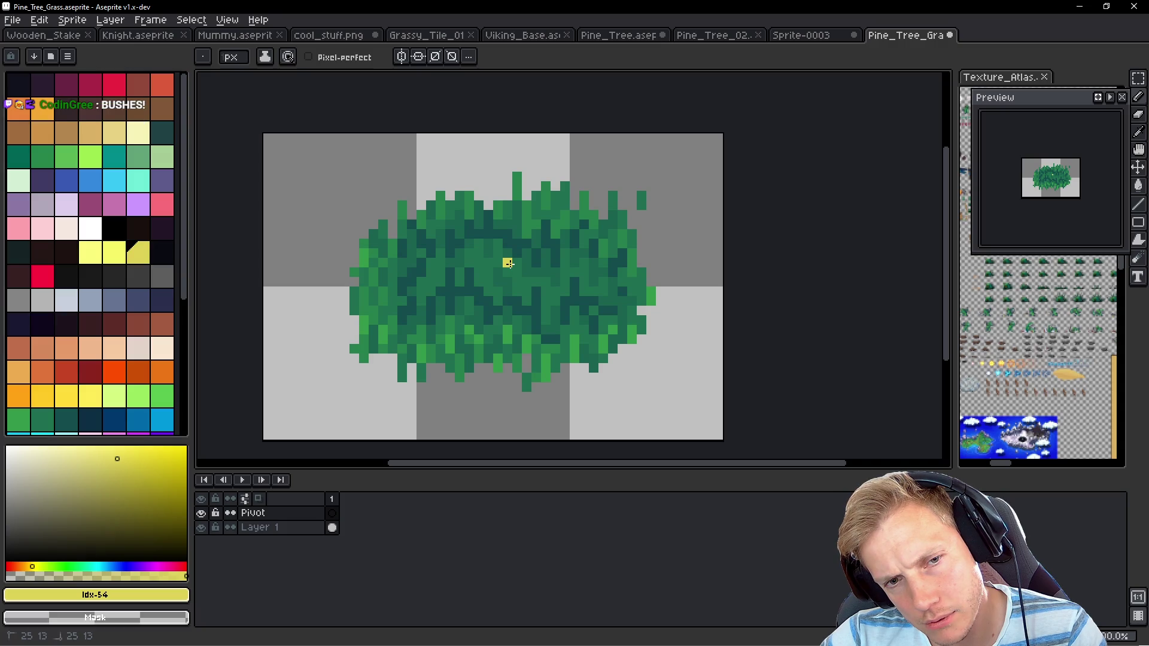
key(ctrl+s)
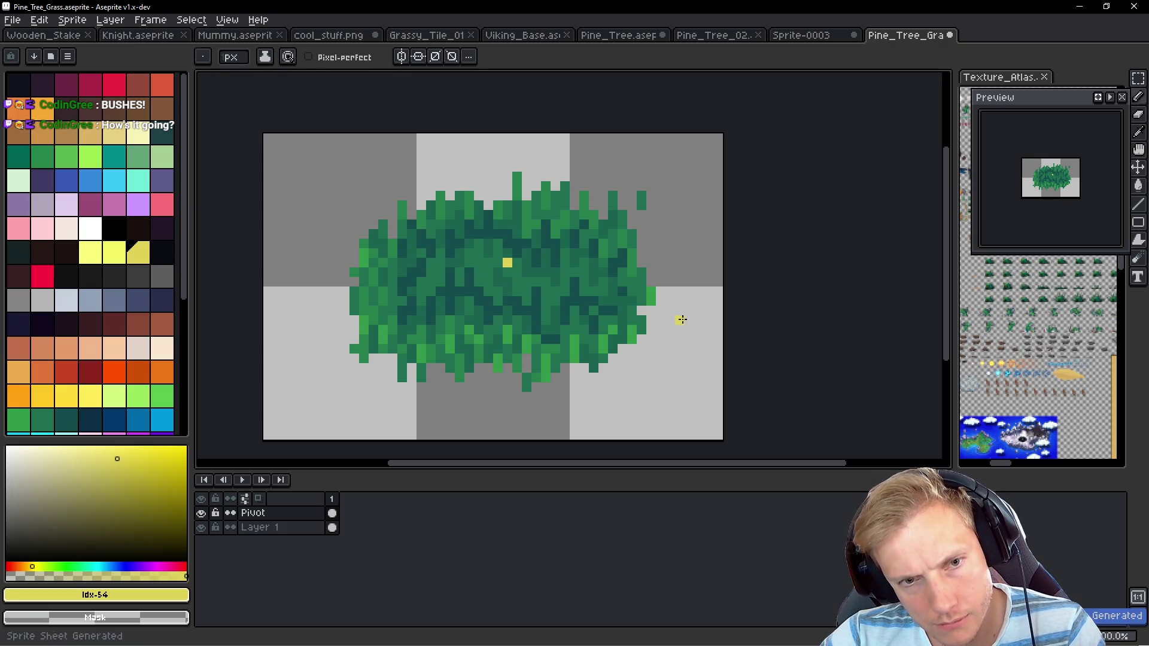
key(alt+Tab)
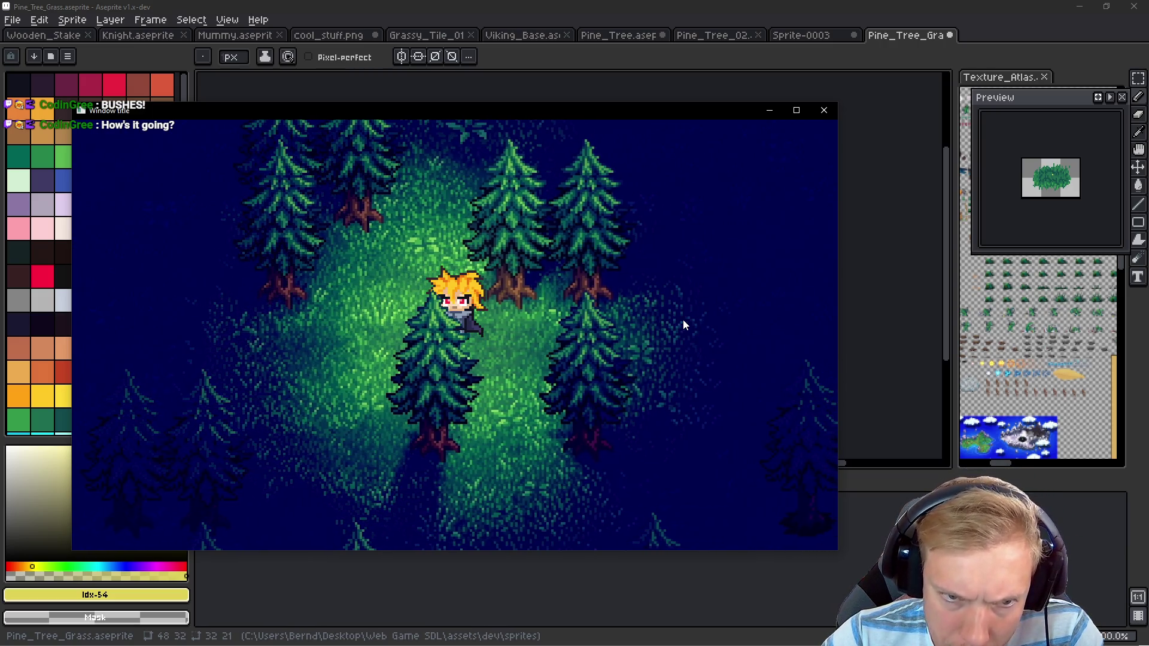
key(Escape)
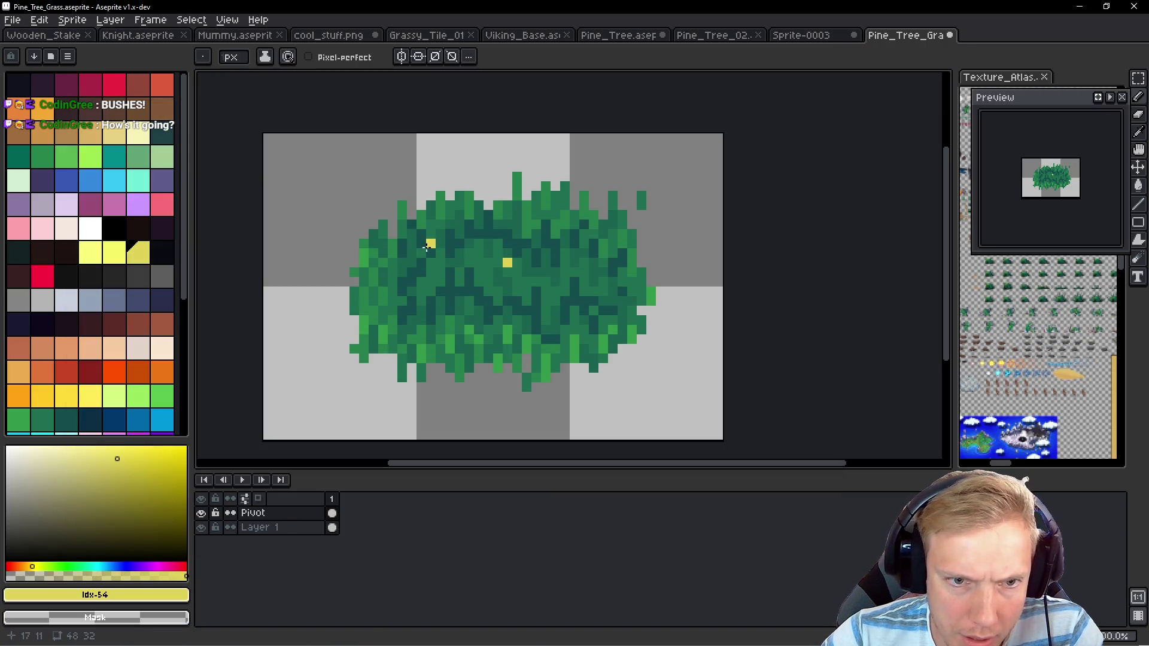
key(ctrl+z)
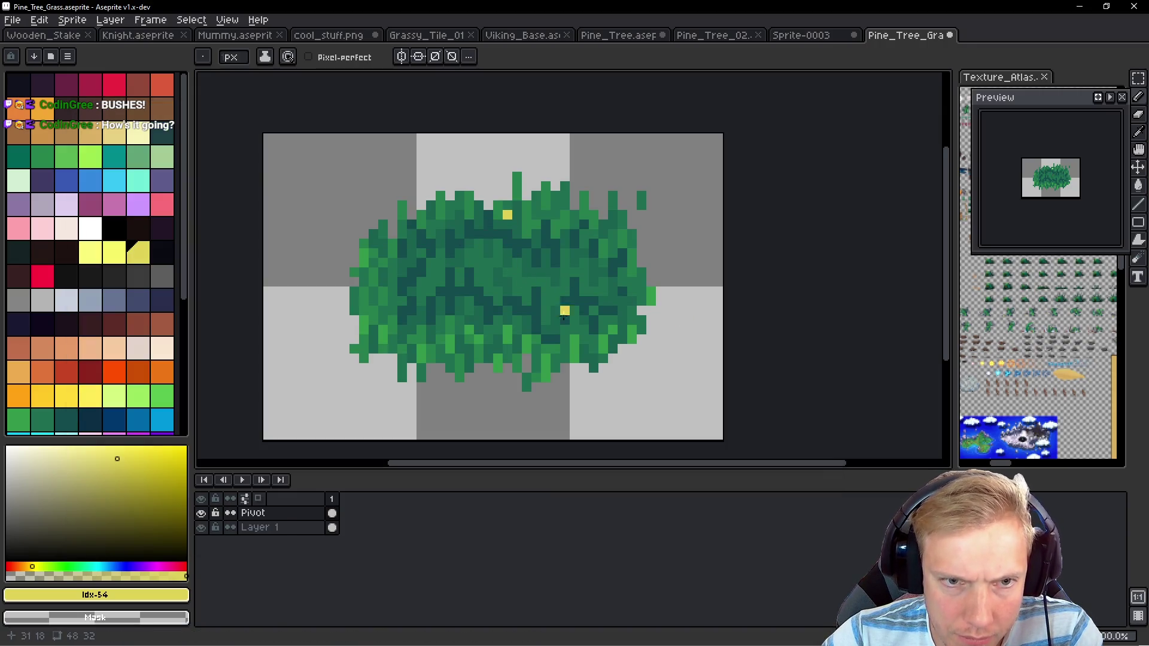
key(ctrl+s)
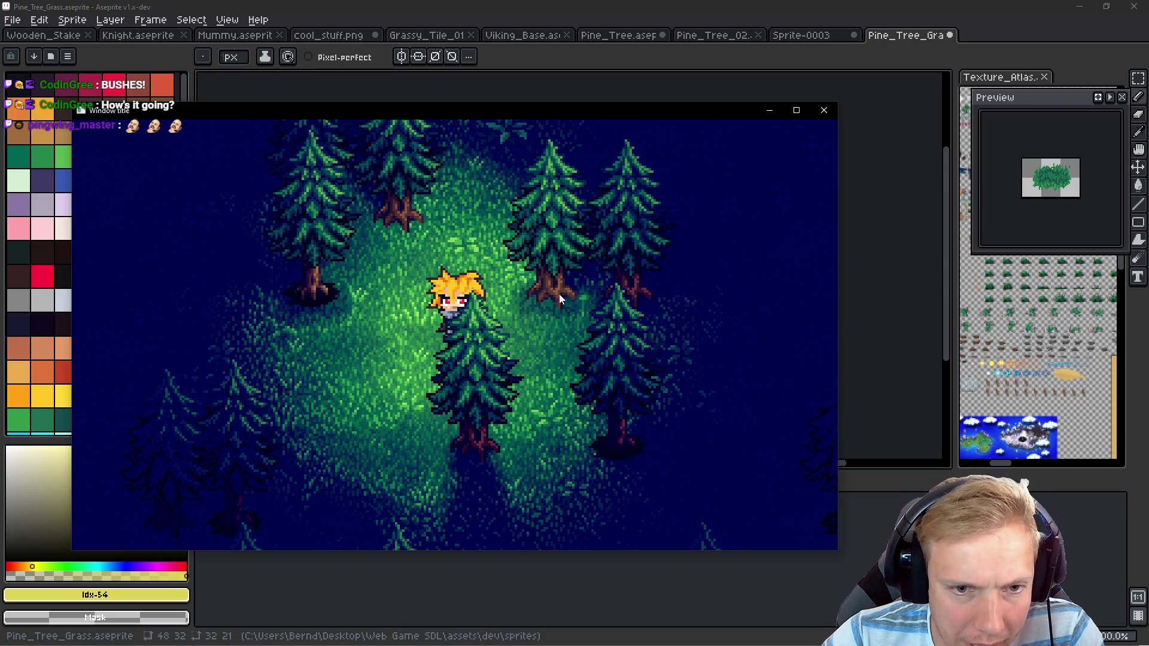
Paint the yellow pivot pixel on the Pivot layer and relaunch the game to preview it
key(Escape)
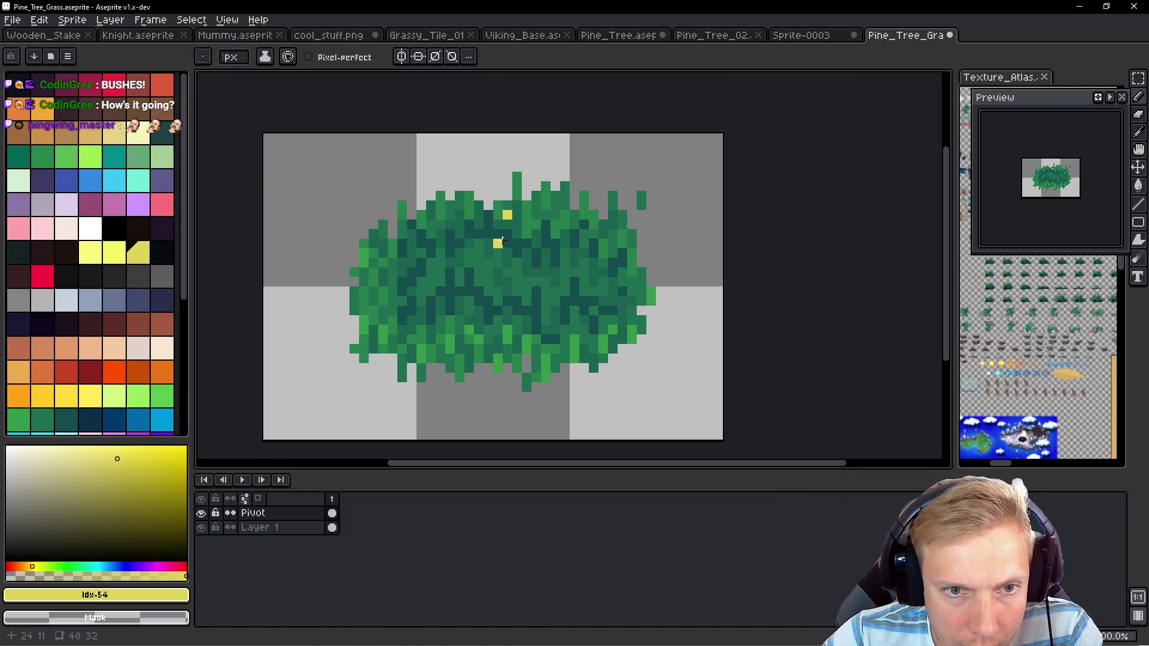
click(507, 253)
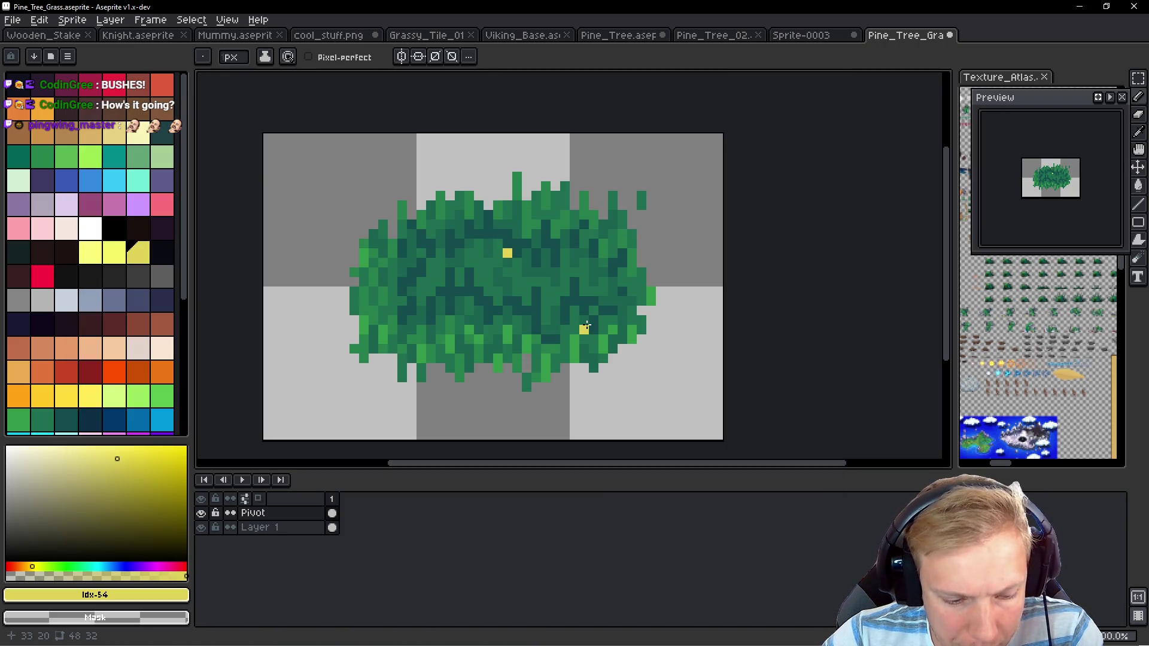
key(ctrl+shift+x)
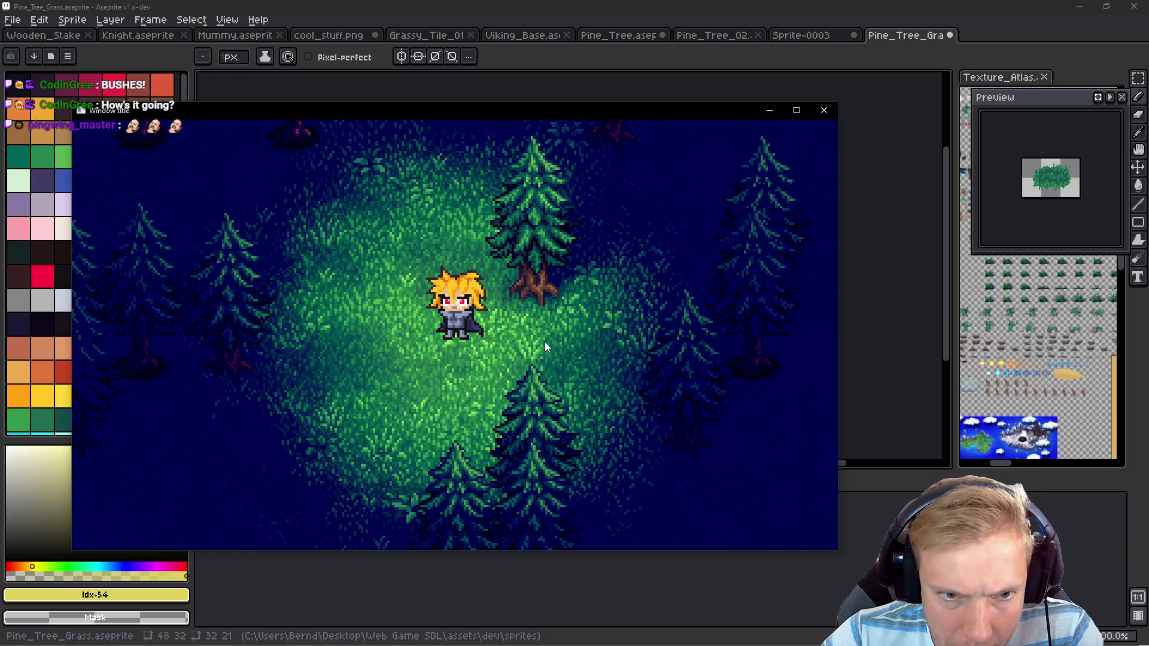
key(Escape)
Place the yellow pivot pixel lower on the bush and relaunch the game
click(507, 244)
click(566, 309)
key(alt+Tab)
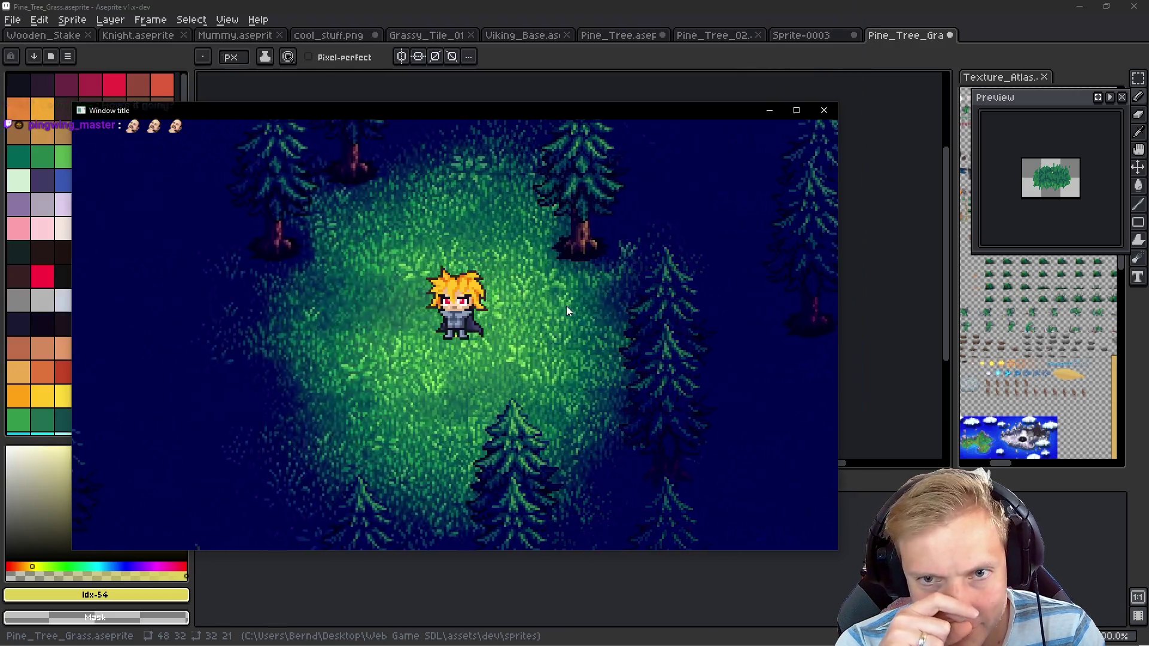
Walk the character left, up and down through the forest, then close the game
key(Left)
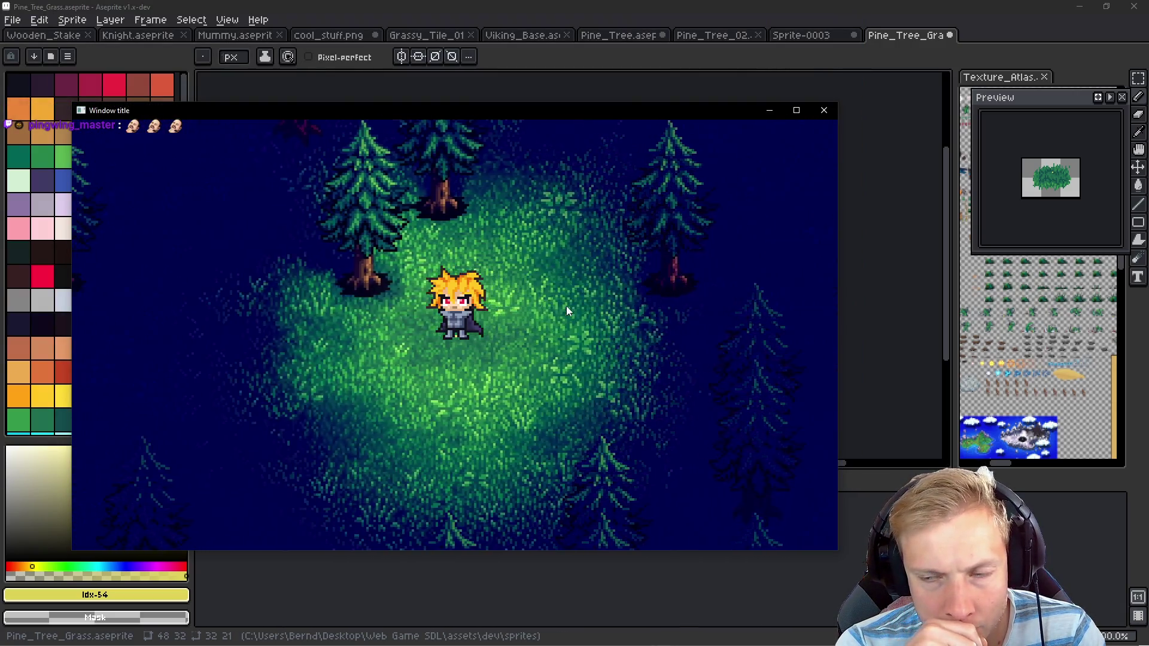
key(Left)
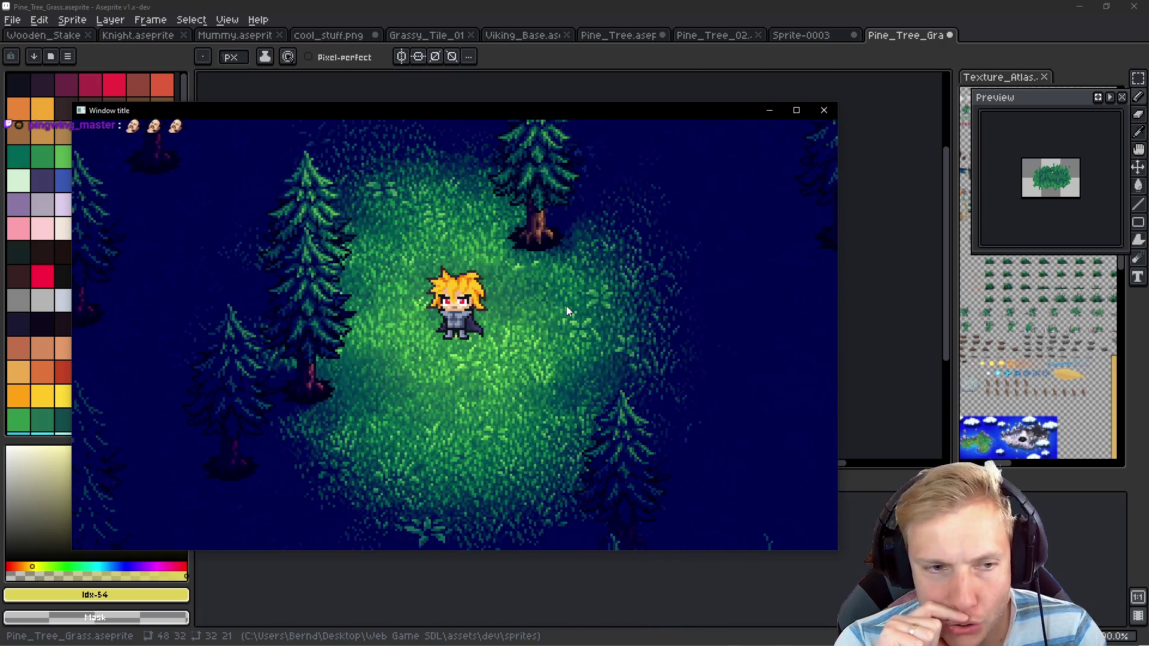
key(Up)
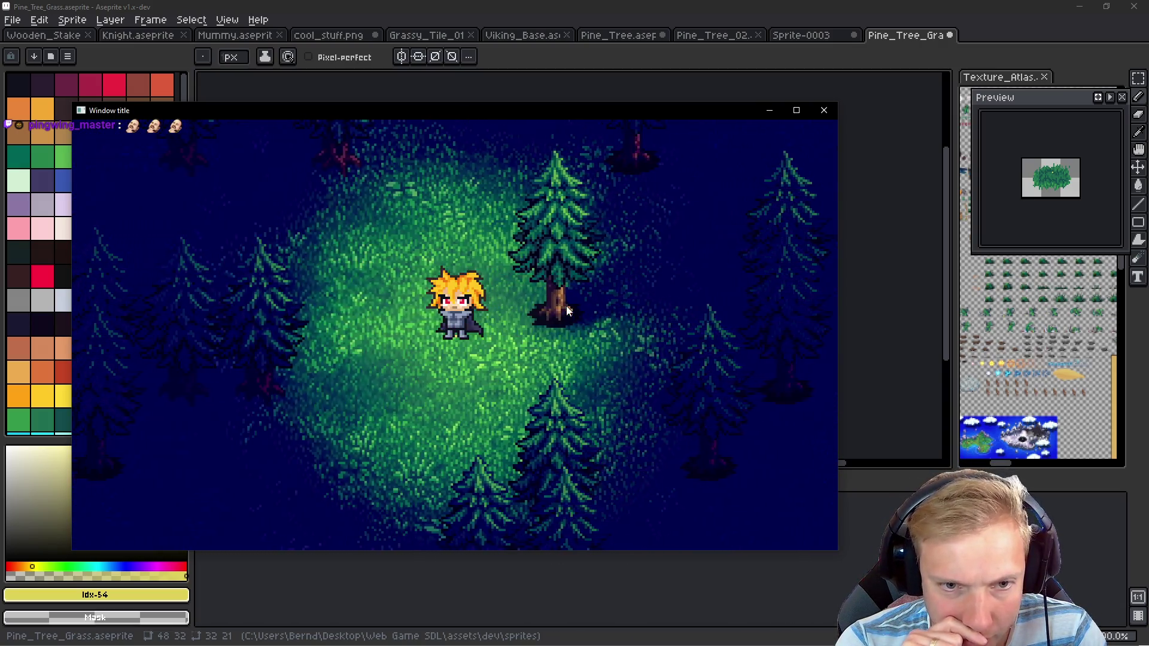
key(Down)
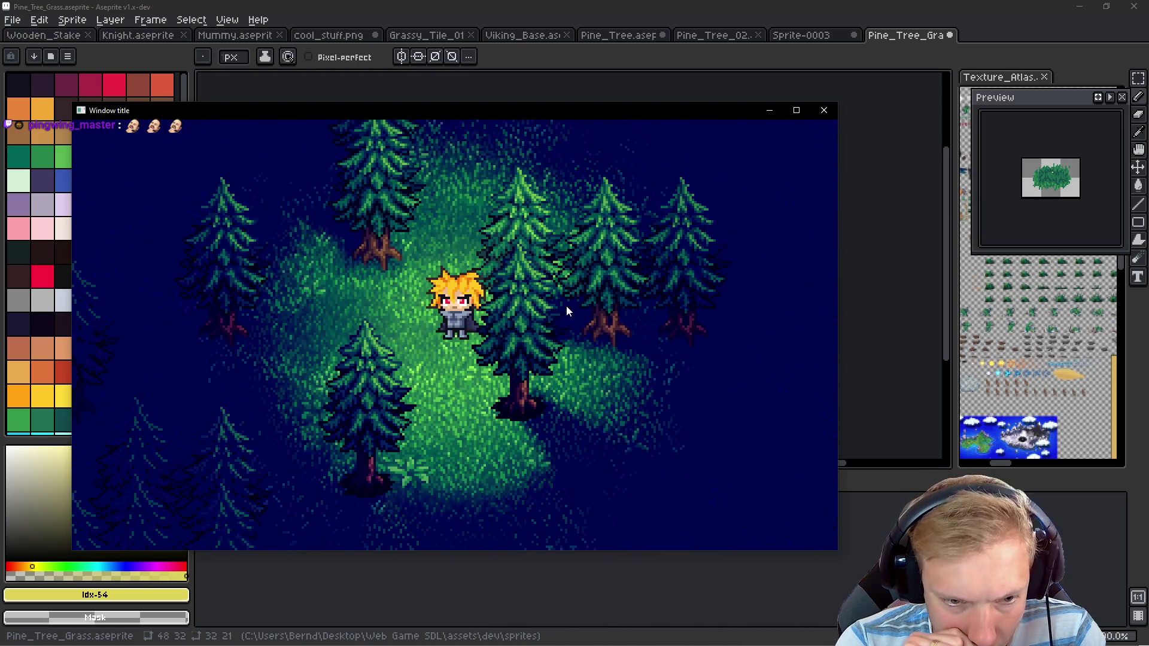
key(Down)
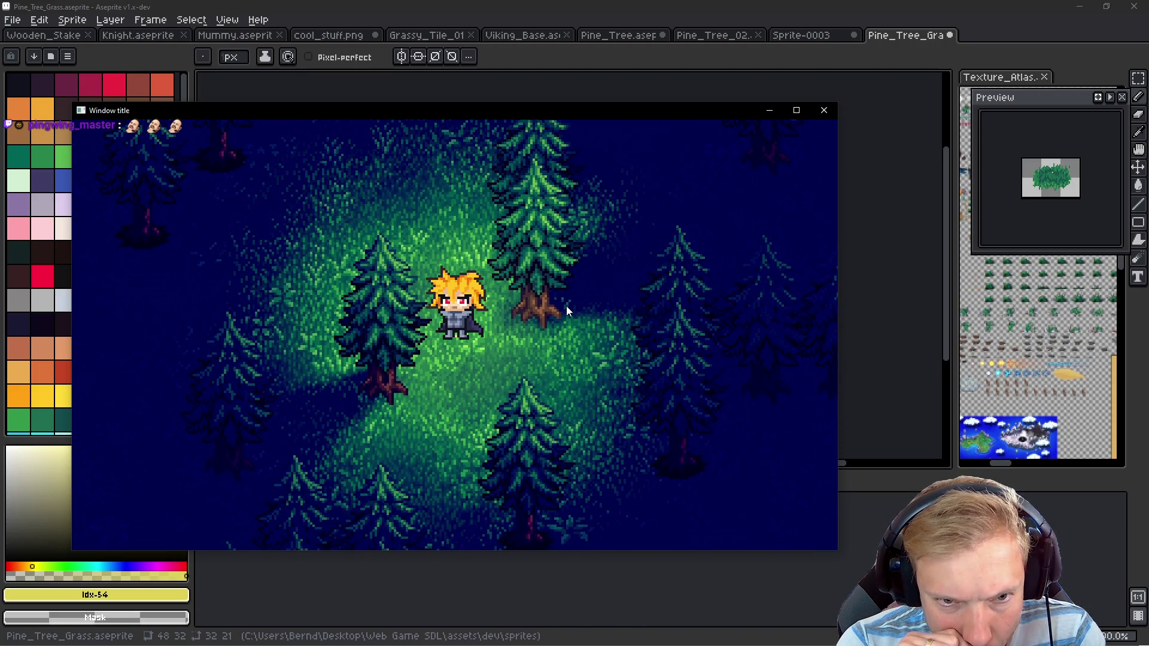
key(Escape)
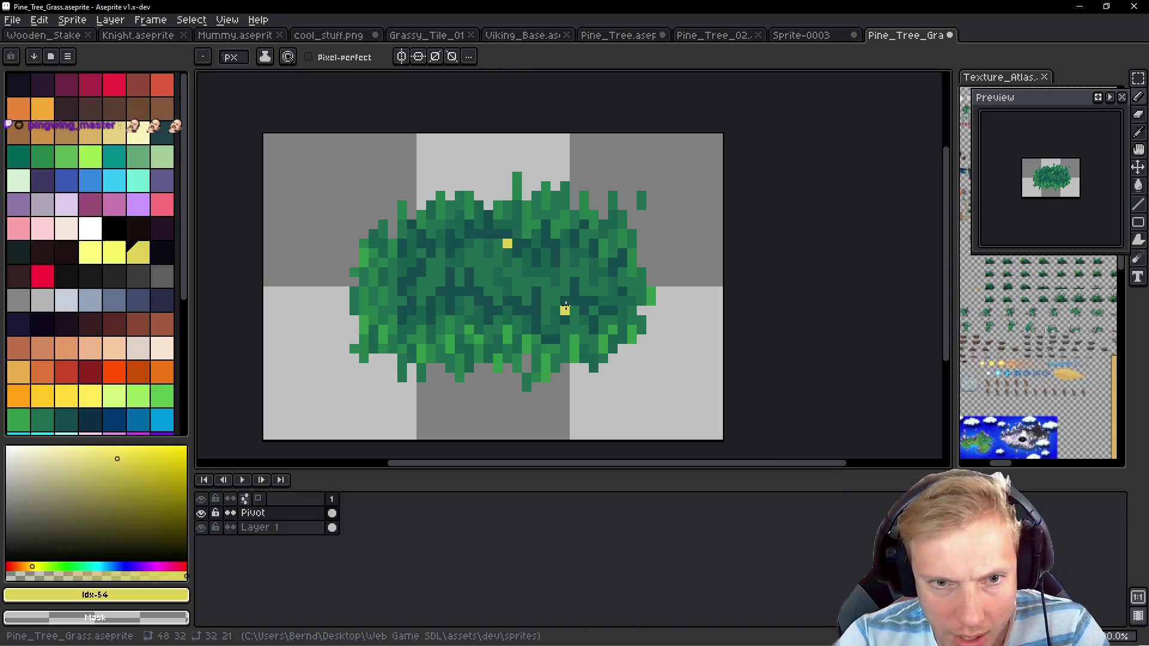
Move the pivot pixel one pixel further left, erase the old one, and rerun the game
click(498, 243)
right_click(507, 243)
key(ctrl+s)
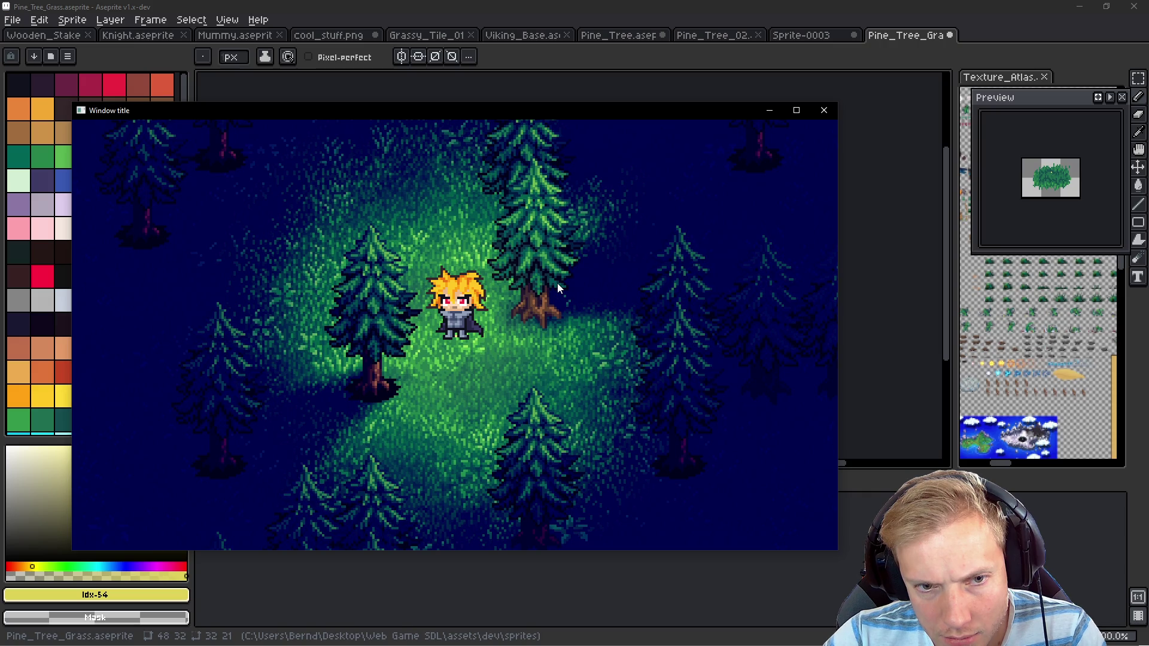
key(Escape)
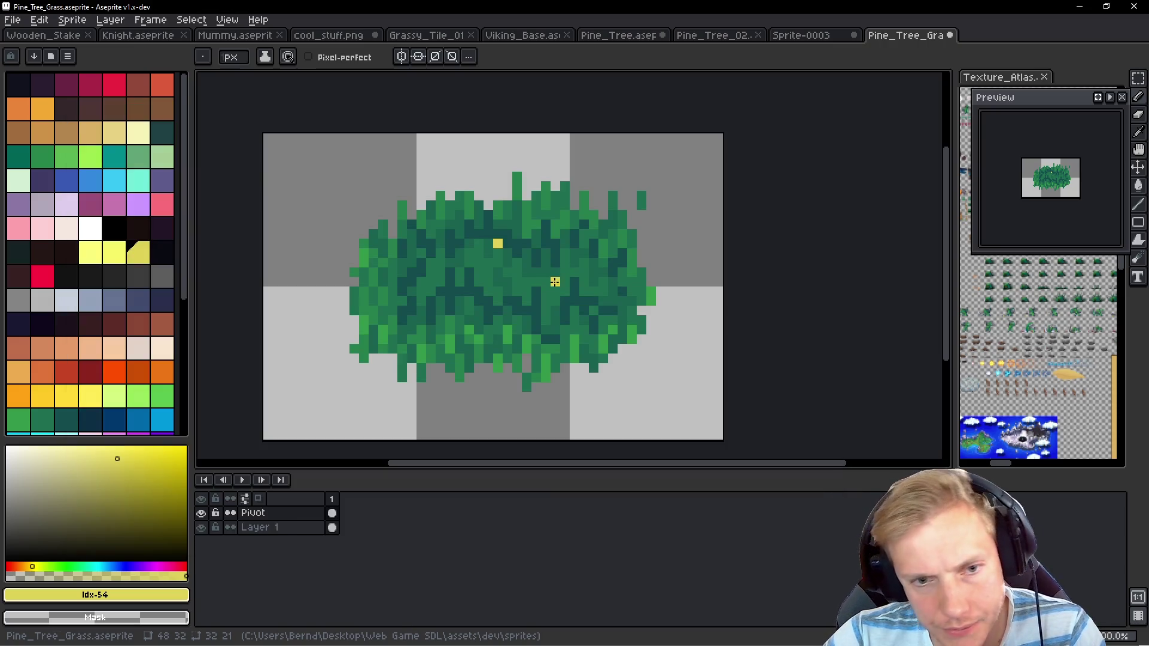
key(F5)
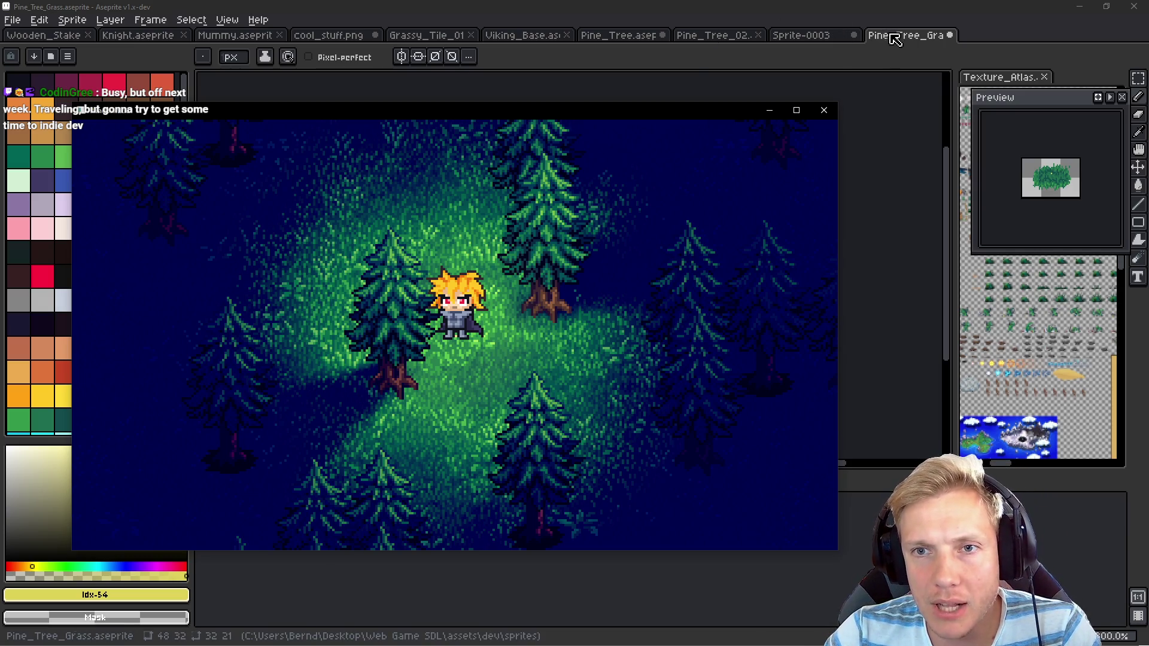
Save the Pine_Tree_Grass sprite, then look at the Pine_Tree_02 and Sprite-0003 sprites
click(833, 25)
key(ctrl+s)
click(712, 35)
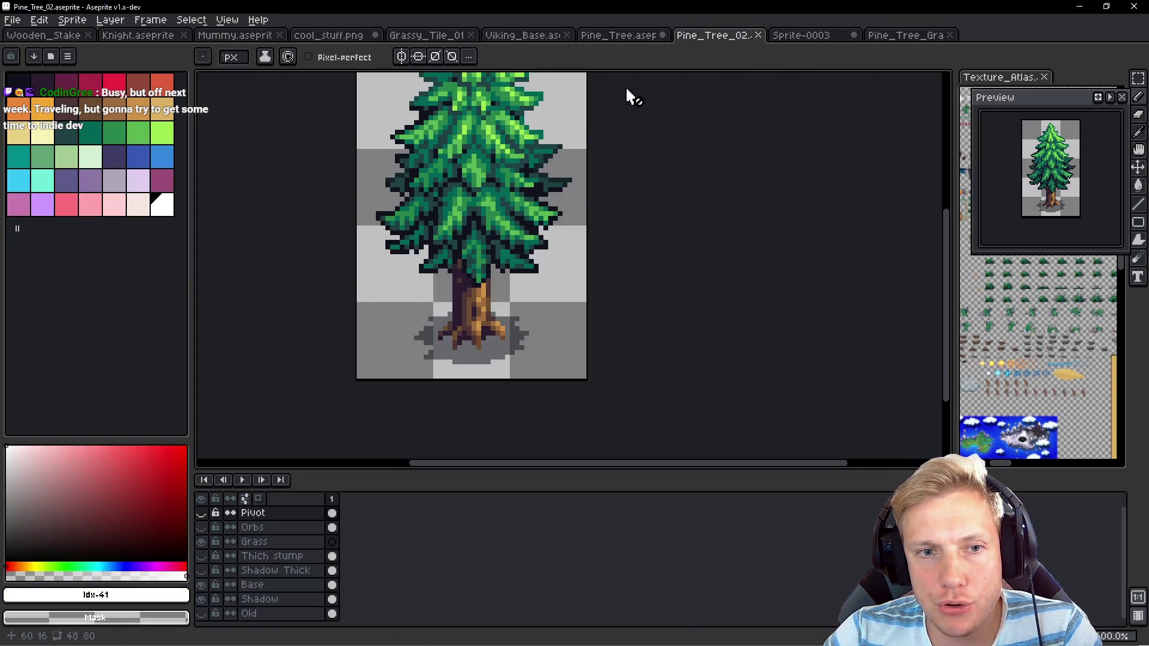
click(802, 35)
Zoom and pan around the Sprite-0003 grass texture, then return to the Pine_Tree_Grass bush
scroll(629, 194, up, 2)
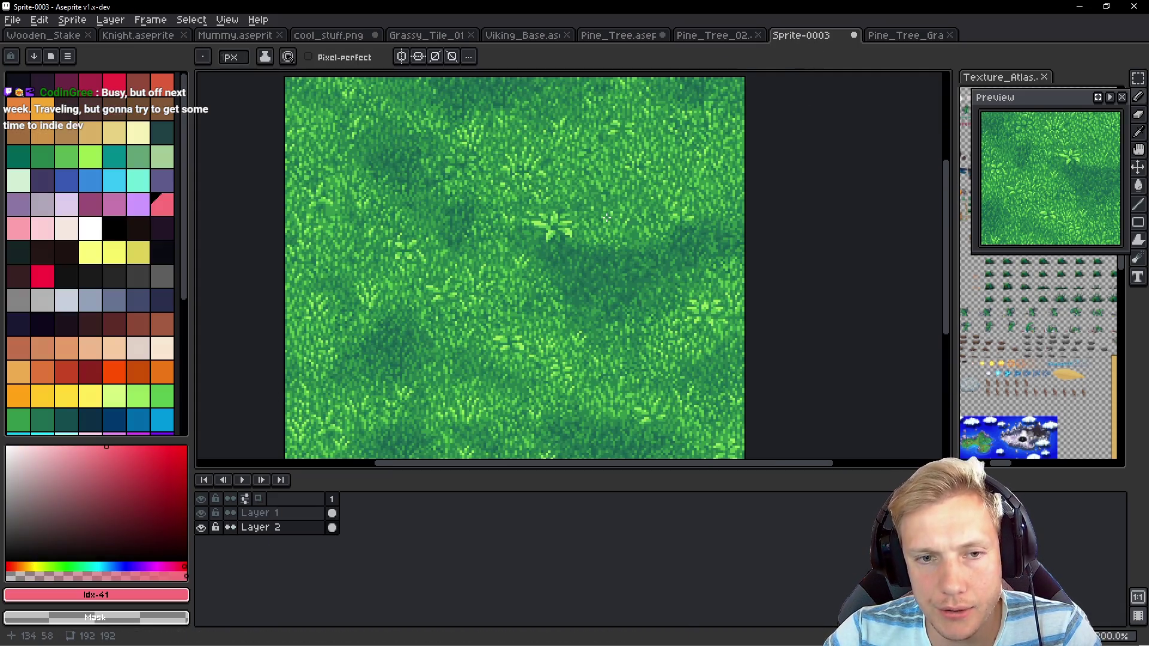
scroll(616, 210, down, 2)
scroll(544, 246, up, 4)
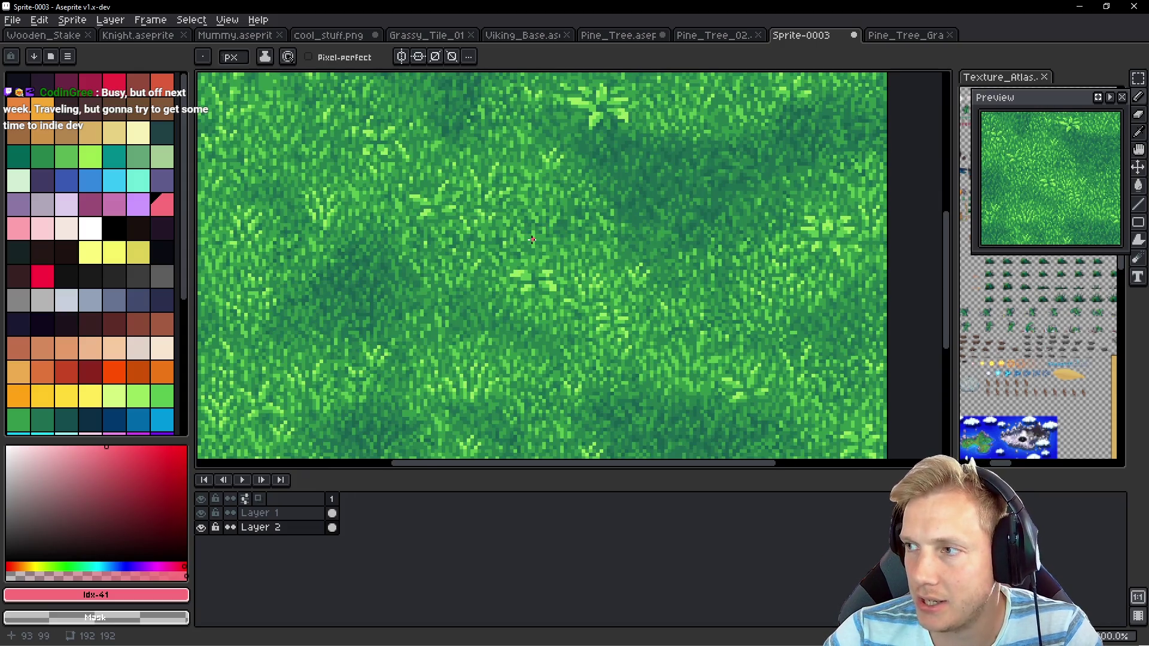
scroll(532, 240, down, 2)
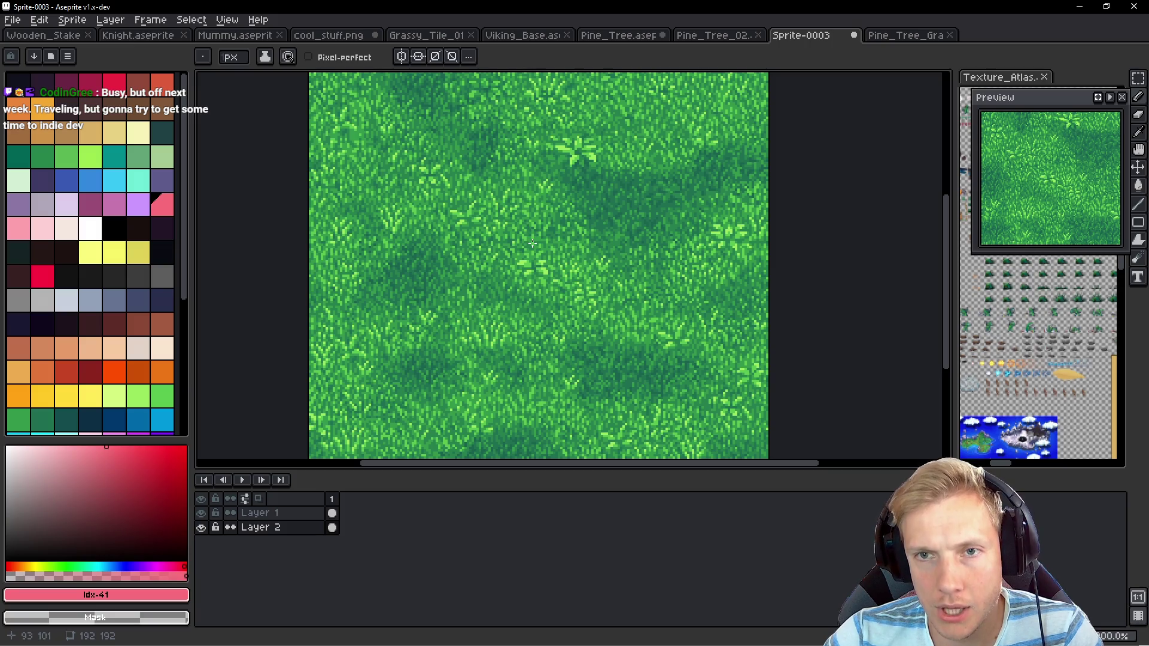
scroll(579, 295, down, 2)
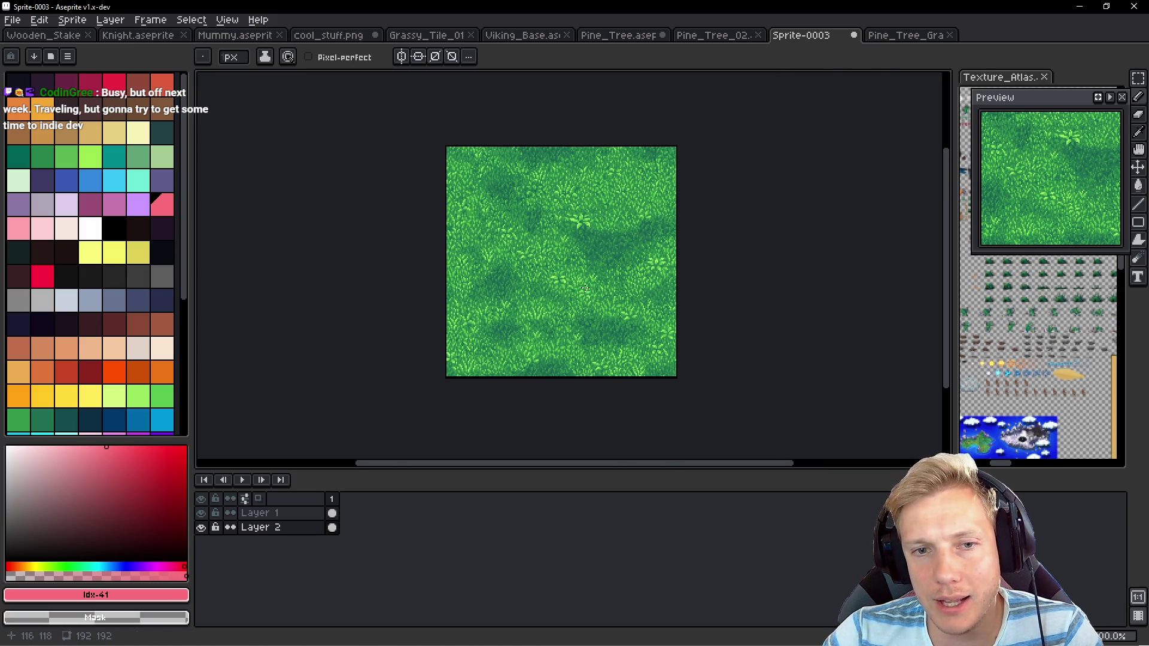
drag(586, 286, 584, 258)
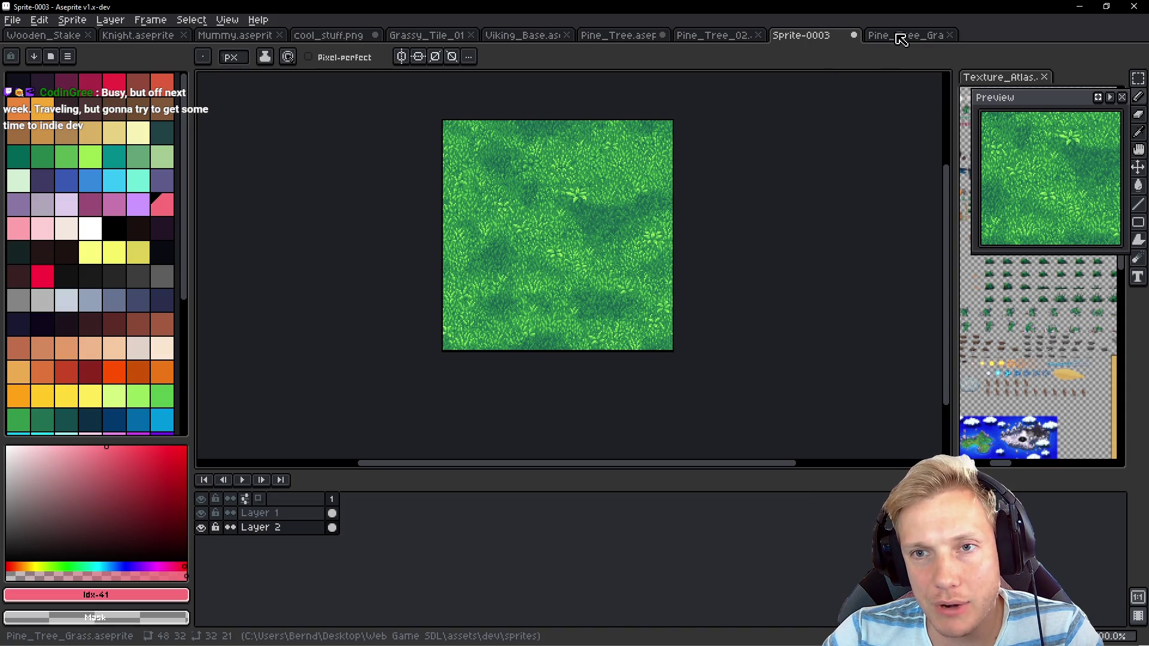
click(897, 36)
Select the whole bush canvas and paste it onto the Sprite-0003 grass texture
key(m)
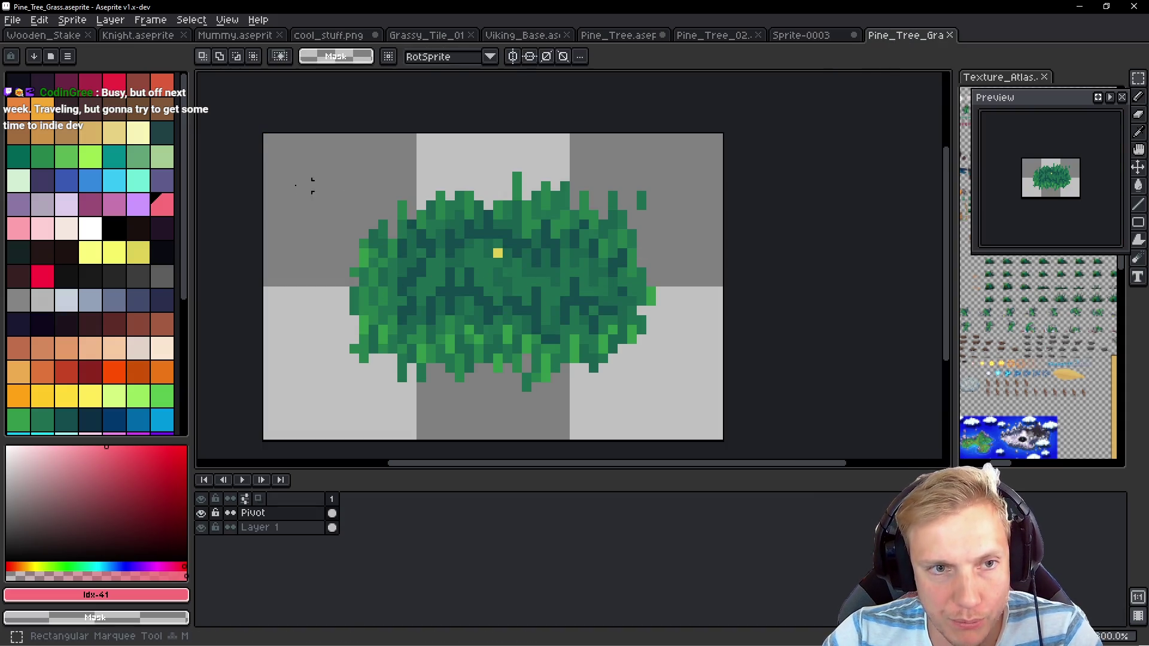
drag(249, 138, 744, 416)
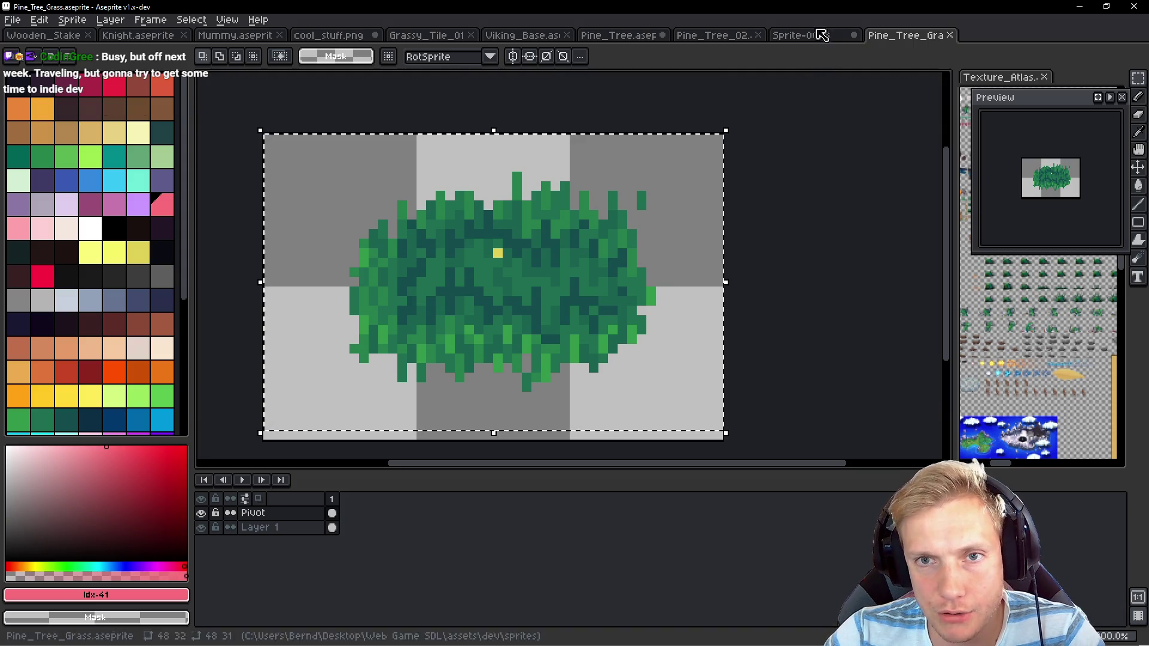
key(ctrl+shift+Tab)
key(ctrl+v)
mouse_move(478, 183)
mouse_down()
mouse_move(538, 219)
mouse_move(550, 208)
mouse_up()
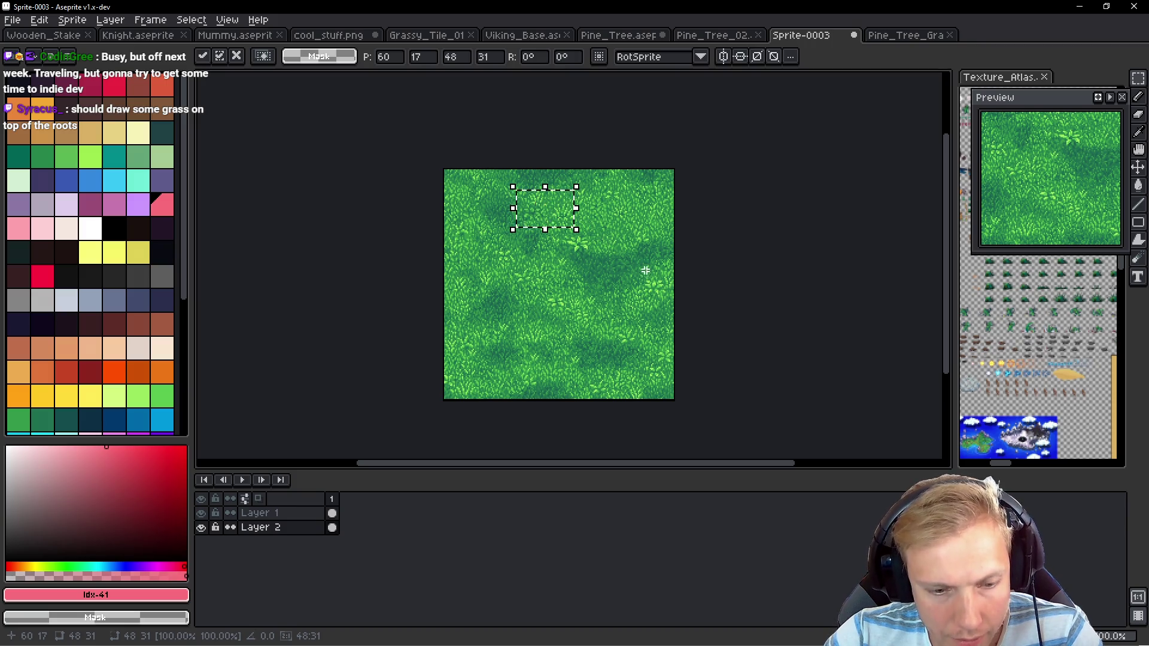
click(658, 288)
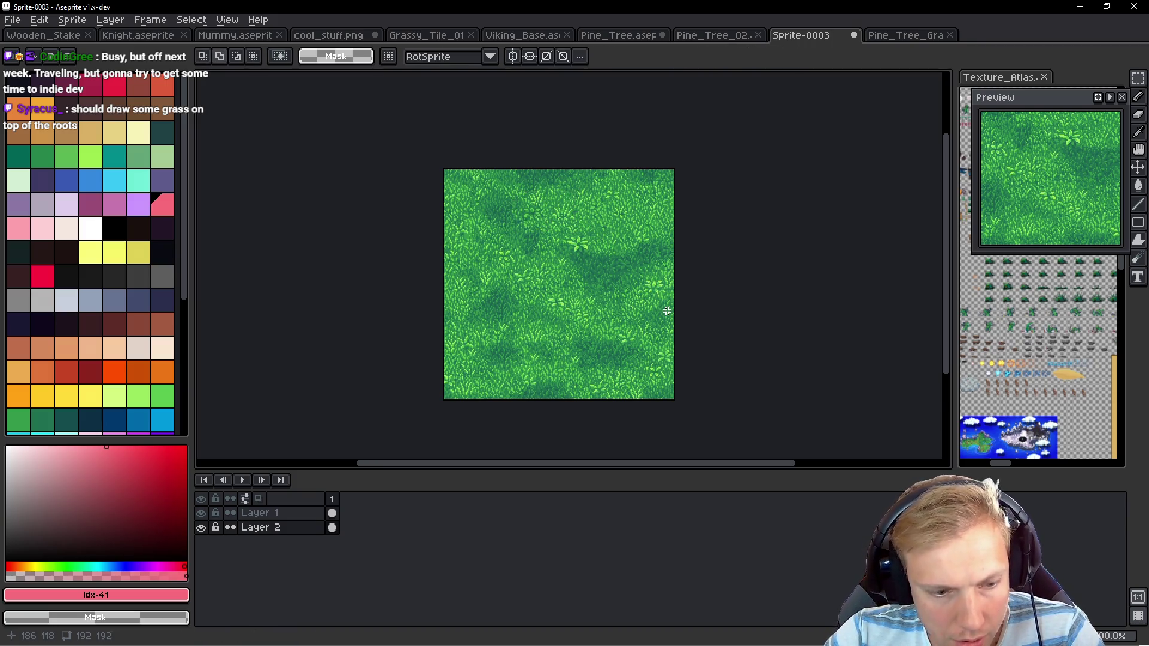
Add a new layer above Layer 1 and paste the bush at the upper middle of the grass
ctrl+click(668, 308)
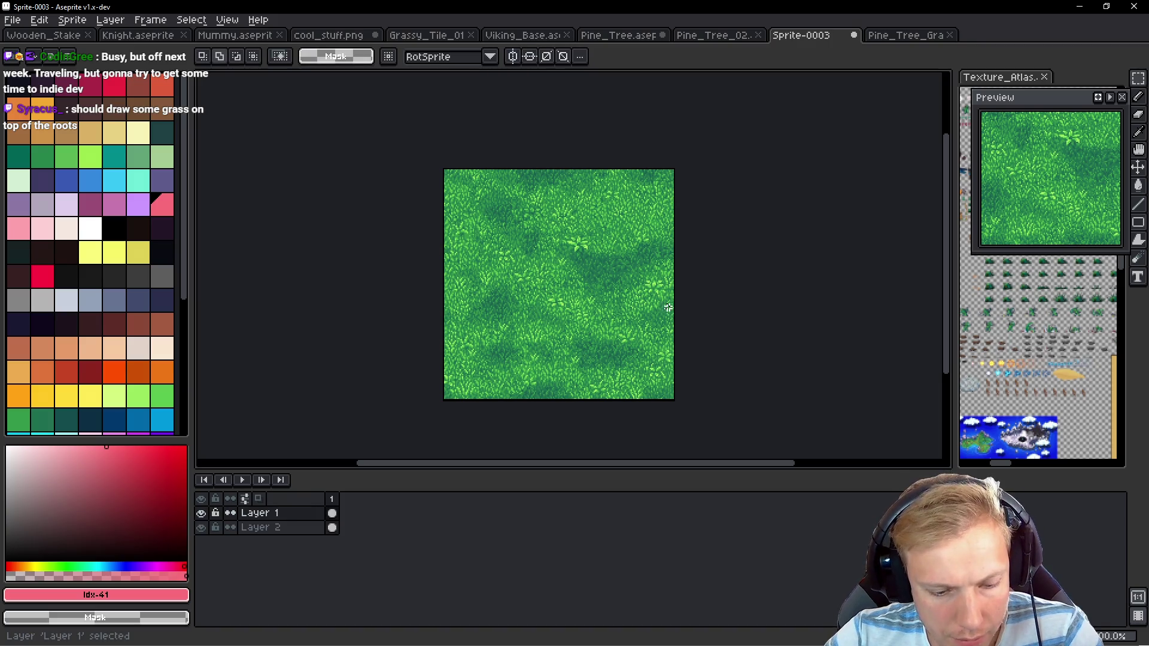
key(shift+n)
key(ctrl+v)
mouse_move(488, 214)
mouse_down()
mouse_move(568, 258)
mouse_move(577, 232)
mouse_up()
key(Return)
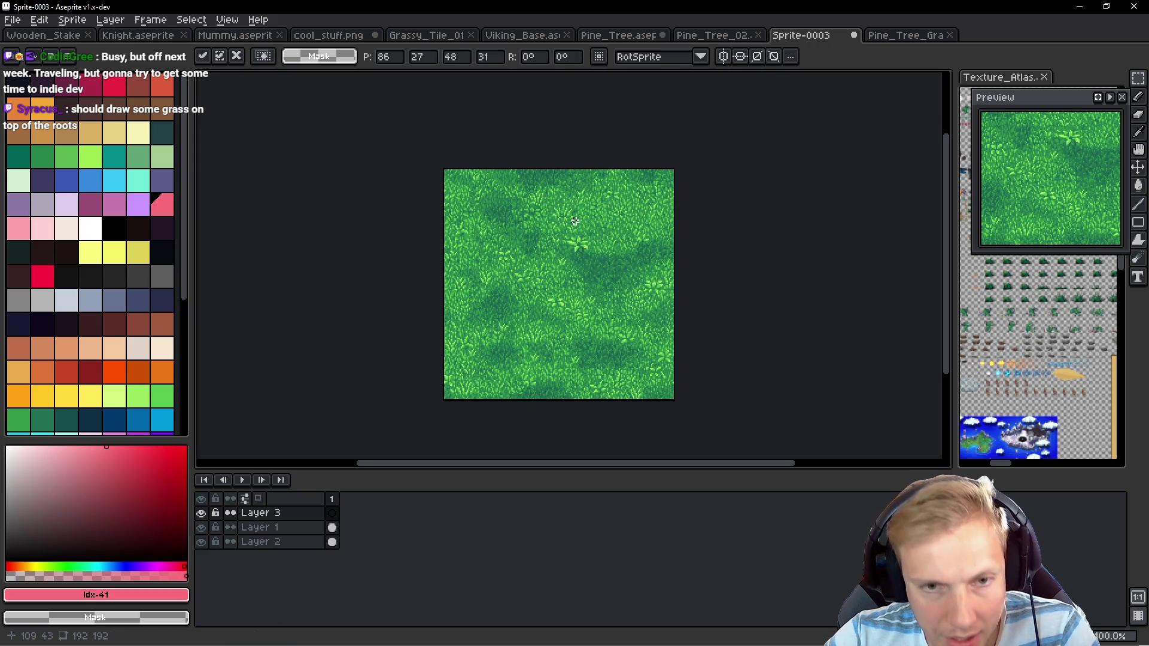
Grab the bush again from Pine_Tree_Grass and paste it onto the grass texture
key(ctrl+Tab)
key(v)
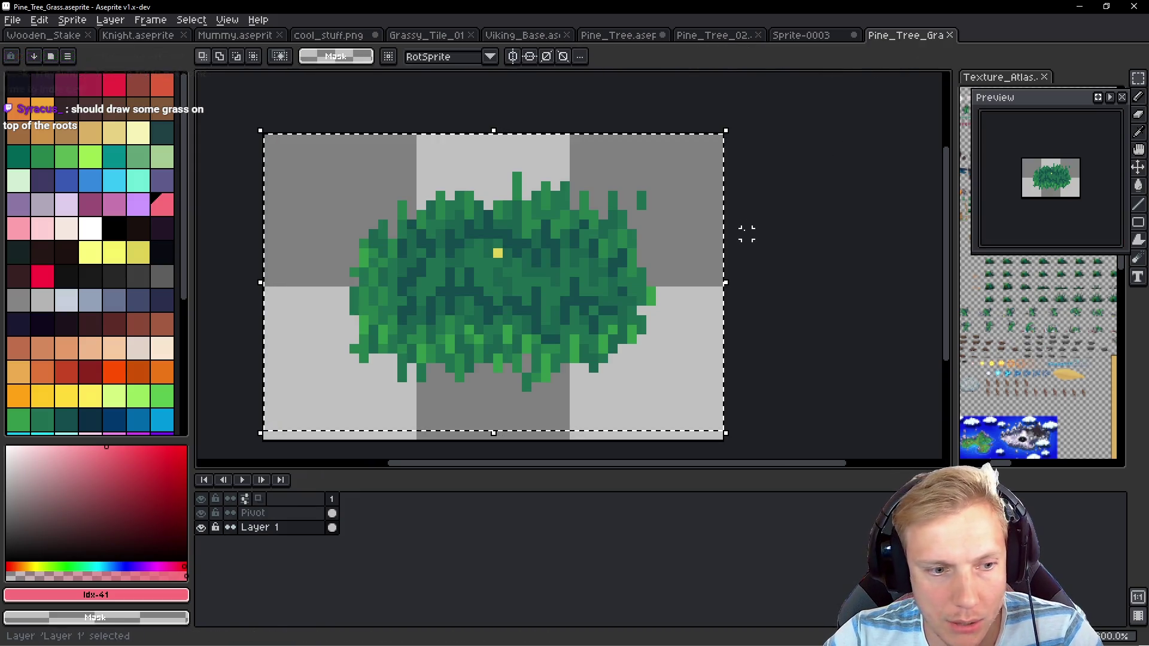
click(826, 36)
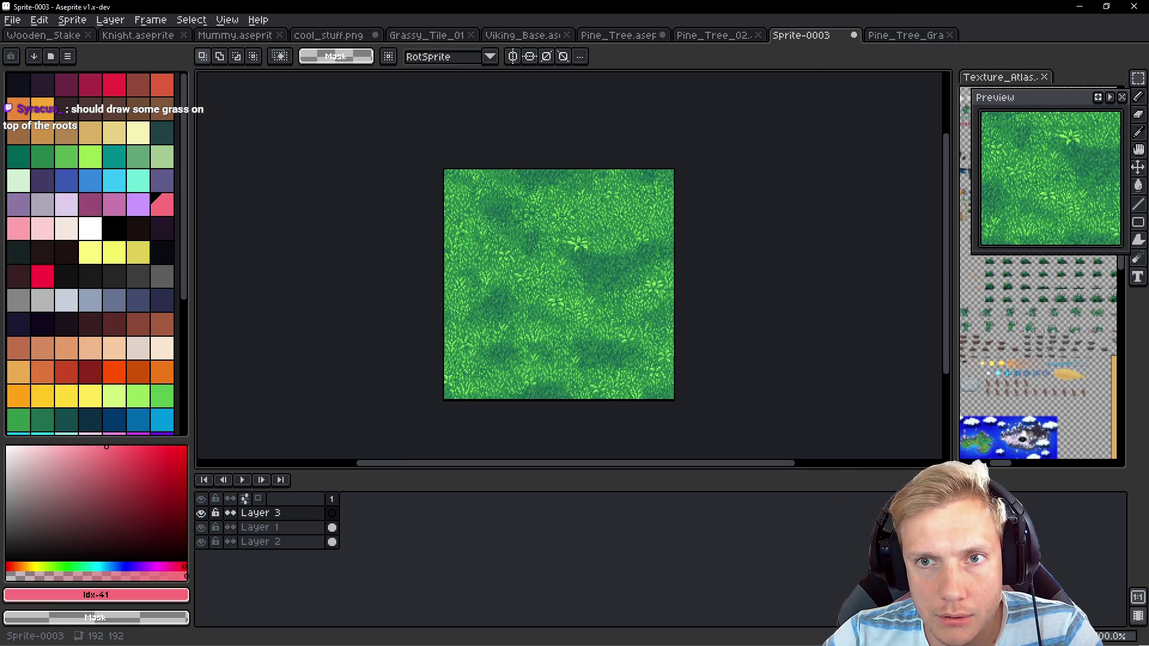
key(ctrl+v)
Drag the pasted dark patch down and left into the lower part of the grass tile
mouse_move(495, 196)
mouse_down()
mouse_move(549, 238)
mouse_move(631, 224)
mouse_move(584, 170)
mouse_up()
scroll(622, 230, up, 2)
scroll(616, 228, down, 1)
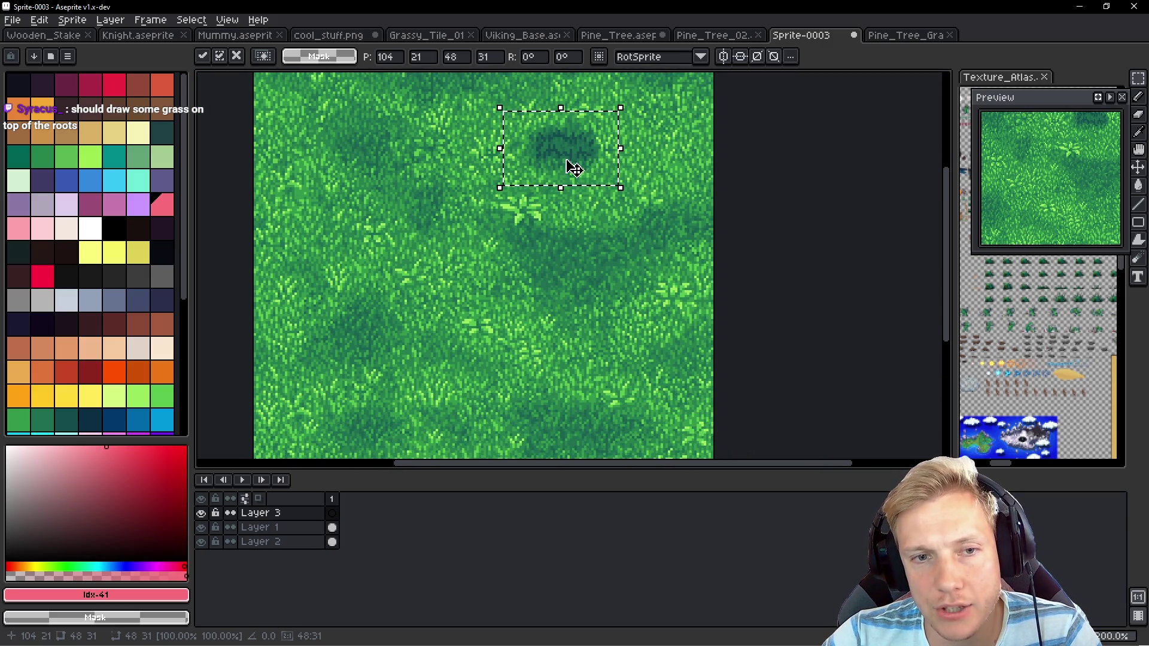
scroll(574, 143, down, 1)
scroll(576, 143, up, 2)
mouse_move(574, 141)
mouse_down()
mouse_move(531, 174)
mouse_move(446, 179)
mouse_move(483, 206)
mouse_move(467, 179)
mouse_up()
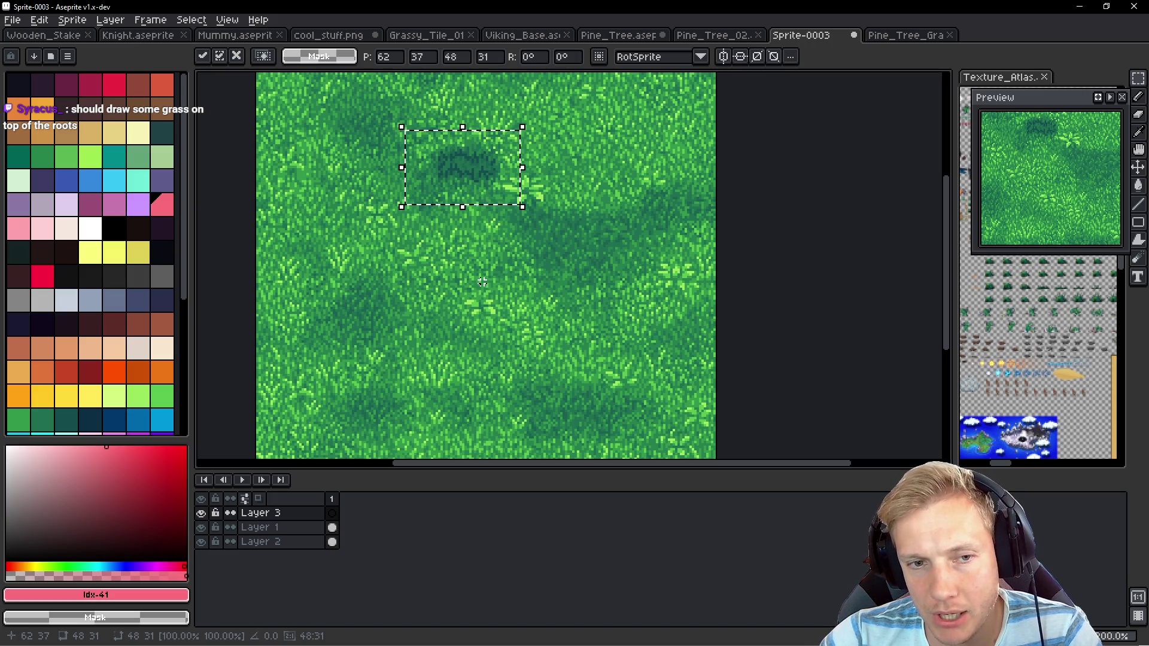
mouse_move(482, 192)
mouse_down()
mouse_move(495, 392)
mouse_move(475, 403)
mouse_move(483, 422)
mouse_up()
scroll(526, 282, down, 5)
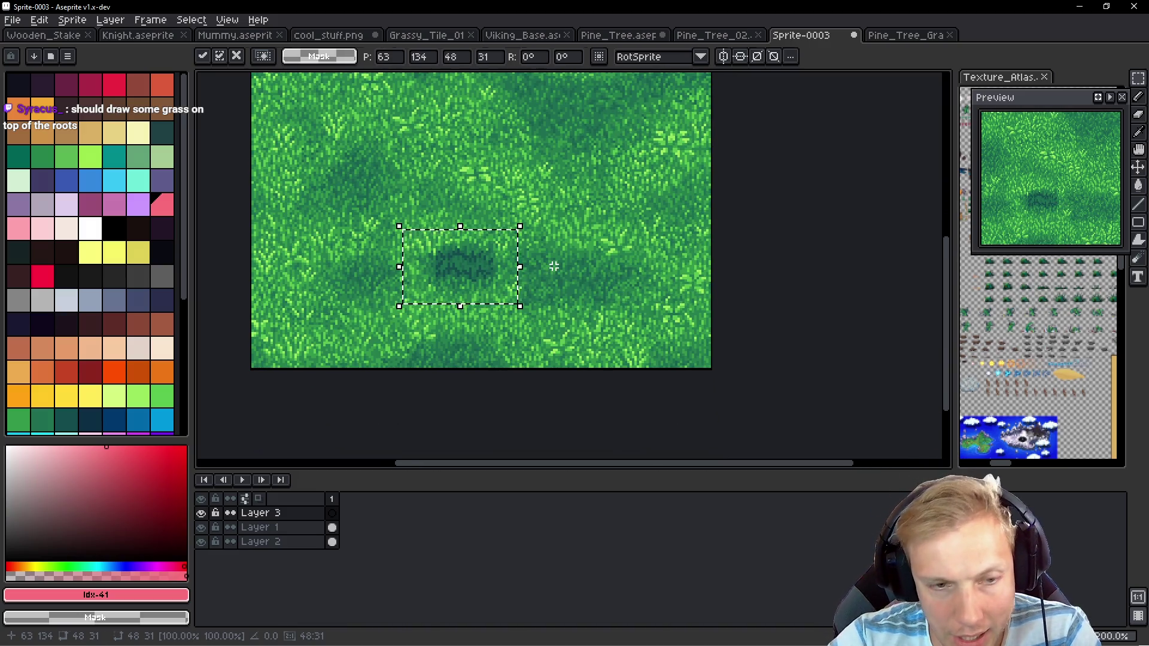
Commit the dark patch and bring the game to the front to preview the grass
key(Escape)
key(alt)
key(alt+Tab)
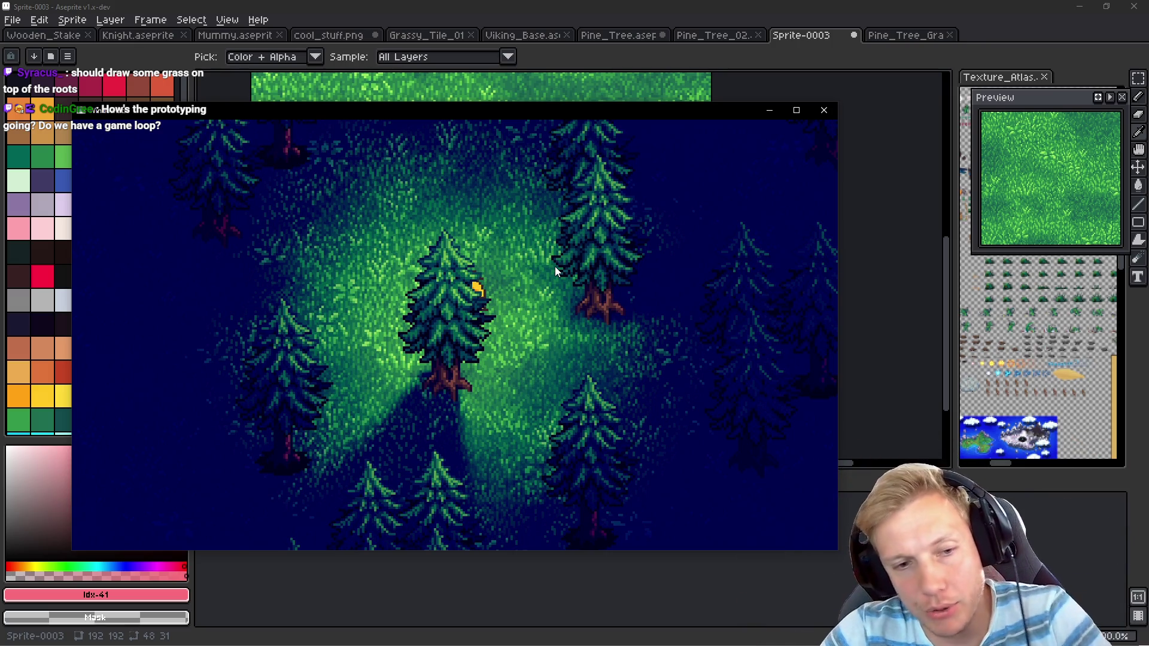
Walk the character right, down and up through the forest with WASD, then close the game
key(d)
key(s)
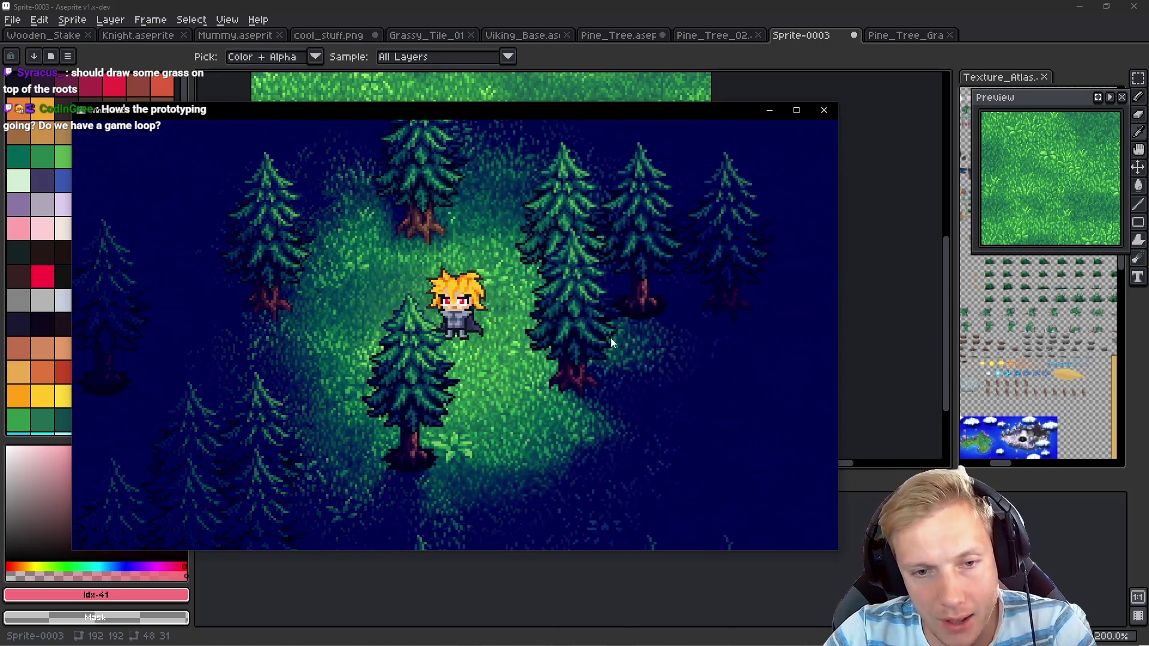
key(d)
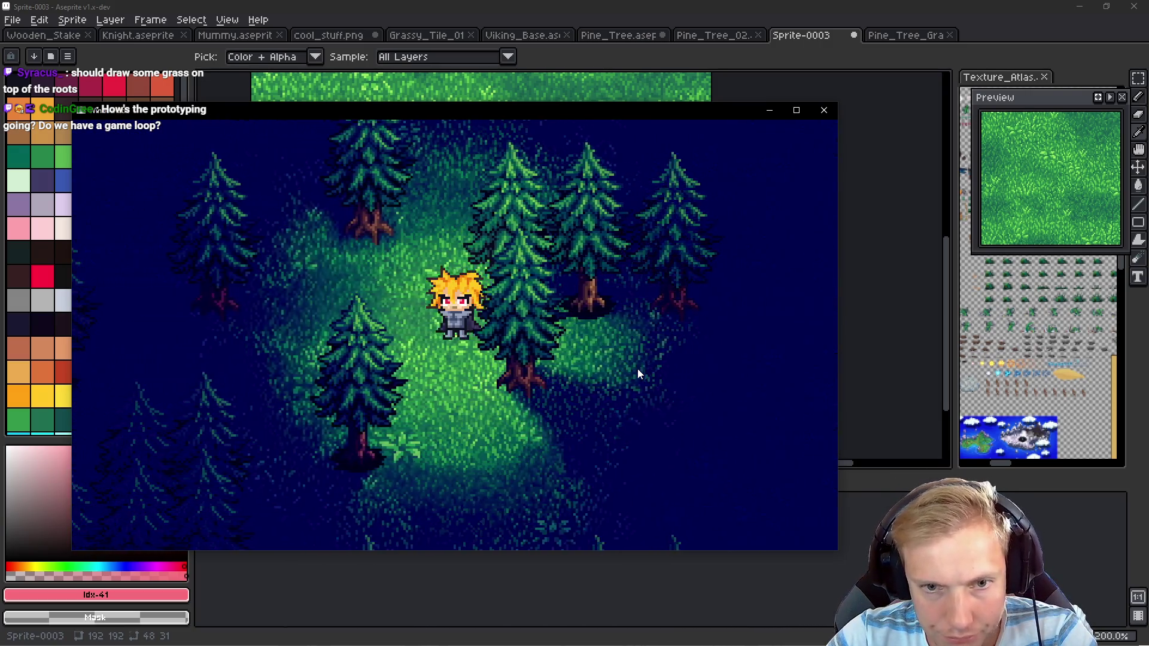
key(w)
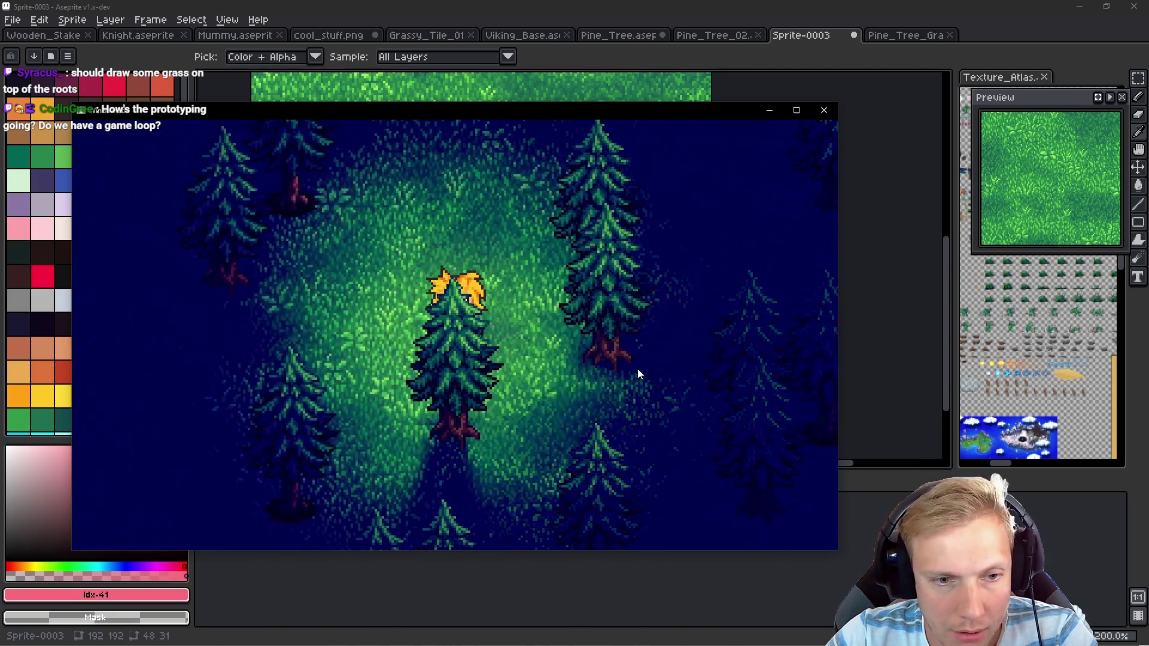
key(d)
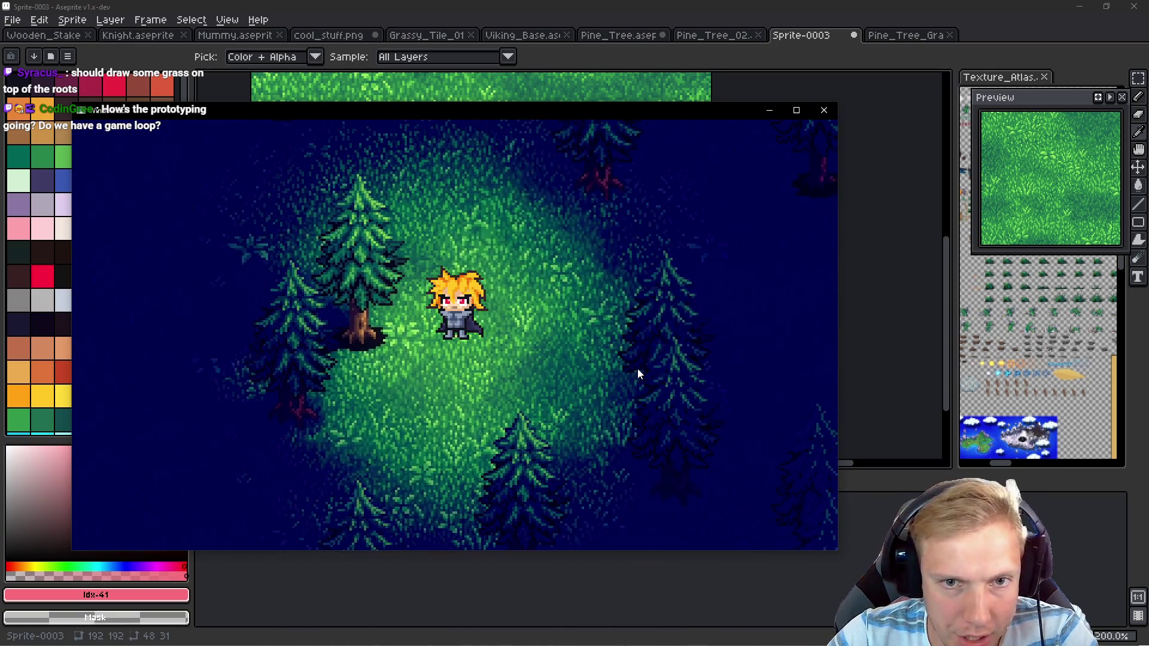
key(d)
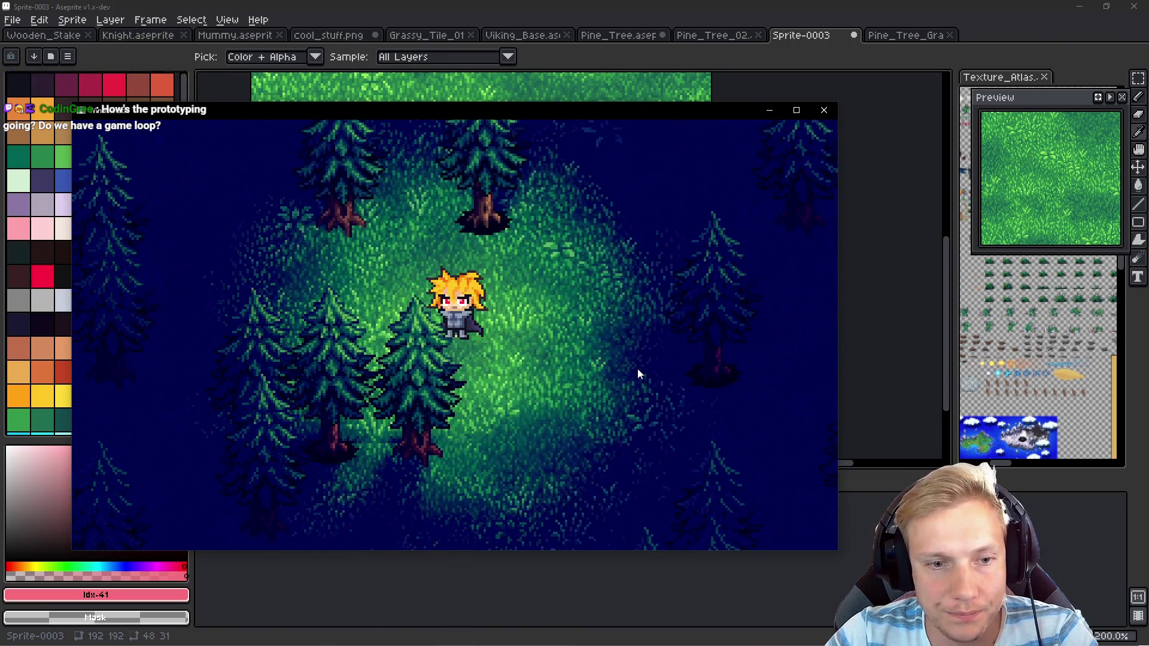
key(s)
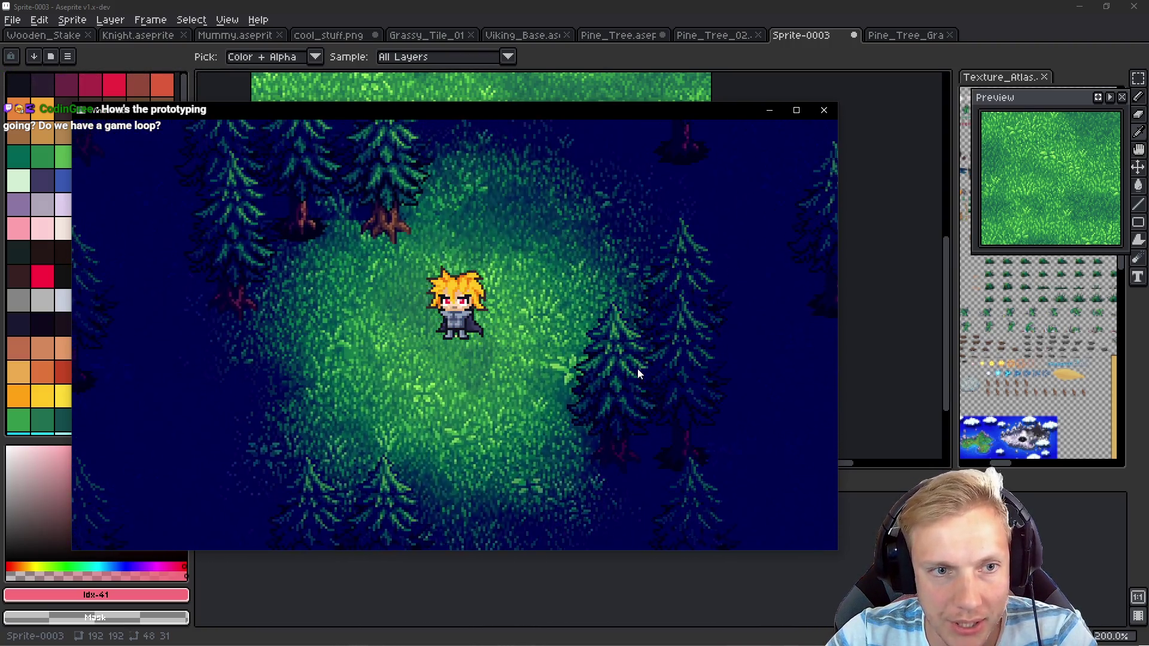
key(w)
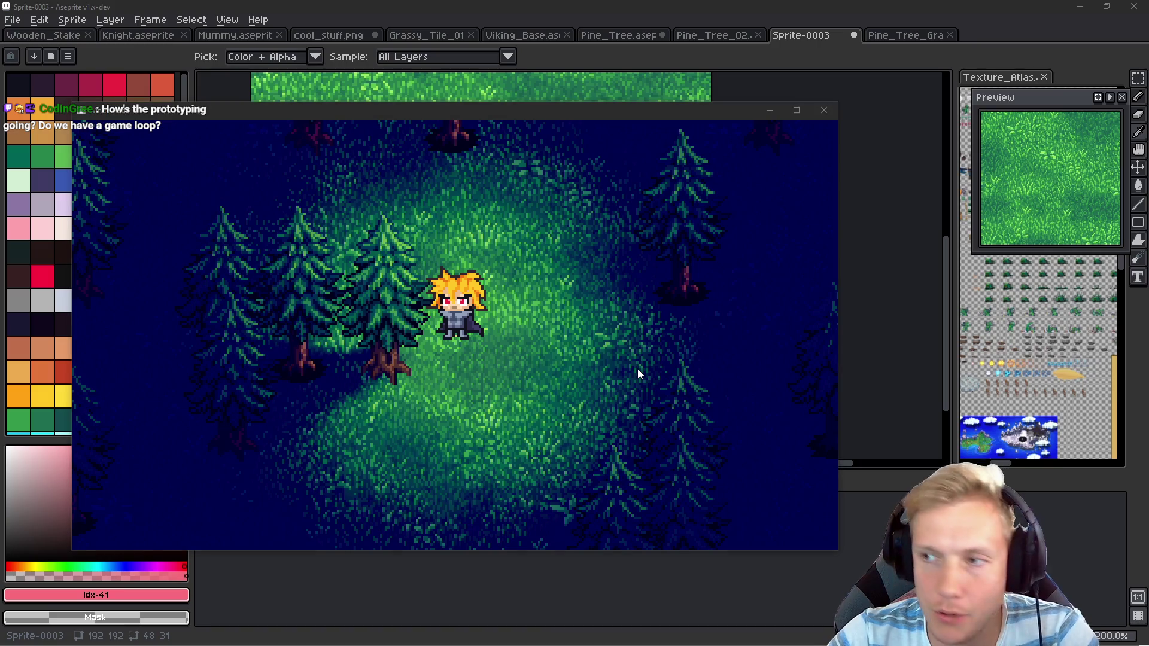
key(Escape)
scroll(633, 257, up, 3)
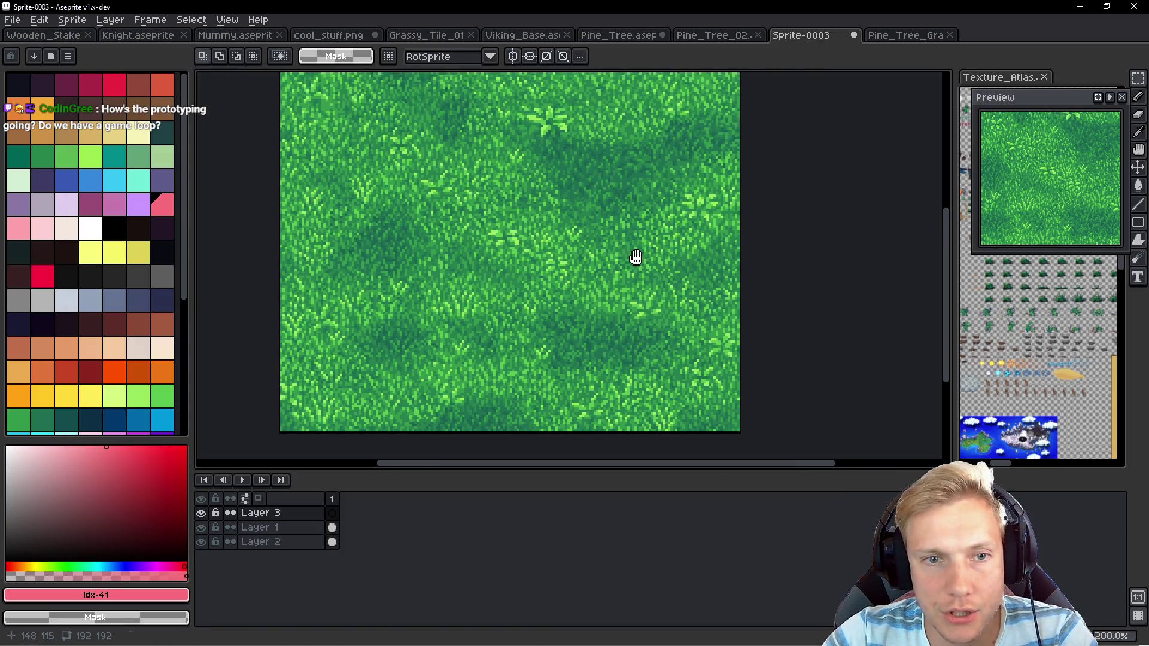
Paste the dark patch near the tile centre, undo that paste, and return to the game
key(ctrl+v)
mouse_move(380, 249)
mouse_down()
mouse_move(480, 203)
mouse_move(480, 223)
mouse_move(493, 218)
mouse_up()
key(Return)
scroll(557, 262, down, 1)
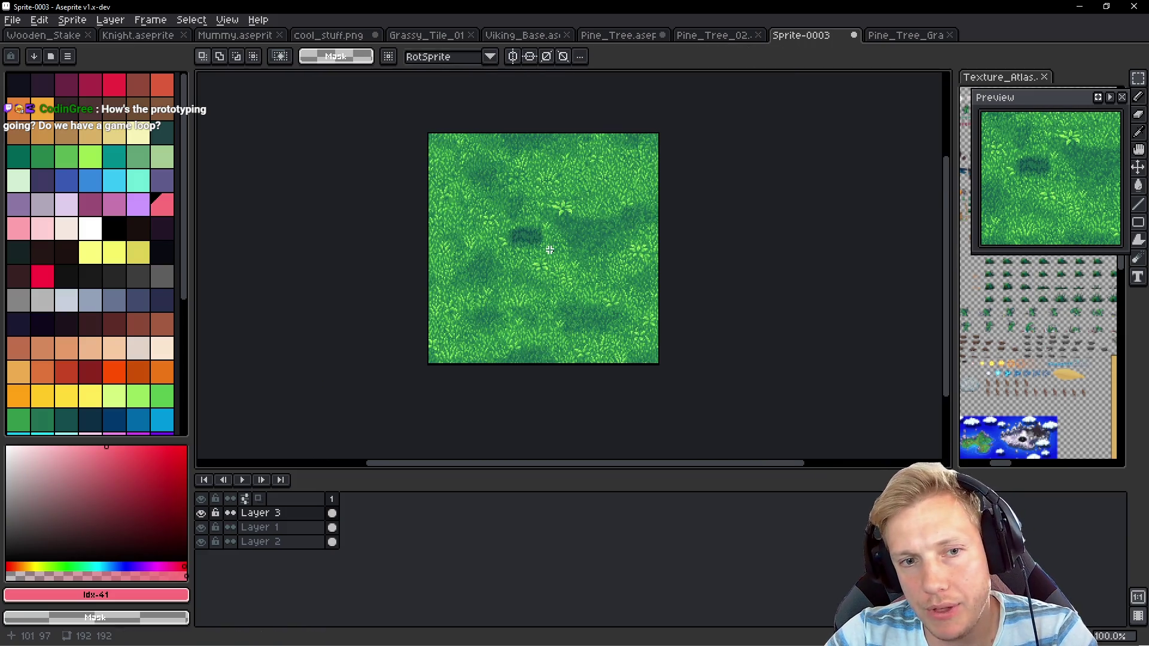
scroll(526, 243, up, 3)
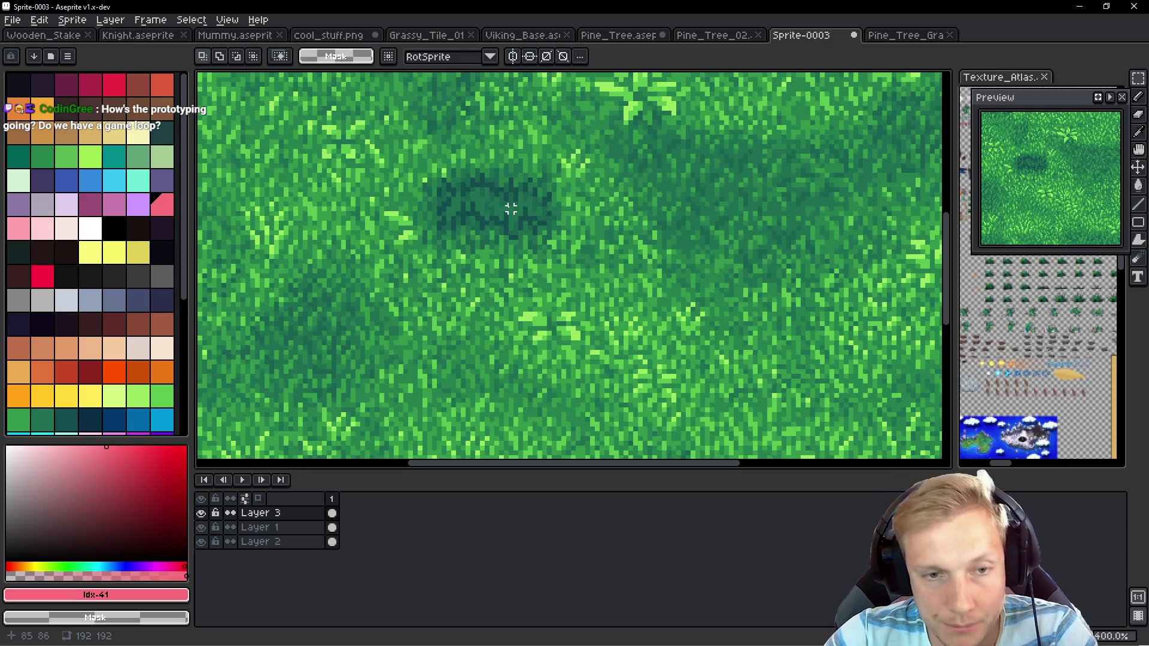
key(ctrl+z)
key(ctrl+z)
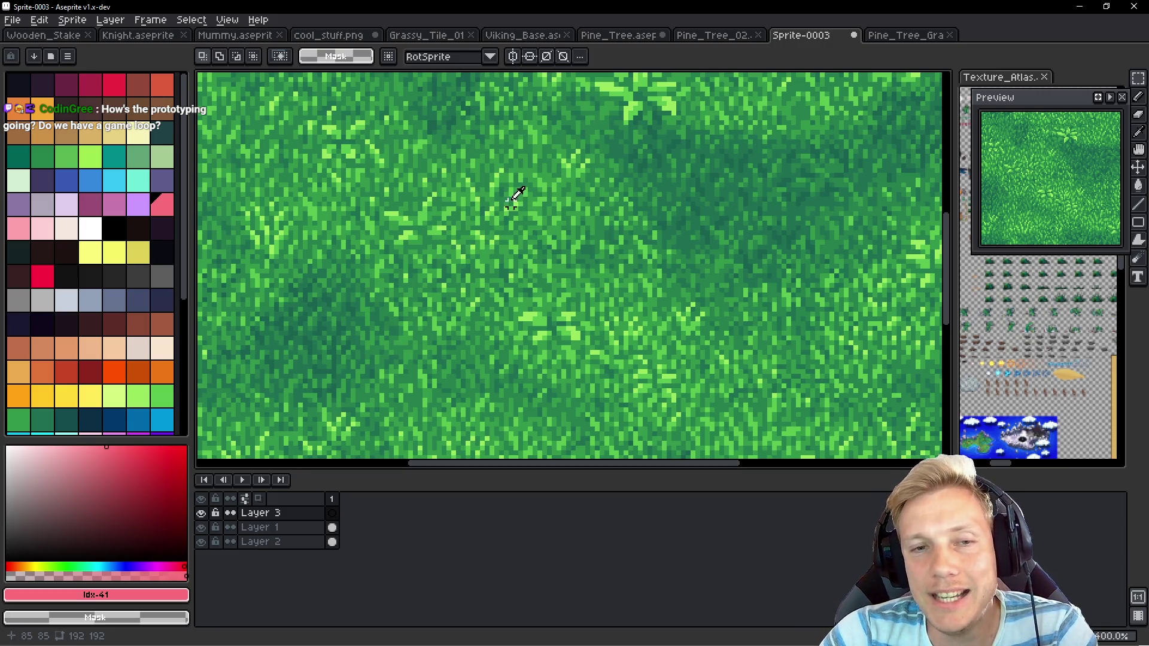
key(alt+Tab)
Walk the character around the forest with WASD, close the game window, and switch to RenderDoc
key(w)
key(a)
key(w)
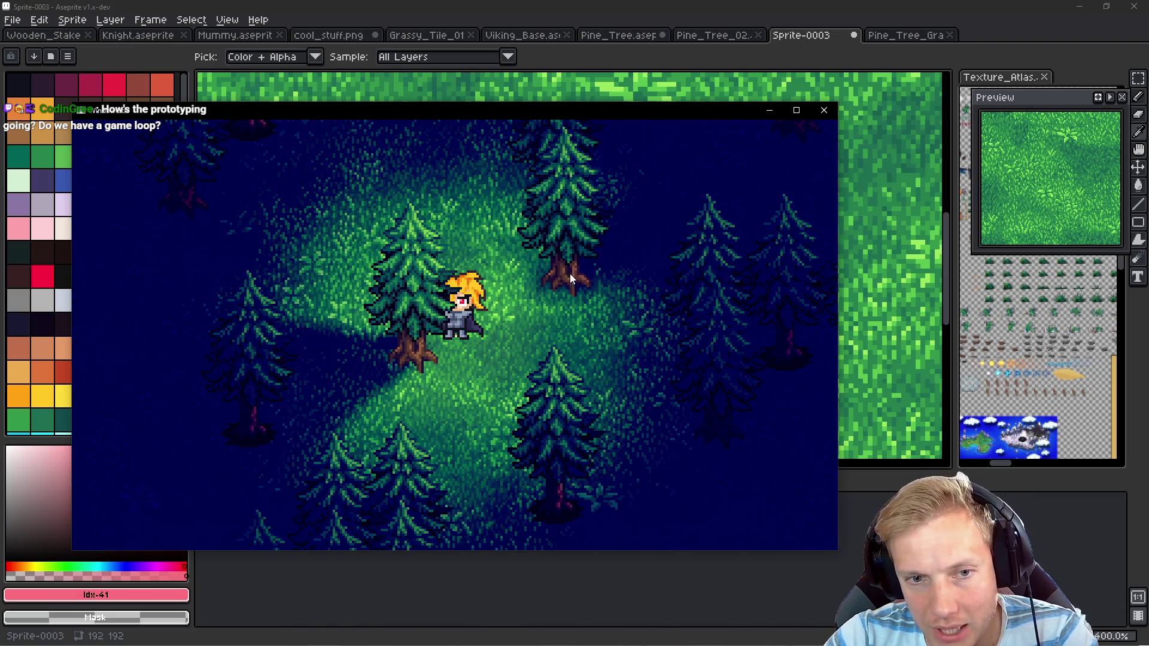
key(d)
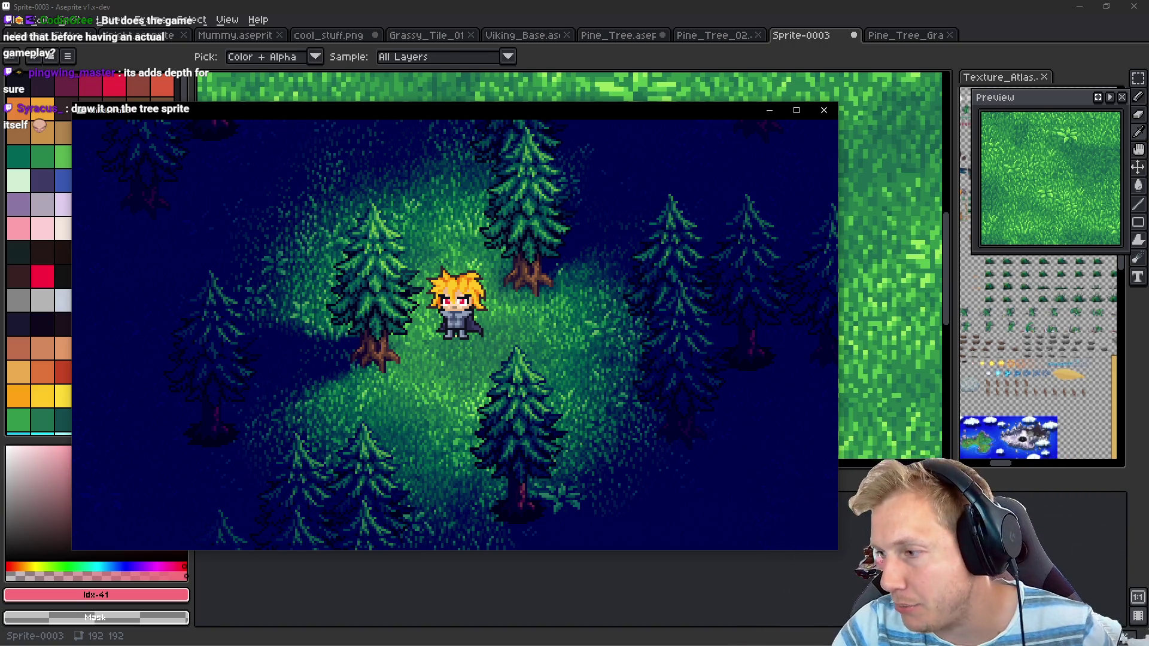
key(m)
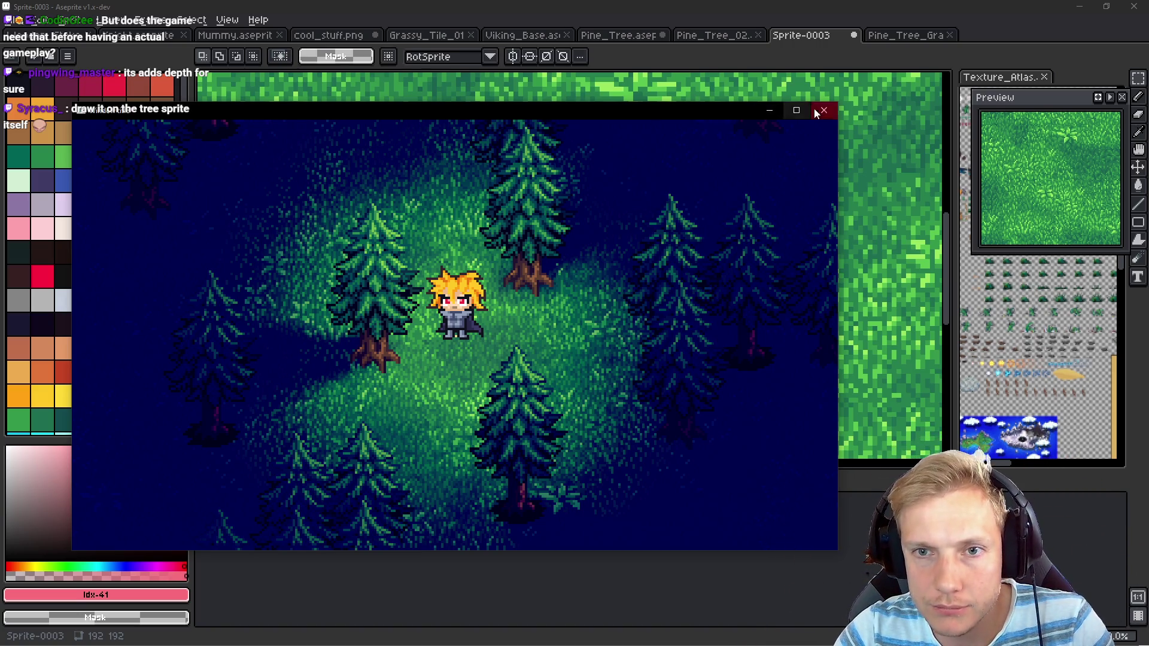
click(823, 110)
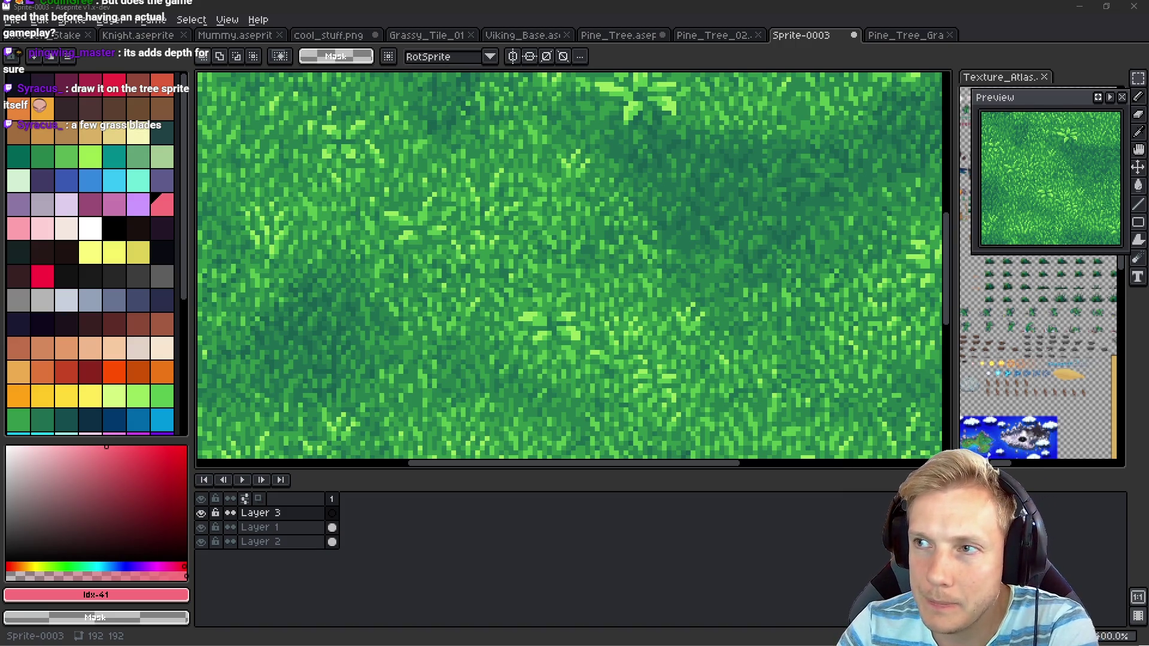
key(alt+Tab)
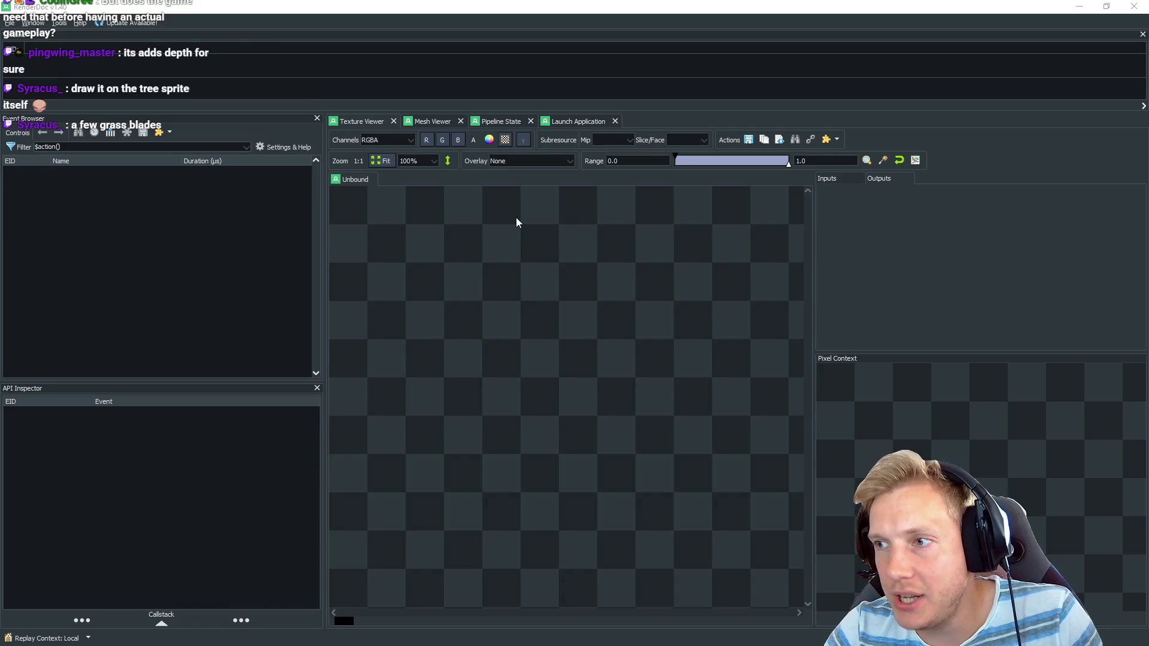
Return from RenderDoc to Aseprite and bring up the Pine_Tree_02 sprite
key(alt+Tab)
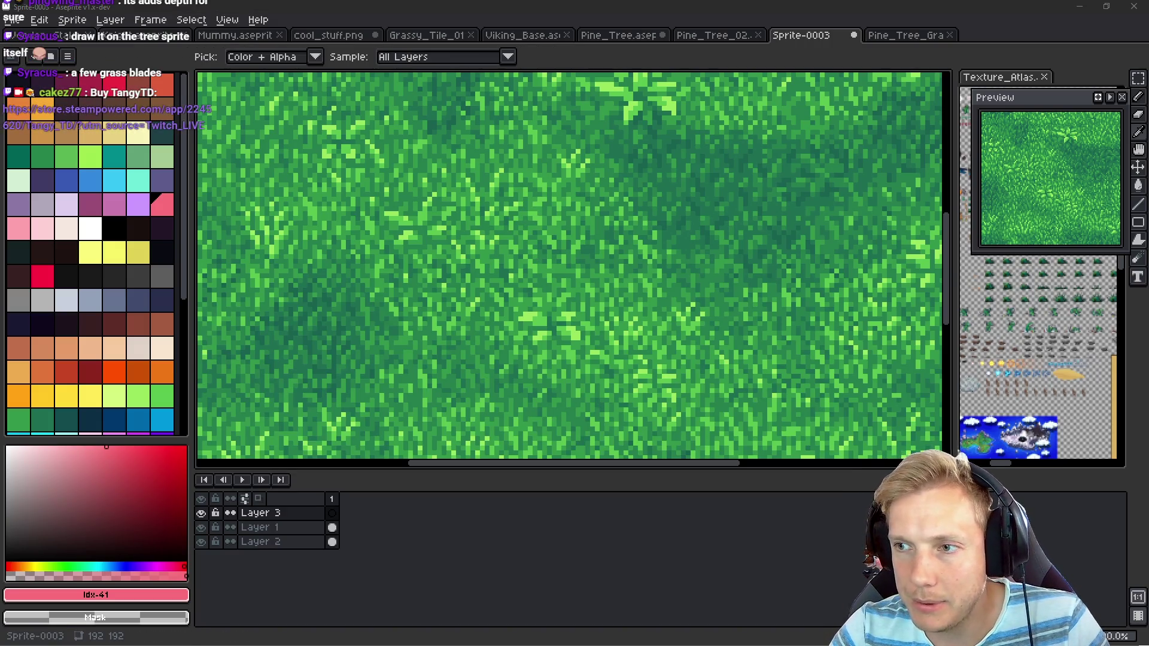
click(721, 36)
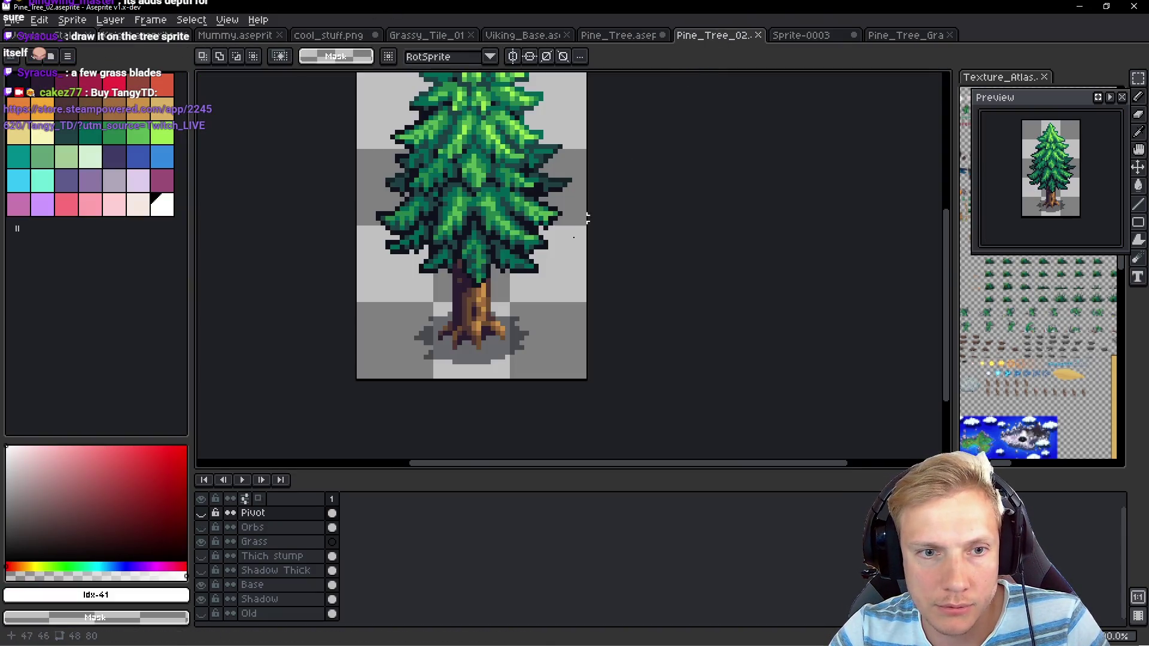
Open Pine_Tree.aseprite and show its Grass layer around the trunk
click(619, 37)
scroll(507, 322, up, 1)
click(201, 542)
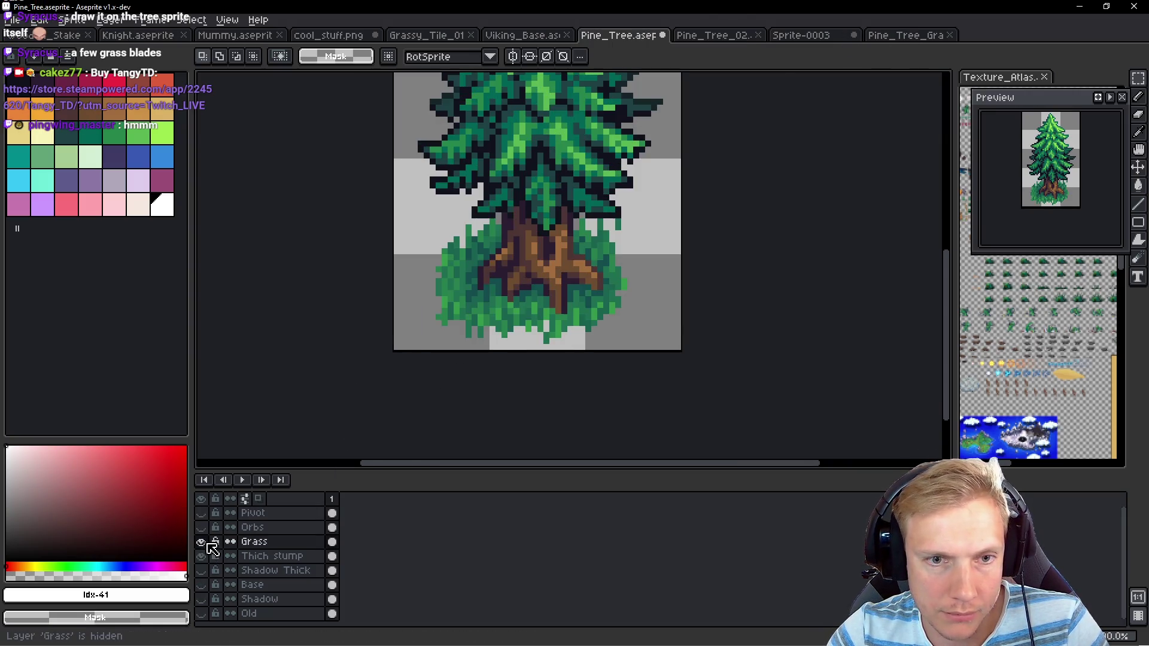
scroll(516, 335, up, 1)
scroll(516, 335, up, 3)
With the Pencil, pick the grass's dark green and paint over several trunk pixels
key(b)
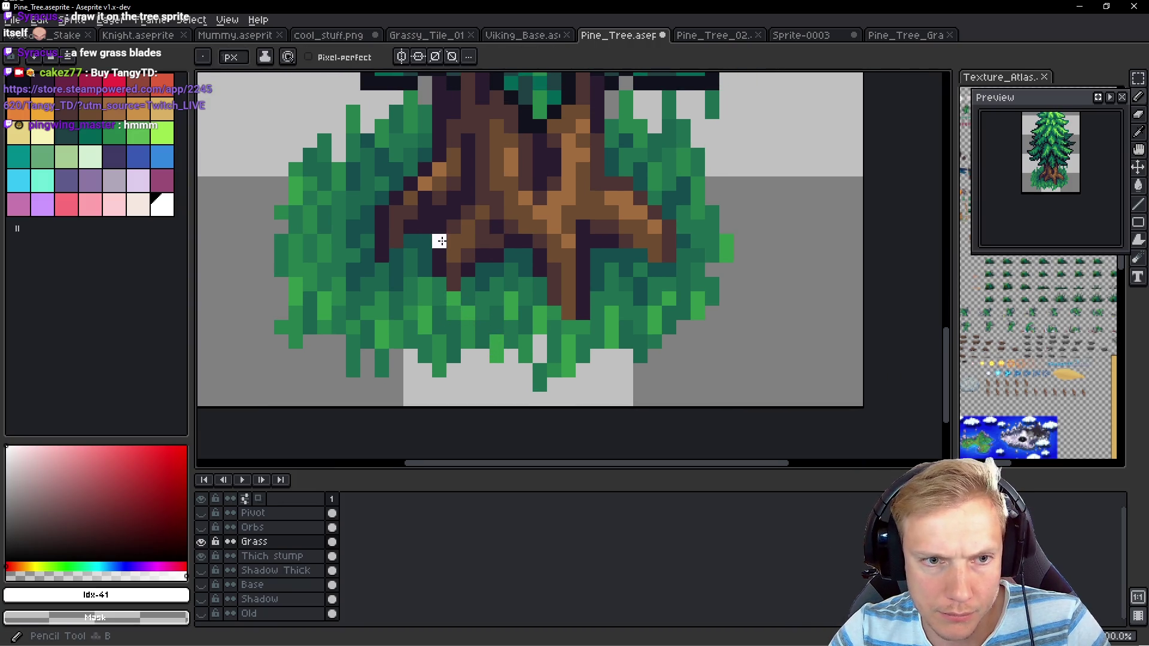
alt+click(393, 273)
scroll(412, 257, up, 1)
mouse_move(434, 210)
mouse_down()
mouse_move(438, 195)
mouse_move(414, 201)
mouse_up()
mouse_move(578, 251)
mouse_down()
mouse_move(600, 236)
mouse_move(601, 181)
mouse_up()
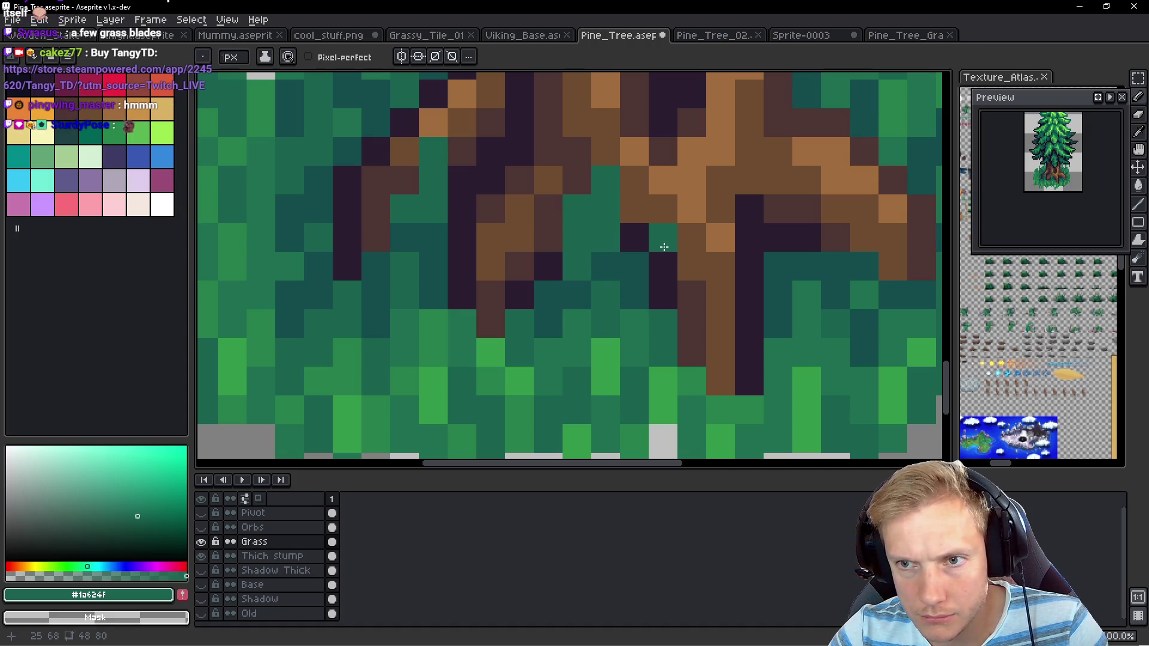
drag(631, 249, 630, 249)
Paint a few more trunk pixels dark green, undoing two stray ones
click(576, 180)
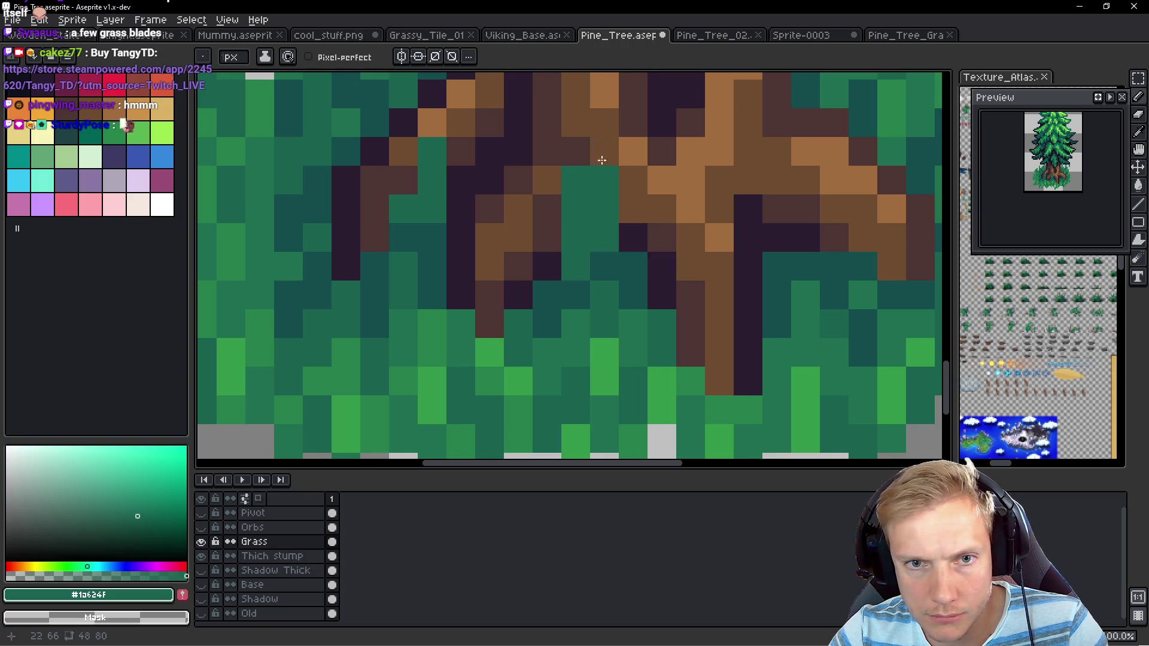
click(662, 237)
key(ctrl+z)
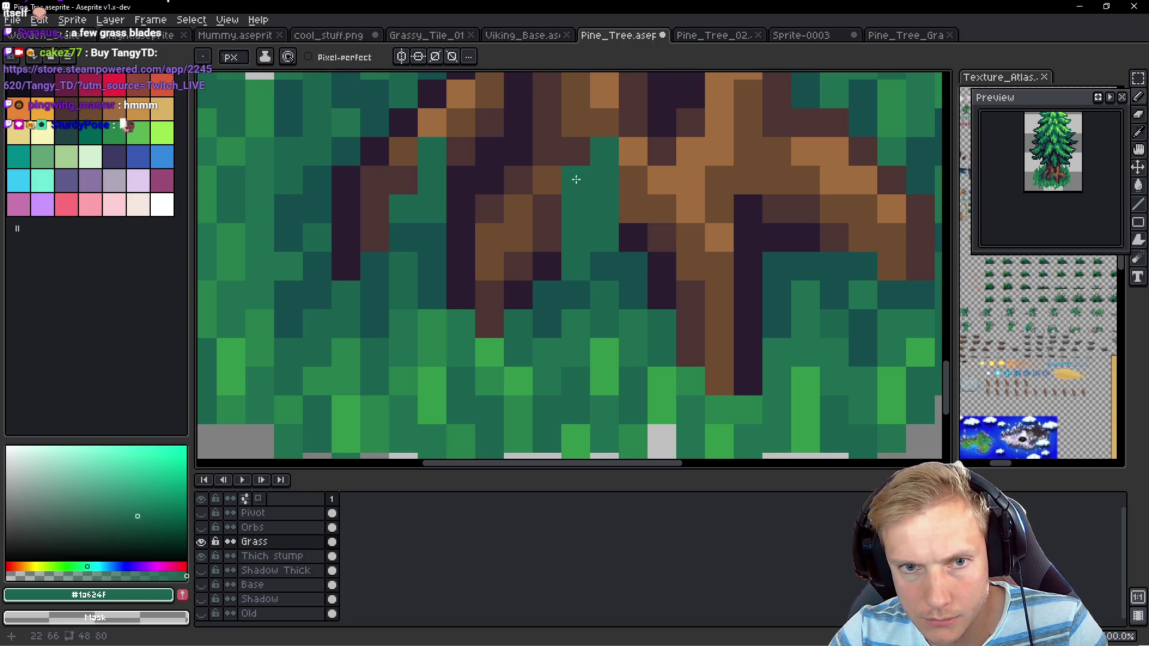
key(ctrl+z)
click(626, 155)
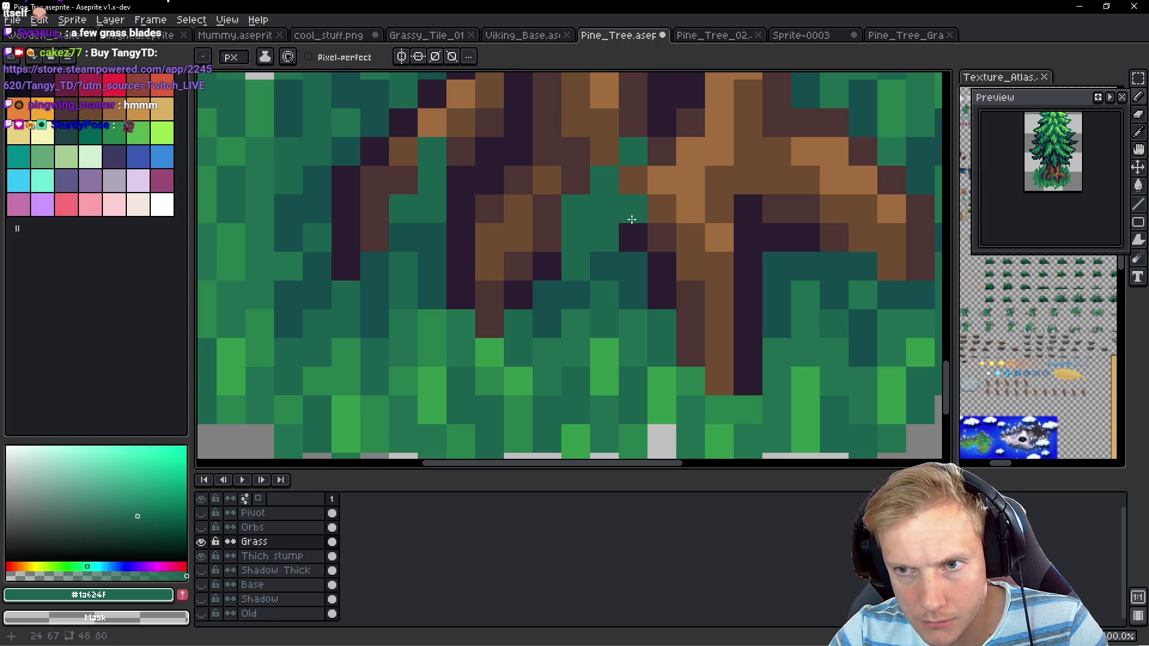
scroll(634, 228, up, 2)
scroll(635, 227, left, 5)
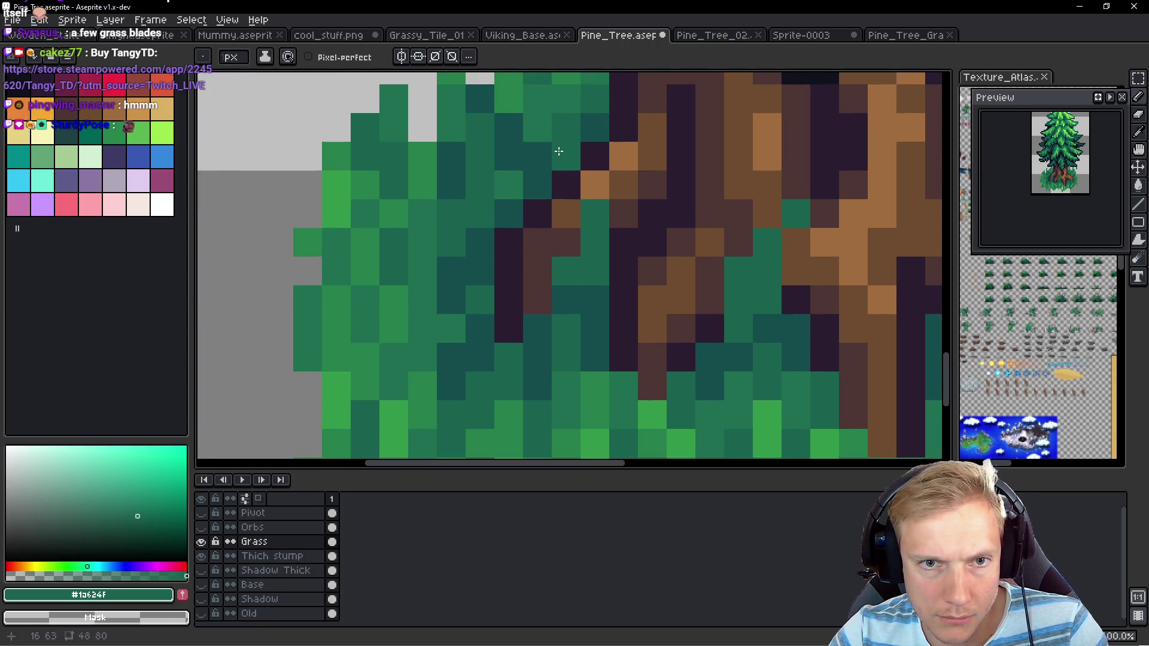
scroll(558, 166, down, 2)
Erase the lower grass below the trunk and the grass clusters beside it
key(e)
mouse_move(531, 364)
mouse_down()
mouse_move(482, 358)
mouse_move(616, 380)
mouse_move(727, 377)
mouse_move(677, 350)
mouse_move(718, 399)
mouse_move(721, 359)
mouse_move(833, 249)
mouse_move(785, 171)
mouse_move(826, 179)
mouse_up()
click(521, 119)
mouse_move(521, 119)
mouse_down()
mouse_move(512, 159)
mouse_move(448, 192)
mouse_move(469, 206)
mouse_move(434, 298)
mouse_up()
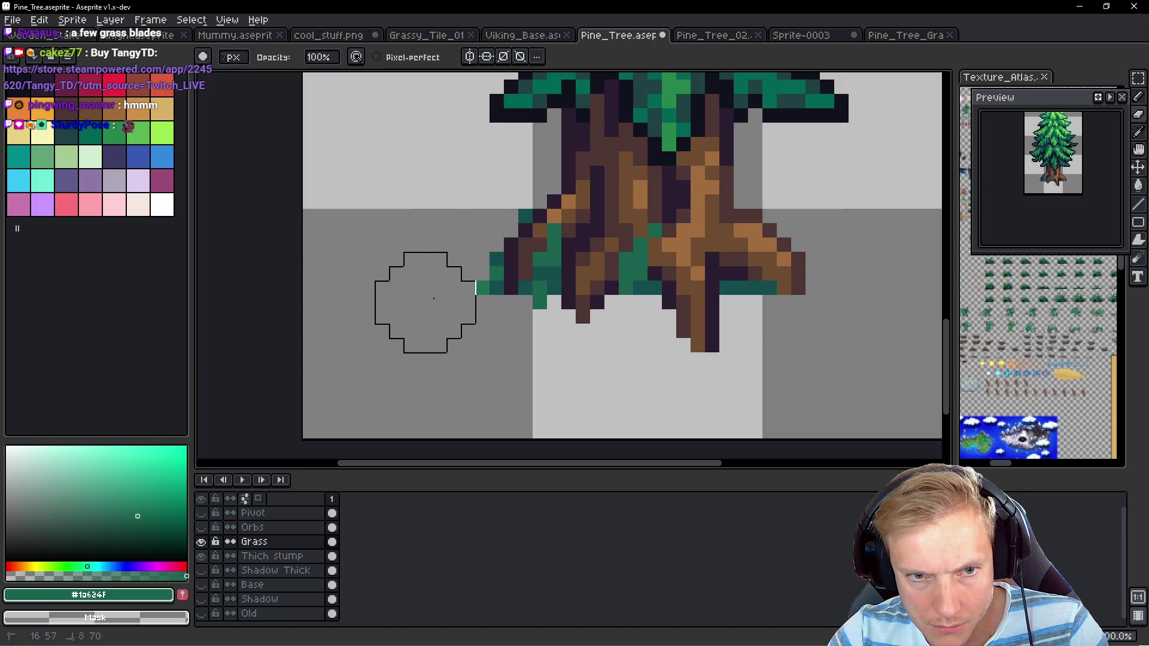
scroll(699, 364, right, 2)
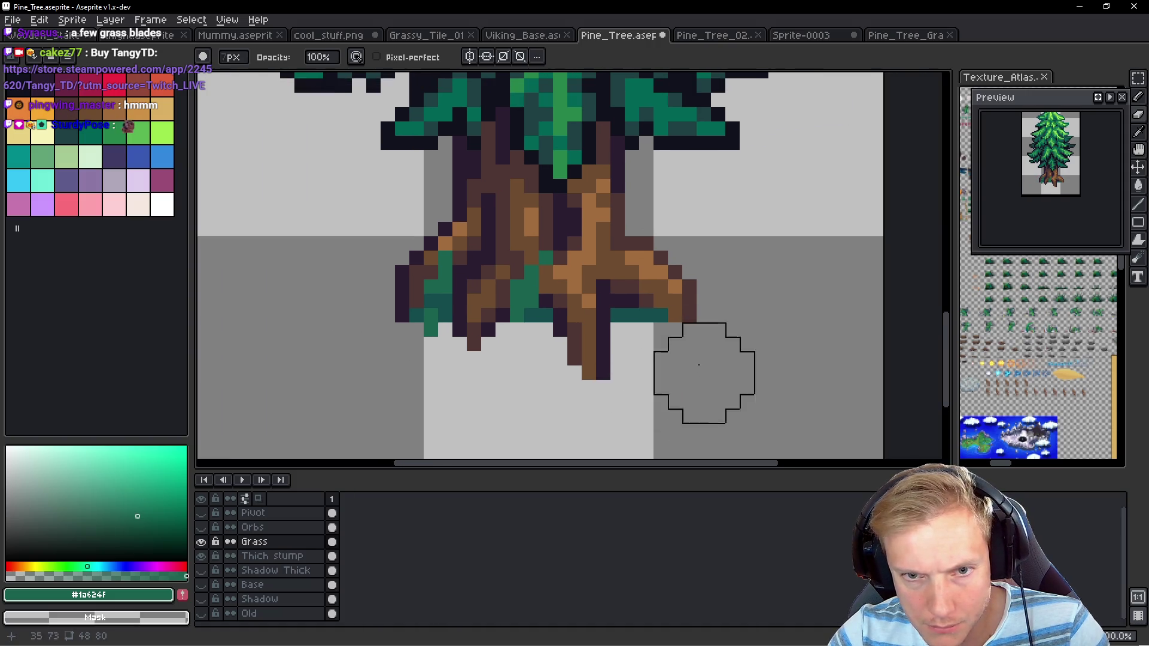
scroll(641, 329, up, 2)
Re-pick dark green #1a624f and paint grass pixels around the right side of the trunk
alt+click(621, 288)
alt+click(418, 245)
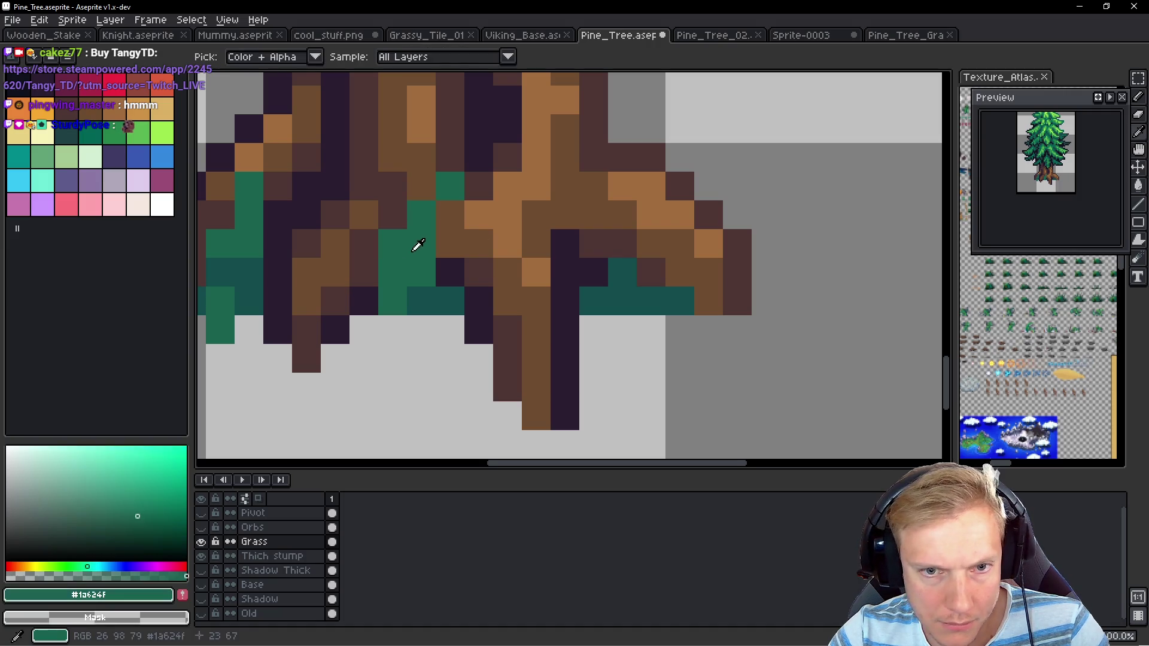
drag(622, 266, 596, 218)
click(601, 276)
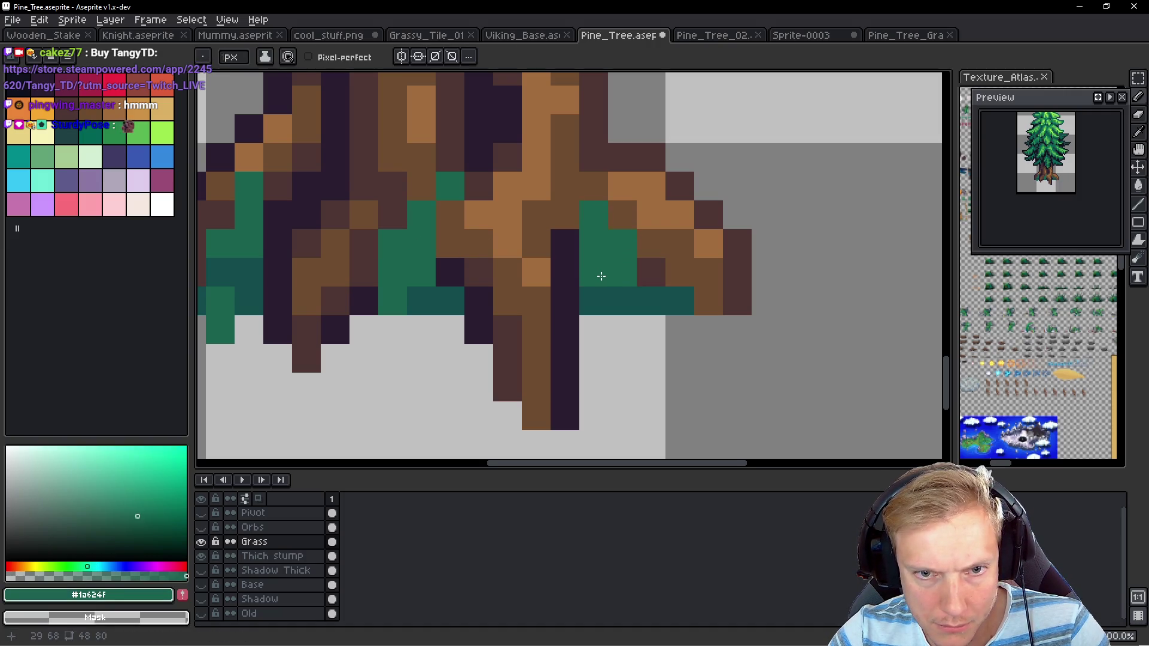
key(ctrl+z)
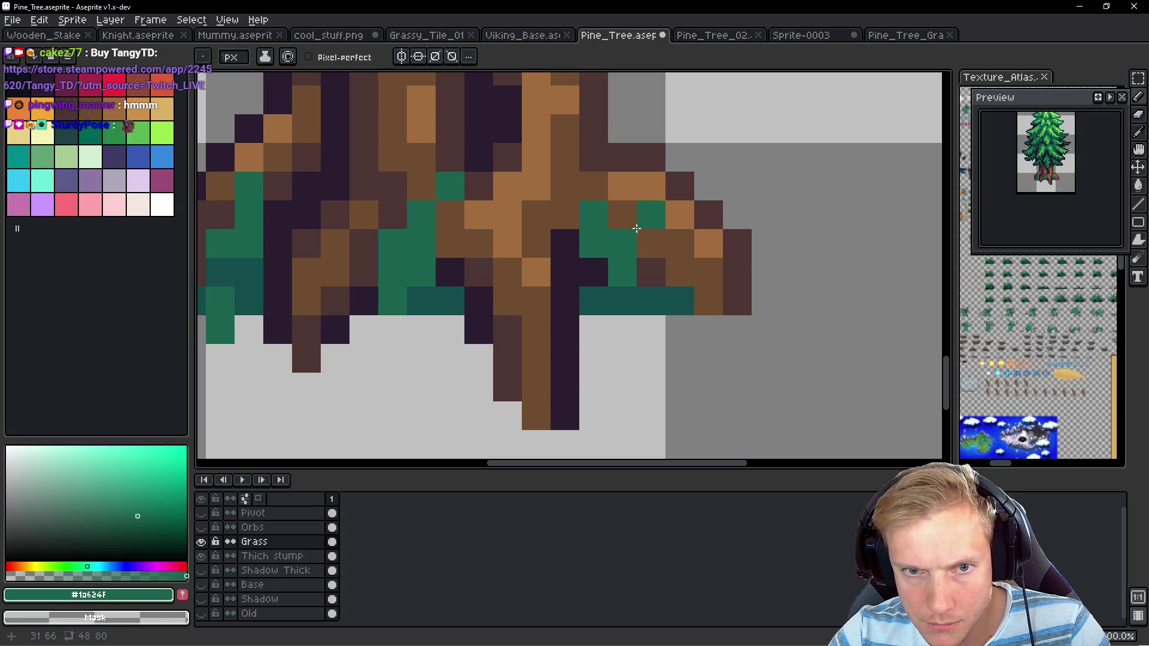
click(593, 272)
click(641, 208)
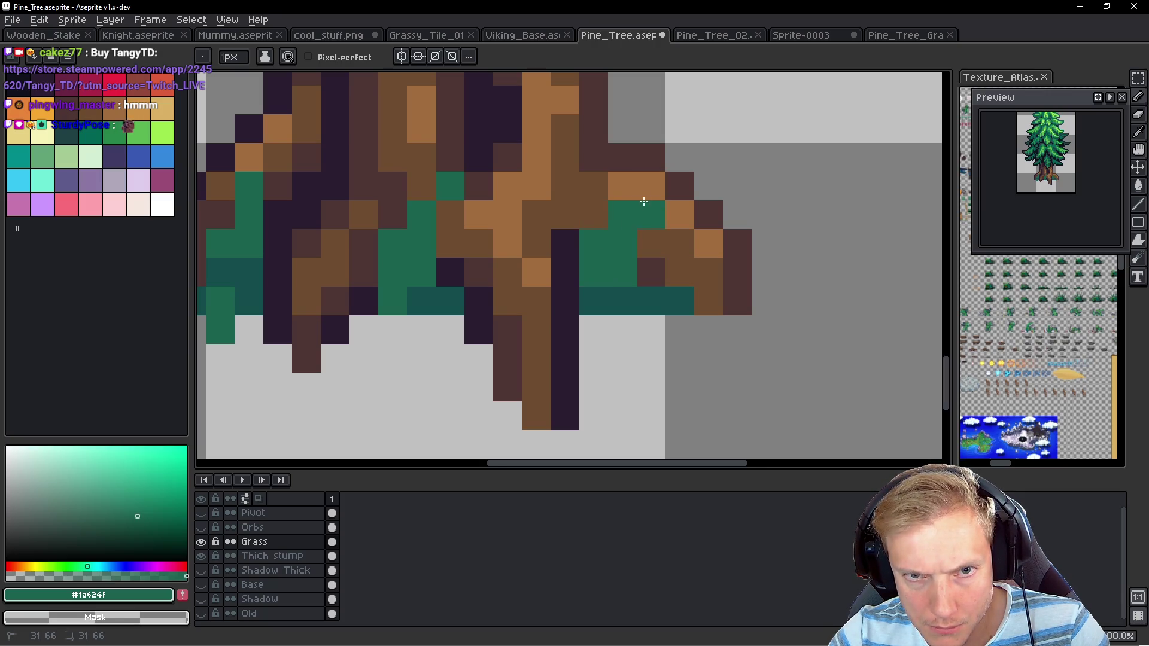
click(644, 200)
click(687, 271)
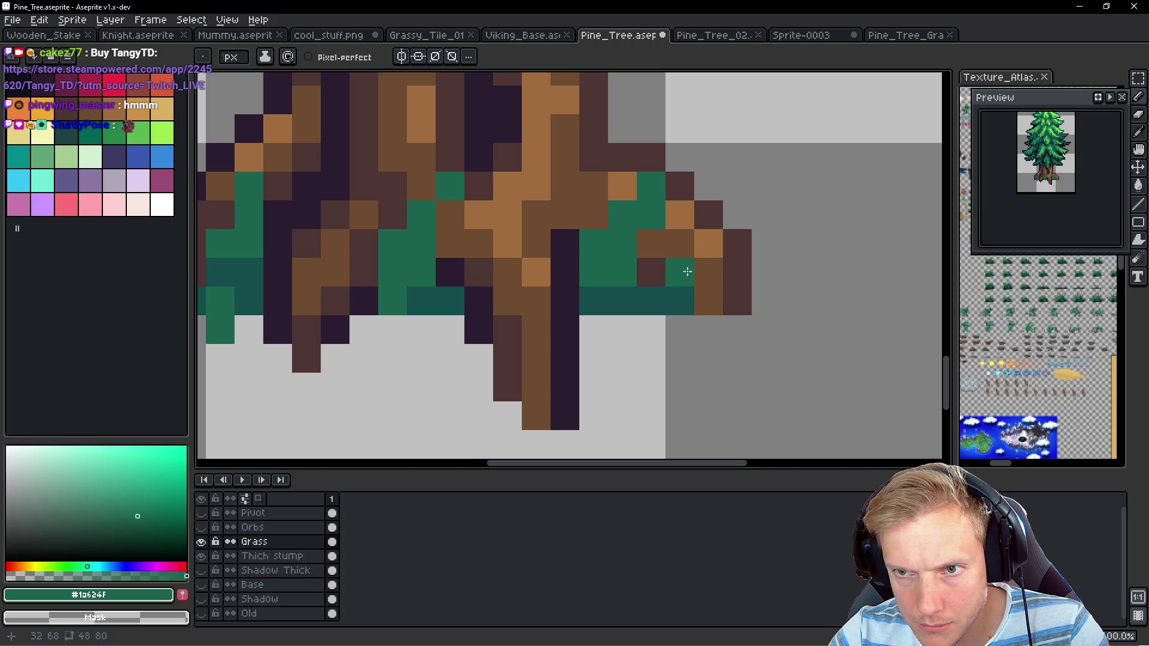
scroll(687, 271, left, 3)
Paint grass pixels over the trunk base and roots, erase a stray, and save Pine_Tree.aseprite
click(601, 358)
click(572, 358)
click(601, 331)
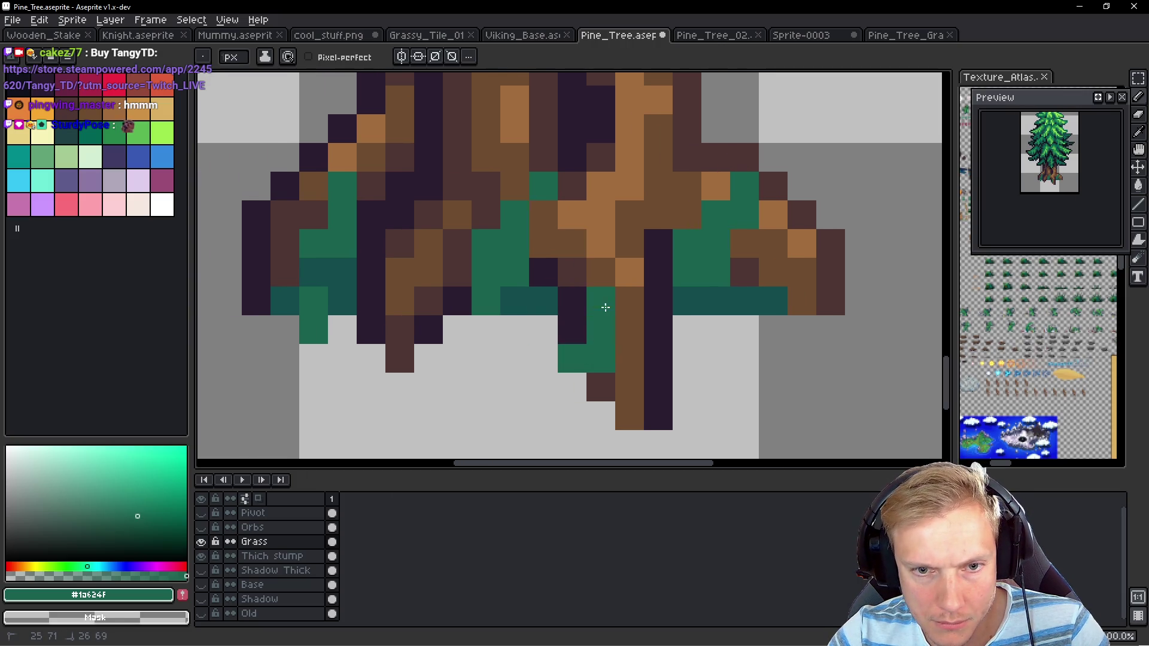
click(569, 329)
right_click(575, 347)
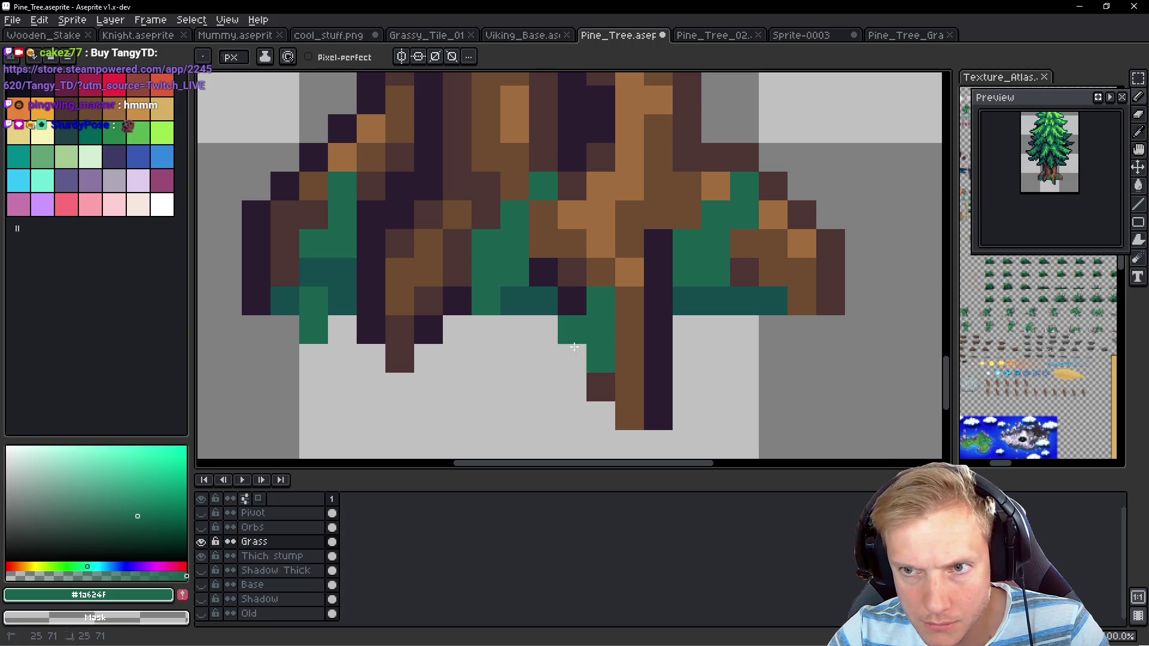
scroll(612, 336, left, 2)
drag(476, 301, 476, 359)
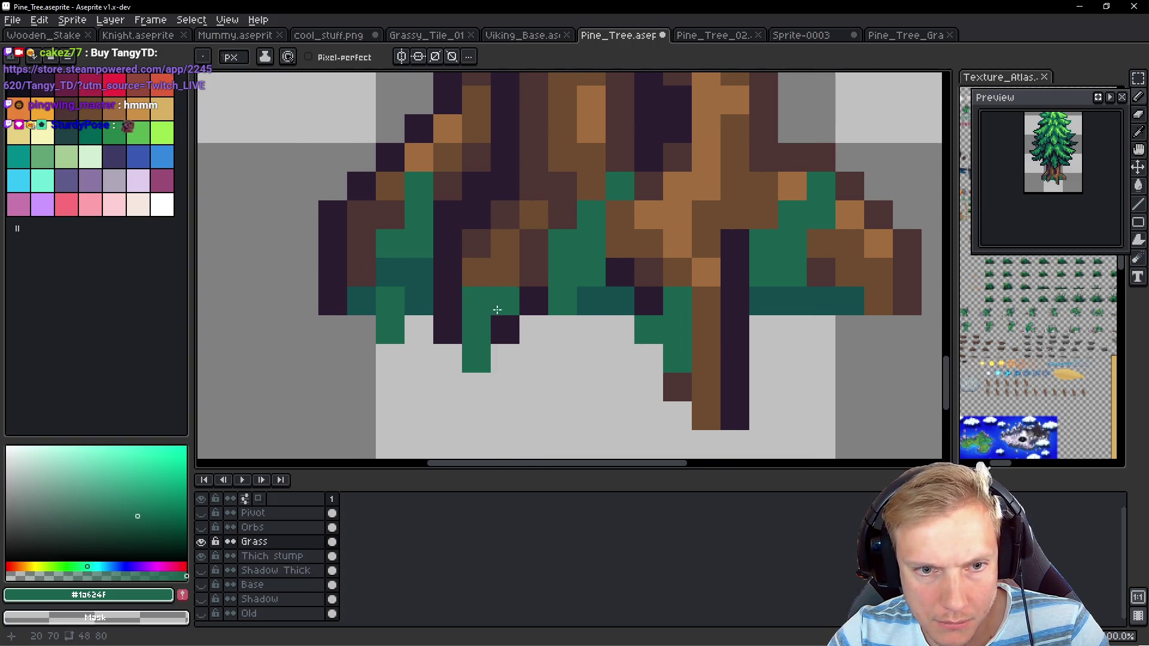
click(500, 318)
scroll(658, 297, down, 3)
key(ctrl+s)
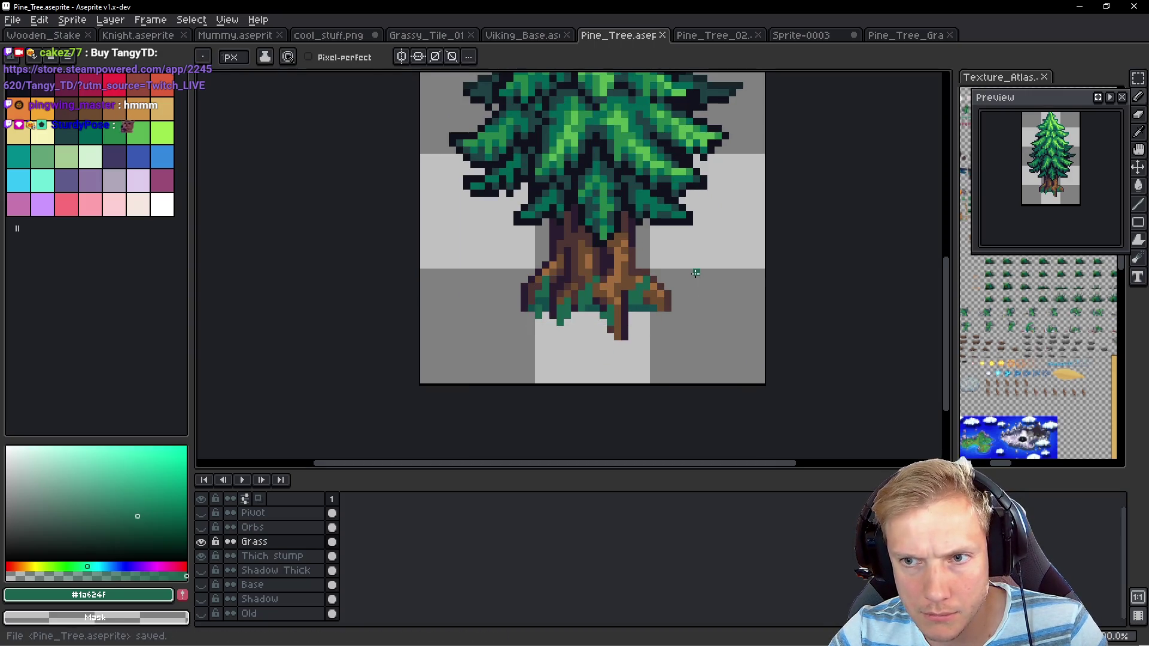
Launch the game from VS Code with Ctrl+Shift+F5 and bring its window forward
key(alt+Tab)
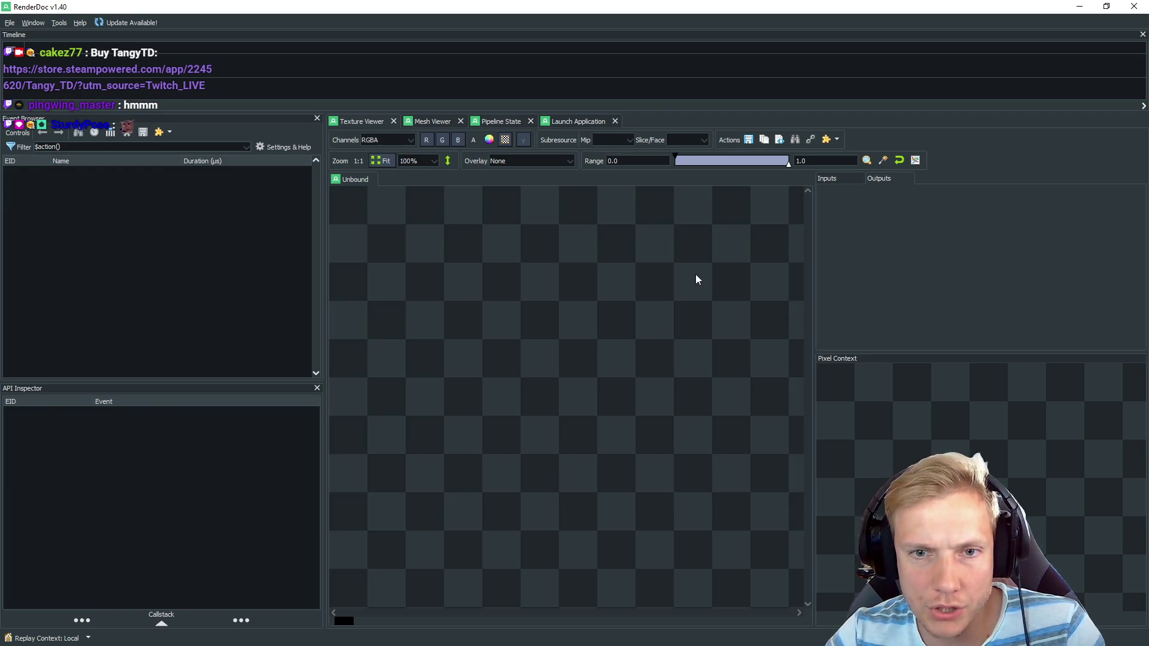
key(alt+Tab)
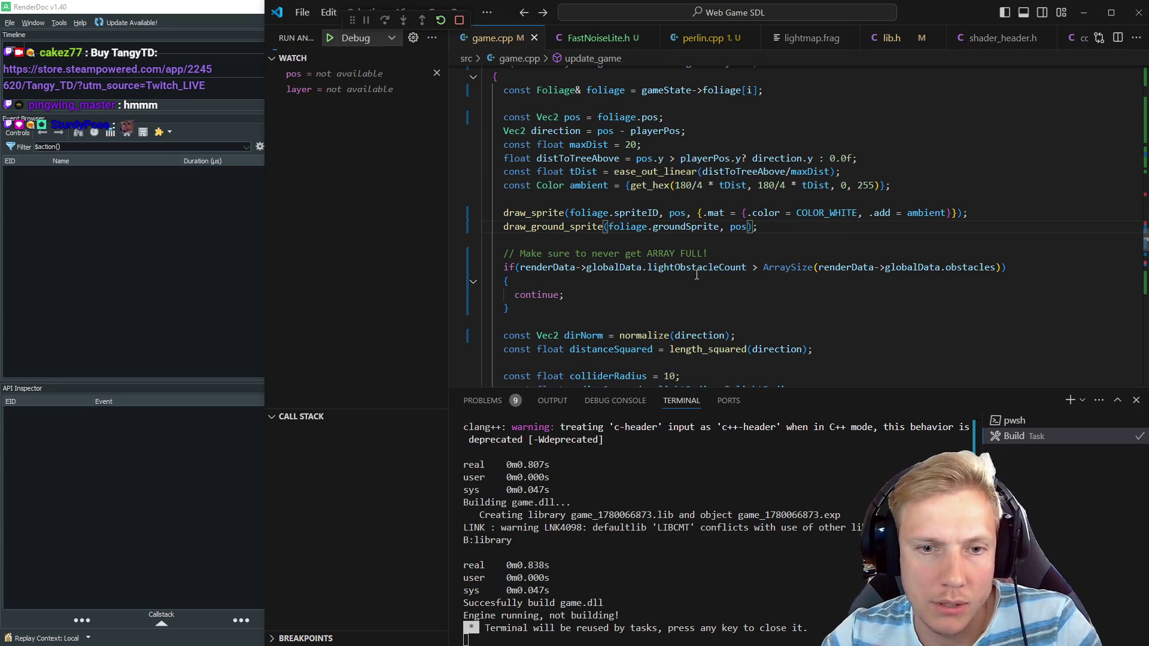
key(ctrl+shift+F5)
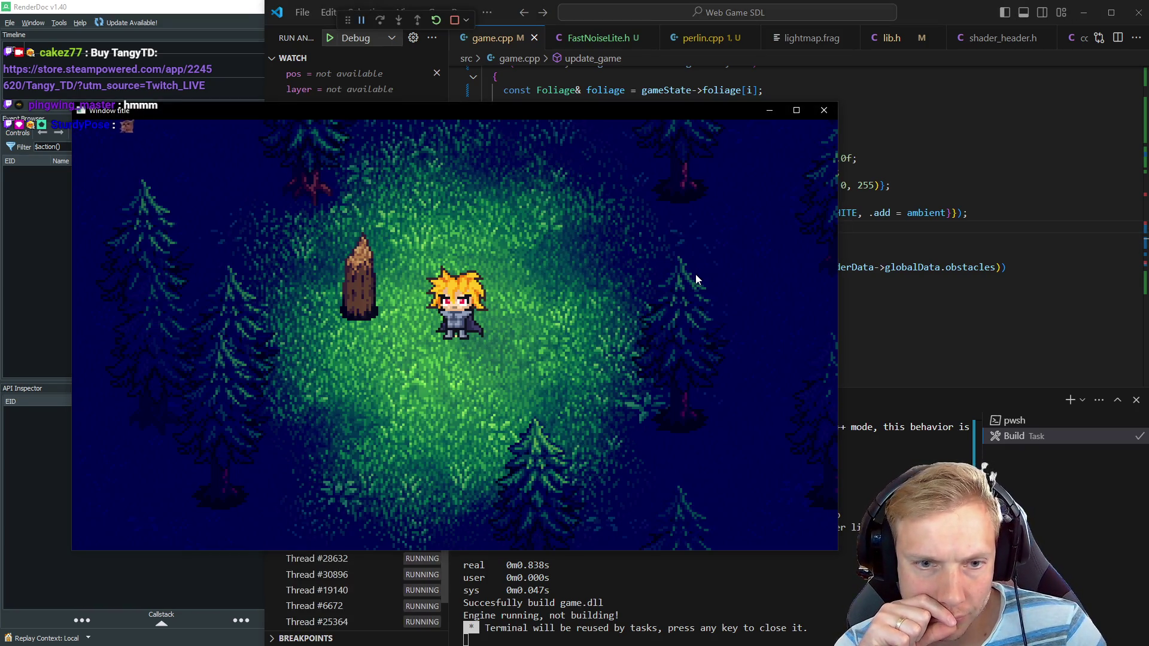
key(a)
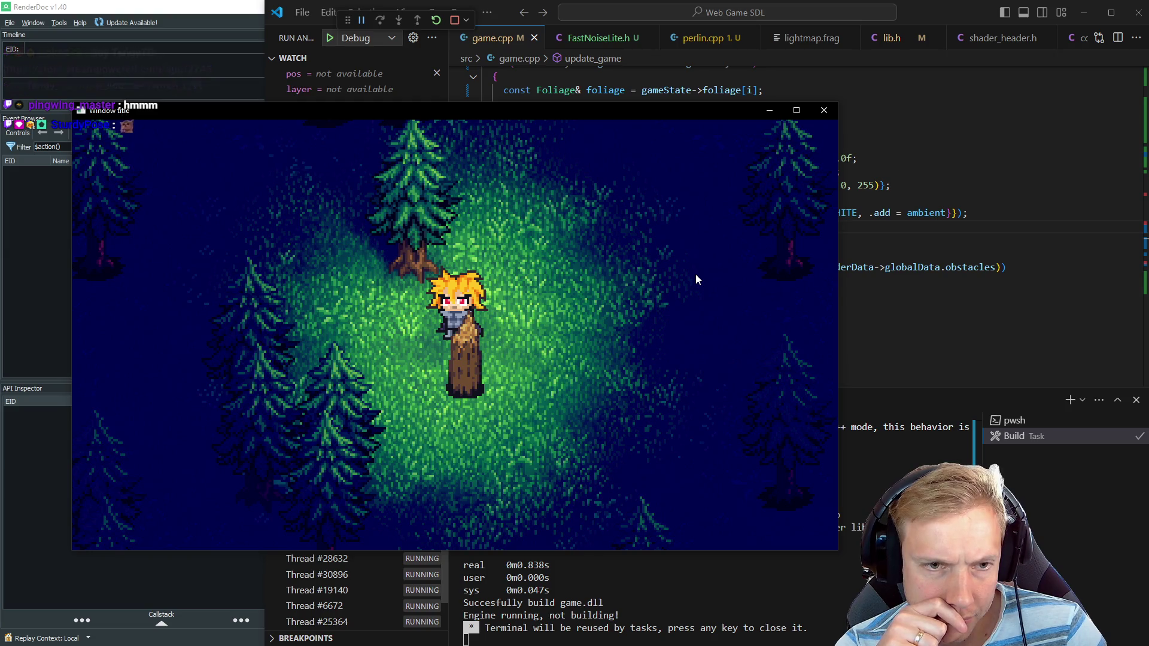
key(alt+Tab)
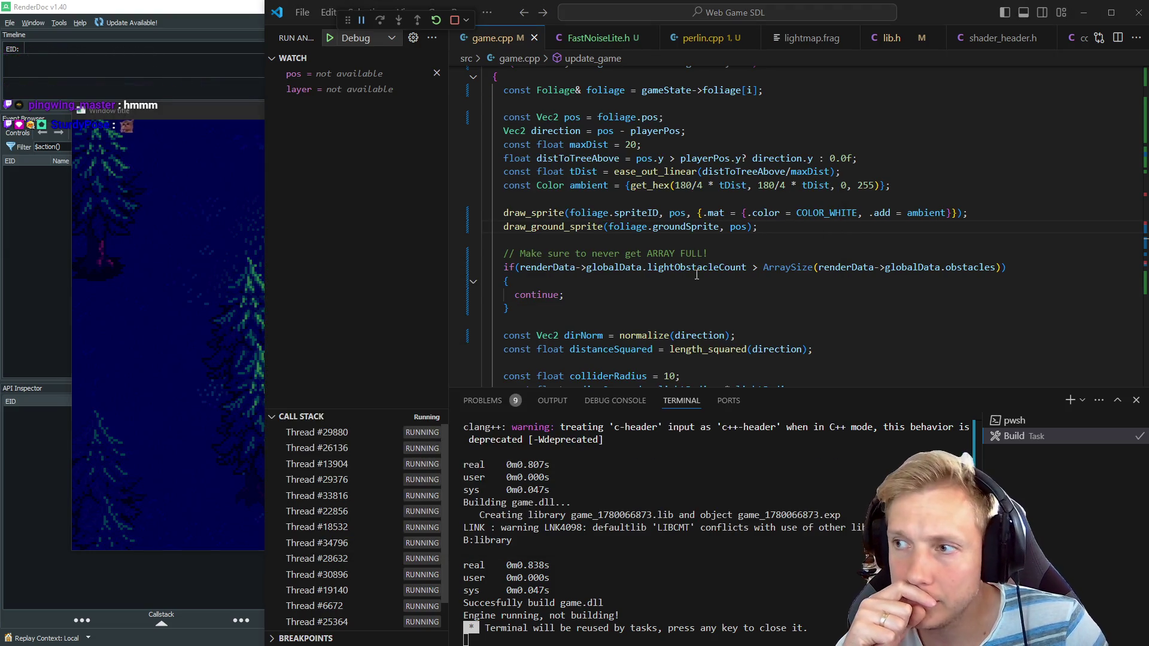
key(alt+Tab)
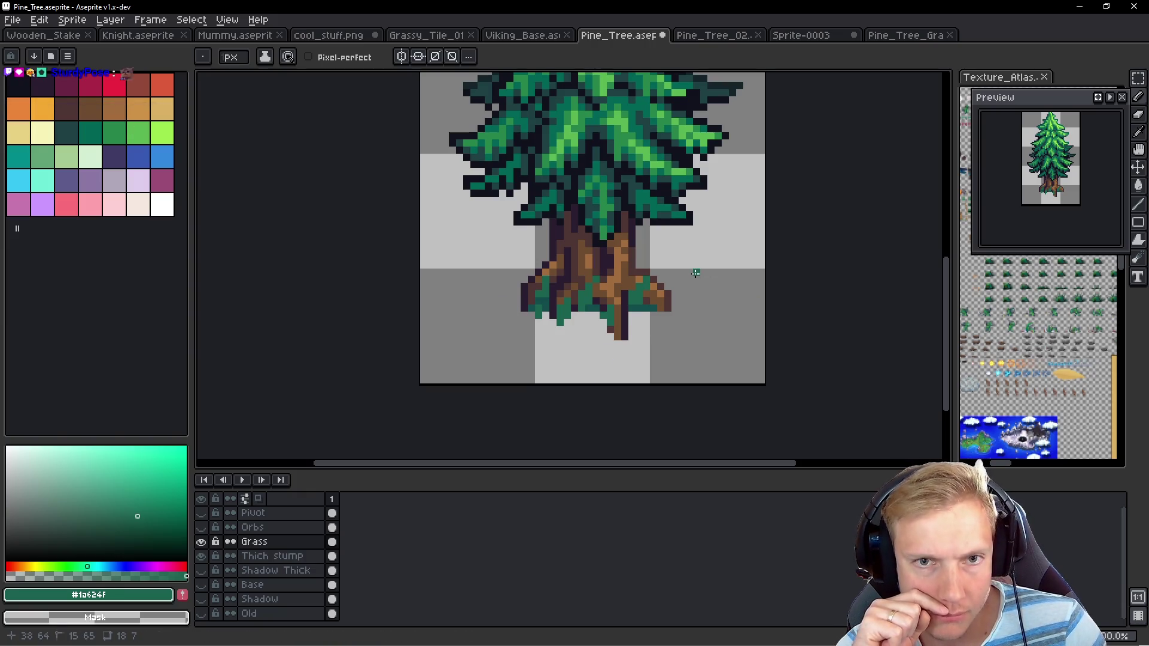
key(alt+Tab)
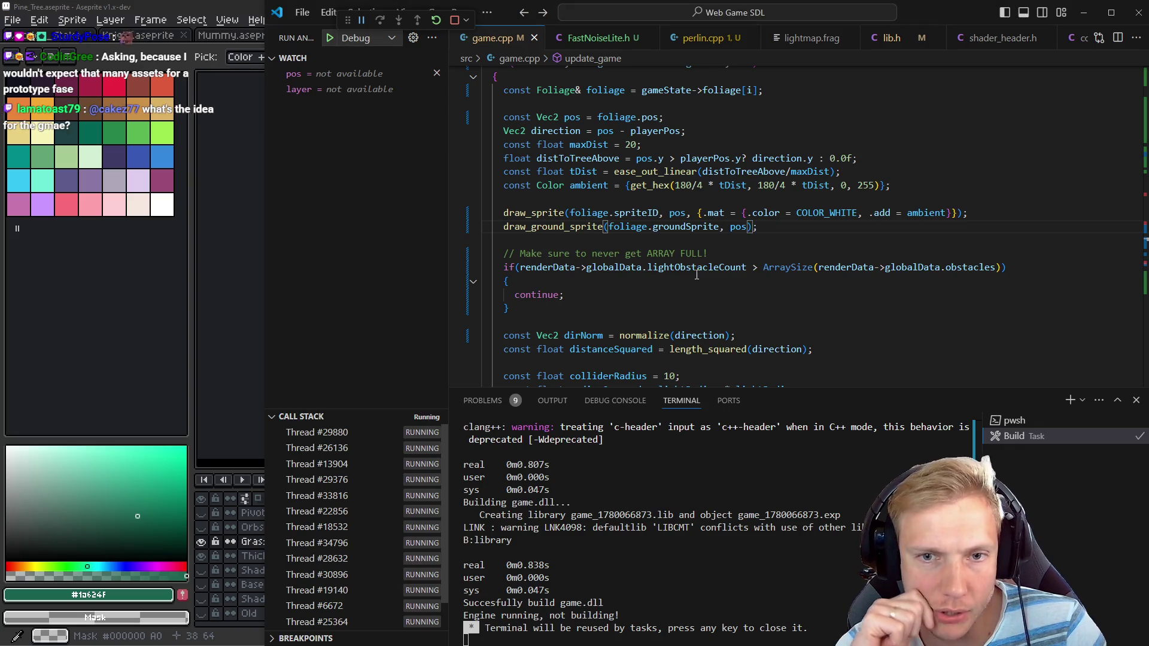
key(alt+Tab)
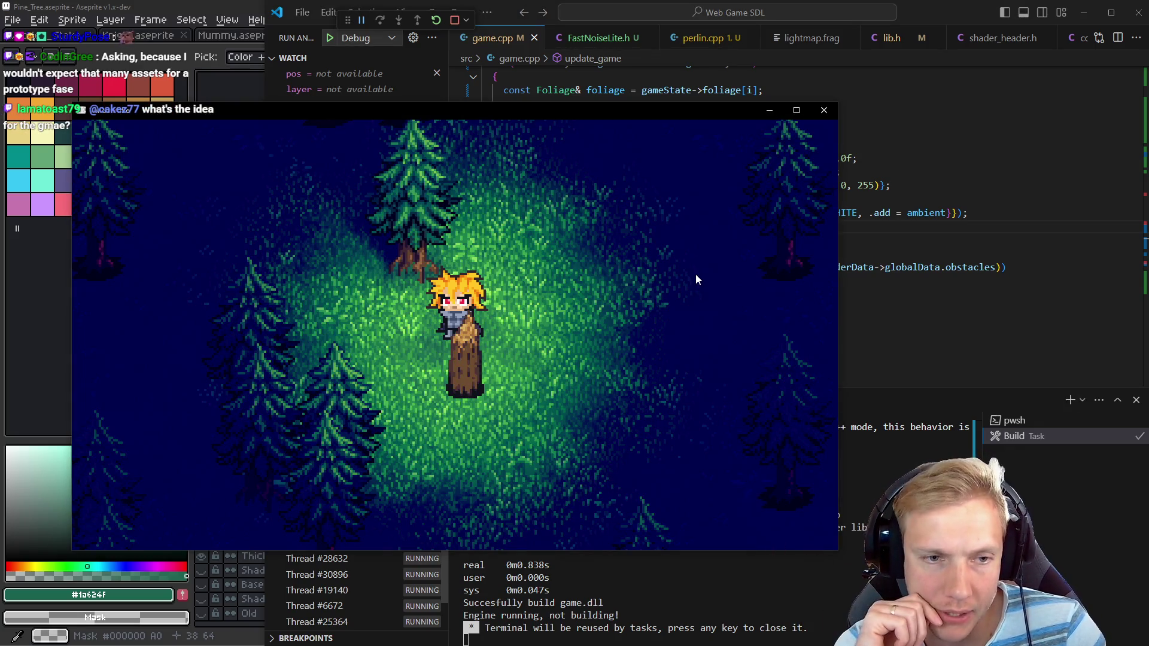
Walk the character with WASD past the stump and around the pine trees
key(s)
key(d)
key(w)
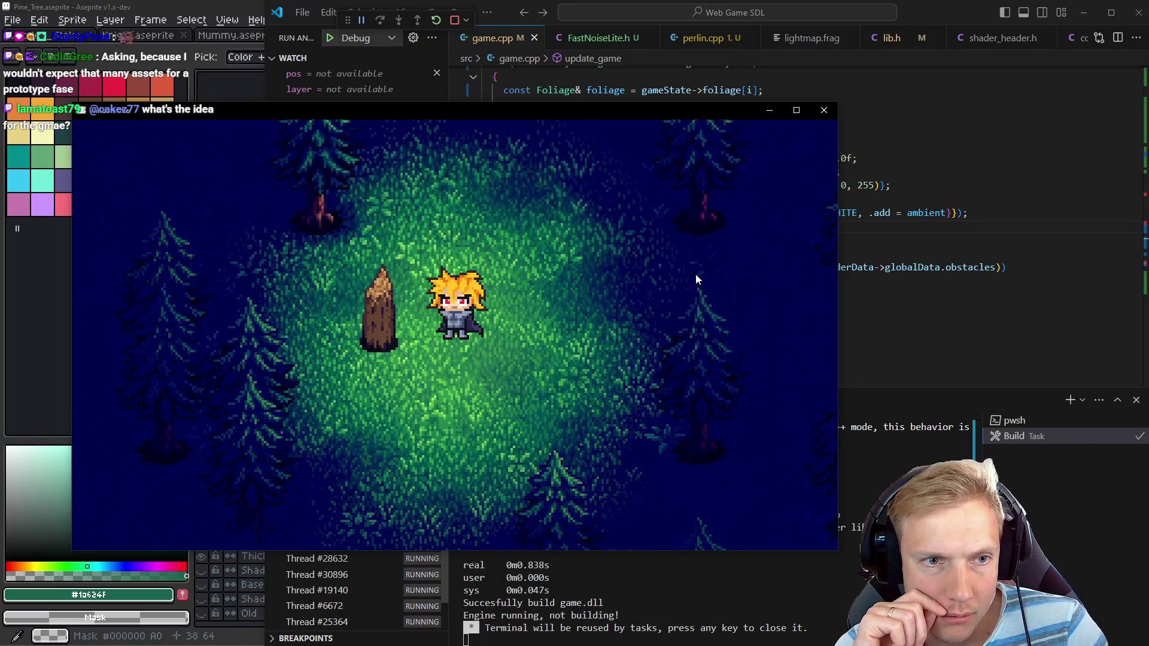
key(d)
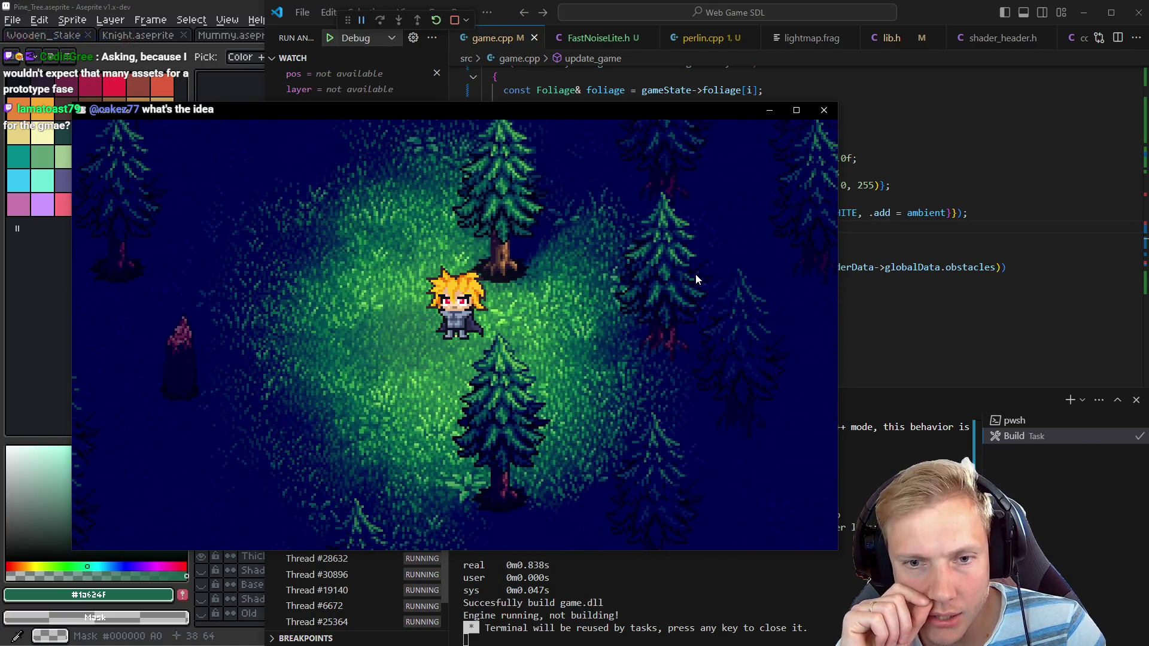
key(a)
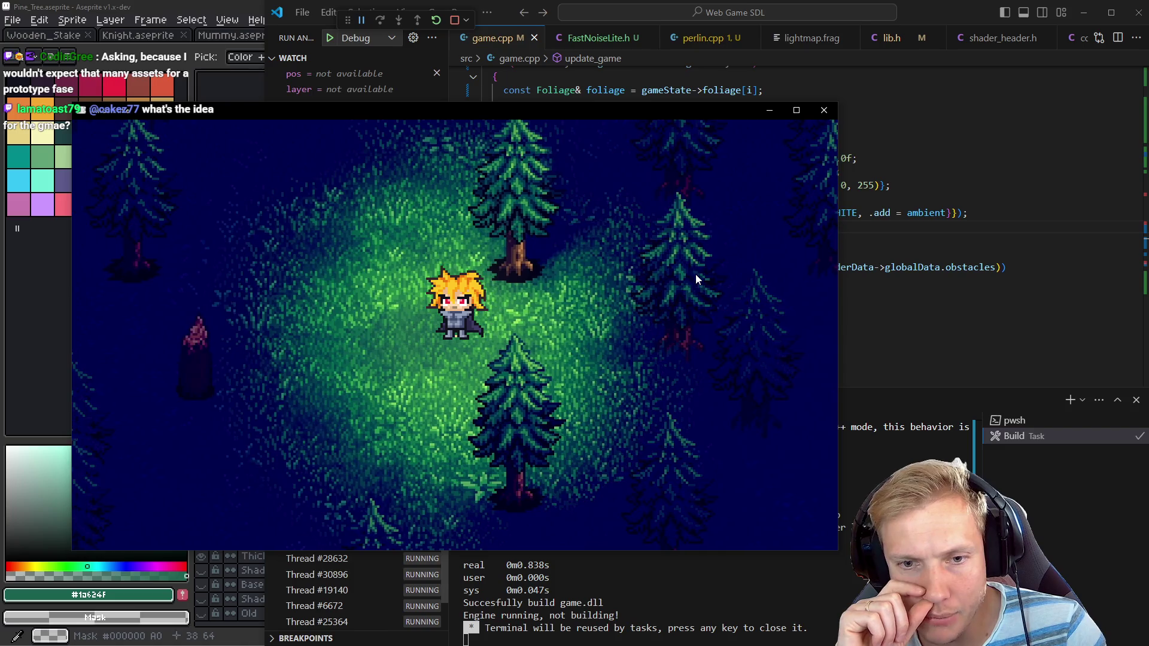
key(d)
key(s)
key(d)
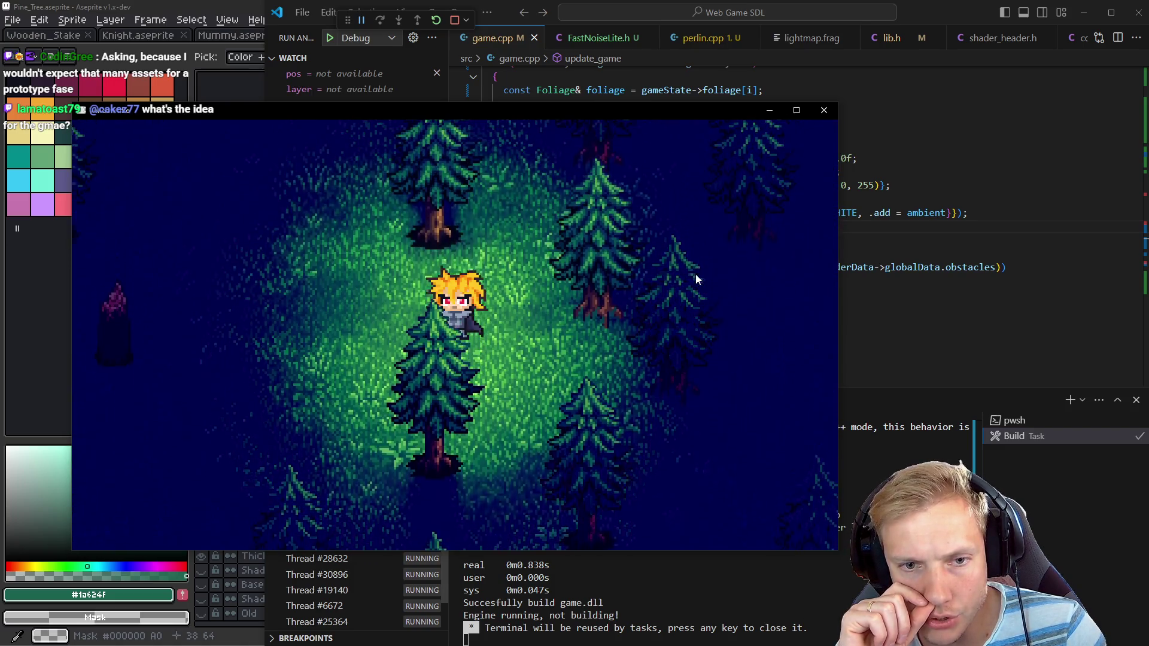
key(w)
key(d)
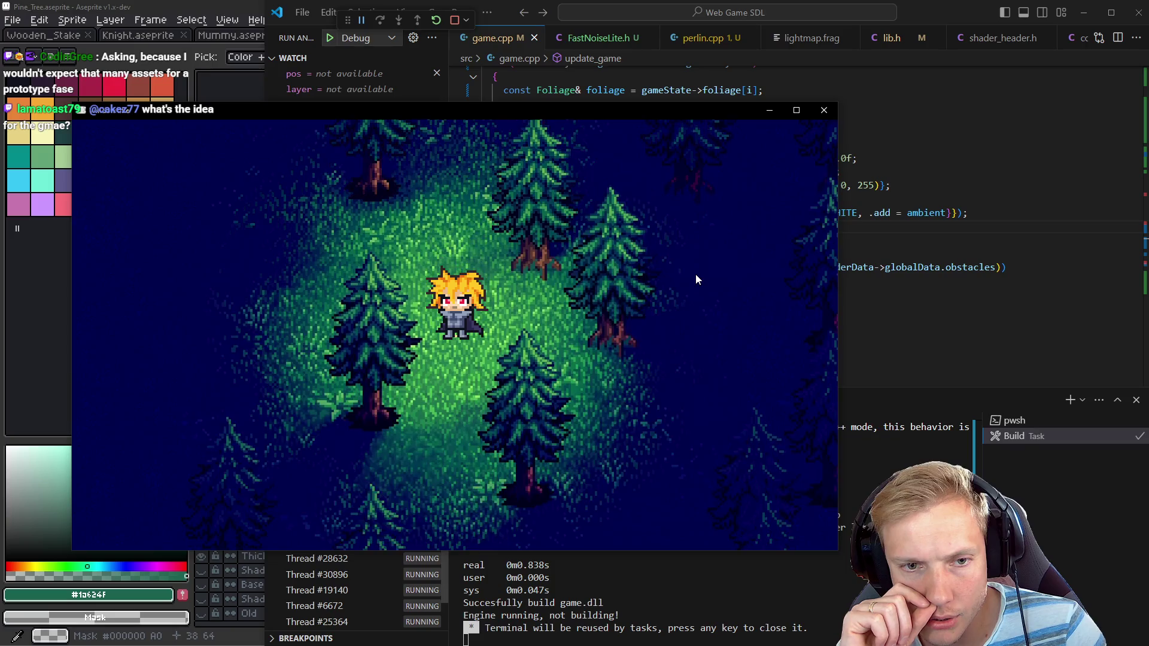
key(w)
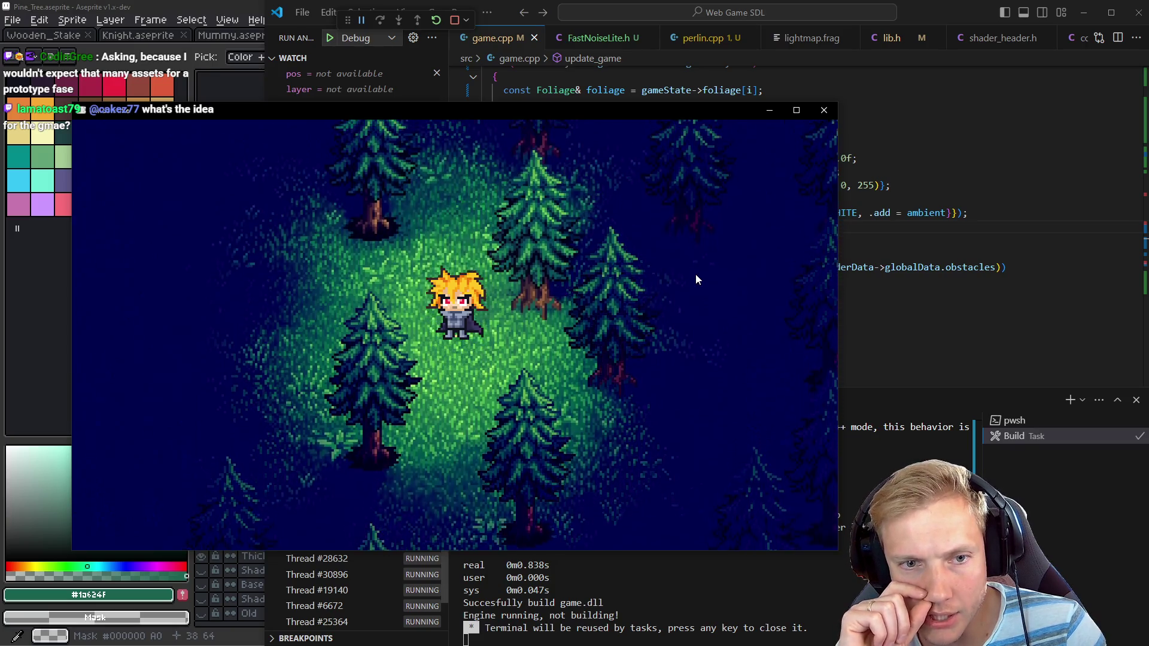
key(s)
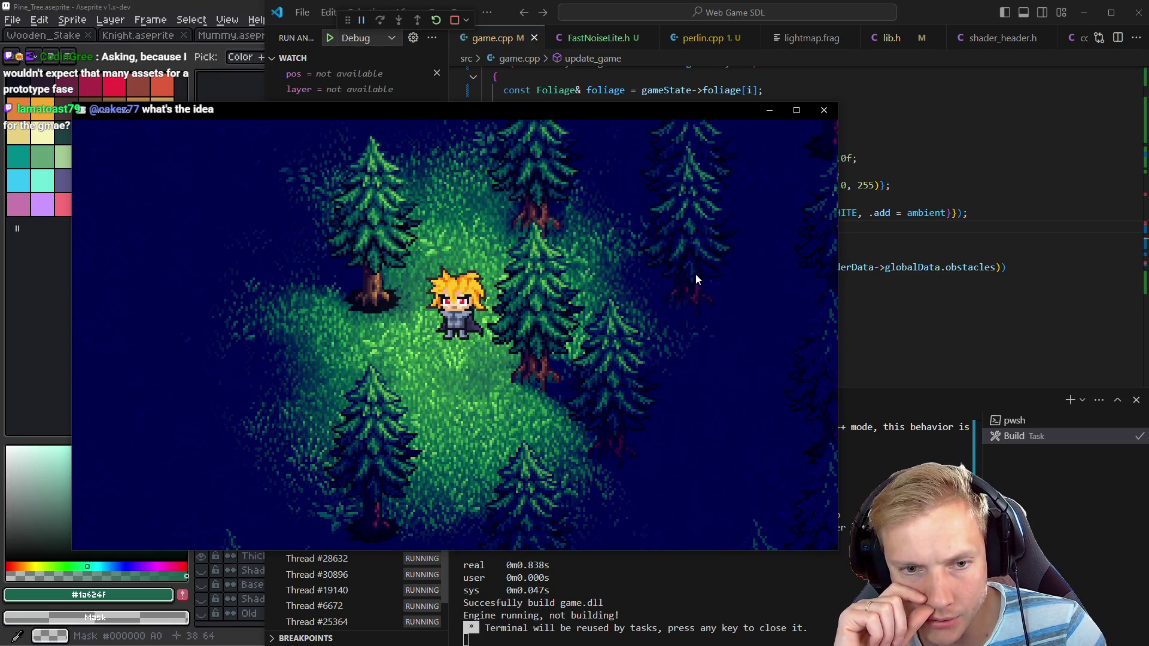
Close the game with Escape and return to the pine tree sprite in Aseprite
key(Escape)
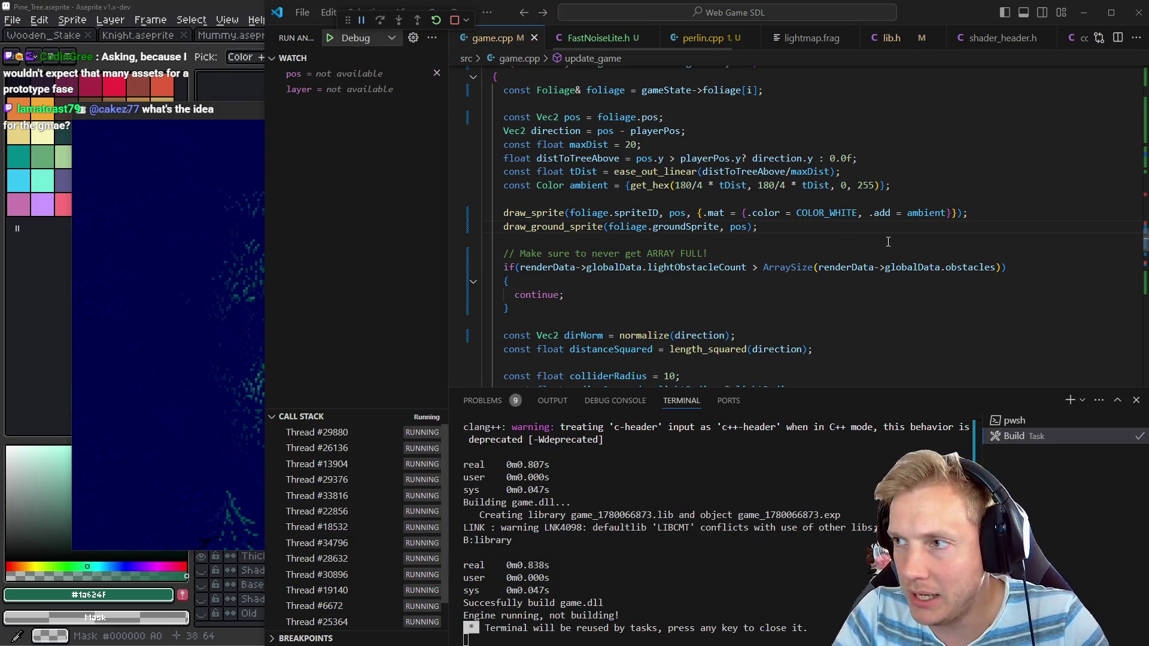
key(alt+Tab)
scroll(590, 302, up, 4)
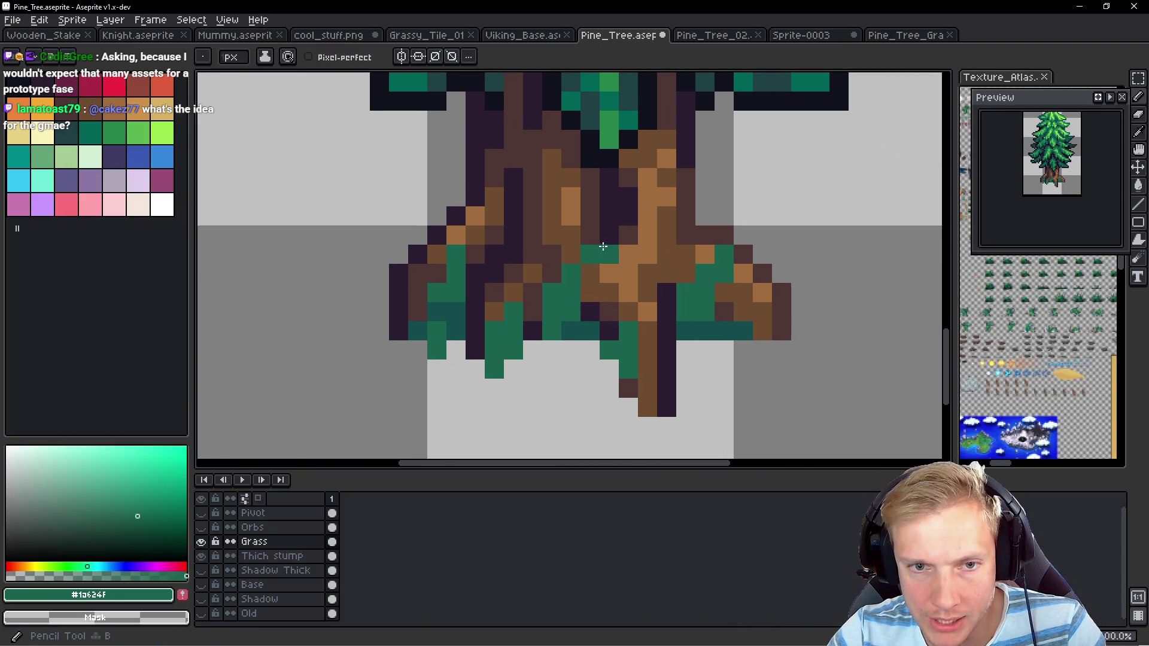
Erase stray grass pixels and repaint the right roots' grass in darker teal #134c4c
right_click(554, 299)
right_click(589, 330)
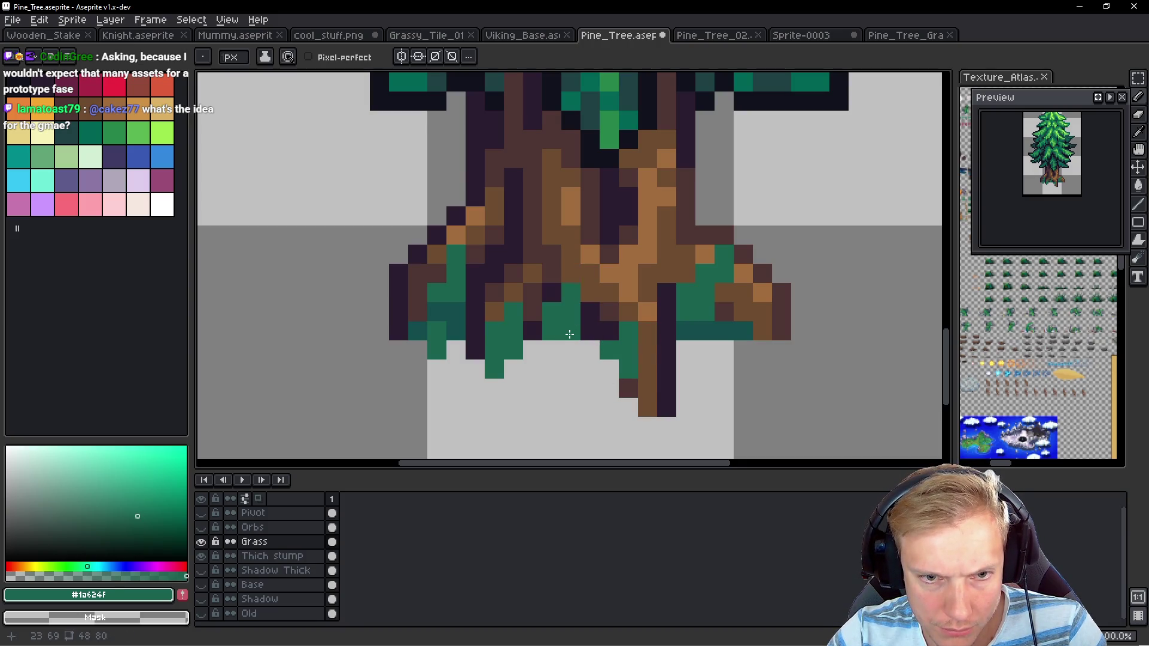
alt+click(711, 329)
drag(704, 303, 678, 291)
right_click(724, 331)
right_click(743, 331)
right_click(718, 273)
right_click(724, 254)
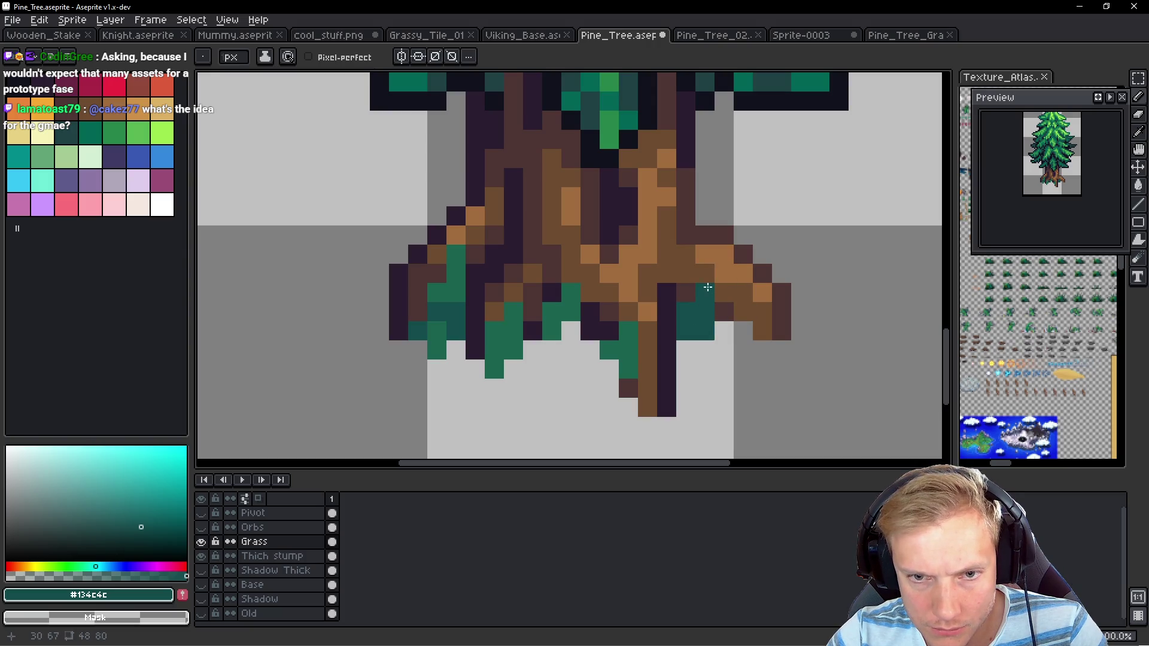
drag(743, 331, 743, 312)
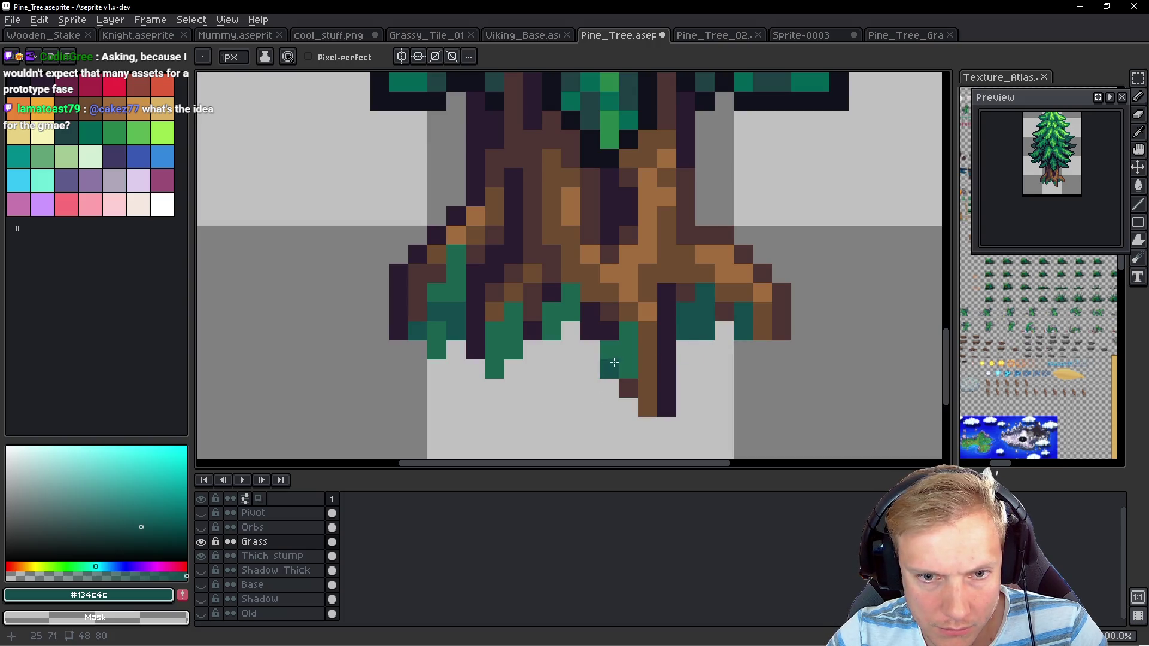
Repaint the left grass in darker teal, tidy the edges, and save Pine_Tree.aseprite
mouse_move(561, 302)
mouse_down()
mouse_move(497, 333)
mouse_move(513, 327)
mouse_move(513, 353)
mouse_move(494, 359)
mouse_move(494, 374)
mouse_up()
mouse_move(439, 254)
mouse_down()
mouse_move(462, 276)
mouse_move(436, 335)
mouse_move(436, 290)
mouse_move(455, 274)
mouse_up()
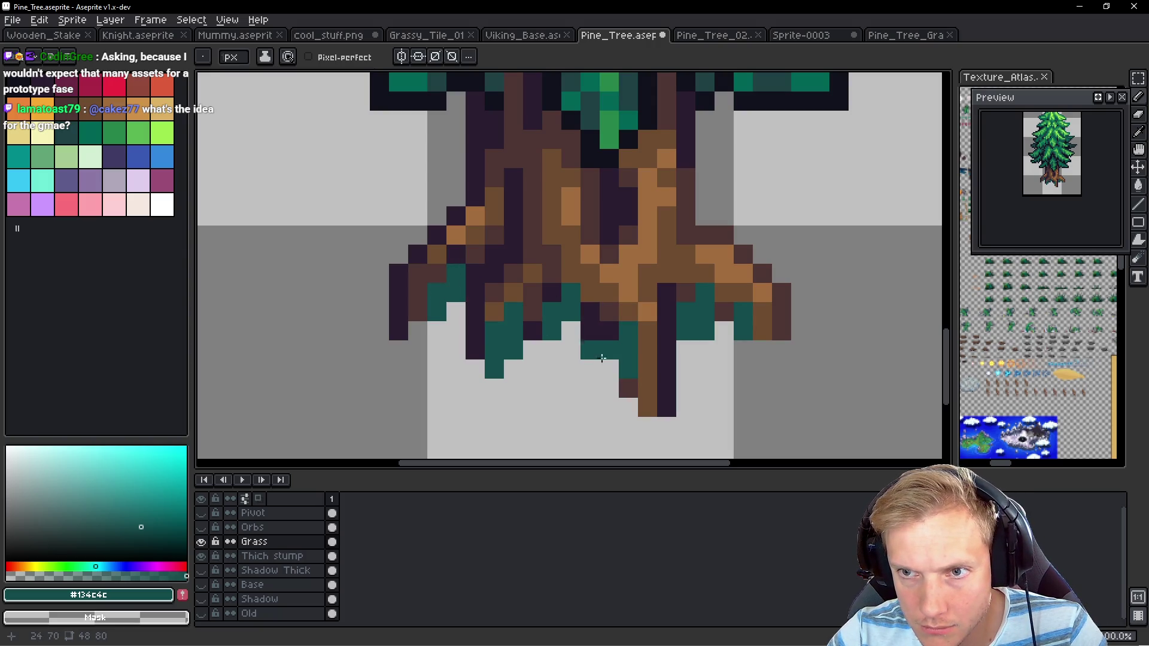
key(ctrl+s)
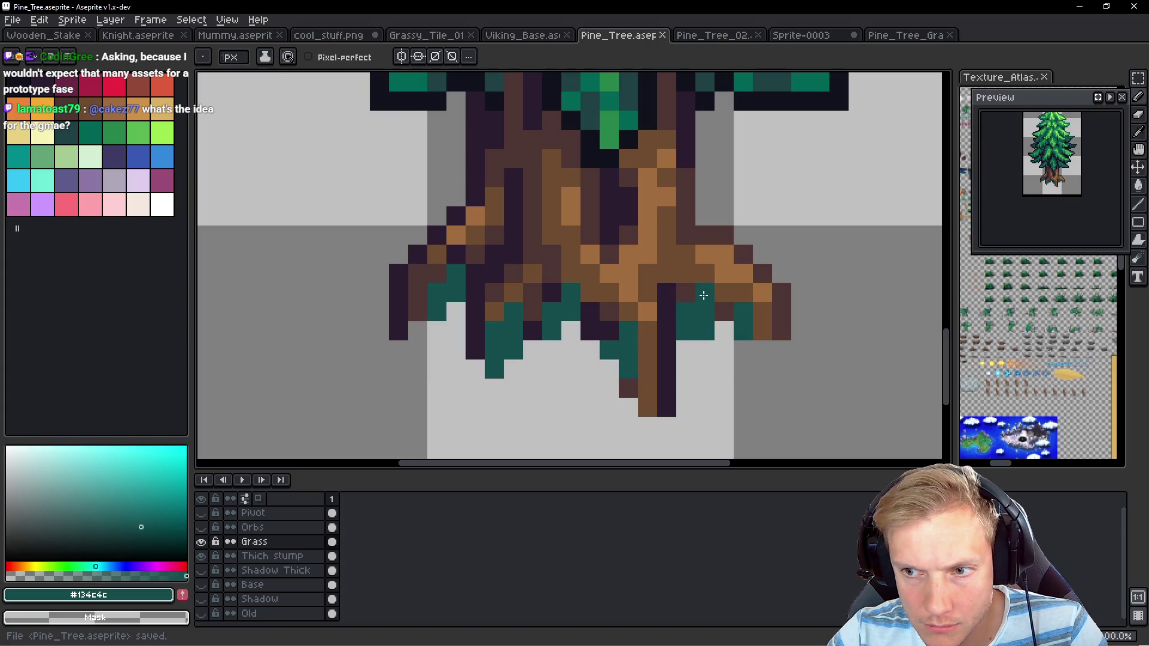
key(alt+Tab)
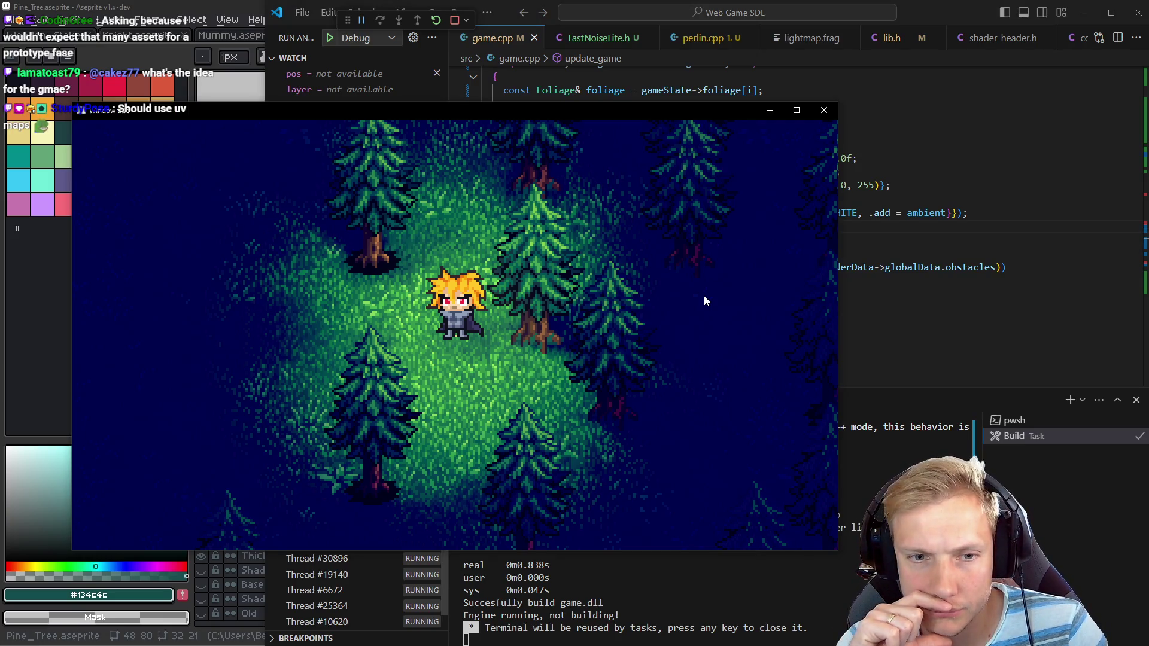
Walk the character down-left through the forest clearing
key(s)
key(a)
key(w)
key(s)
key(s)
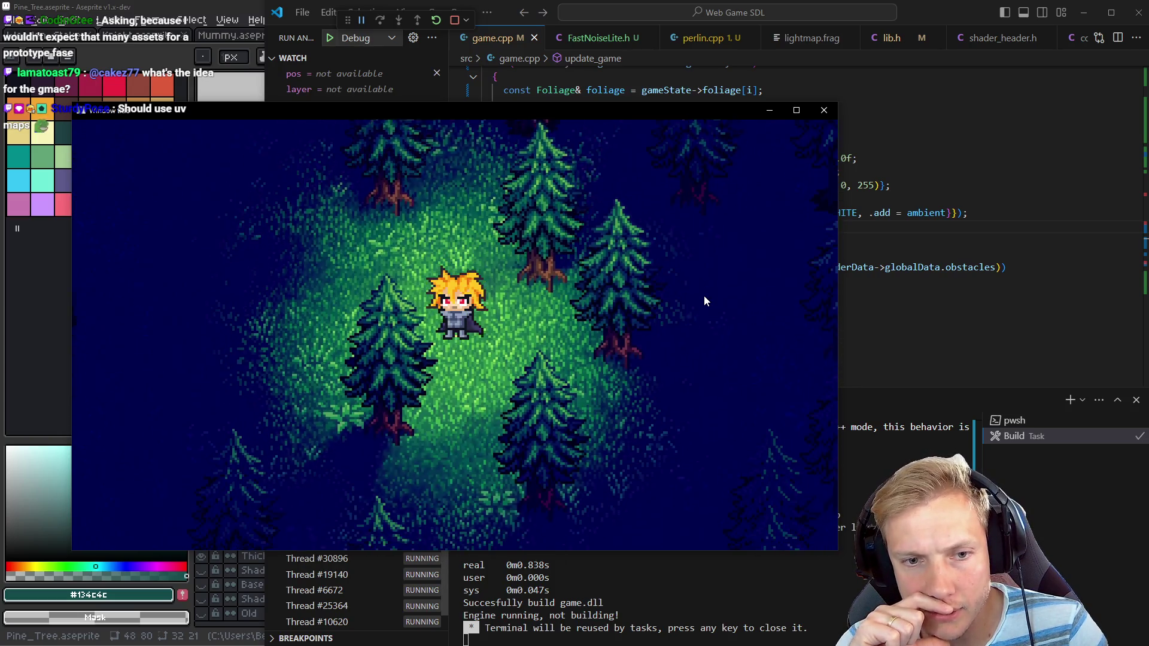
key(s)
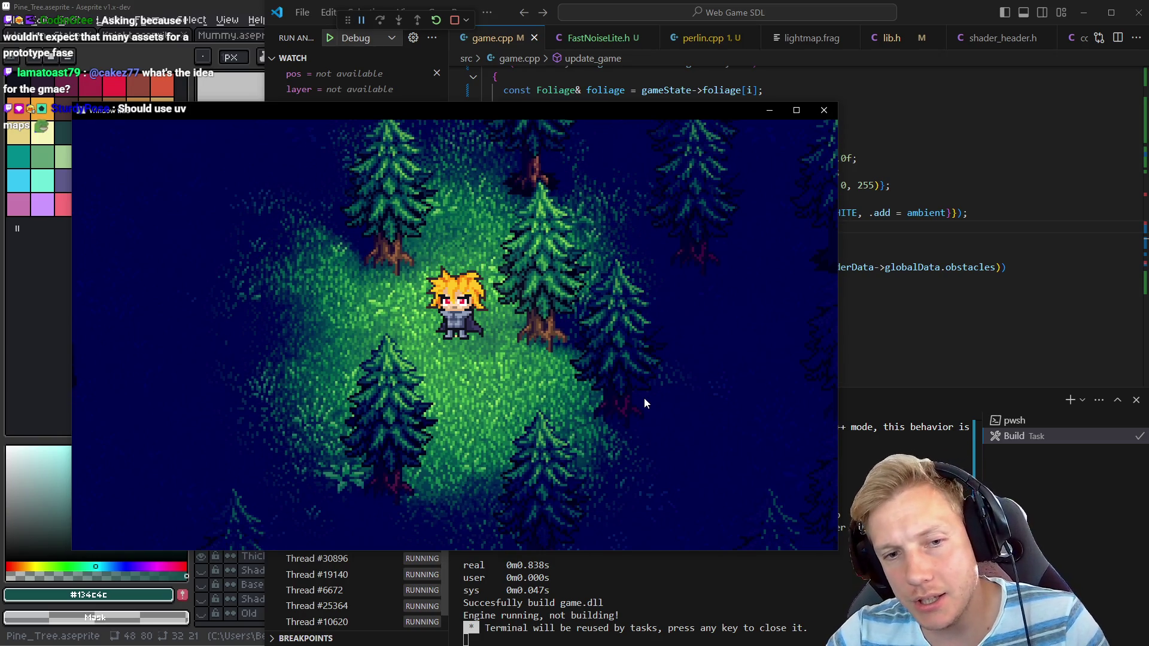
Snip the region showing the character beside a pine tree, then open and close Calculator
key(super+shift+s)
drag(406, 257, 601, 395)
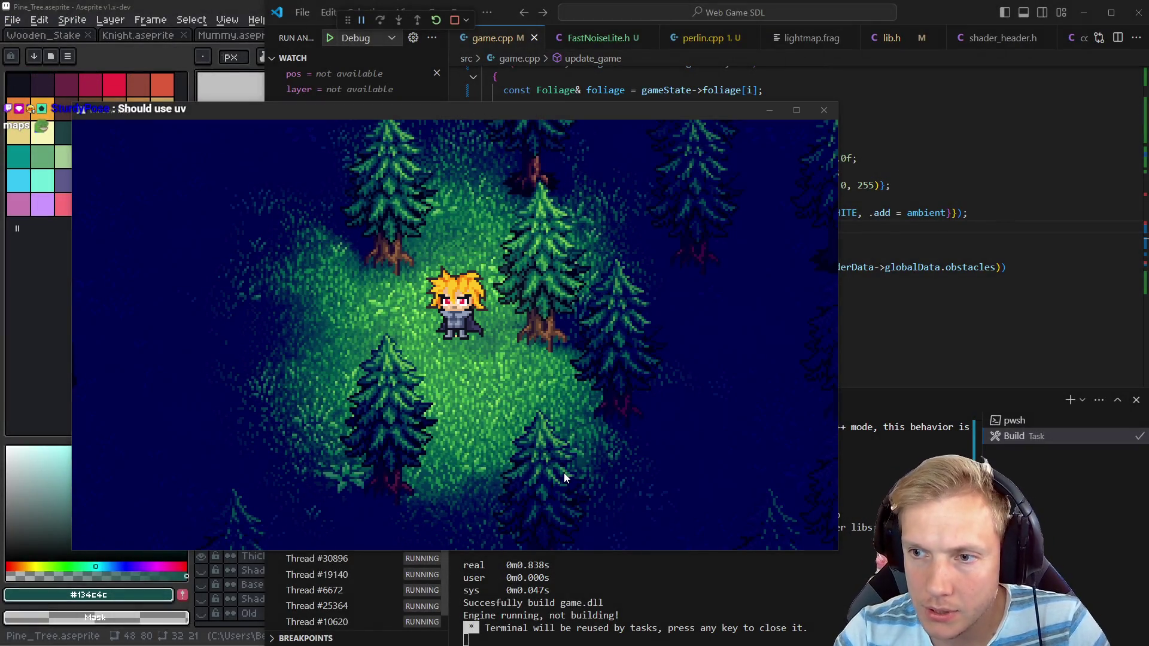
key(XF86Calculator)
key(alt)
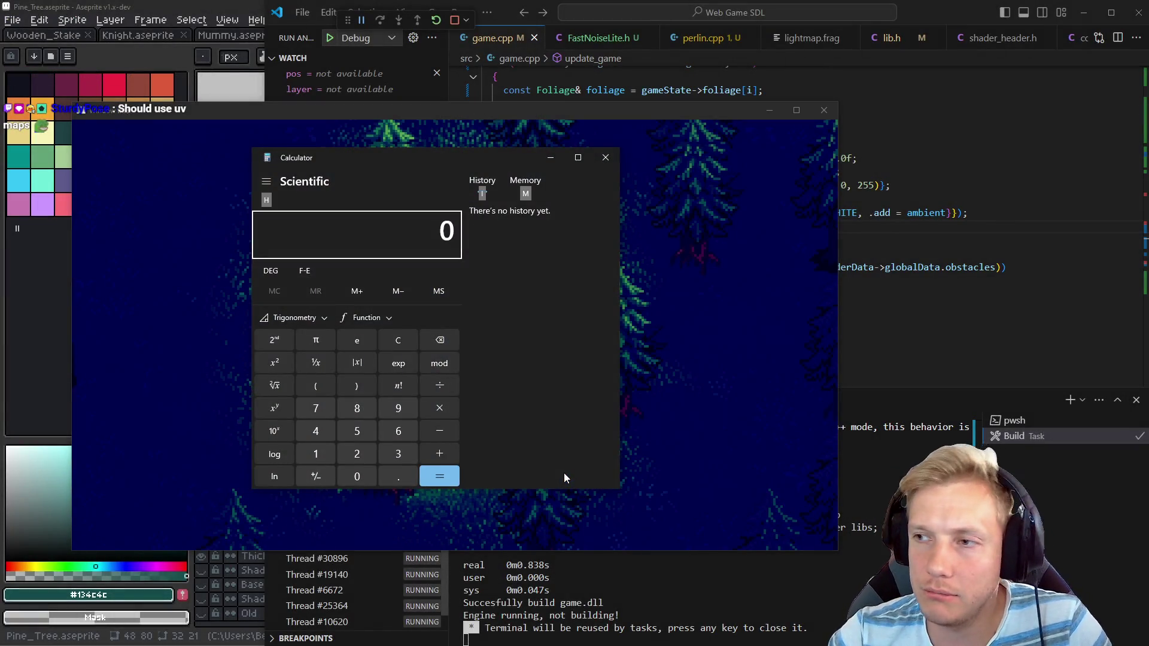
click(606, 158)
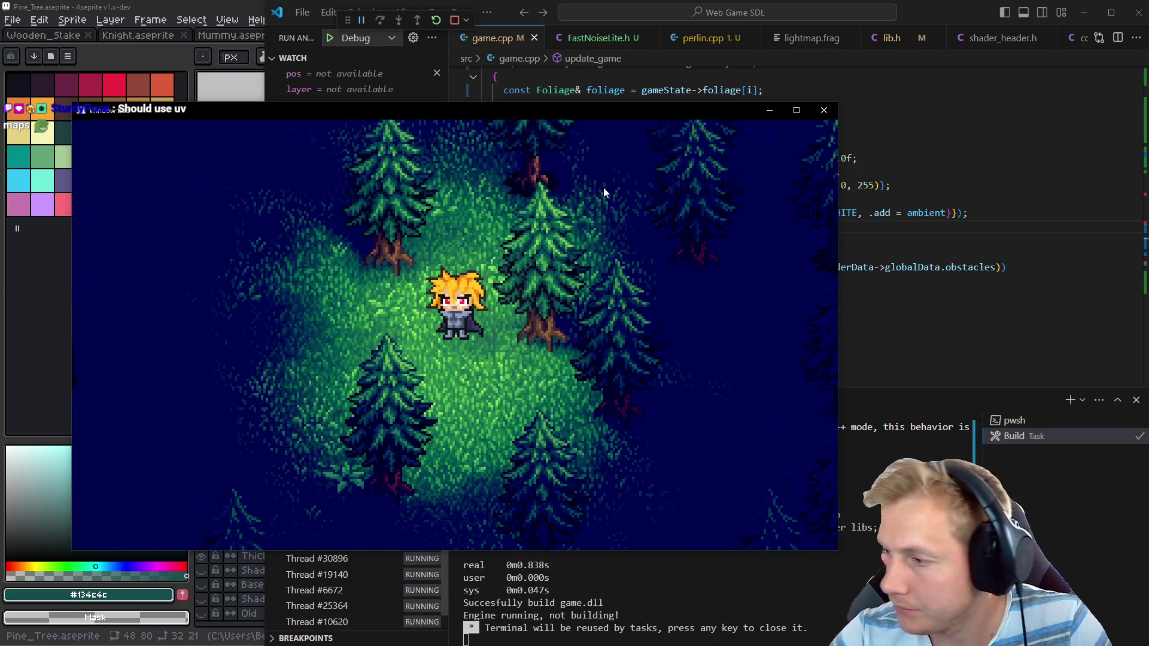
Paste the forest snip into Paint and zoom in to inspect it
key(alt+Tab)
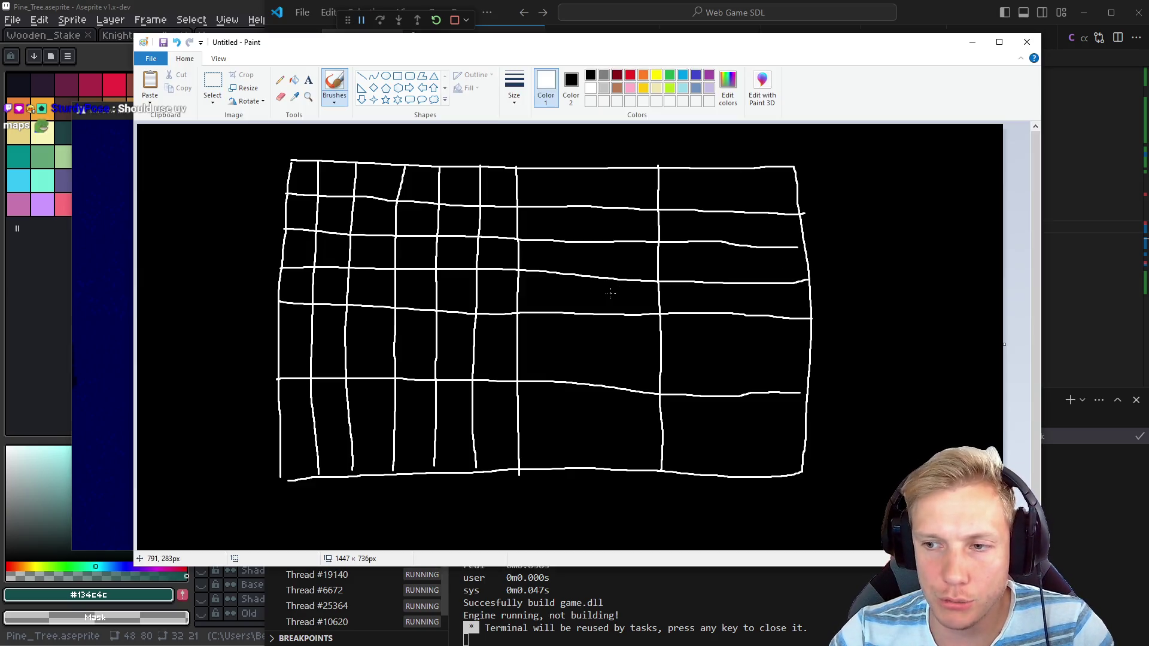
key(ctrl+v)
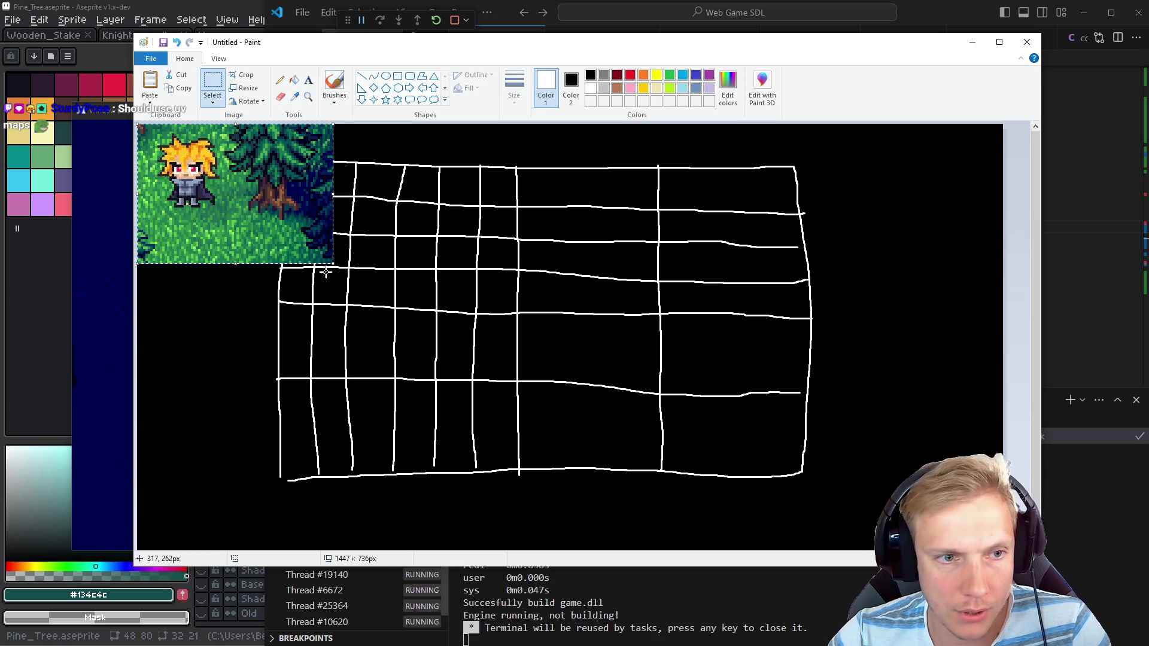
ctrl+scroll(424, 260, up, 4)
scroll(757, 359, down, 3)
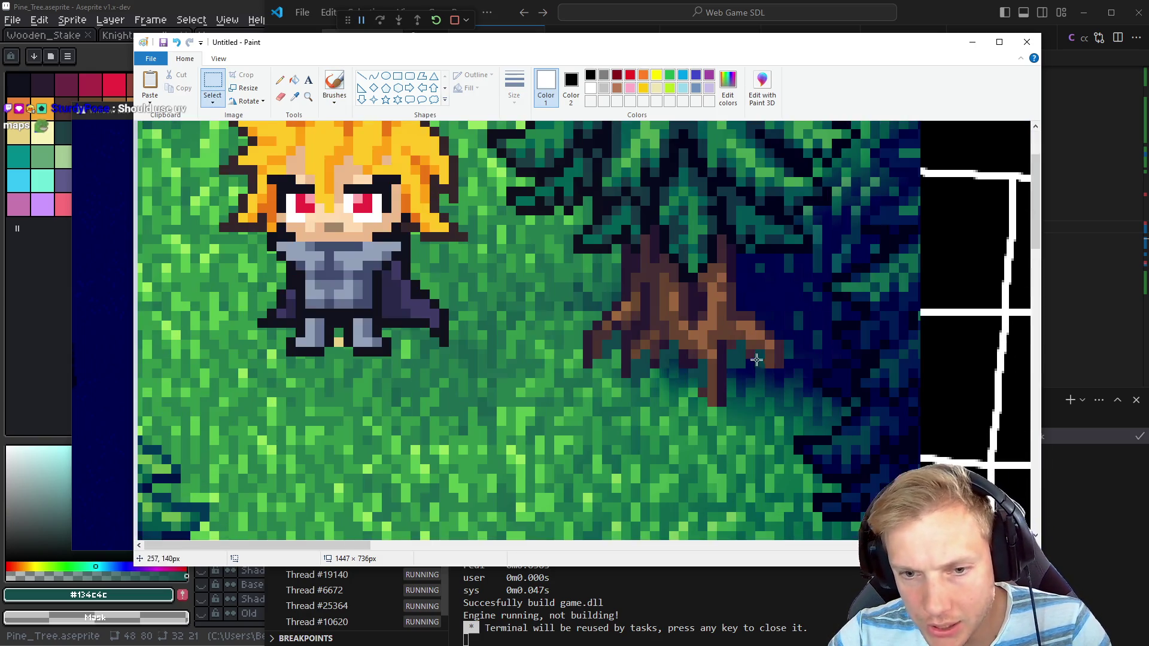
scroll(774, 357, up, 1)
ctrl+scroll(774, 356, up, 1)
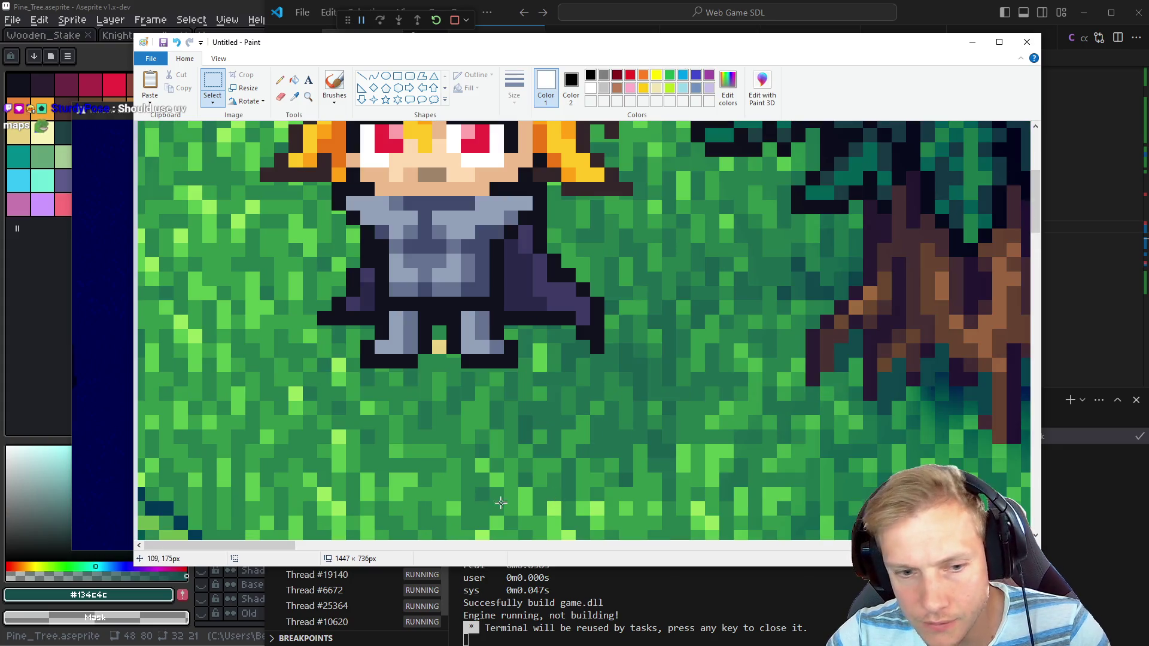
mouse_move(284, 557)
mouse_down()
mouse_move(404, 557)
mouse_move(340, 558)
mouse_up()
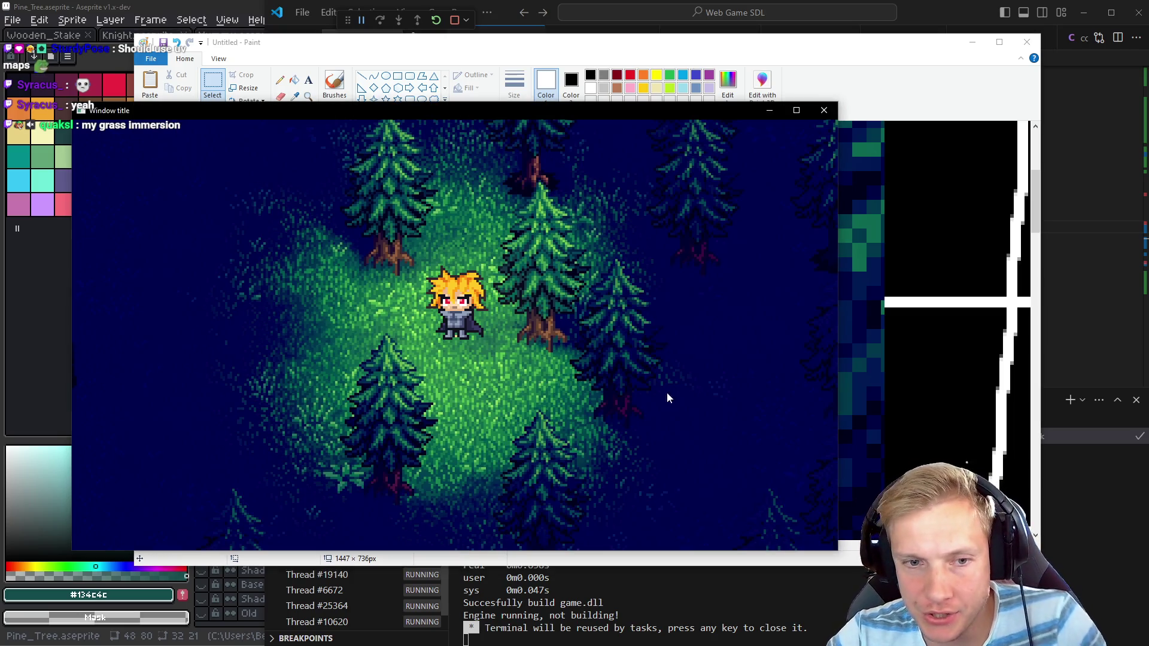
Walk the character down and up in the game, then return to Aseprite
key(s)
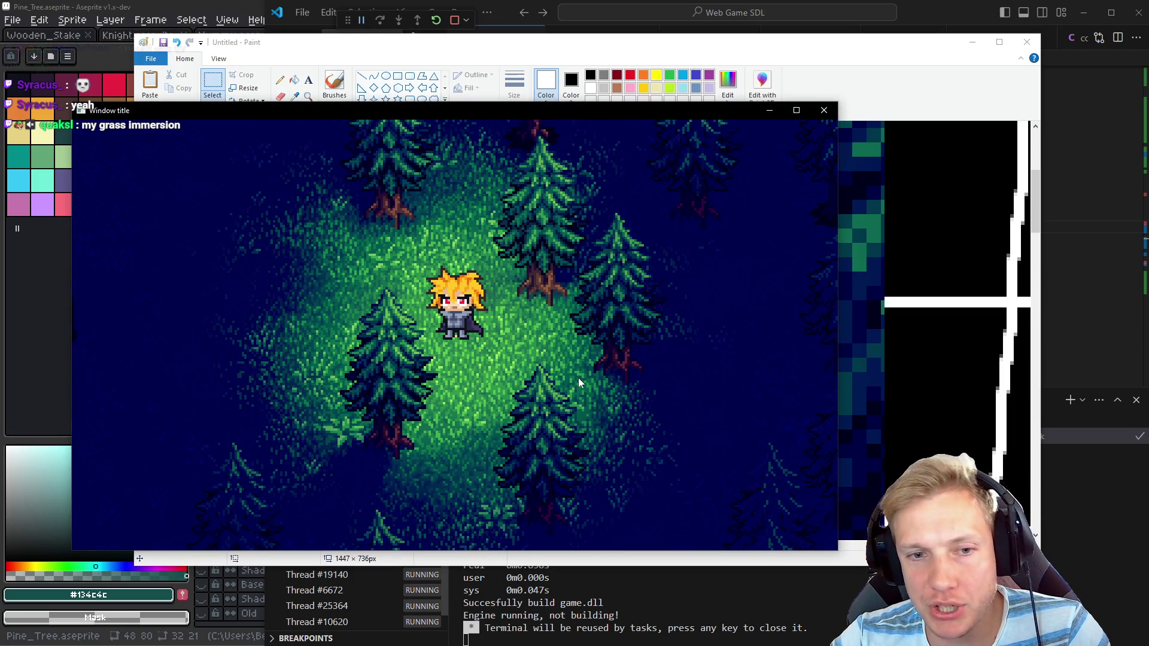
key(w)
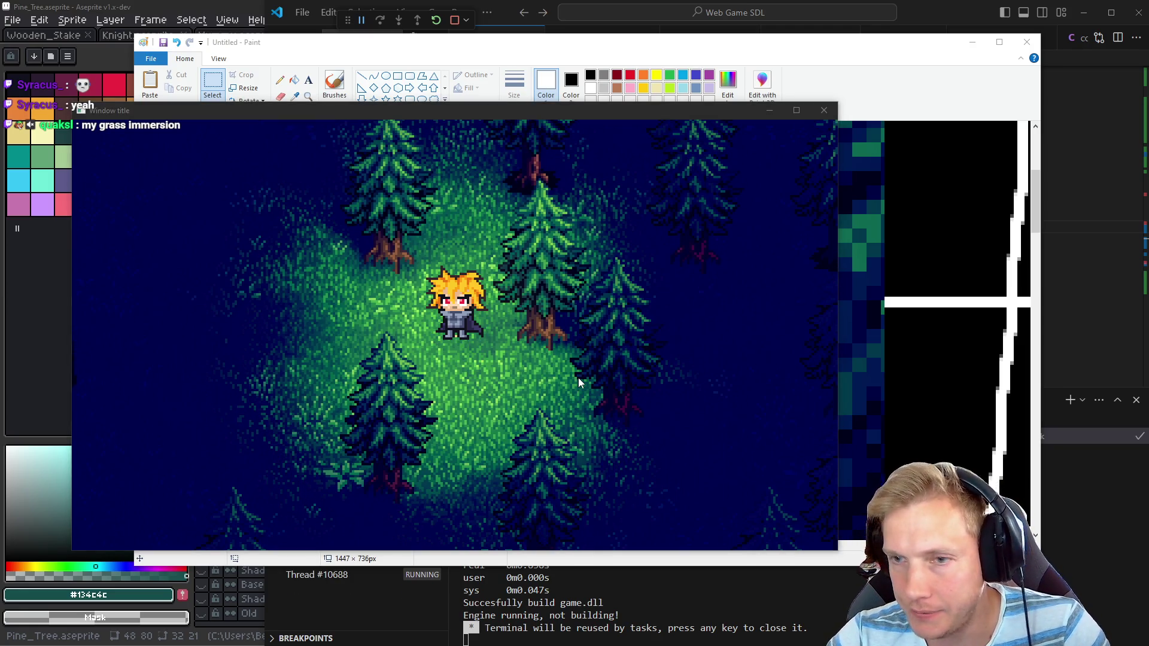
key(alt+Tab)
Erase a stray teal pixel below the roots and fill grass gaps with teal
scroll(722, 328, up, 1)
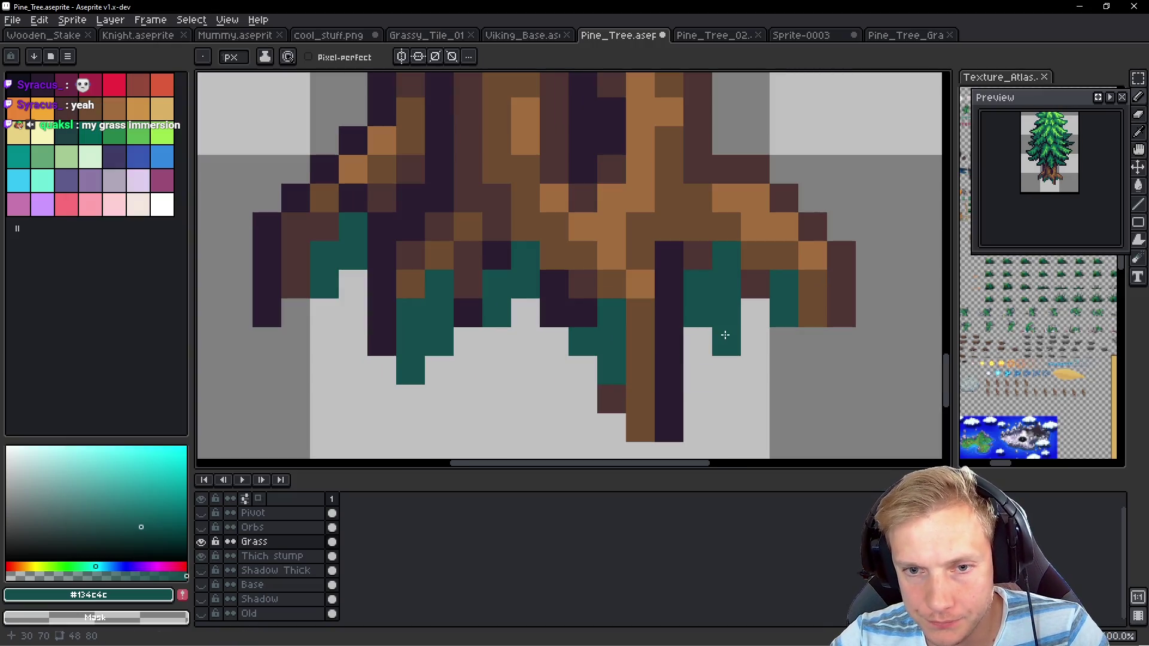
right_click(726, 312)
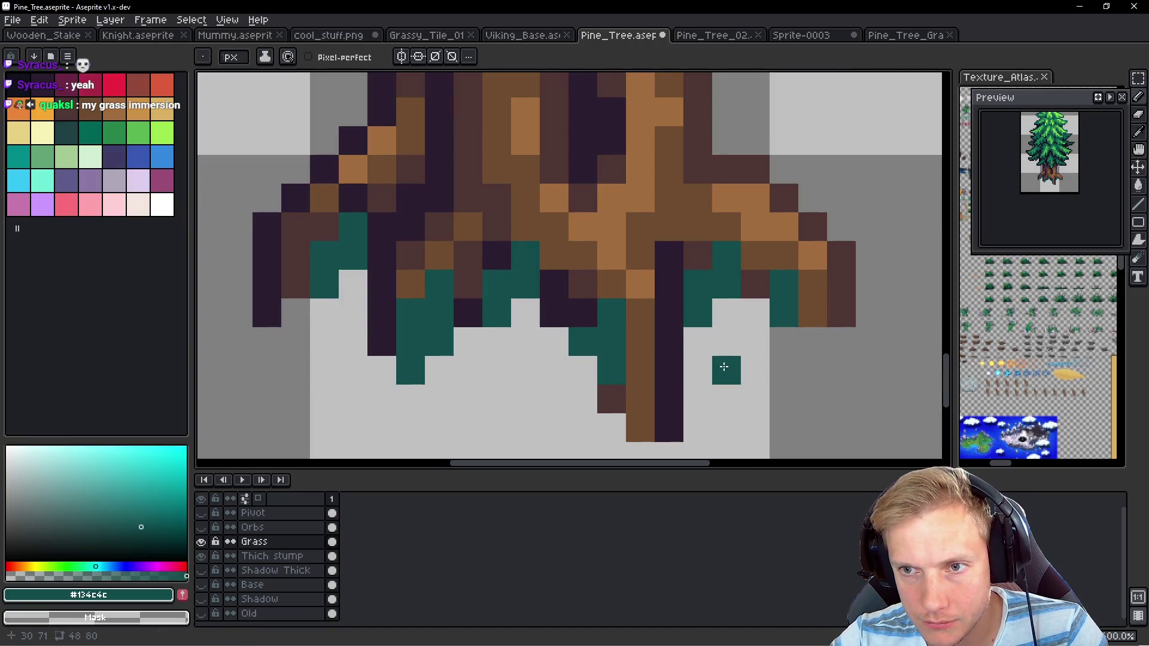
drag(725, 368, 664, 348)
click(662, 319)
click(633, 348)
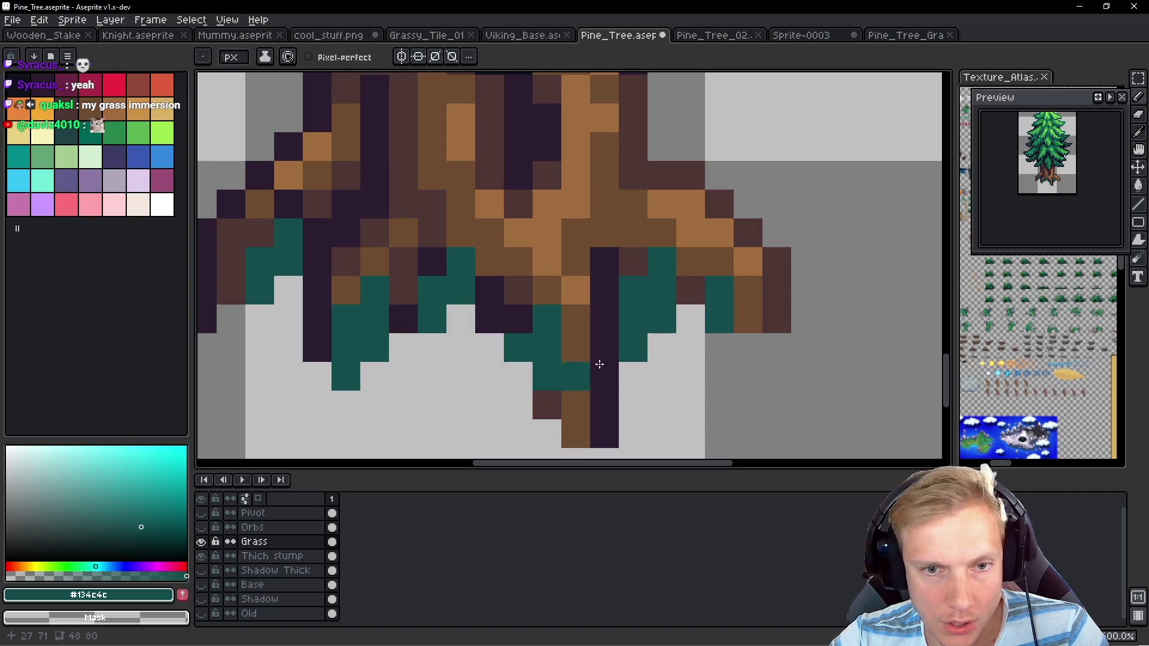
scroll(599, 333, down, 2)
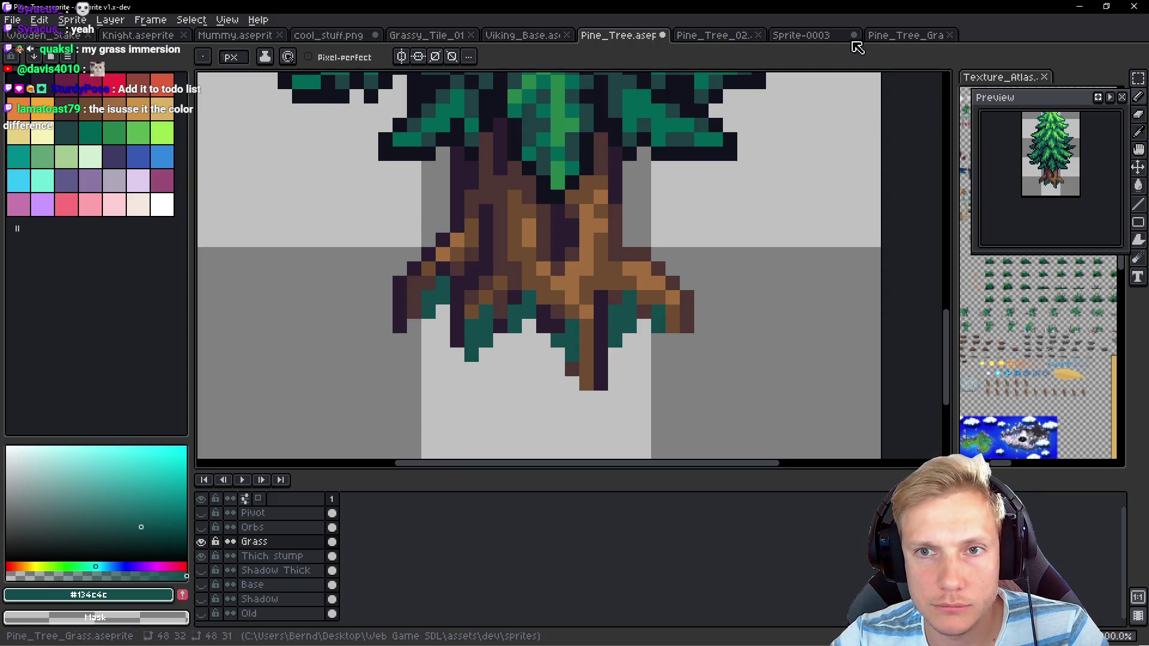
Eyedrop green #1c6f50 from Sprite-0003 and paint a root pixel with it in Pine_Tree
click(814, 40)
scroll(564, 257, up, 3)
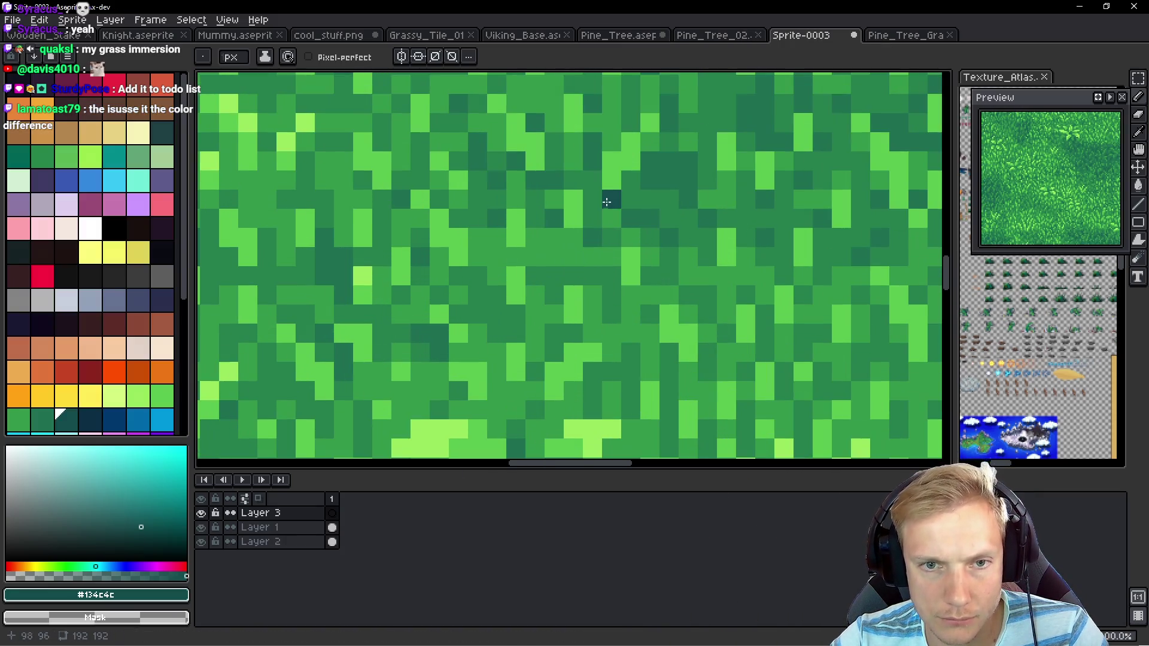
alt+click(659, 149)
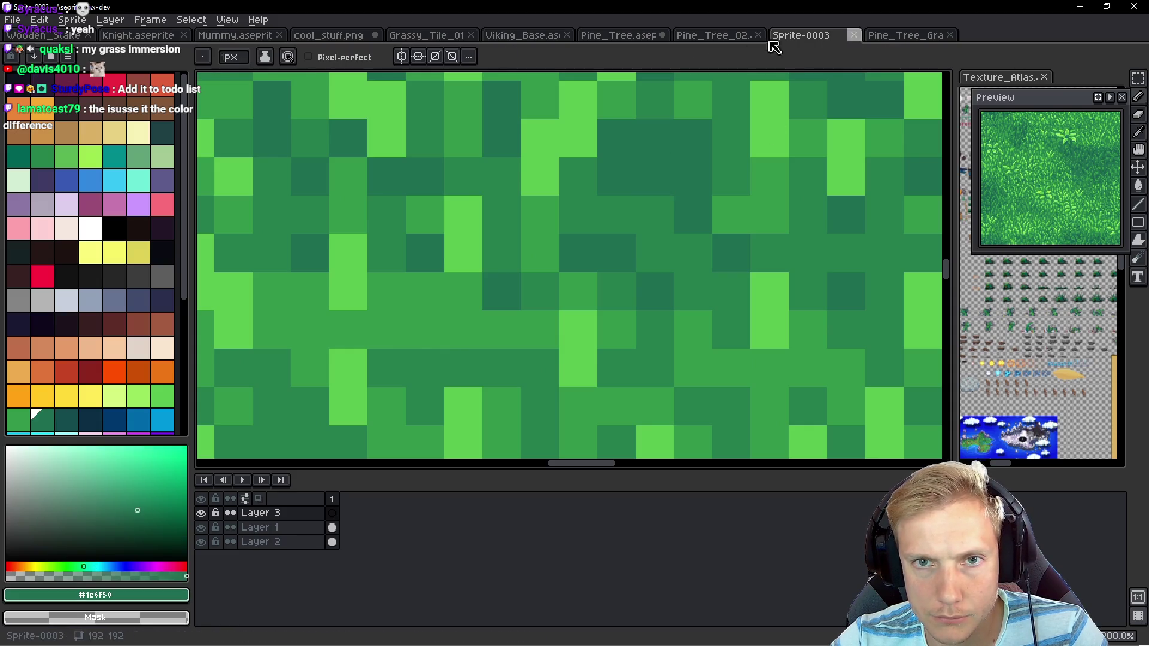
click(622, 40)
scroll(617, 300, up, 3)
click(625, 289)
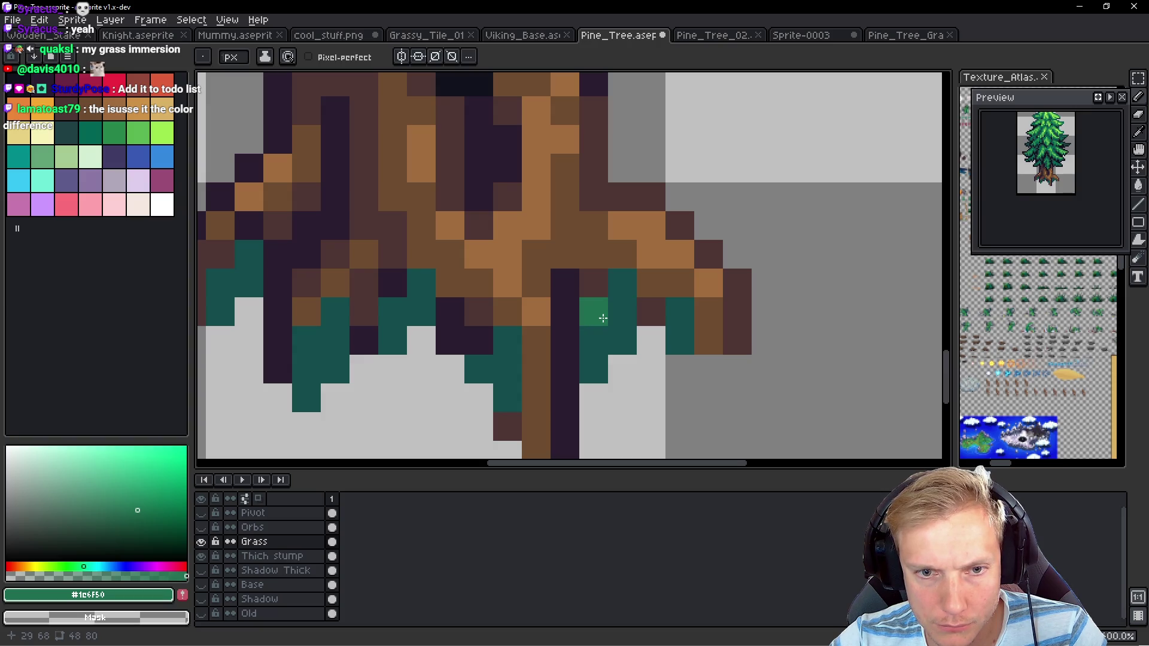
Lower the paint alpha and add lighter green pixels between the roots and trunk bottom
click(129, 576)
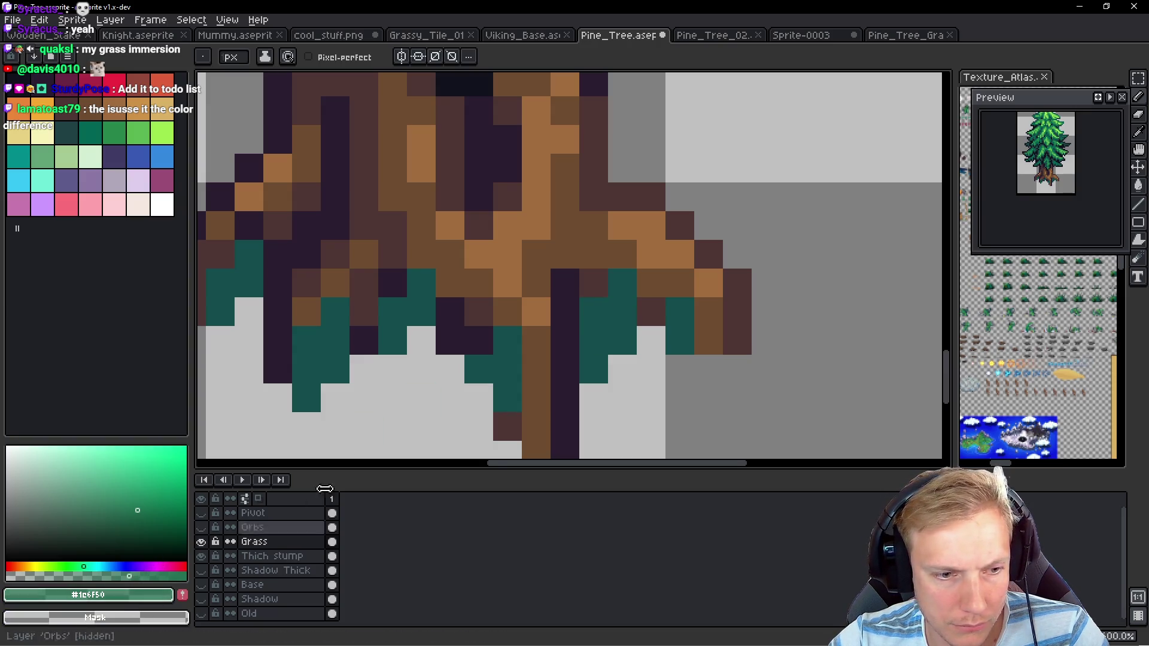
click(622, 283)
click(592, 320)
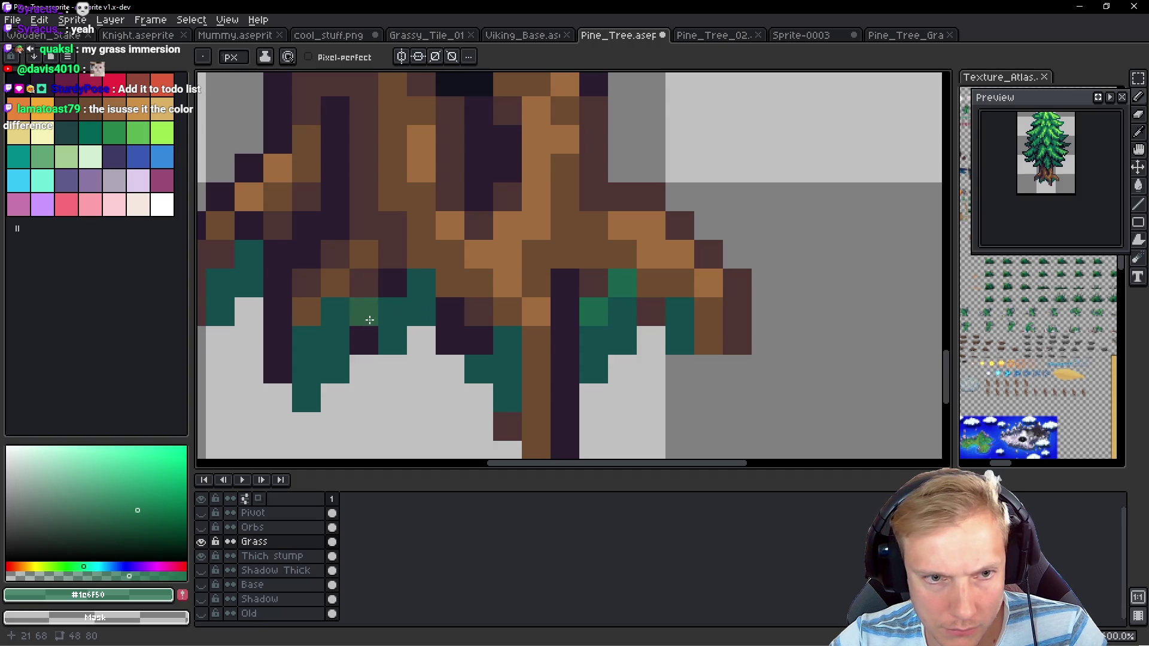
click(419, 290)
click(334, 317)
drag(313, 342, 394, 352)
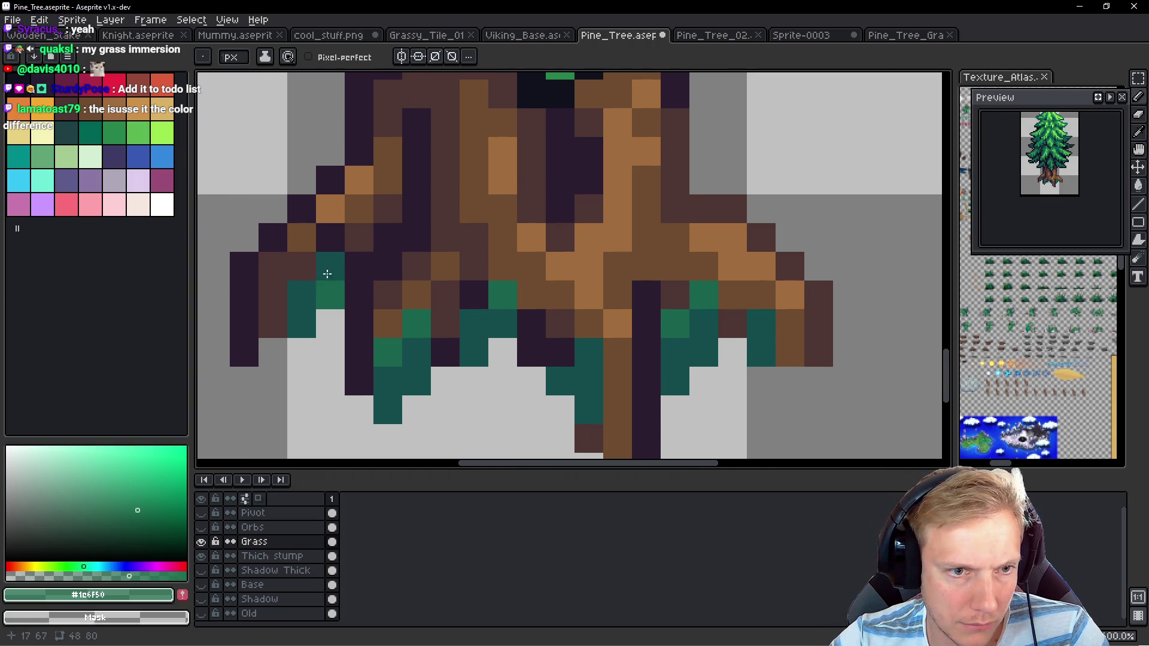
click(757, 329)
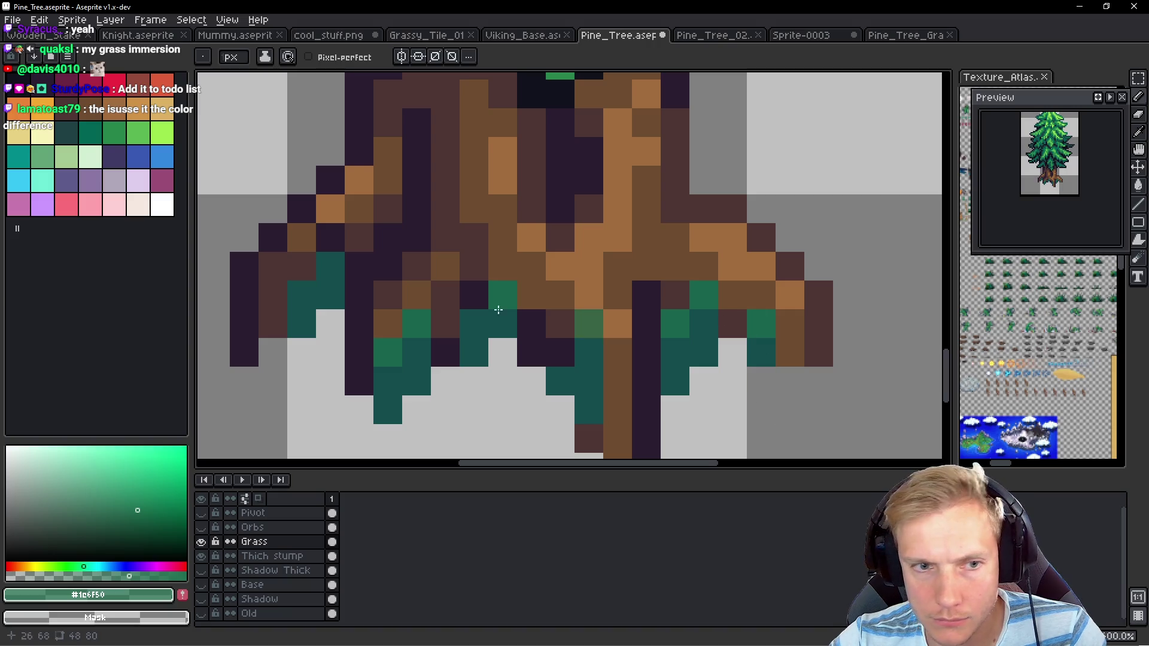
click(331, 267)
Save Pine_Tree.aseprite and view the whole tree
scroll(544, 226, down, 1)
scroll(544, 225, down, 1)
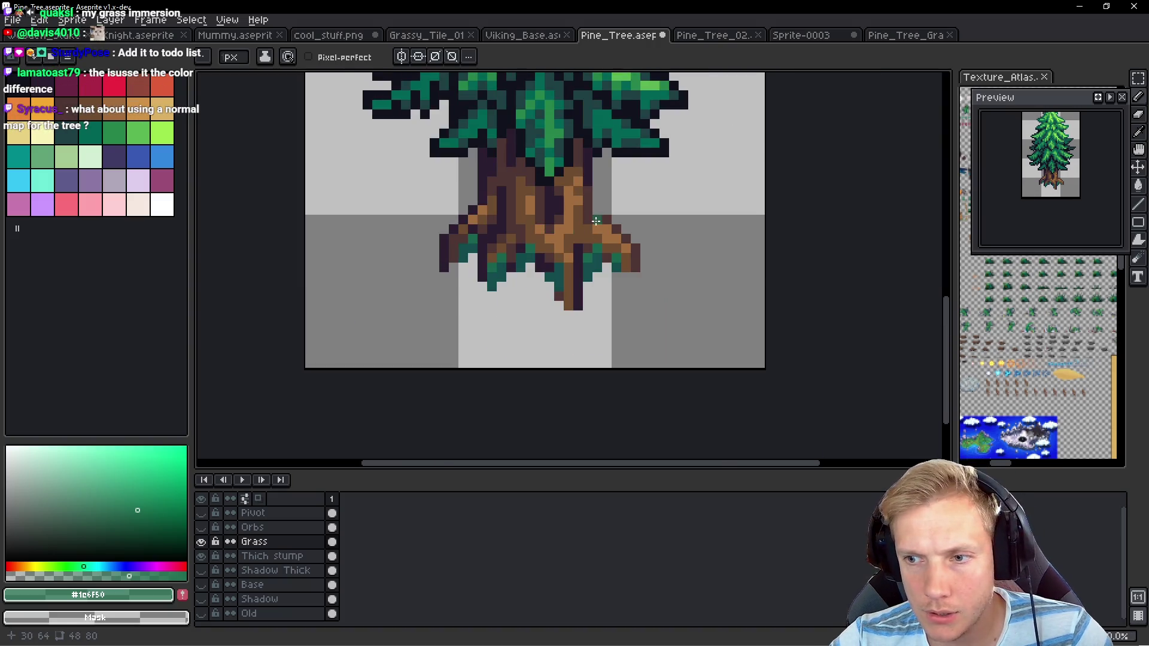
key(ctrl)
key(ctrl+s)
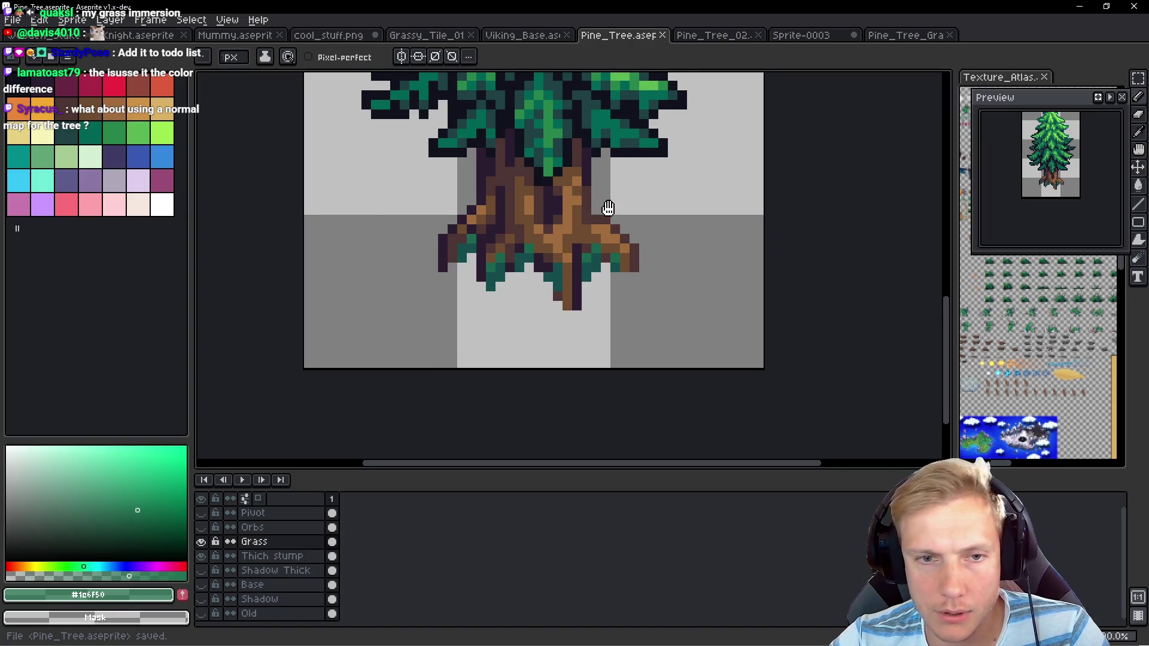
drag(608, 208, 534, 289)
key(alt)
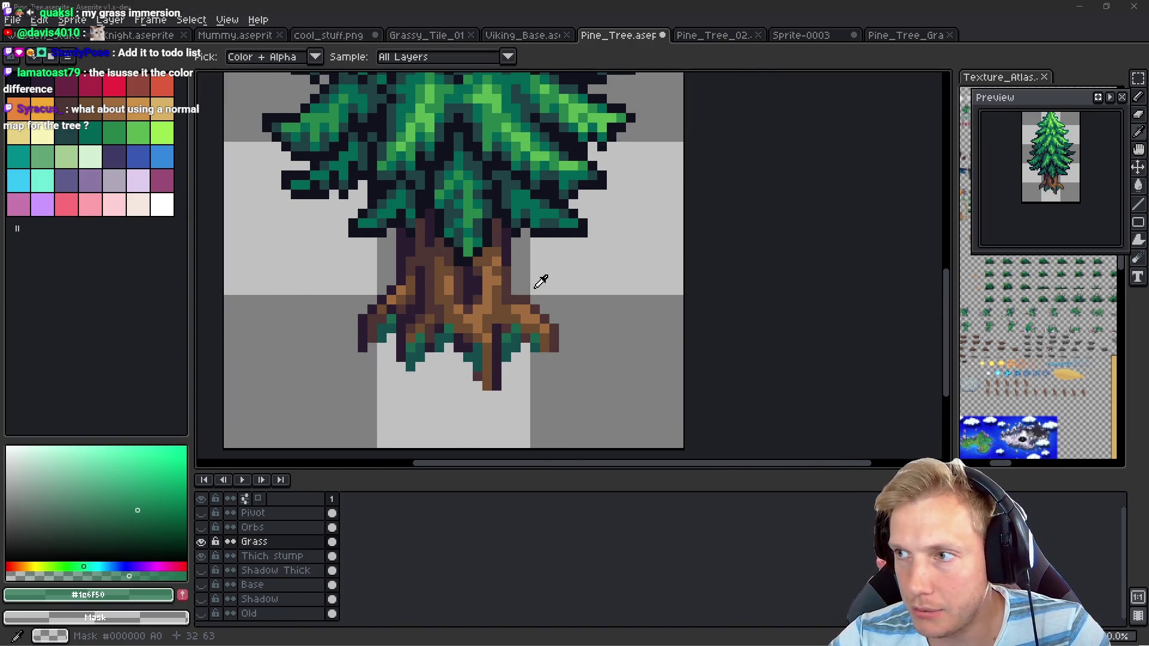
Walk the character left and down behind a pine tree, then maximize the game window
key(alt+Tab)
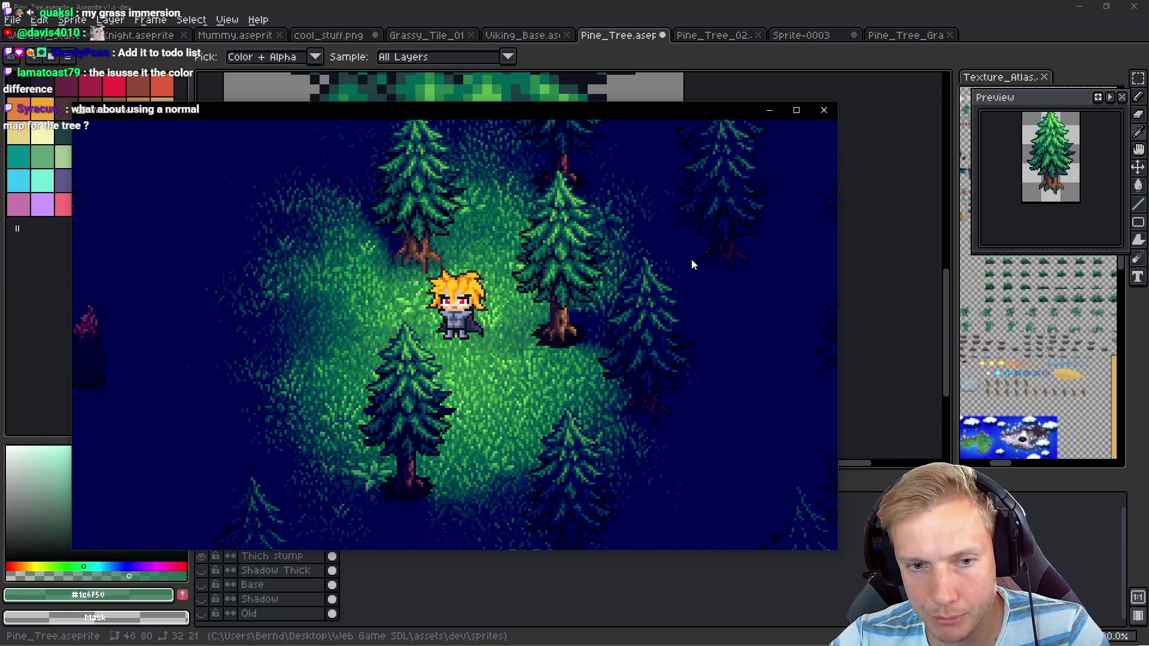
key(a)
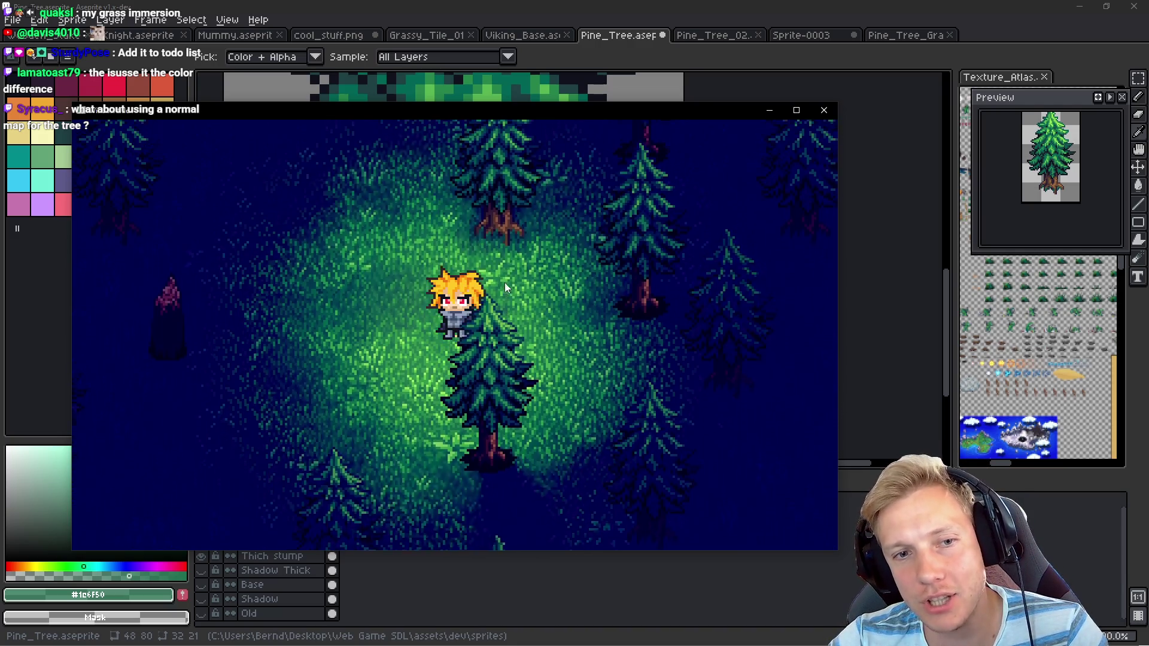
key(s)
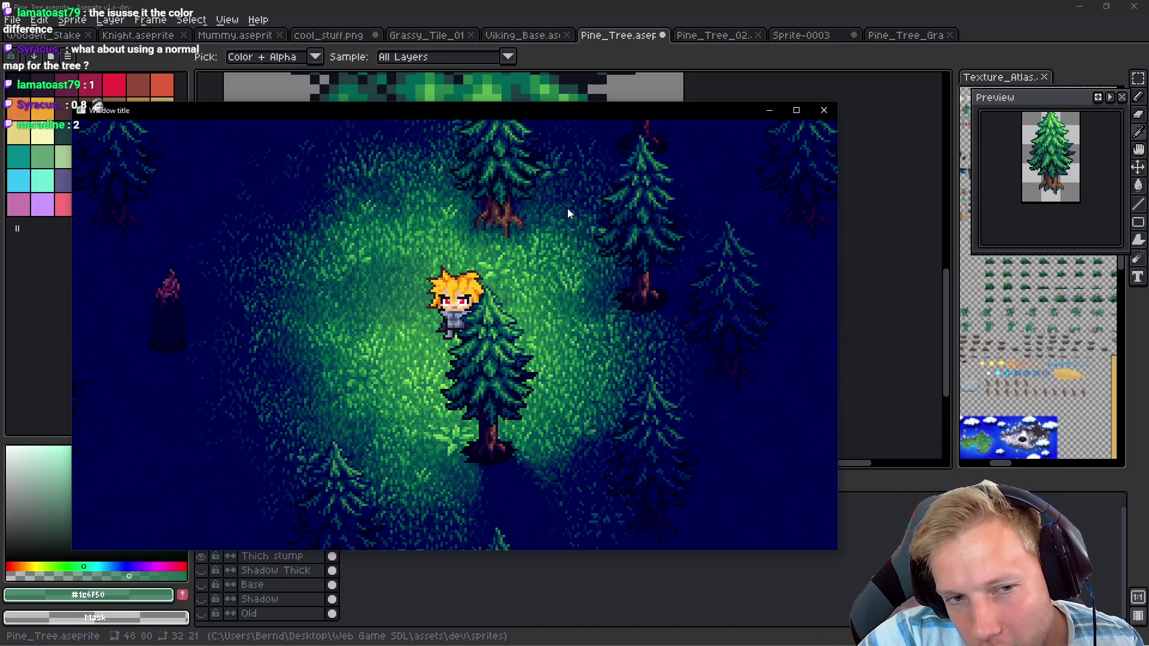
click(797, 111)
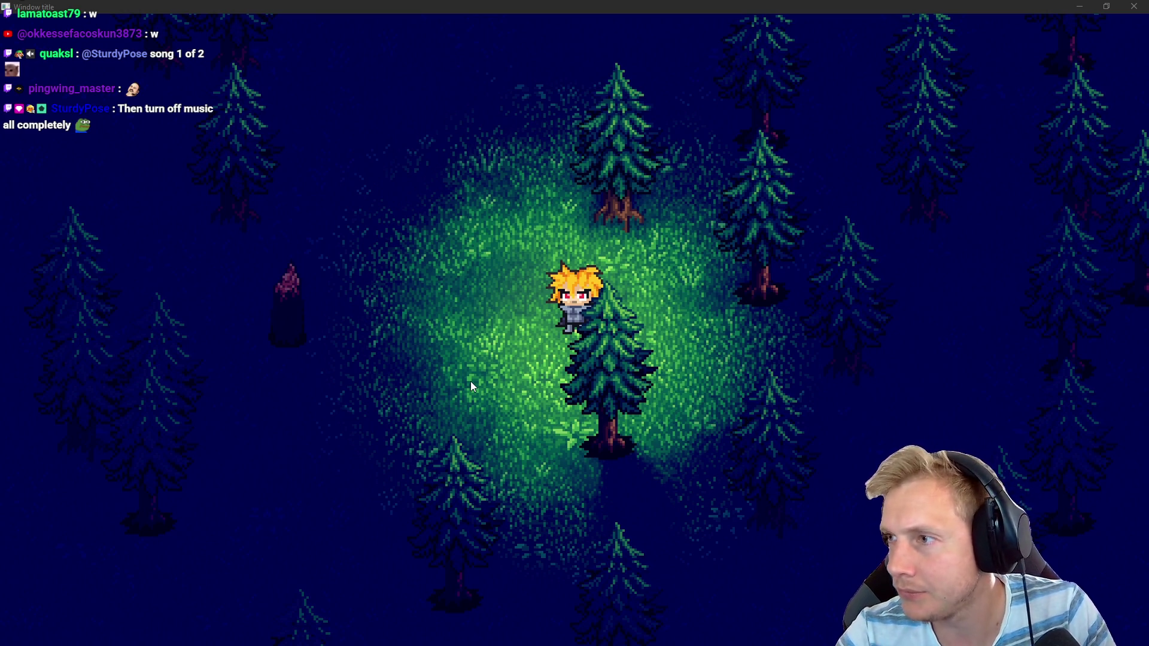
Switch from the running forest game back to Aseprite
key(alt+Tab)
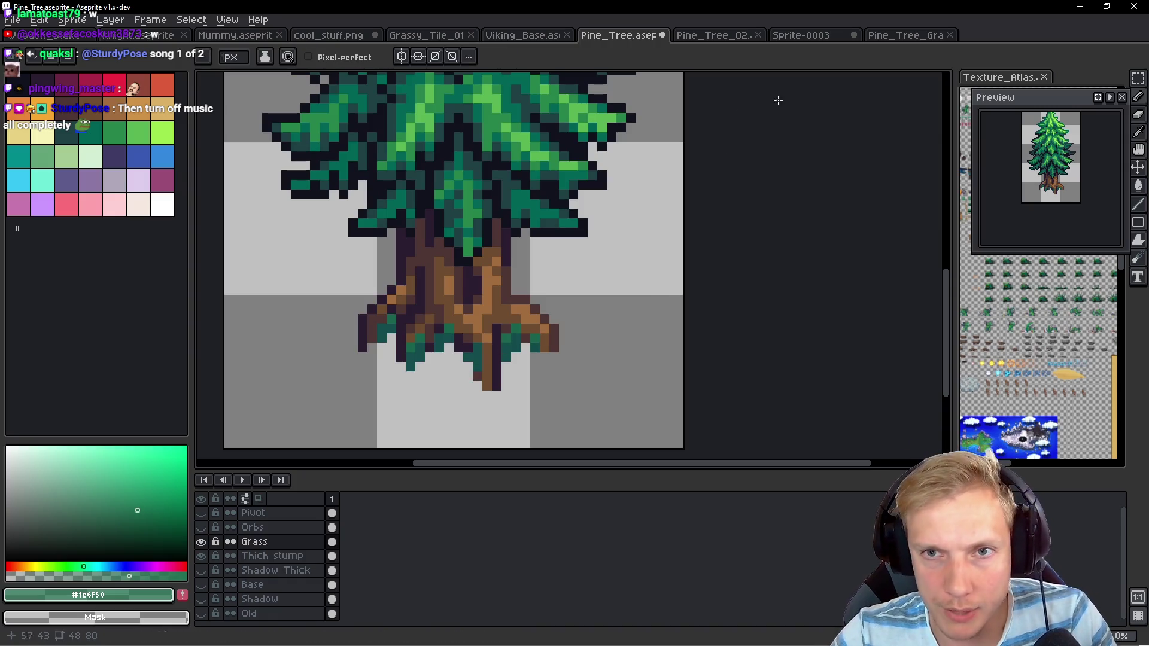
Hide Pine_Tree_02's Shadow layer to remove the grey drop shadow and save the file
click(706, 36)
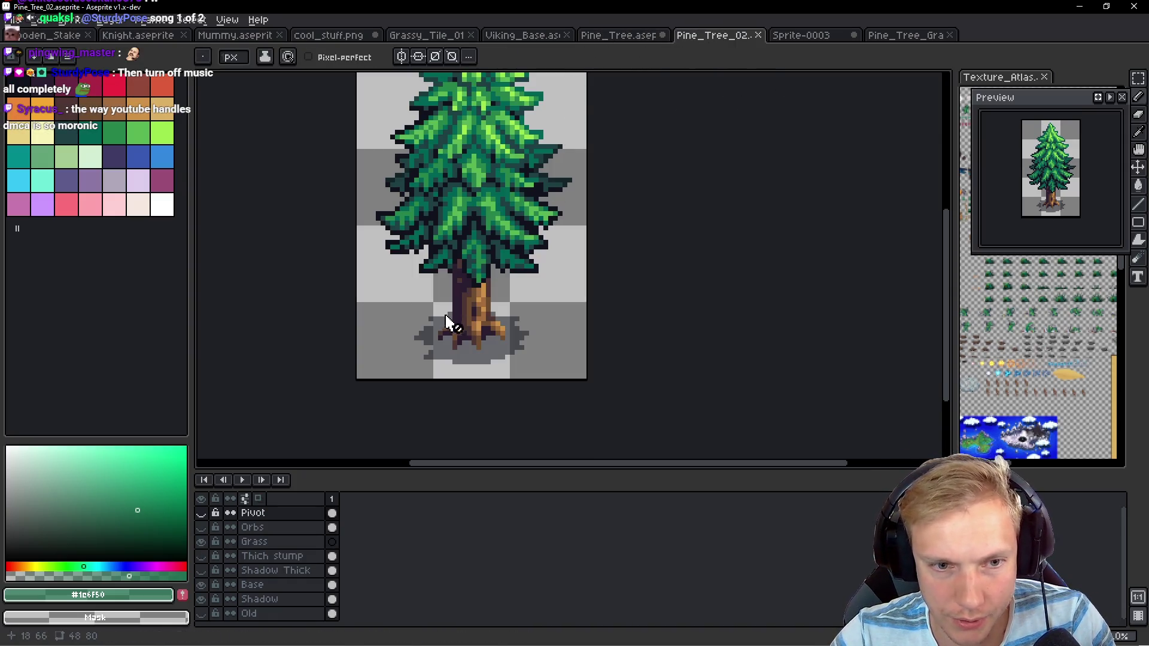
scroll(496, 353, up, 1)
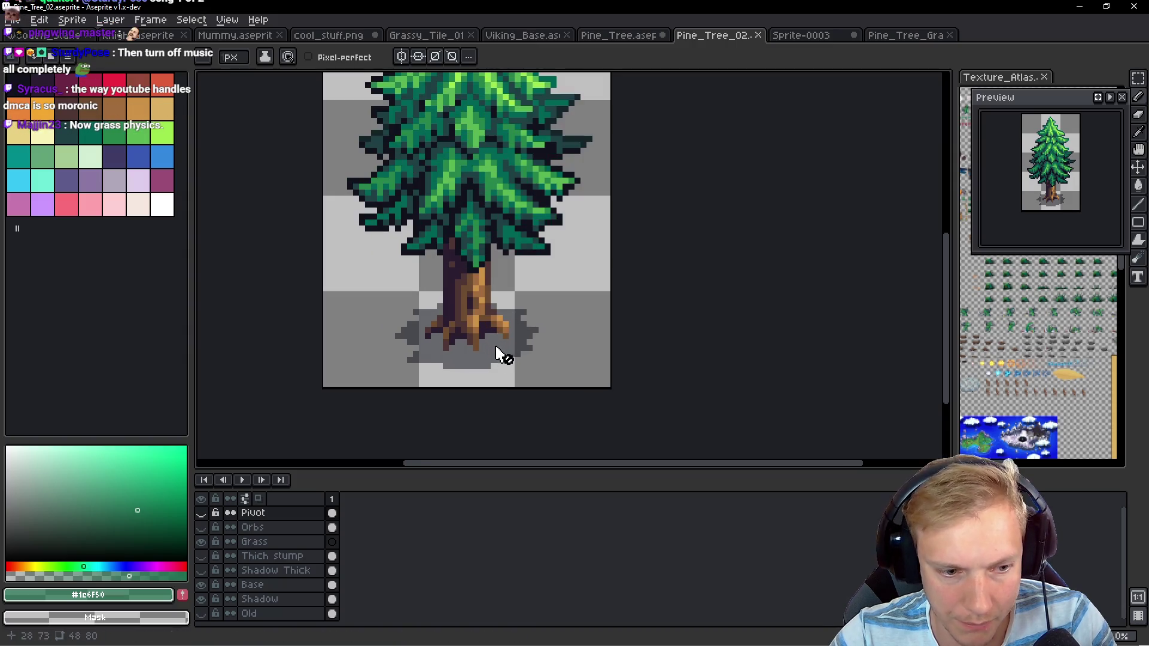
click(201, 599)
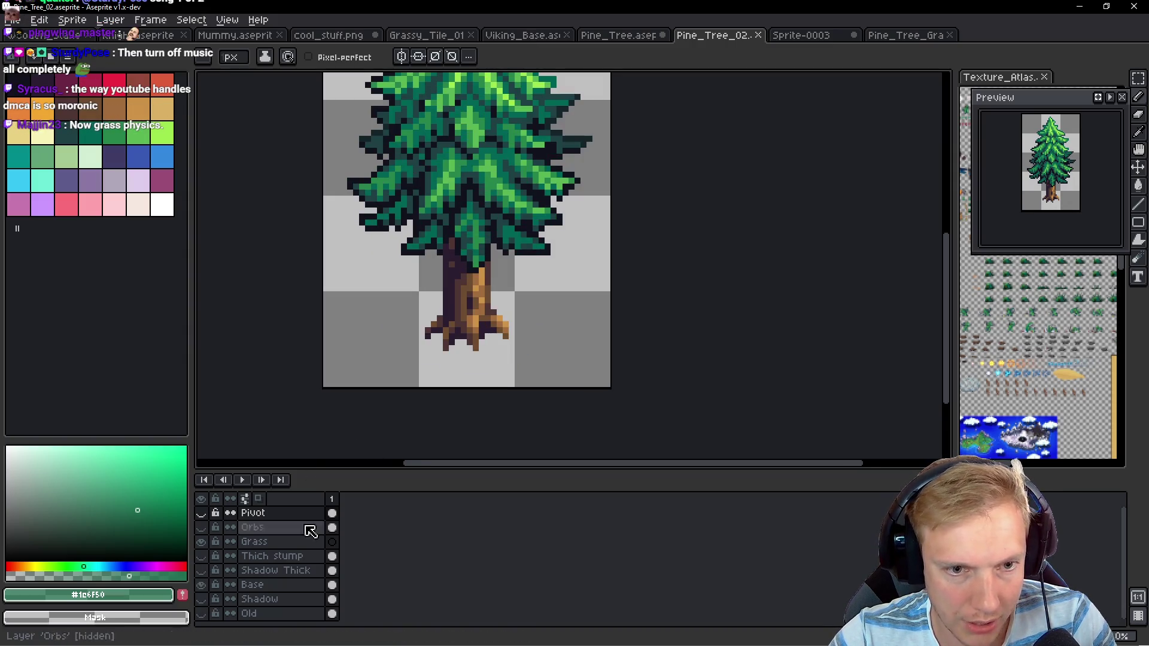
key(ctrl+s)
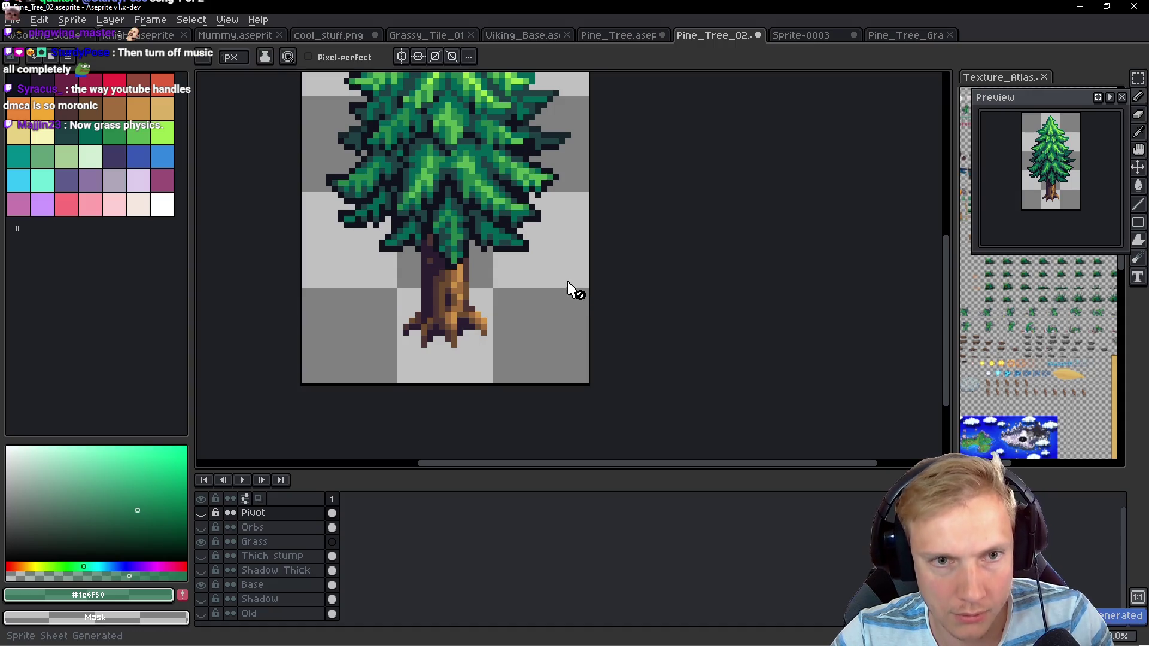
key(alt+Tab)
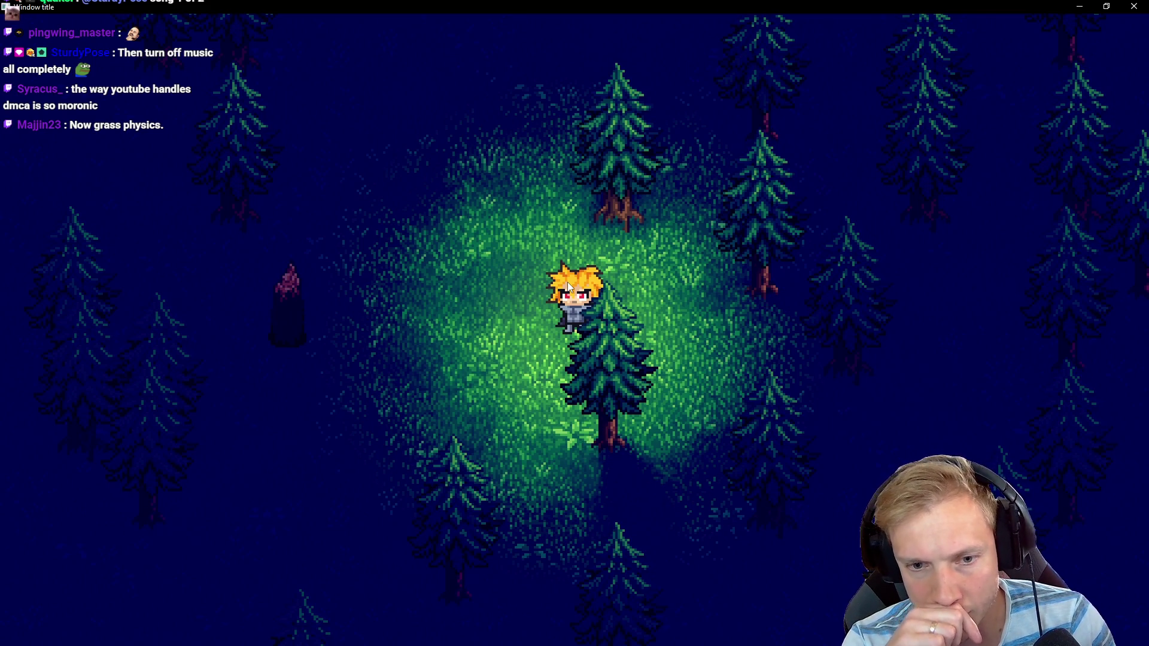
key(Left)
key(Left)
key(Right)
key(Left)
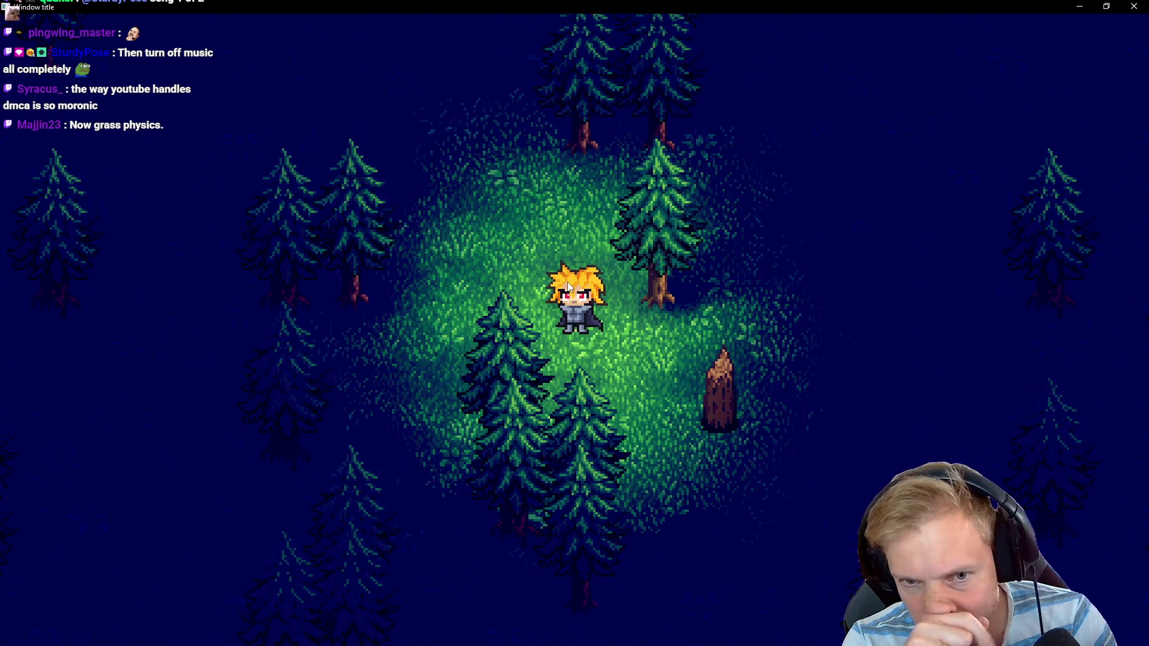
key(Right)
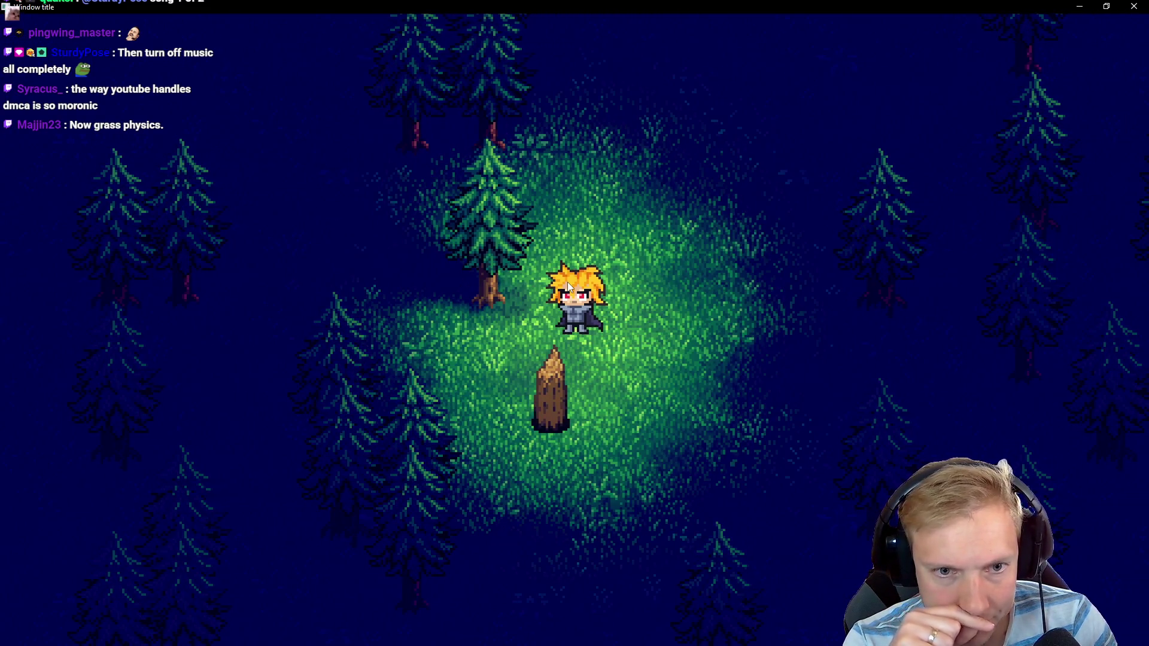
key(alt+Tab)
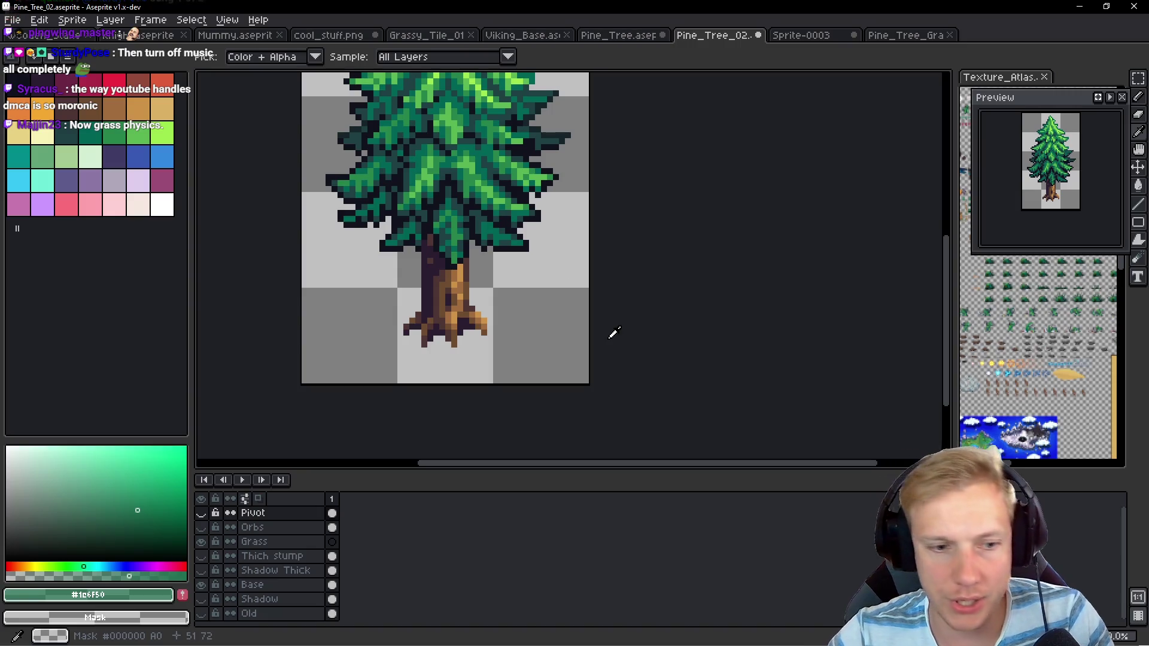
Deselect, hide the Pivot layer in Pine_Tree_Grass, and save it
key(Down)
key(Down)
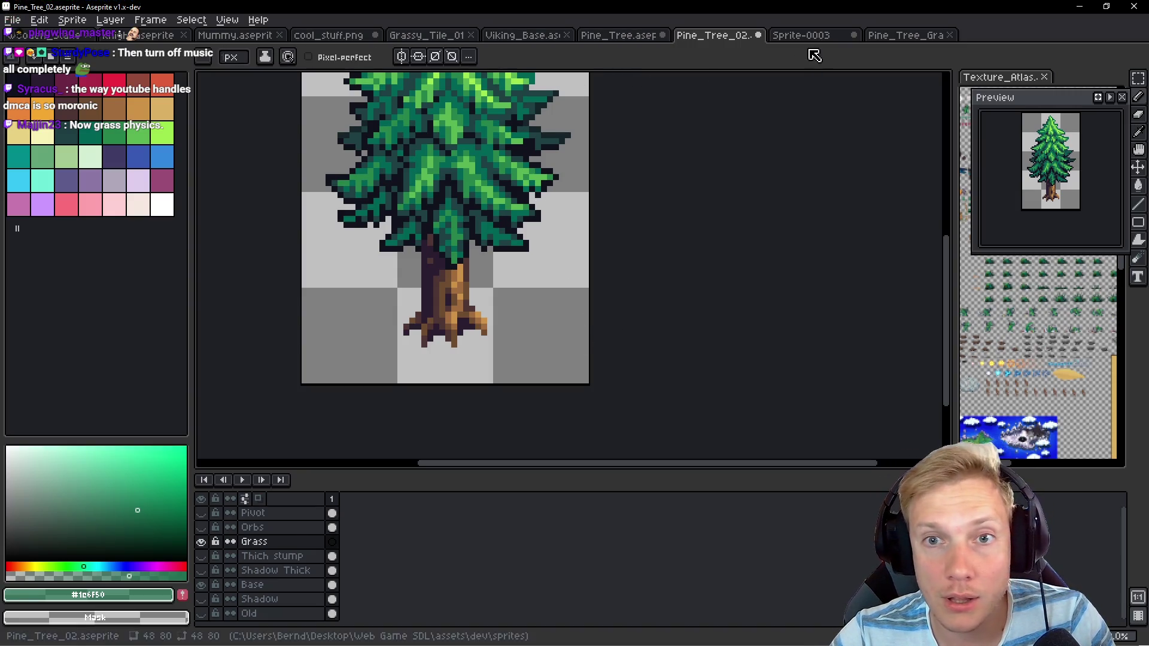
click(802, 36)
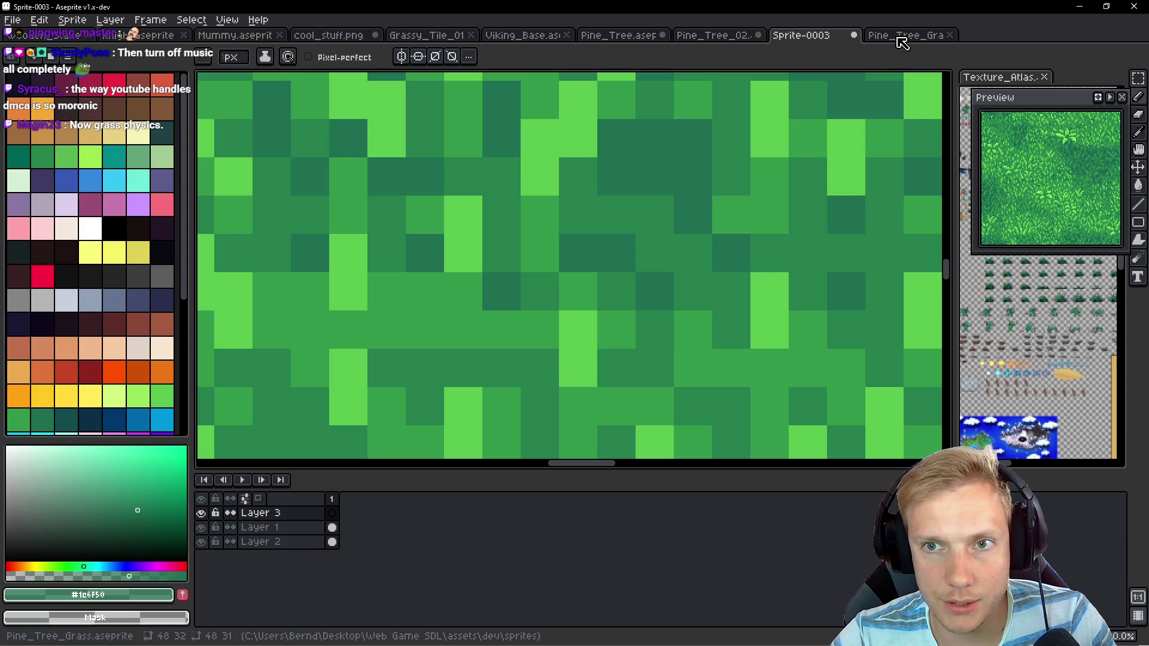
click(900, 36)
key(ctrl+d)
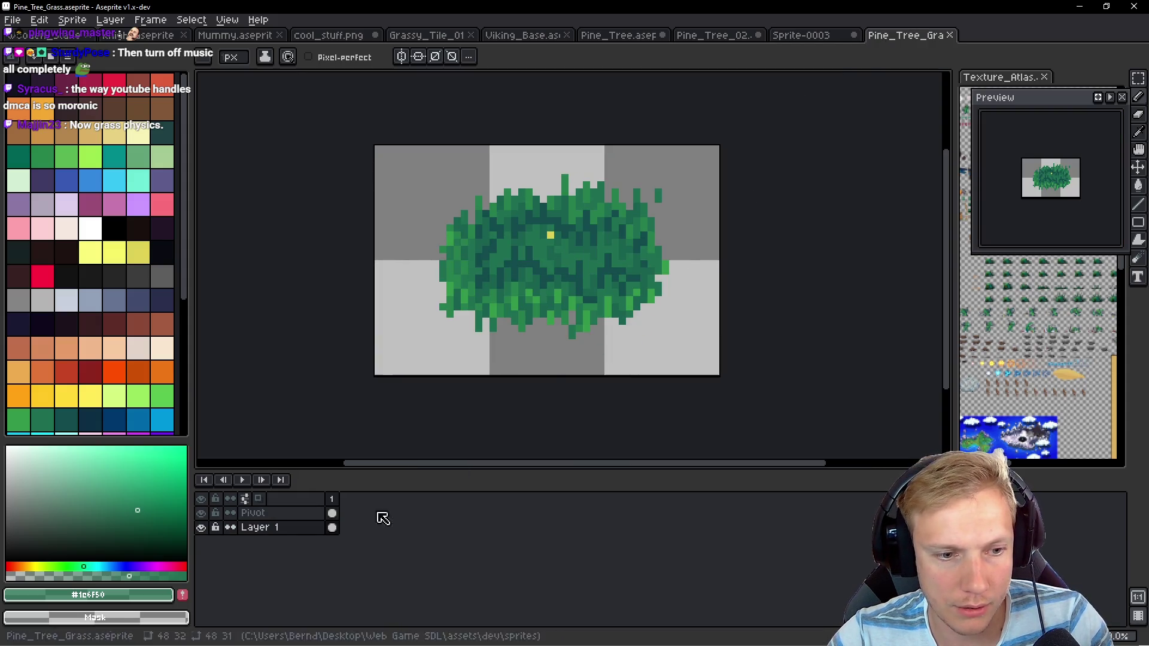
click(201, 512)
key(ctrl+s)
Copy the whole grass bush and go back to Pine_Tree_02
key(ctrl+a)
key(ctrl+c)
click(802, 37)
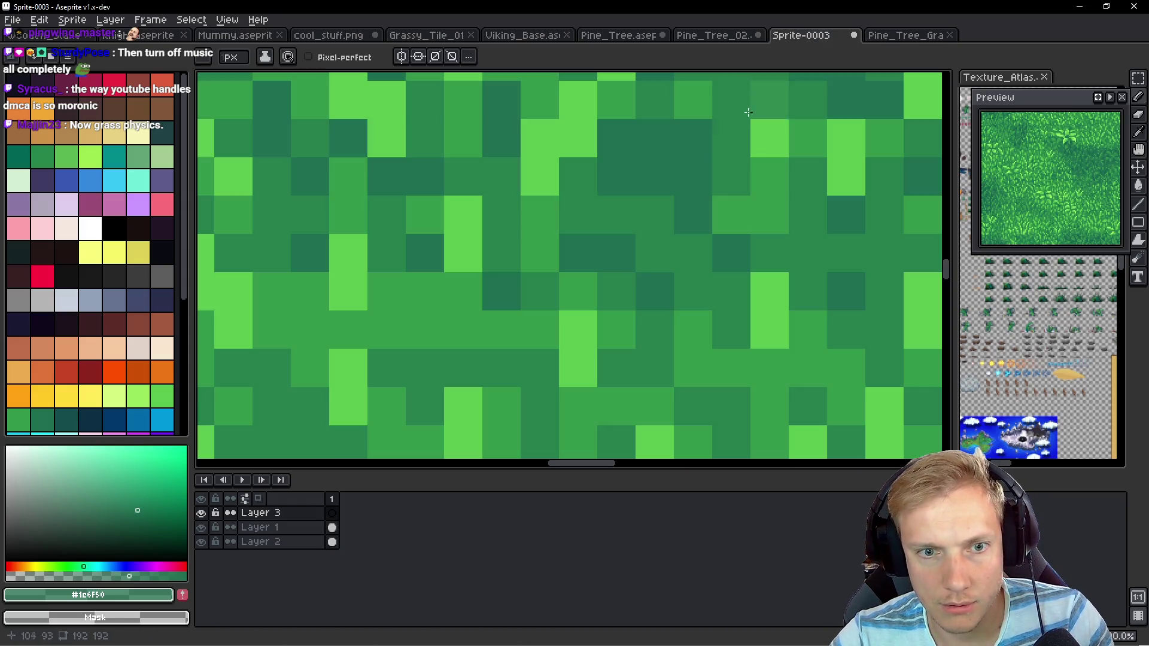
click(703, 36)
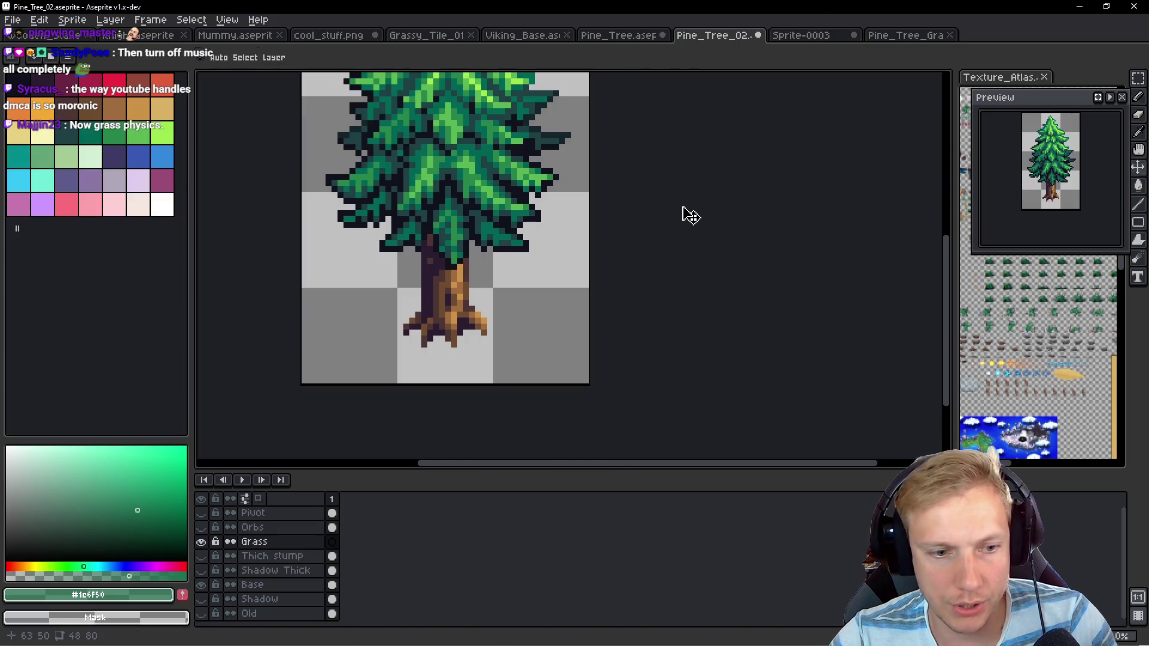
Try pasting the grass bush, cancel it, and make the Grass layer active
key(ctrl+v)
mouse_move(465, 277)
mouse_down()
mouse_move(456, 335)
mouse_move(465, 329)
mouse_up()
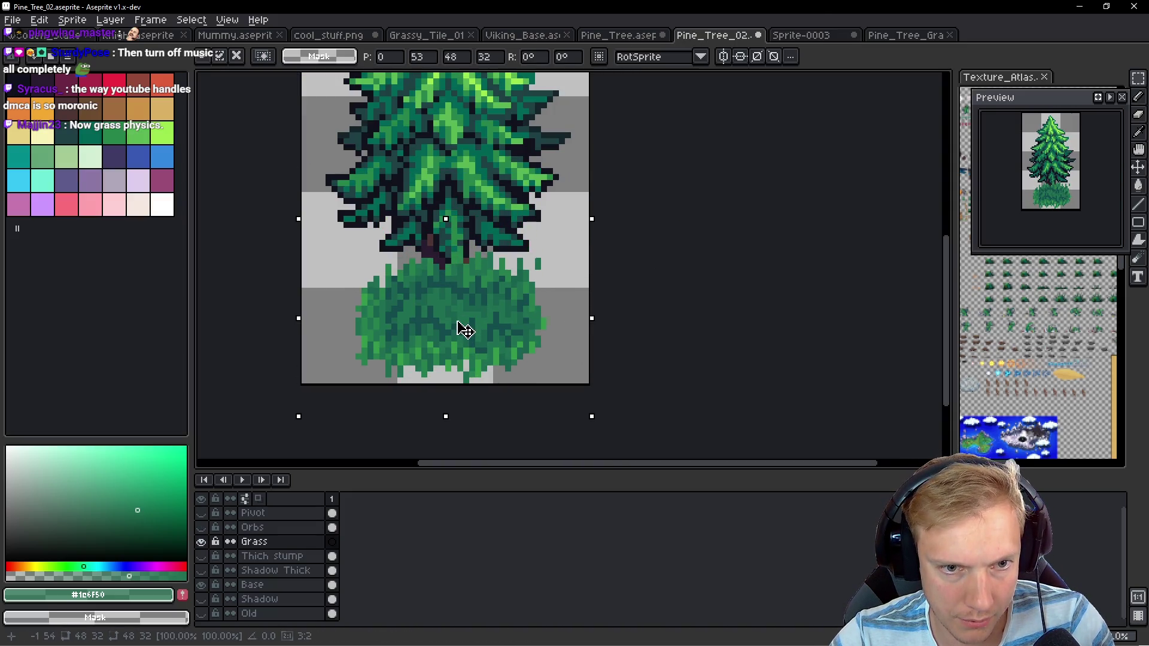
key(Escape)
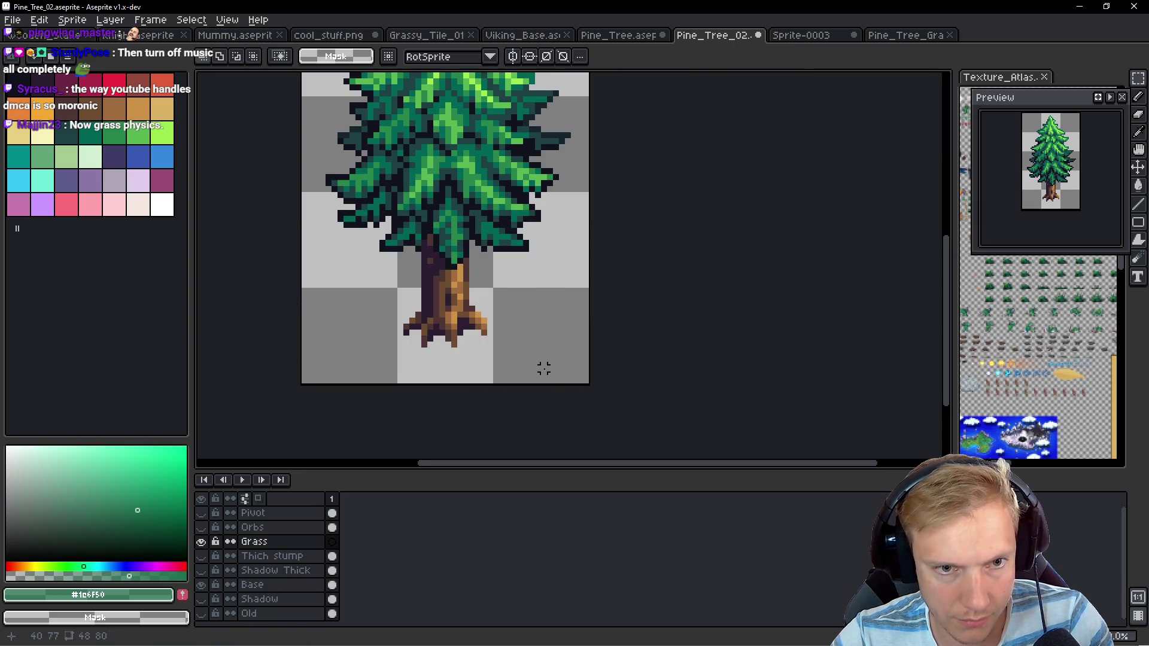
key(Down)
key(Down)
key(Down)
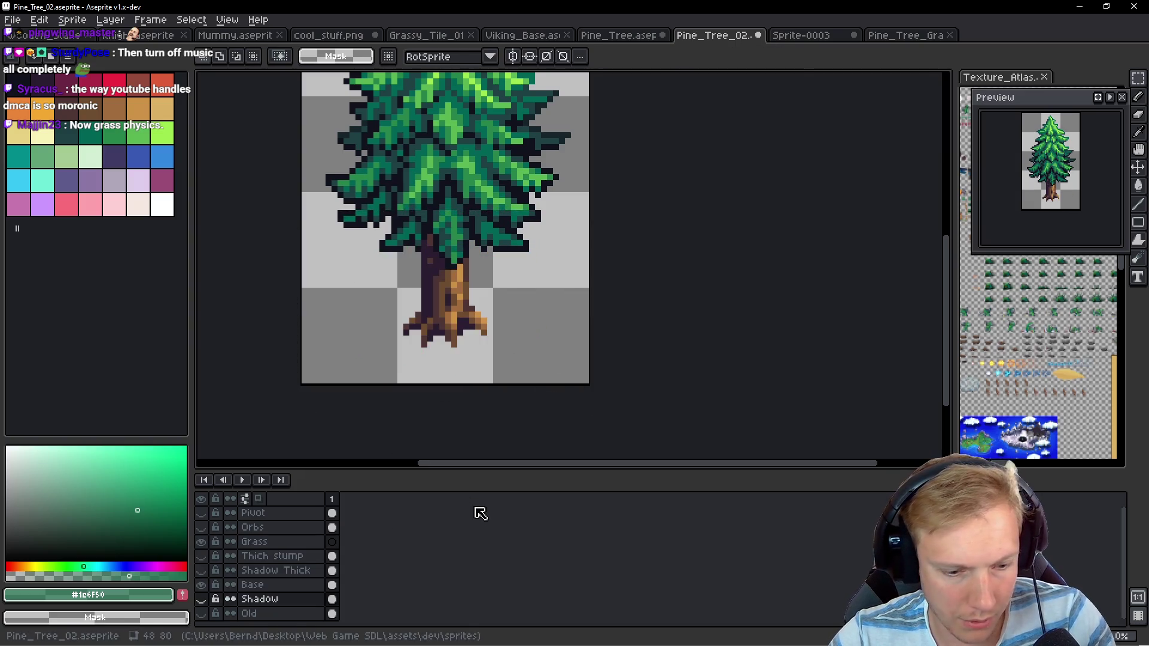
key(Up)
key(Up)
key(Up)
Paste the grass bush about 9 px down over the trunk base, then raise canvas height to 87 px
key(ctrl+v)
mouse_move(495, 285)
mouse_down()
mouse_move(489, 321)
mouse_move(482, 313)
mouse_up()
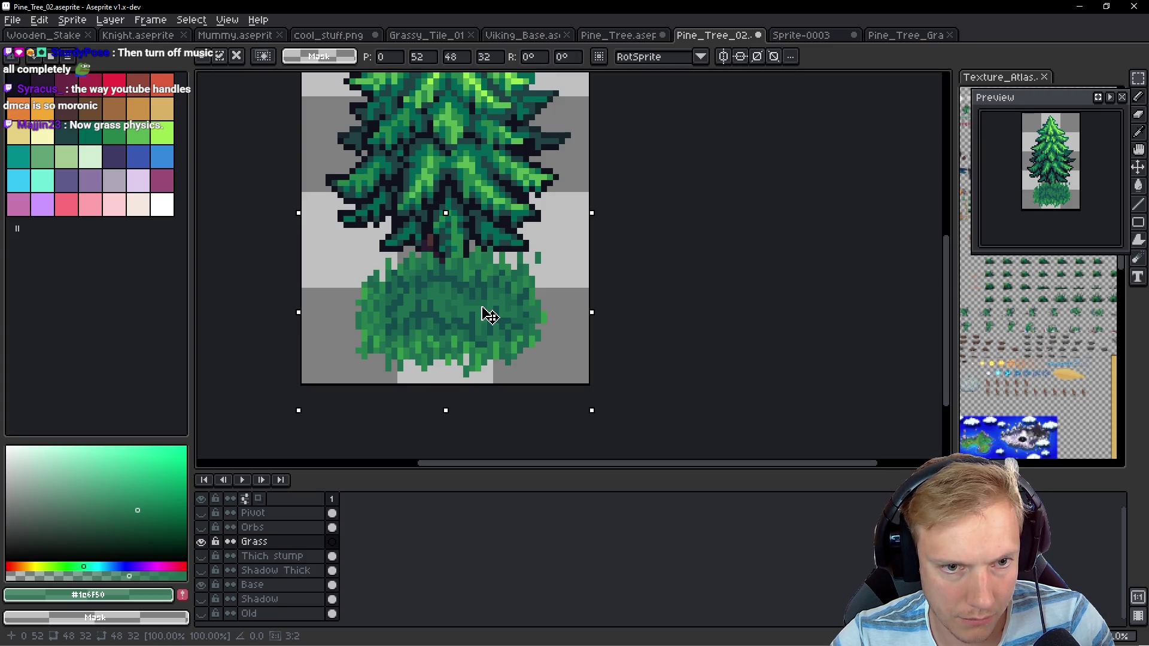
scroll(431, 302, up, 5)
scroll(431, 299, down, 5)
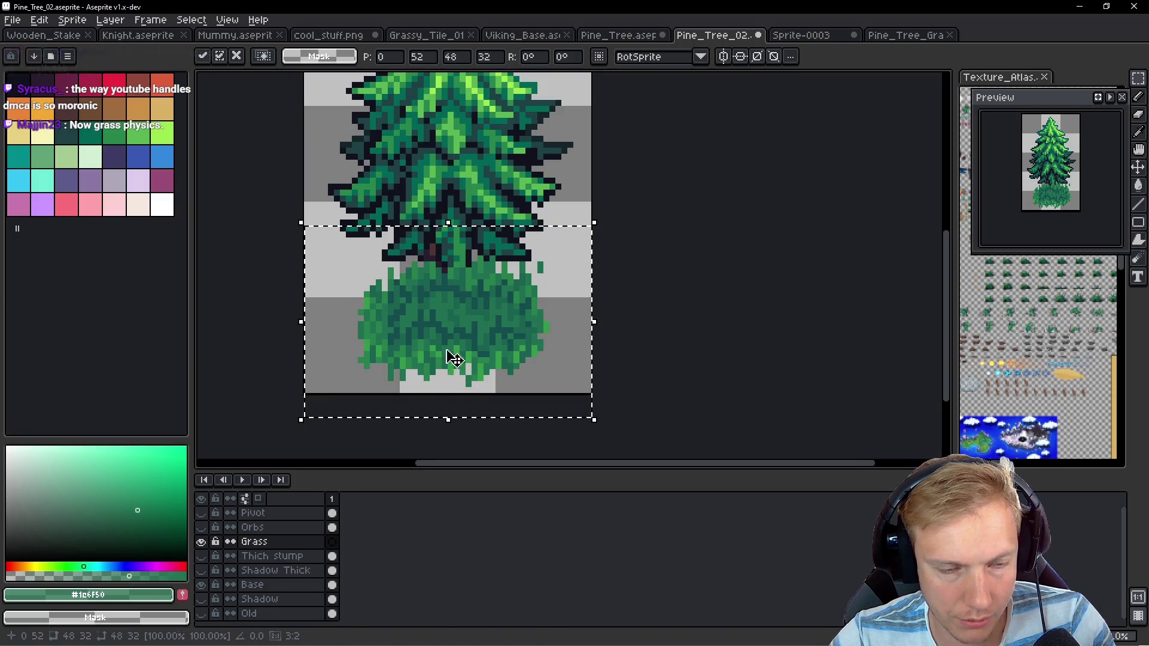
scroll(449, 359, up, 5)
key(ctrl+alt+c)
drag(409, 199, 410, 158)
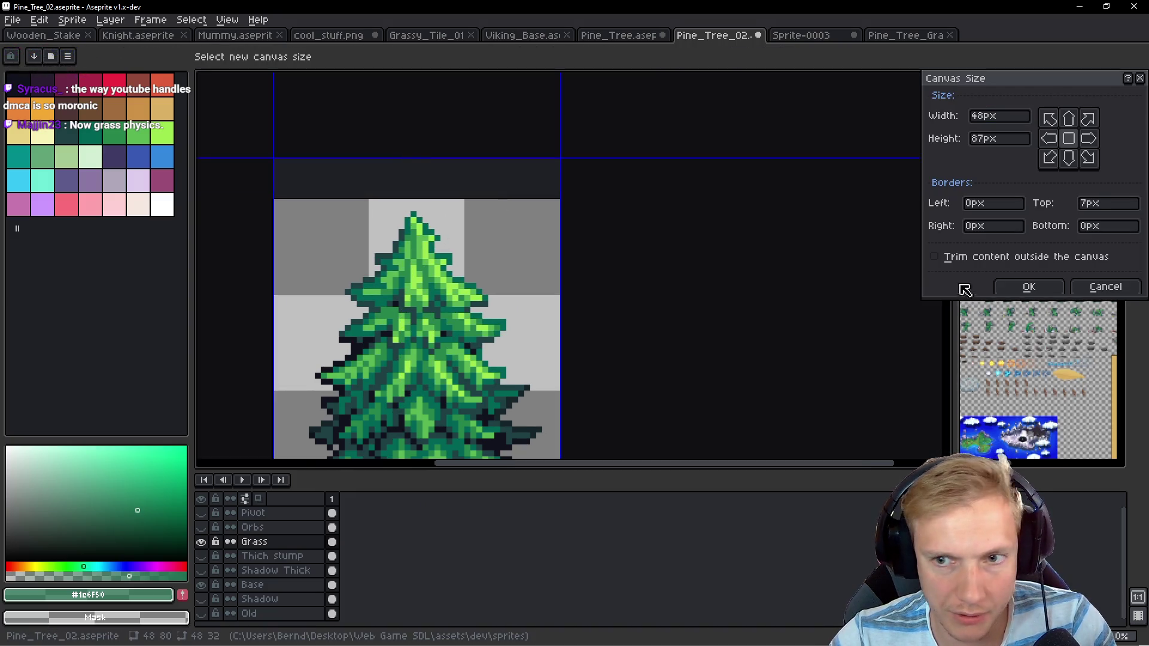
Extend the Pine_Tree_02 canvas at the bottom until it measures 48×91 px
click(1029, 287)
scroll(487, 405, down, 5)
key(ctrl+alt+c)
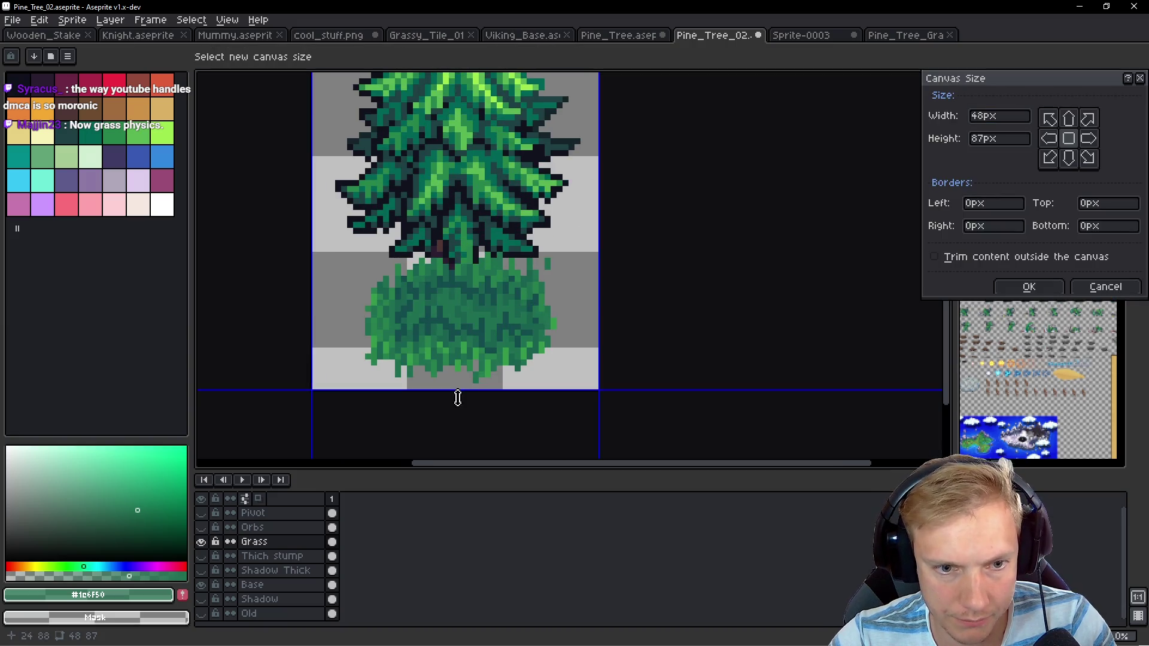
drag(456, 397, 457, 420)
click(1028, 286)
Move the Grass layer below Base and nudge the grass slightly down and left
mouse_move(286, 544)
mouse_down()
mouse_move(295, 551)
mouse_move(281, 600)
mouse_up()
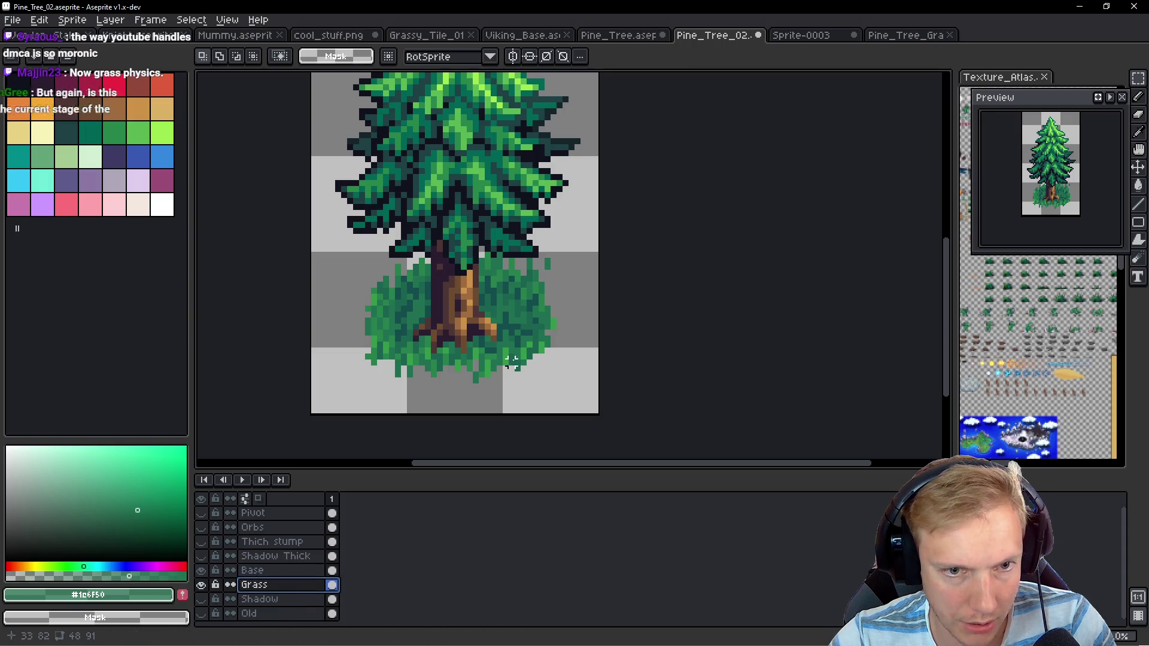
scroll(509, 310, down, 1)
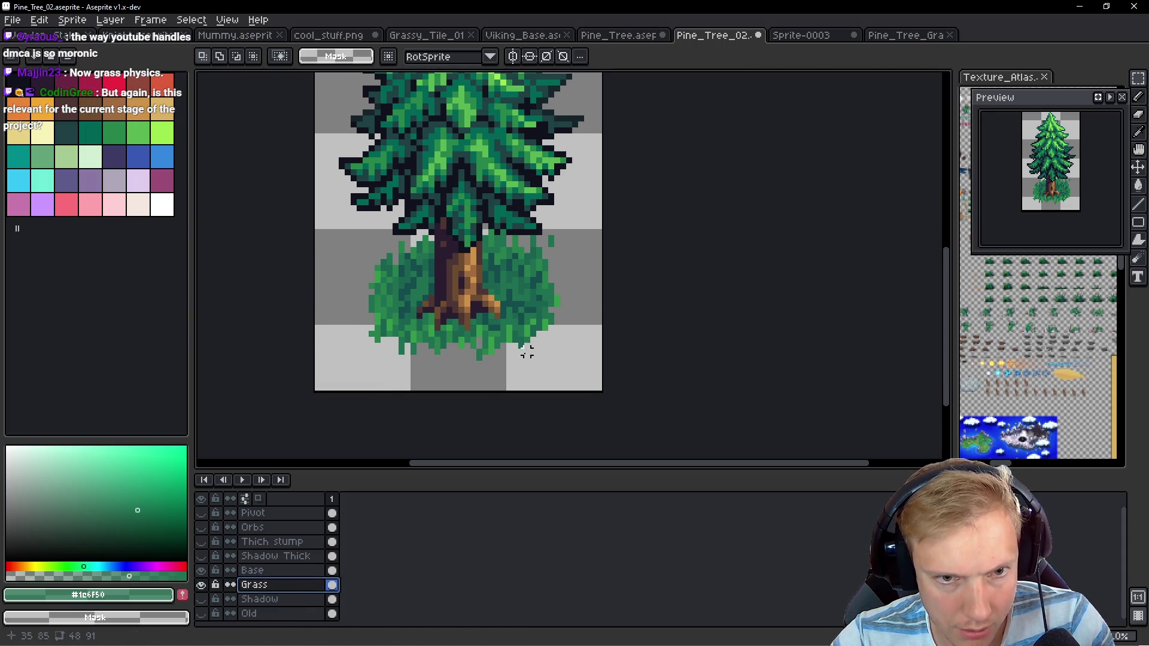
drag(509, 292, 502, 305)
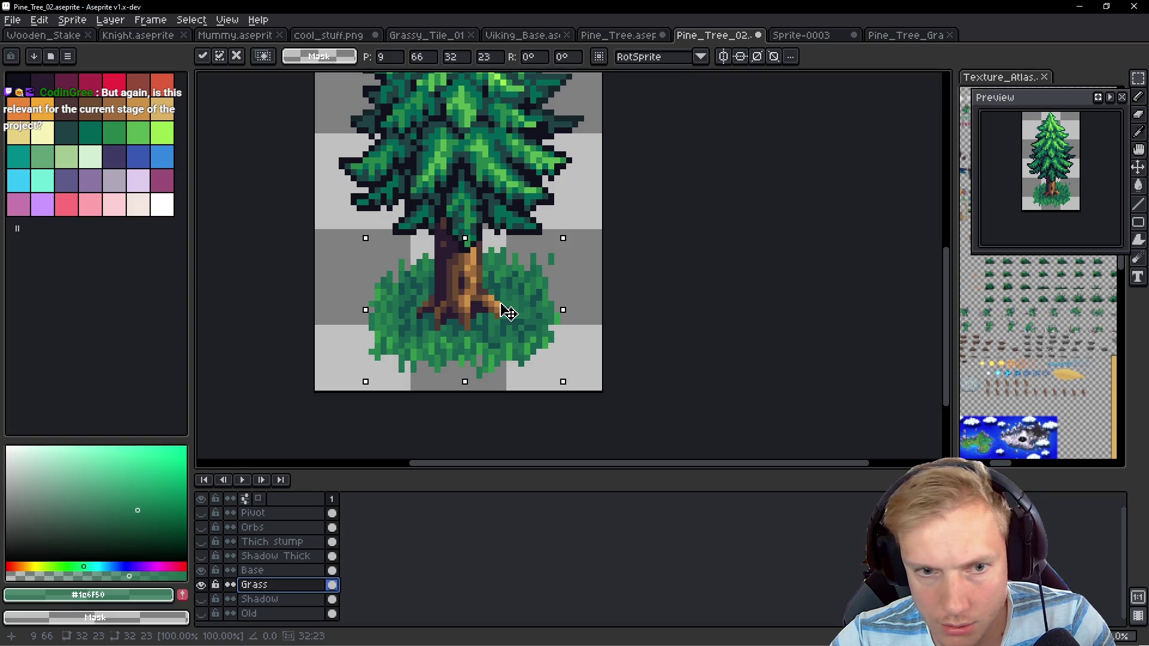
Commit the grass placement, then repaint grass pixels in dark teal #134c4c and green #1c6f50
key(Return)
scroll(478, 293, up, 3)
alt+click(482, 286)
mouse_move(473, 257)
mouse_down()
mouse_move(539, 256)
mouse_move(561, 304)
mouse_up()
alt+click(479, 289)
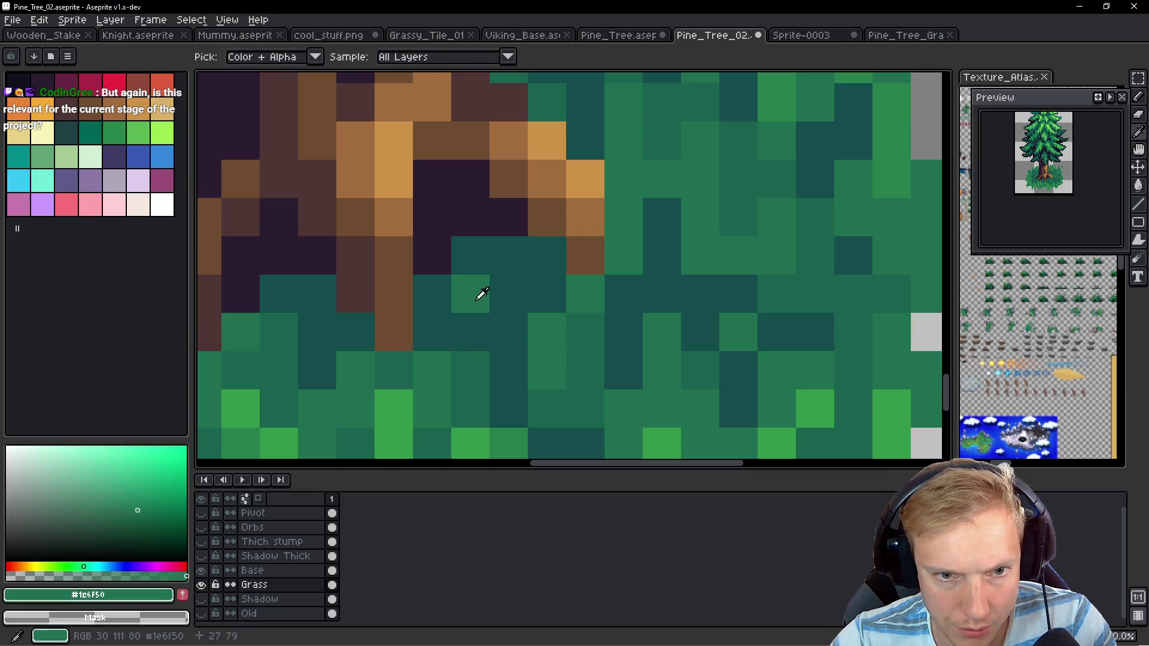
click(505, 317)
drag(470, 370, 461, 344)
Repaint more grass pixels in darker teal-green #1a624f and dark teal #134c4c
alt+click(508, 359)
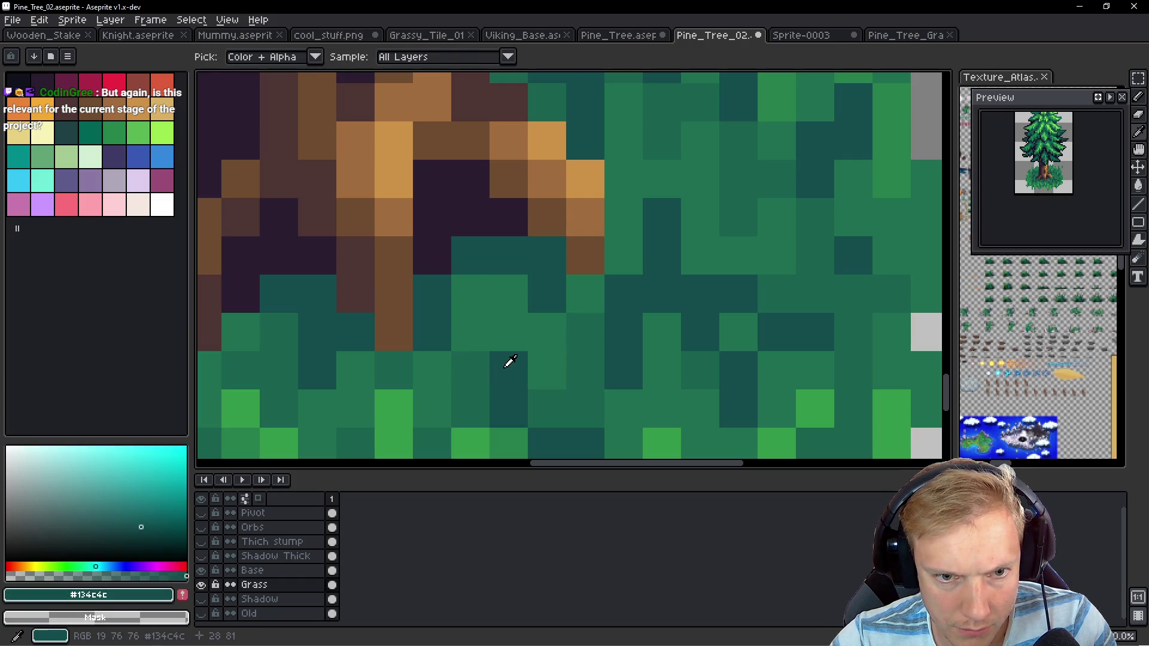
click(443, 401)
alt+click(467, 307)
click(503, 289)
click(541, 336)
click(592, 300)
mouse_move(597, 179)
mouse_down()
mouse_move(562, 320)
mouse_move(582, 383)
mouse_move(616, 265)
mouse_move(620, 329)
mouse_up()
click(628, 392)
alt+click(631, 371)
click(597, 346)
click(589, 395)
Add a short medium-green vertical run and darken a column of grass pixels with #1a624f
alt+click(662, 252)
alt+click(644, 323)
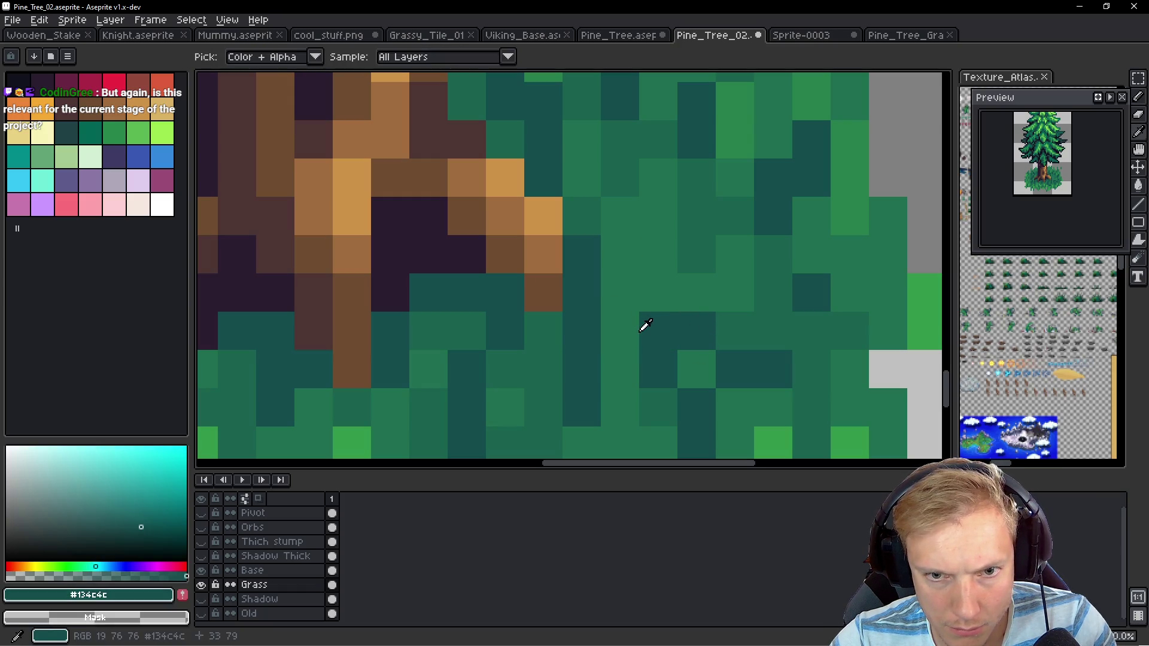
click(684, 249)
alt+click(620, 228)
drag(620, 228, 606, 335)
scroll(606, 335, down, 2)
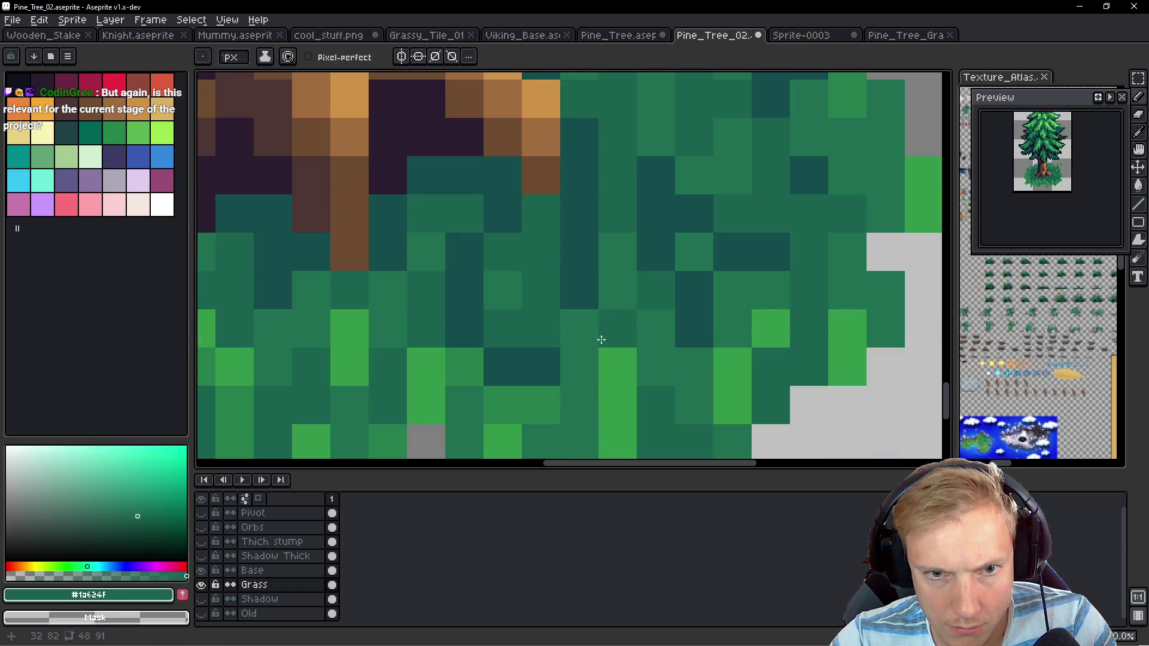
alt+click(497, 290)
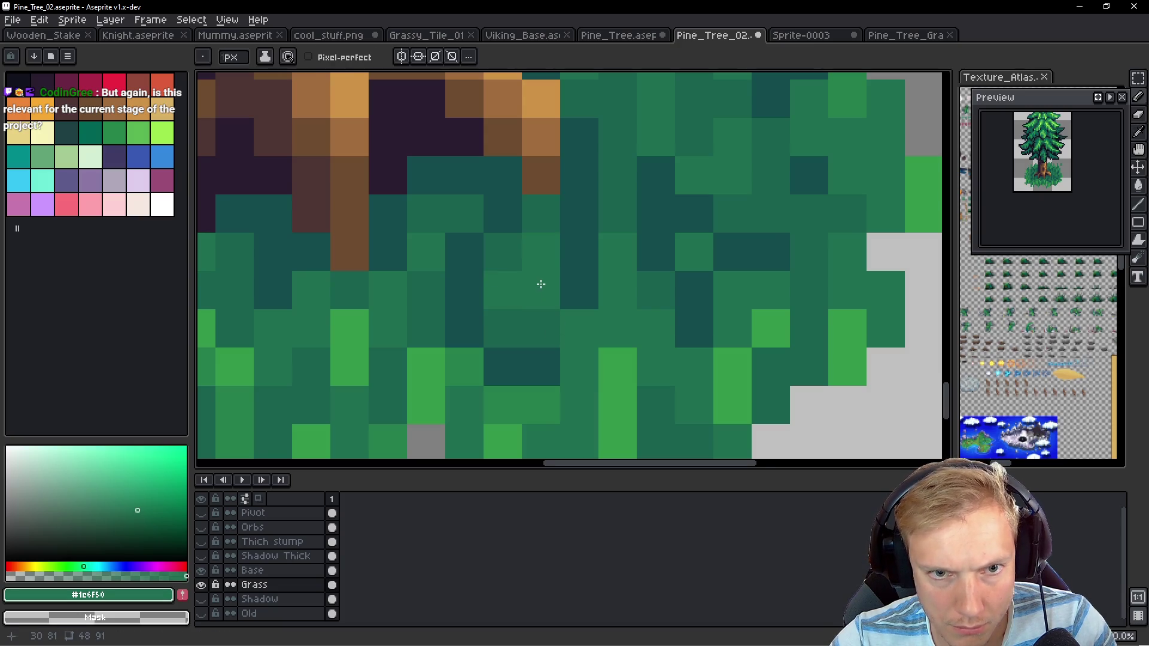
scroll(541, 282, up, 1)
alt+click(514, 339)
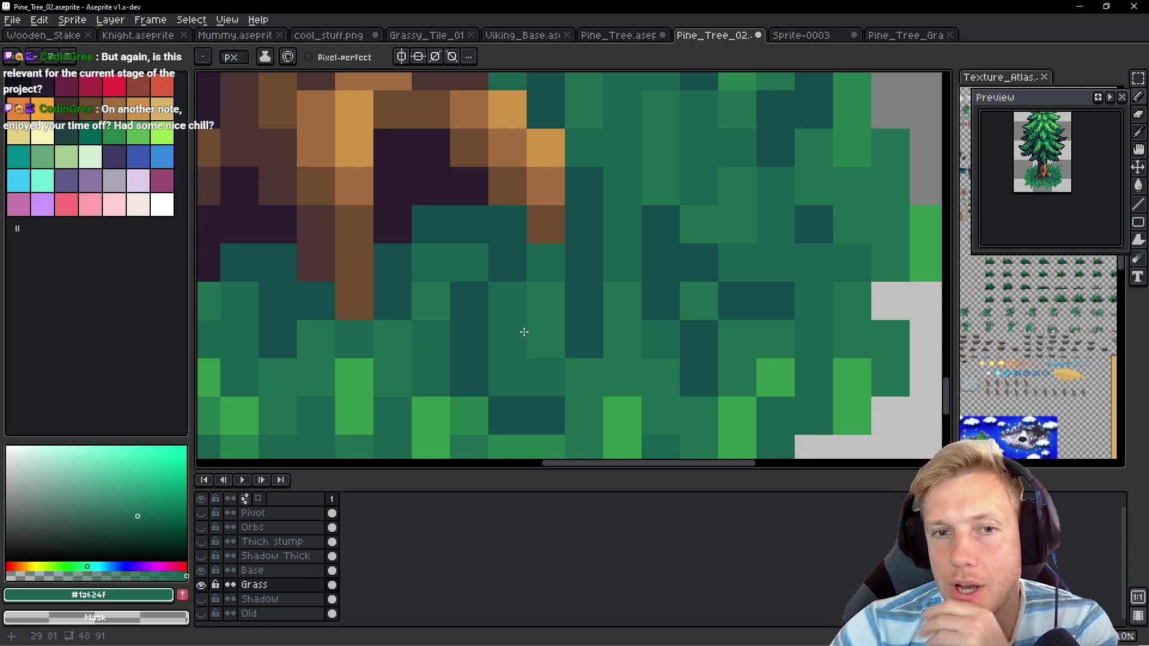
Paint two more grass pixels near the trunk dark teal, then zoom out
mouse_move(580, 238)
mouse_down()
mouse_move(584, 351)
mouse_move(571, 314)
mouse_move(577, 245)
mouse_move(539, 292)
mouse_up()
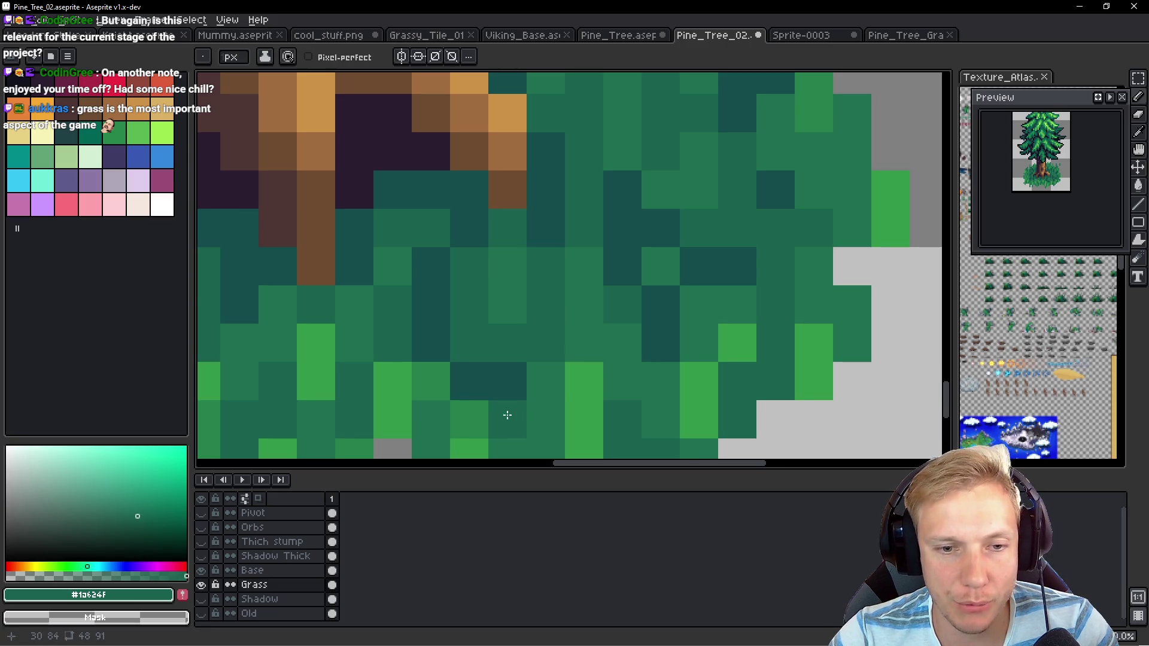
alt+click(474, 377)
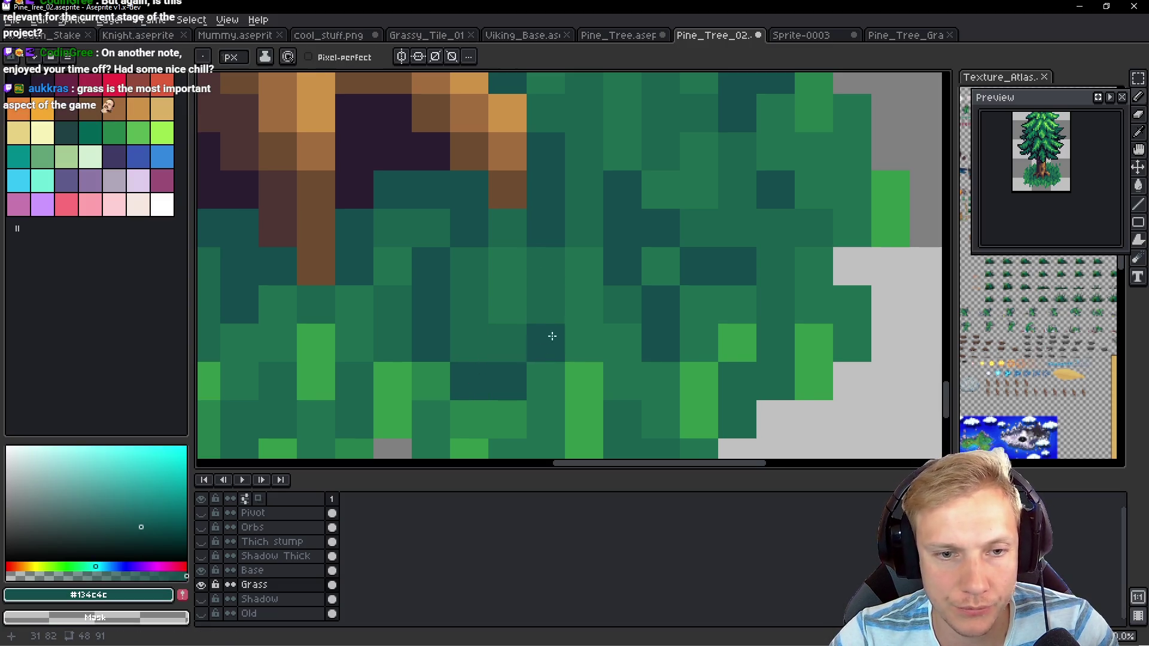
drag(551, 372, 547, 344)
alt+click(475, 336)
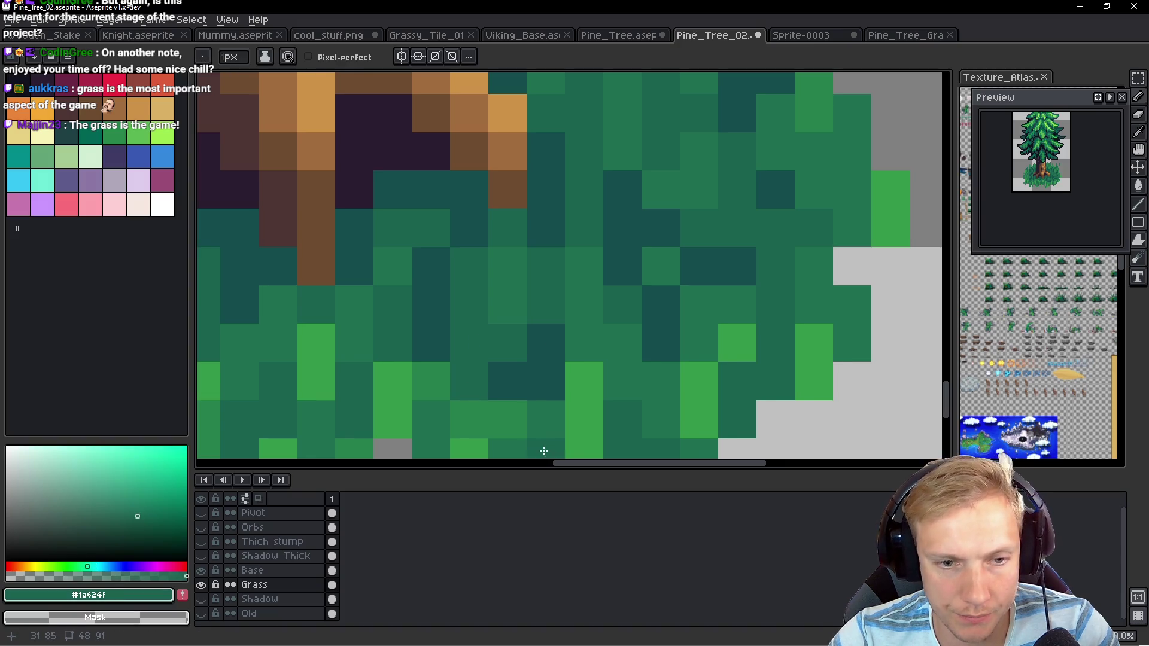
alt+click(505, 403)
scroll(556, 356, down, 4)
scroll(556, 356, down, 3)
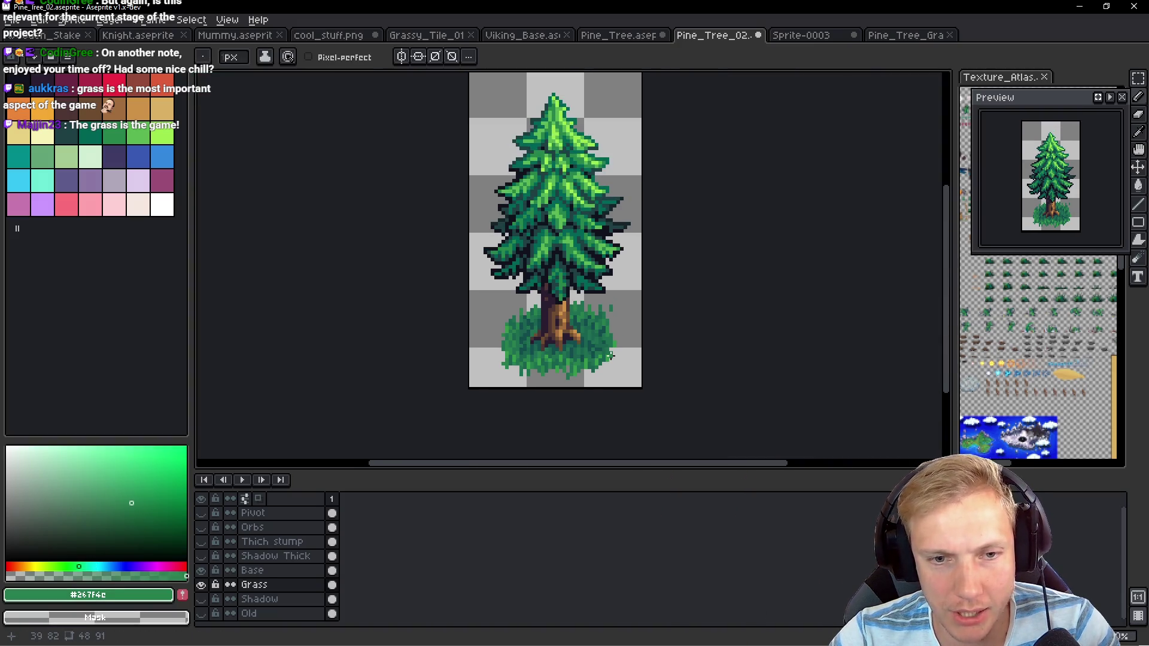
Repaint several grass pixels by the trunk in a mid green
scroll(554, 350, up, 5)
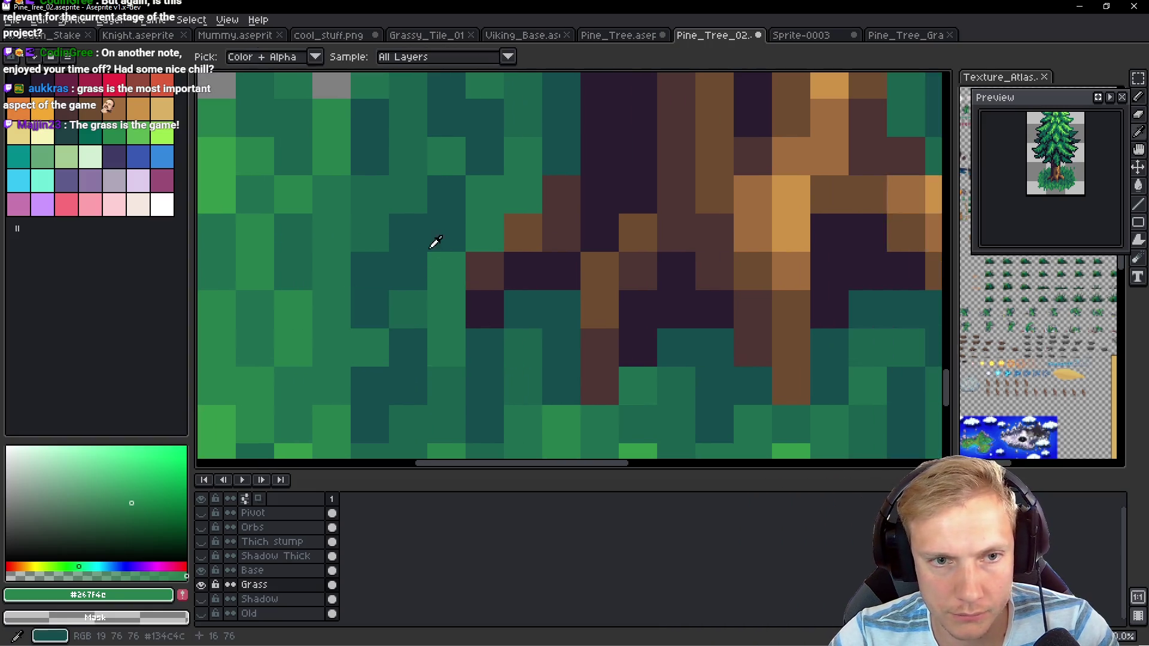
alt+click(493, 230)
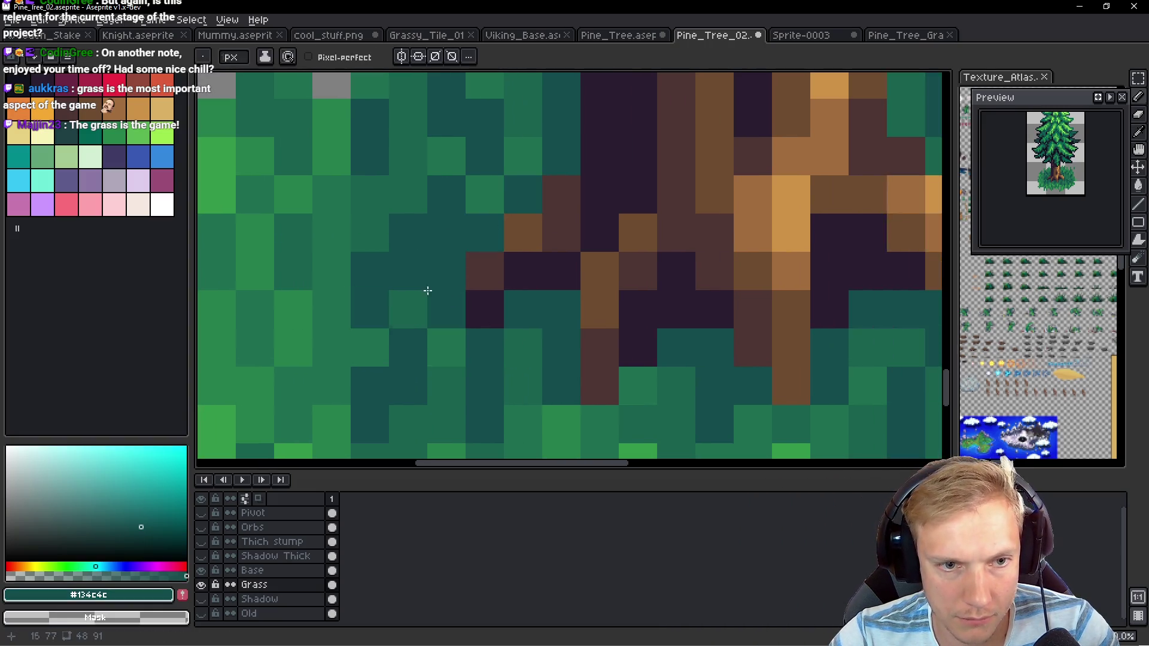
alt+click(382, 203)
mouse_move(408, 223)
mouse_down()
mouse_move(367, 274)
mouse_move(367, 309)
mouse_up()
click(440, 191)
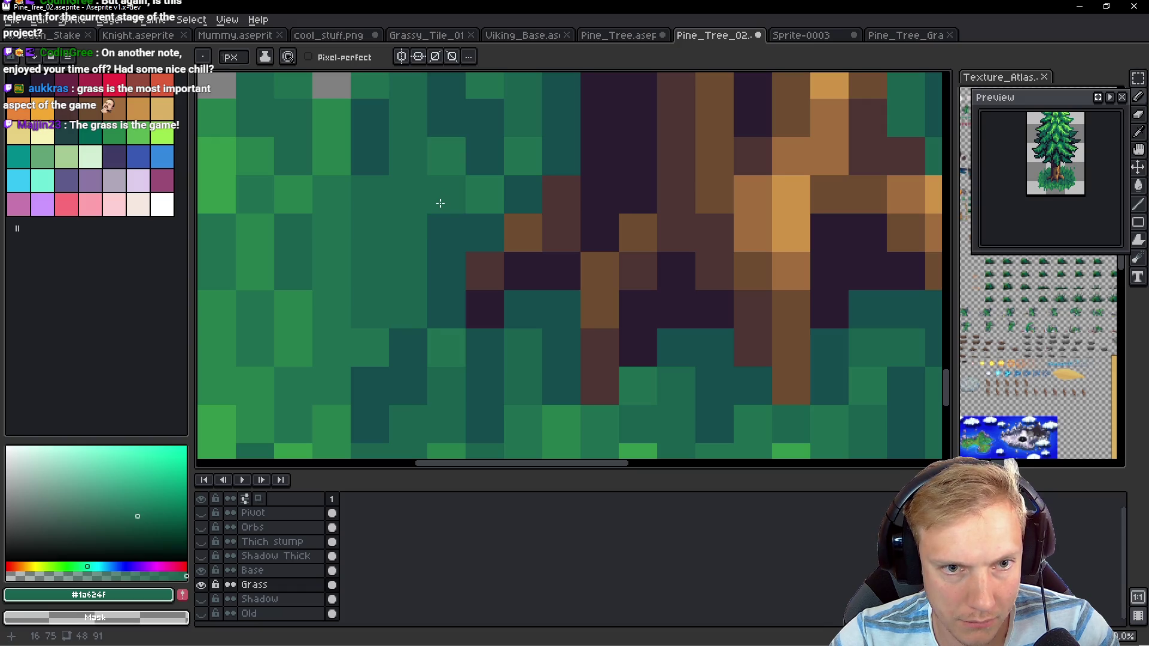
drag(439, 203, 428, 310)
Paint the pixels beside the trunk dark teal and zoom out to check the blend
alt+click(361, 247)
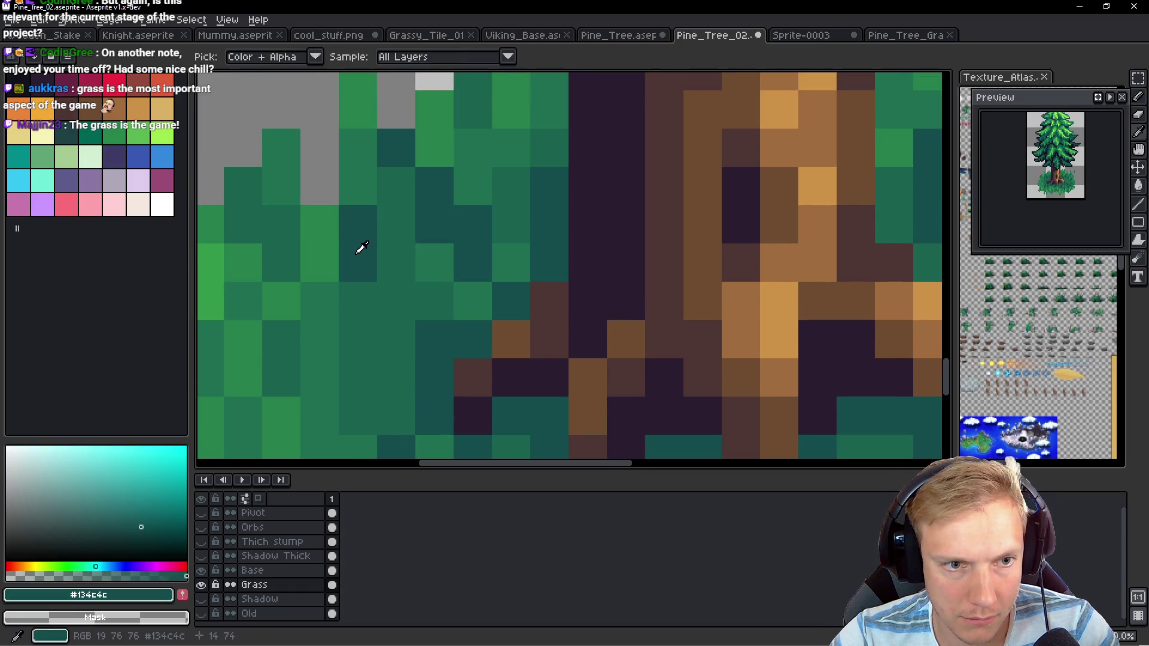
drag(361, 247, 404, 141)
drag(395, 236, 397, 289)
mouse_move(388, 447)
mouse_down()
mouse_move(336, 253)
mouse_move(328, 298)
mouse_move(480, 389)
mouse_up()
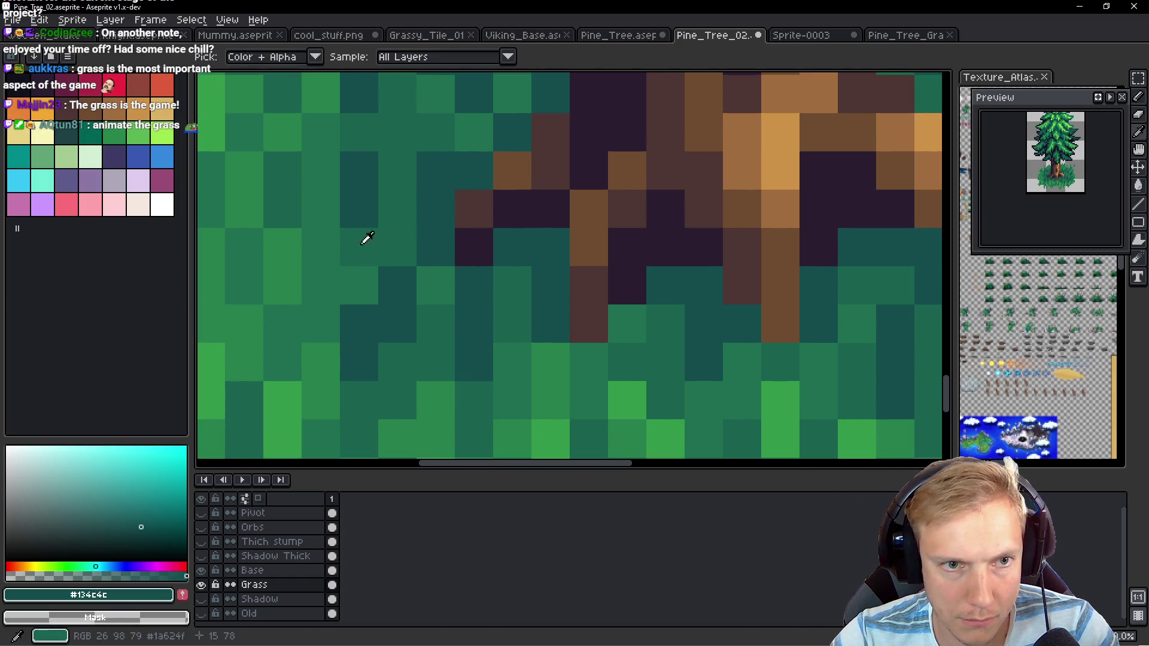
alt+click(321, 245)
scroll(372, 205, down, 1)
scroll(486, 267, down, 2)
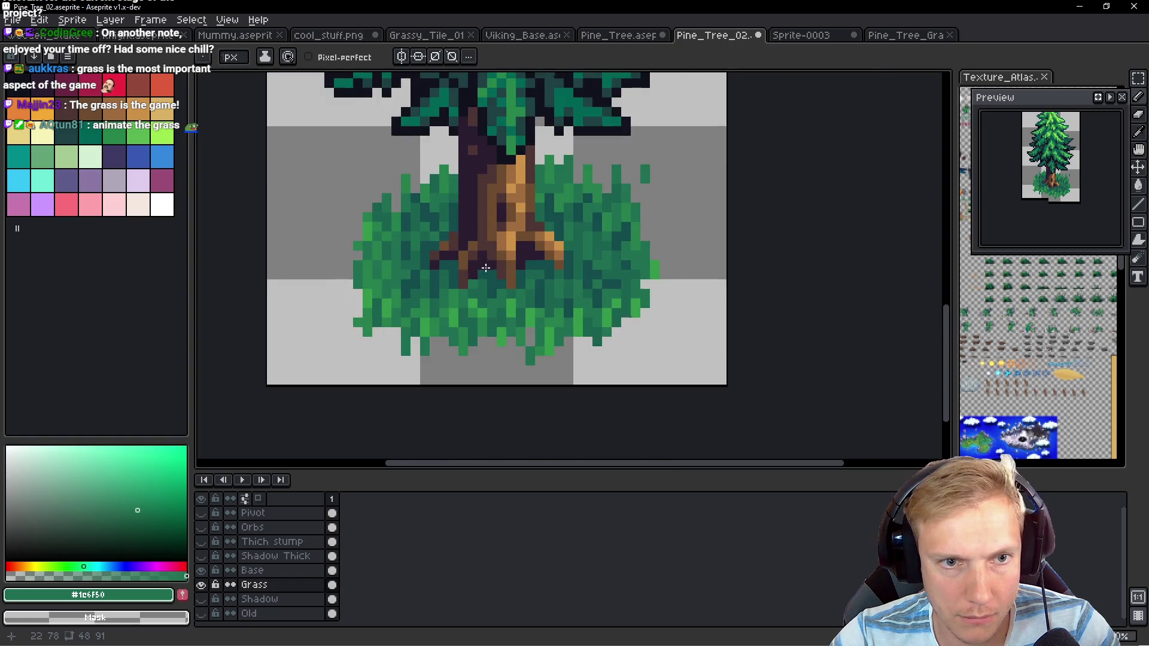
scroll(485, 268, down, 2)
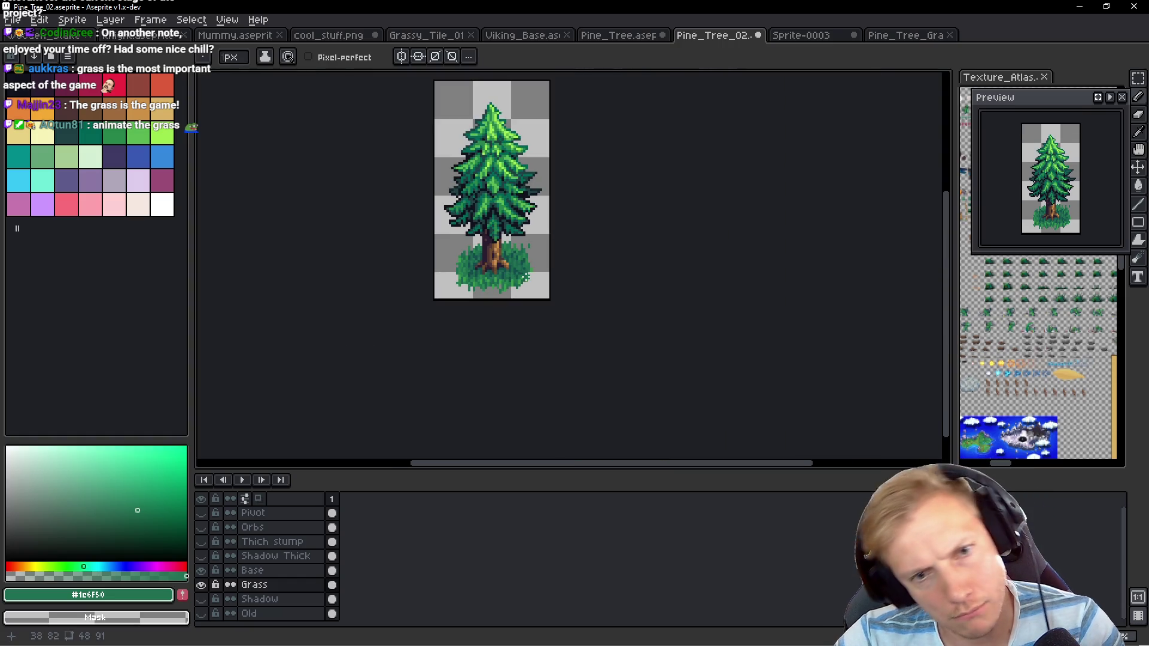
scroll(503, 276, up, 8)
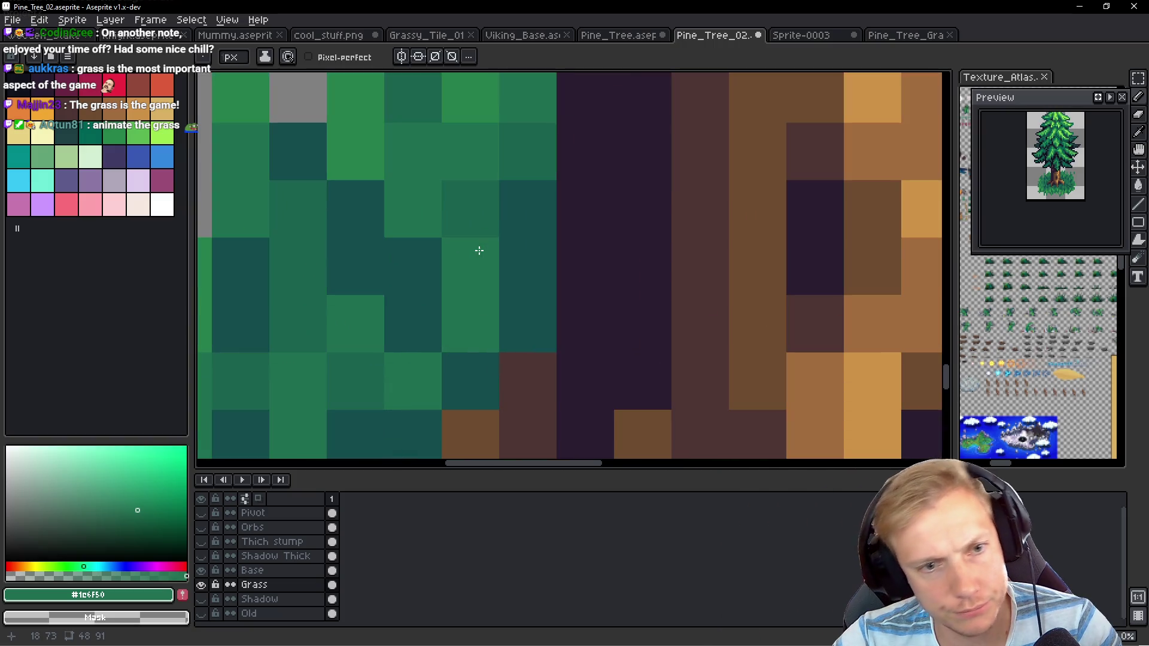
scroll(502, 277, down, 5)
scroll(501, 277, up, 1)
scroll(515, 278, down, 2)
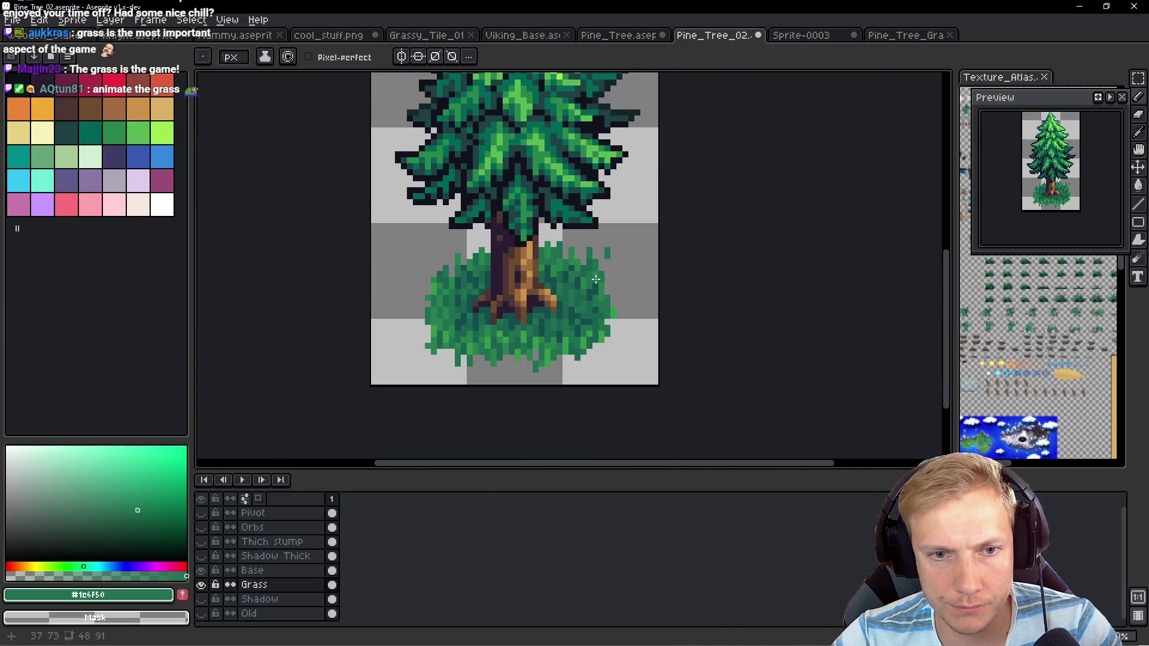
scroll(533, 280, up, 1)
Make Base the active layer and switch to the original Pine_Tree sprite
key(ctrl)
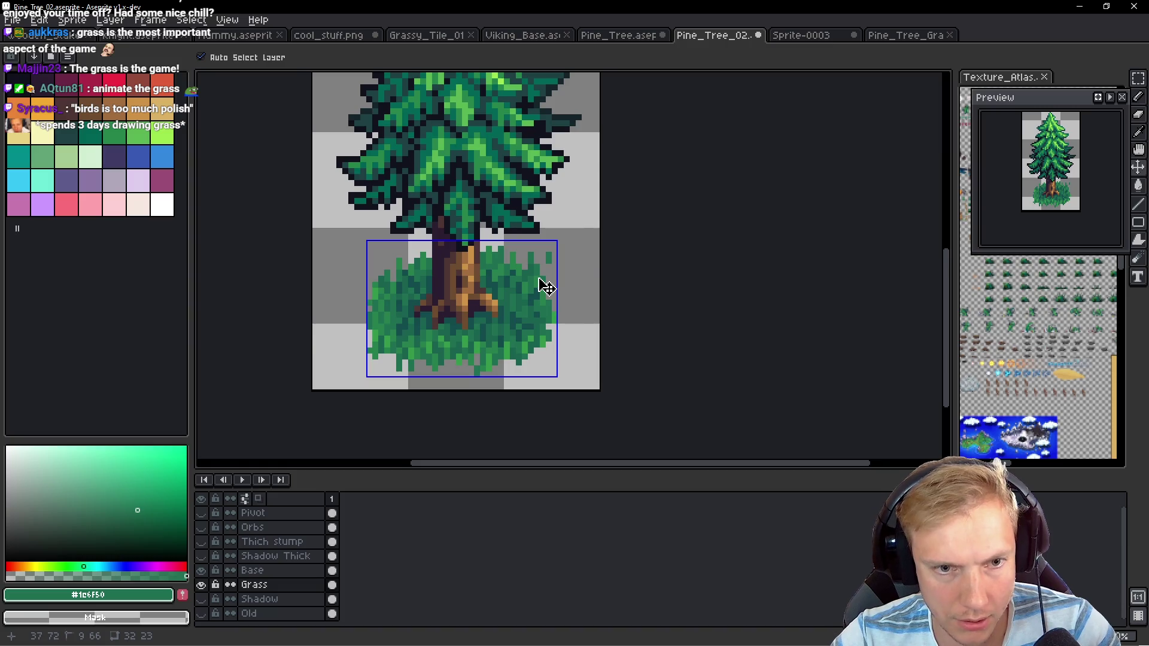
ctrl+click(478, 323)
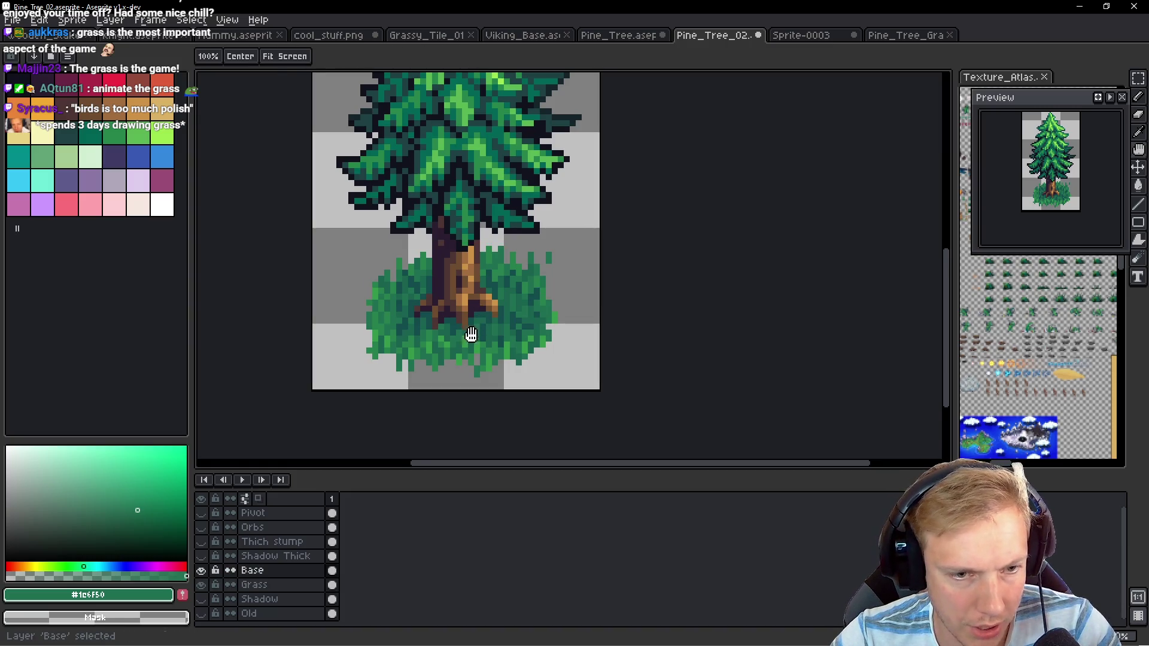
scroll(485, 326, up, 6)
key(alt)
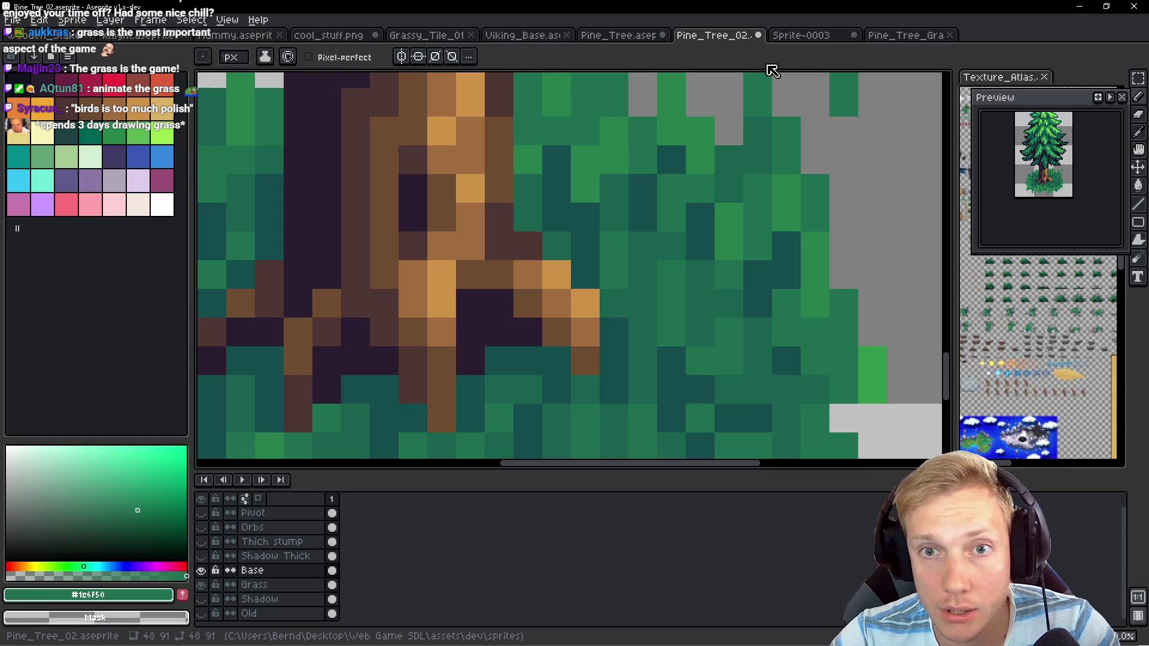
click(620, 35)
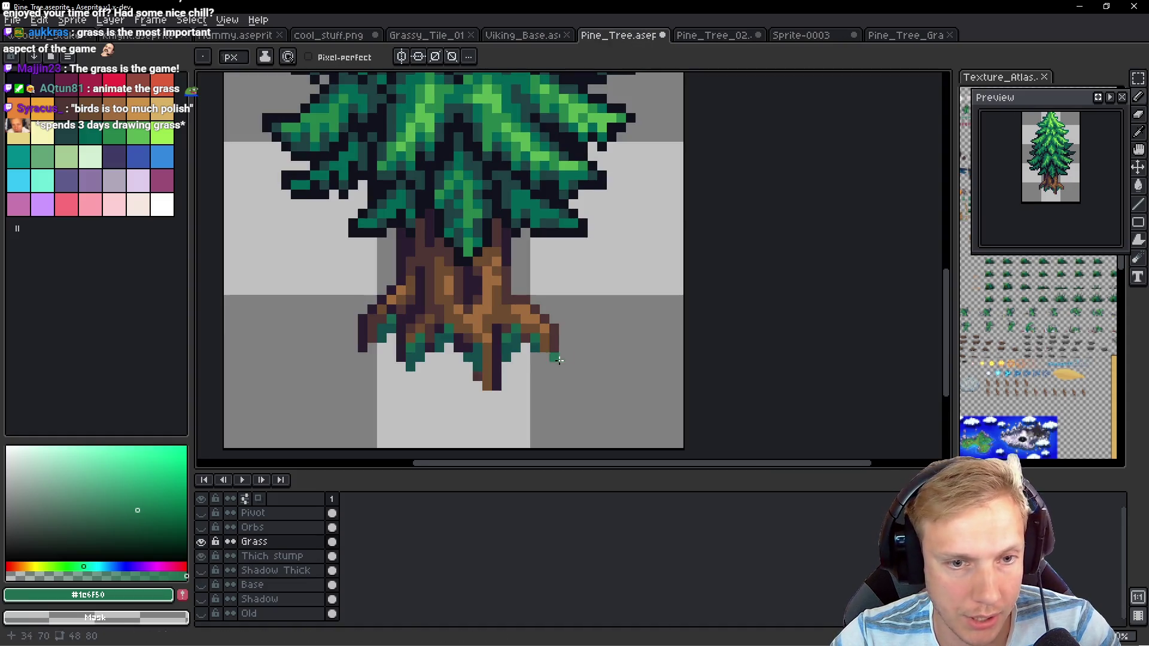
Lasso the Pine_Tree sprite's lower roots and paste them aligned over Pine_Tree_02's trunk
key(q)
mouse_move(533, 267)
mouse_down()
mouse_move(547, 413)
mouse_move(590, 347)
mouse_up()
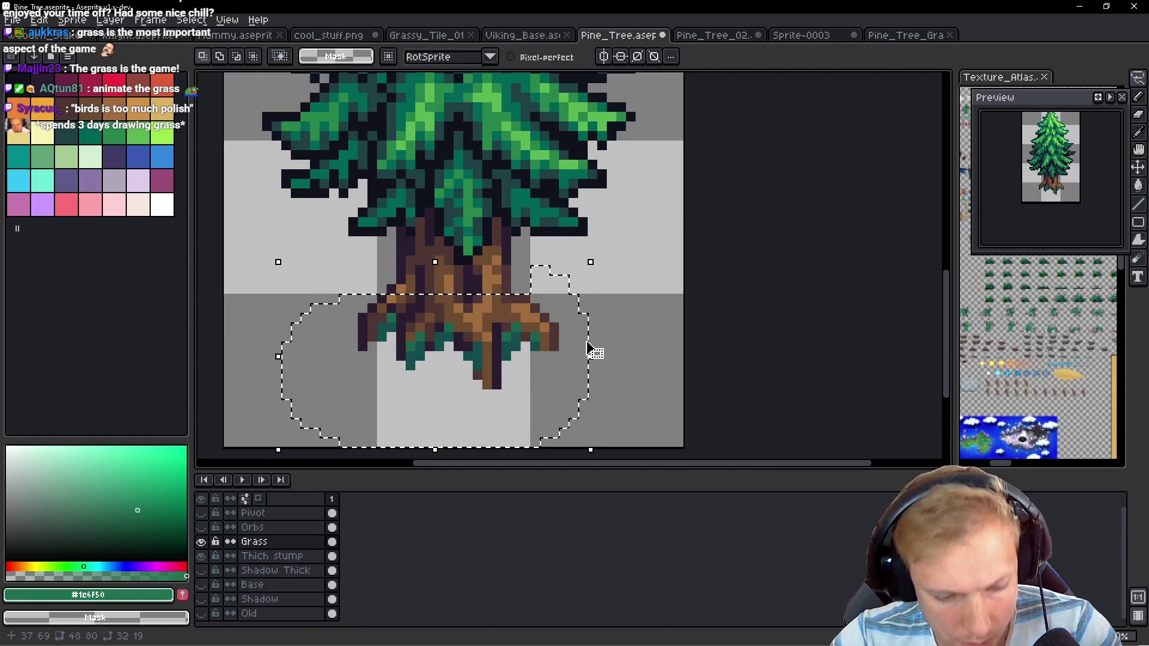
click(716, 35)
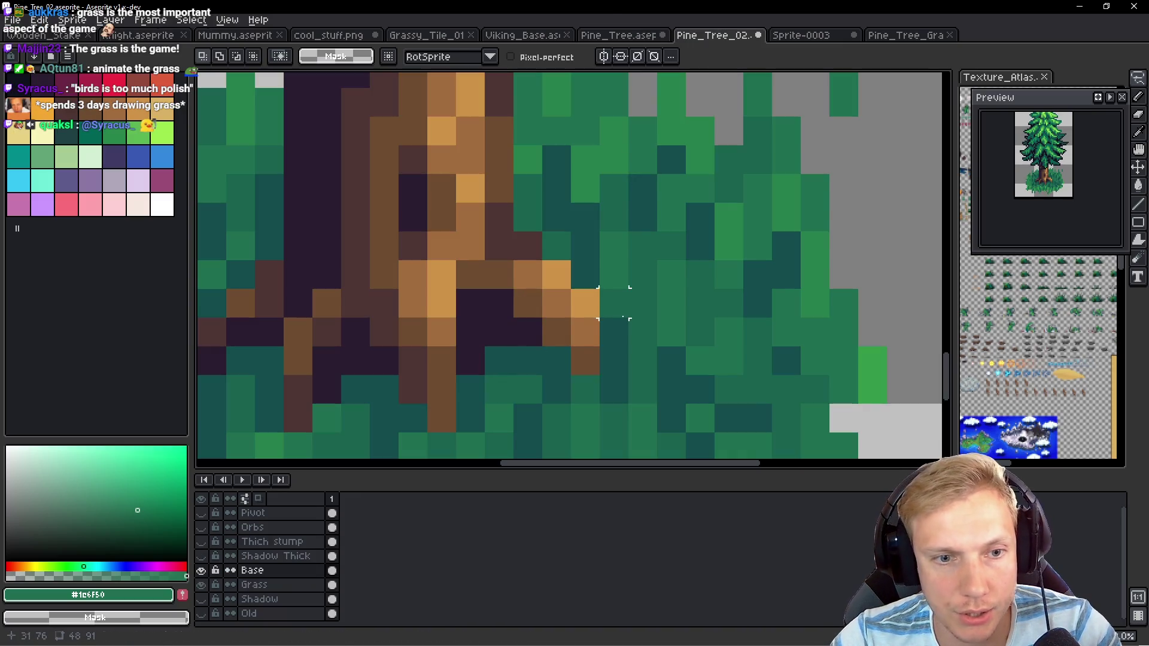
key(ctrl+v)
mouse_move(518, 341)
mouse_down()
mouse_move(544, 318)
mouse_move(557, 382)
mouse_up()
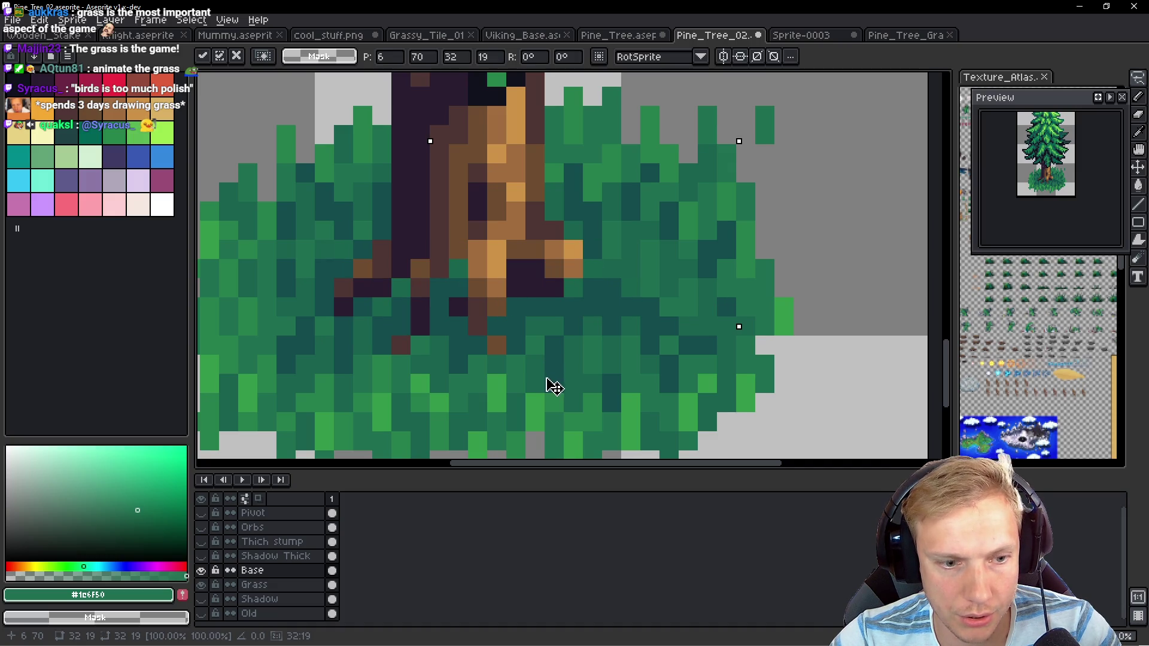
drag(598, 305, 623, 270)
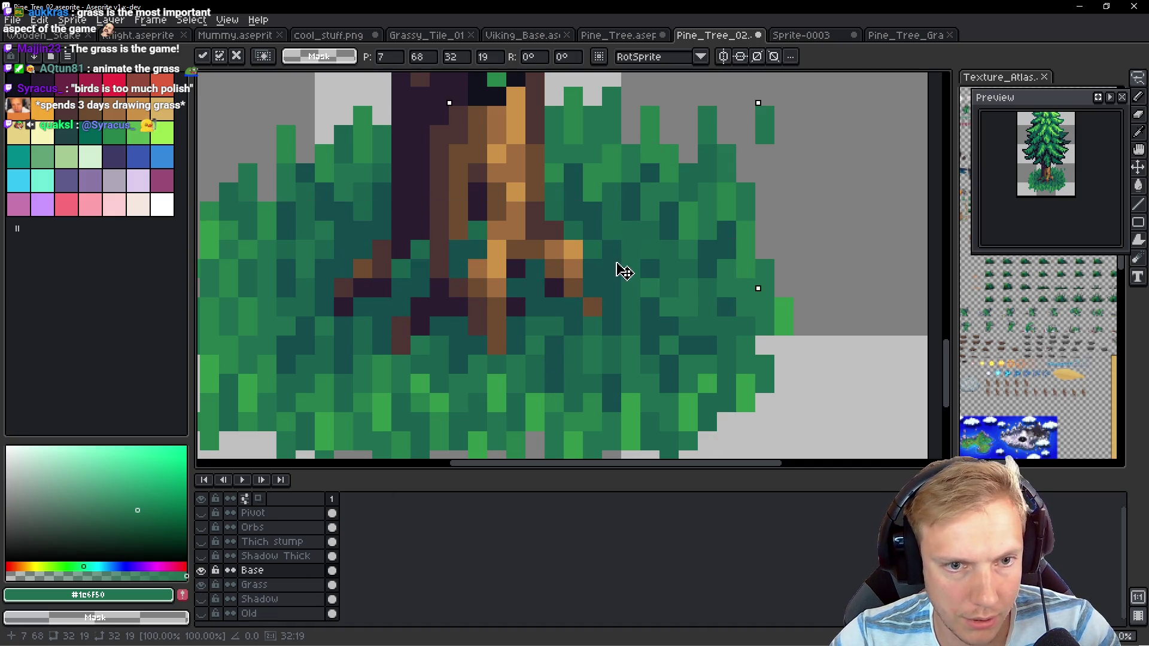
key(ctrl+d)
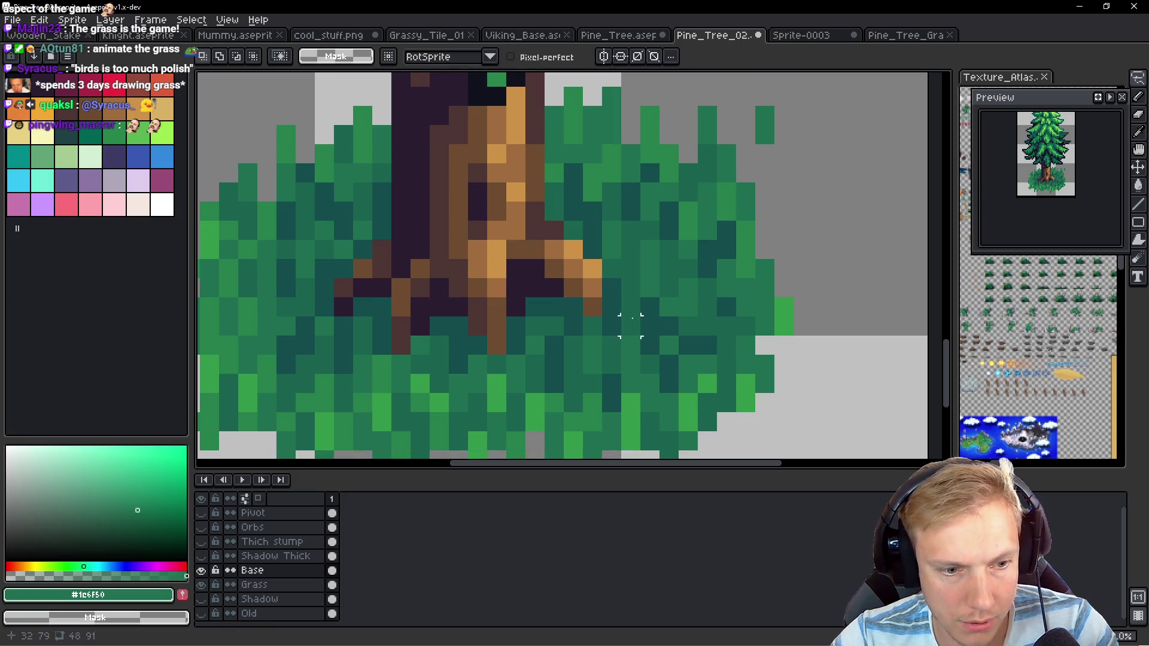
Add a new Layer 1 above Base and paste the roots onto it
key(alt+Up)
key(alt+Up)
key(alt+Down)
key(alt+Down)
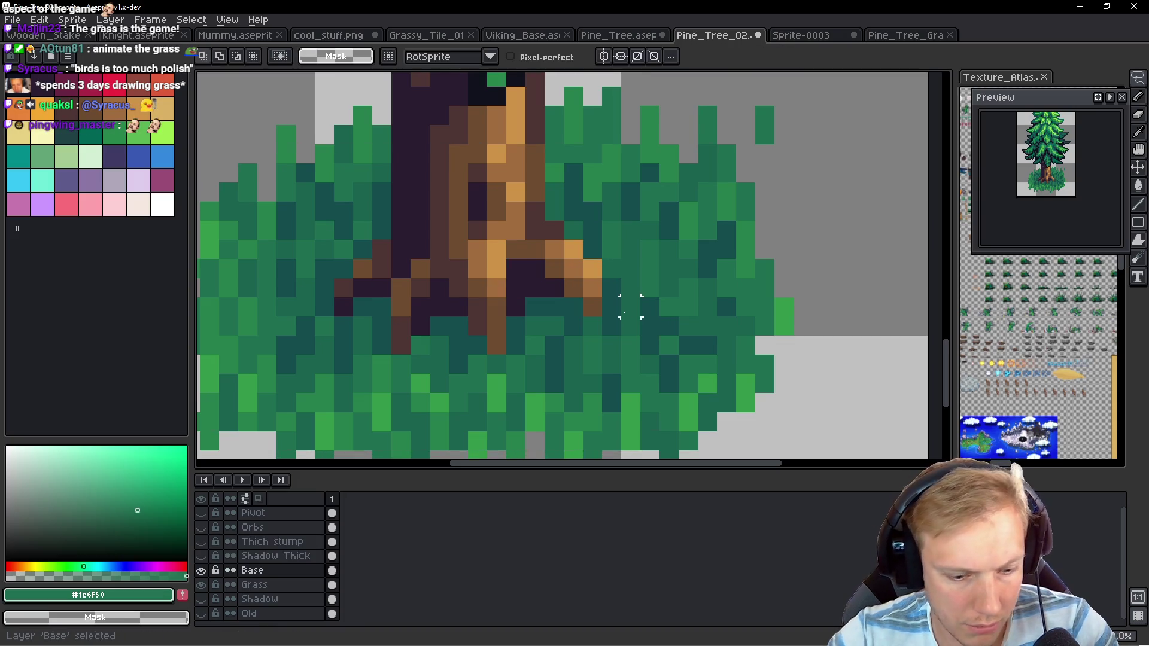
key(shift+n)
key(ctrl+v)
key(ctrl+d)
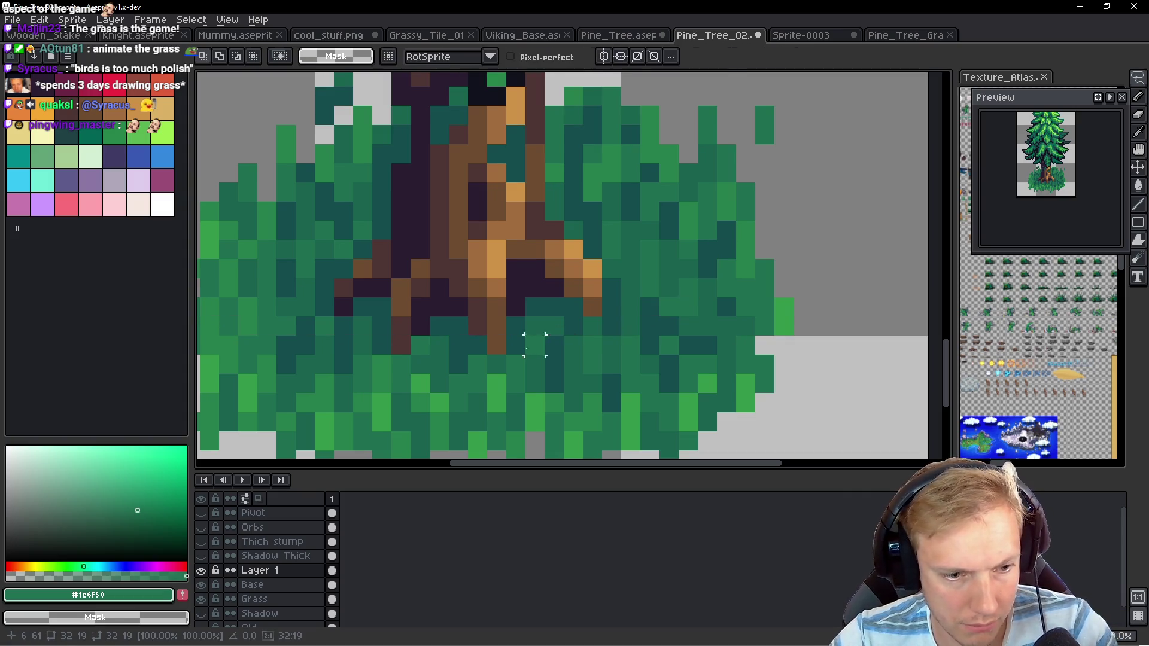
Hide the Grass layer and move the leafy root tufts further down
click(201, 599)
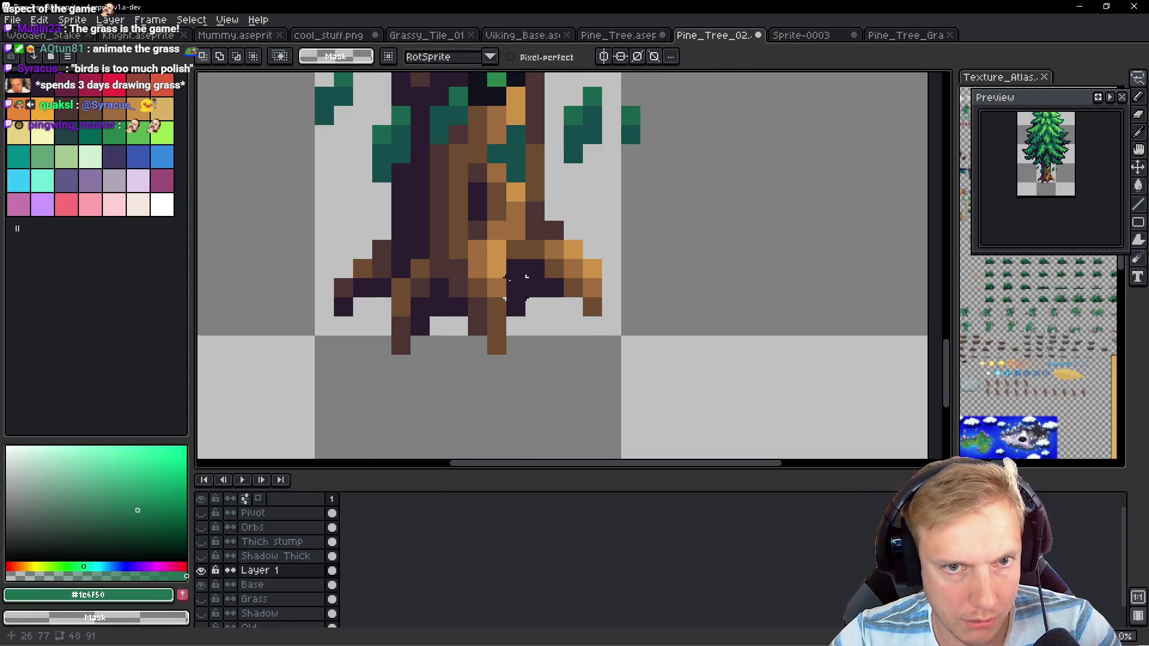
scroll(623, 170, down, 1)
key(q)
mouse_move(622, 170)
mouse_down()
mouse_move(383, 264)
mouse_move(616, 180)
mouse_up()
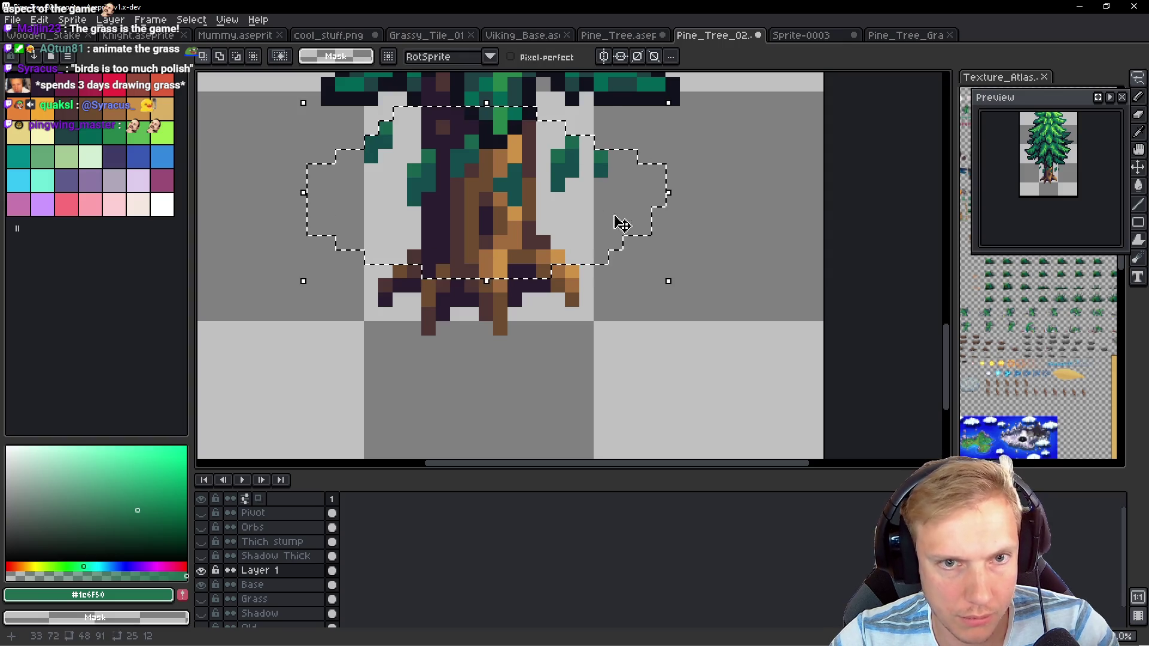
mouse_move(544, 187)
mouse_down()
mouse_move(536, 312)
mouse_move(558, 336)
mouse_move(551, 326)
mouse_move(574, 326)
mouse_move(571, 312)
mouse_move(562, 351)
mouse_up()
key(ctrl+d)
Reposition two small grass tufts around the trunk base
key(b)
scroll(539, 257, up, 2)
mouse_move(557, 259)
mouse_down()
mouse_move(471, 234)
mouse_move(563, 263)
mouse_move(584, 290)
mouse_move(539, 323)
mouse_up()
drag(536, 321, 823, 177)
mouse_move(658, 216)
mouse_down()
mouse_move(712, 245)
mouse_move(692, 282)
mouse_move(548, 347)
mouse_up()
key(Return)
Move the left grass tuft down and one pixel right beside the trunk
key(ctrl+d)
mouse_move(473, 192)
mouse_down()
mouse_move(440, 269)
mouse_move(466, 293)
mouse_up()
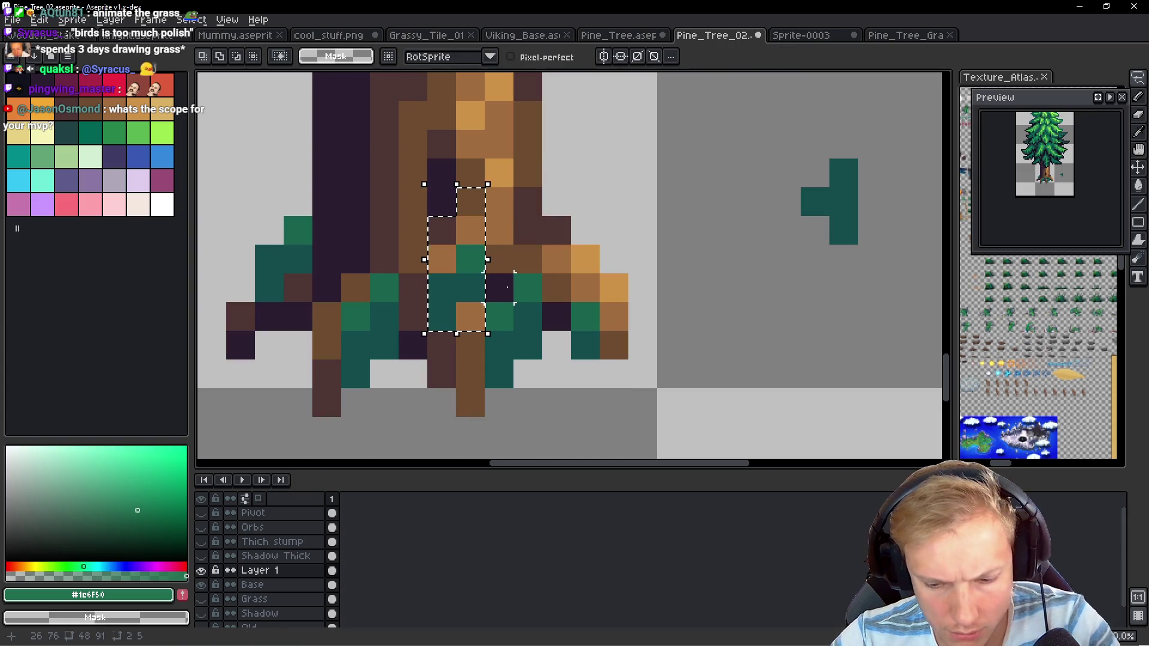
key(ctrl+d)
scroll(353, 211, left, 3)
mouse_move(353, 210)
mouse_down()
mouse_move(313, 303)
mouse_move(371, 300)
mouse_move(369, 365)
mouse_up()
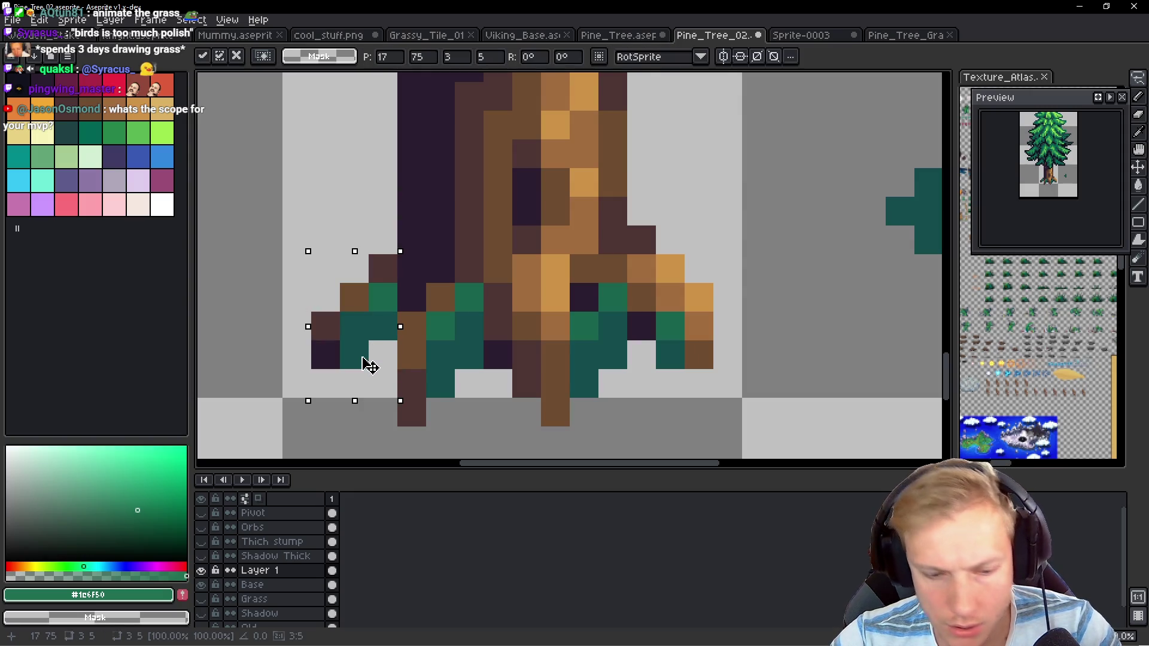
mouse_move(362, 326)
mouse_down()
mouse_move(385, 334)
mouse_move(371, 329)
mouse_move(381, 322)
mouse_up()
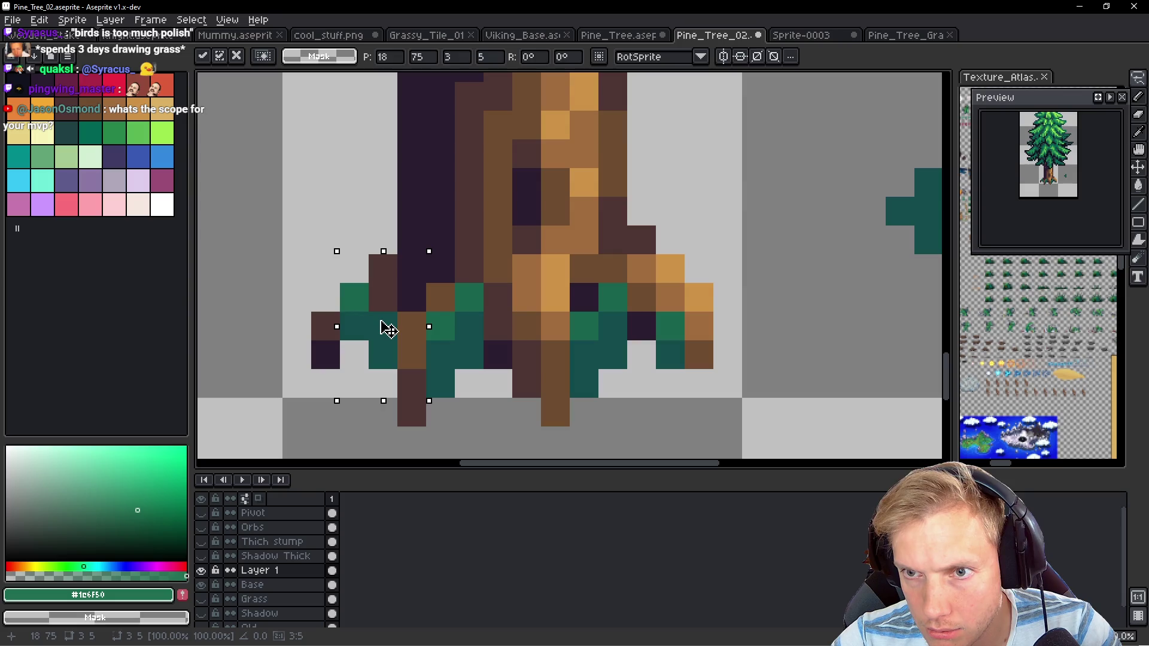
key(Return)
scroll(584, 327, down, 5)
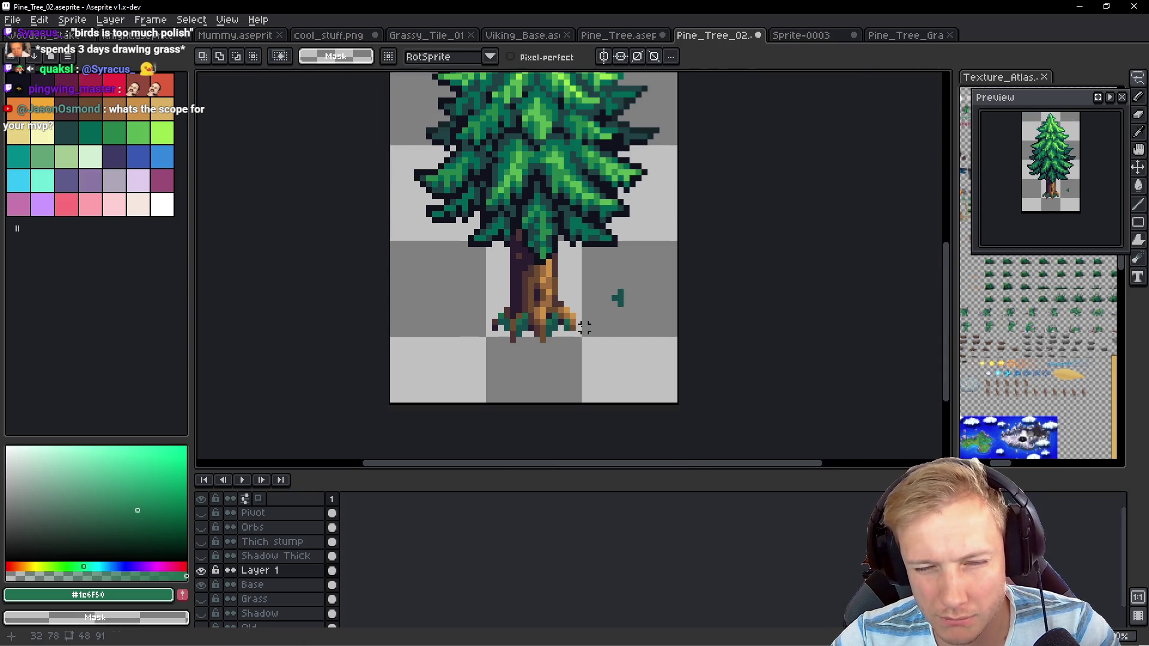
scroll(585, 328, up, 2)
Center the trunk in view and rename the root-tuft Layer 1 to Grass
key(b)
scroll(690, 301, down, 1)
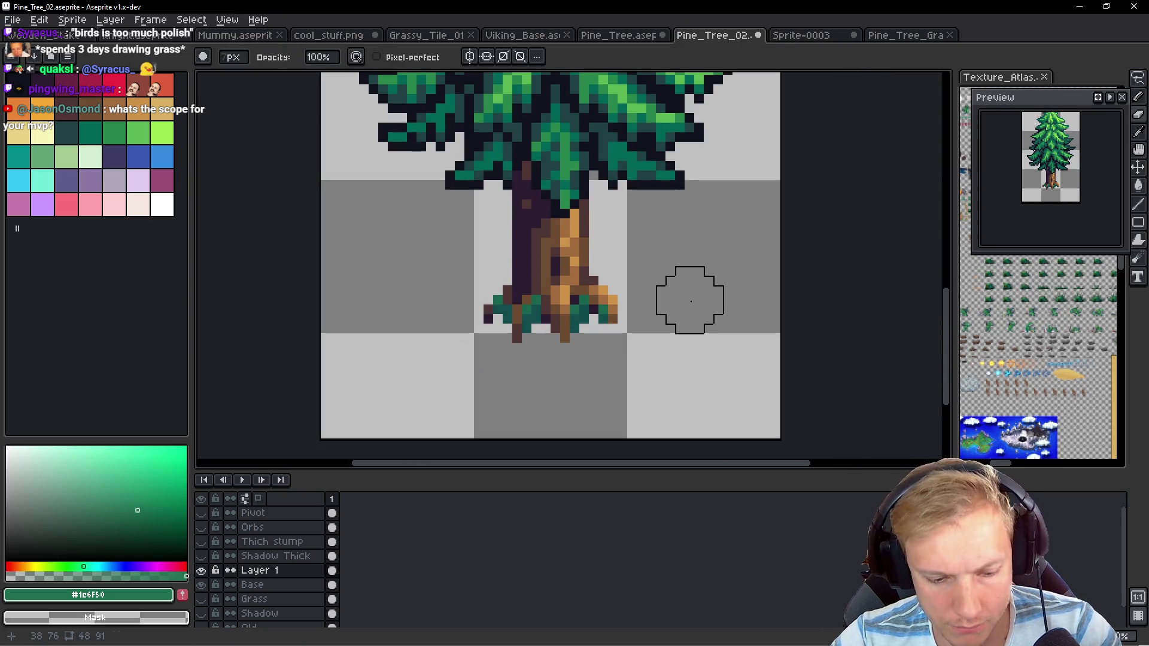
key(e)
drag(687, 299, 614, 301)
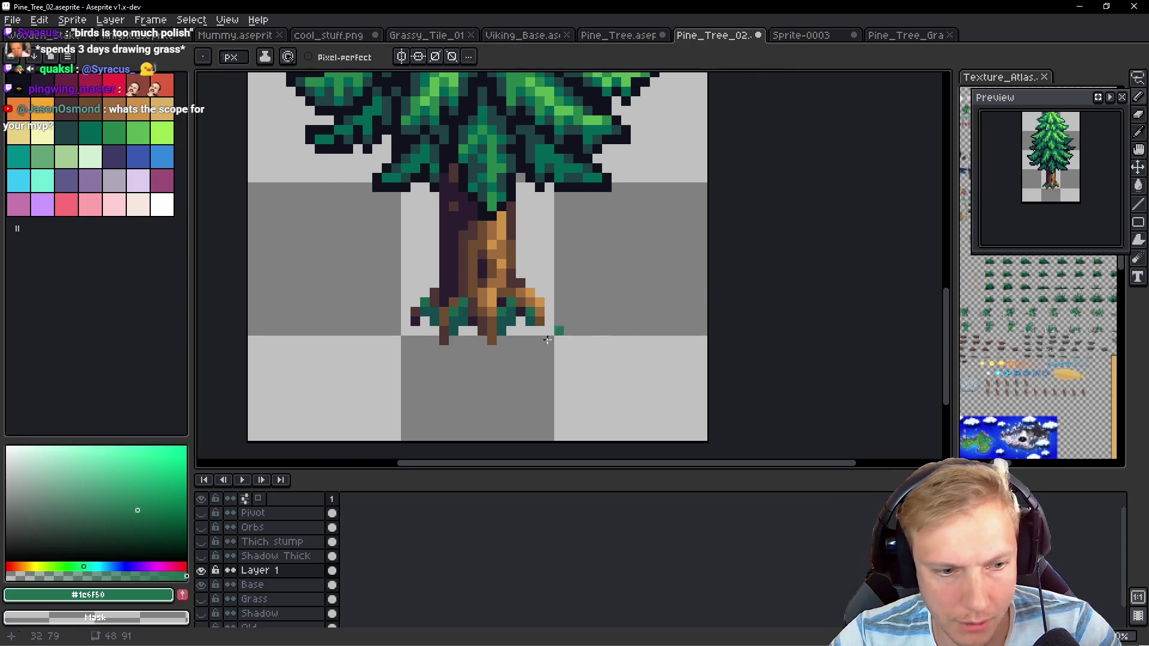
double_click(288, 576)
text(s)
key(Return)
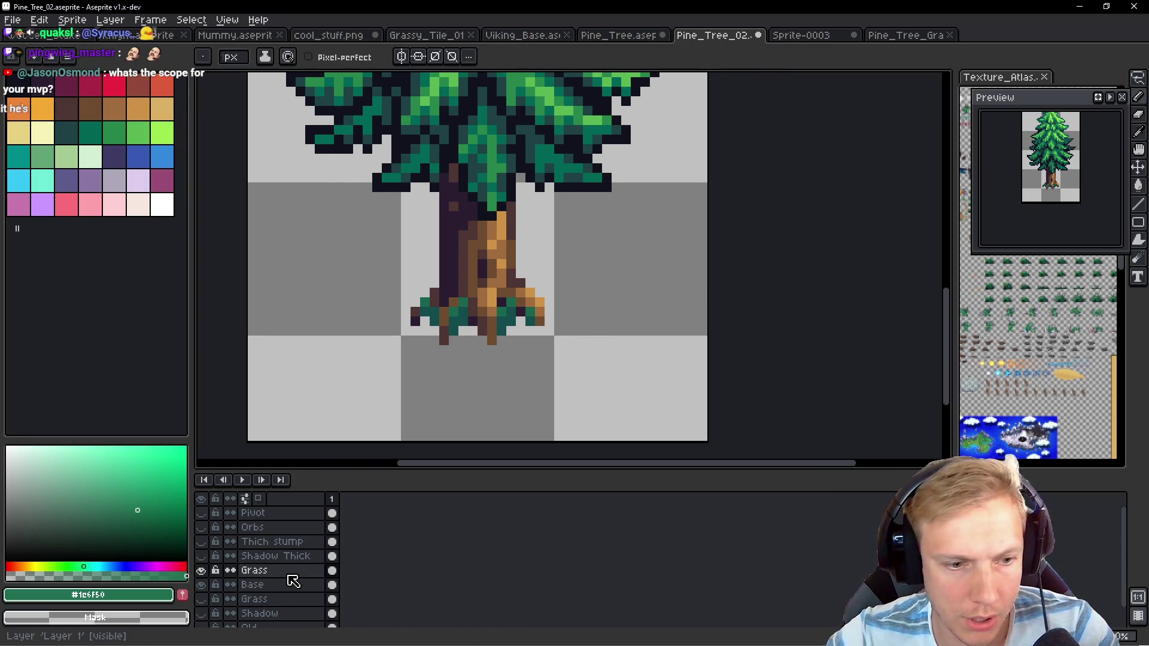
Show the hidden grass bush layer, copy its pixels, and create a new 32×32 sprite
click(281, 601)
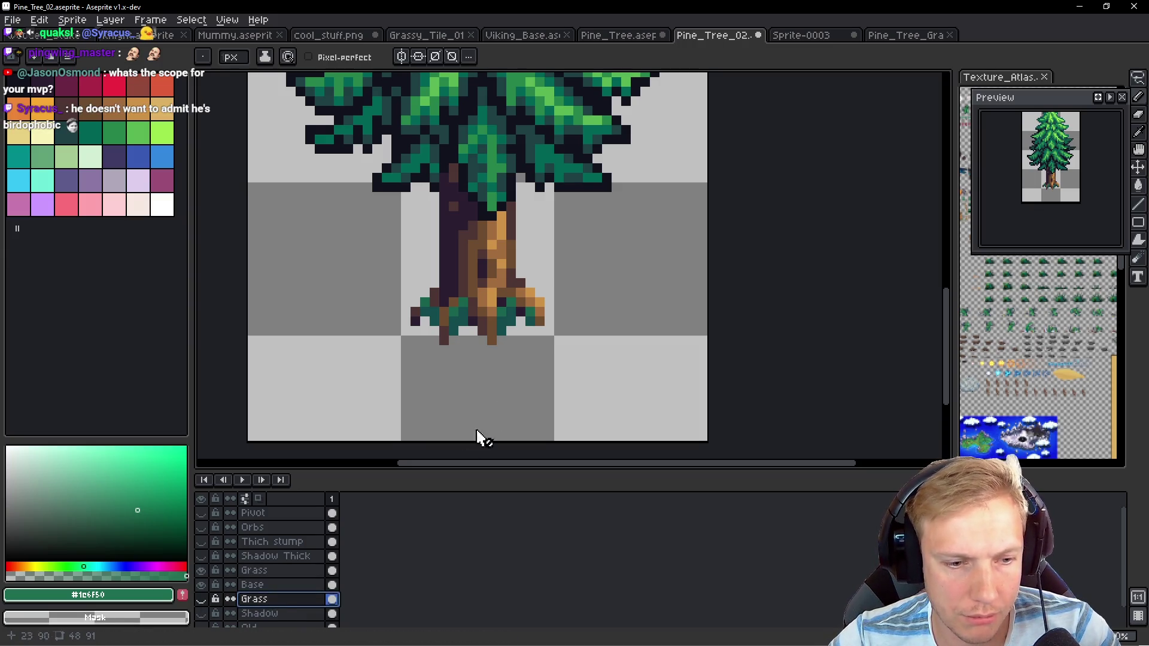
click(201, 599)
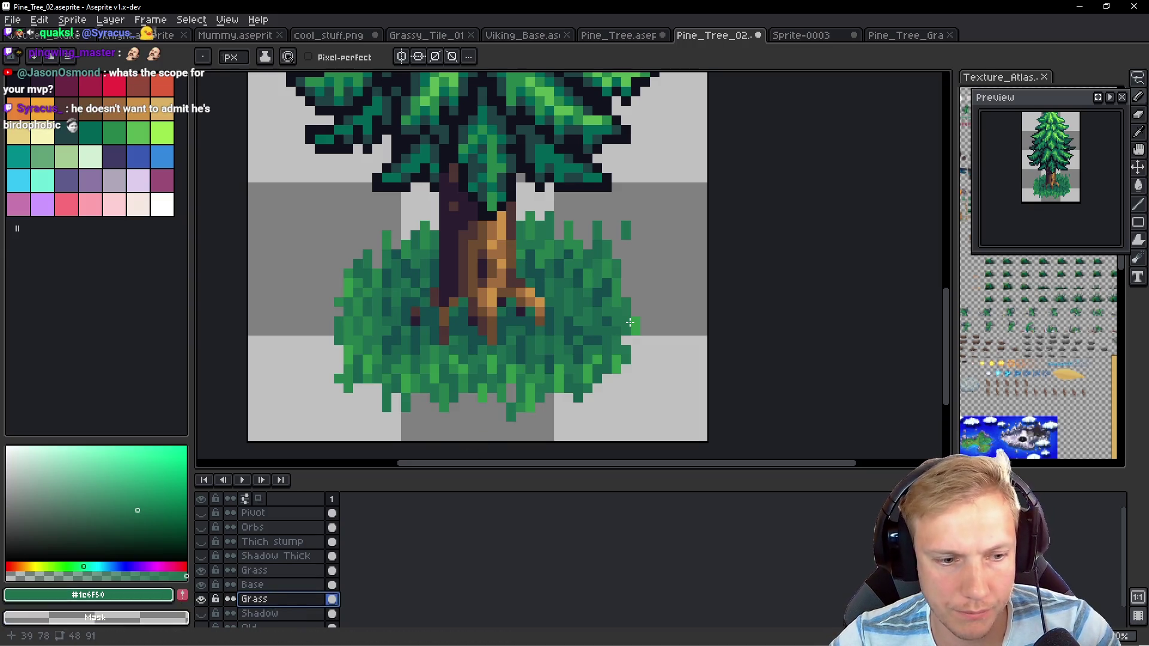
key(v)
key(ctrl+c)
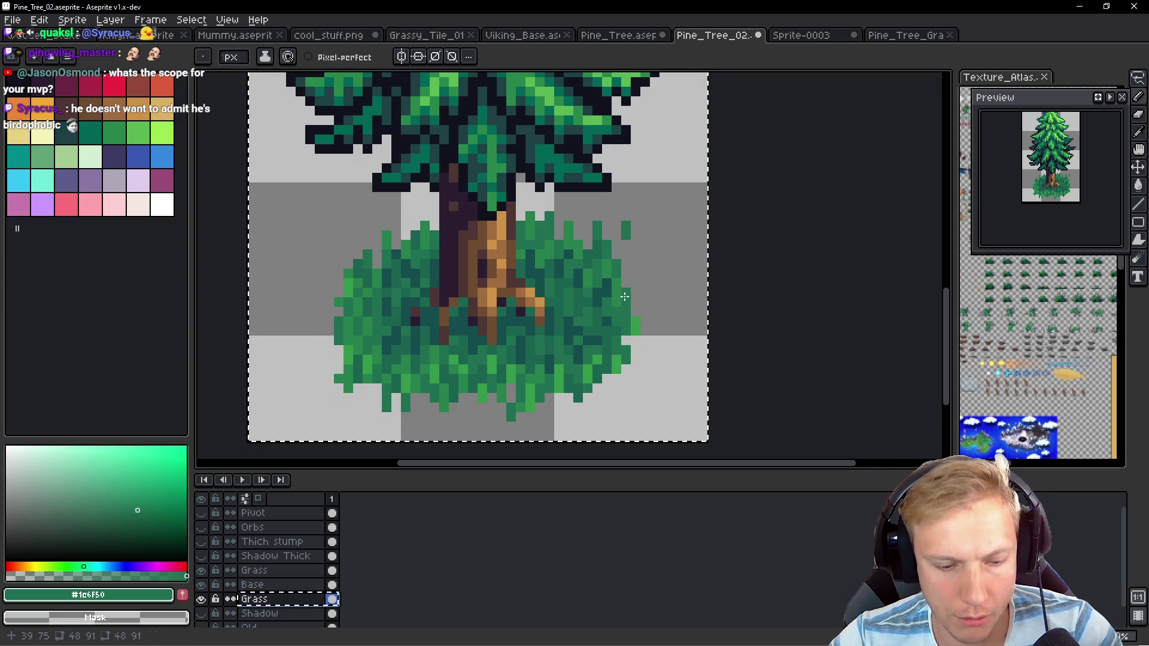
key(ctrl+n)
key(Return)
Paste the grass into Sprite-0005, undo it, and check the other sprite tabs
key(ctrl+v)
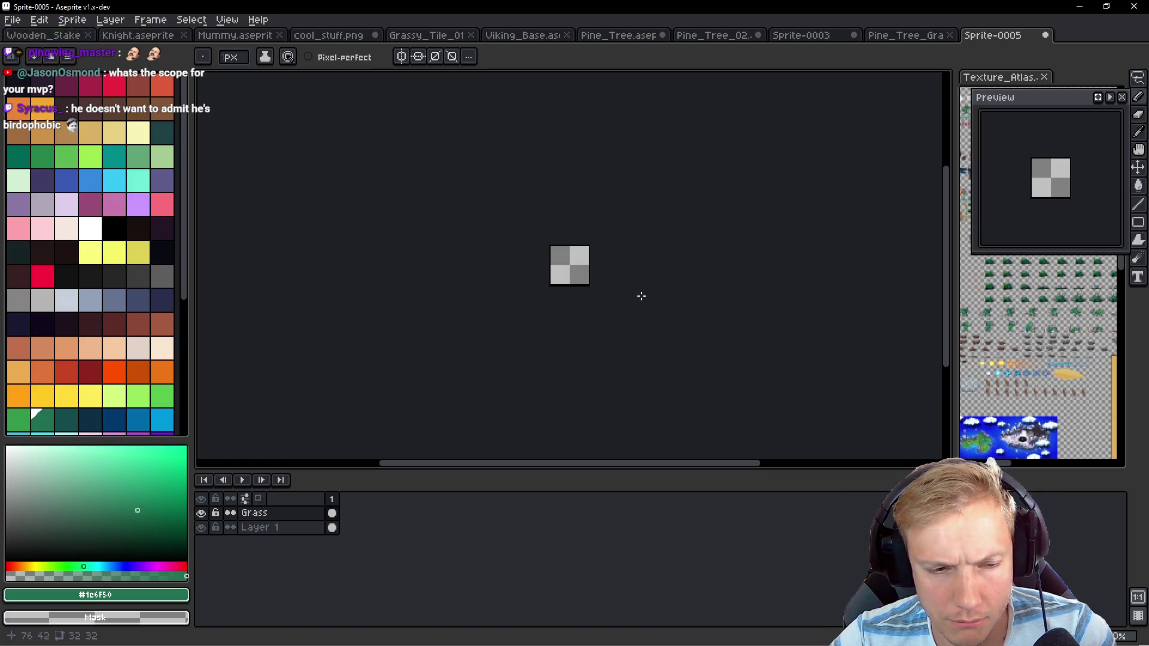
key(v)
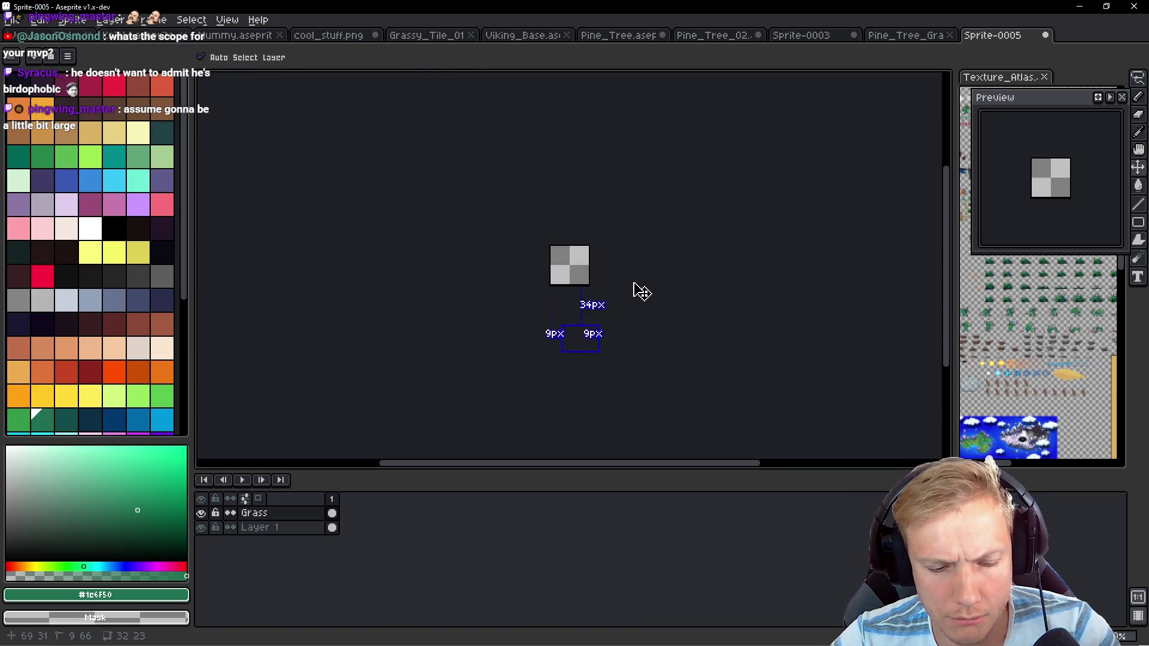
key(ctrl+z)
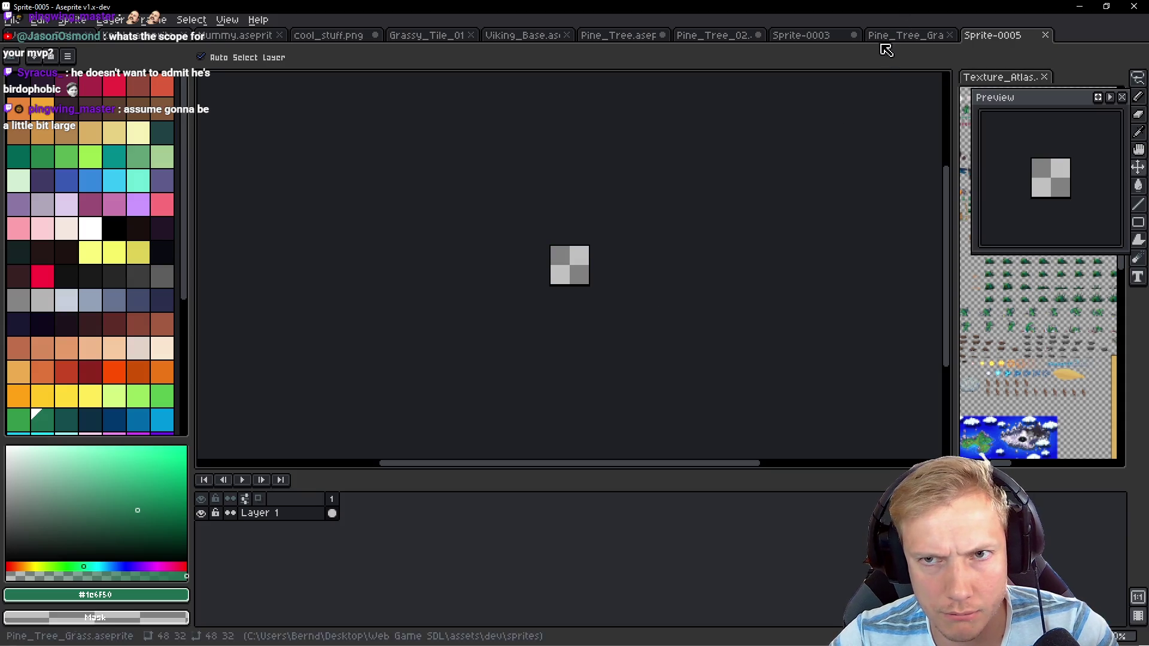
click(898, 35)
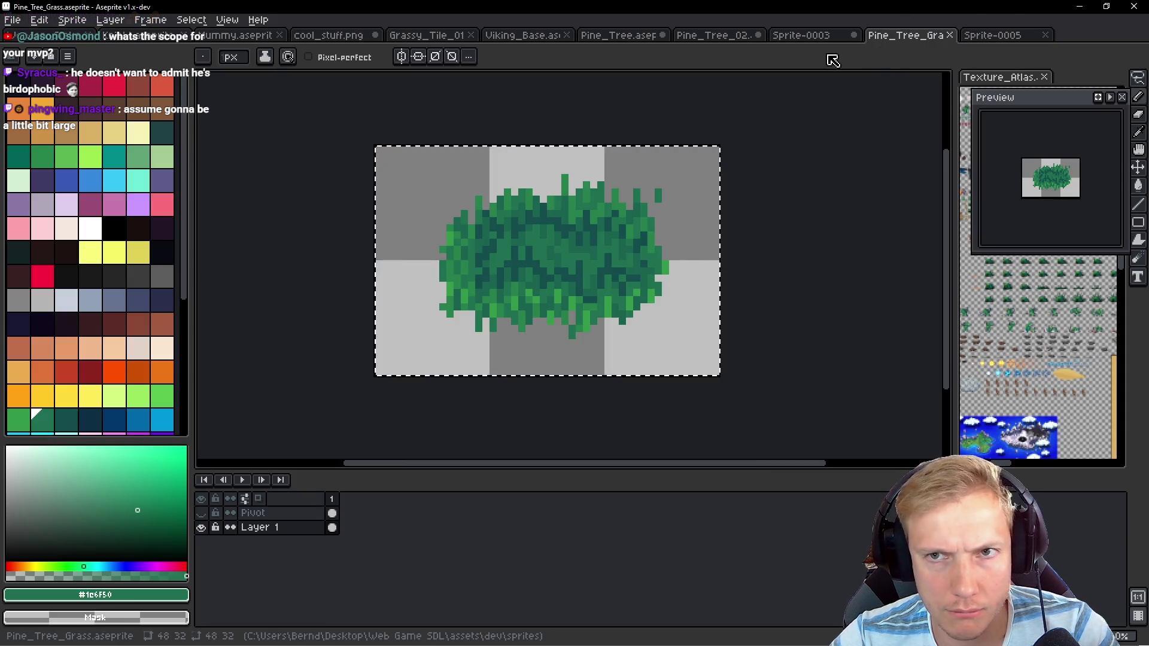
click(812, 35)
click(727, 36)
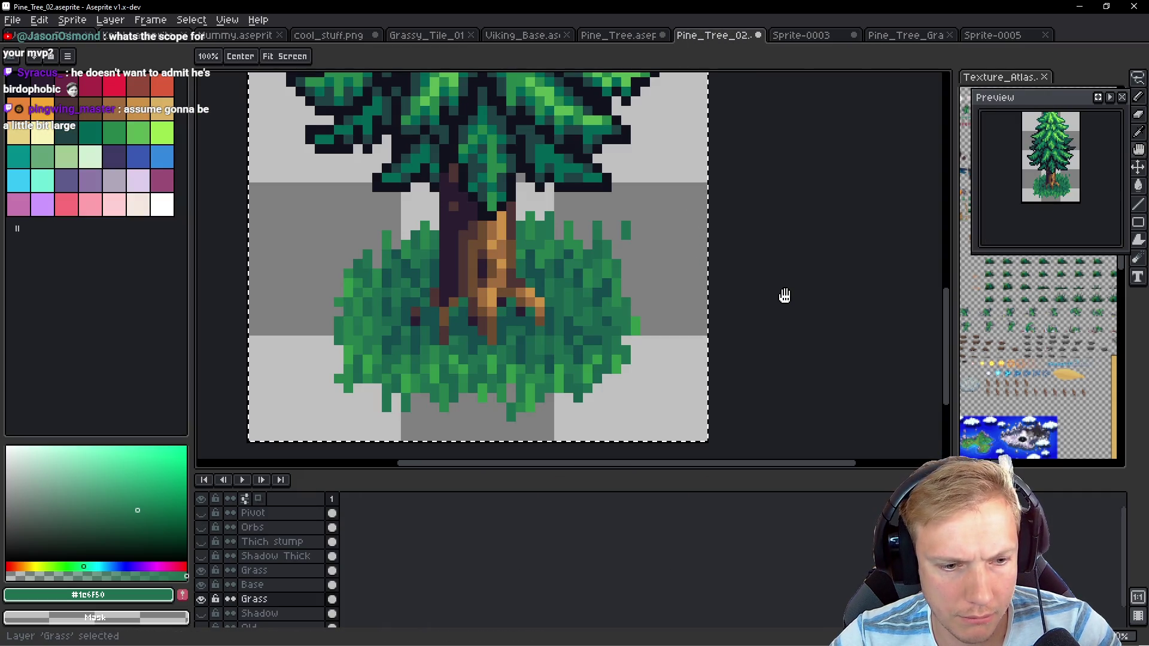
Select the grass bush pixels in Pine_Tree_02, then bring up Sprite-0005's Canvas Size
key(v)
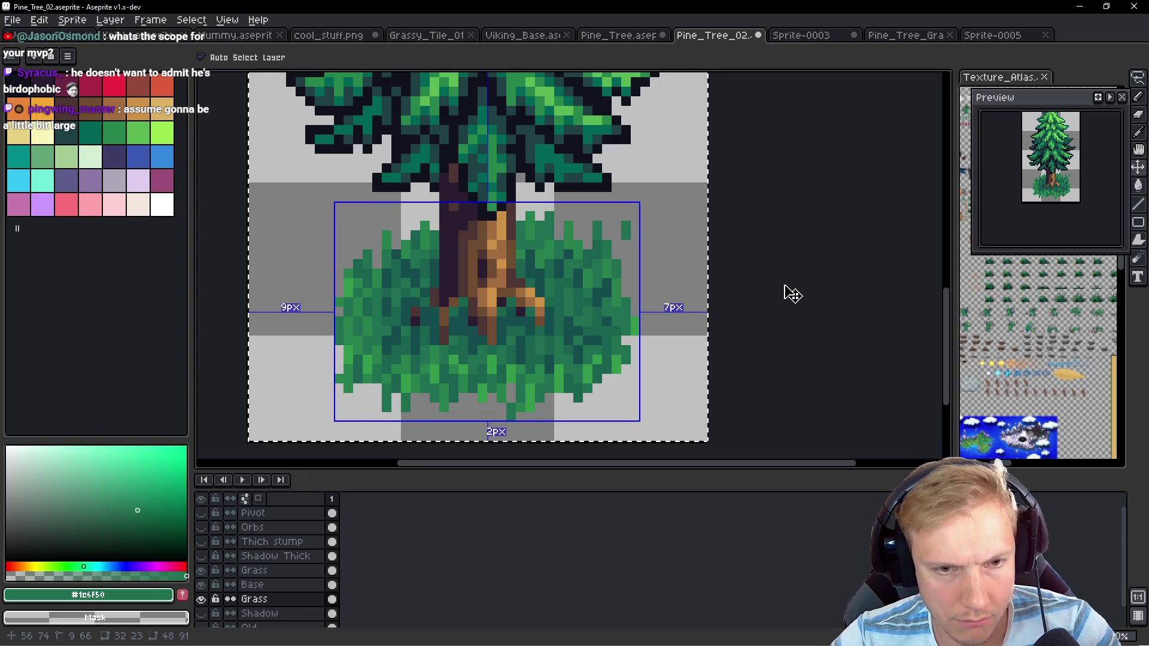
key(ctrl+t)
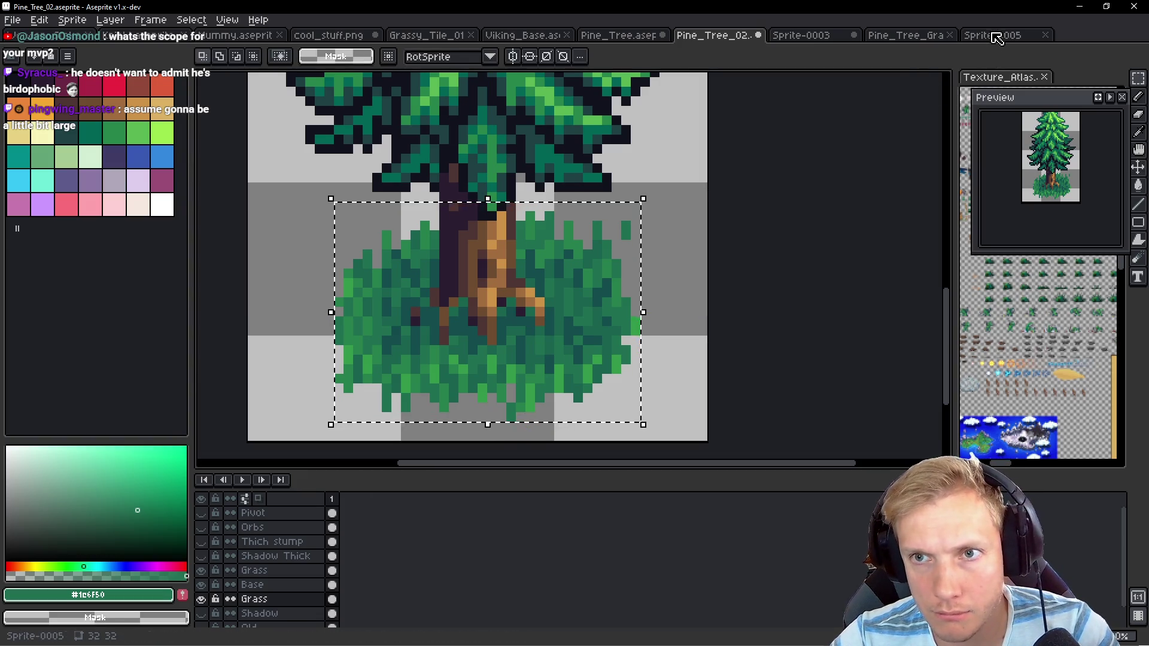
click(993, 36)
key(ctrl+alt+c)
Widen Sprite-0005 to 48 px and paste the grass bush onto the canvas
drag(567, 269, 582, 268)
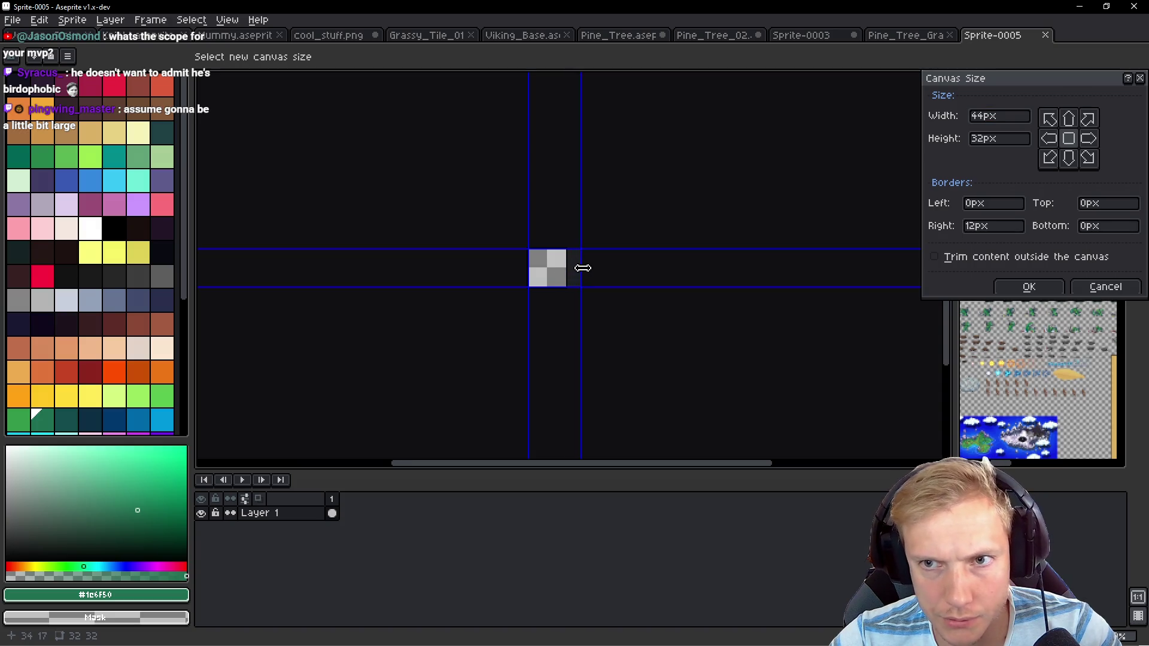
click(1029, 287)
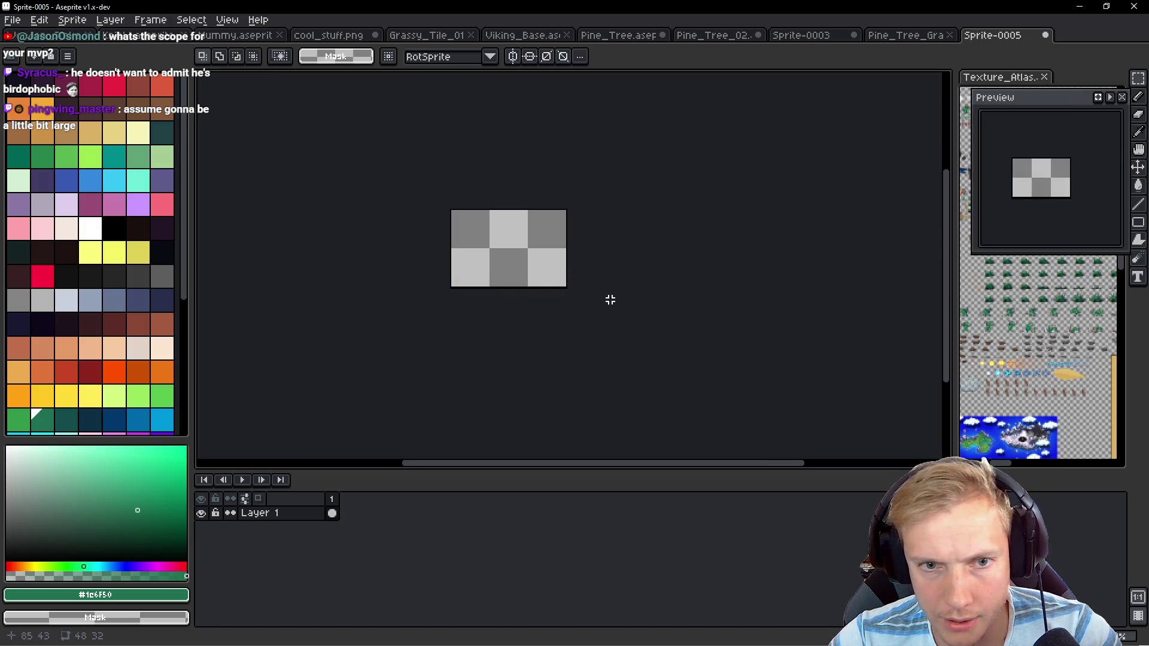
key(ctrl+v)
mouse_move(507, 325)
mouse_down()
mouse_move(510, 227)
mouse_move(529, 272)
mouse_up()
scroll(515, 227, up, 3)
key(ctrl+d)
Add a layer named Pivot, place a yellow pivot pixel on the bush, and start saving
key(shift+n)
key(shift+p)
text(Pib)
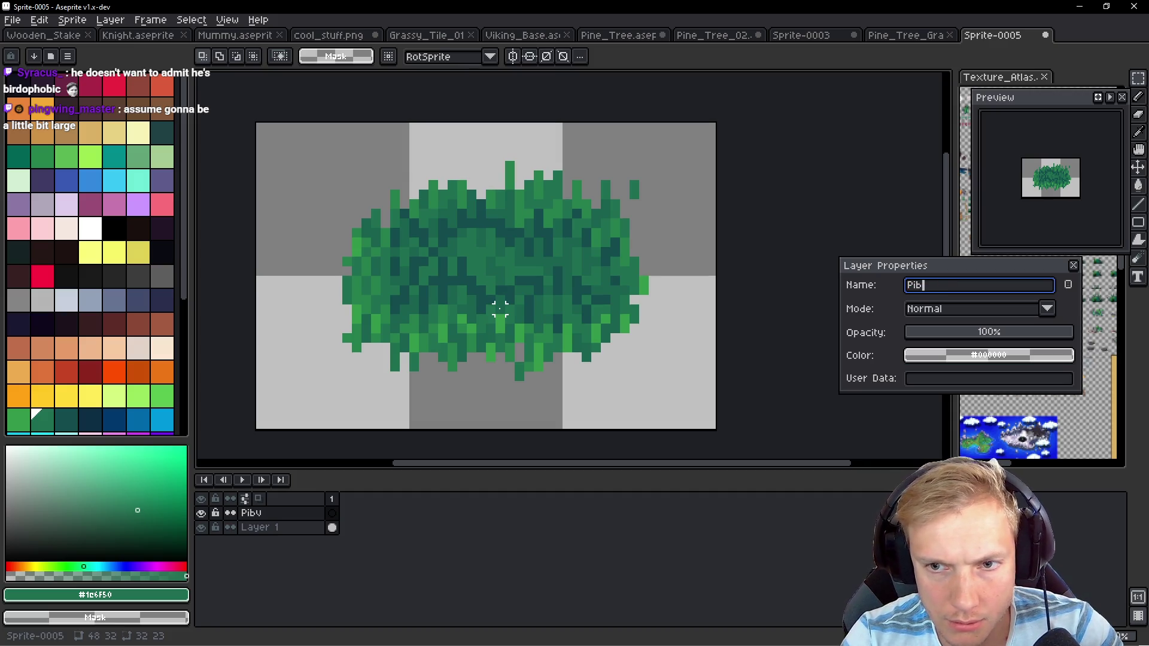
text(vovot)
key(Return)
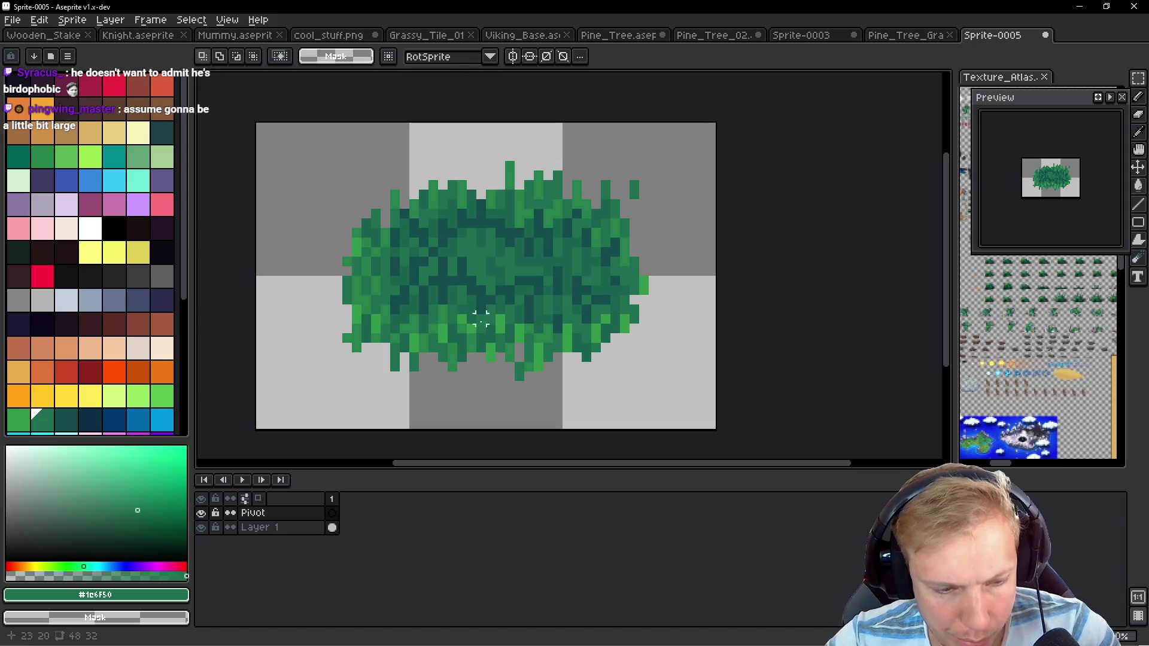
key(b)
click(90, 252)
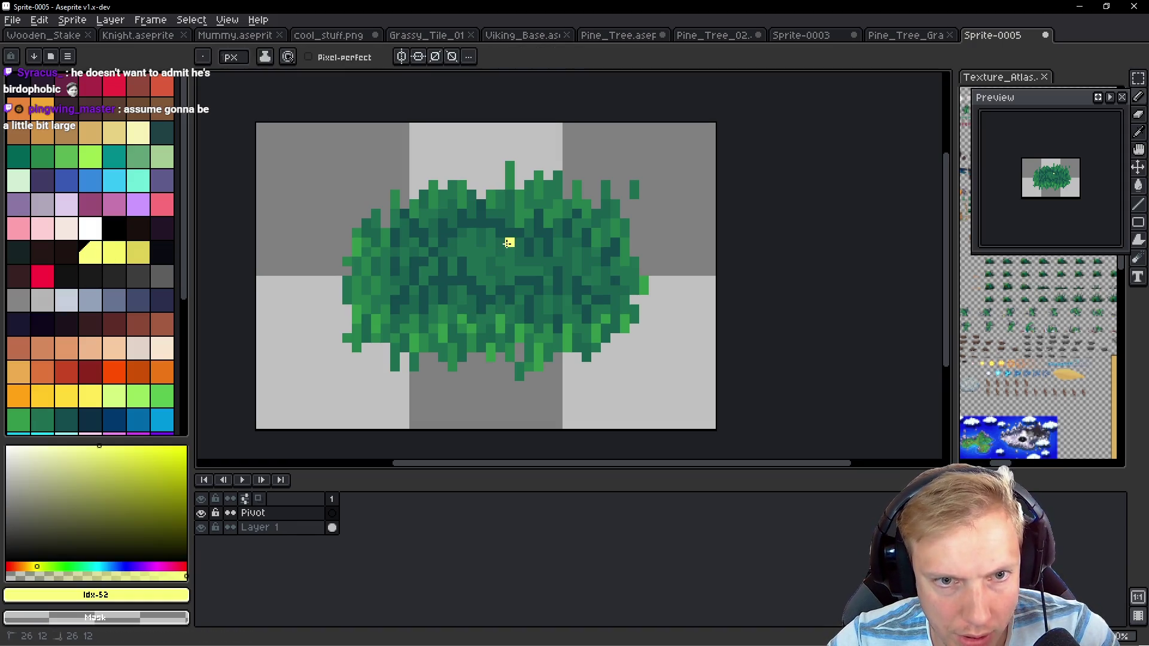
click(566, 303)
key(ctrl+s)
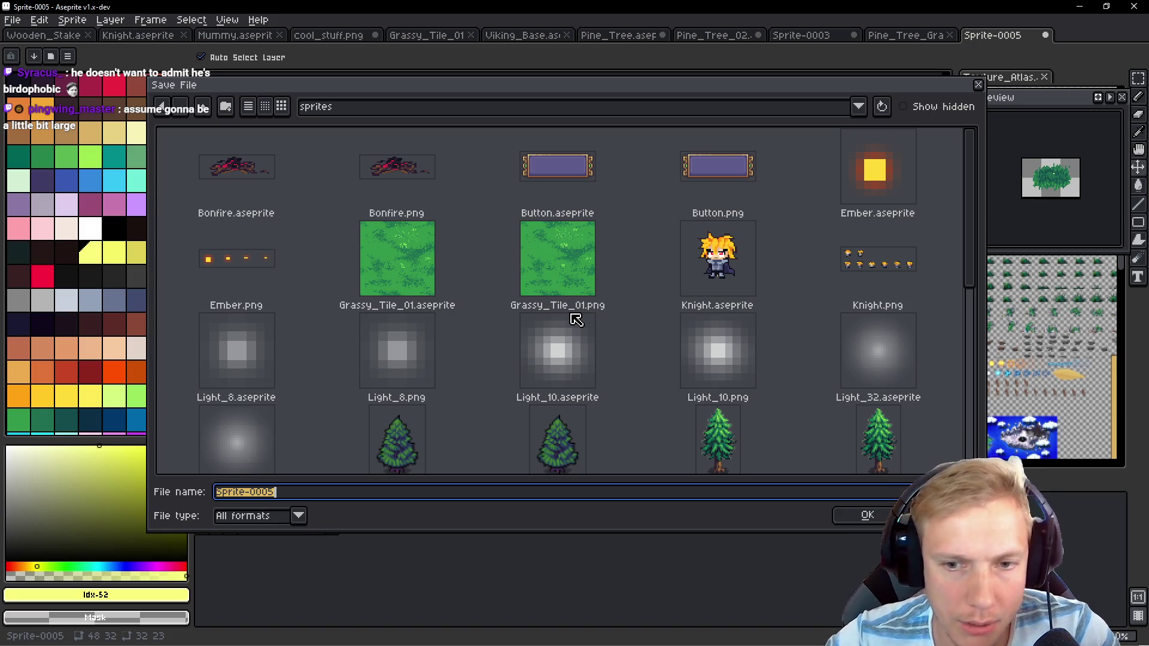
In the save dialog's file list, pick the existing Pine_Tree_Grass.aseprite as the starting file name
scroll(599, 311, down, 5)
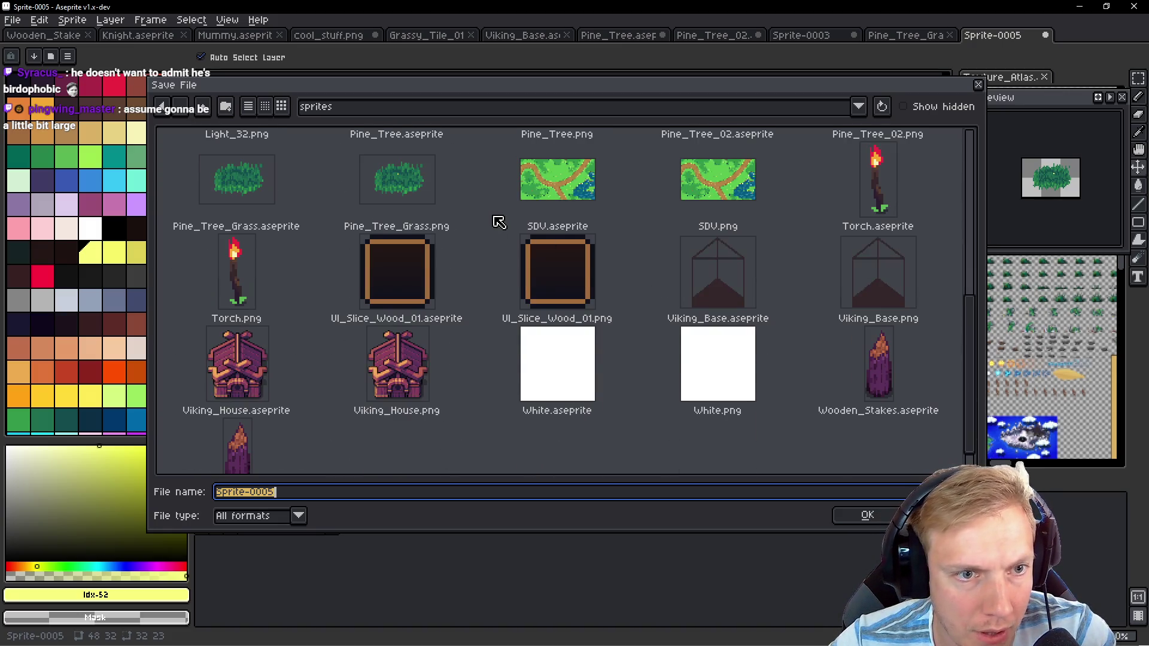
scroll(501, 222, up, 1)
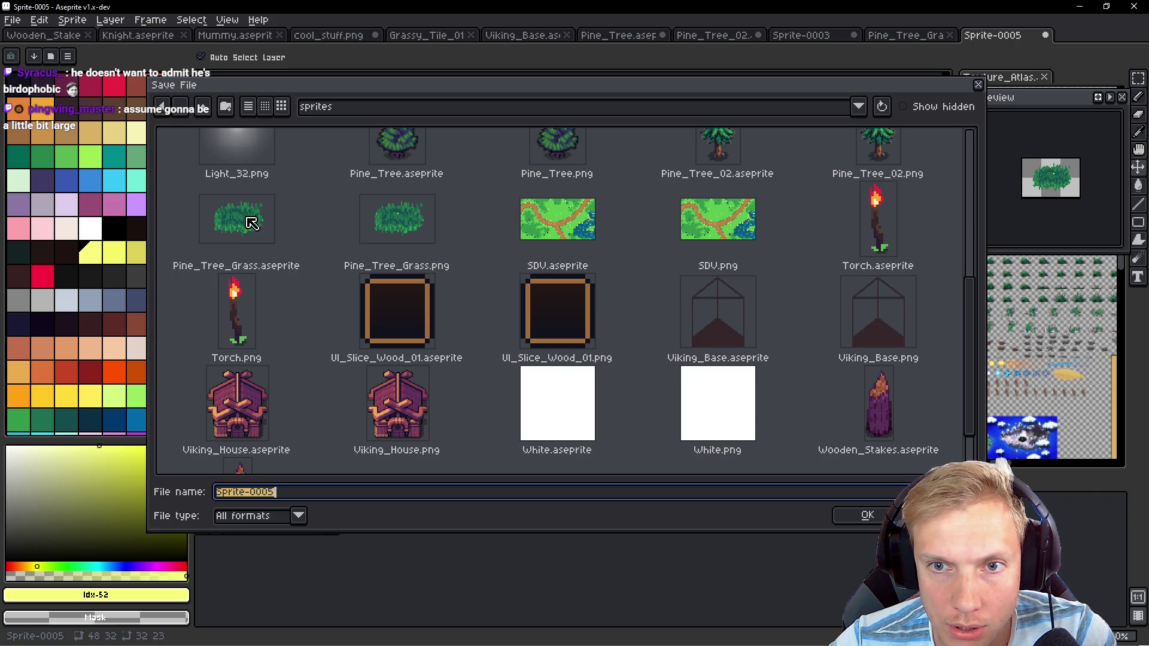
scroll(780, 258, up, 2)
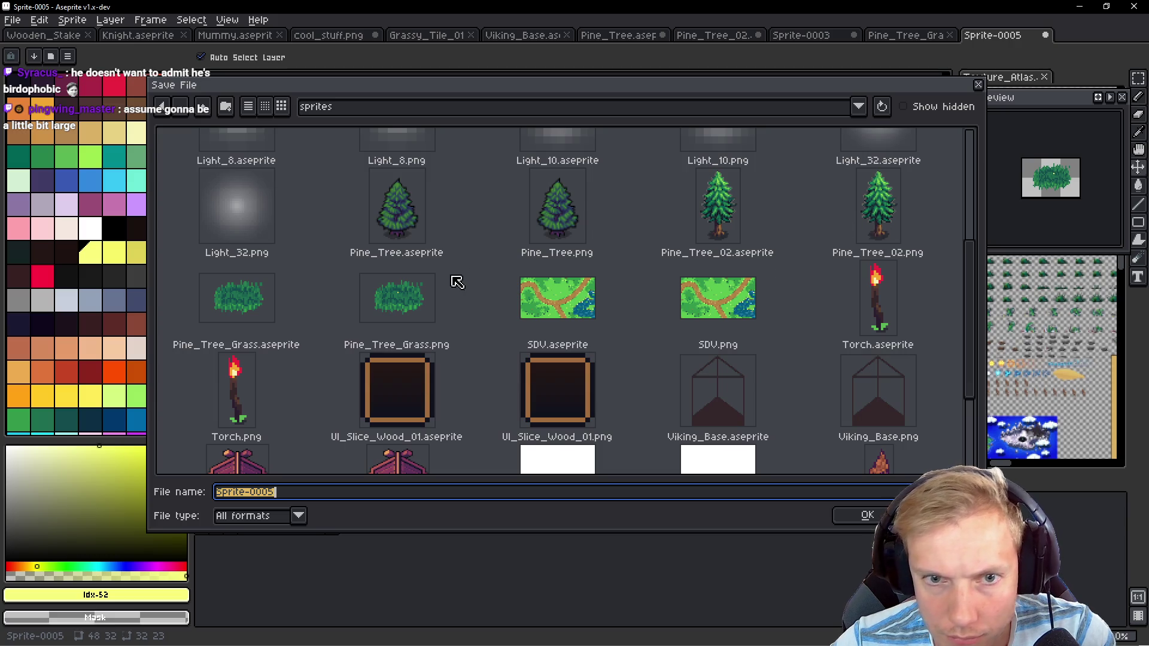
scroll(628, 290, up, 3)
scroll(632, 291, down, 4)
scroll(657, 286, down, 4)
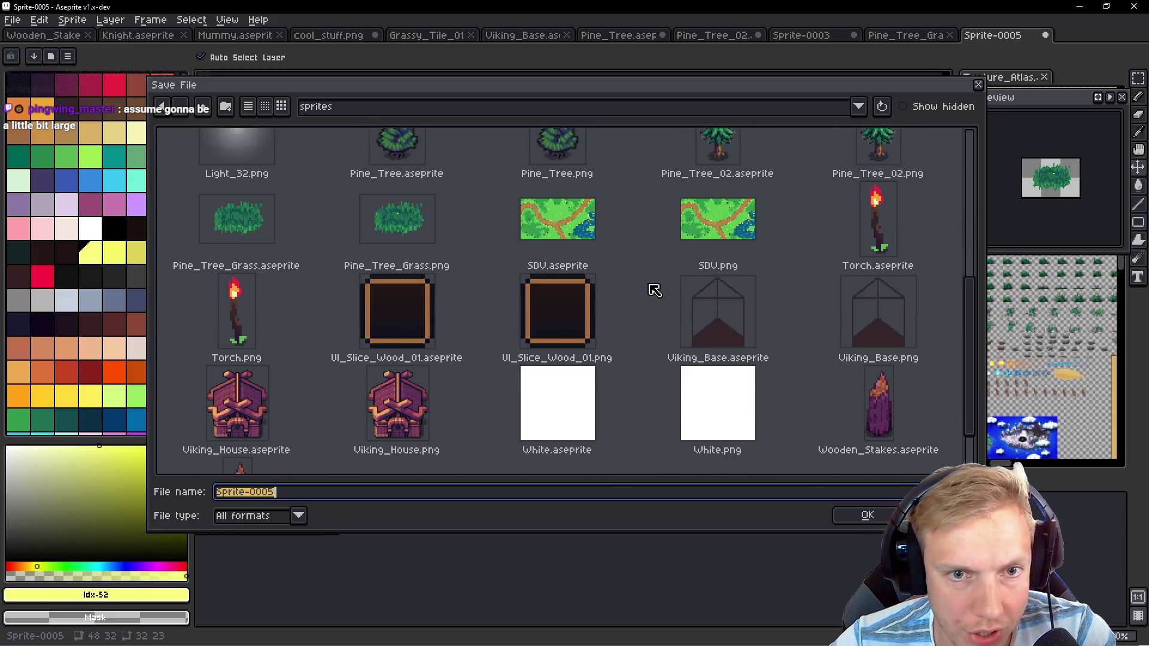
scroll(654, 287, up, 5)
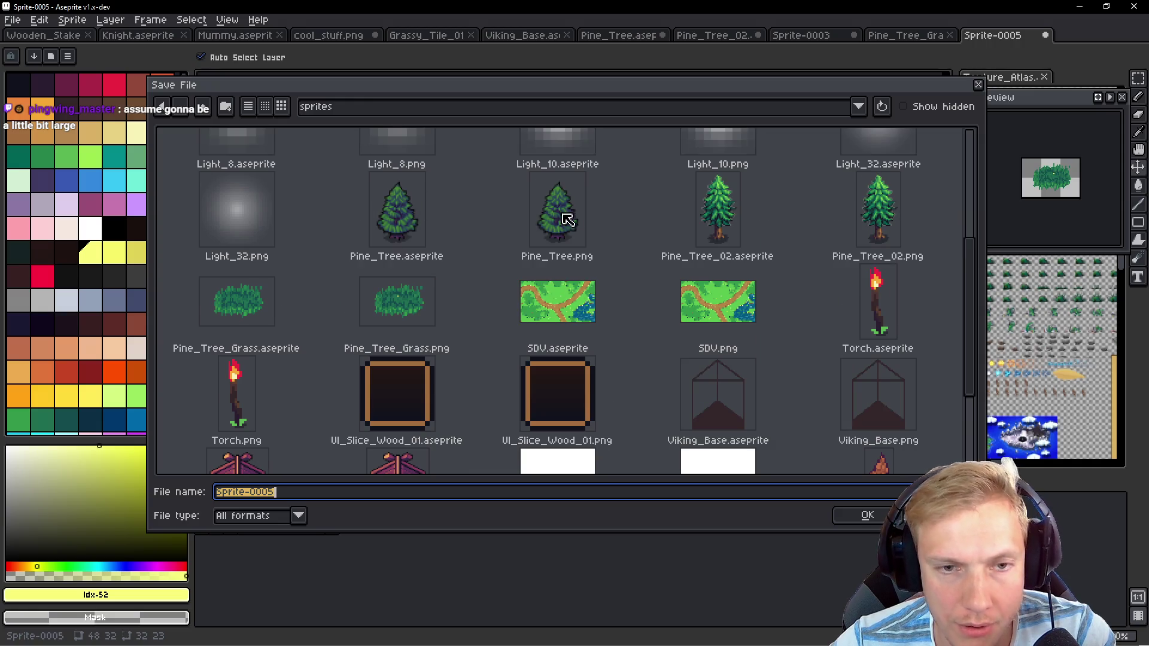
scroll(547, 239, up, 3)
scroll(726, 336, down, 2)
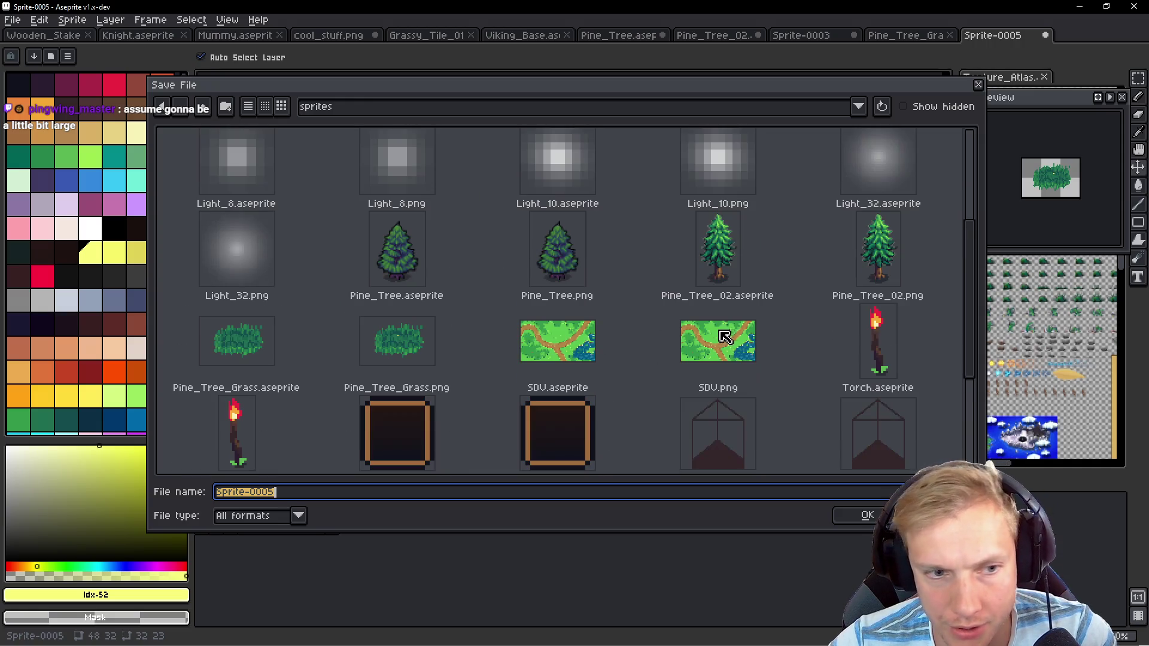
click(234, 348)
Save the grass sprite as Pine_Tree_Grass_02.aseprite, then select all and deselect the canvas
click(307, 494)
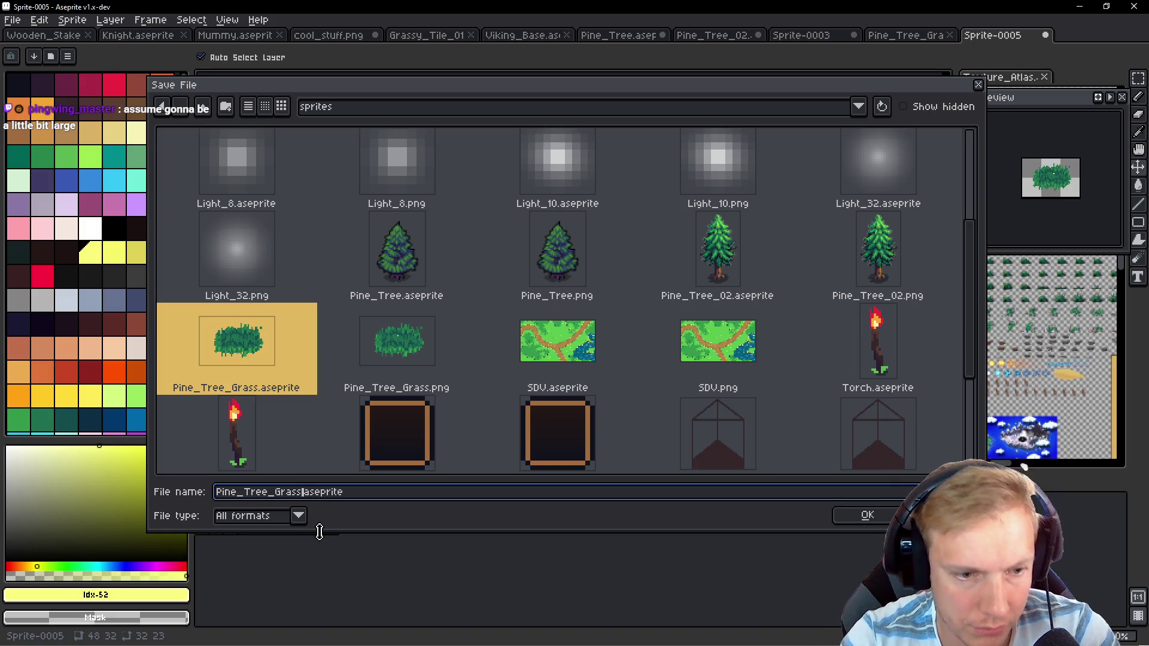
text(_02)
key(Return)
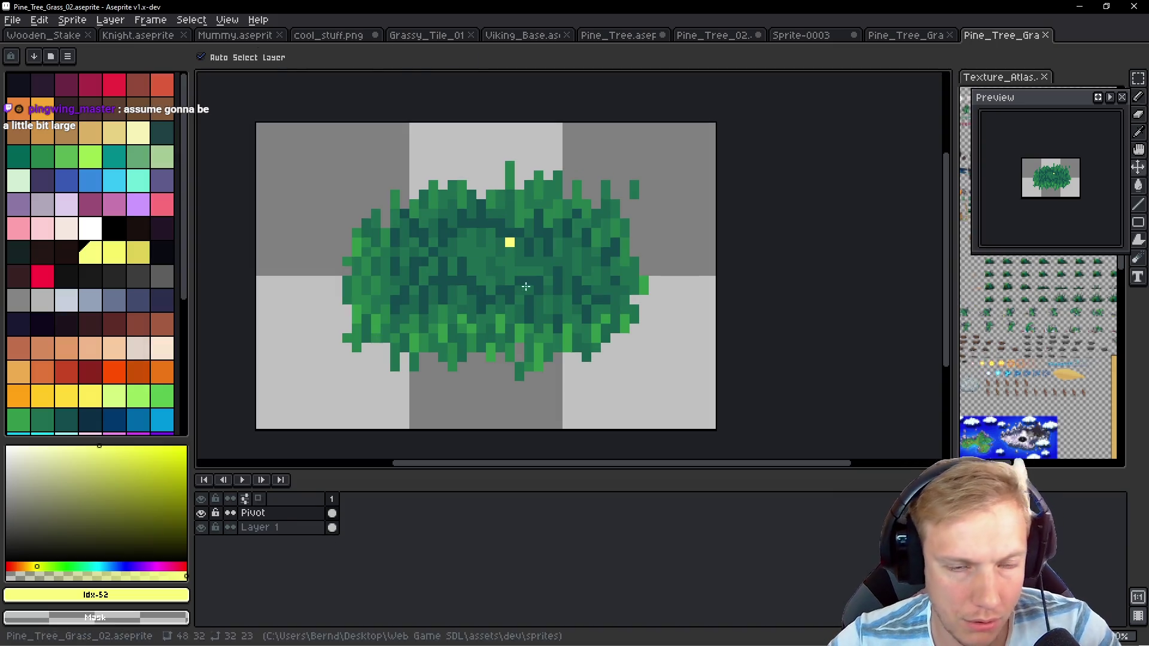
key(ctrl+a)
key(ctrl+d)
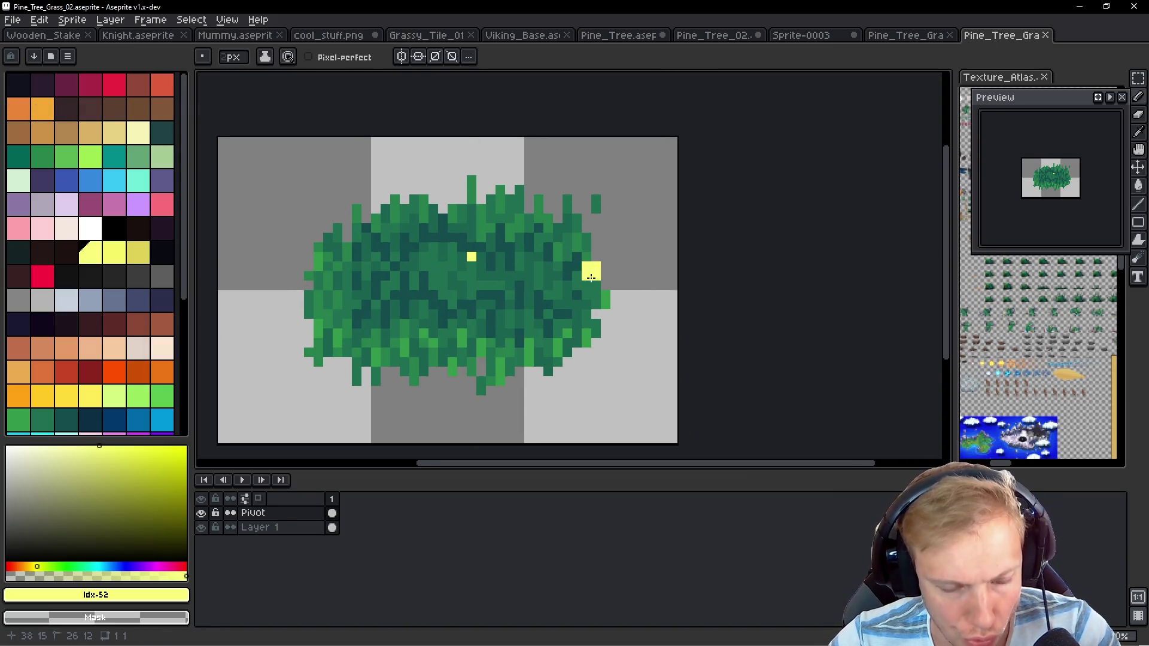
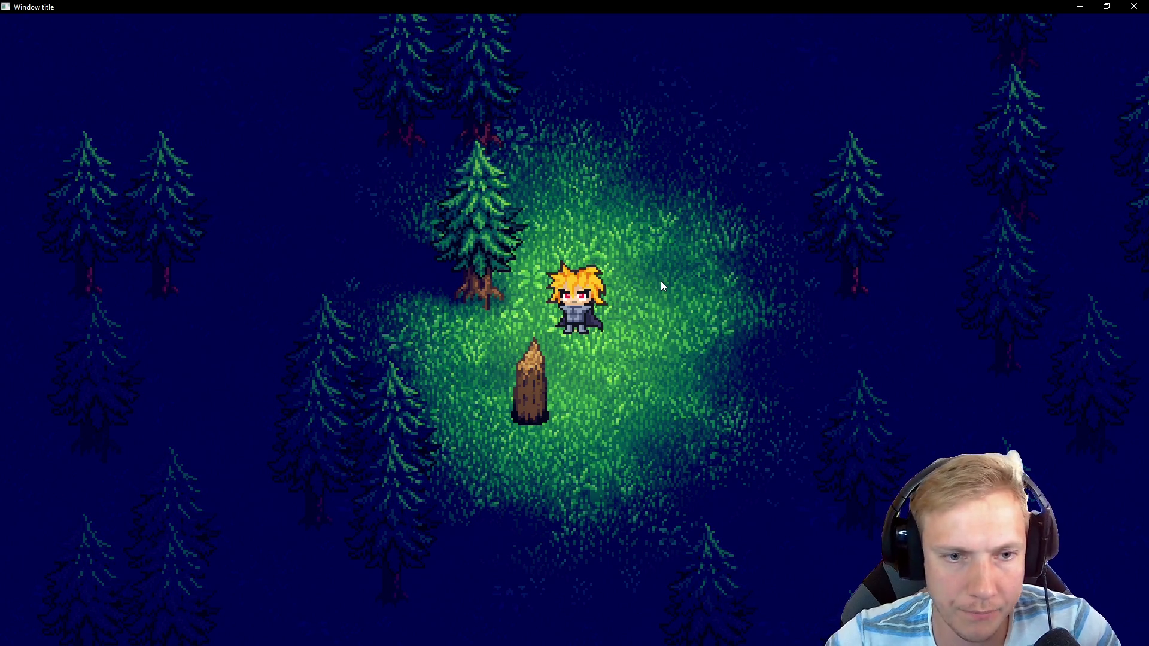
Duplicate the TREE_SPRITES array line and rename the copy GRASS_SPRITES
key(alt+Tab)
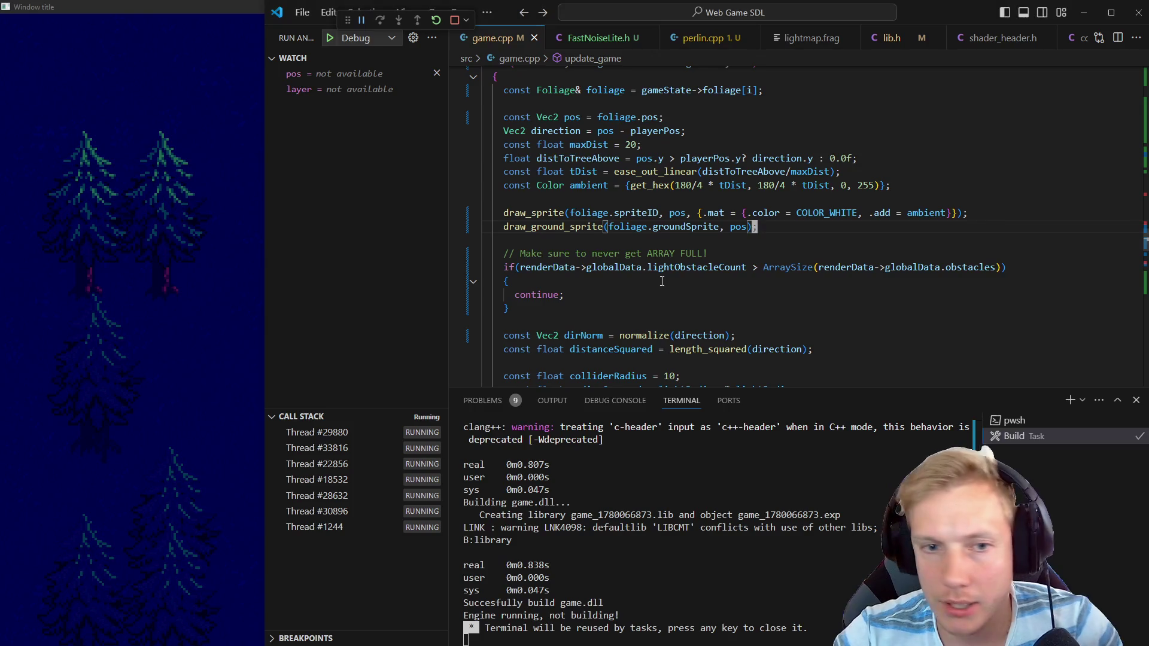
scroll(662, 281, down, 2)
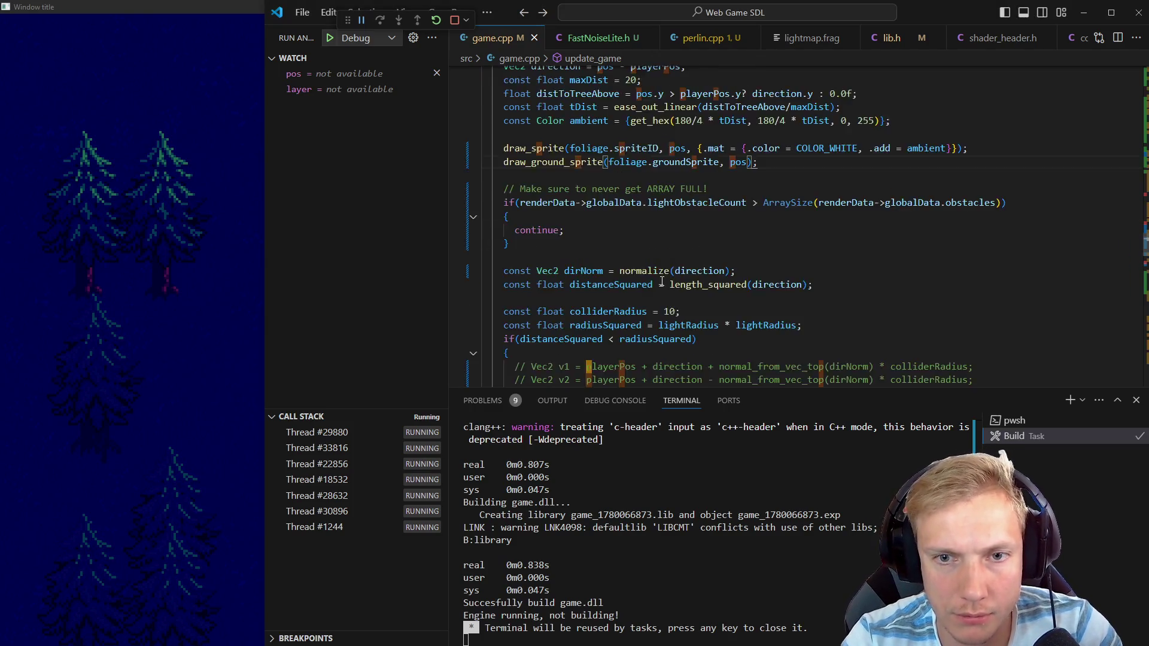
scroll(662, 282, up, 15)
key(Left)
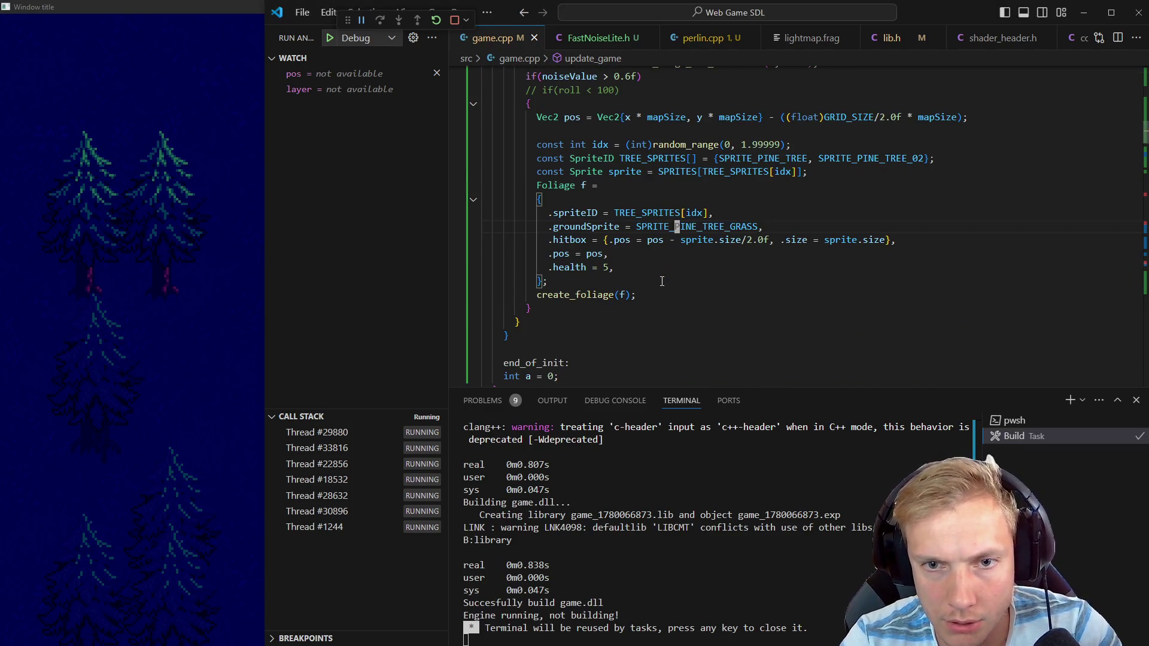
key(Up)
key(Up)
key(Up)
key(ctrl+Right)
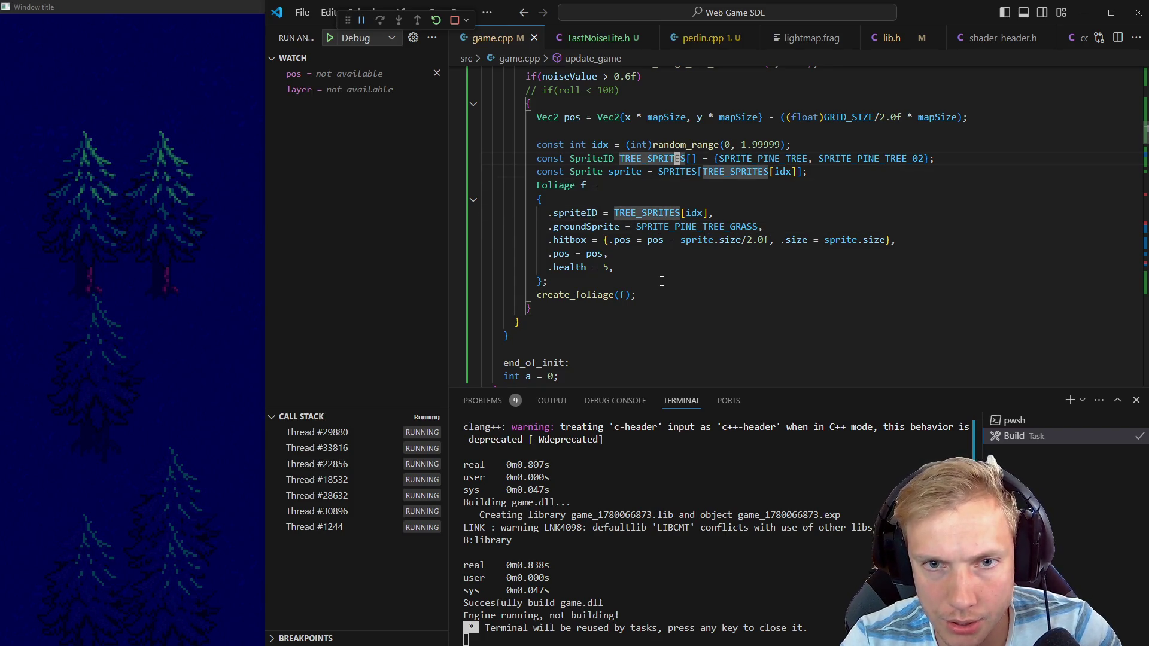
key(Up)
key(shift+alt+Down)
key(ctrl+Right)
key(ctrl+Right)
key(ctrl+shift+Right)
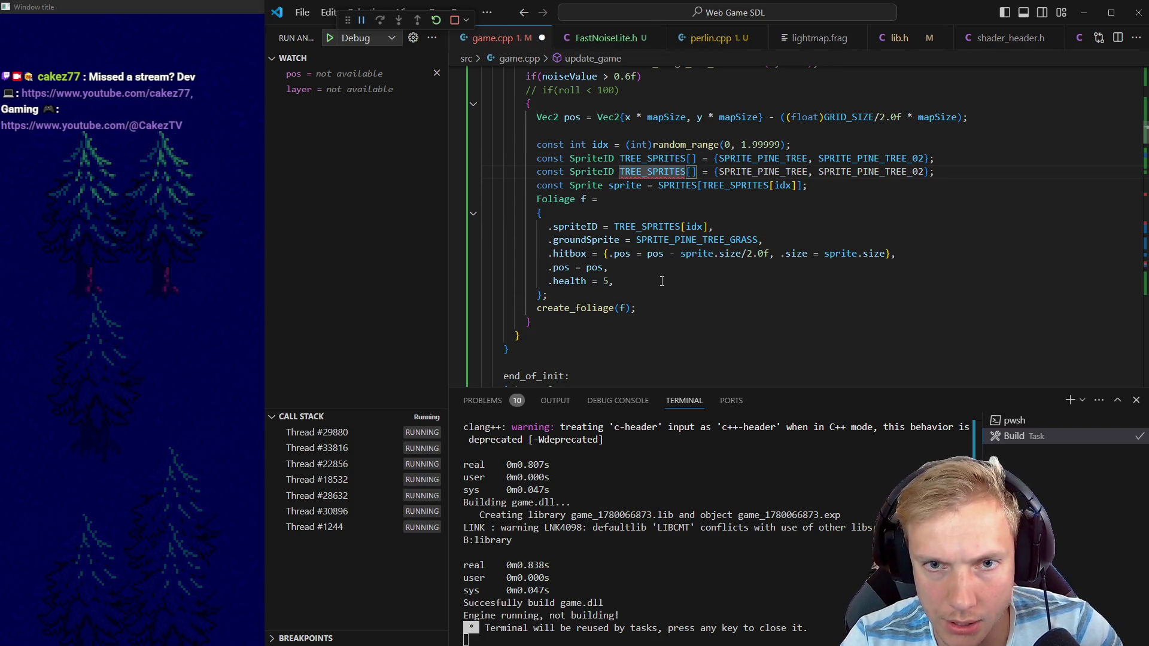
key(BackSpace)
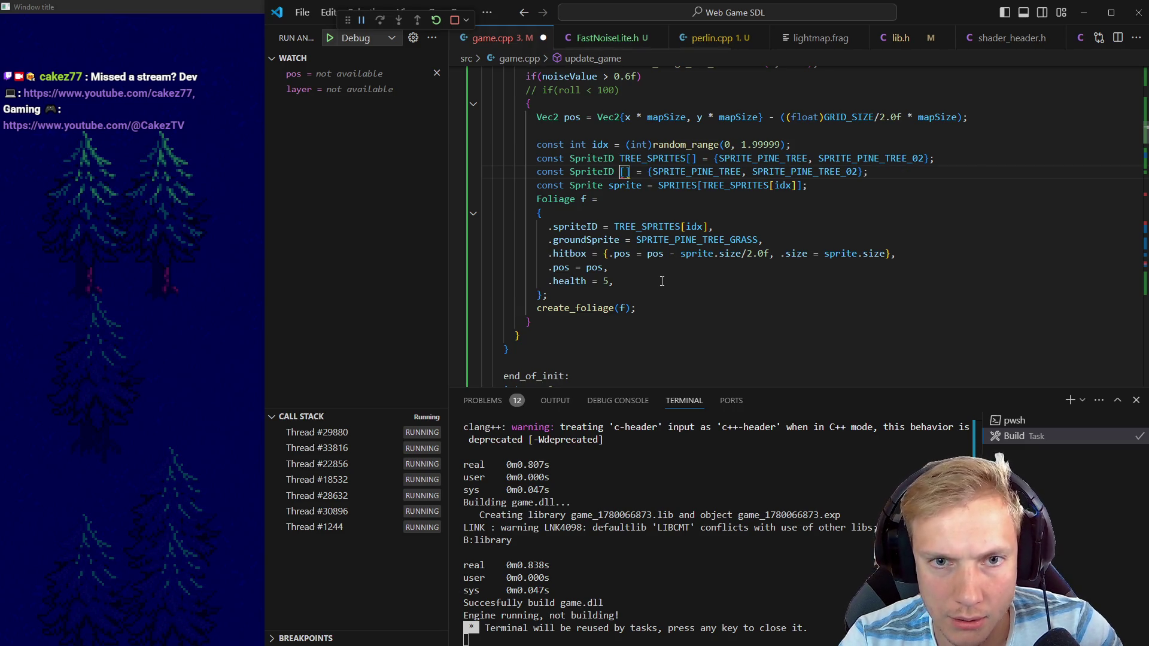
text(GRASS_SPRITES)
key(Right)
key(Right)
key(Right)
Fill GRASS_SPRITES with SPRITE_PINE_TREE_GRASS and SPRITE_PINE_TREE_GRASS_02
key(ctrl+d)
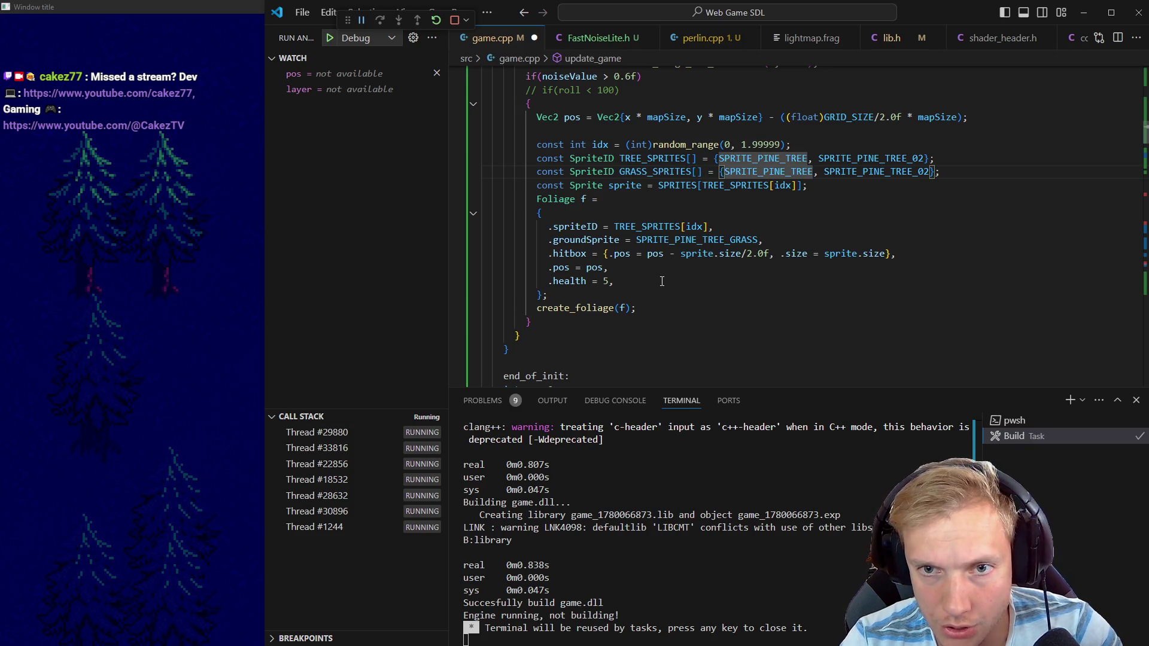
text(sprite_)
key(Escape)
text(pin)
key(Escape)
key(BackSpace)
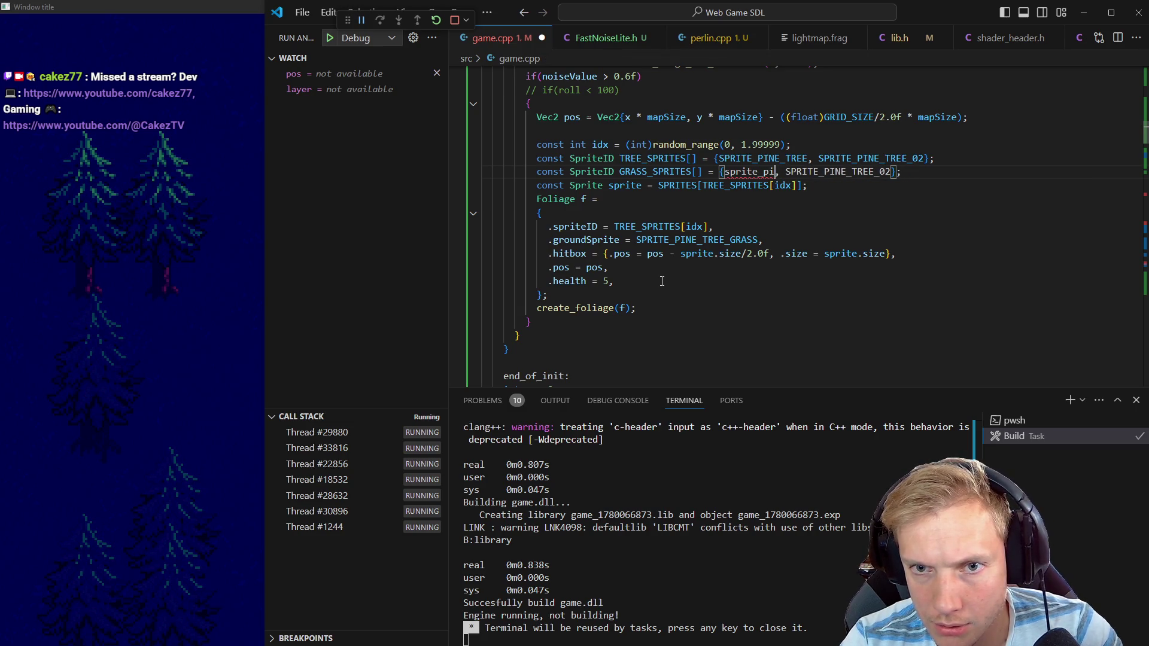
text(ne)
key(Return)
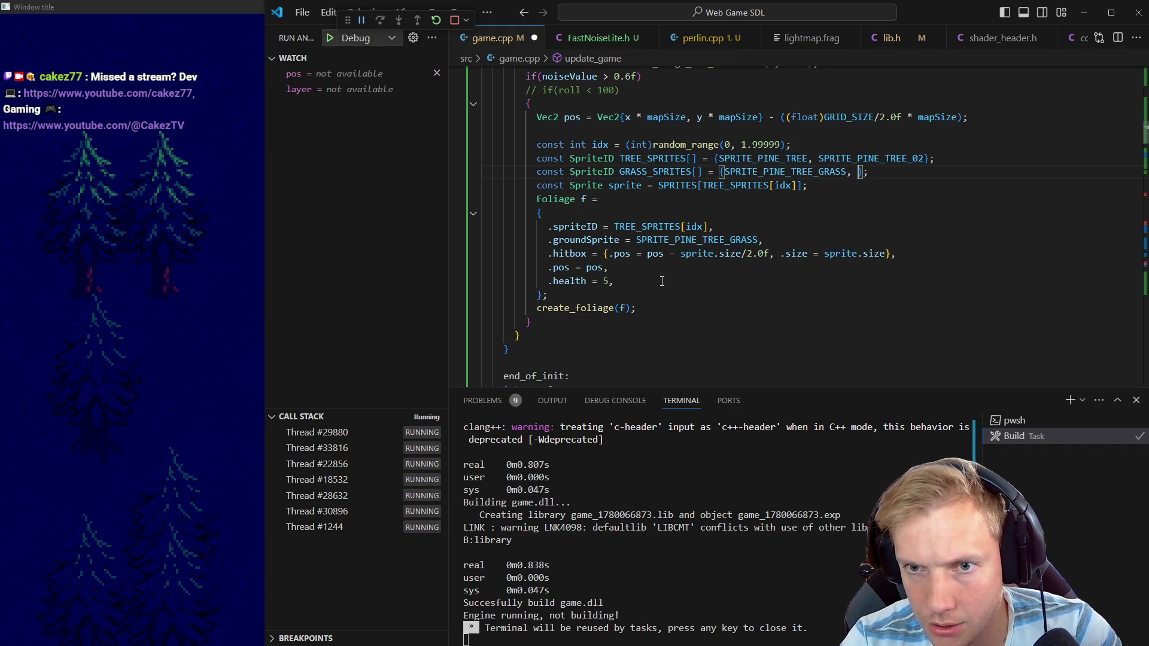
key(Right)
key(Right)
key(ctrl+shift+Right)
text(sprite_p)
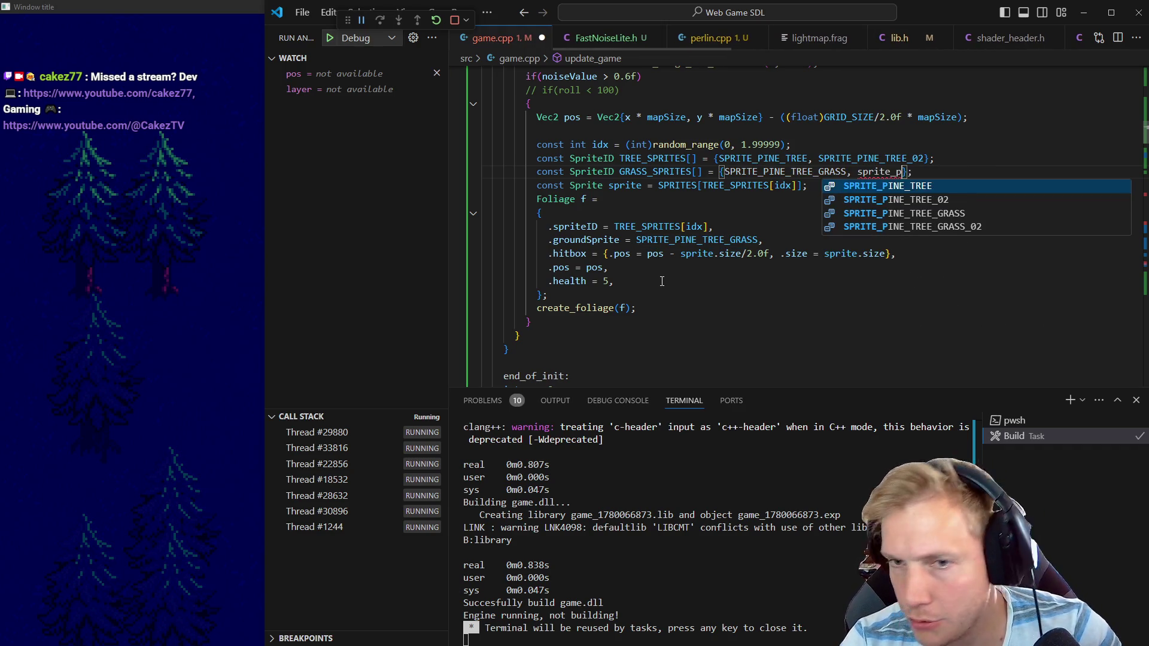
key(Down)
key(Down)
key(Down)
key(Return)
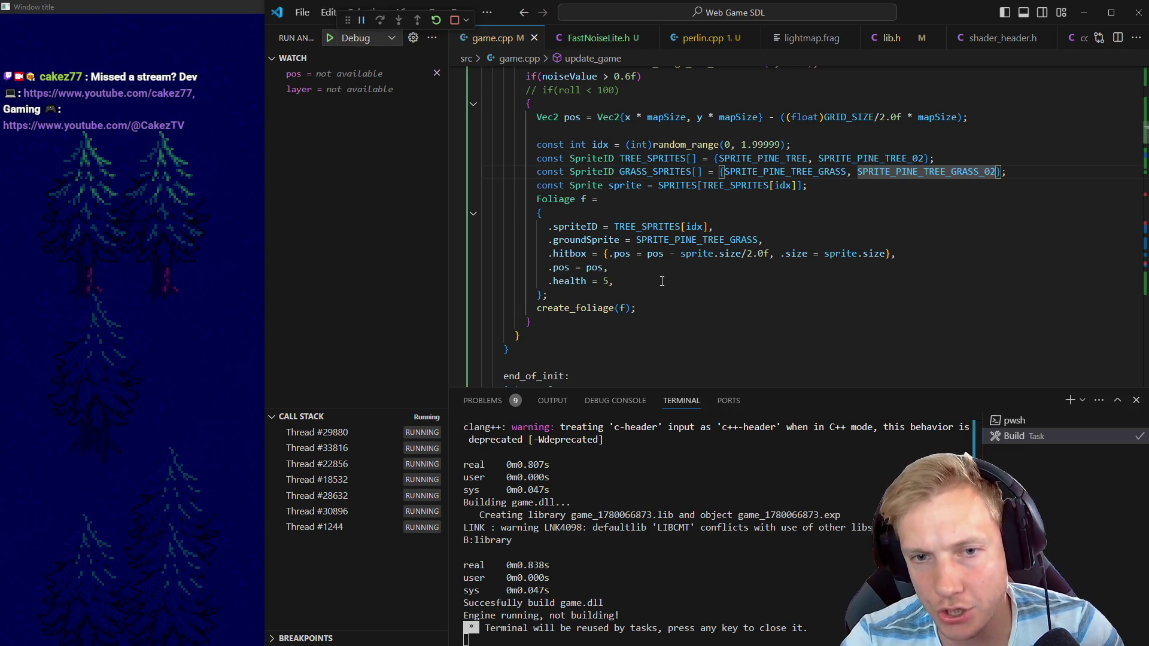
Set groundSprite to GRASS_SPRITES[idx] and save game.cpp
key(Down)
key(Down)
key(Down)
key(ctrl+shift+Left)
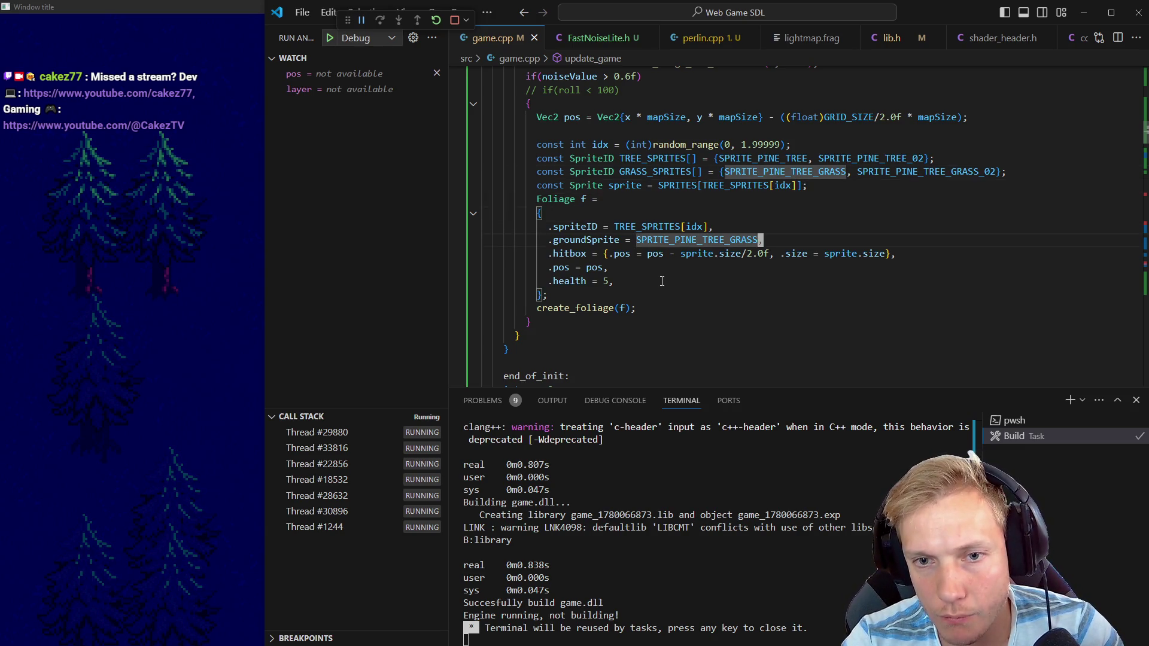
text(gras,)
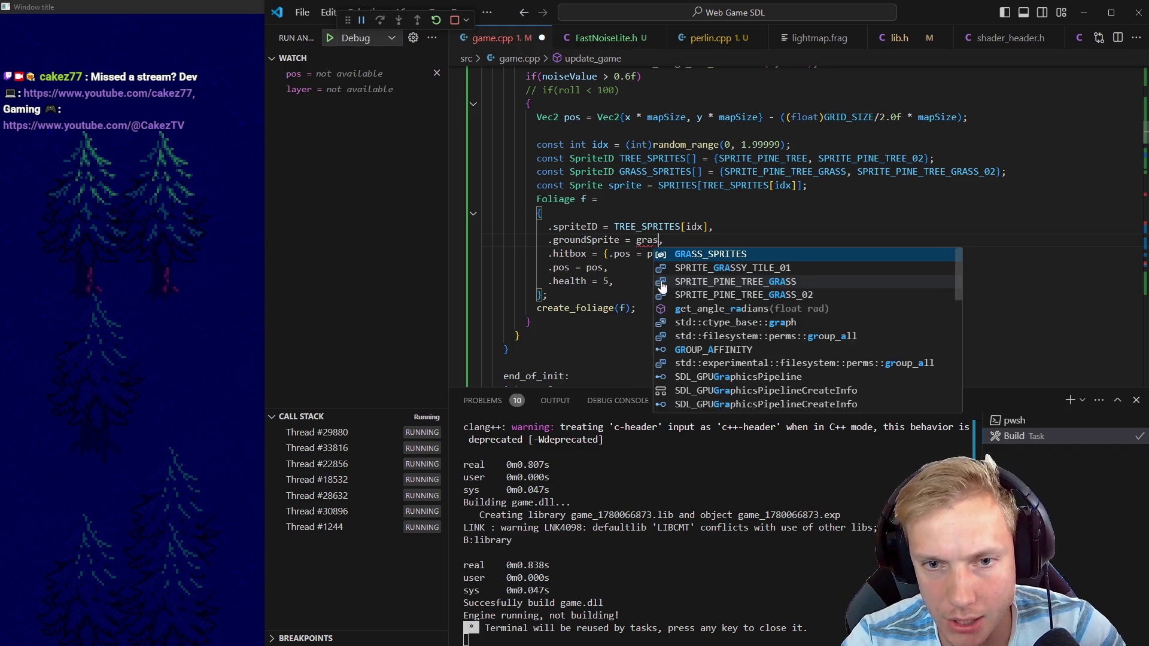
key(Return)
key(Return)
key(ctrl+s)
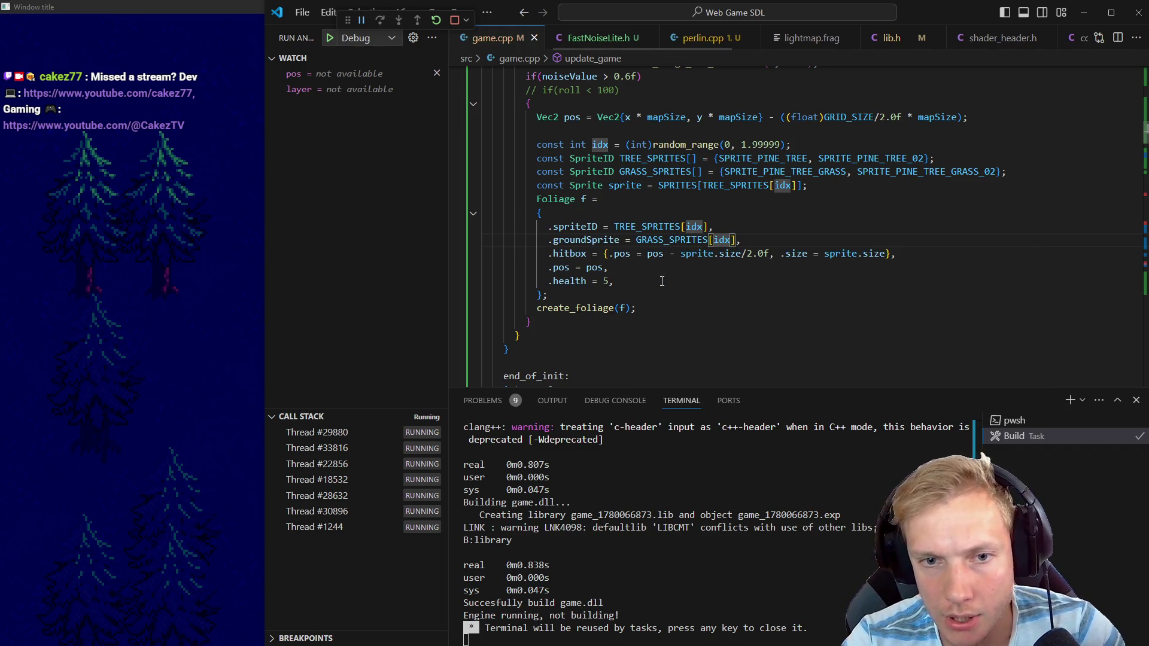
key(alt+Tab)
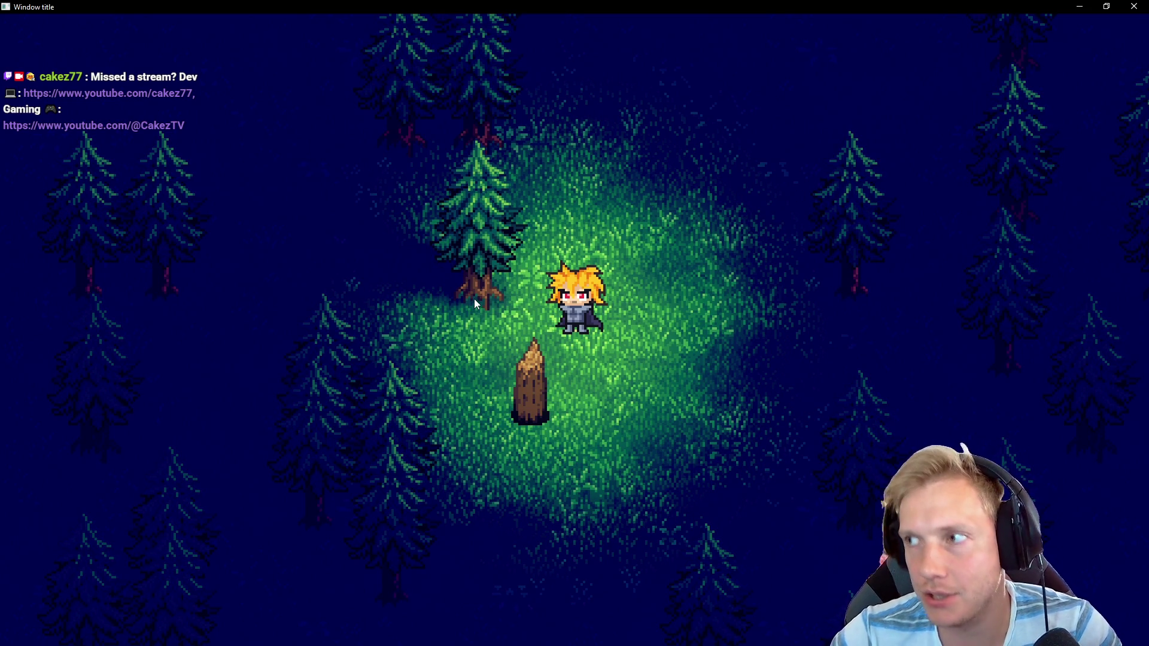
Draft a const Foliage FOLIAGE[] block with a // Pine Tree comment under the pos line
key(alt+Tab)
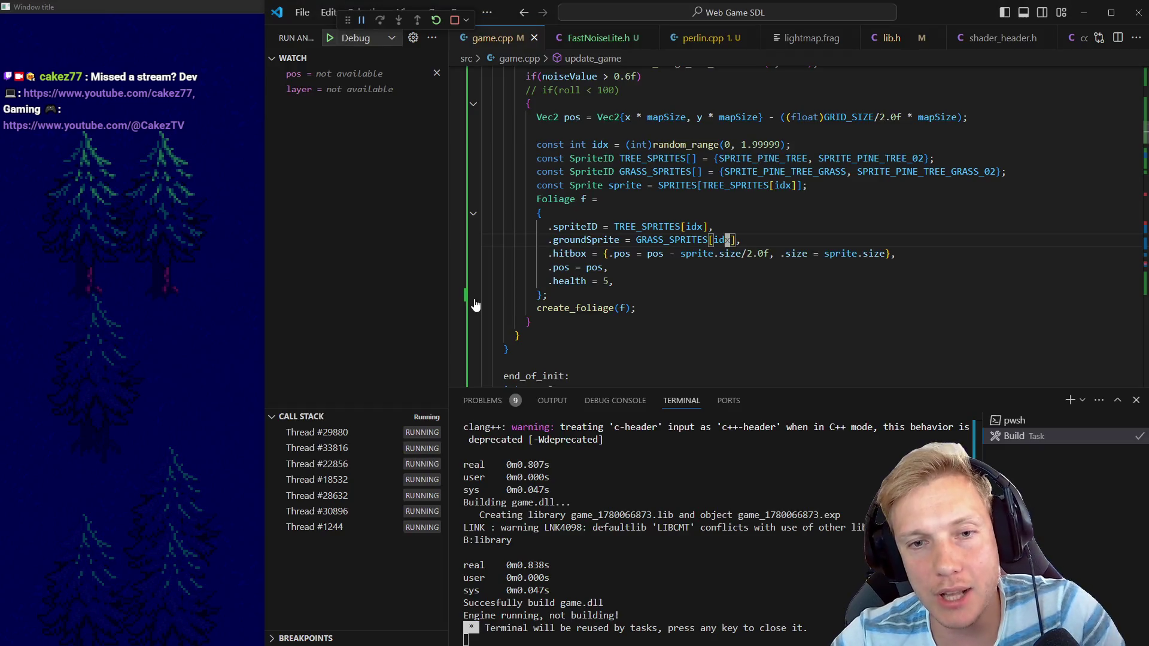
drag(526, 162, 625, 242)
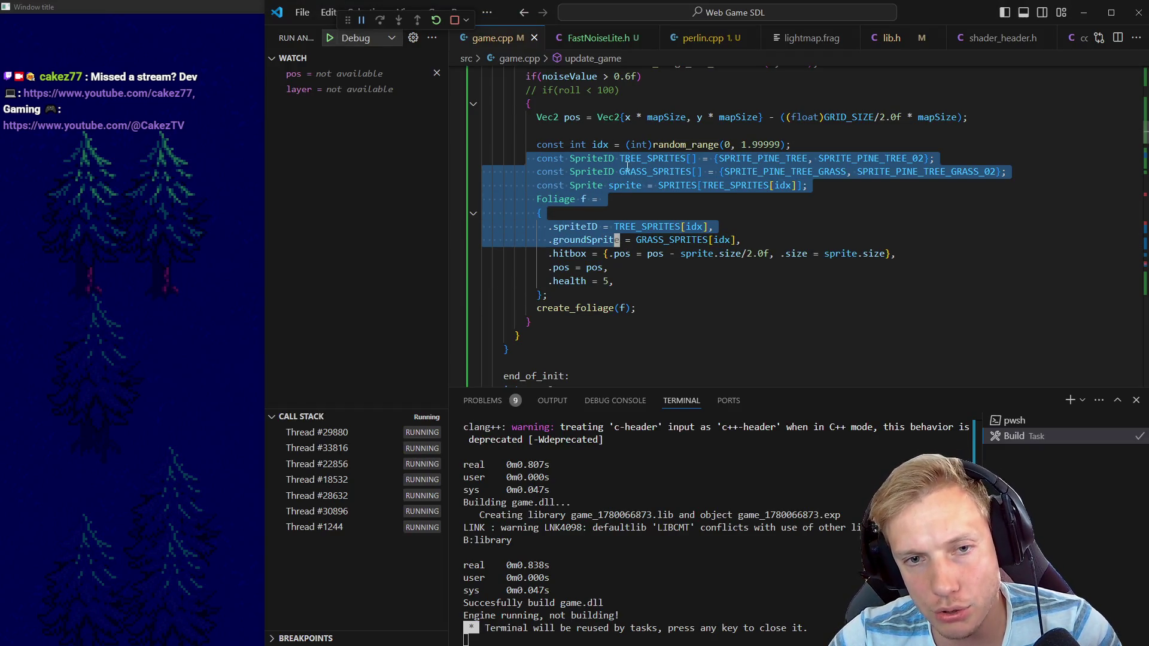
click(604, 131)
key(Return)
text(F)
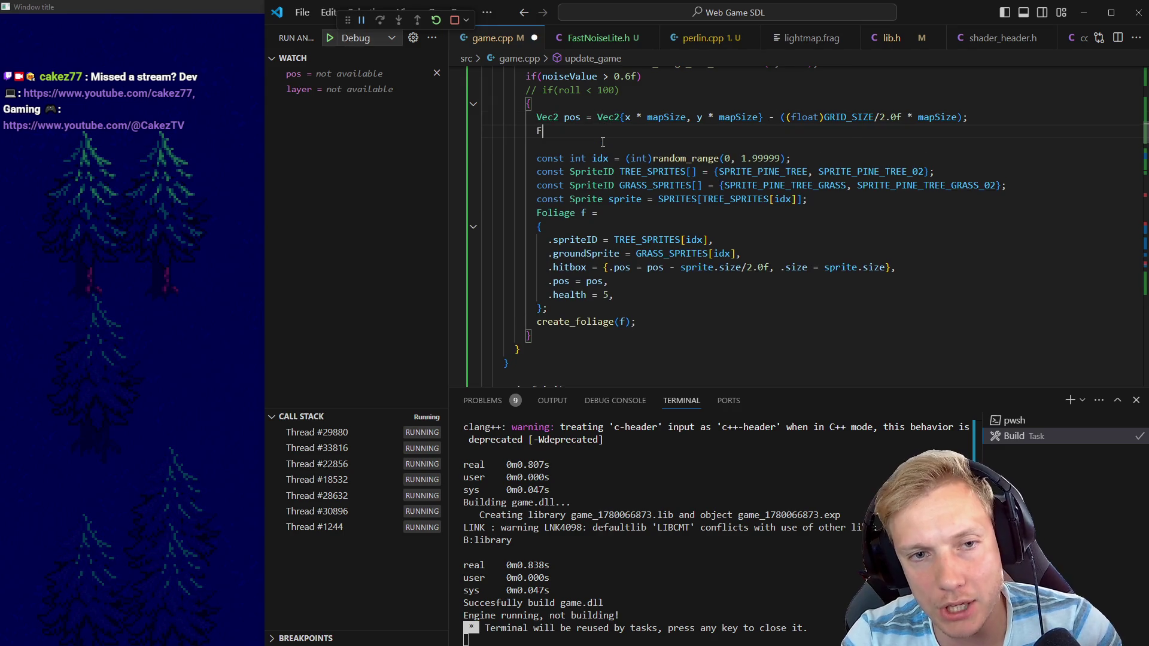
text(olia)
key(Tab)
text(FOL)
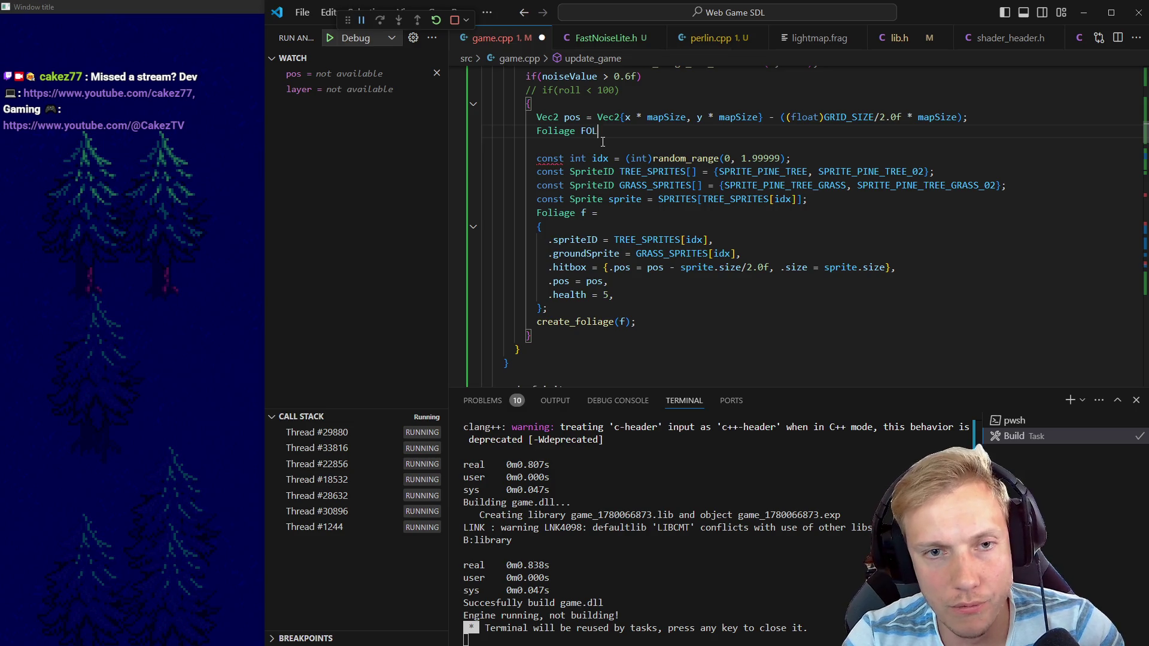
text(const)
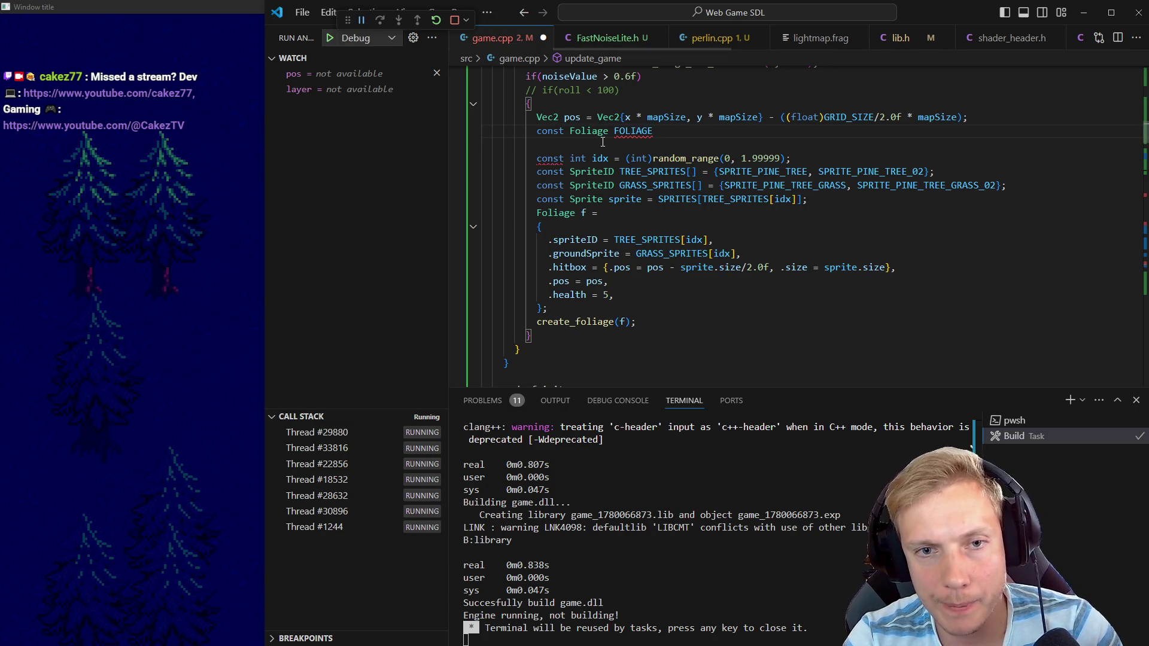
key(Return)
text({)
key(Return)
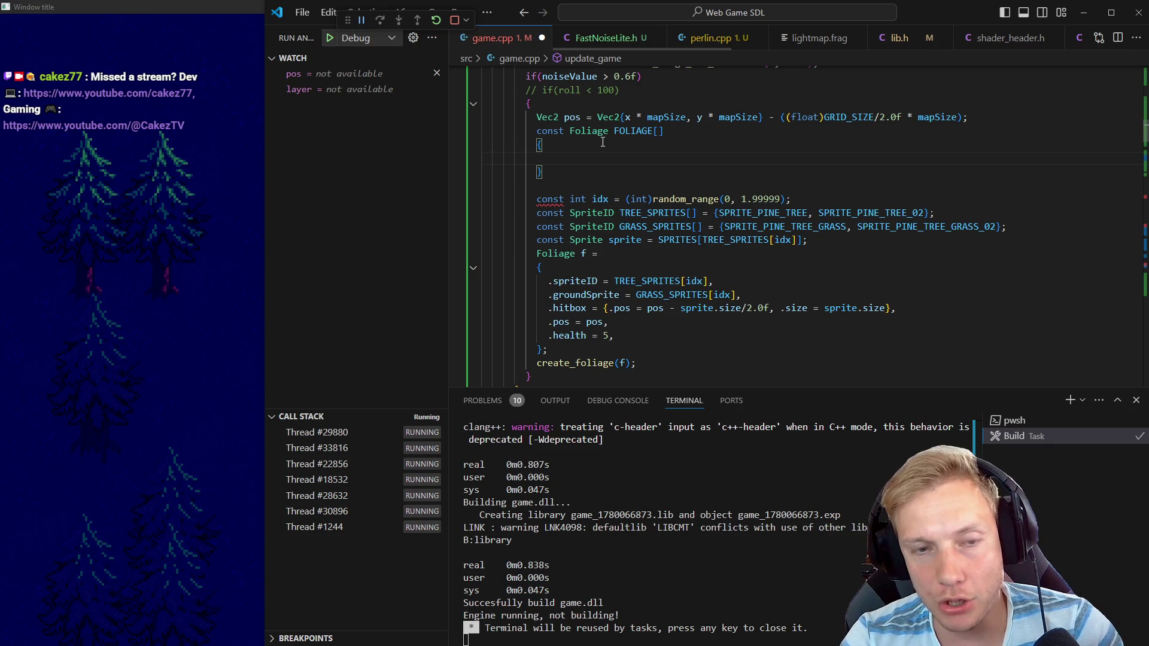
text(// PI)
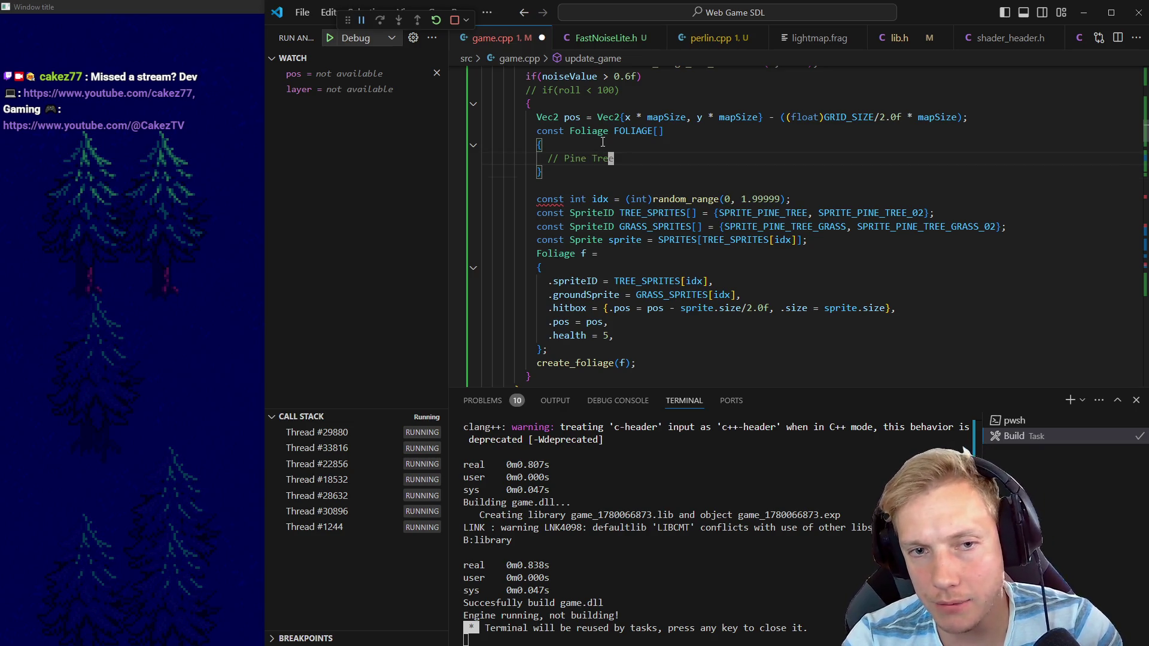
Select the draft FOLIAGE array lines and delete them
key(Down)
key(Down)
key(Down)
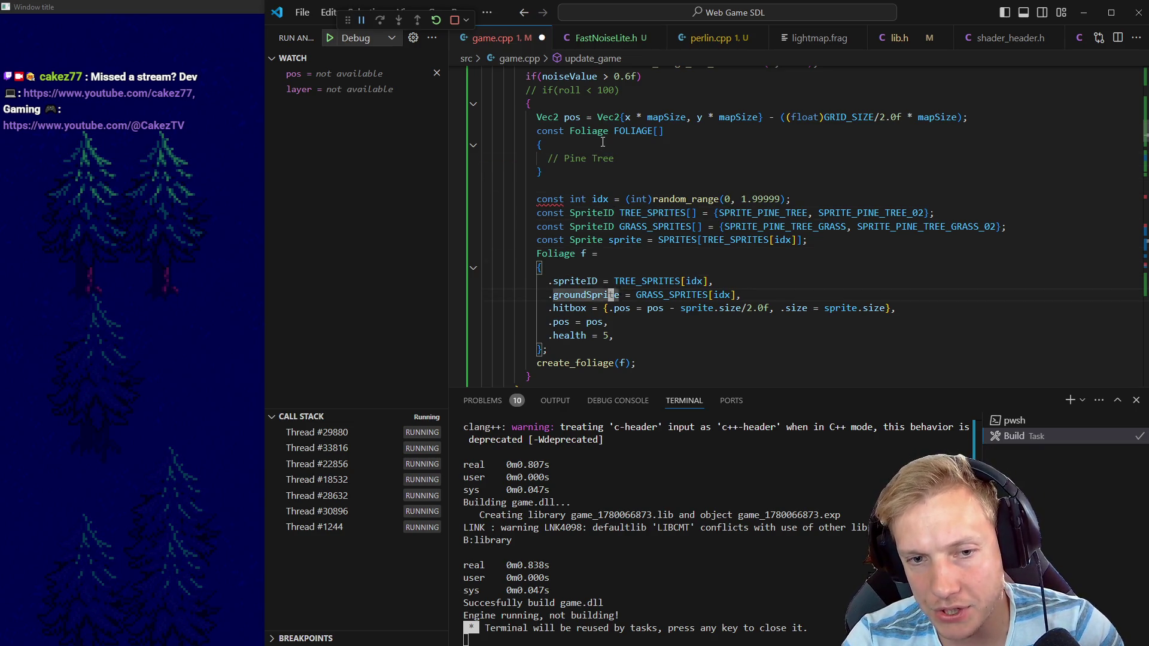
key(End)
key(shift+Up)
key(shift+Home)
key(shift+Home)
key(shift+Down)
key(shift+Down)
key(shift+Down)
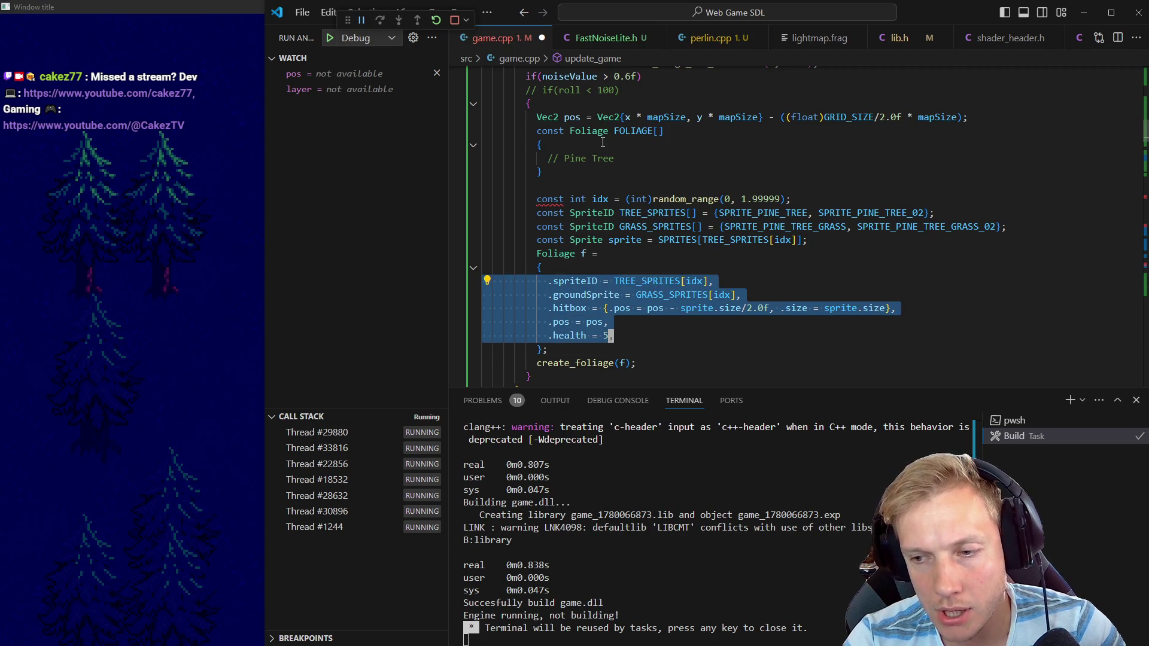
key(Up)
key(Up)
key(Up)
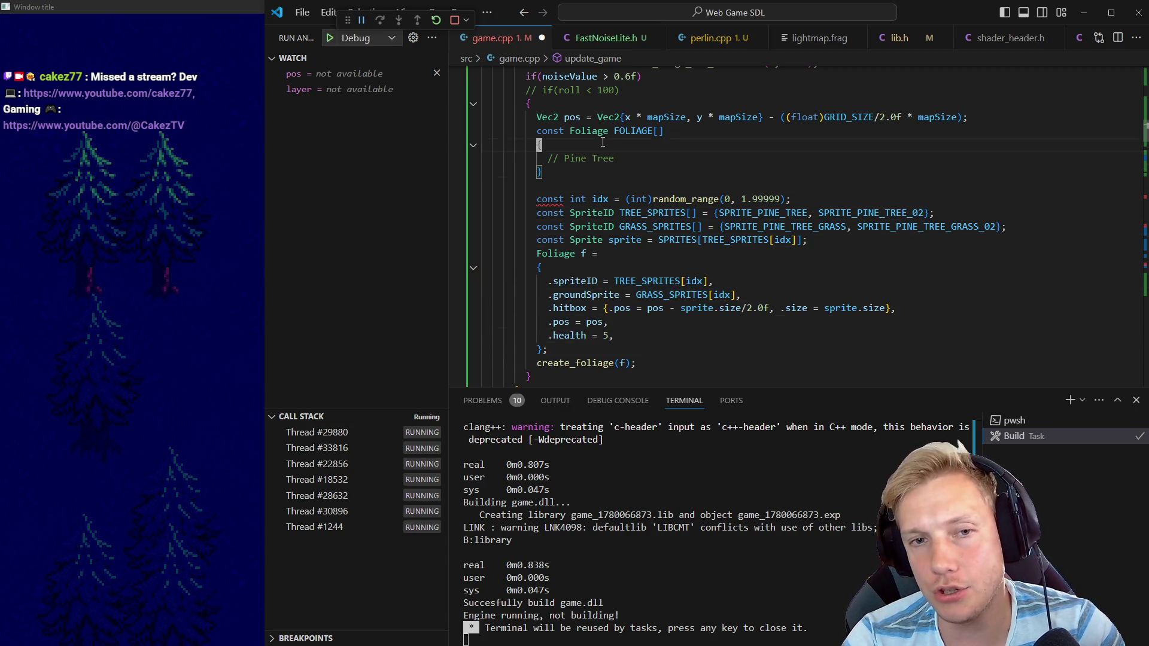
key(shift+v)
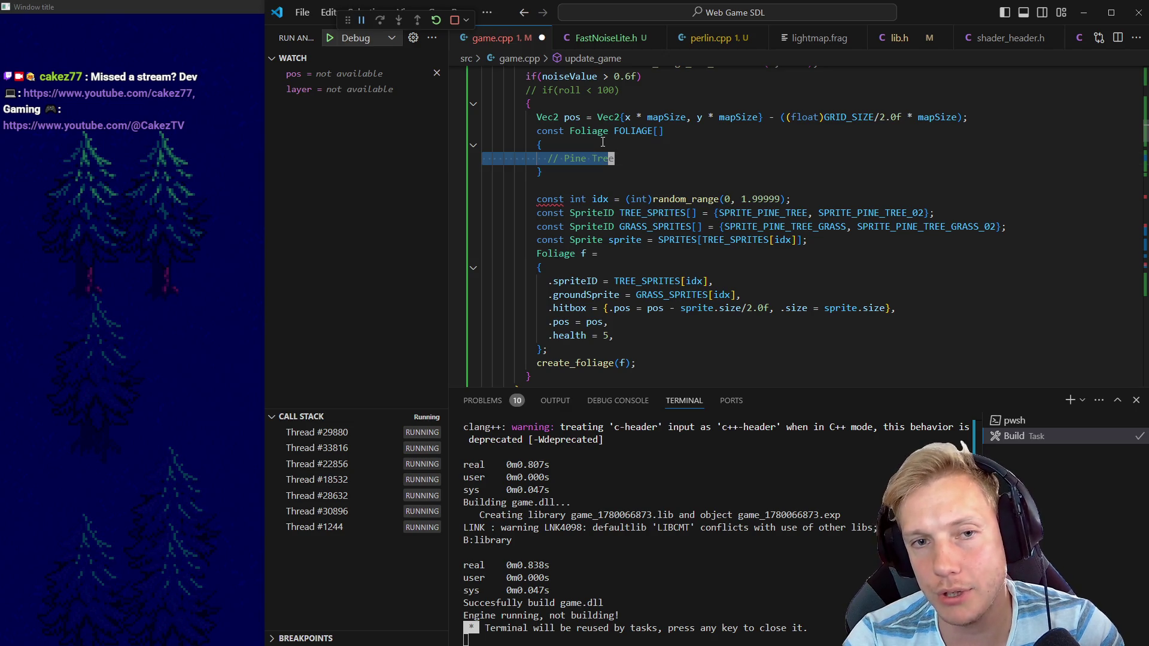
key(y)
key(j)
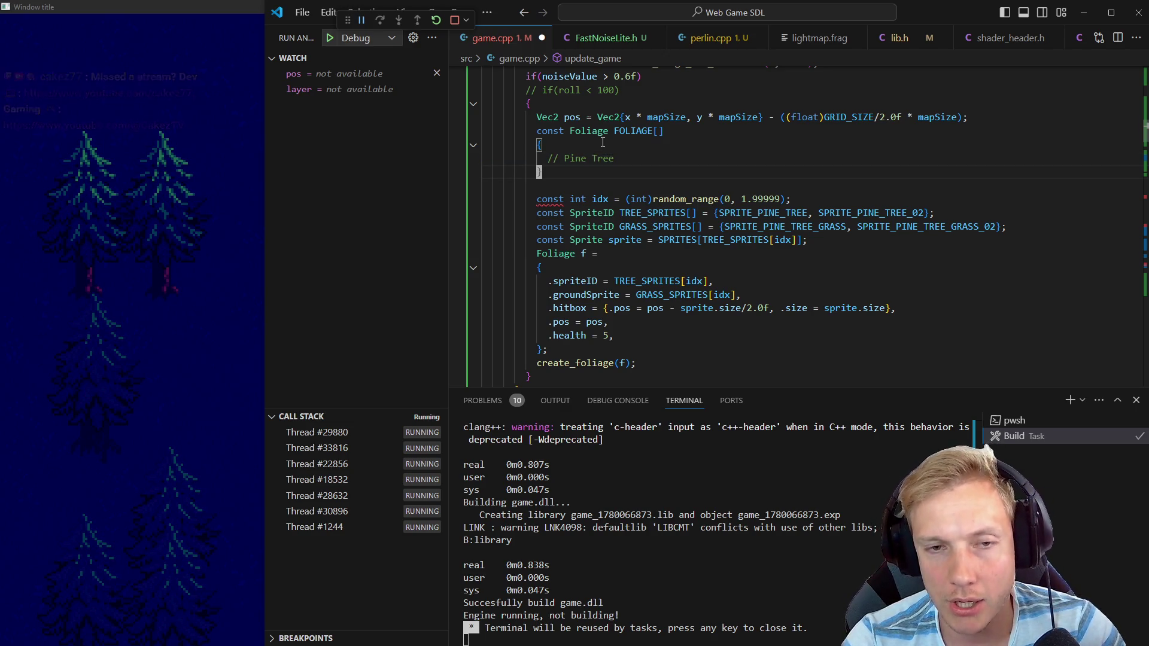
key(shift+Up)
key(shift+Up)
key(shift+Home)
key(shift+Up)
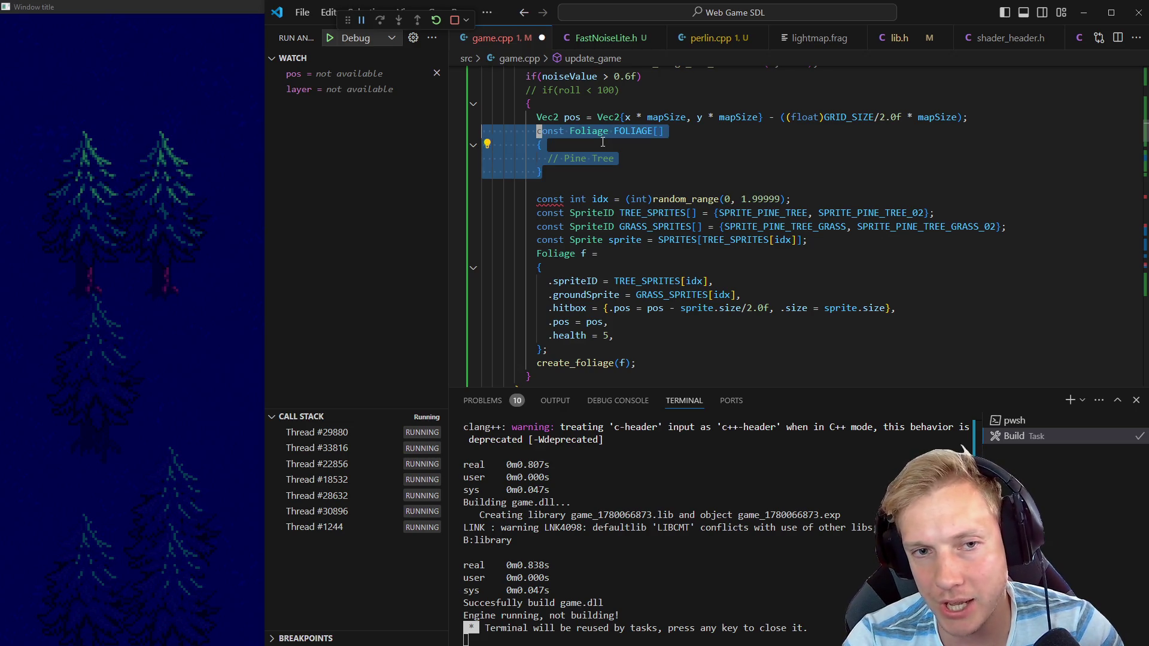
key(Delete)
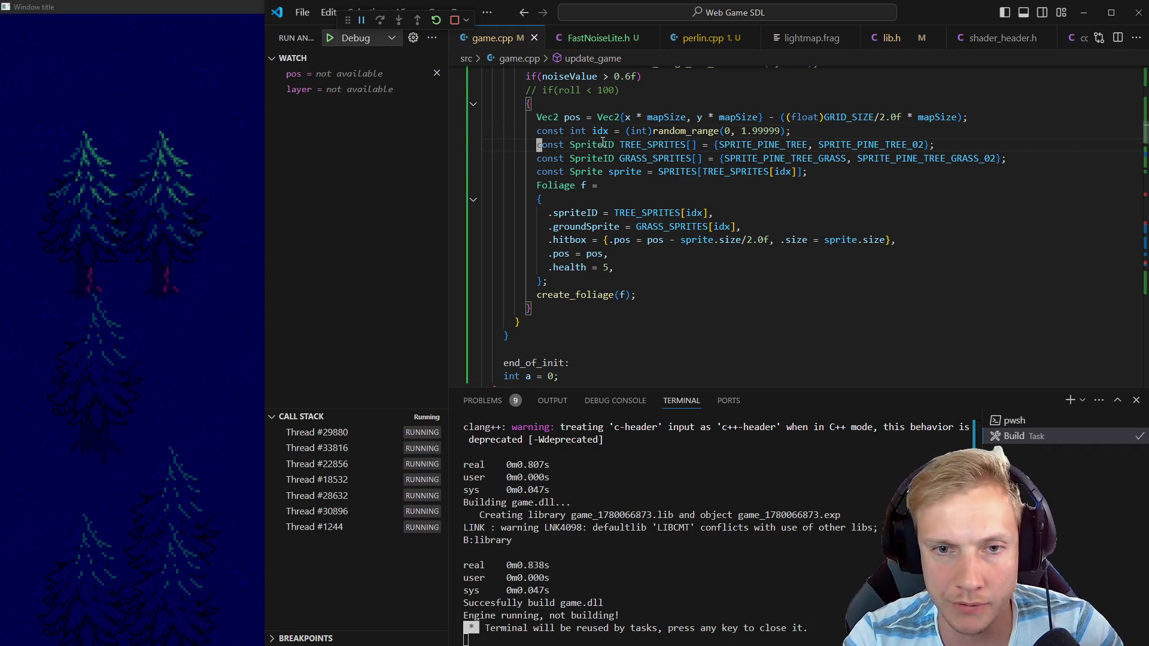
Rebuild the game with the build task (Ctrl+Shift+B)
key(Down)
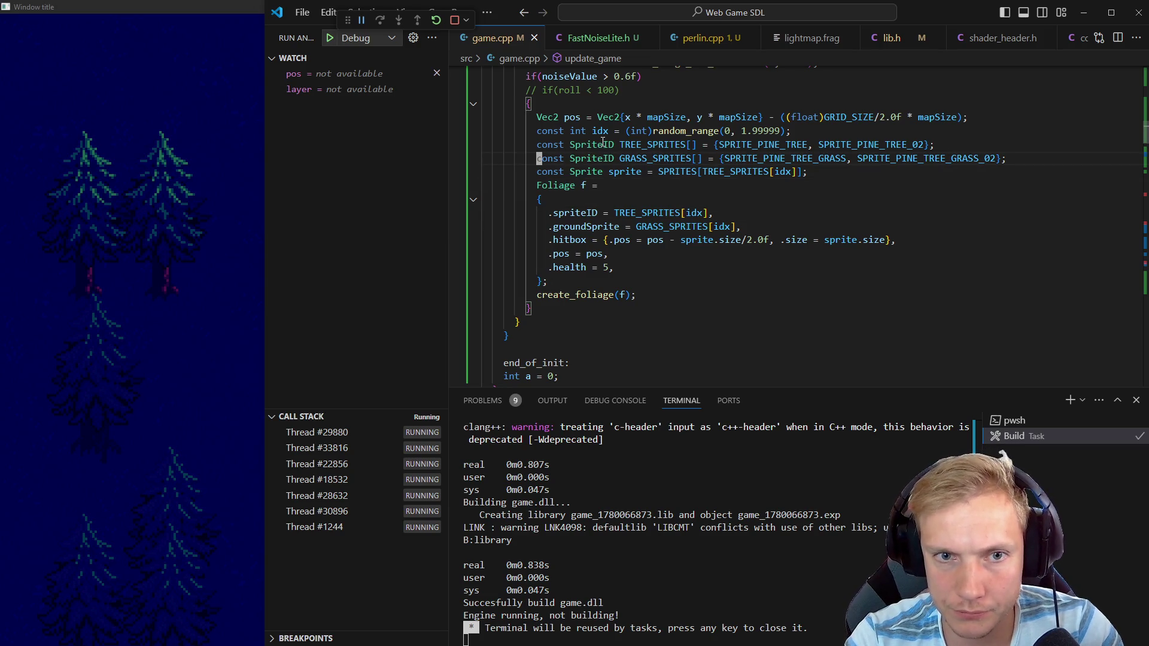
key(ctrl+shift+b)
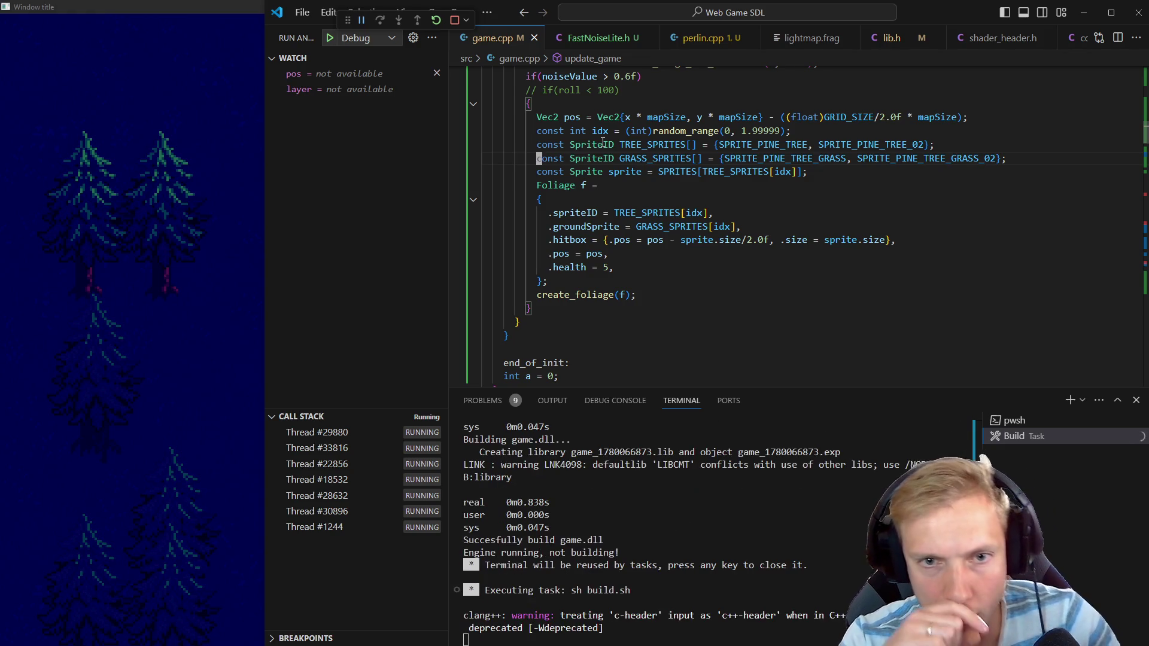
key(alt+Tab)
Walk the character around the night forest to check the pines over grass
key(Right)
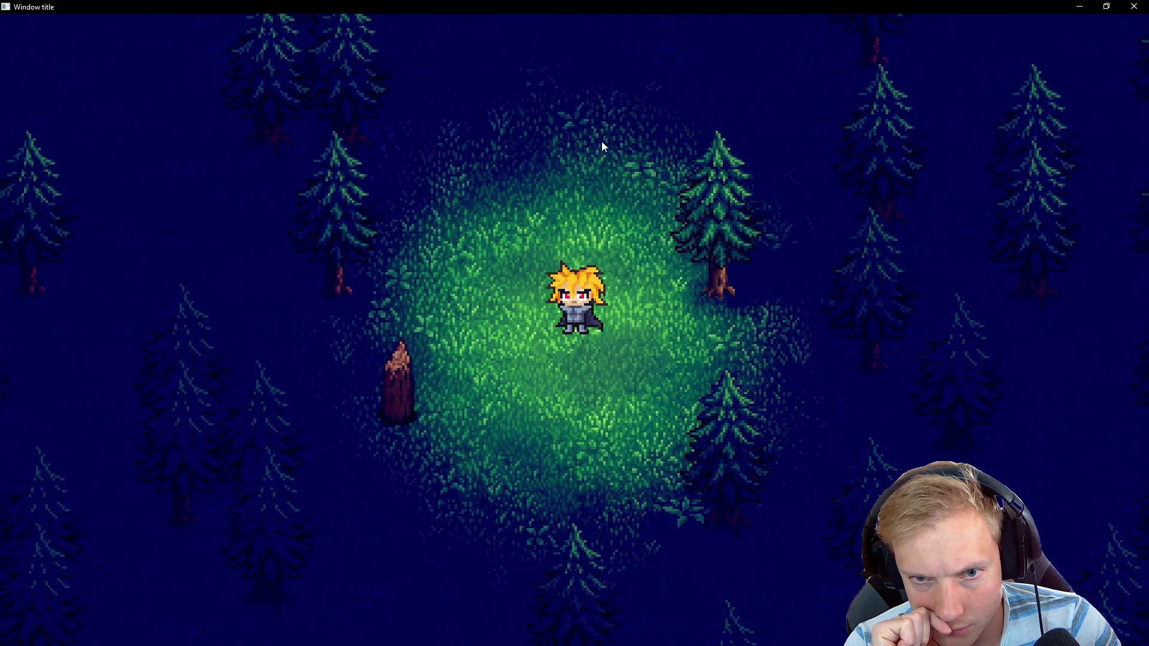
key(Left)
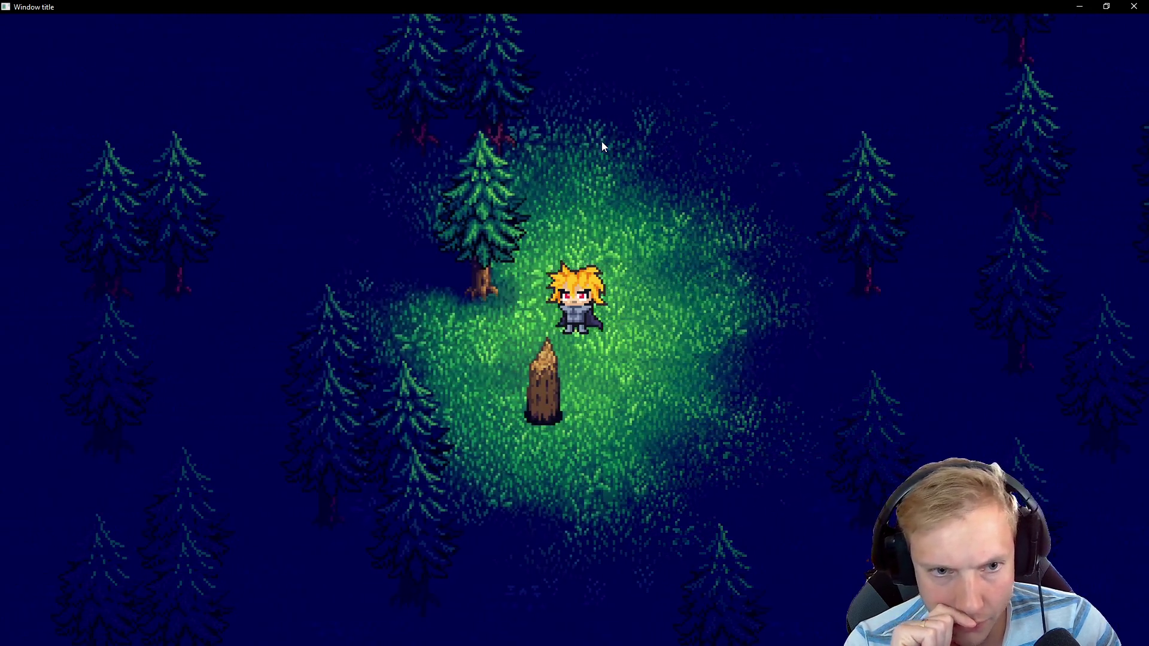
key(Up)
key(Left)
key(Right)
key(Up)
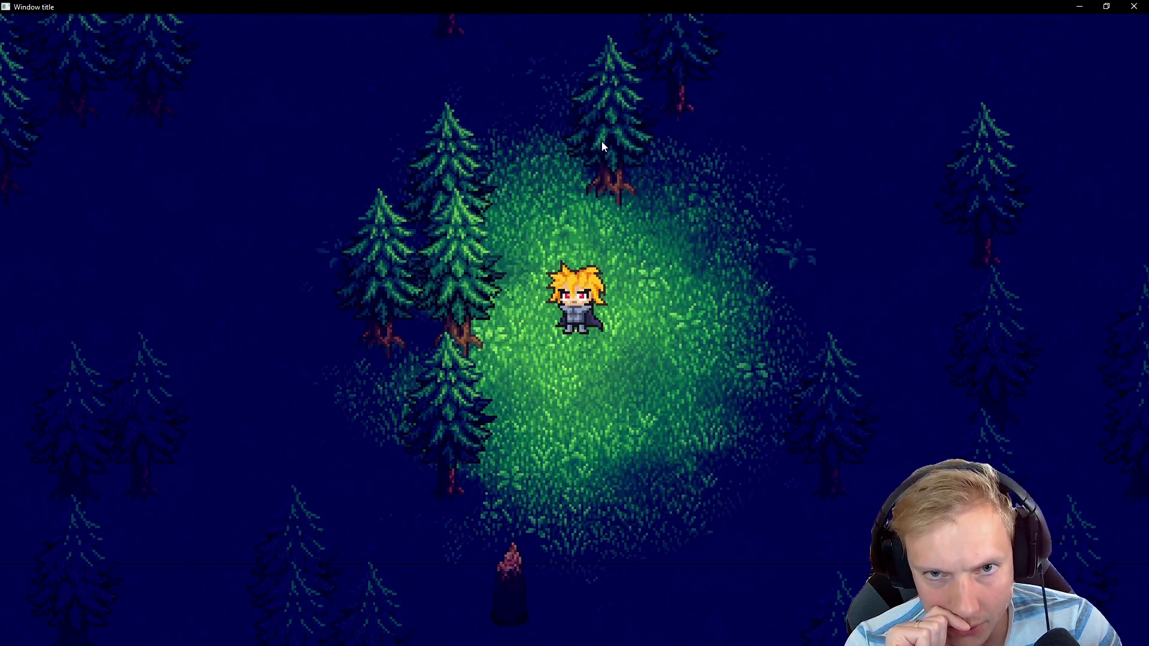
key(Down)
key(Right)
key(alt+Tab)
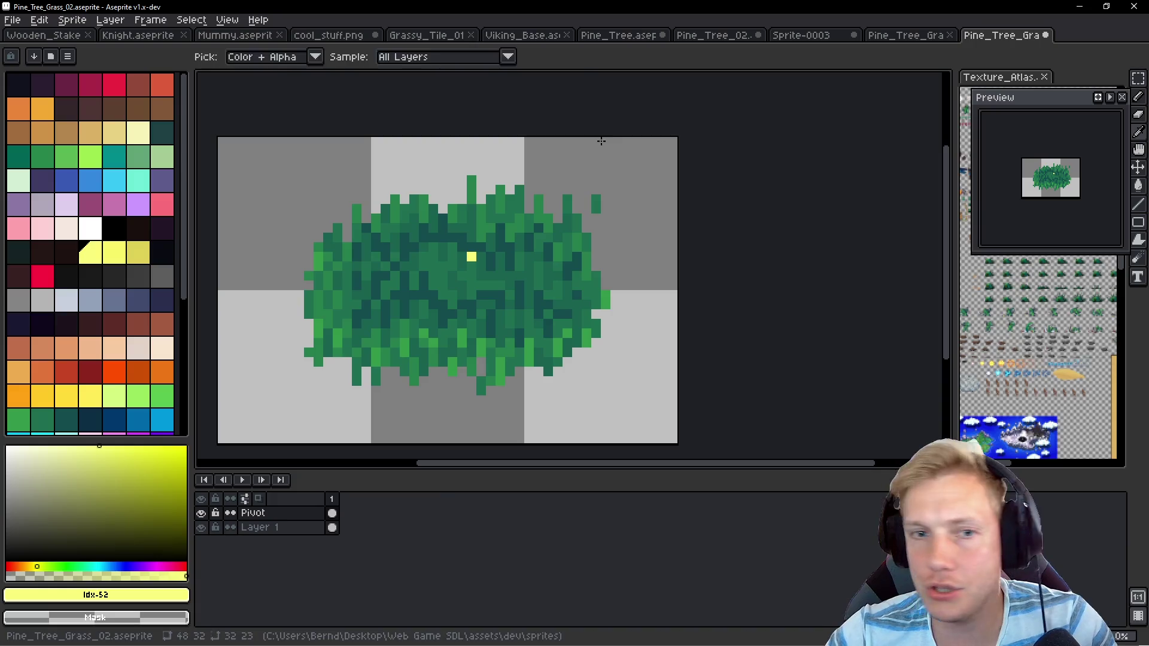
Hide the Pivot layer, delete Pine_Tree_02's lower Grass layer, and save the sprite
click(201, 513)
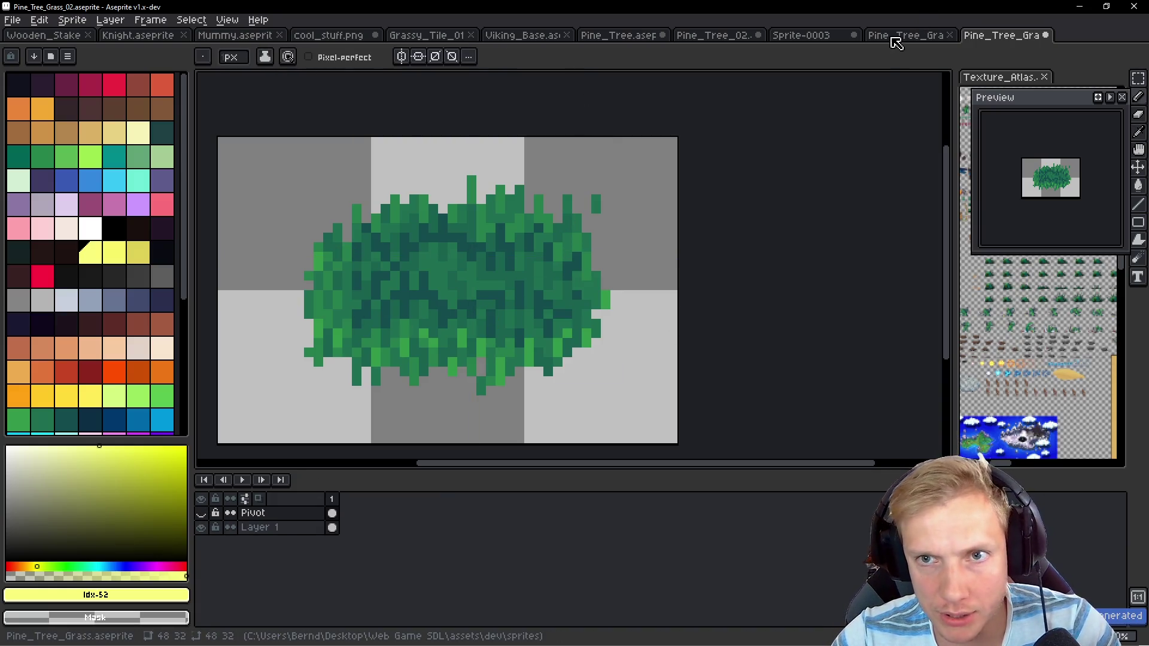
click(898, 37)
click(805, 35)
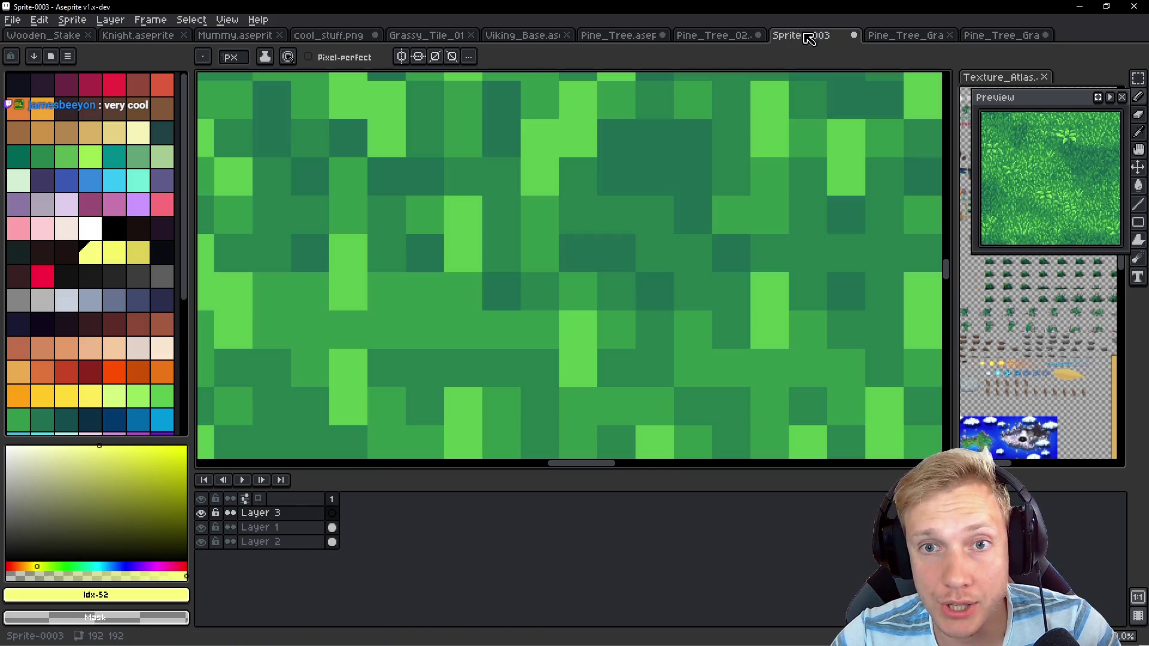
click(712, 34)
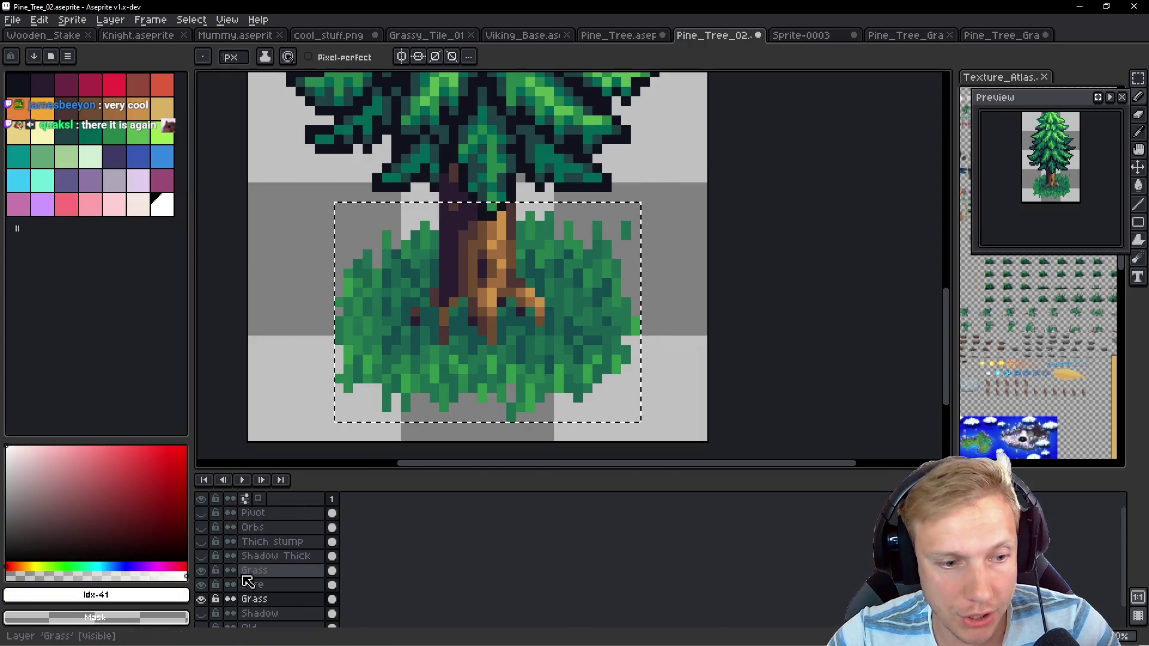
click(203, 599)
click(282, 599)
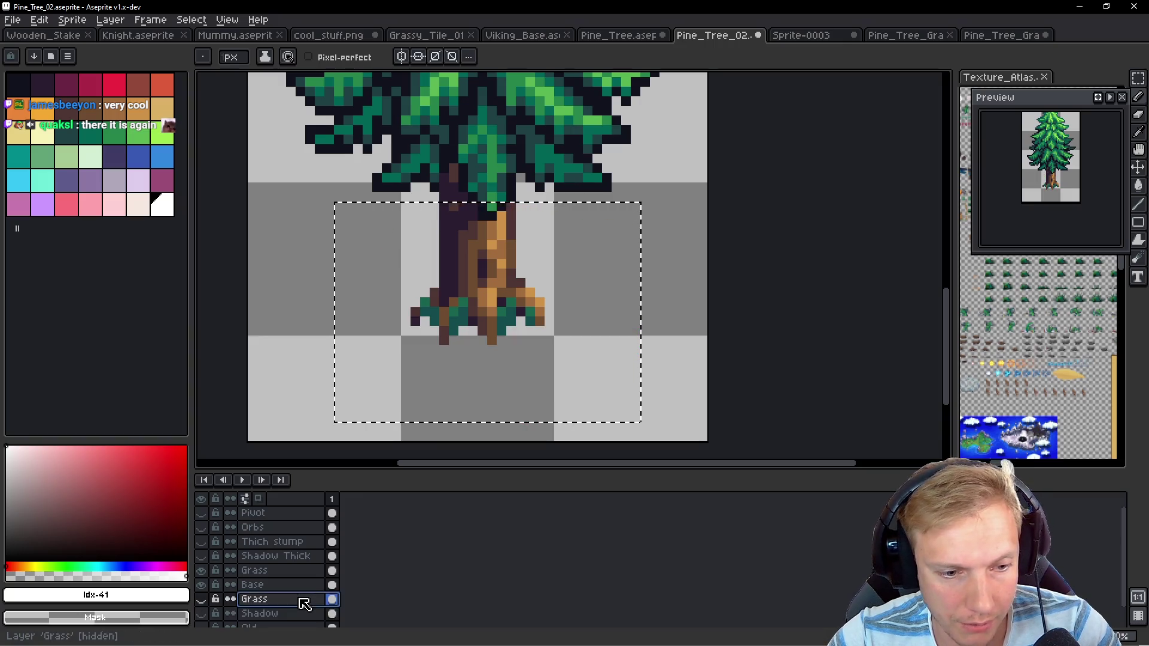
key(ctrl+d)
click(295, 610)
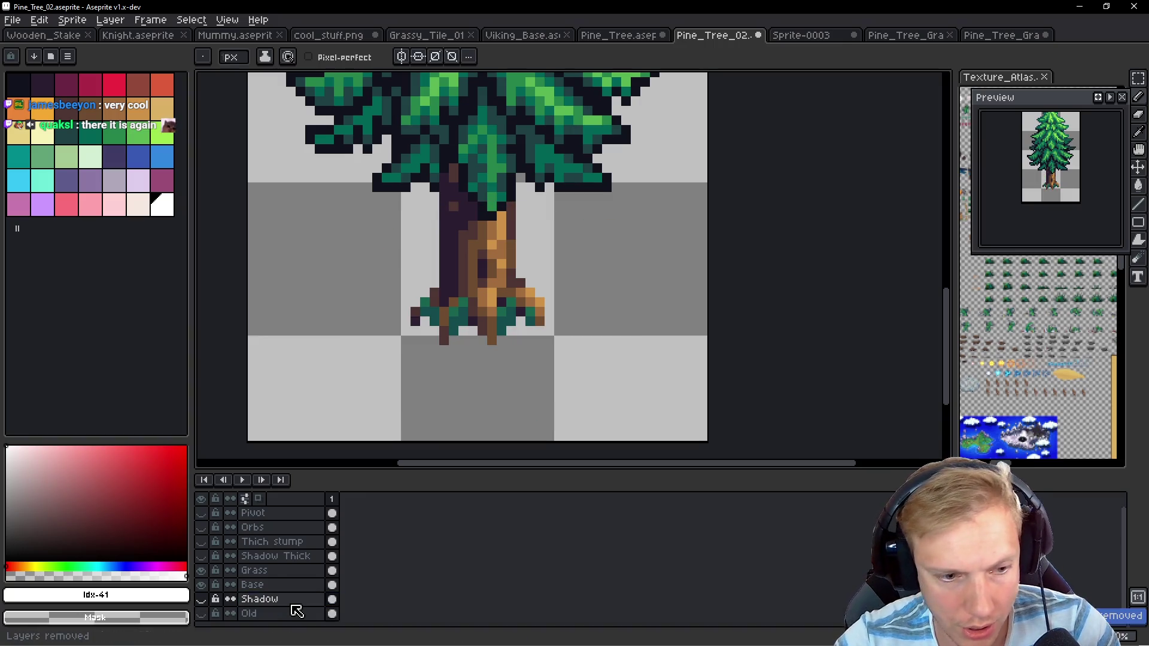
key(ctrl)
key(ctrl+s)
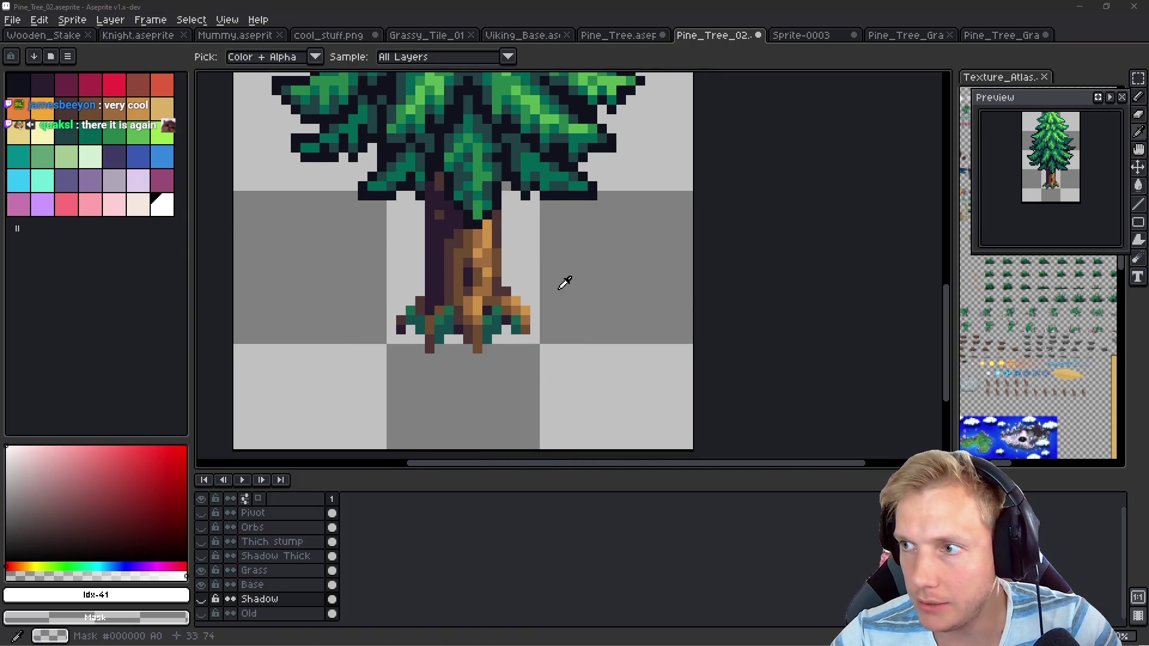
key(alt+Tab)
Roam the grass-free pine forest with WASD, then return to the Pine_Tree_Grass sprite
key(w)
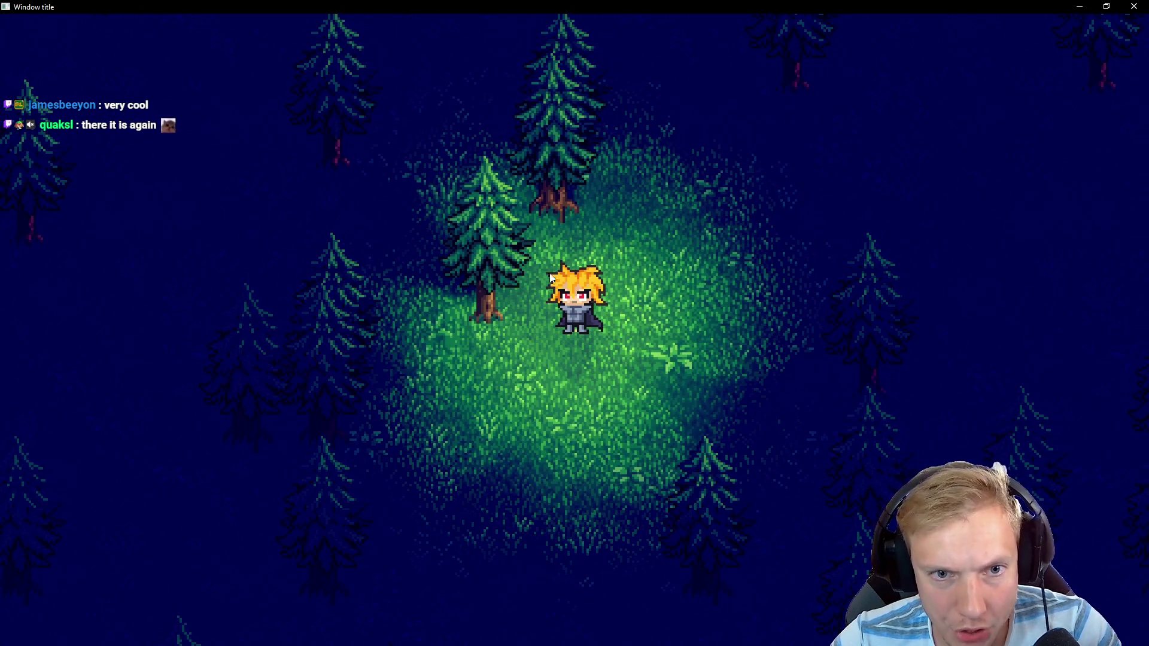
key(s)
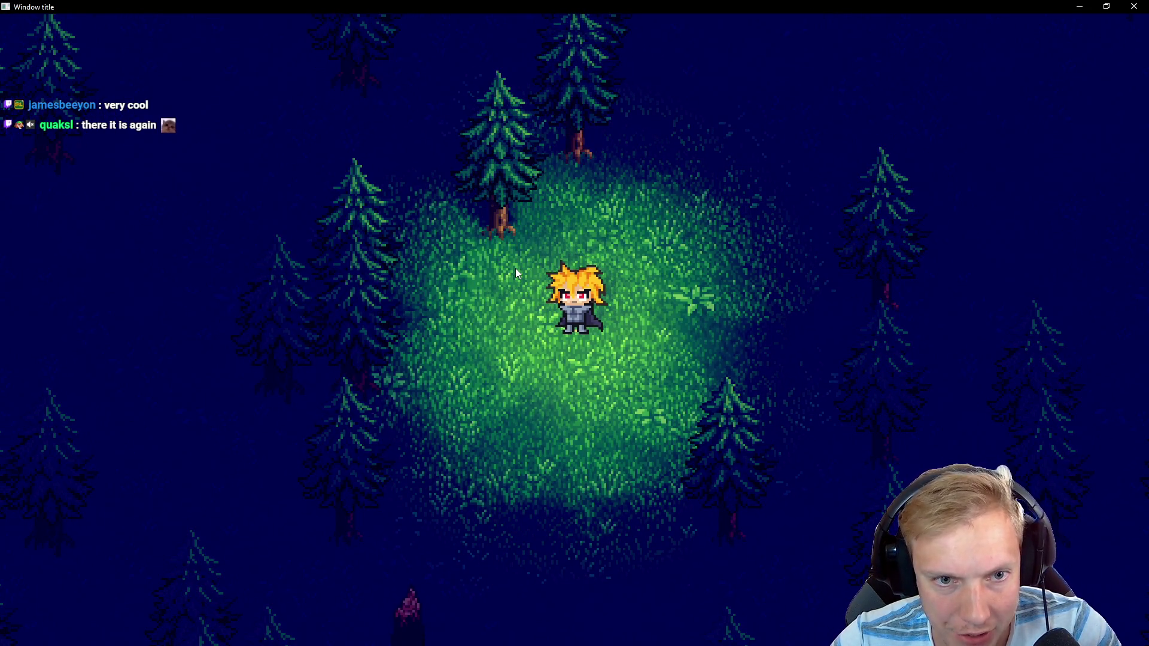
key(w)
key(d)
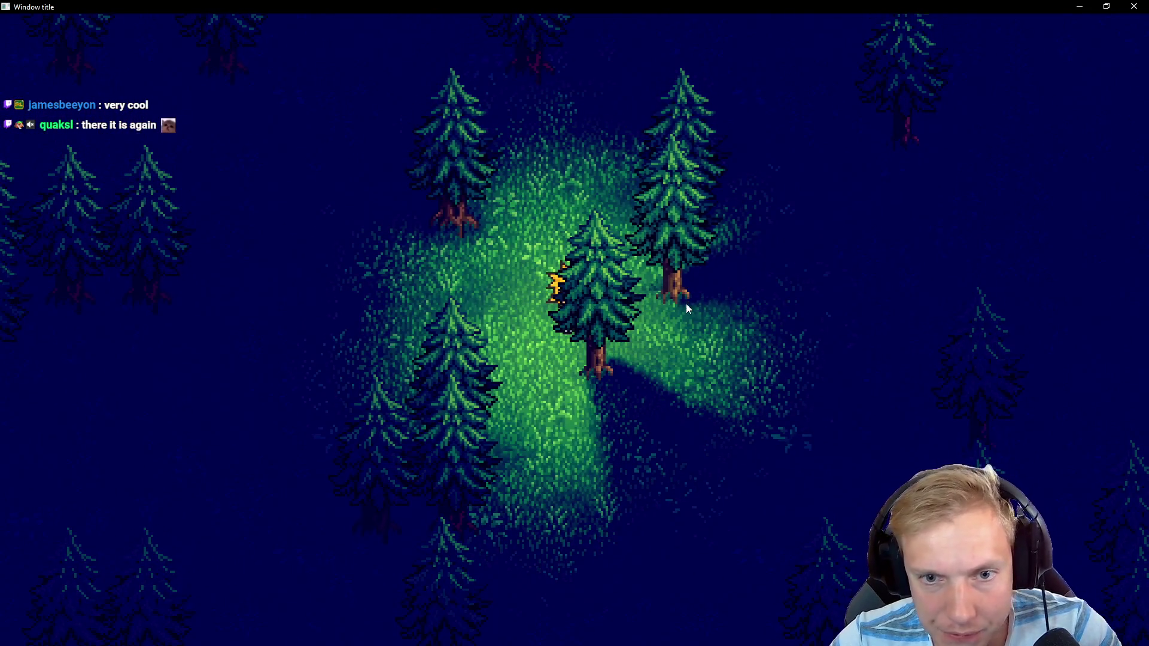
key(a)
key(w)
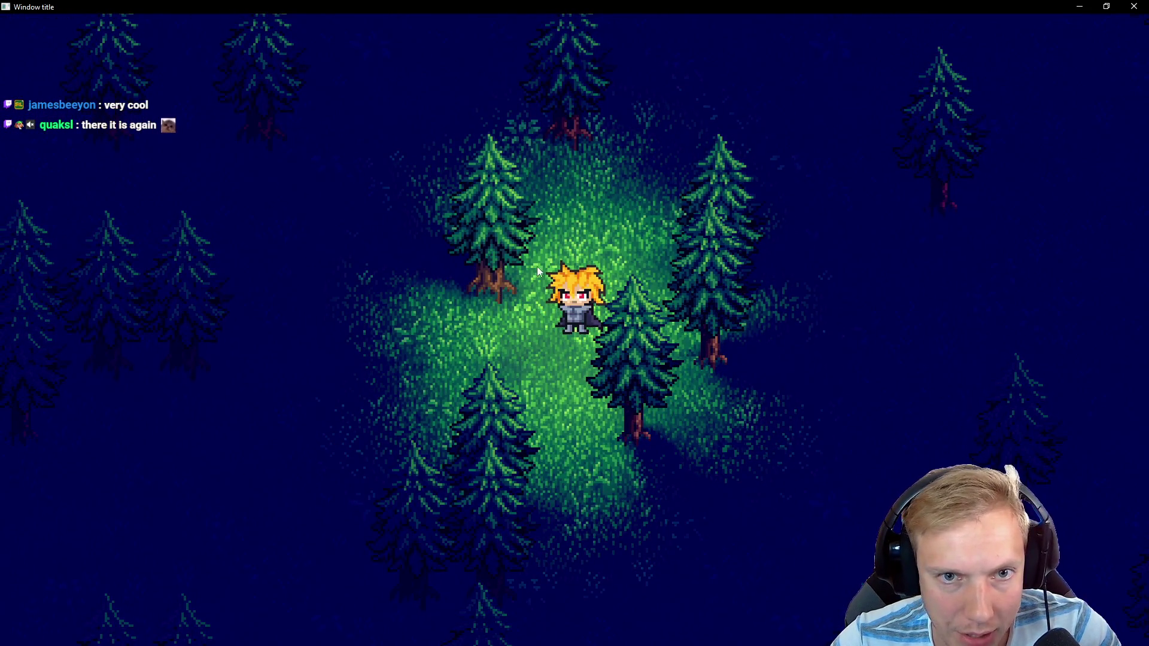
key(w)
key(d)
key(d)
key(a)
key(d)
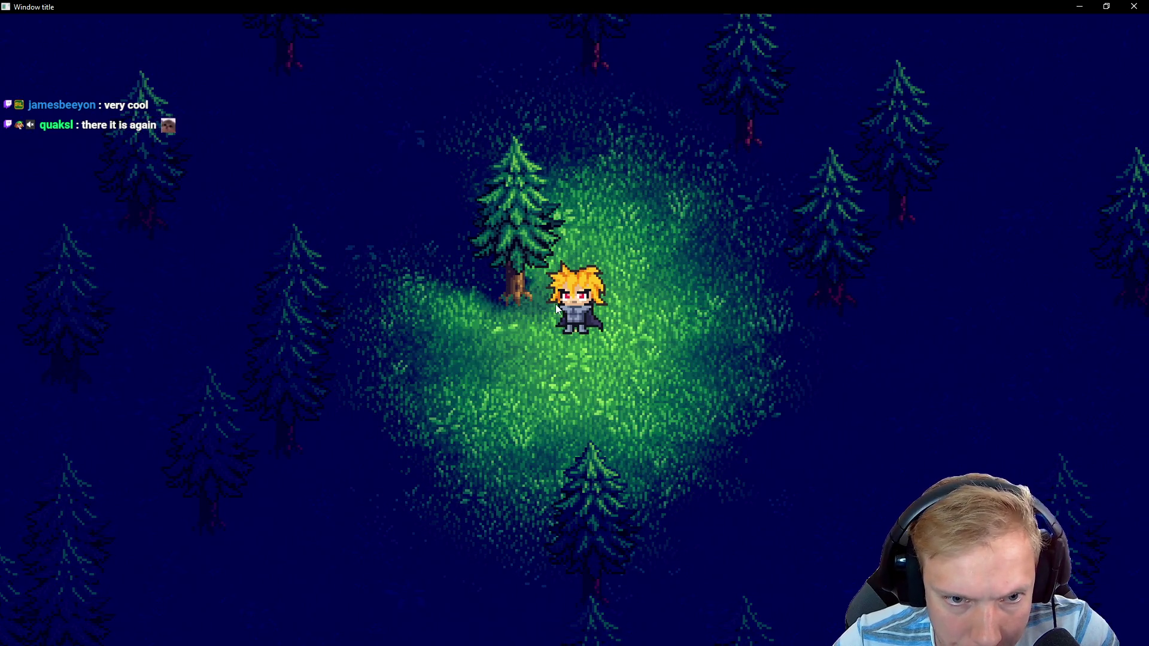
key(a)
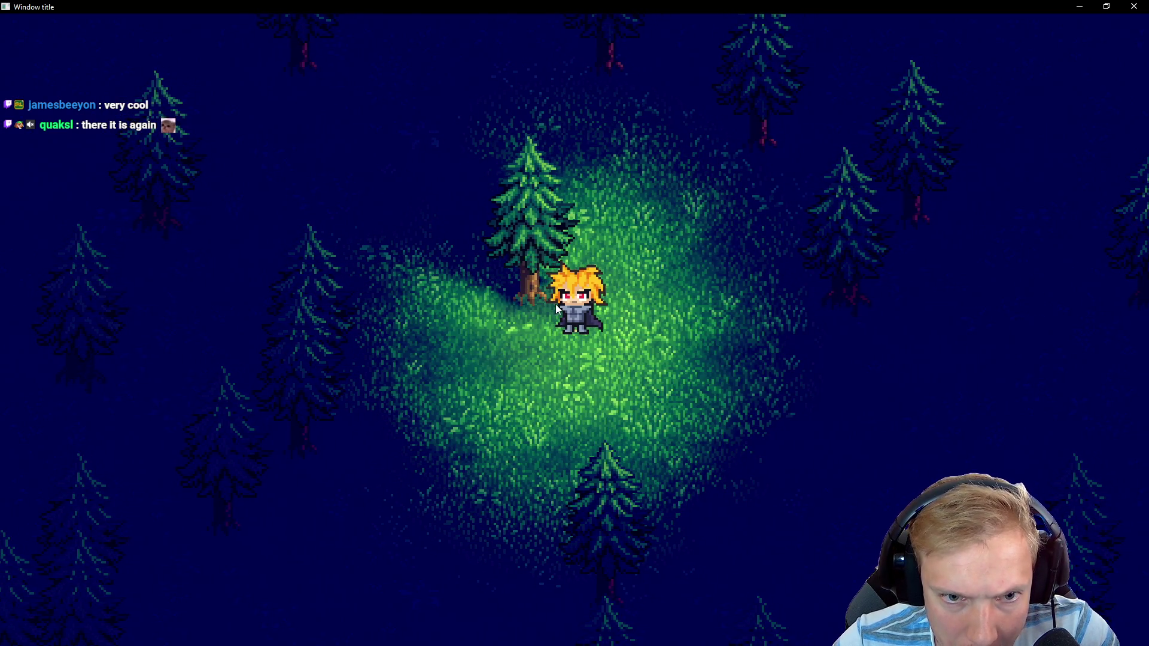
key(d)
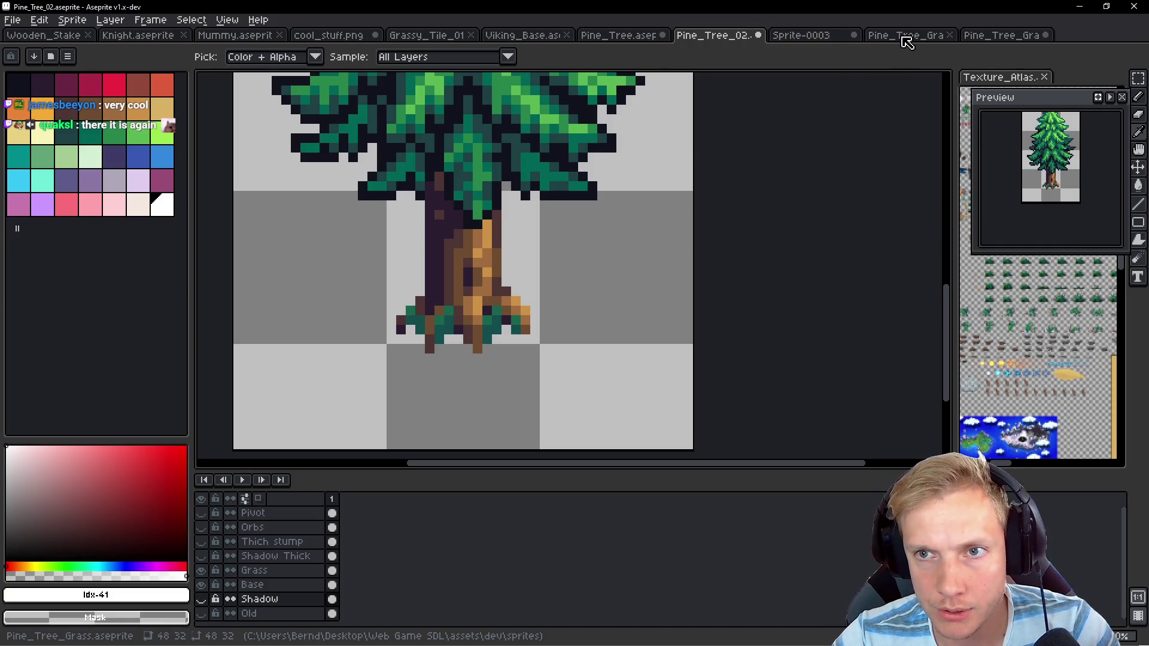
click(905, 37)
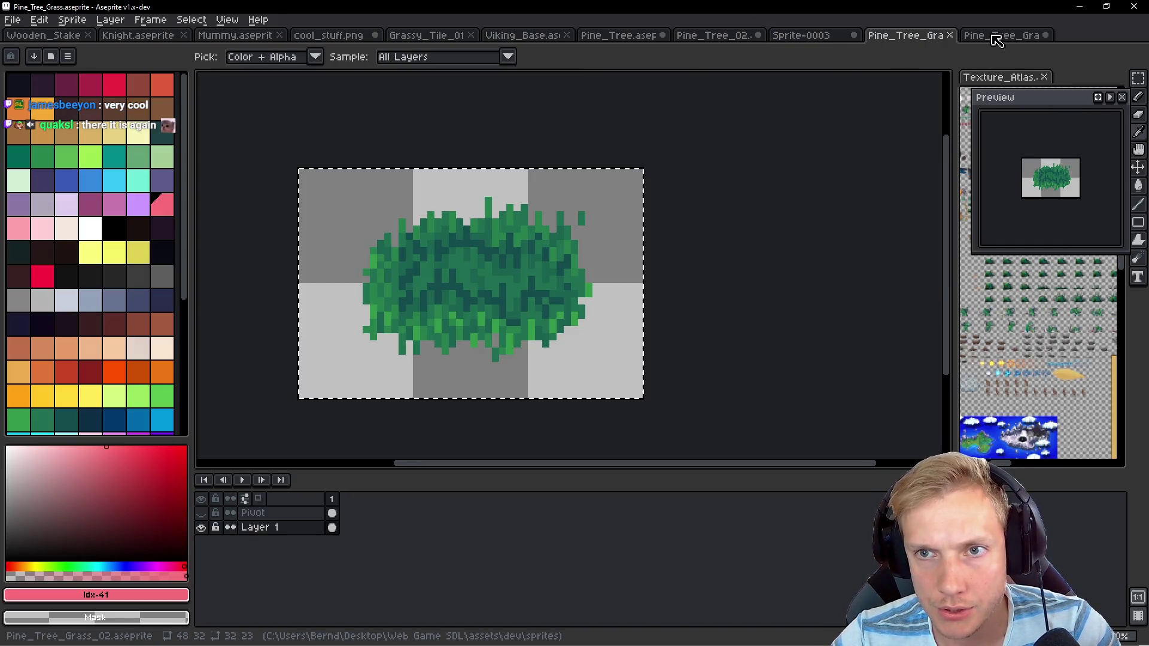
Show Pine_Tree_Grass_02's Pivot layer and paint a yellow pivot pixel on the grass
click(997, 37)
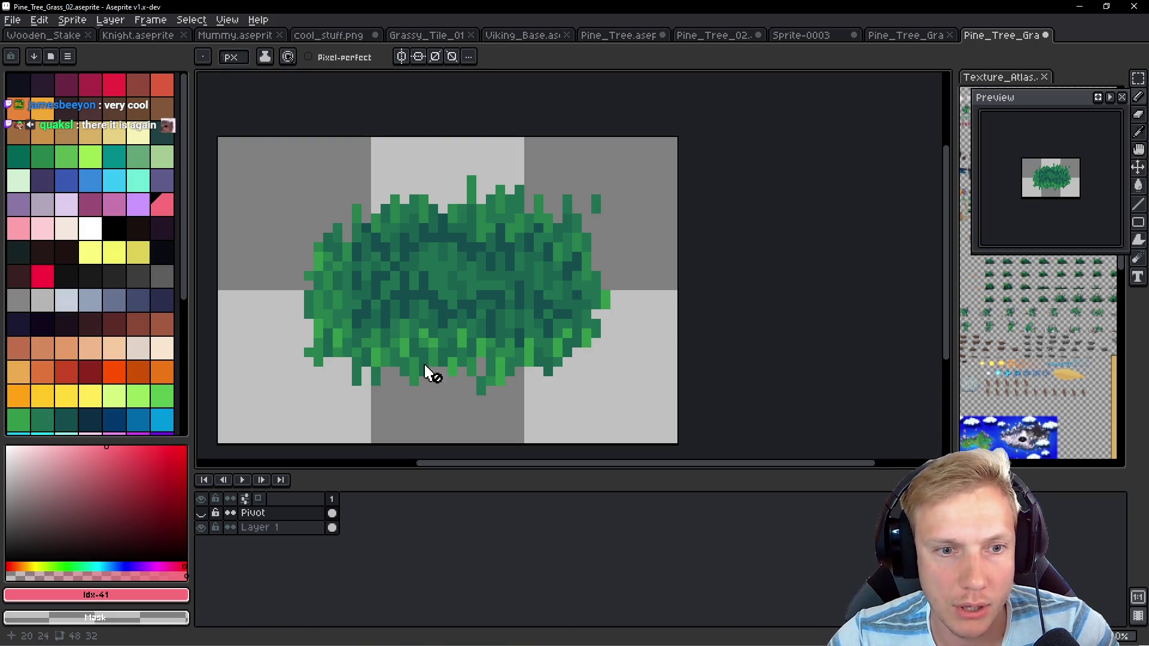
click(201, 513)
scroll(467, 242, up, 3)
alt+click(476, 276)
click(476, 259)
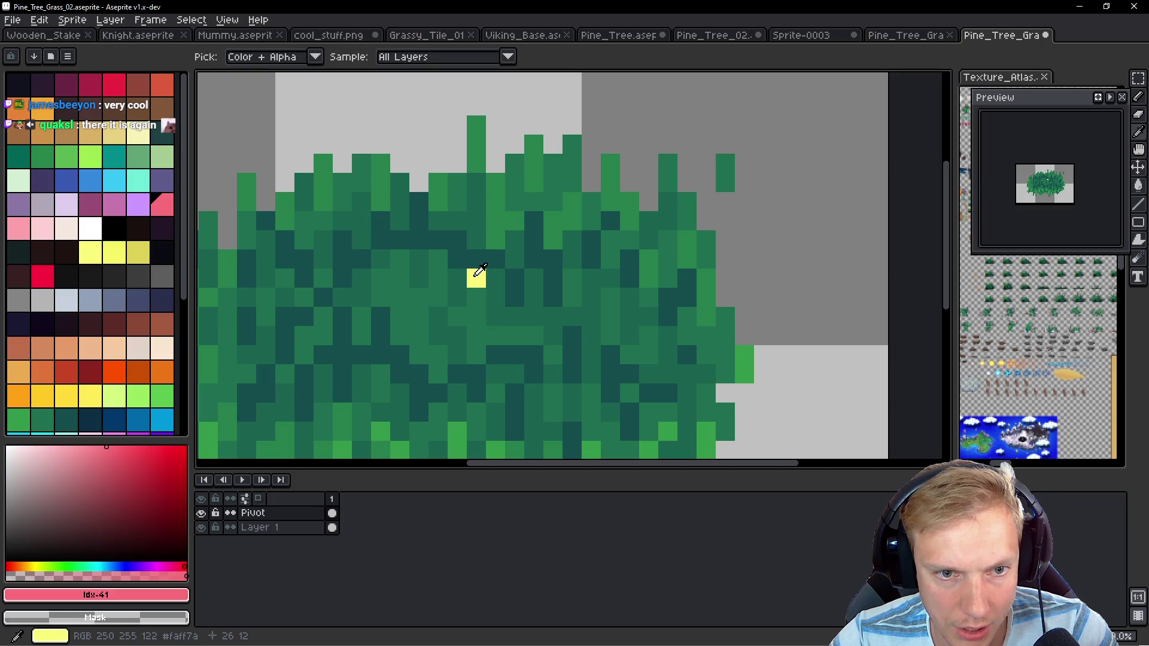
click(637, 287)
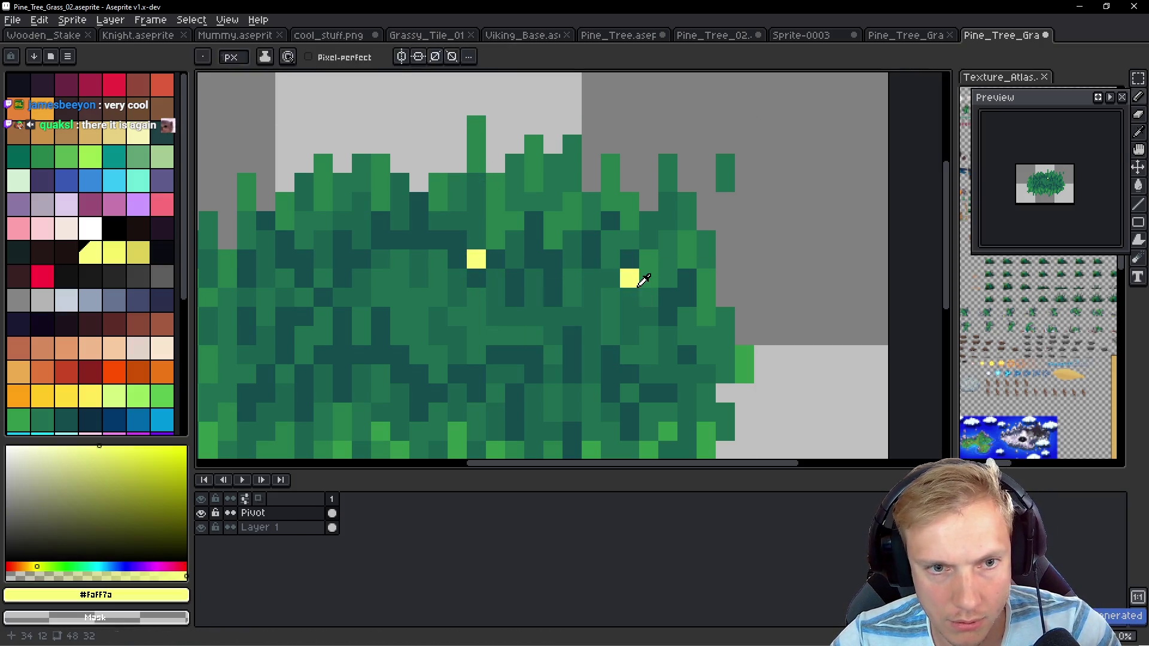
Compare with the game, settle the yellow pivot pixel lower in the grass clump, and save
key(alt+Tab)
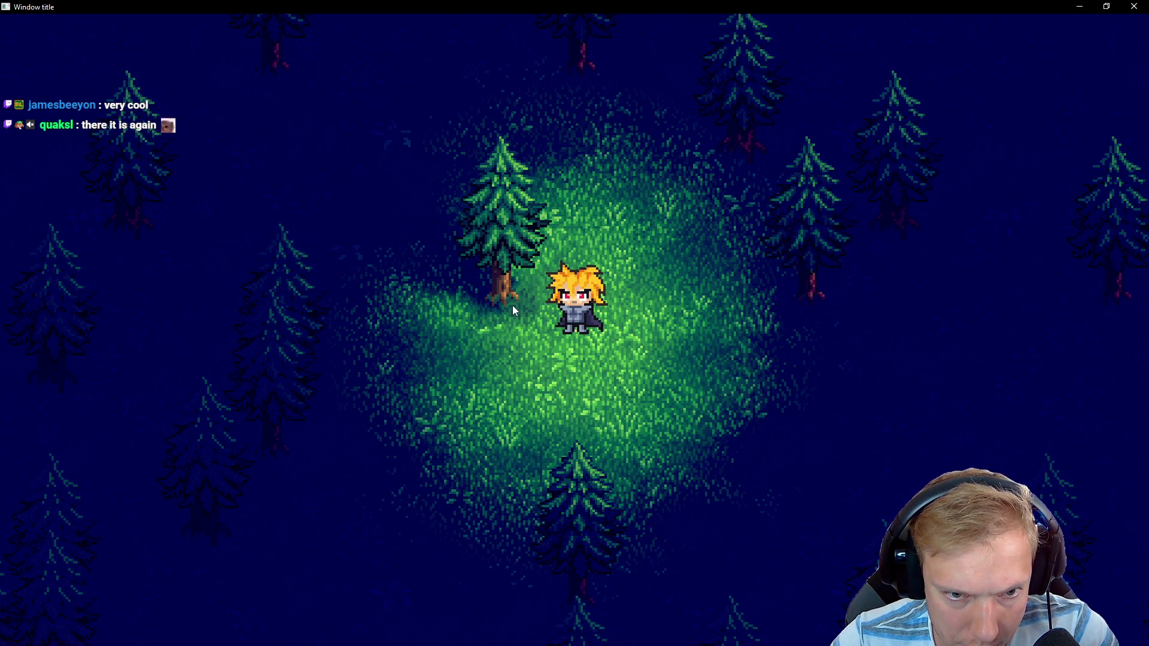
key(alt+Tab)
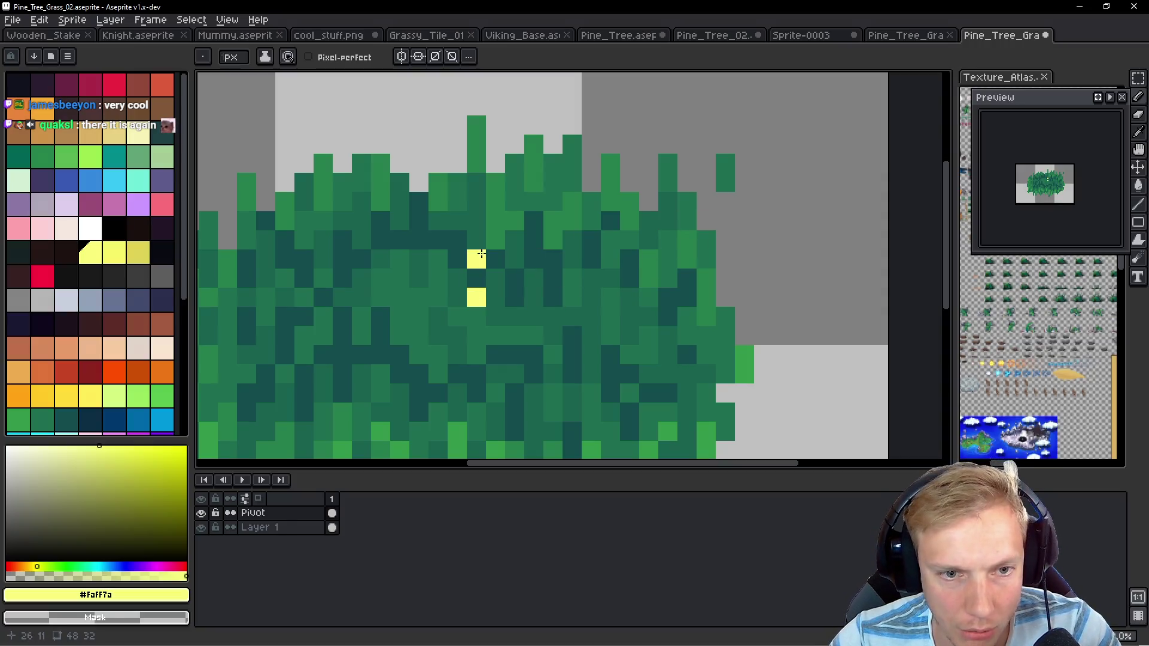
key(v)
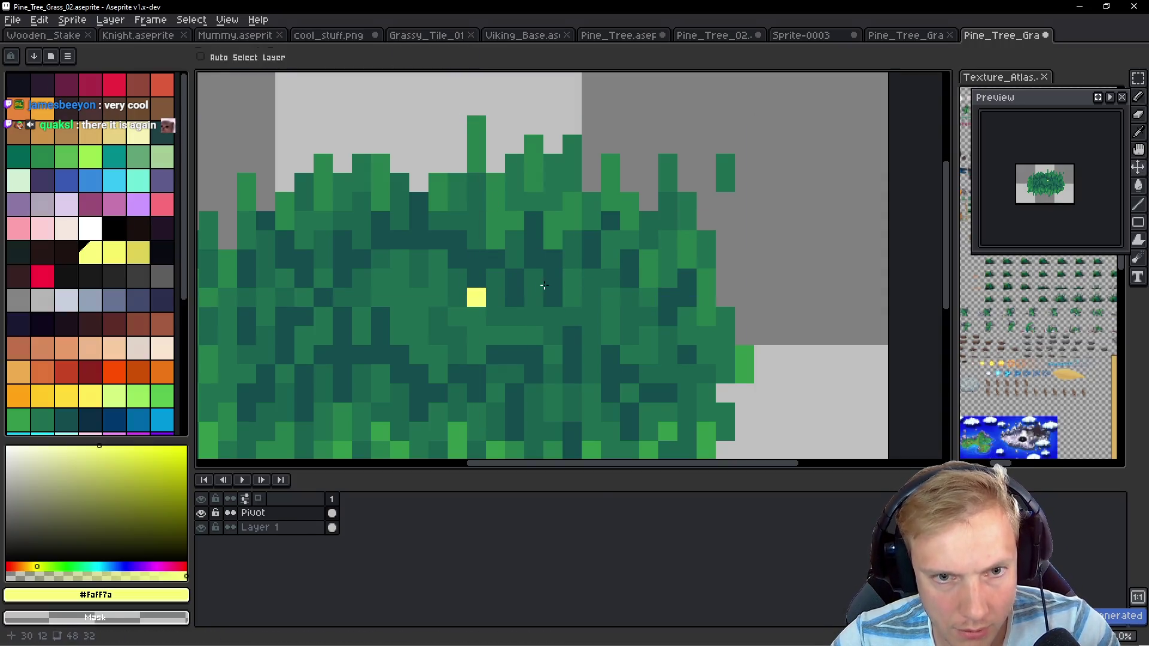
key(alt+Tab)
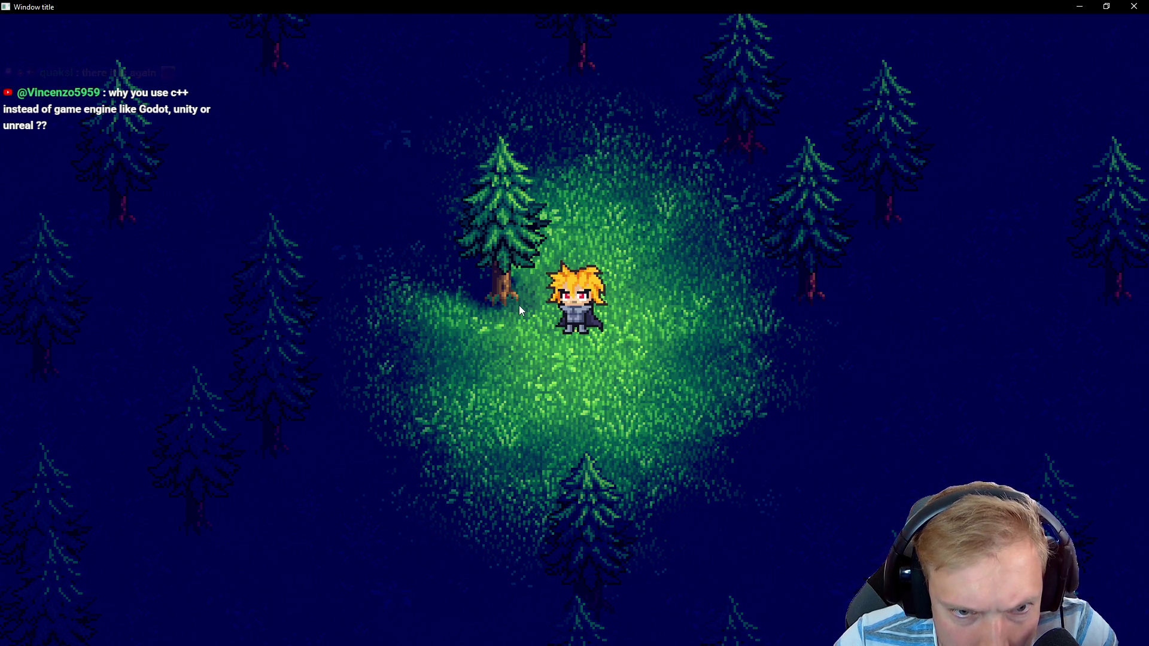
key(alt+Tab)
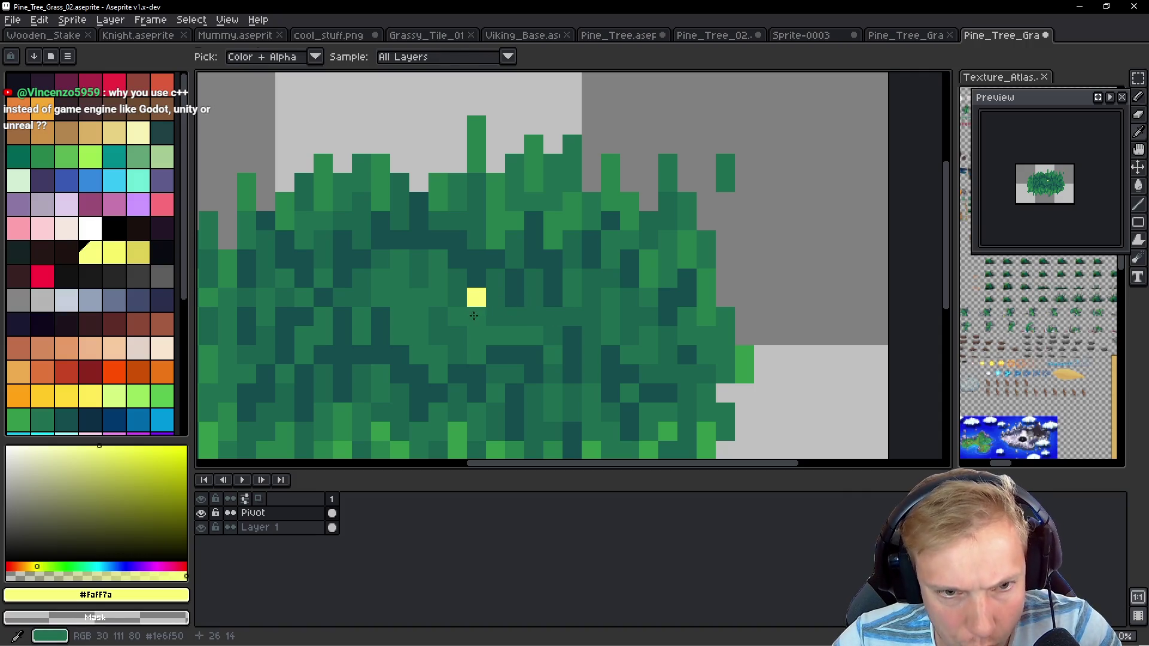
key(ctrl+z)
key(b)
click(597, 316)
key(ctrl+s)
key(ctrl+z)
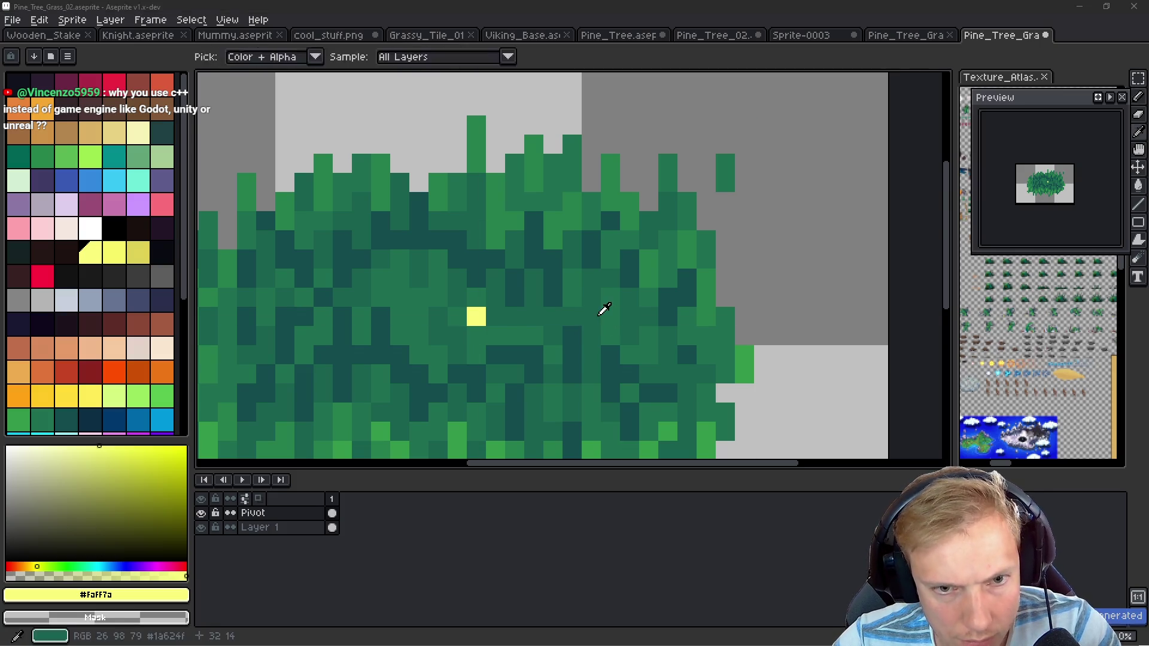
key(alt+Tab)
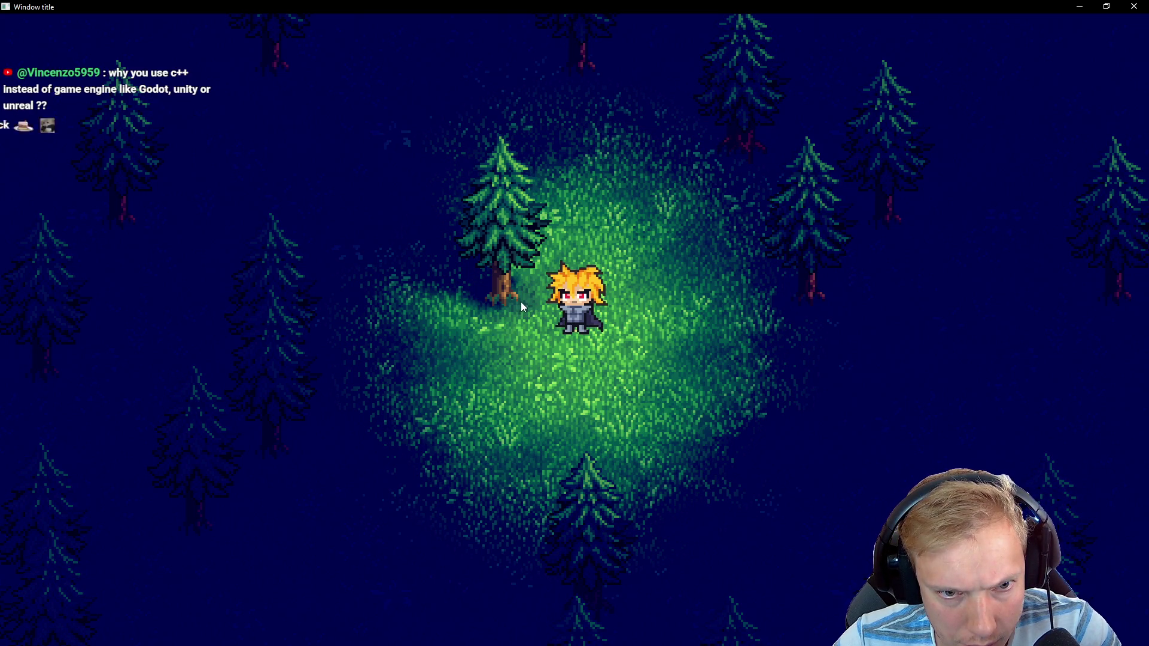
Walk the character around the lit clearing with WASD to check tree-grass alignment
key(d)
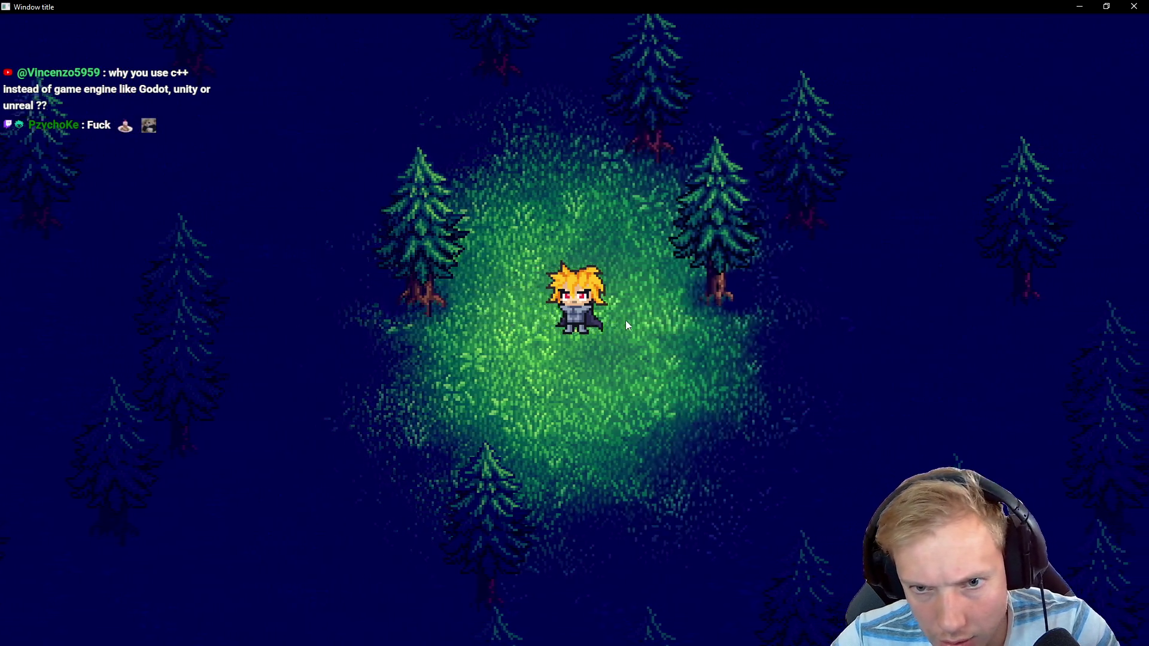
key(s)
key(d)
key(w)
key(a)
key(s)
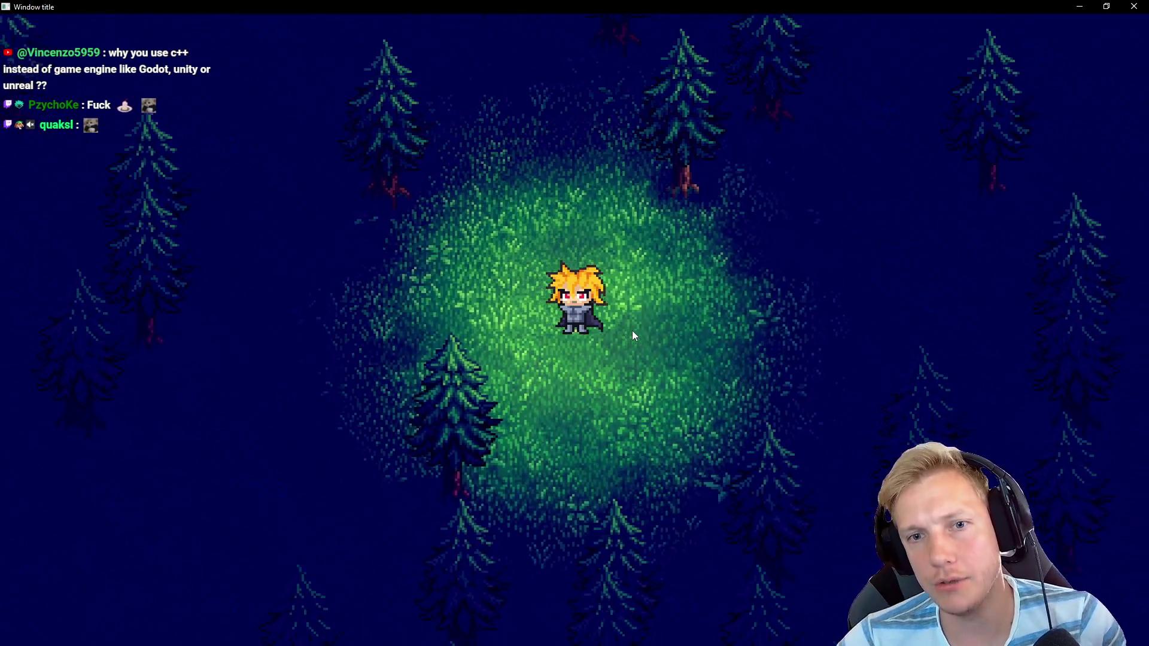
key(w)
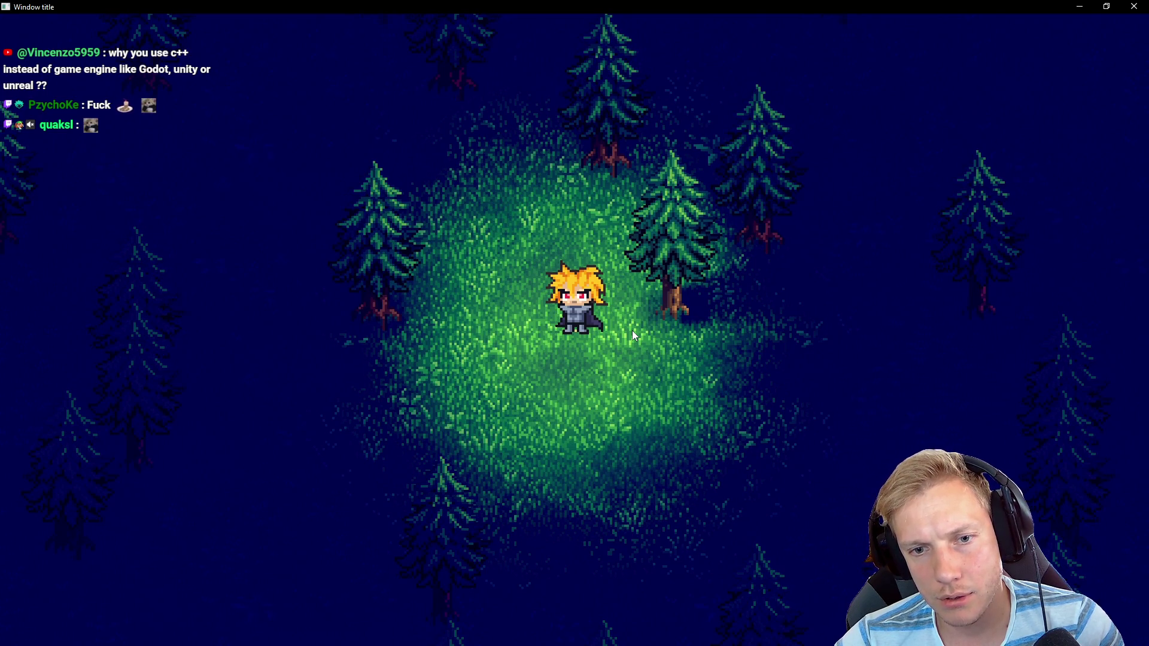
key(d)
key(s)
key(w)
key(a)
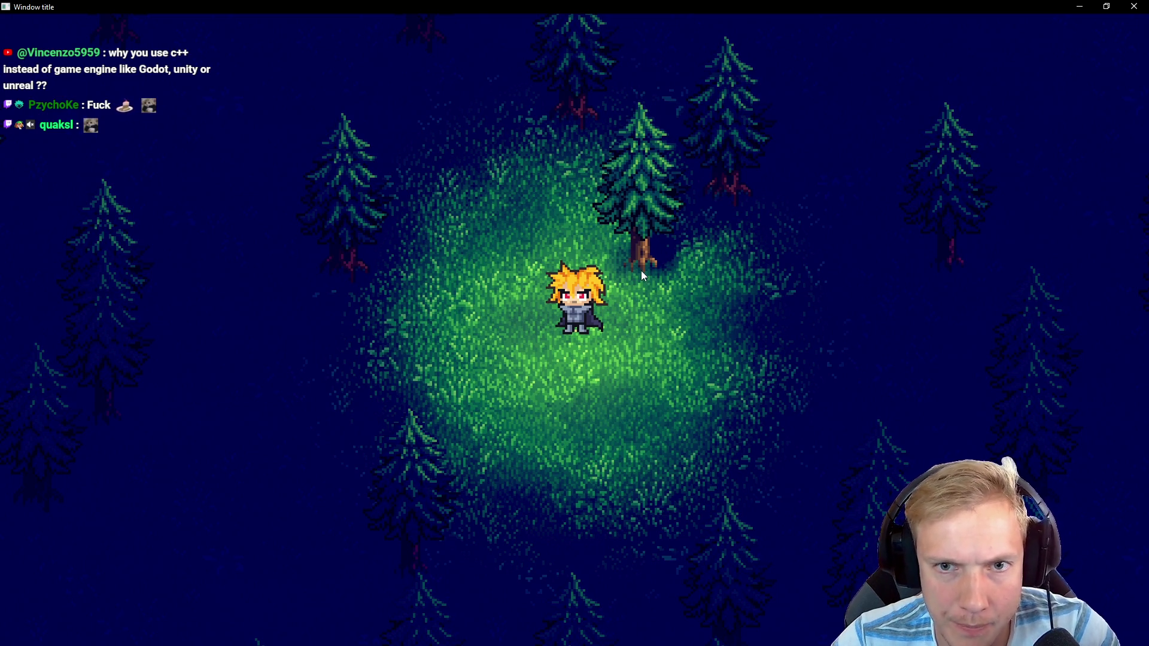
key(alt+Tab)
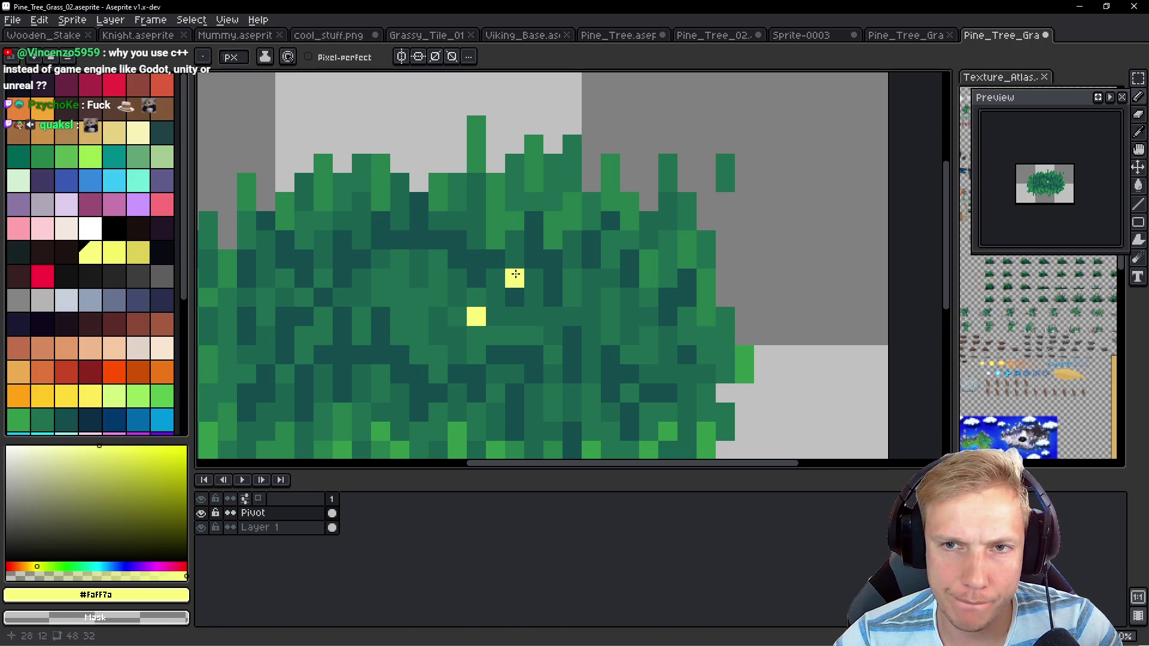
Open Pine_Tree_02 and show and select its Pivot layer
click(808, 36)
click(715, 37)
scroll(580, 215, down, 2)
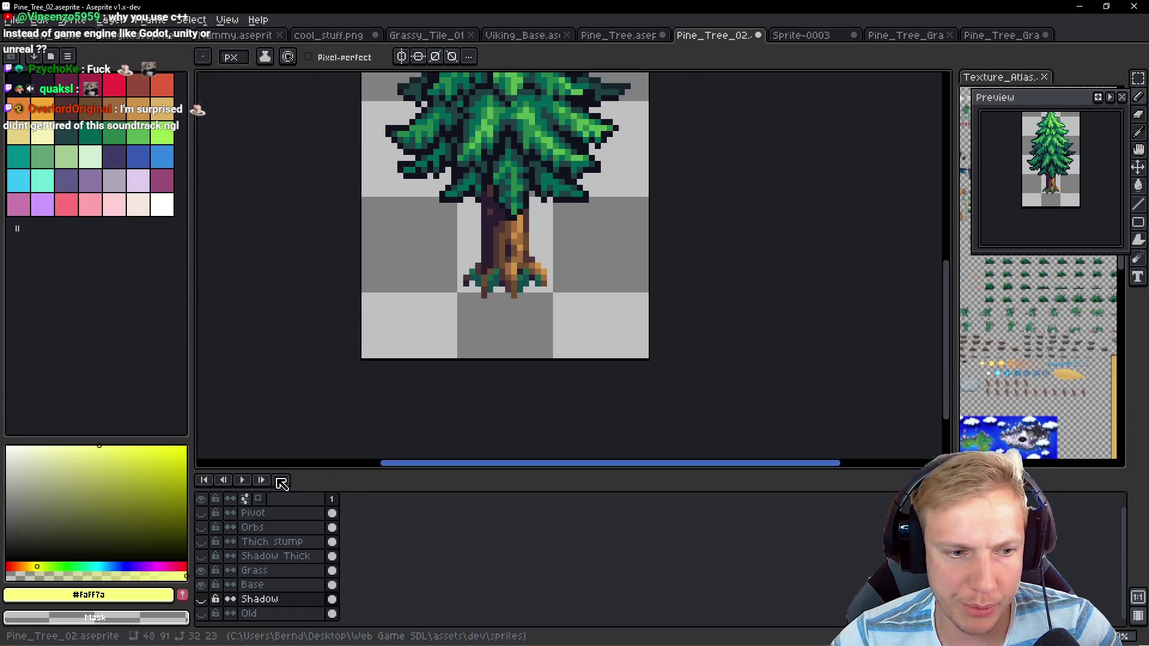
click(208, 513)
scroll(514, 266, up, 5)
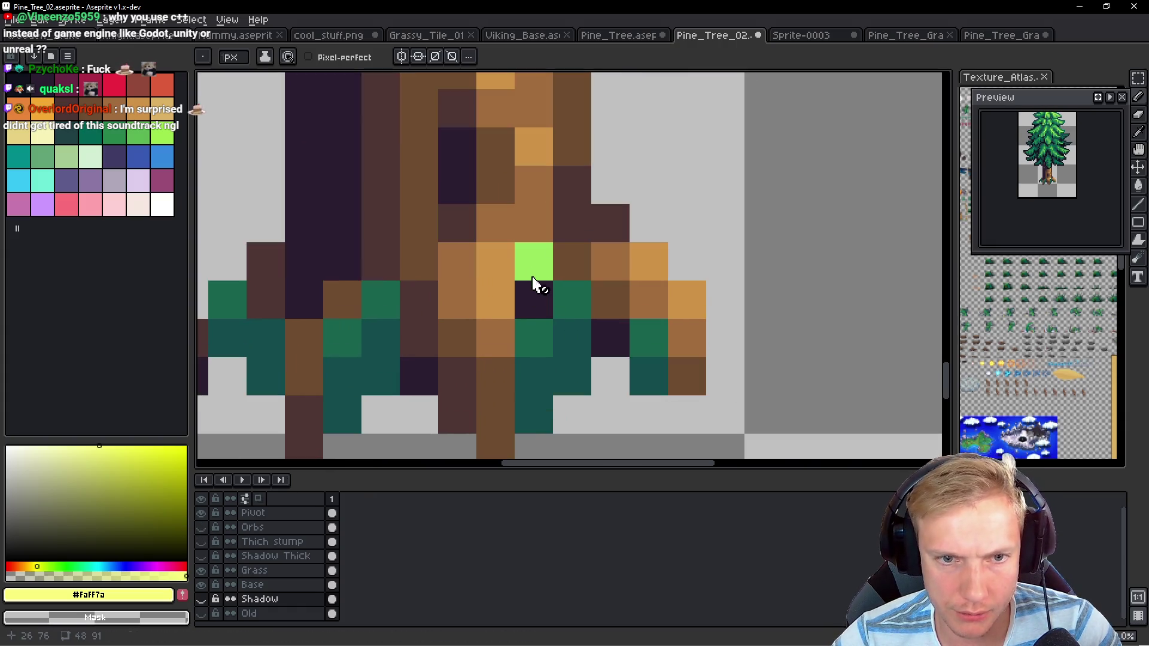
key(alt+Up)
key(alt+Up)
key(alt+Up)
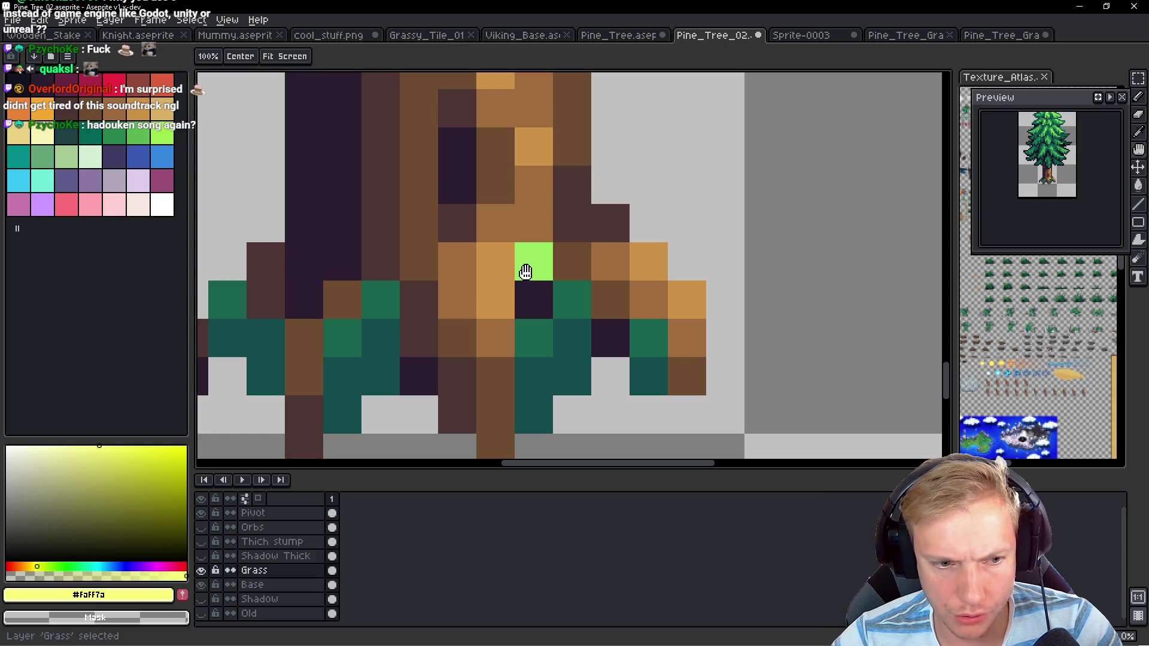
Repaint the yellow pivot pixel at the trunk base and save Pine_Tree_02
click(516, 310)
key(ctrl+z)
click(532, 253)
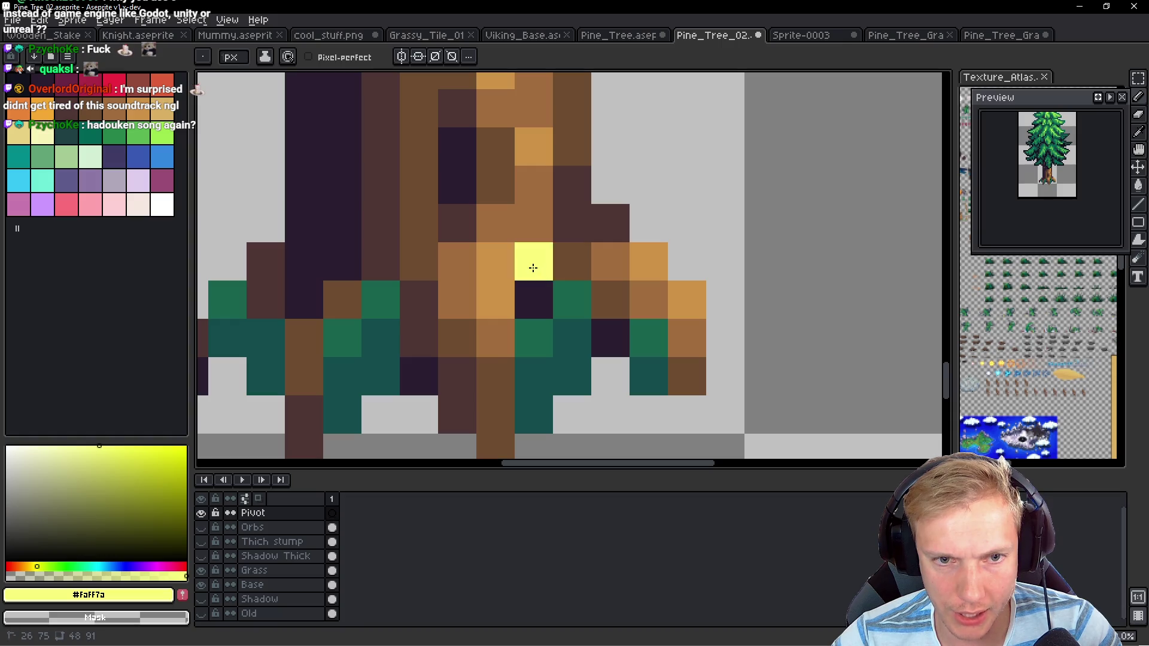
key(ctrl+z)
click(493, 238)
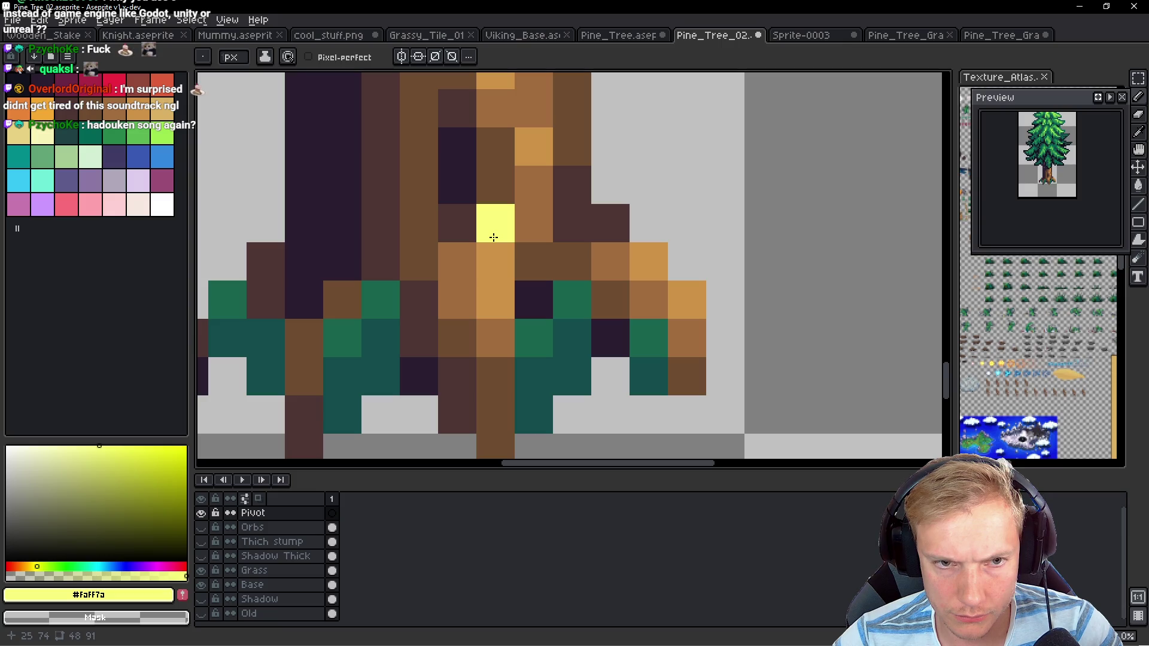
key(ctrl+z)
click(491, 255)
scroll(491, 255, down, 5)
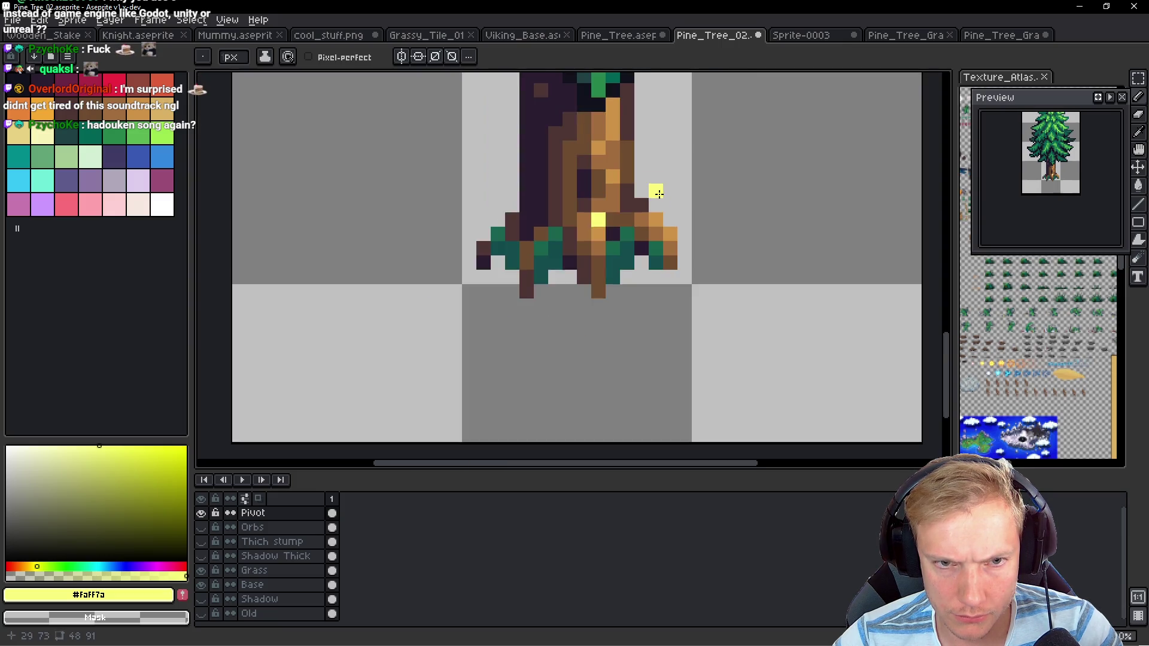
key(ctrl+s)
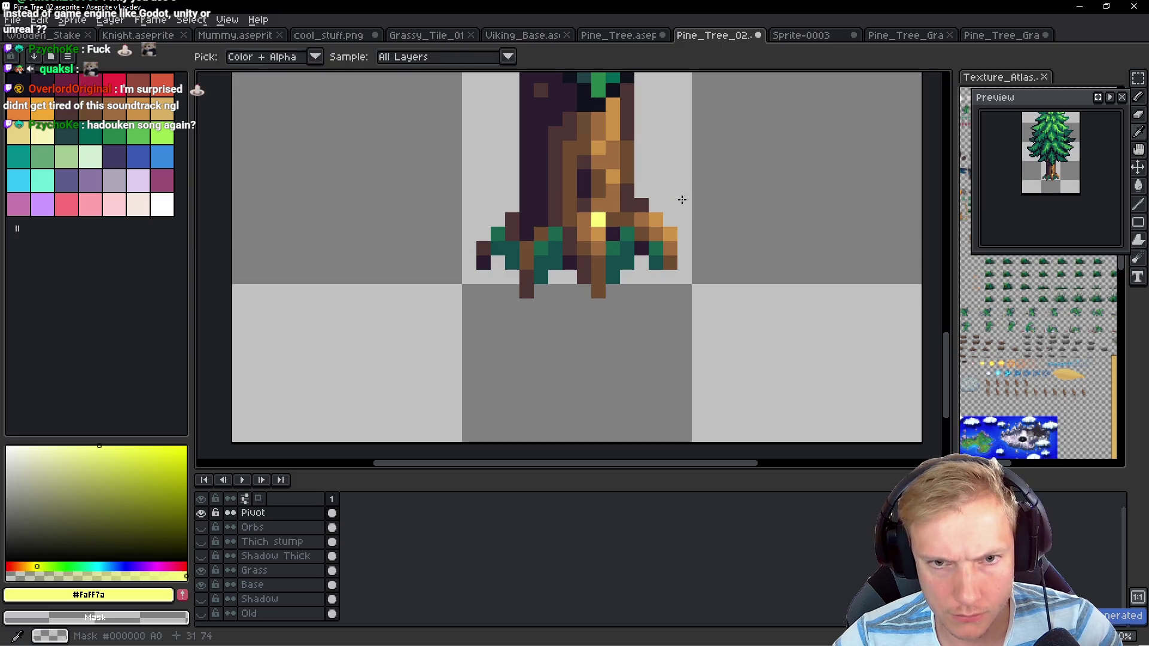
key(alt+Tab)
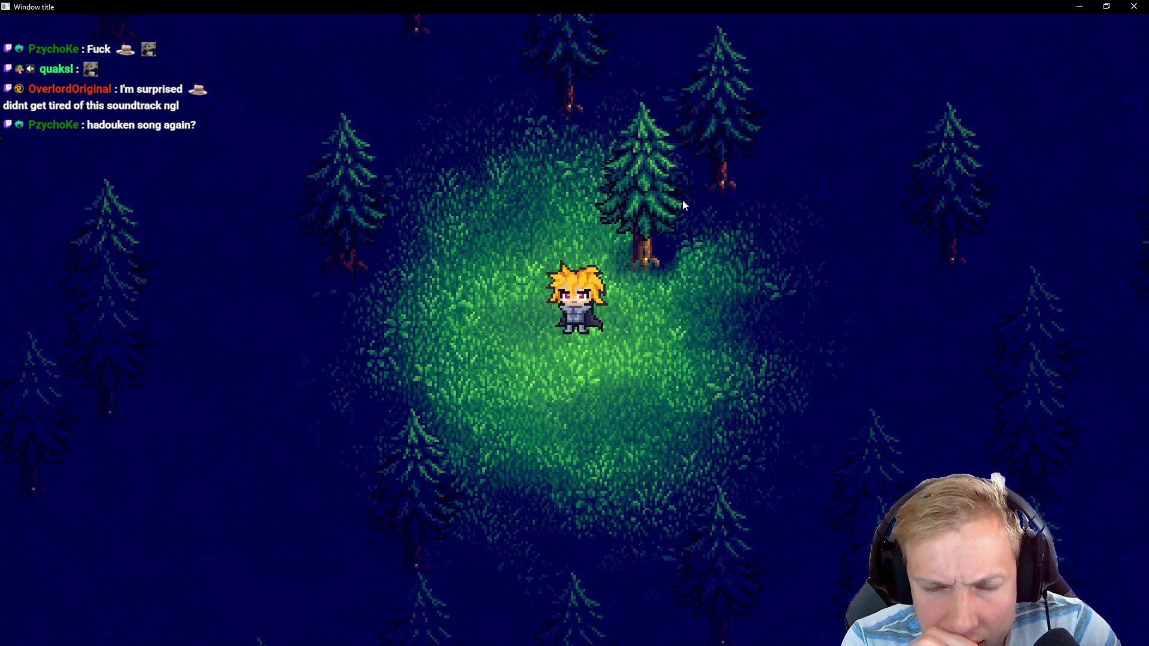
Walk the character left and back right, then zoom out on Pine_Tree_02 in Aseprite
key(Left)
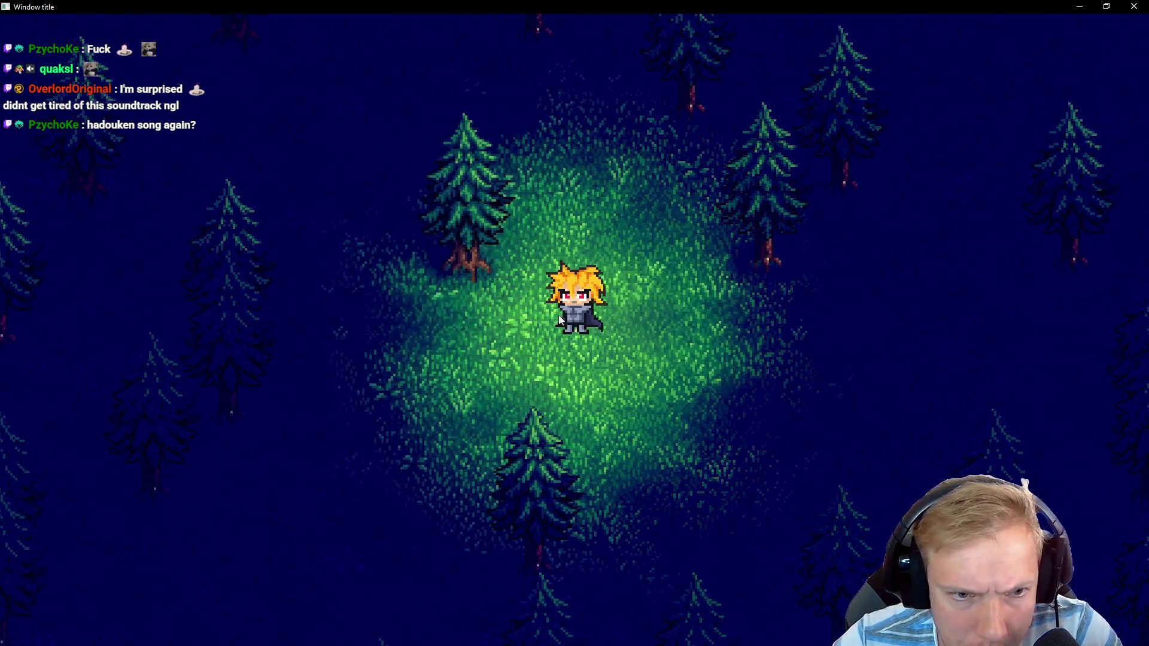
key(Right)
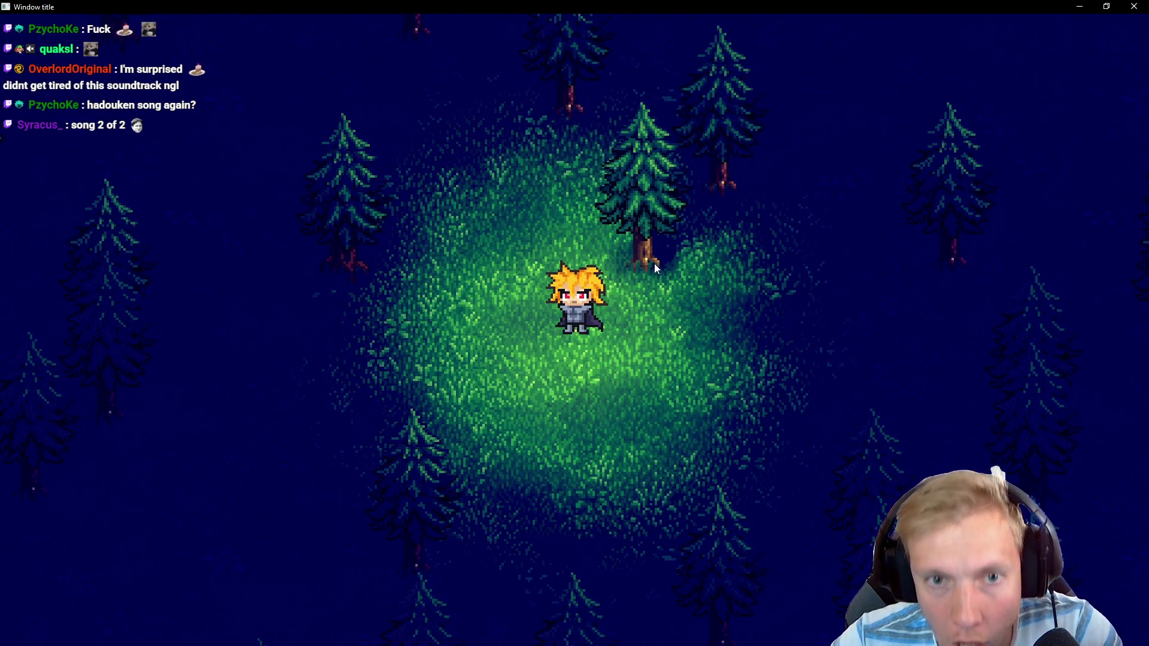
key(alt+Tab)
scroll(547, 301, down, 2)
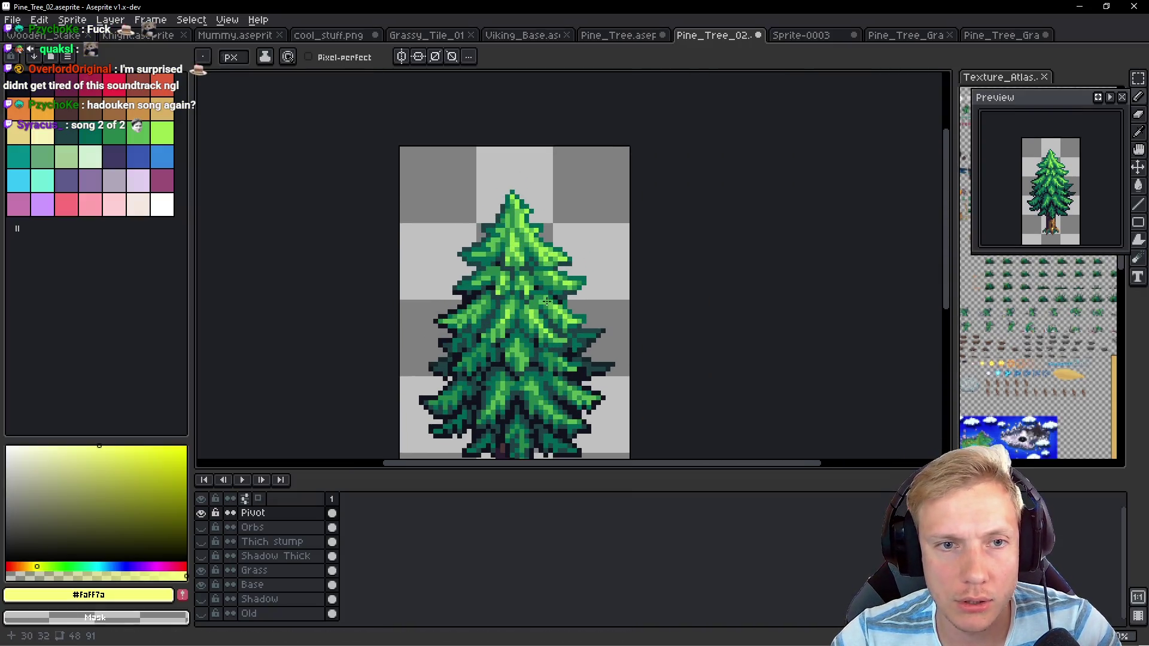
Trim Pine_Tree_02's canvas to 48x80, removing 4 pixels at top and 3 at bottom
key(ctrl+alt+c)
mouse_move(503, 146)
mouse_down()
mouse_move(492, 180)
mouse_move(463, 164)
mouse_move(460, 8)
mouse_up()
drag(495, 367, 499, 347)
click(1013, 290)
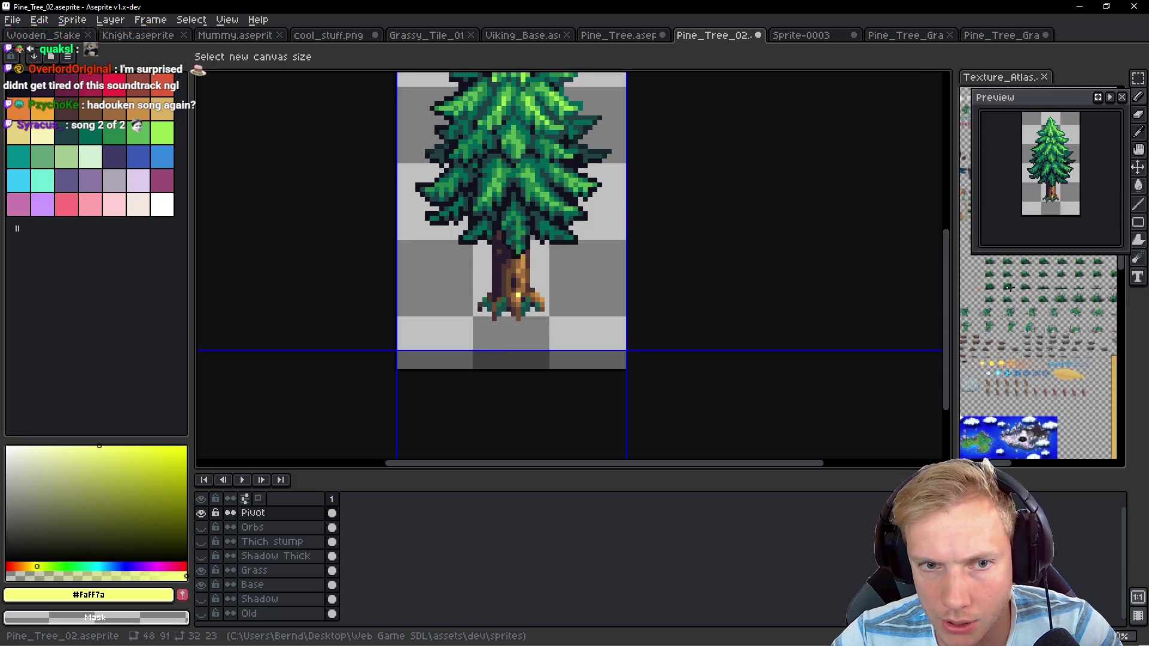
Save Pine_Tree_02.aseprite and hide its Pivot layer
scroll(599, 328, up, 3)
drag(641, 302, 641, 210)
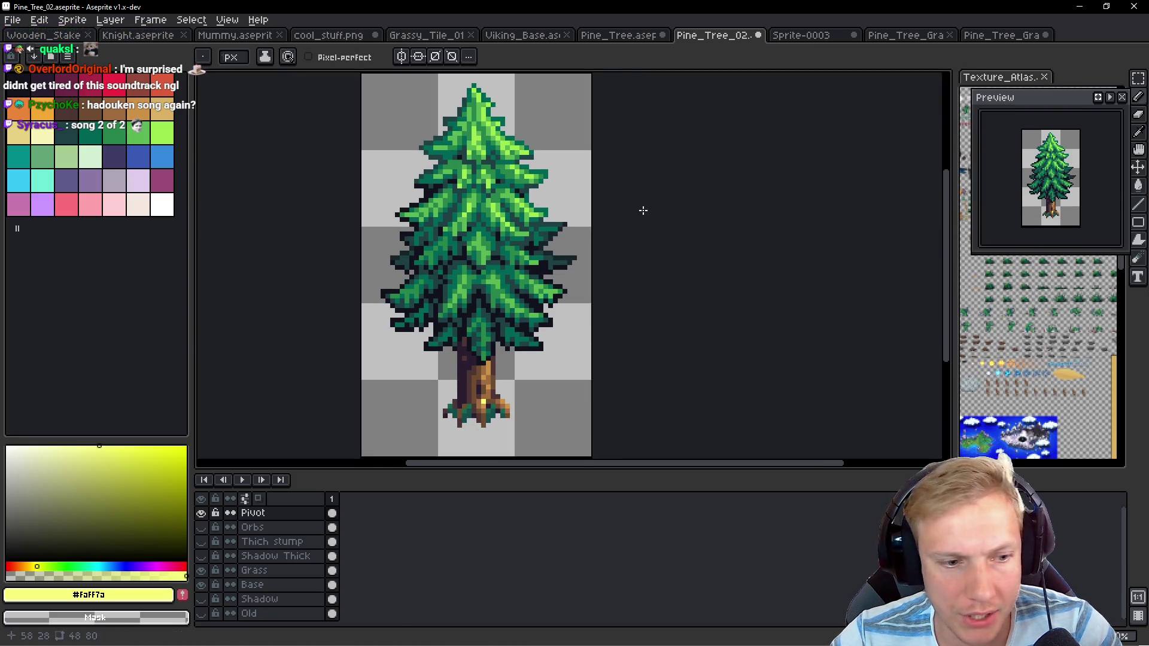
key(ctrl)
key(ctrl+s)
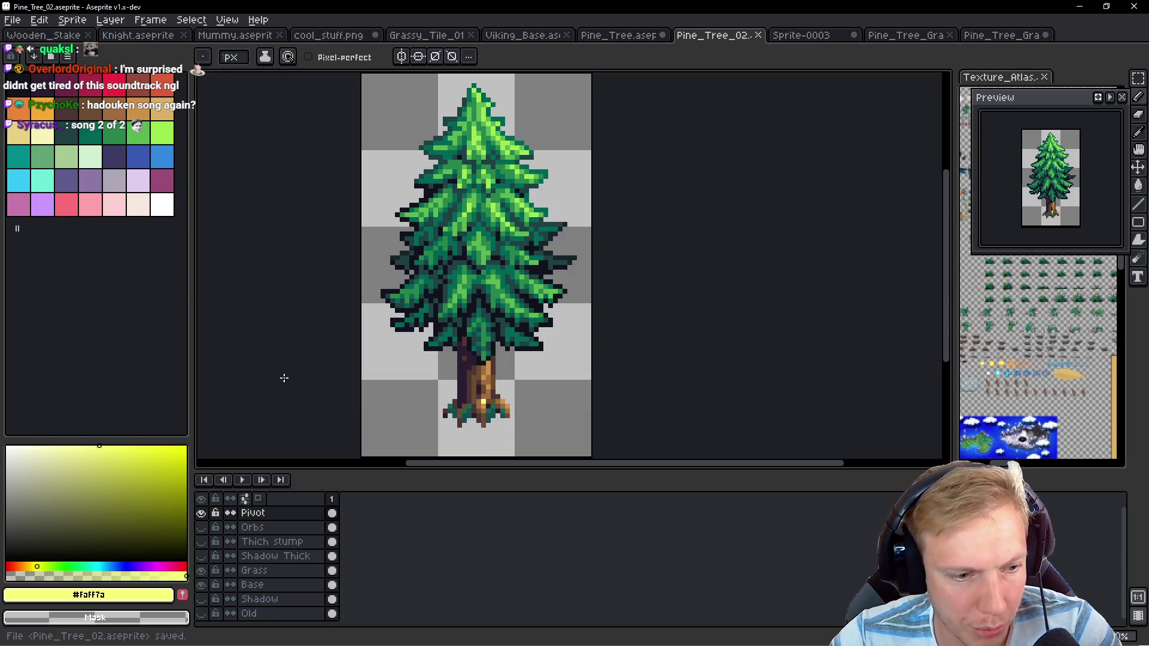
click(619, 35)
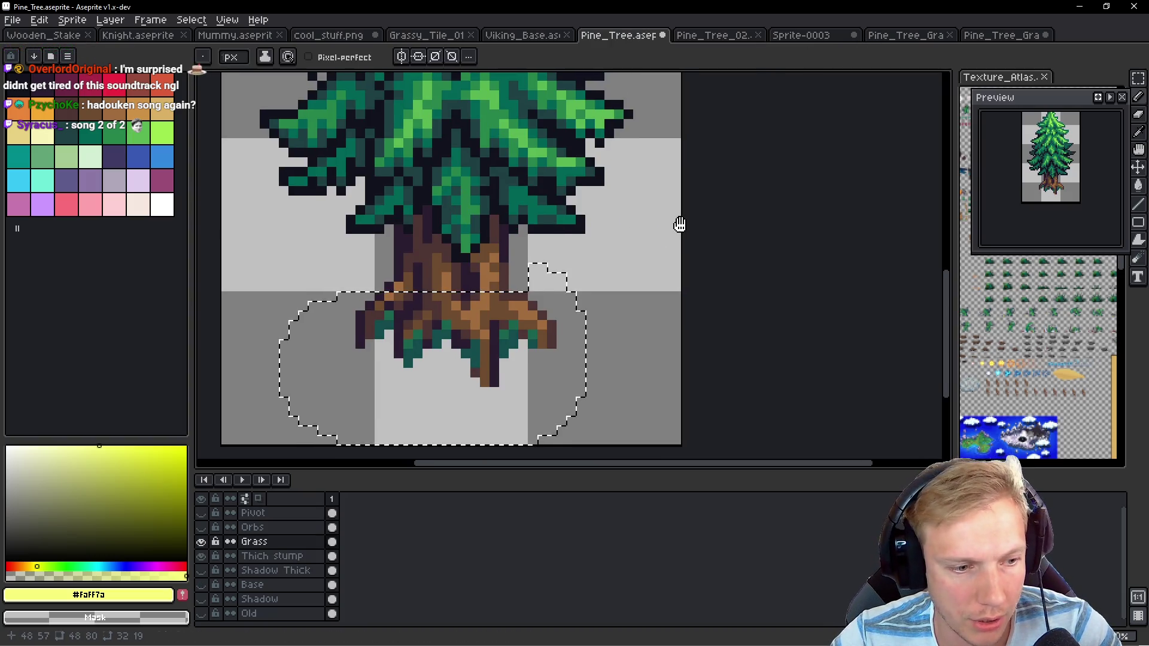
click(741, 36)
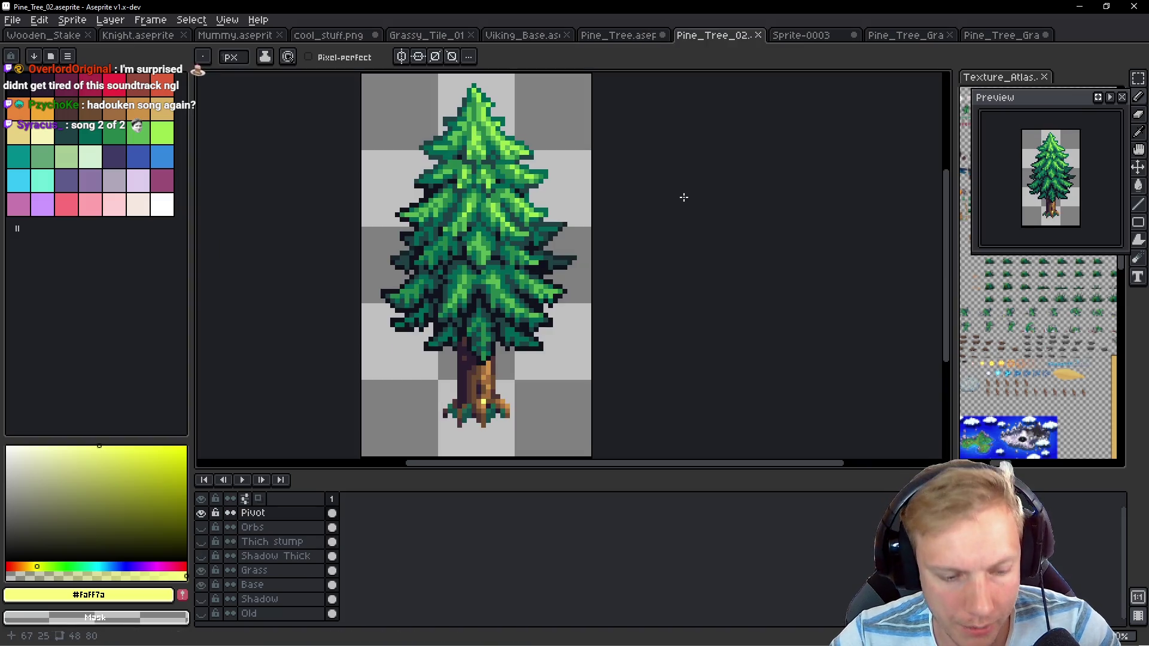
click(201, 513)
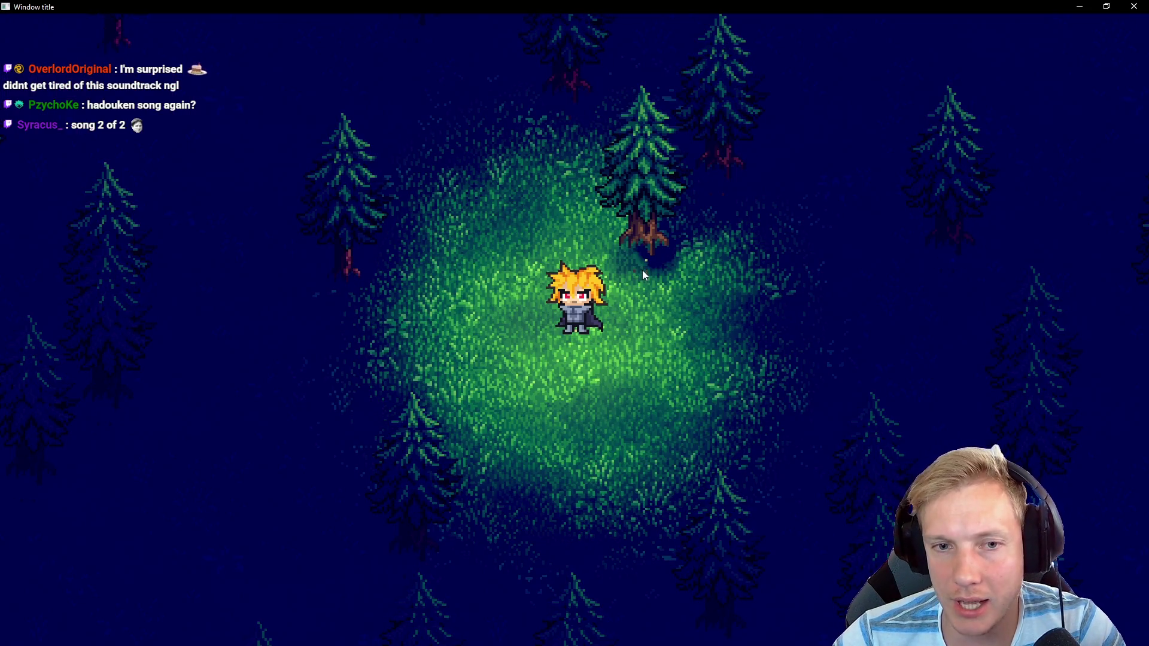
Walk the character down past the trimmed pine, then quit the game with Escape
key(Down)
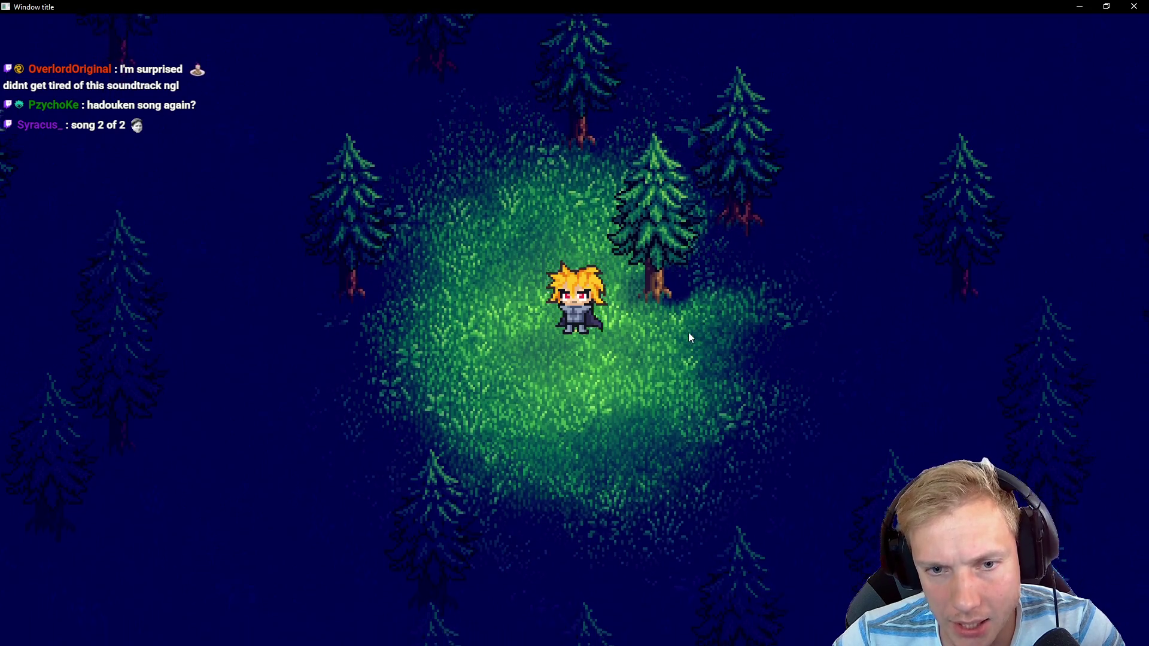
key(Escape)
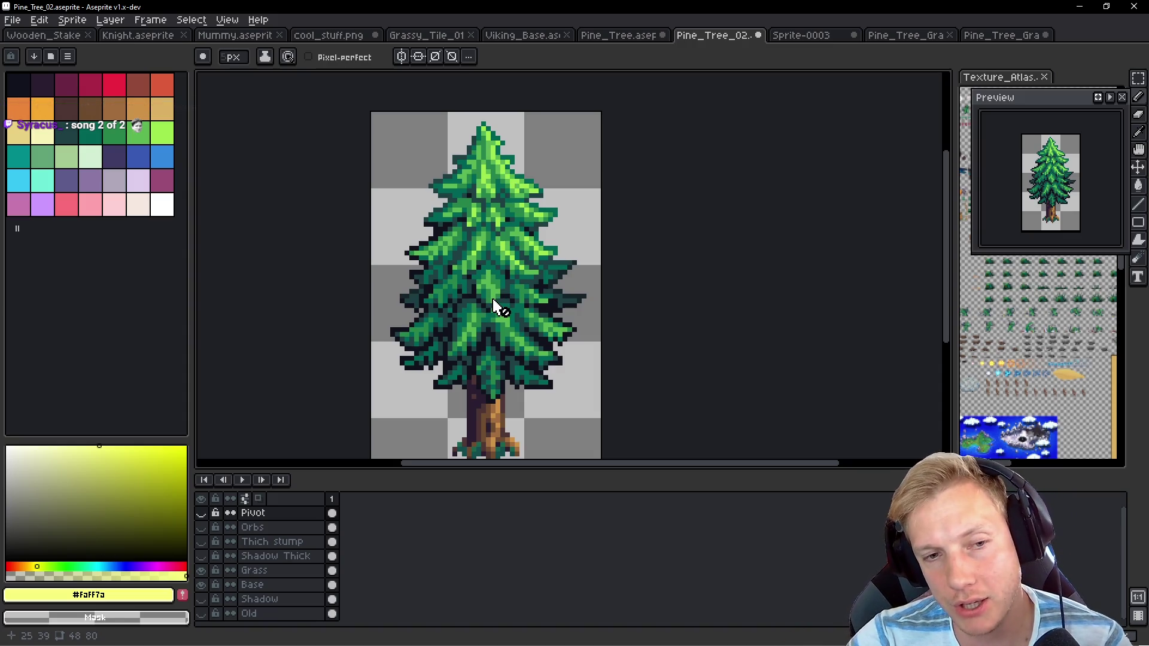
Scroll the Pine_Tree_02 canvas, then switch back to the running SDL game
scroll(533, 305, down, 2)
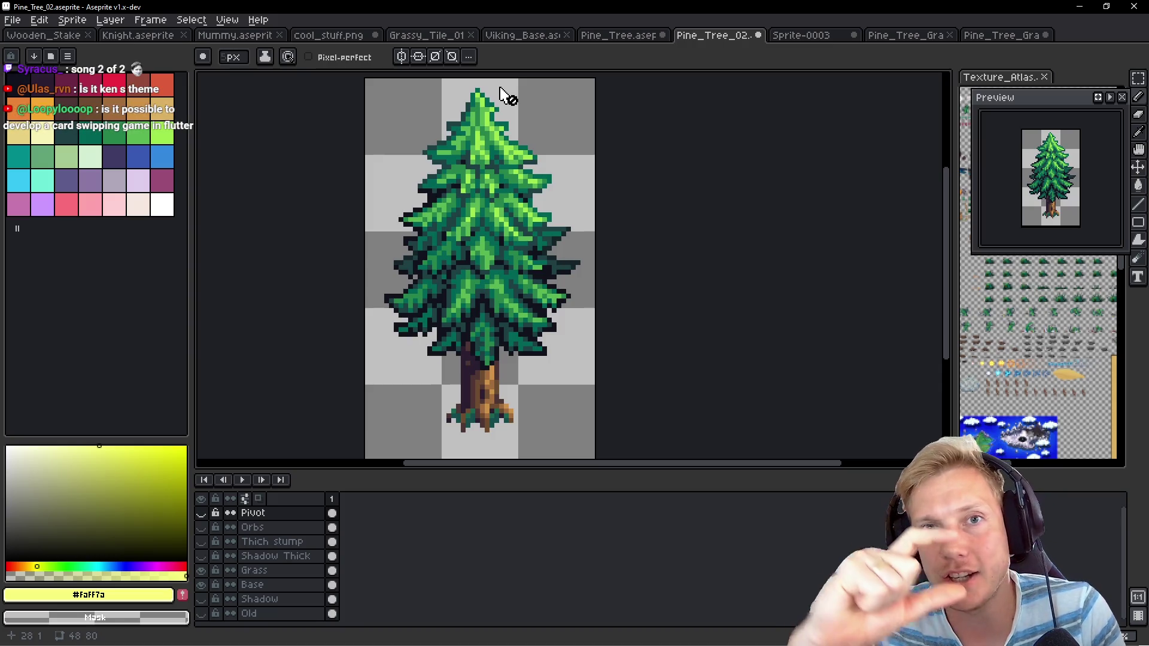
key(alt+Tab)
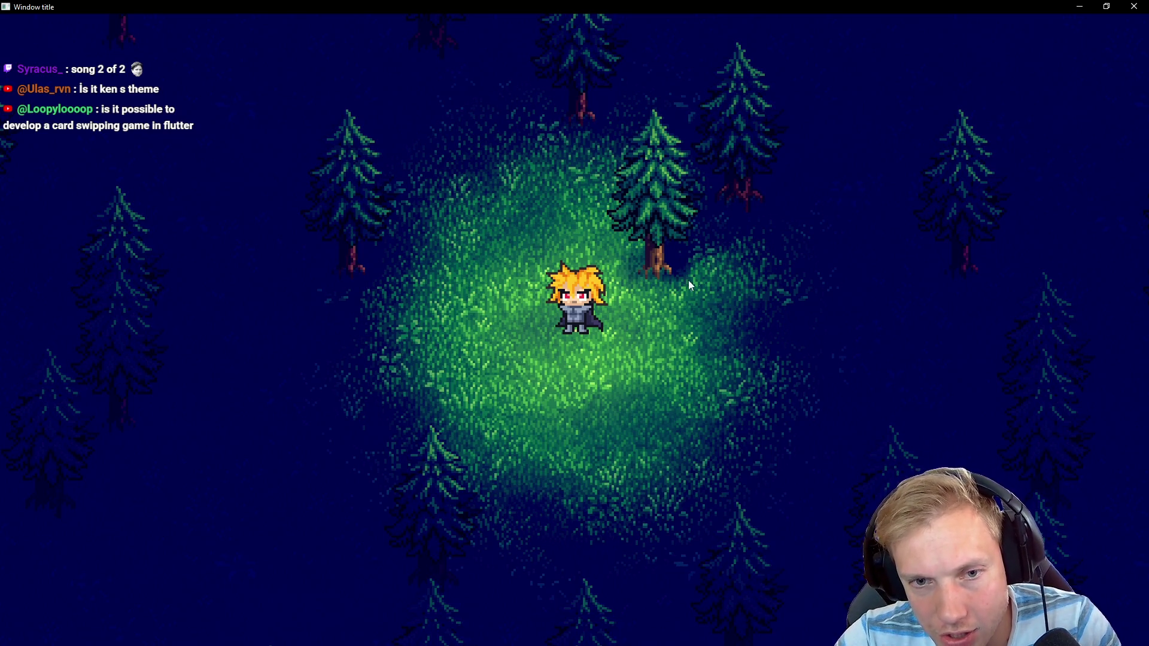
Walk the character left, right, up and down through the night forest
key(Down)
key(Right)
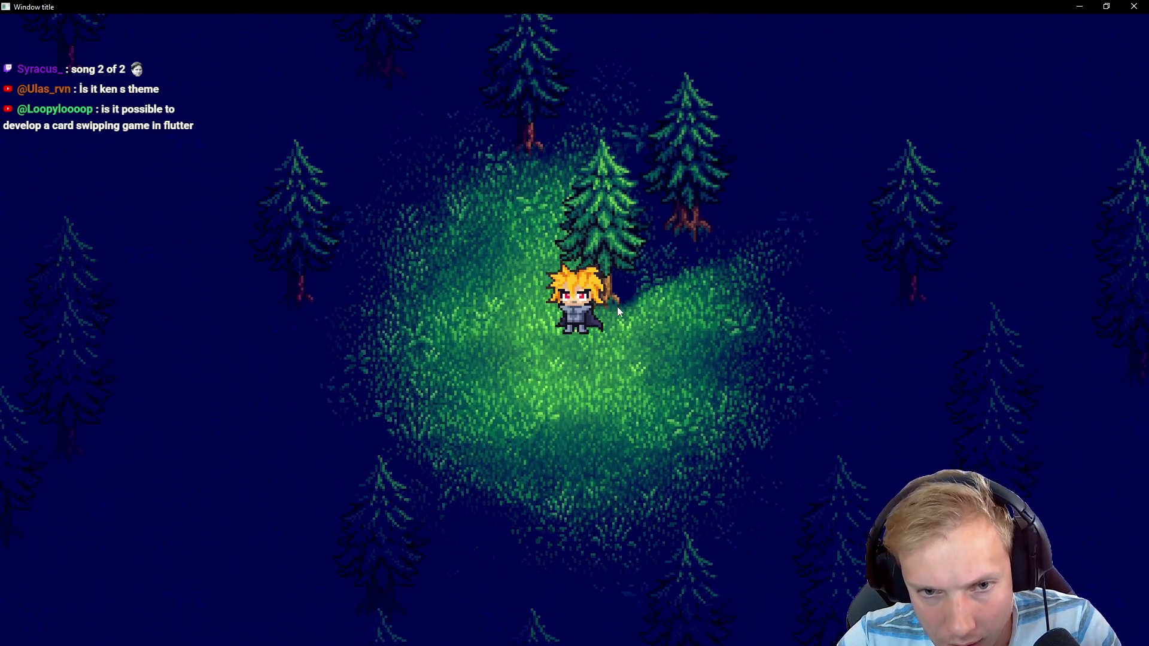
key(Left)
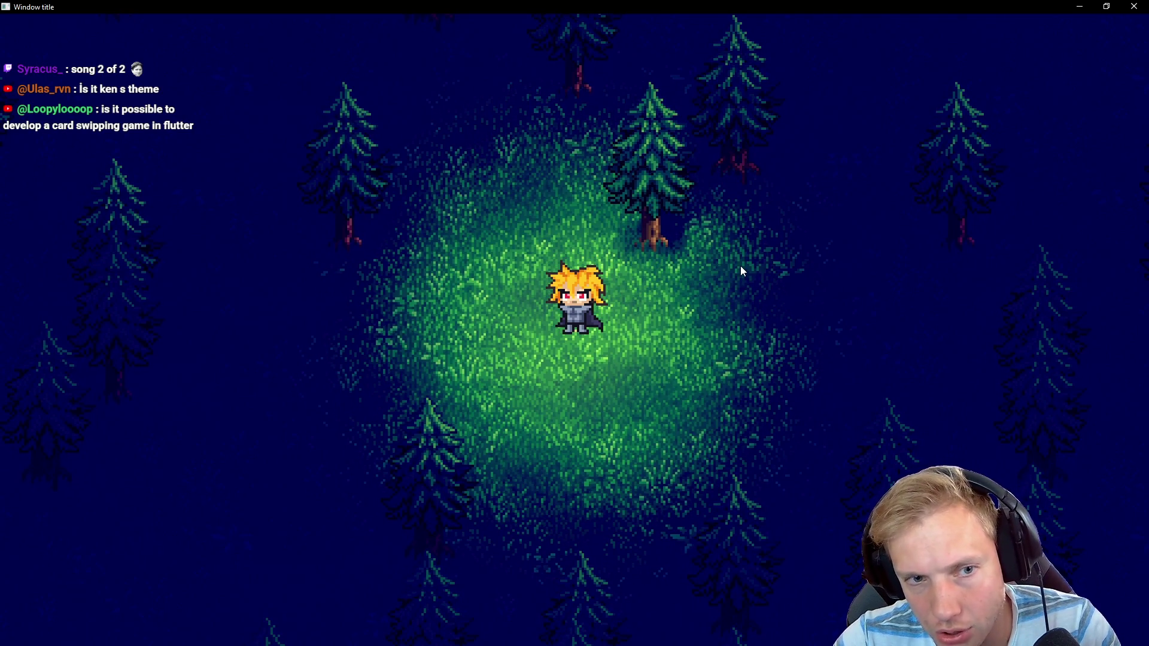
key(Up)
key(Left)
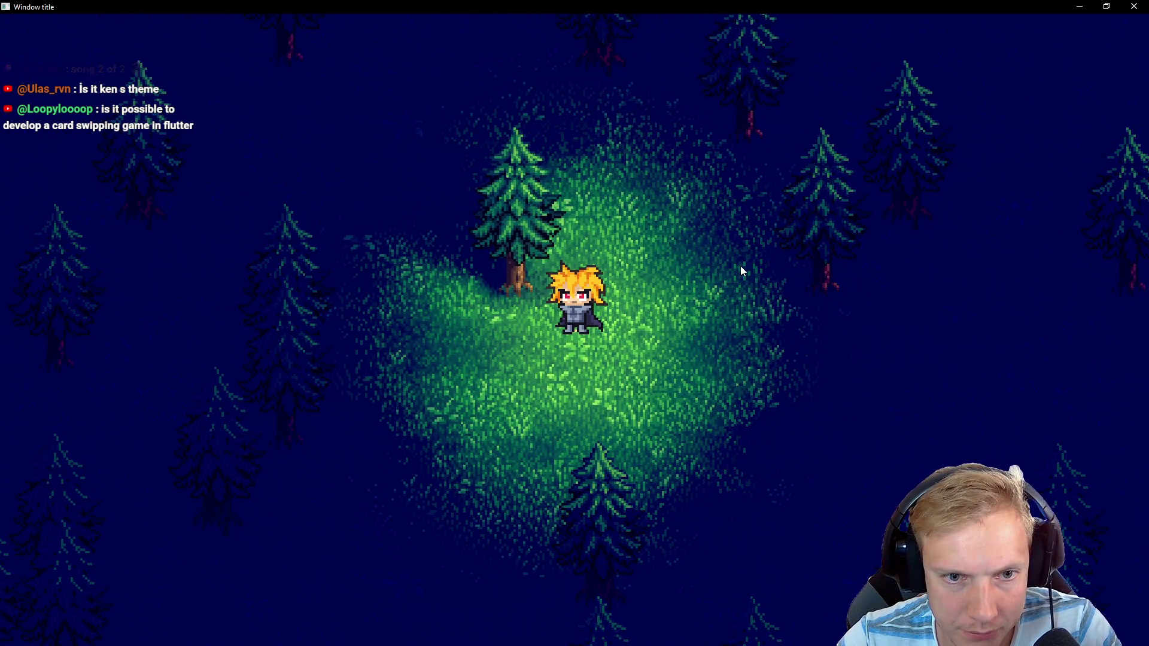
key(Right)
key(Down)
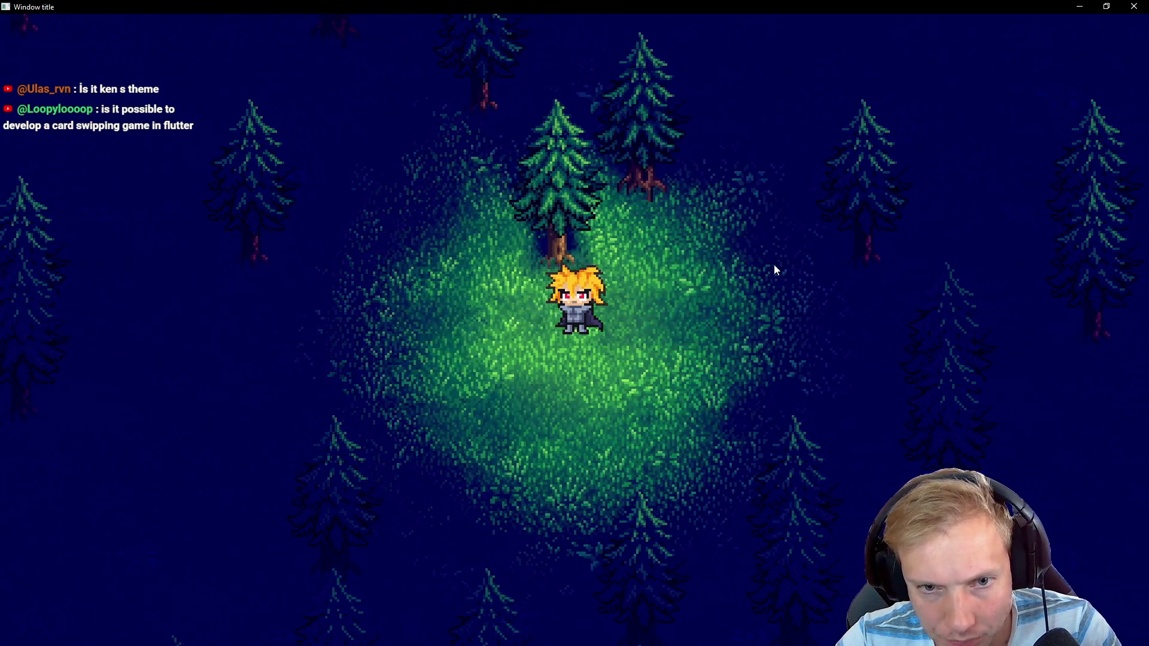
key(Up)
key(Right)
key(Left)
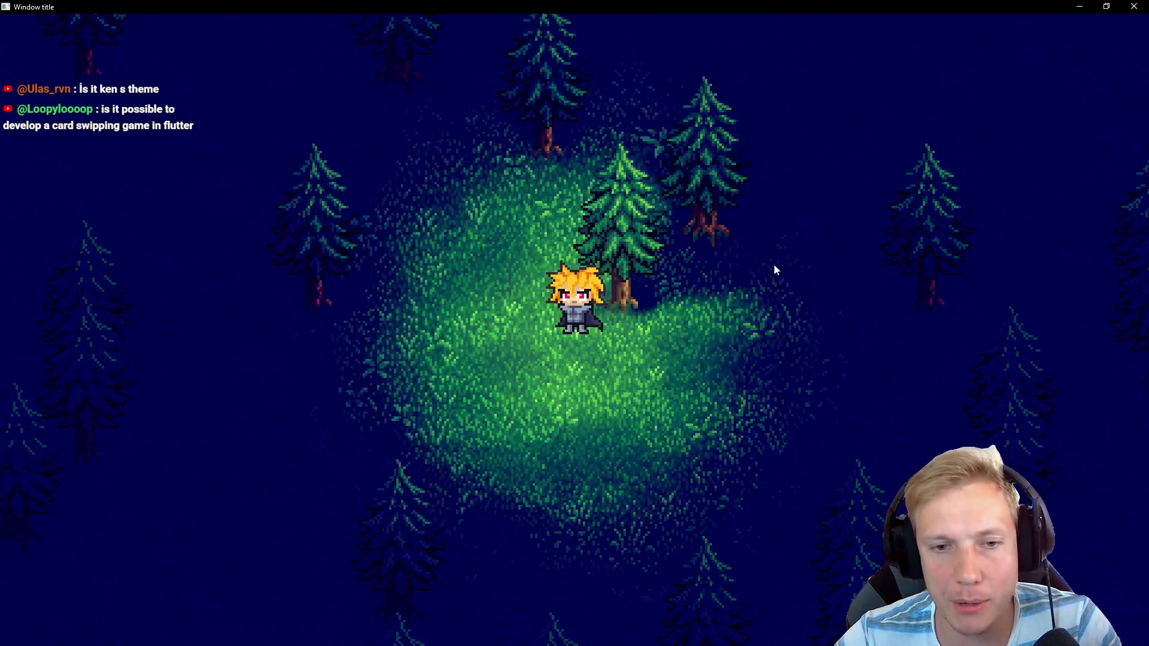
key(Right)
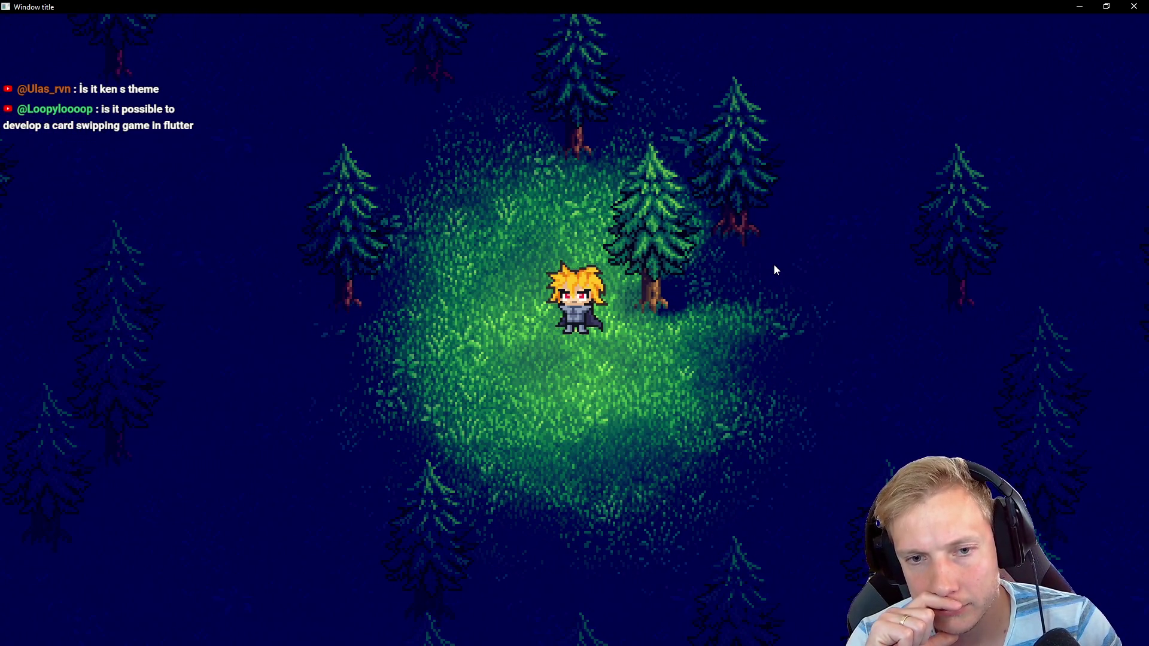
key(Down)
key(Up)
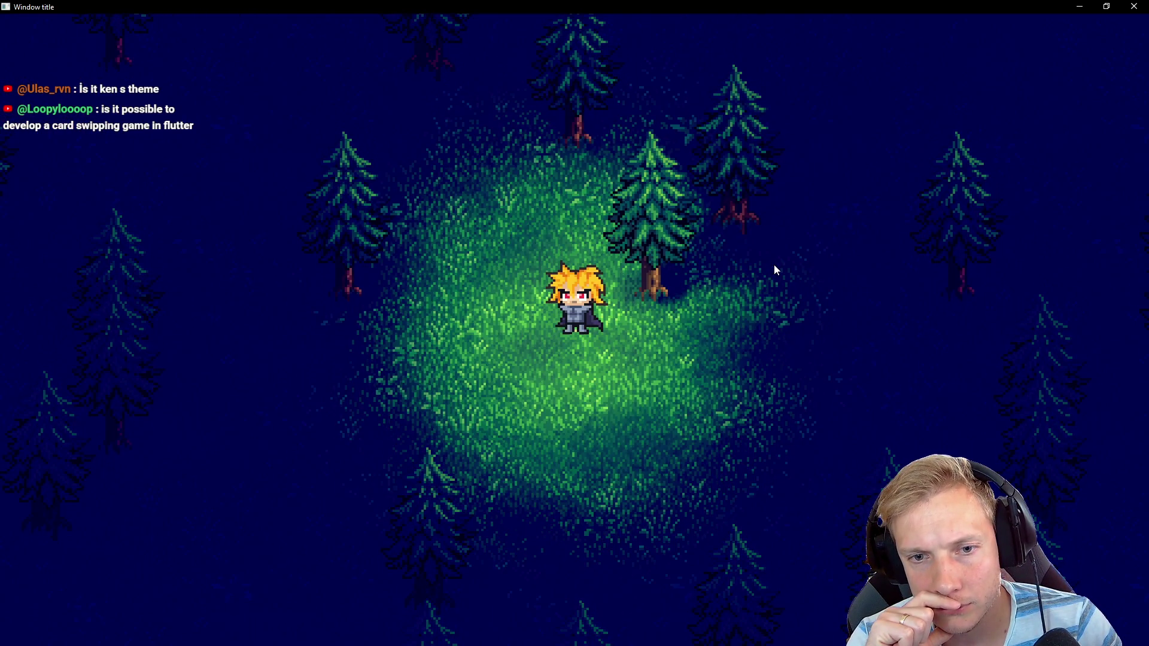
Walk the character around the grassy clearing, then switch to Spotify
key(Right)
key(Up)
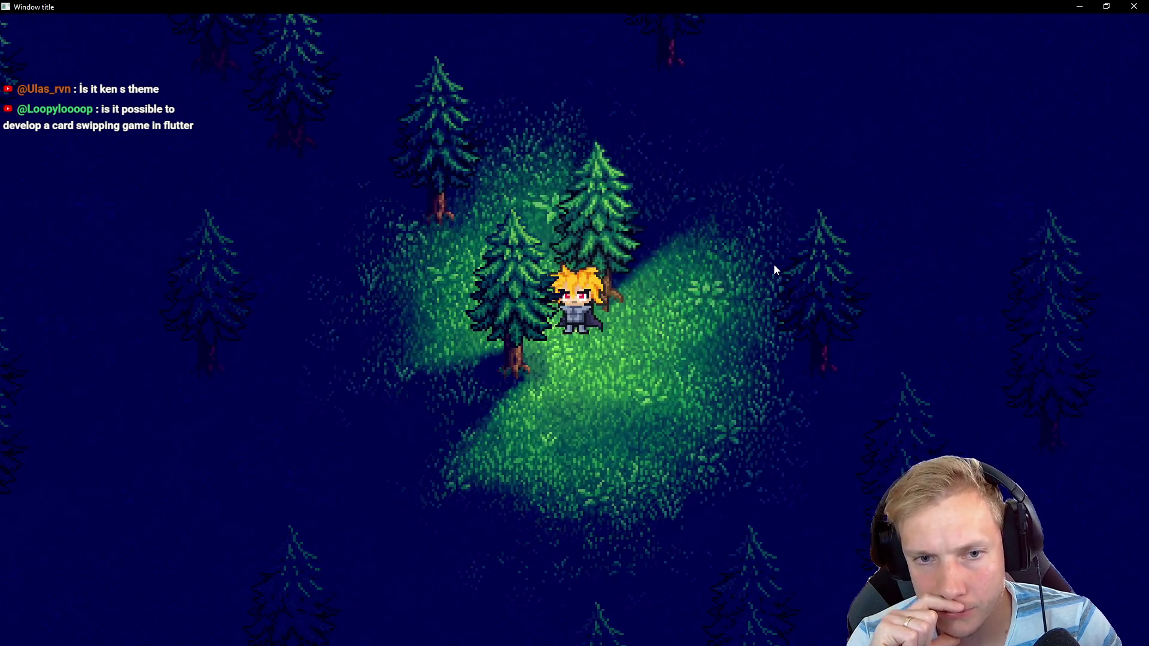
key(Down)
key(Left)
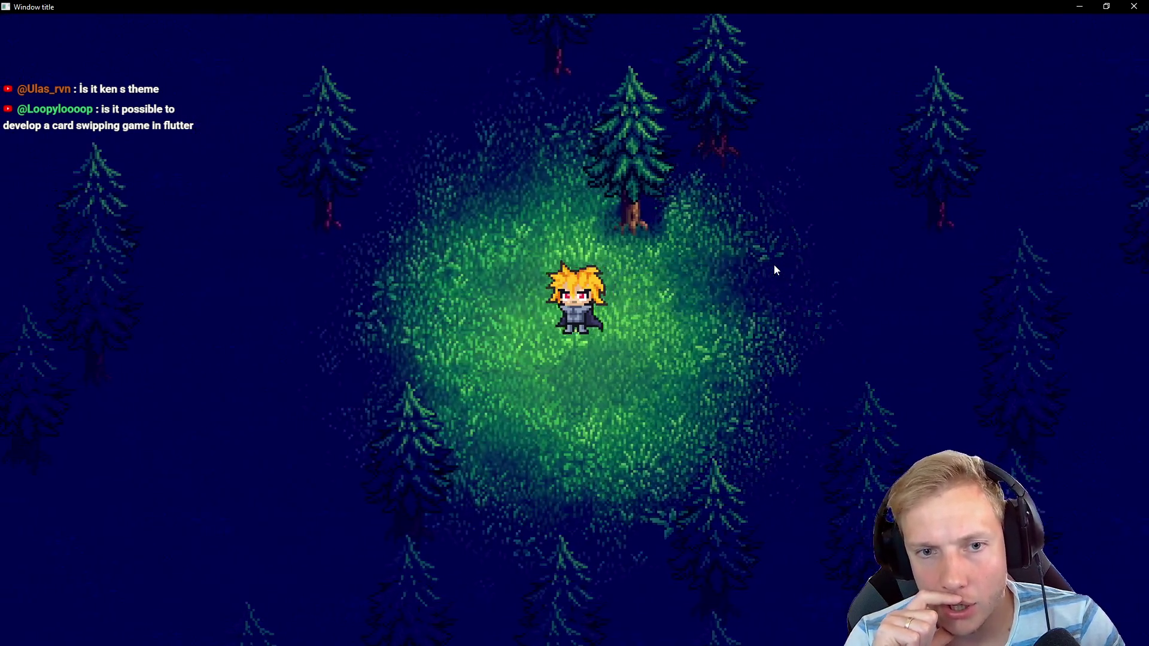
key(Left)
key(Up)
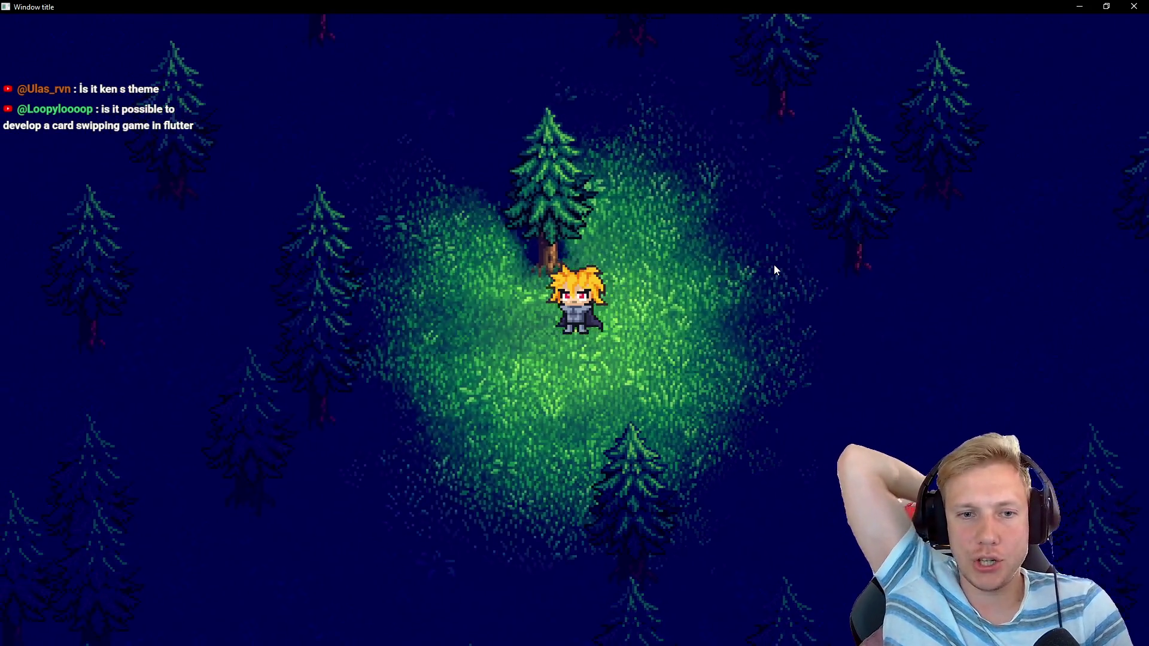
key(Left)
key(Down)
key(Right)
key(Up)
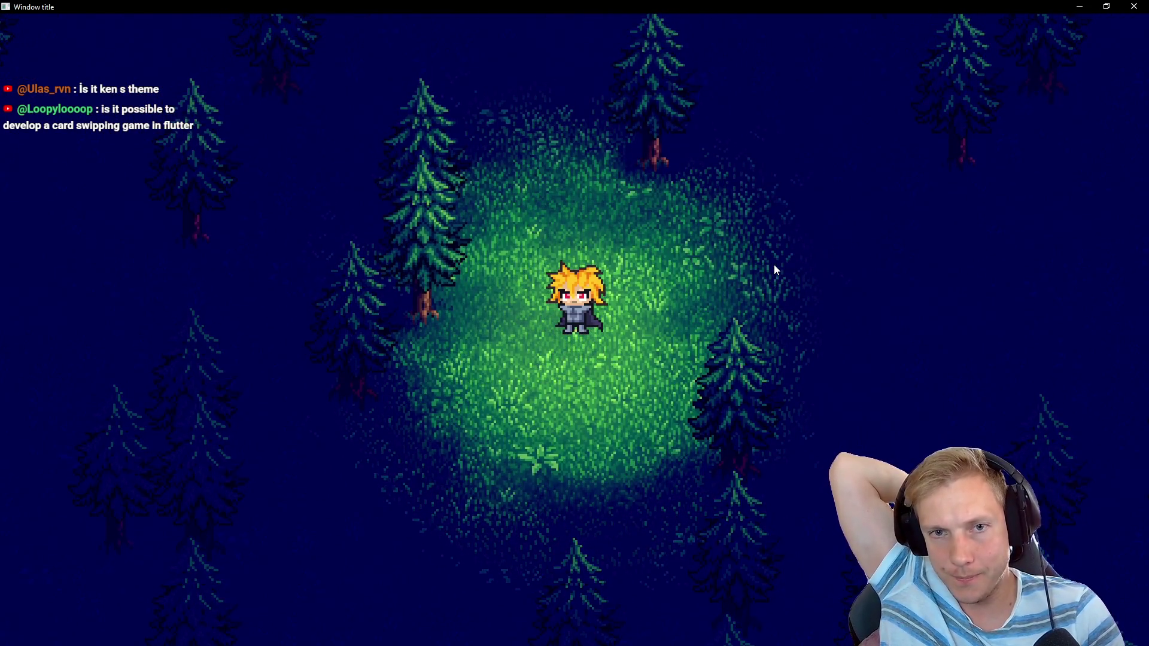
key(Up)
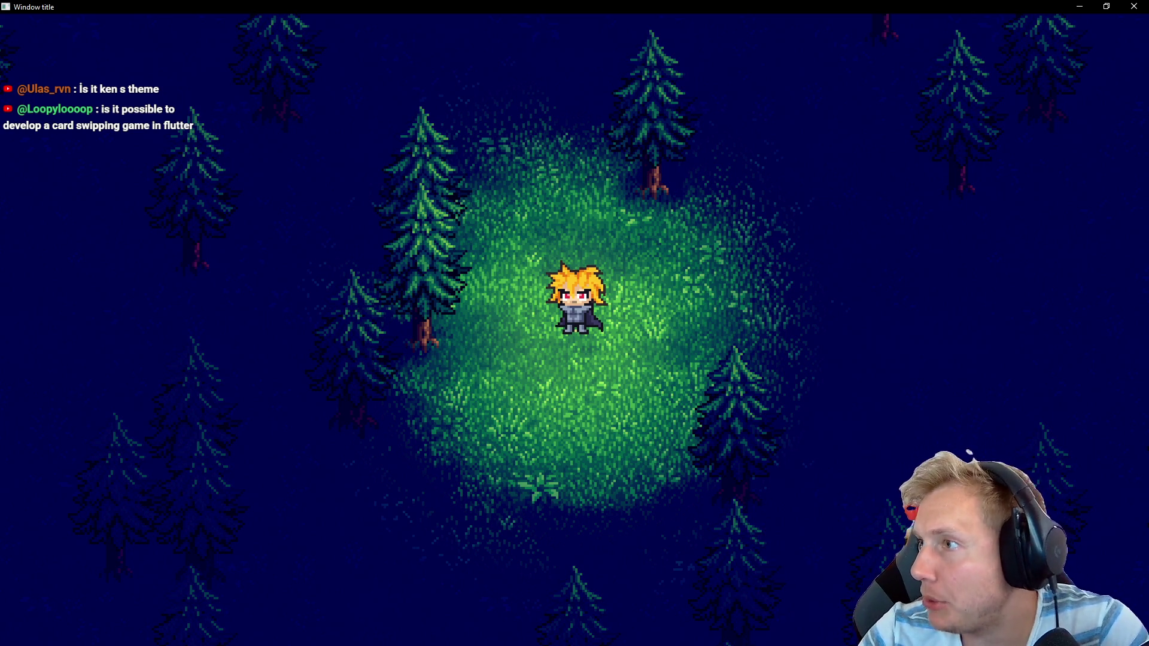
key(alt+Tab)
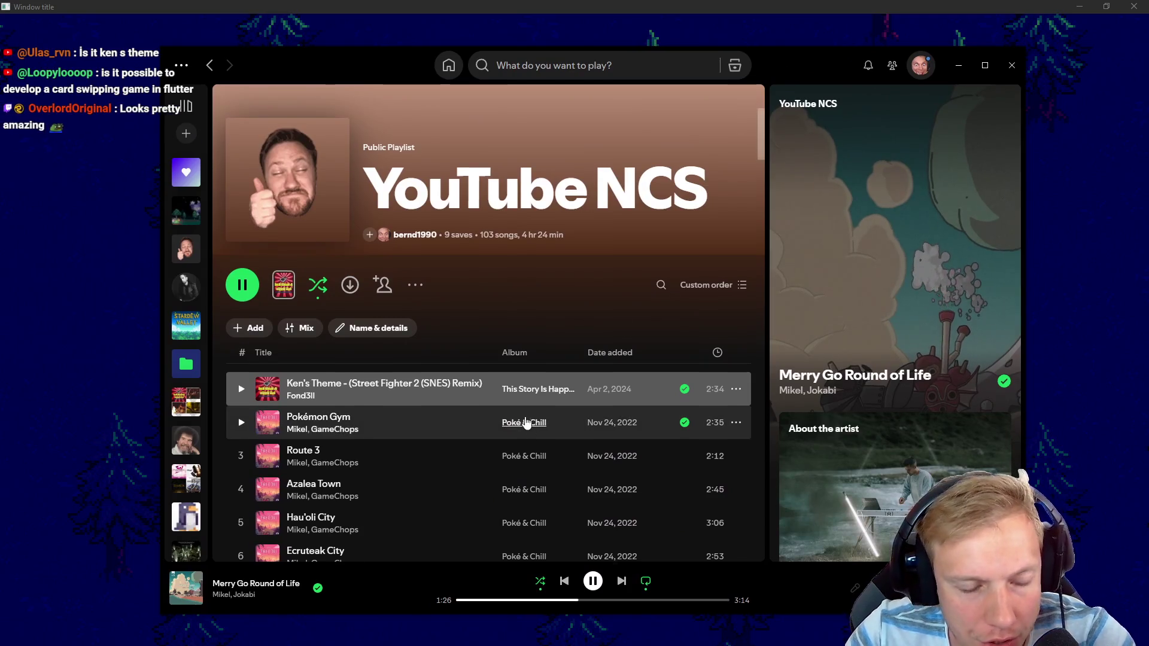
Turn Smart Shuffle on then off in the YouTube NCS playlist and play Pokémon Gym
scroll(516, 413, down, 3)
scroll(516, 413, down, 8)
scroll(470, 407, up, 12)
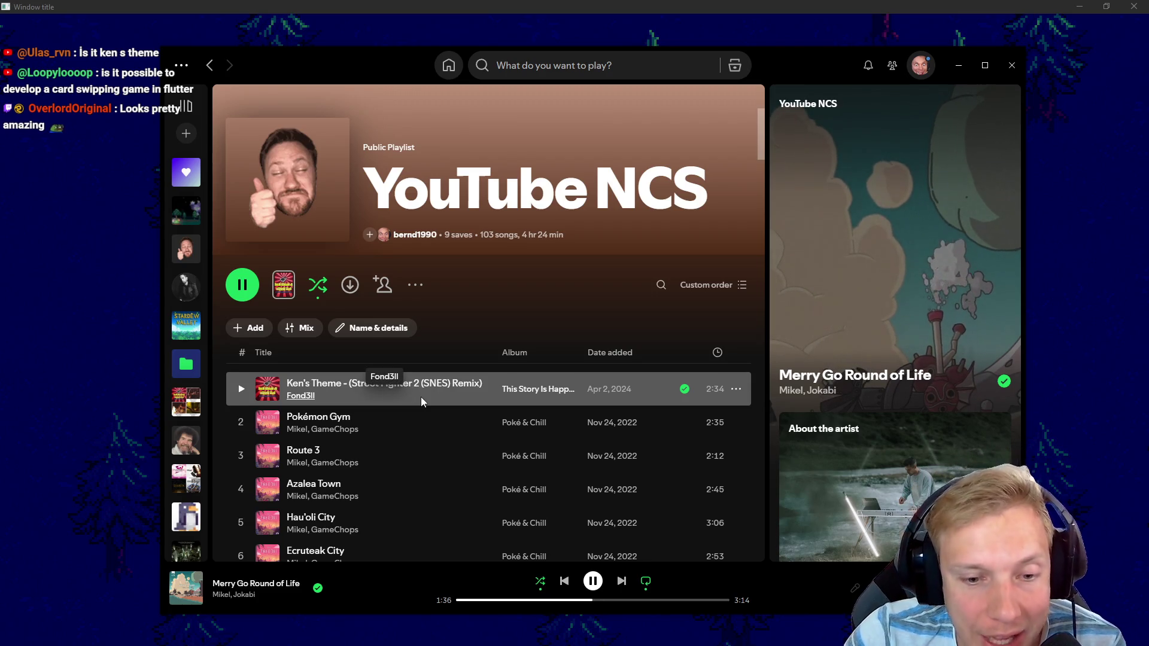
scroll(422, 401, down, 20)
scroll(450, 326, down, 20)
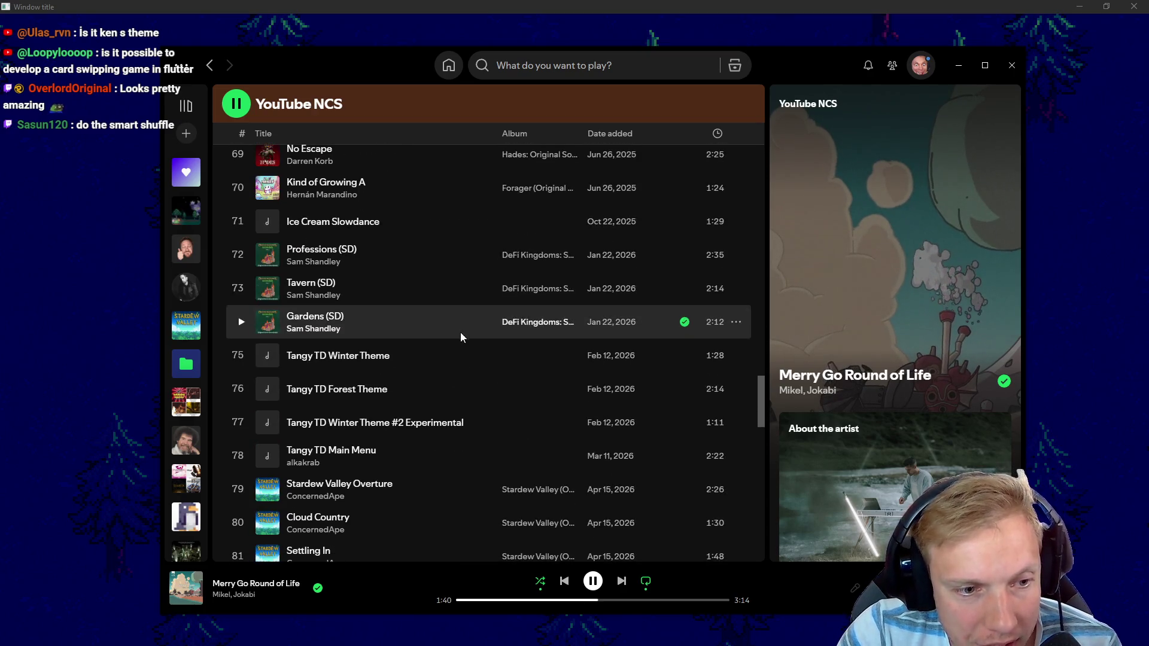
scroll(461, 226, up, 3)
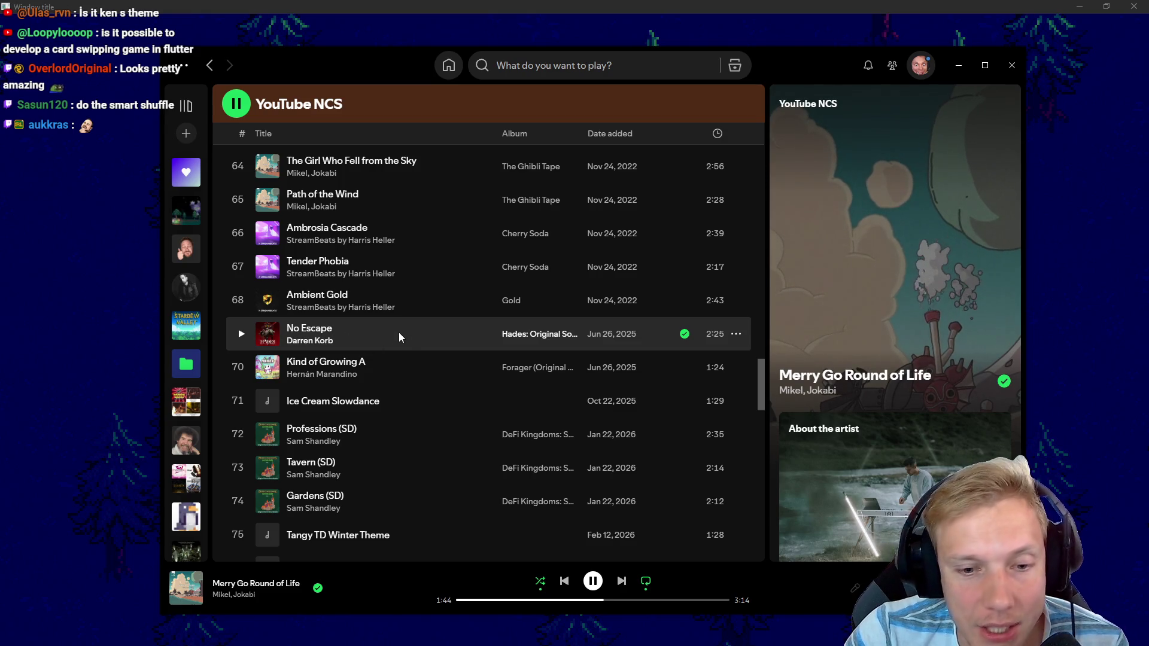
scroll(400, 337, up, 20)
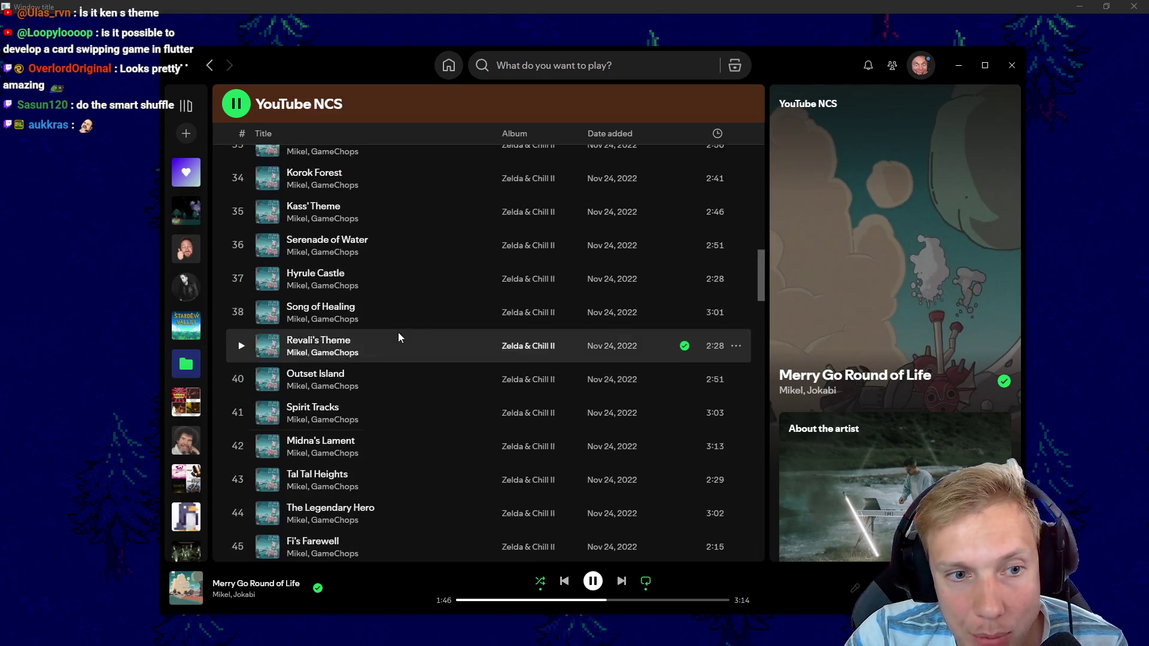
scroll(398, 336, down, 1)
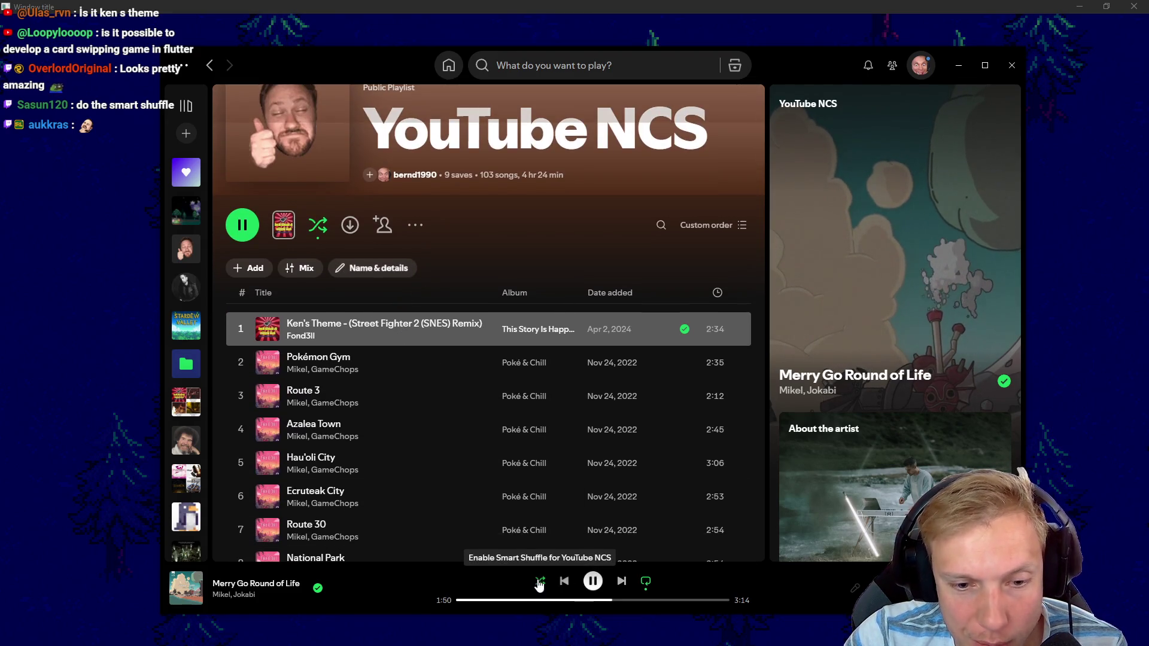
click(539, 584)
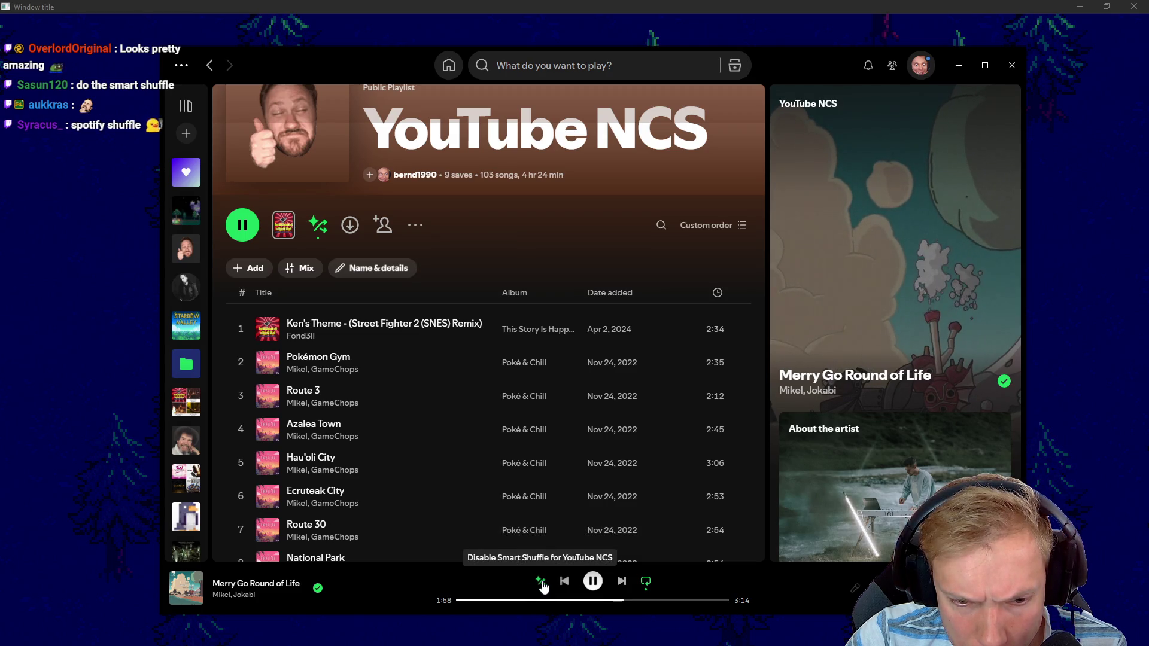
click(541, 583)
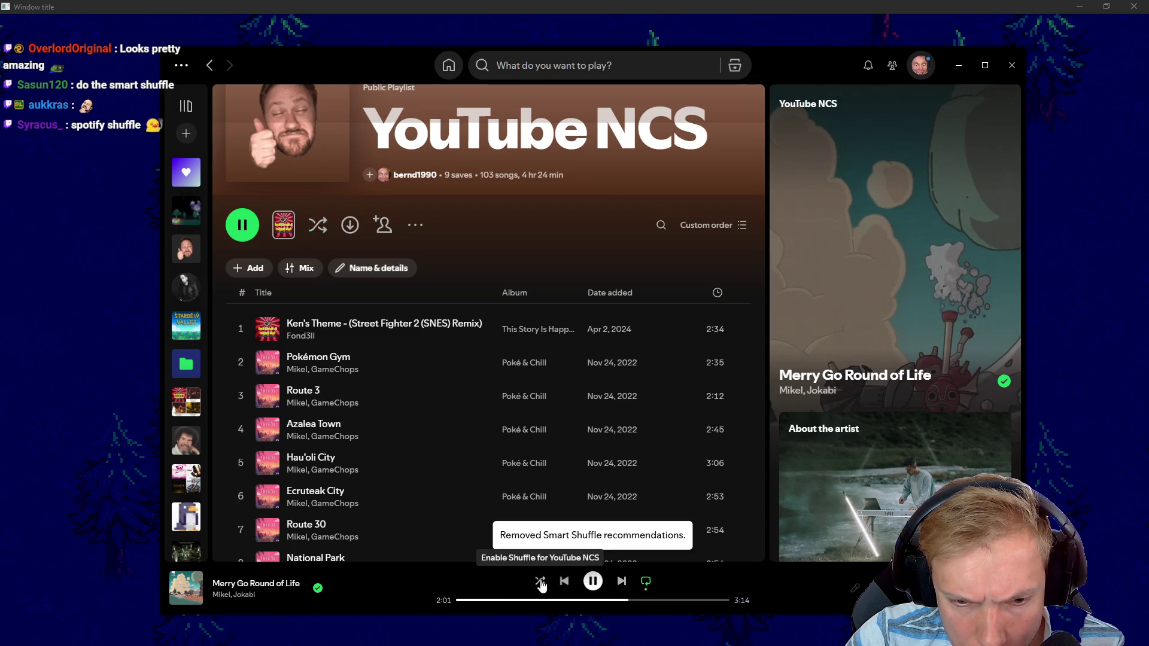
click(425, 367)
double_click(426, 367)
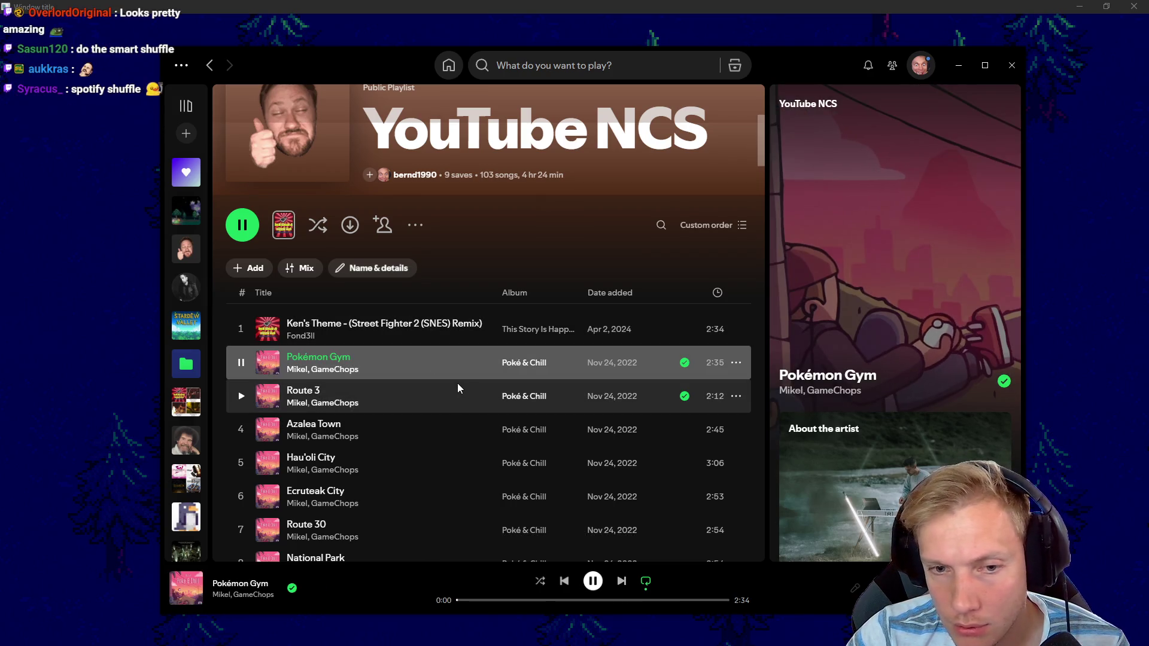
Find Oath to Order in the YouTube NCS track list and play it
scroll(449, 362, down, 15)
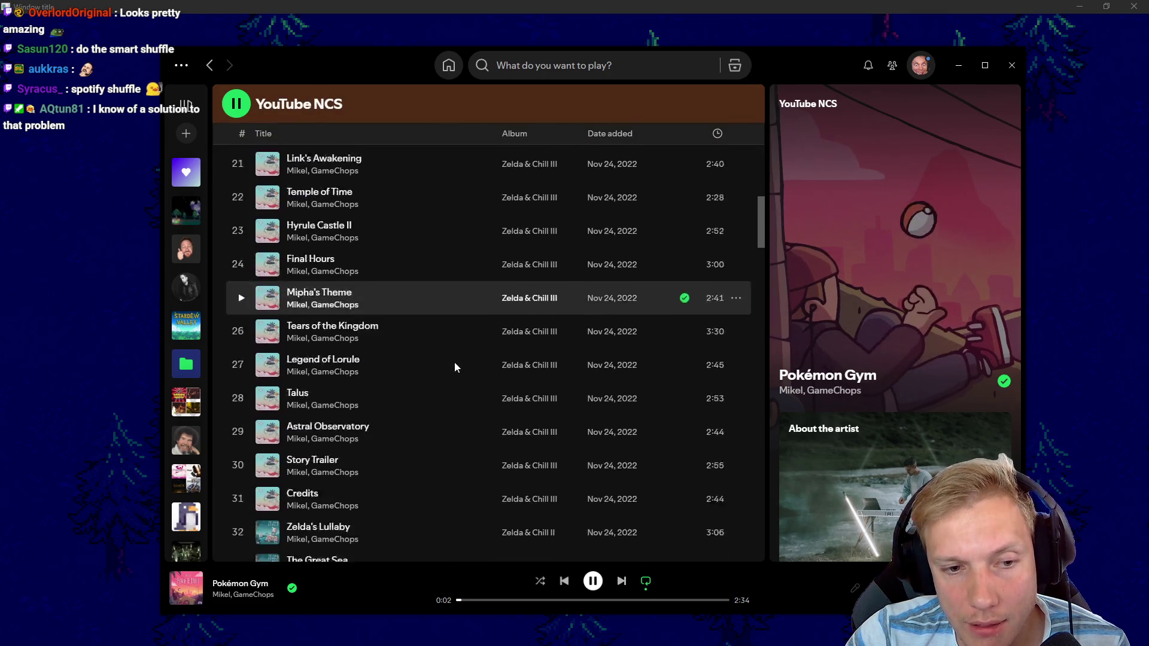
scroll(459, 368, down, 20)
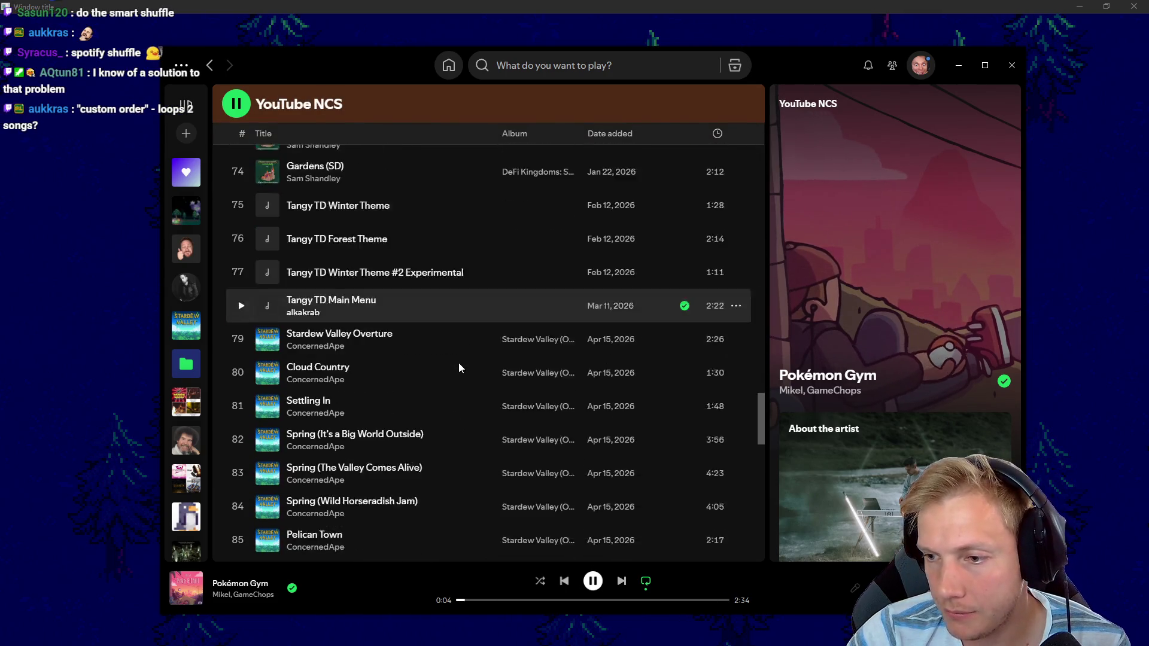
scroll(460, 367, down, 10)
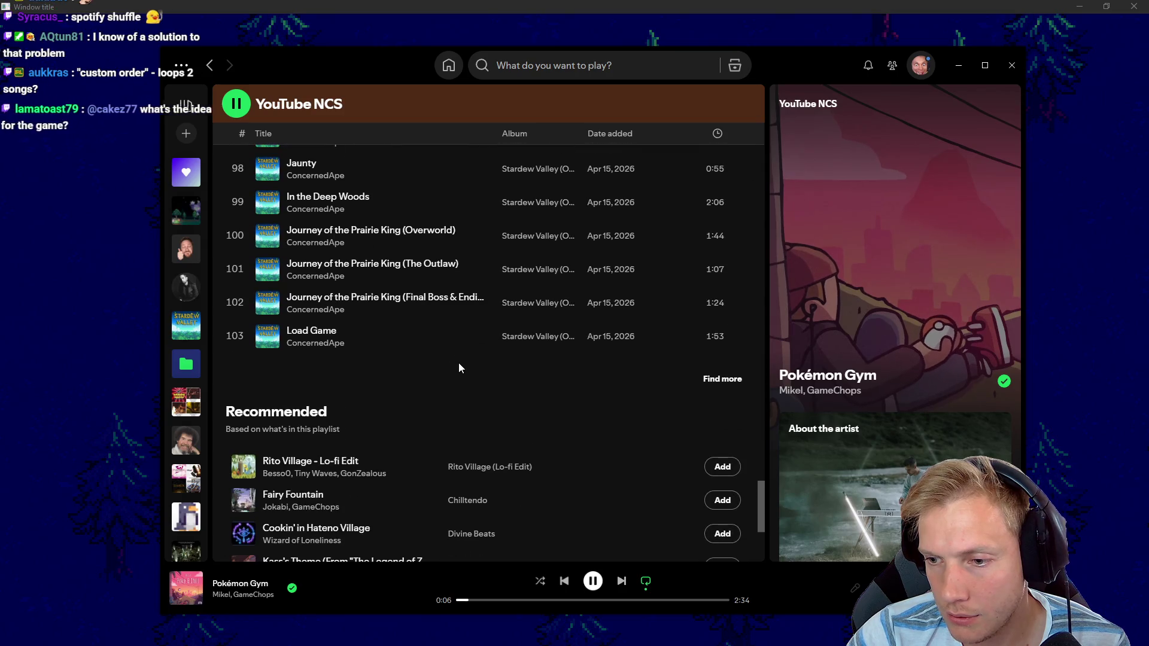
scroll(459, 366, up, 12)
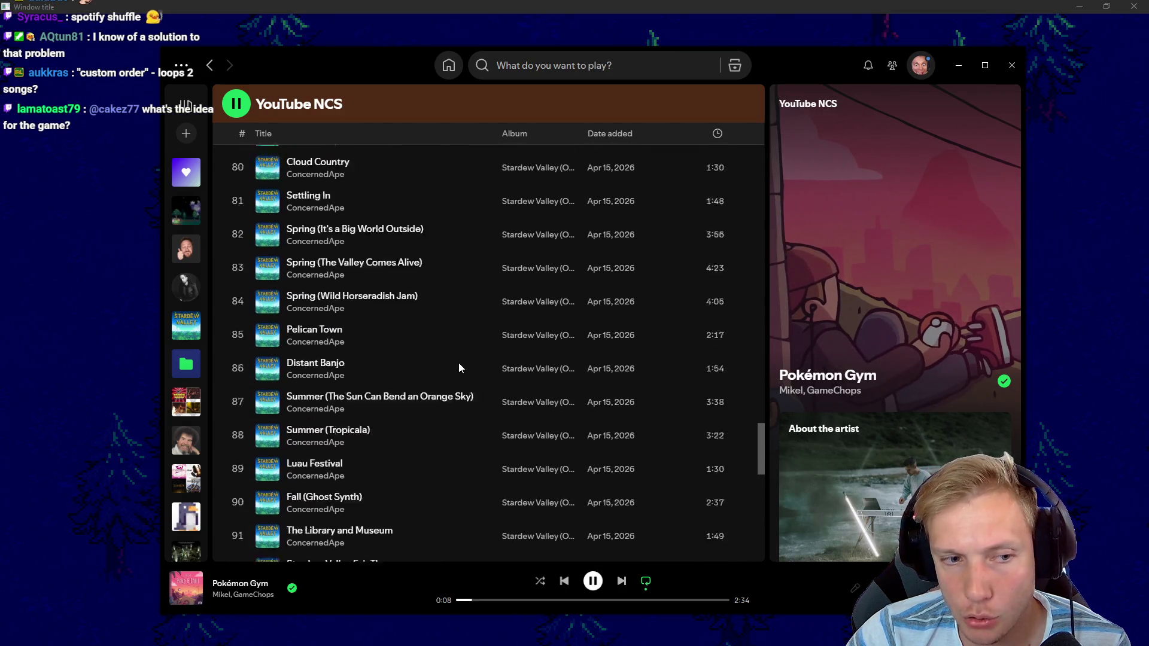
scroll(459, 364, down, 5)
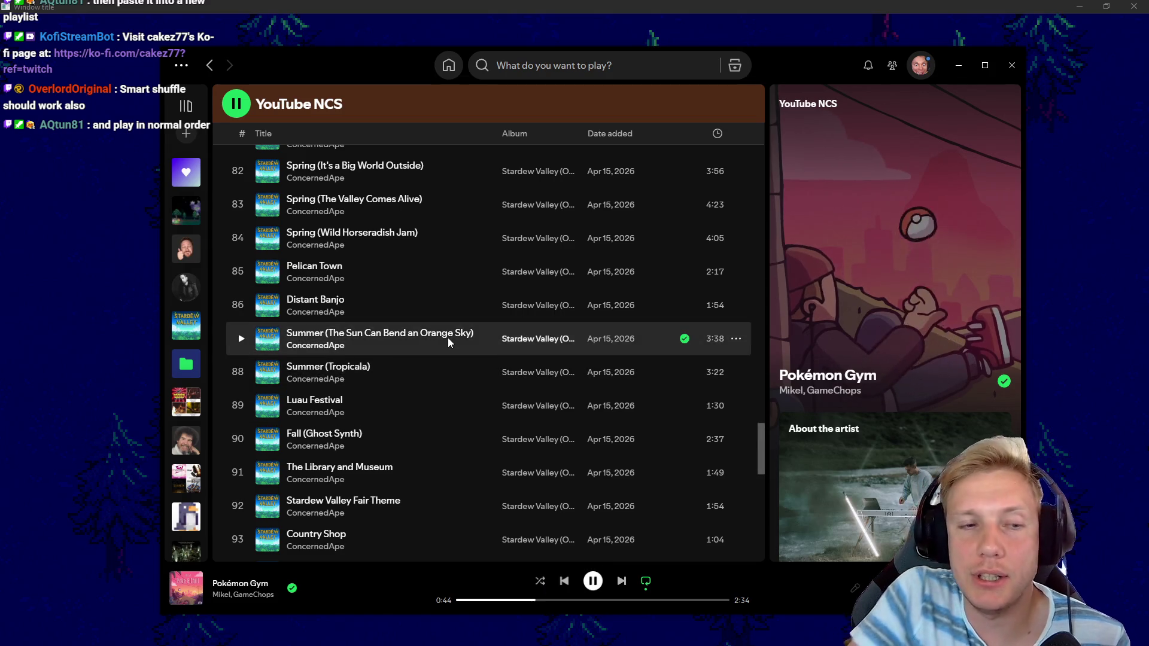
scroll(460, 348, up, 20)
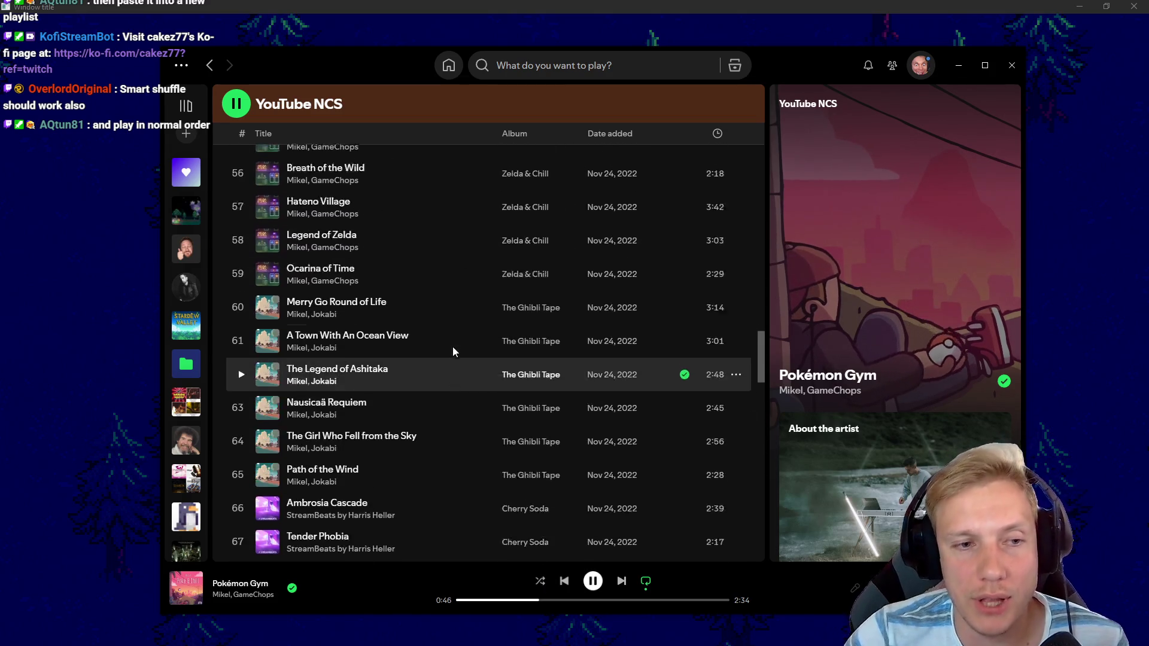
scroll(406, 235, up, 15)
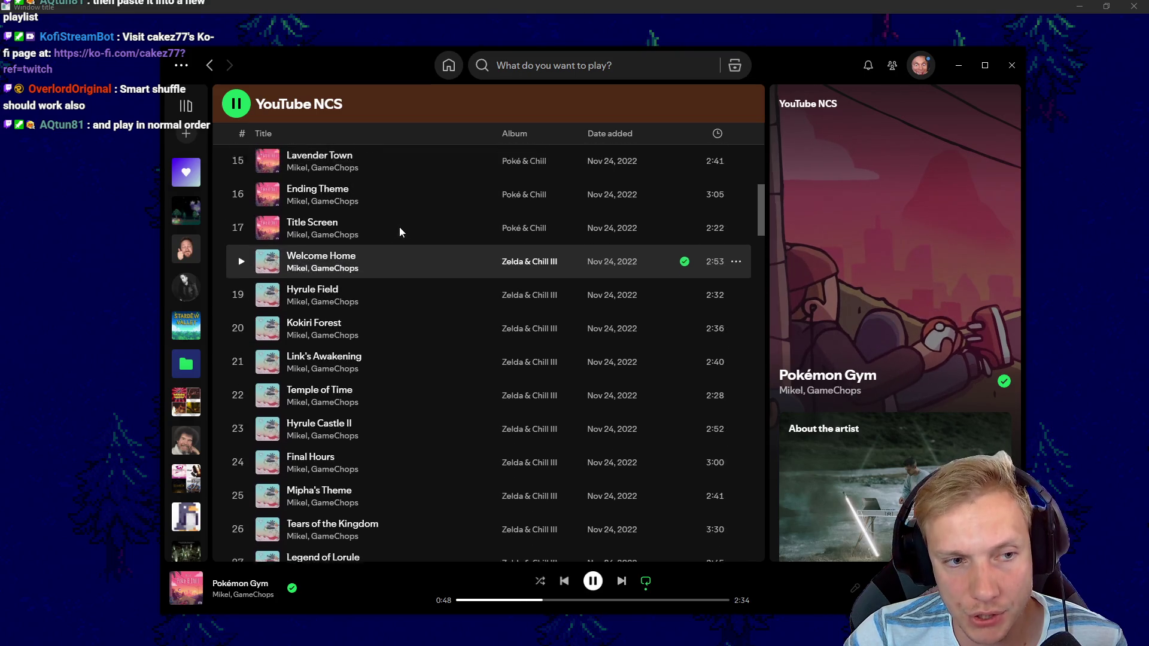
scroll(405, 266, down, 6)
scroll(407, 276, down, 14)
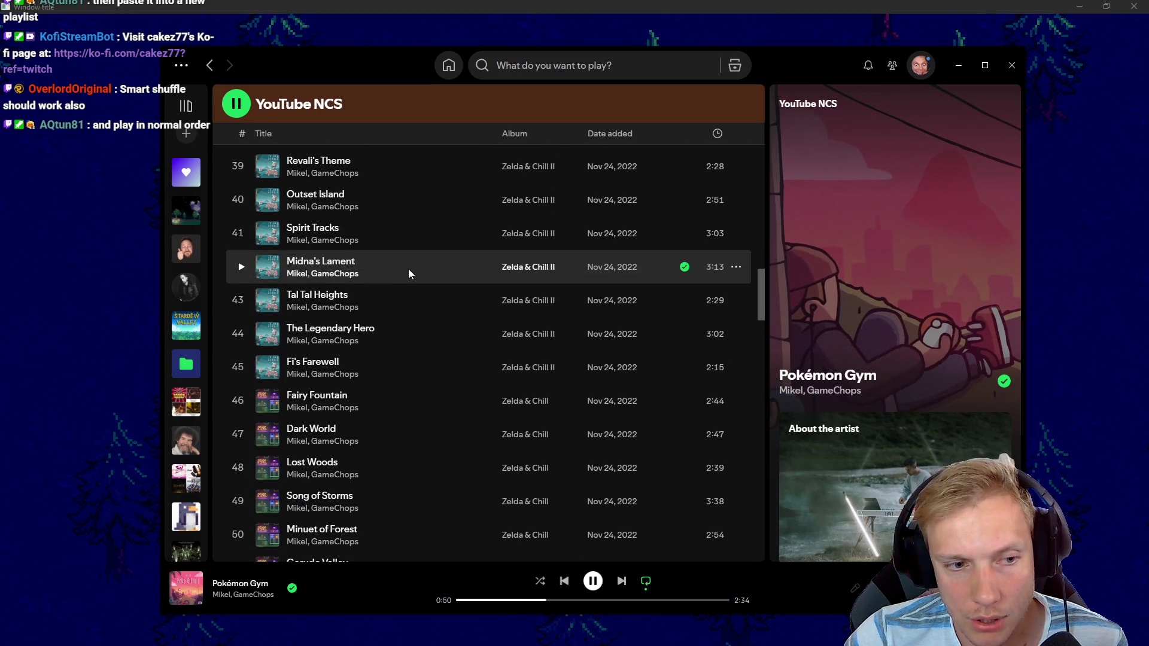
double_click(431, 304)
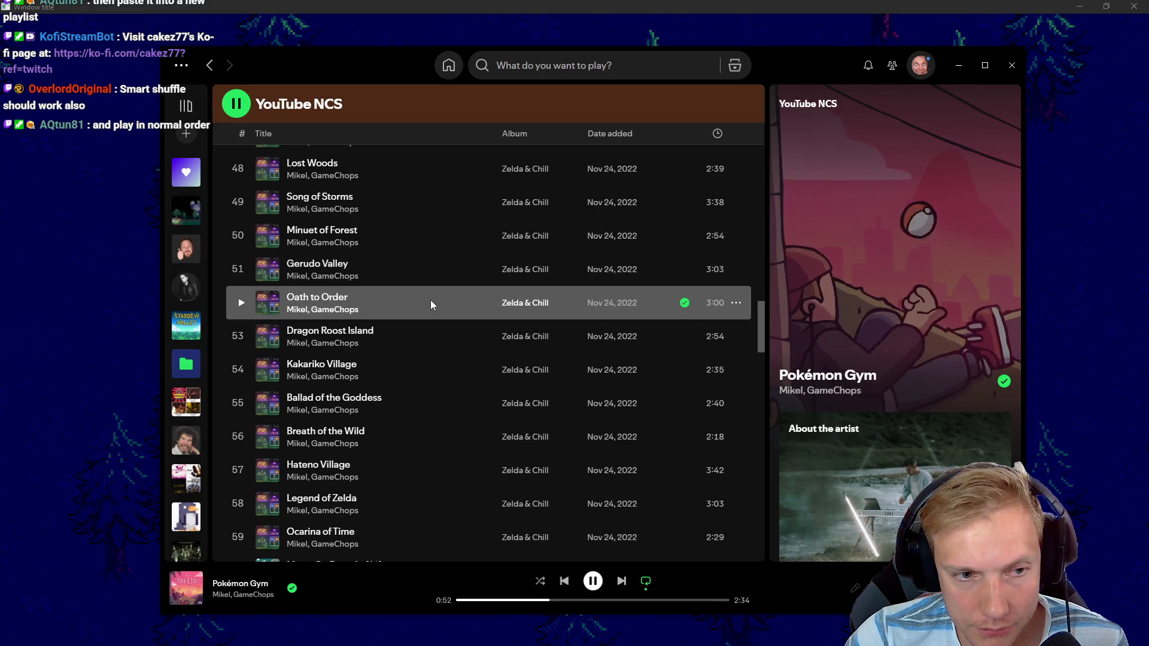
scroll(437, 326, down, 2)
scroll(439, 322, down, 4)
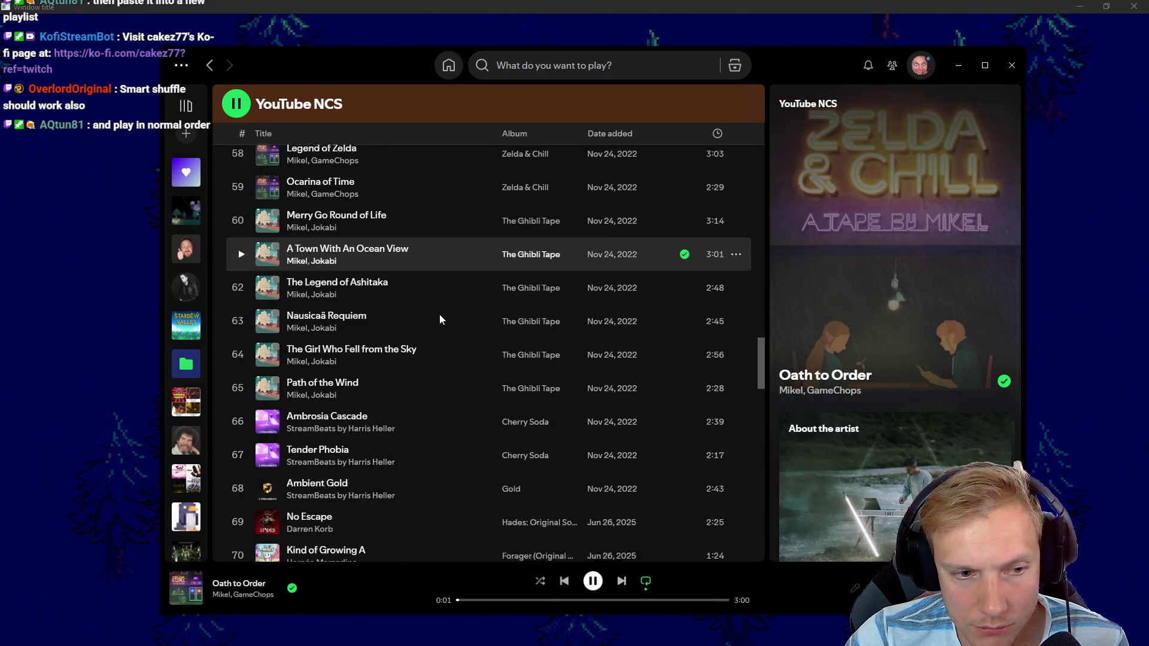